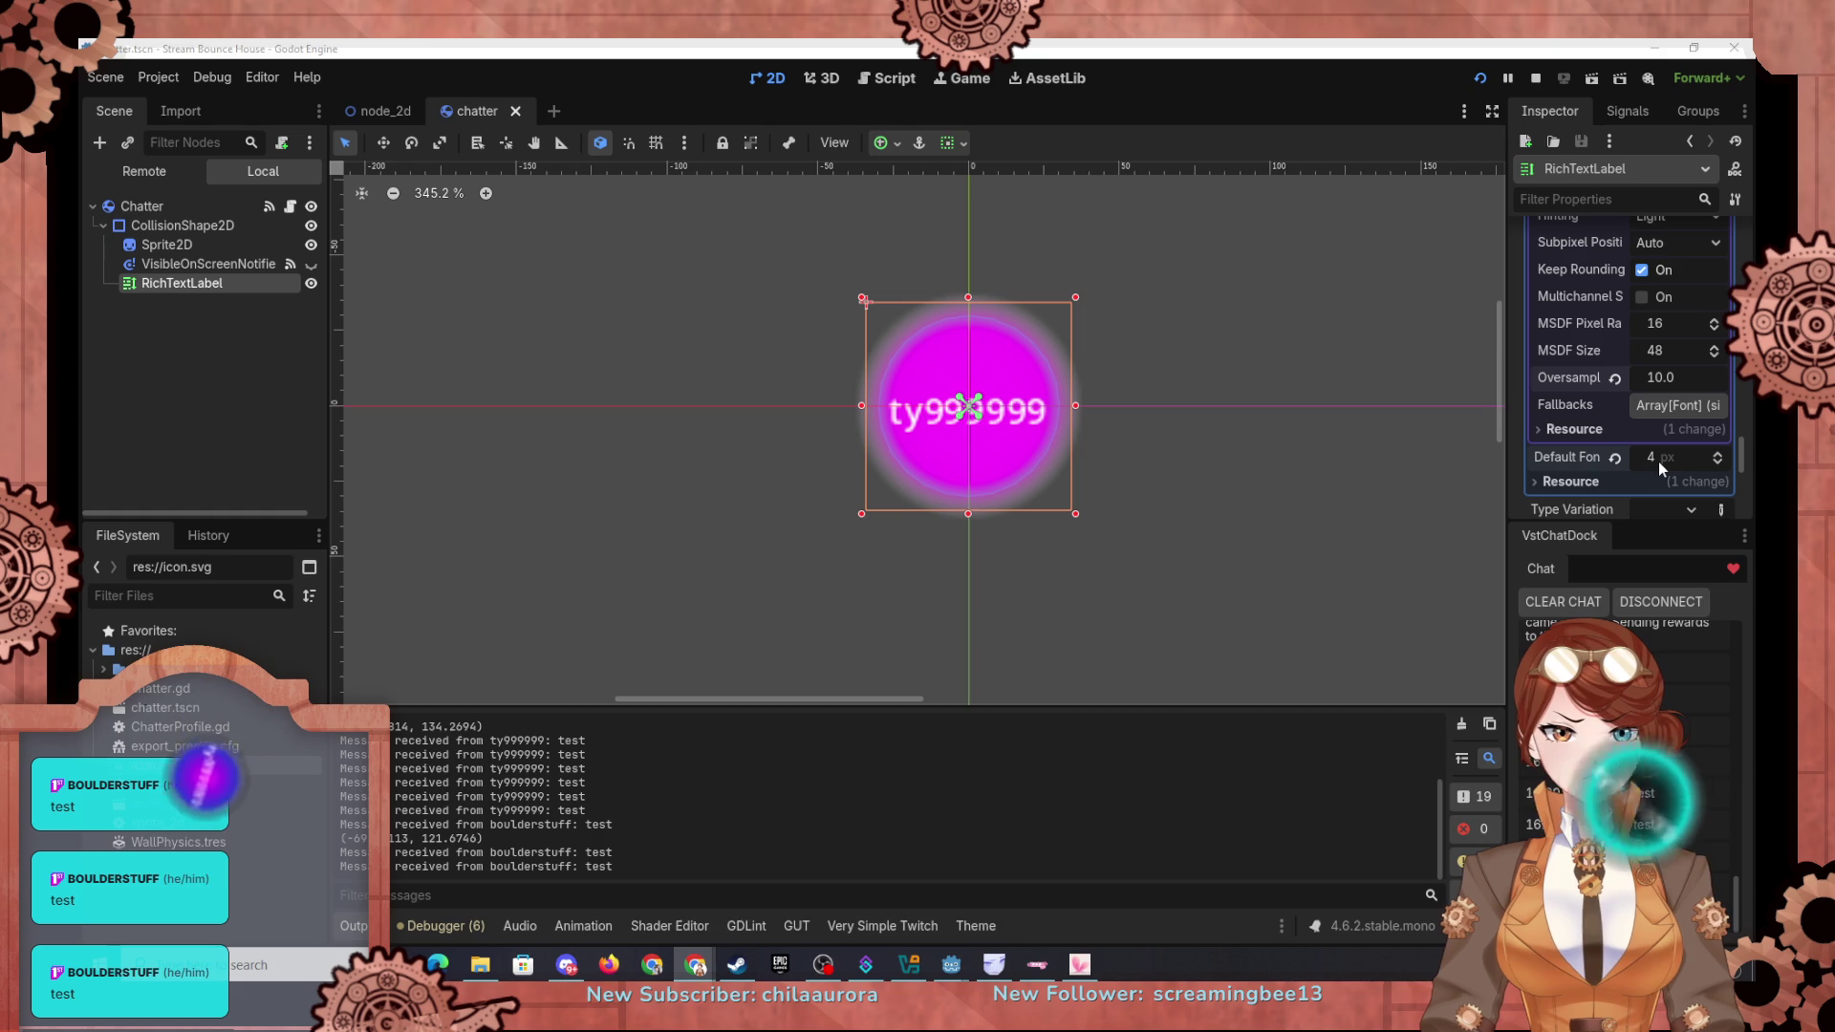
Step: Set the chatter label's Default Font Size to 16 px
{"action": "type", "text": "16"}
{"action": "key", "text": "Return"}
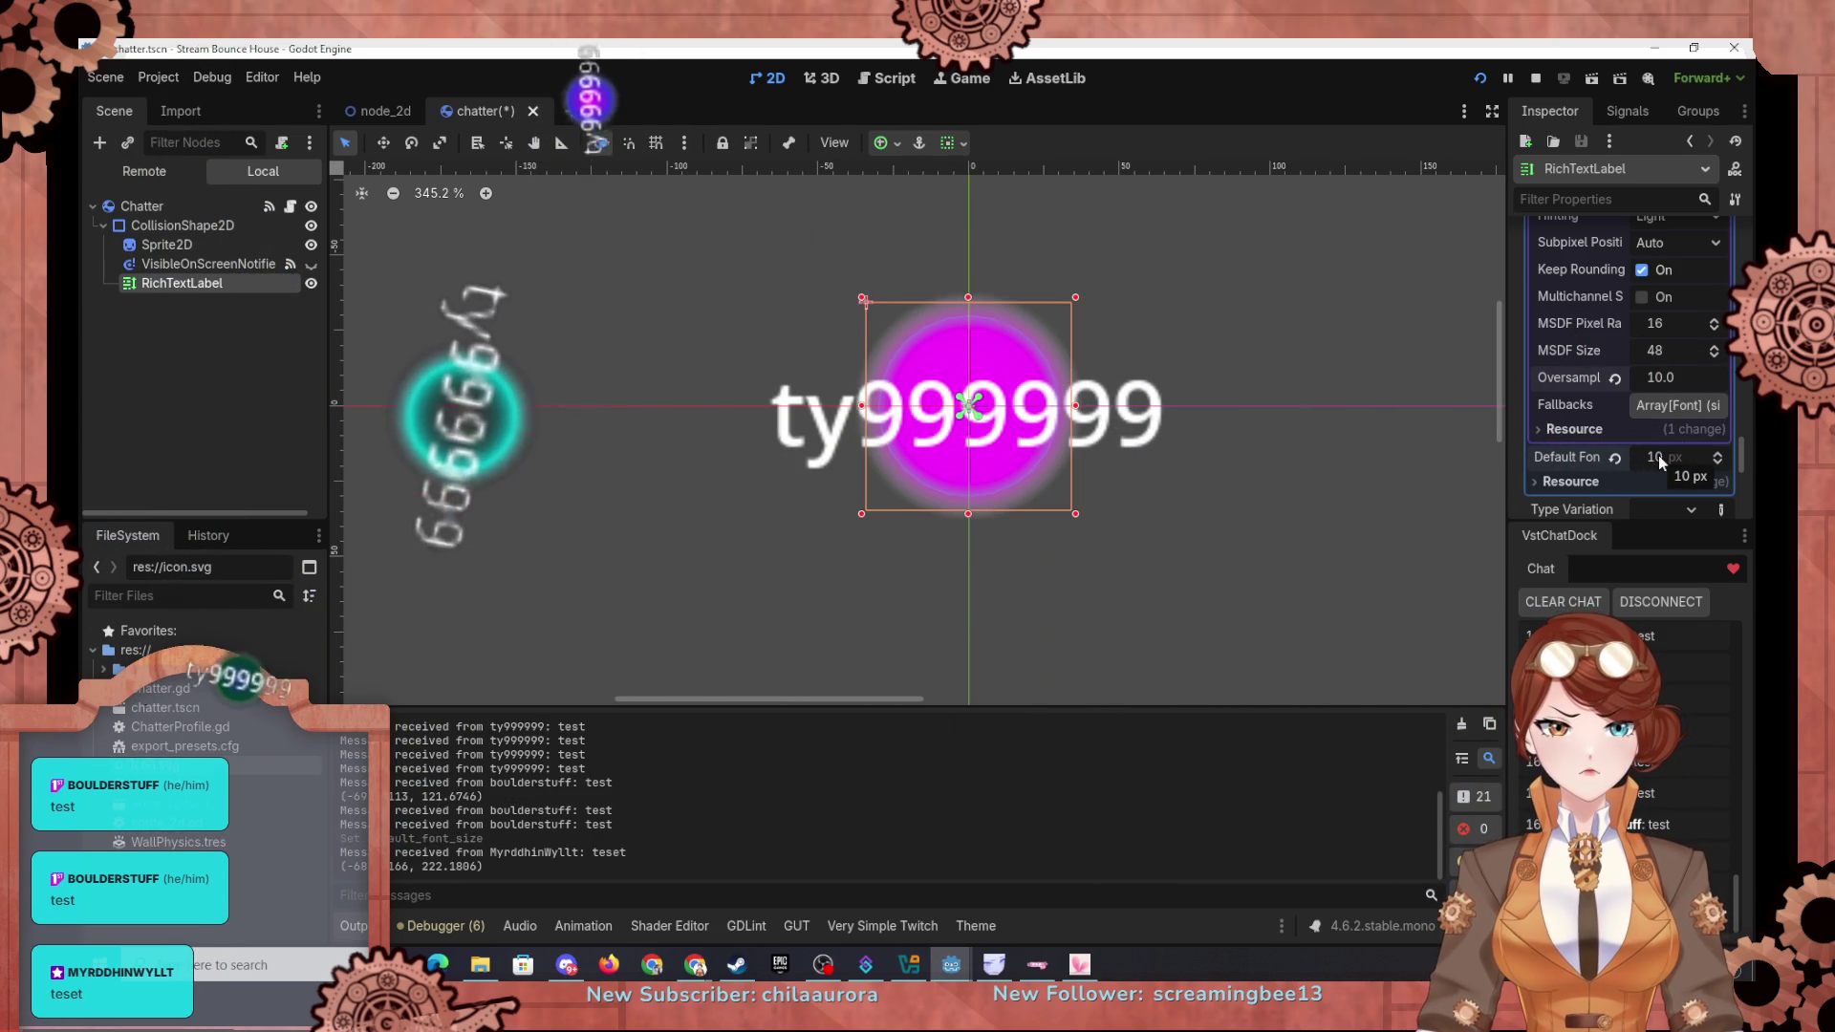
{"action": "scroll", "coordinate": [1597, 380], "scroll_direction": "up", "scroll_amount": 5}
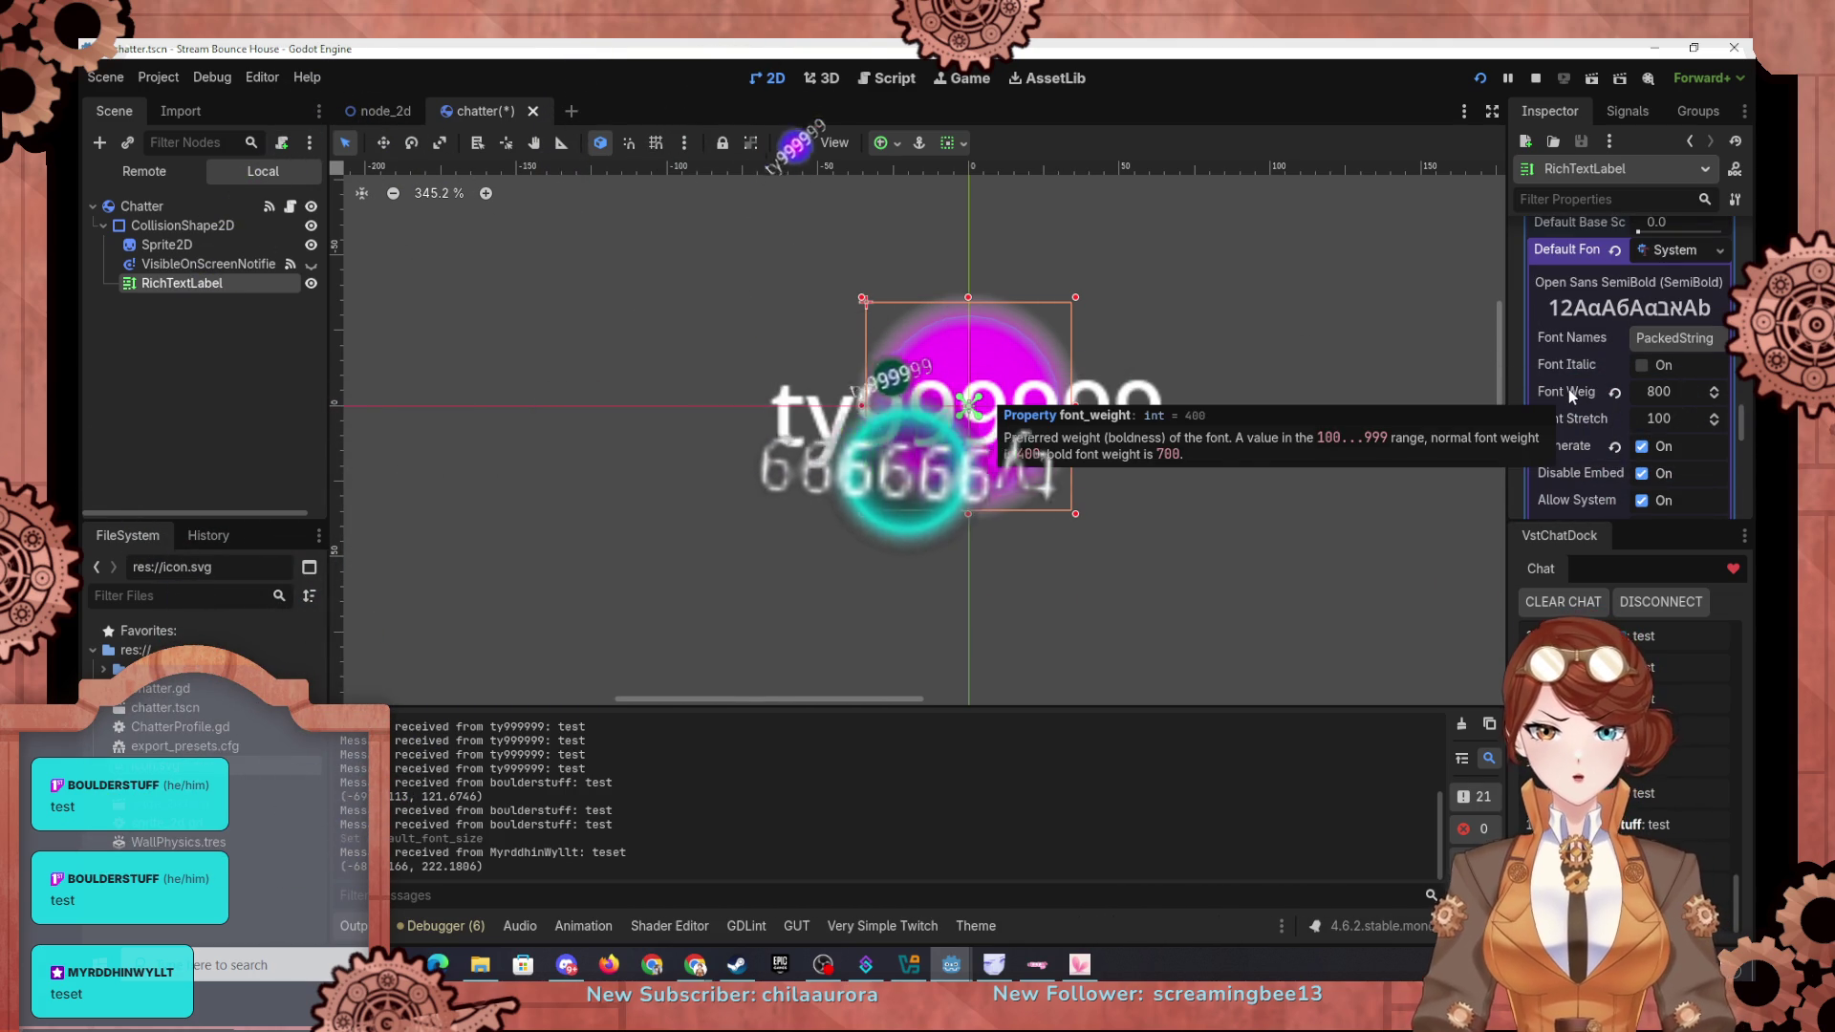
Step: Lower the default font's weight to 700 and expand its Font Names list
{"action": "left_click", "coordinate": [1657, 391]}
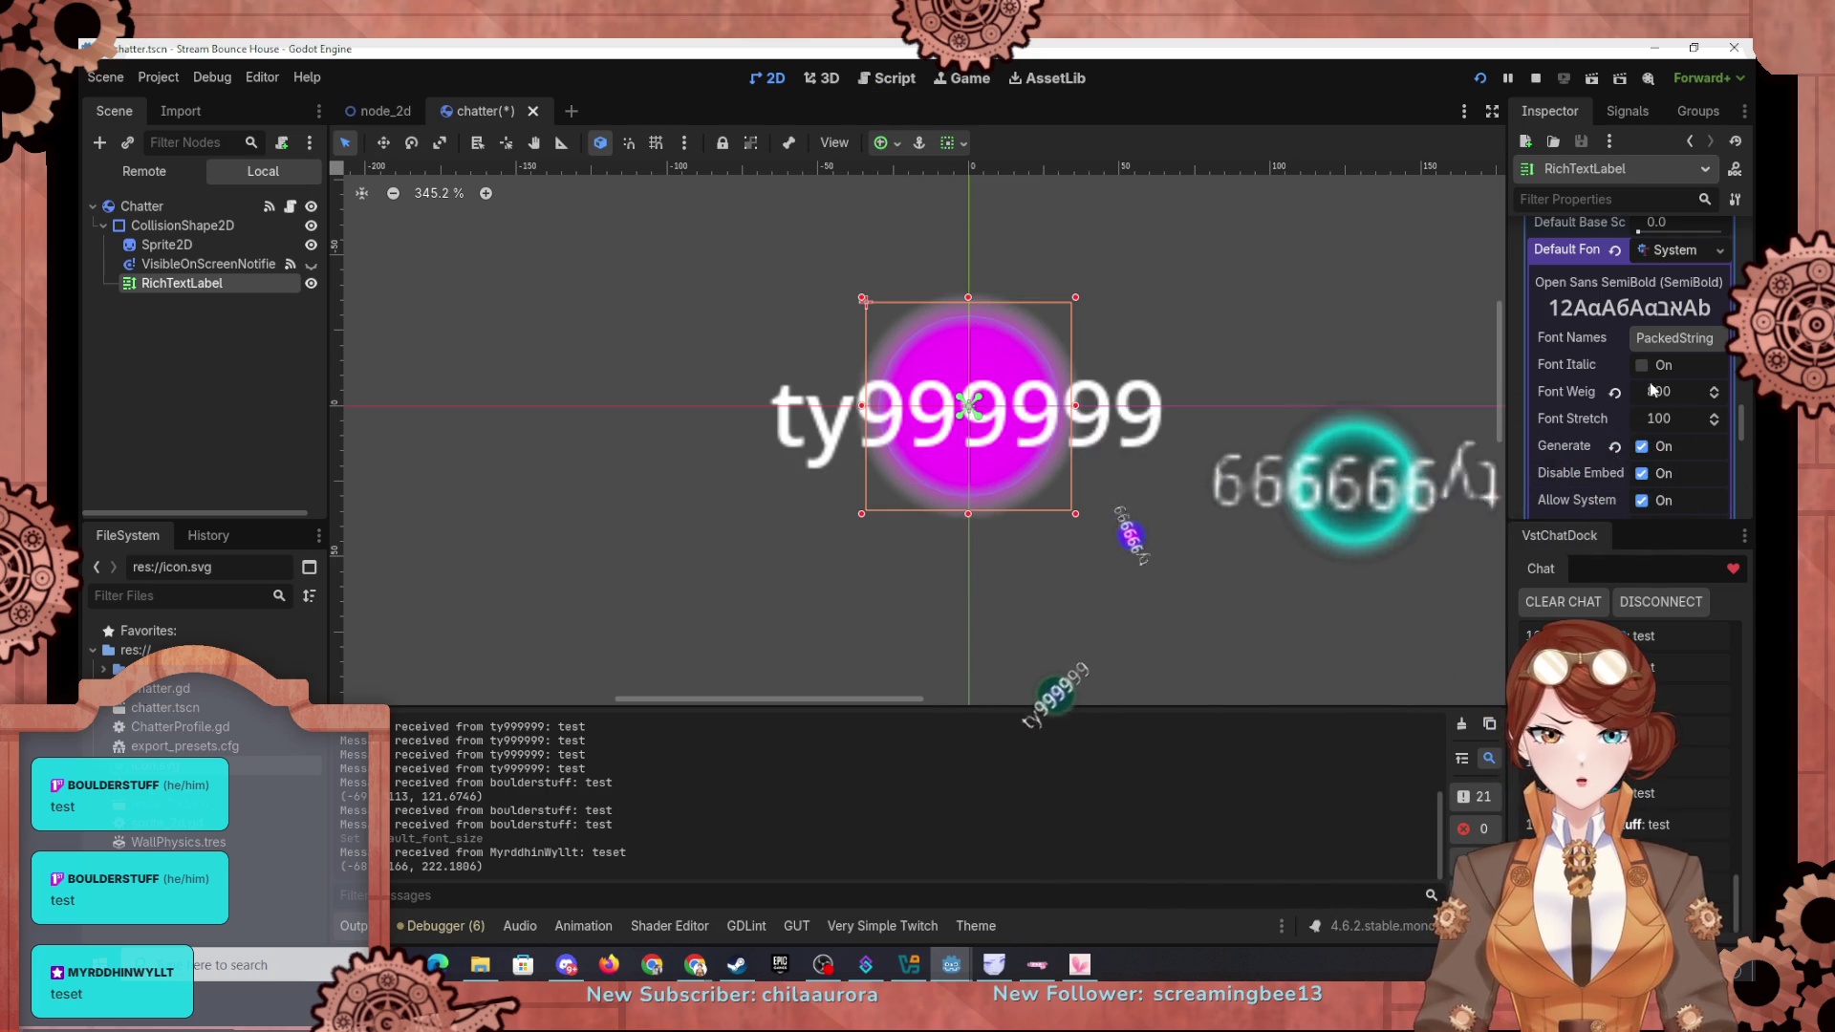
{"action": "type", "text": "700"}
{"action": "key", "text": "Return"}
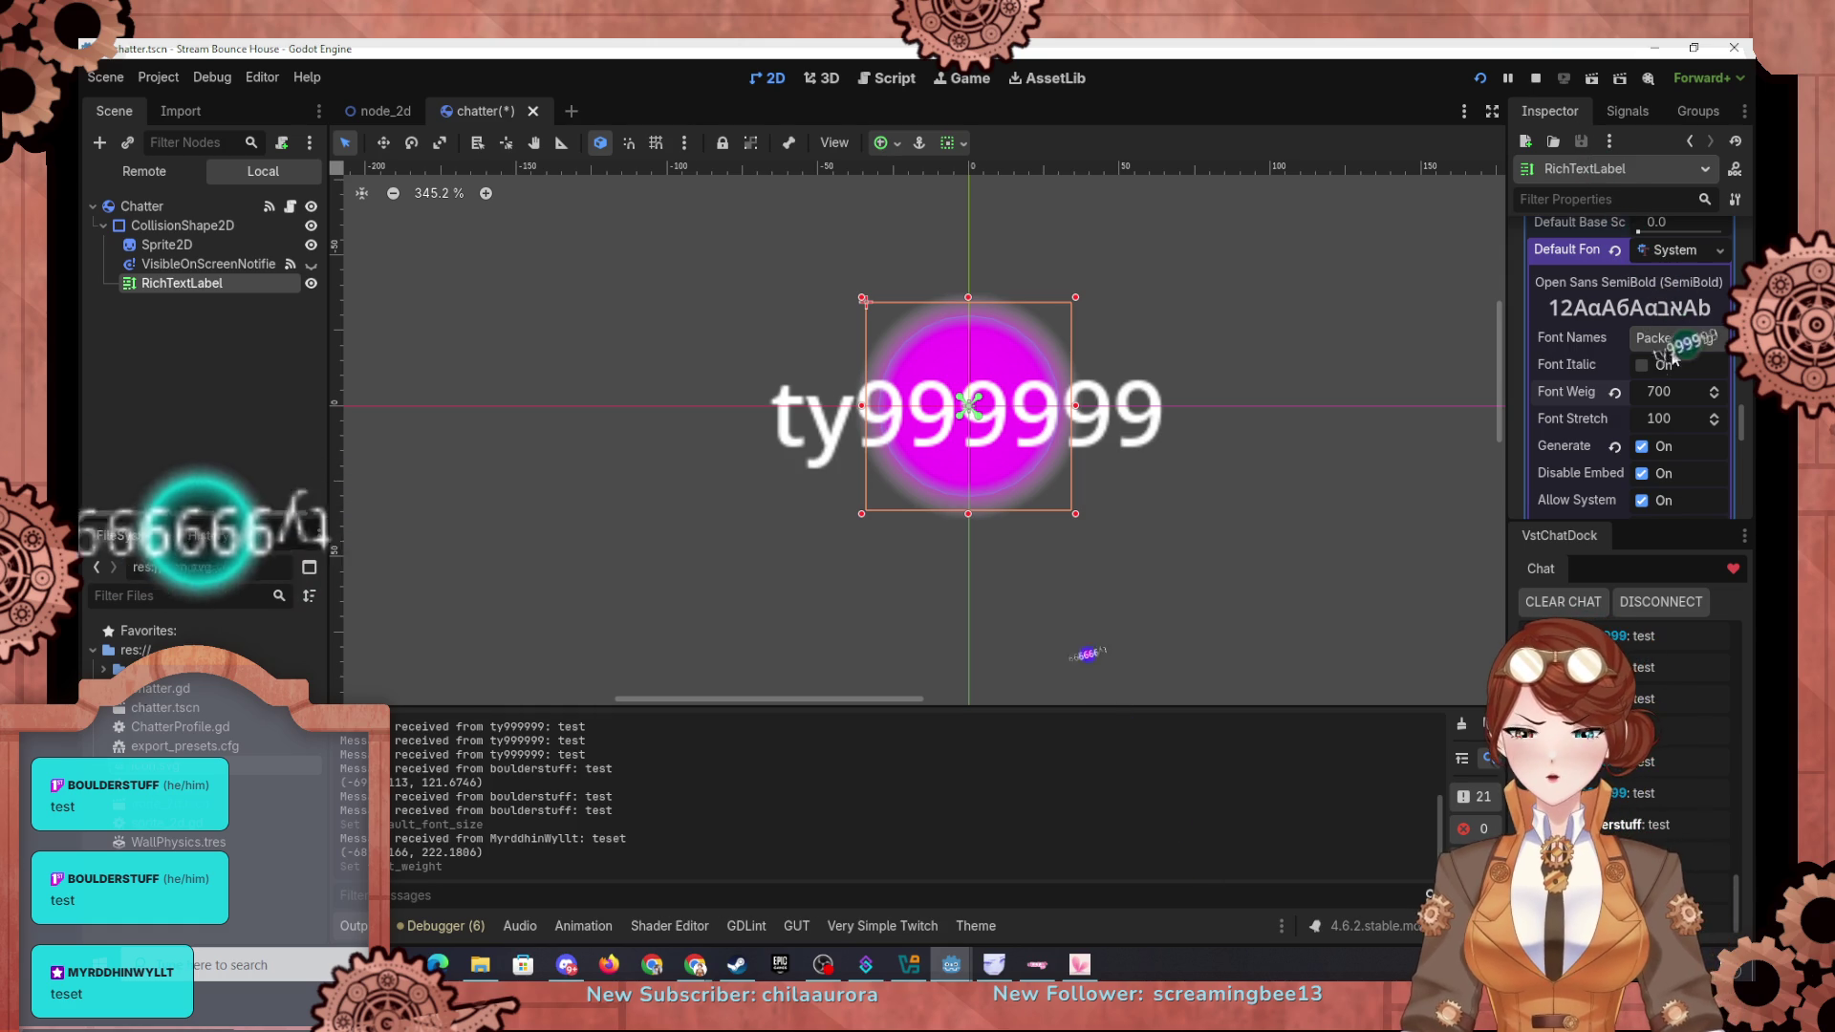
{"action": "left_click", "coordinate": [1694, 344]}
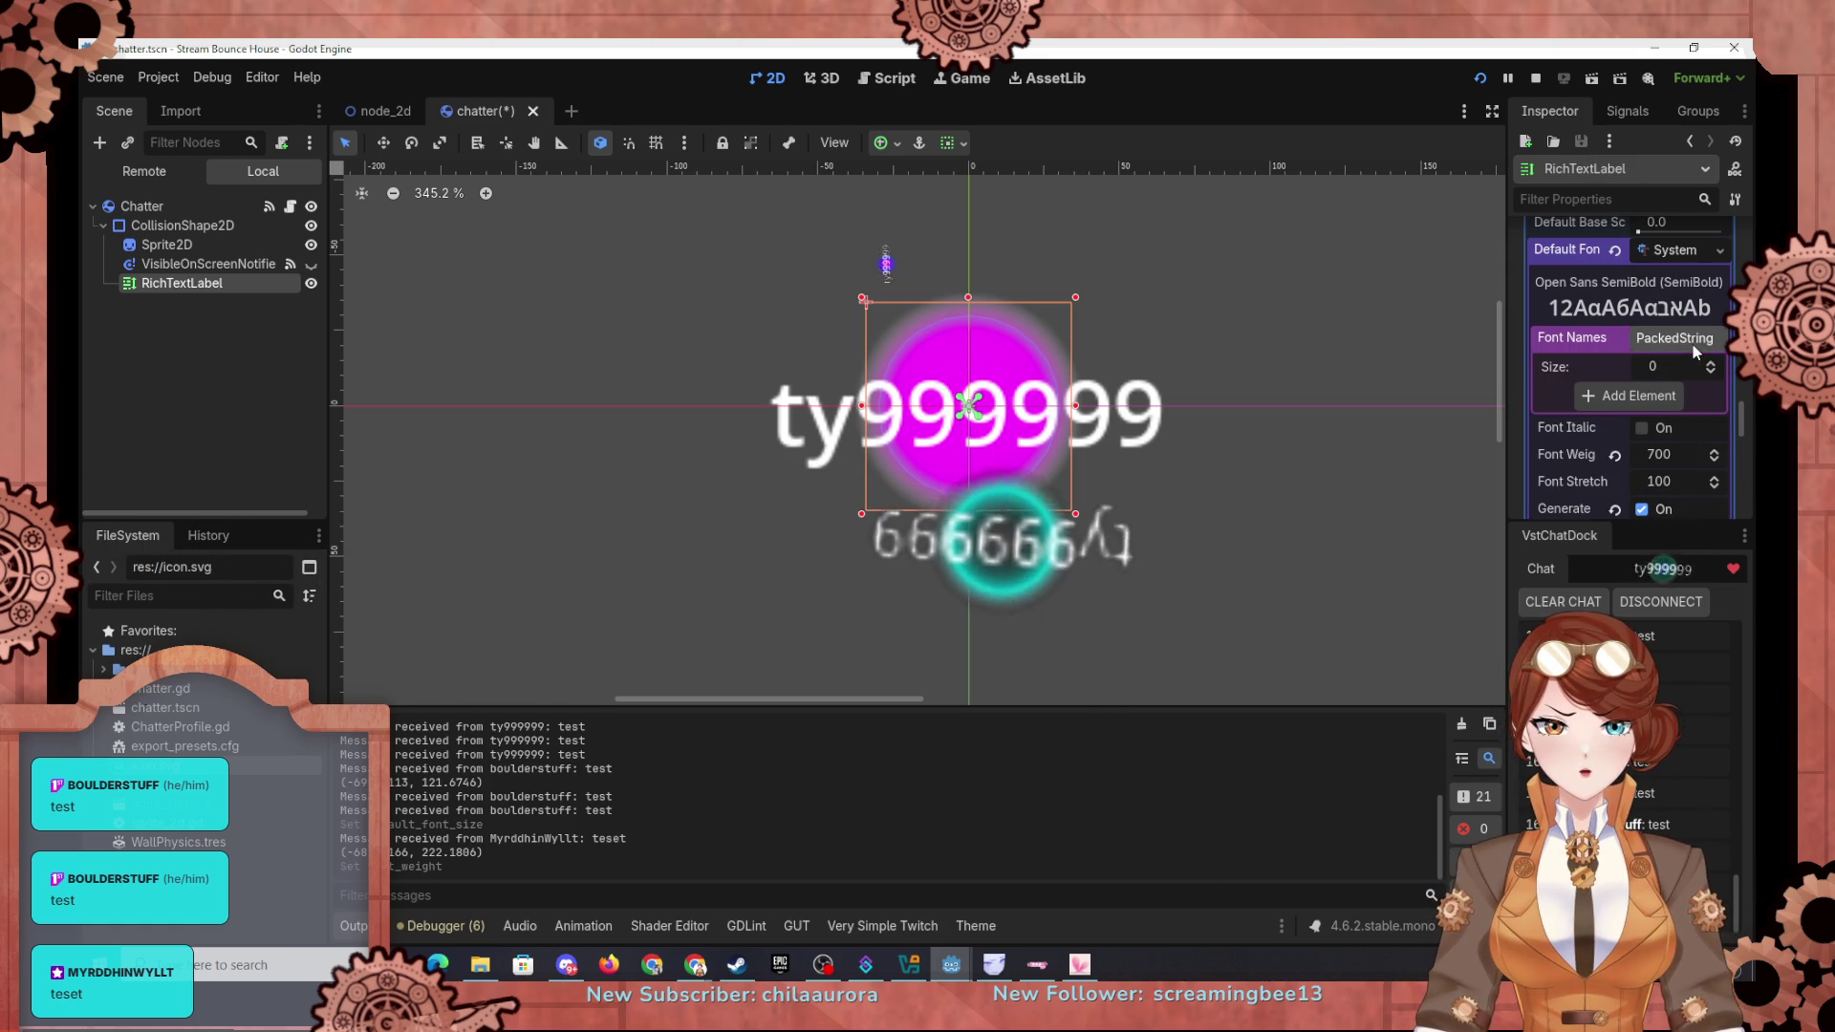
Step: Add Monospace as a new font name entry for the label's default font
{"action": "left_click", "coordinate": [1652, 398]}
{"action": "scroll", "coordinate": [1639, 593], "scroll_direction": "down", "scroll_amount": 5}
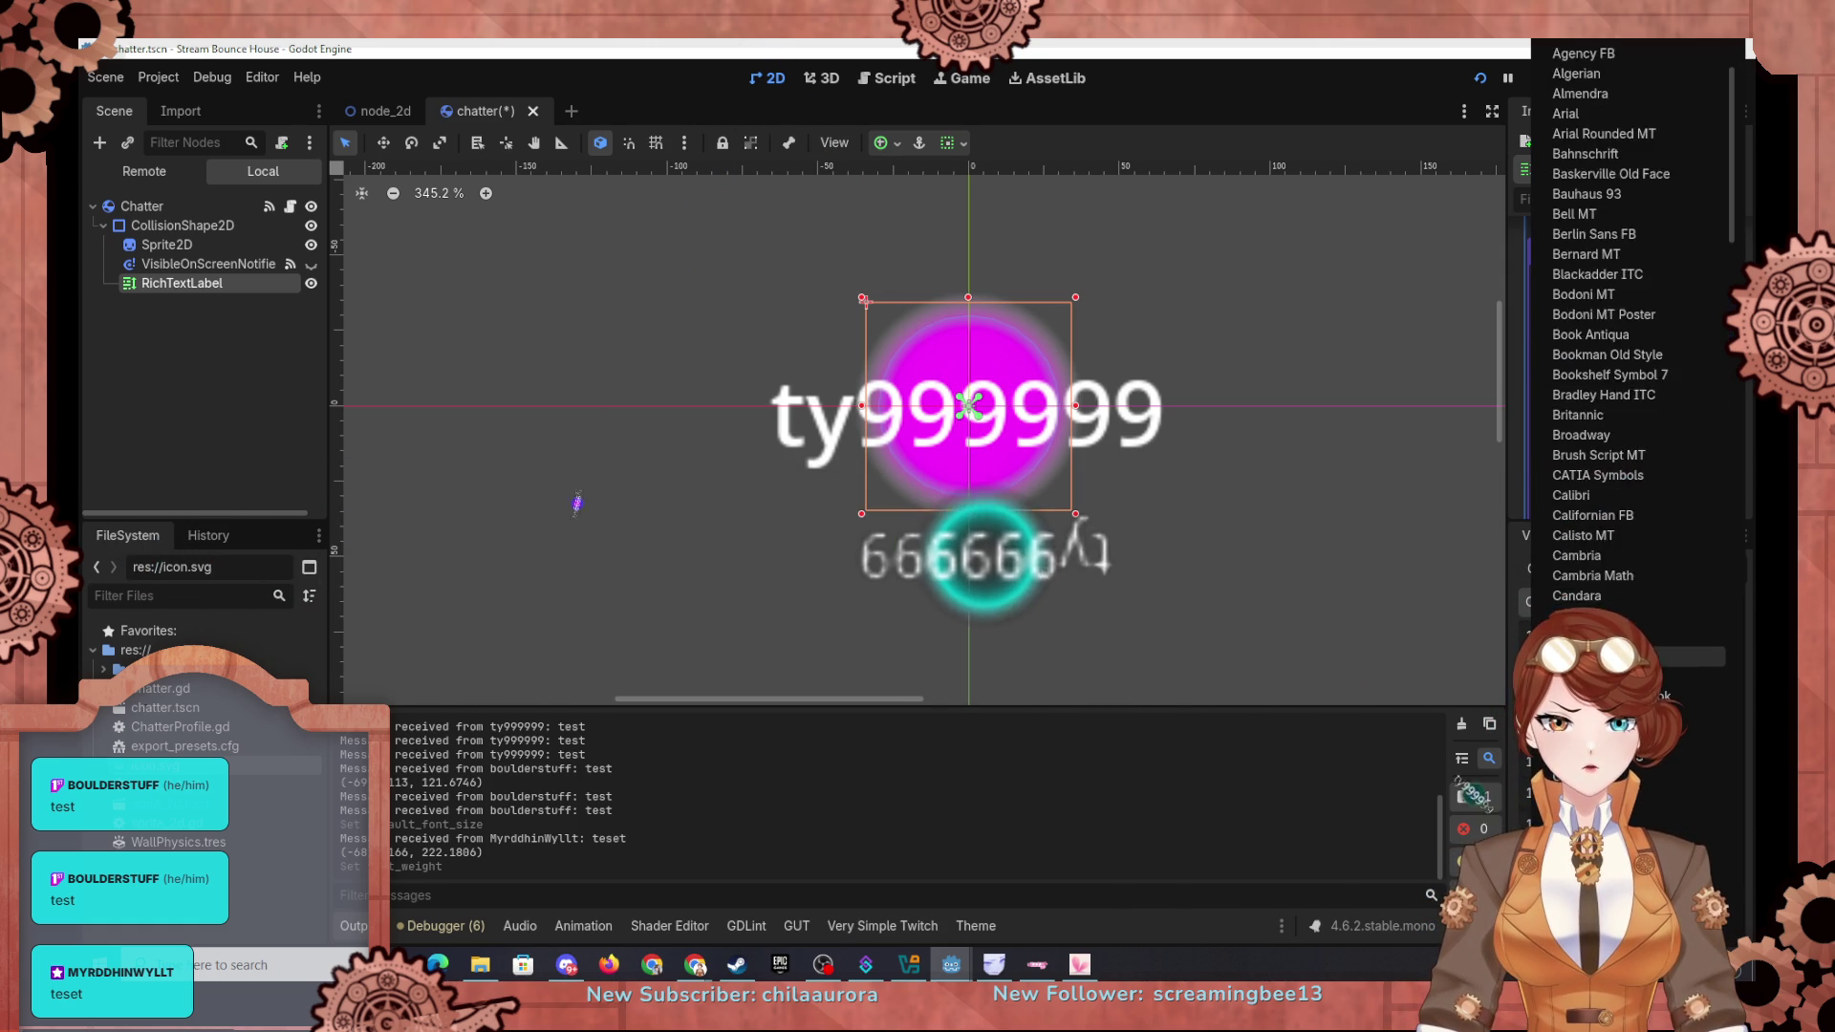
{"action": "scroll", "coordinate": [1661, 636], "scroll_direction": "up", "scroll_amount": 5}
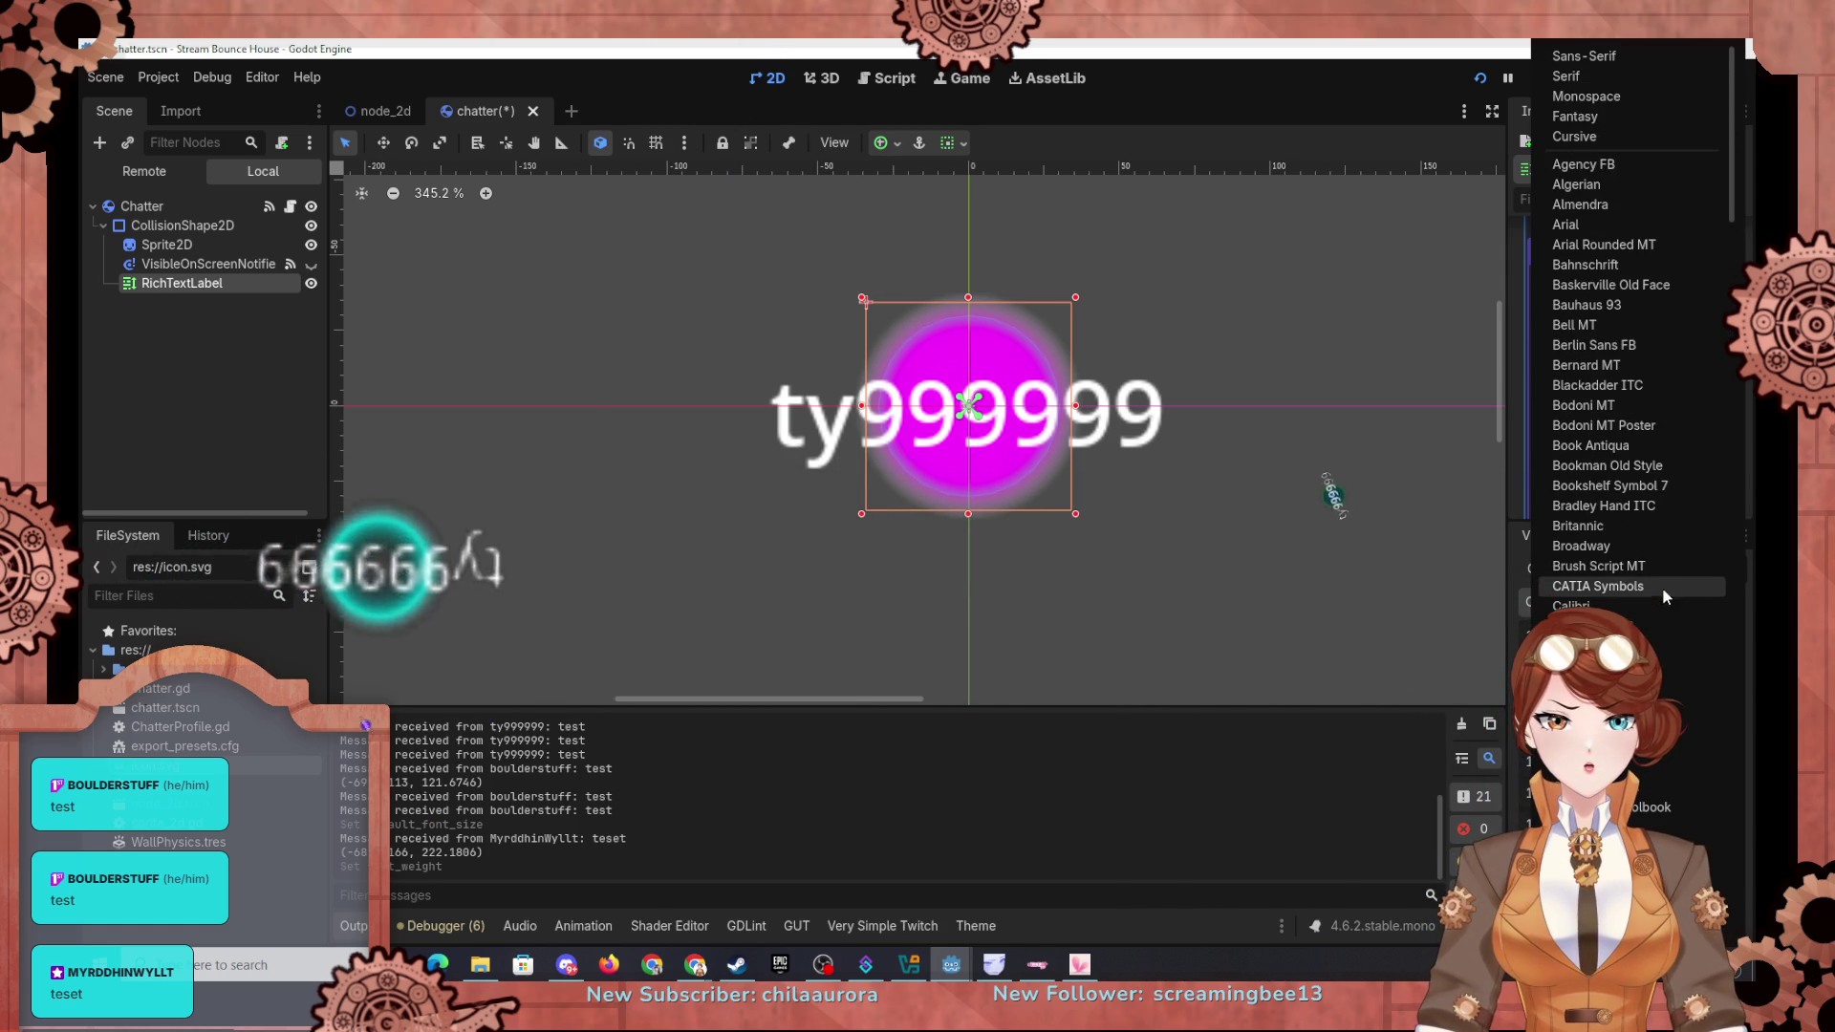
{"action": "left_click", "coordinate": [1596, 93]}
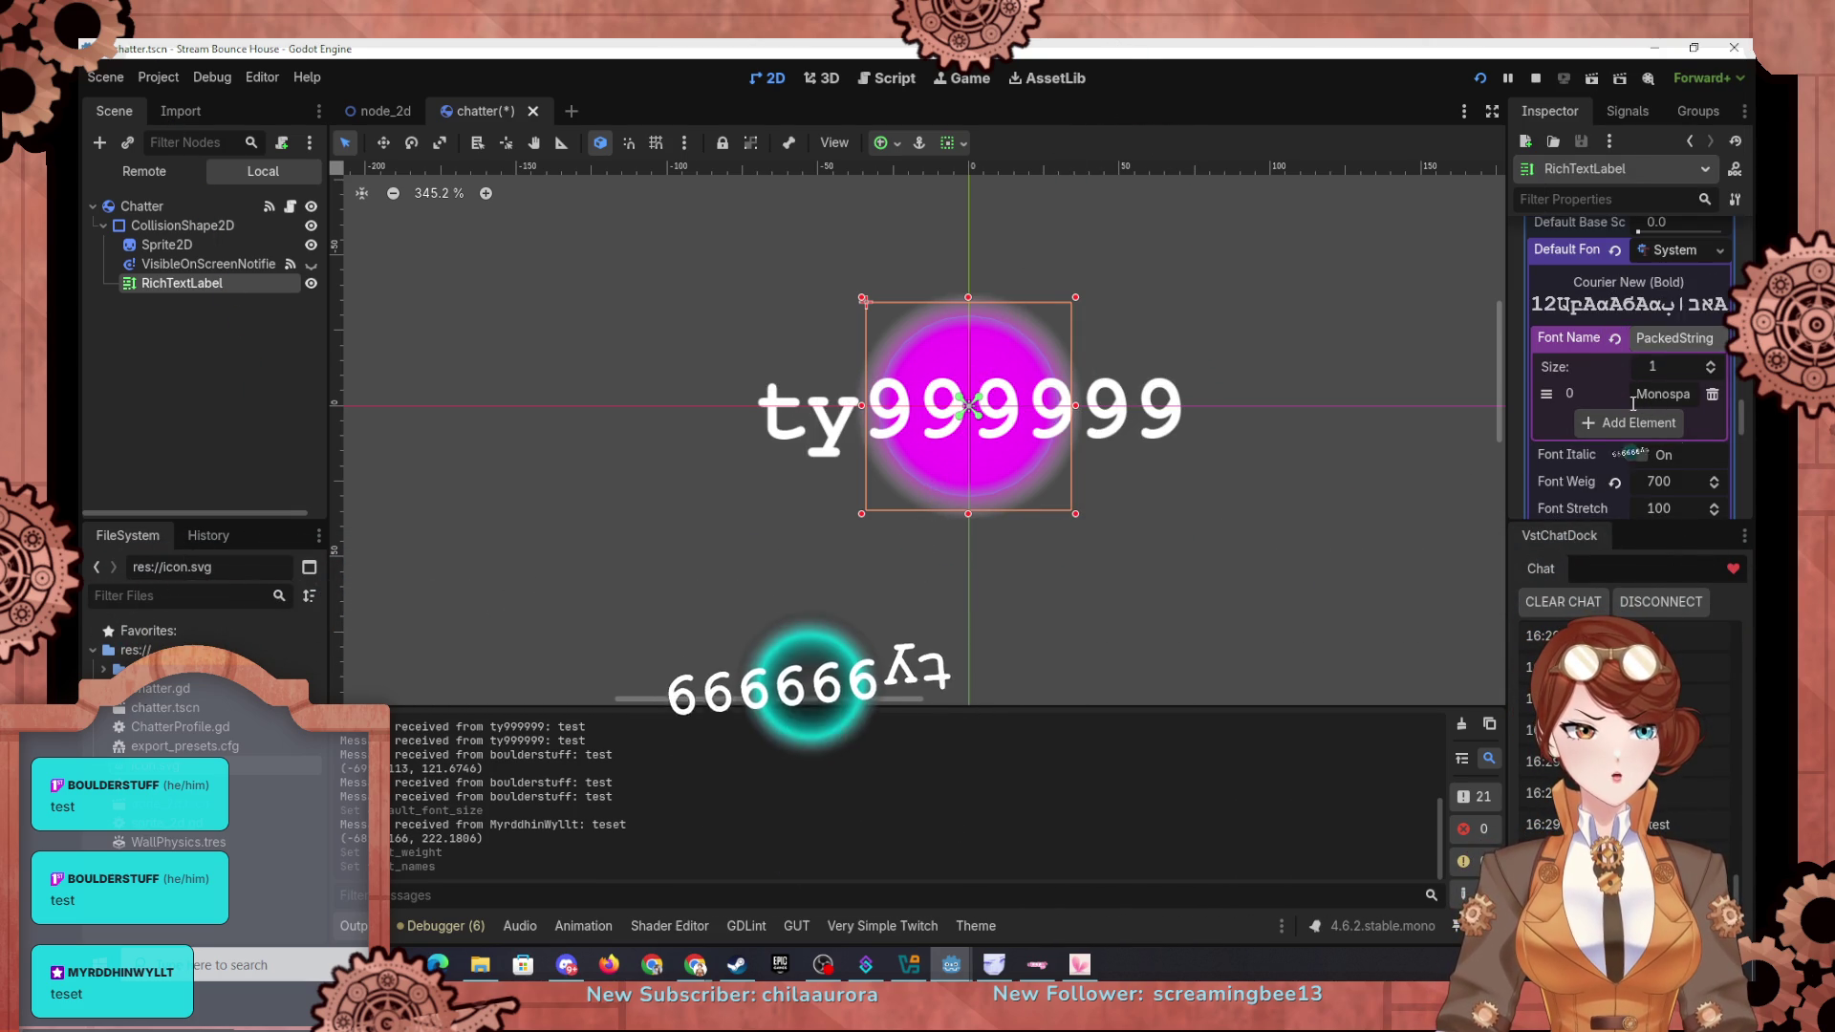
Step: Drag the label's default font size down to about 5 px
{"action": "scroll", "coordinate": [1570, 478], "scroll_direction": "down", "scroll_amount": 10}
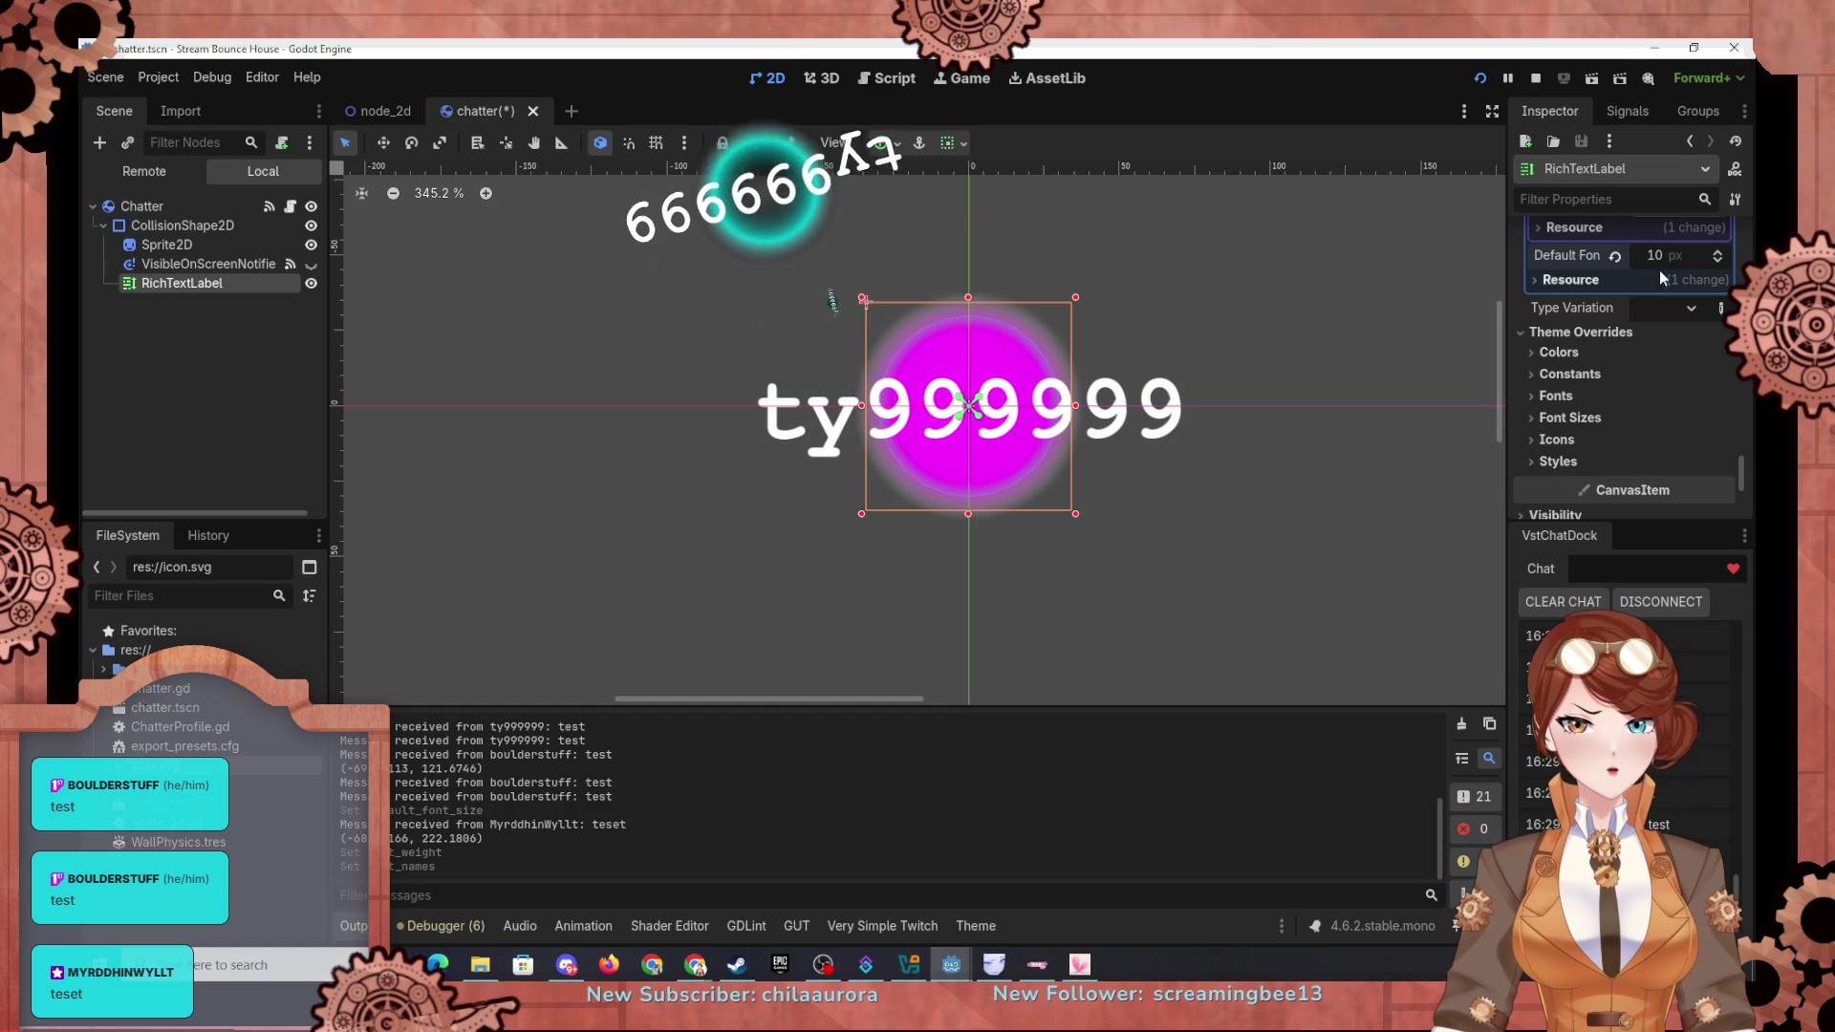
{"action": "mouse_move", "coordinate": [1663, 261]}
{"action": "left_mouse_down"}
{"action": "mouse_move", "coordinate": [1605, 261]}
{"action": "mouse_move", "coordinate": [1649, 262]}
{"action": "left_mouse_up"}
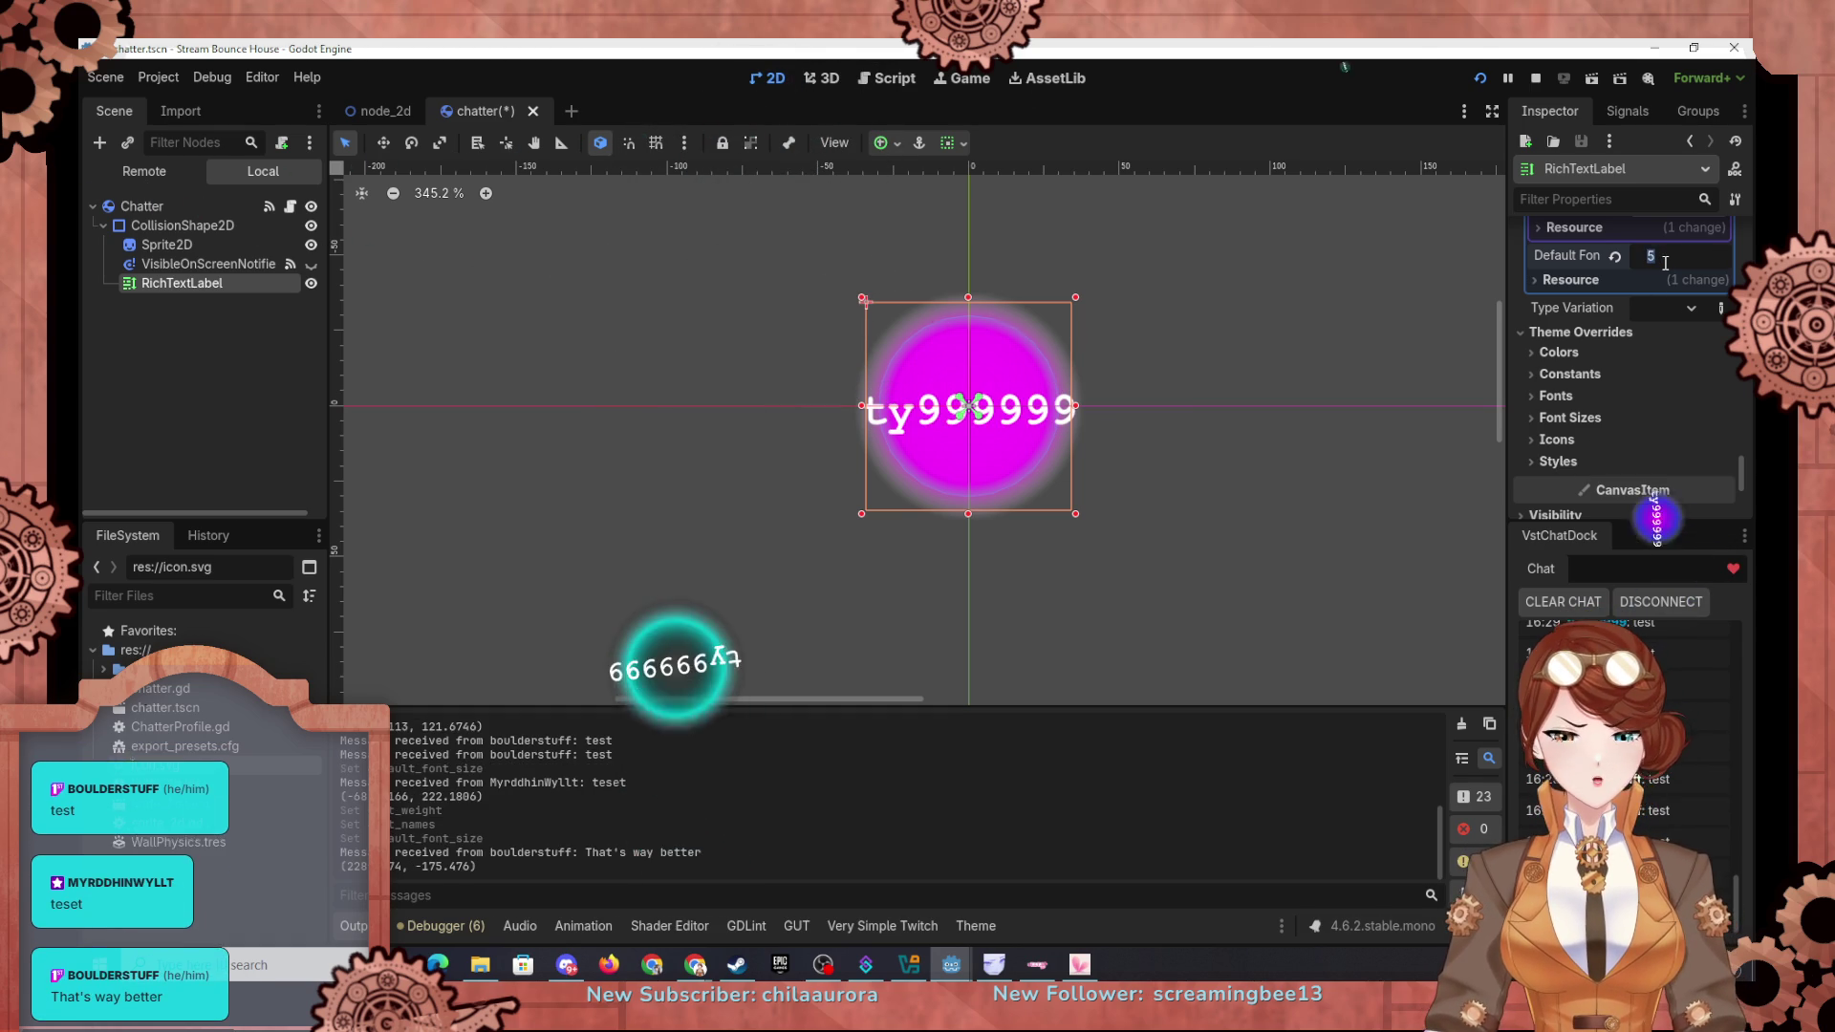
{"action": "scroll", "coordinate": [1566, 402], "scroll_direction": "up", "scroll_amount": 3}
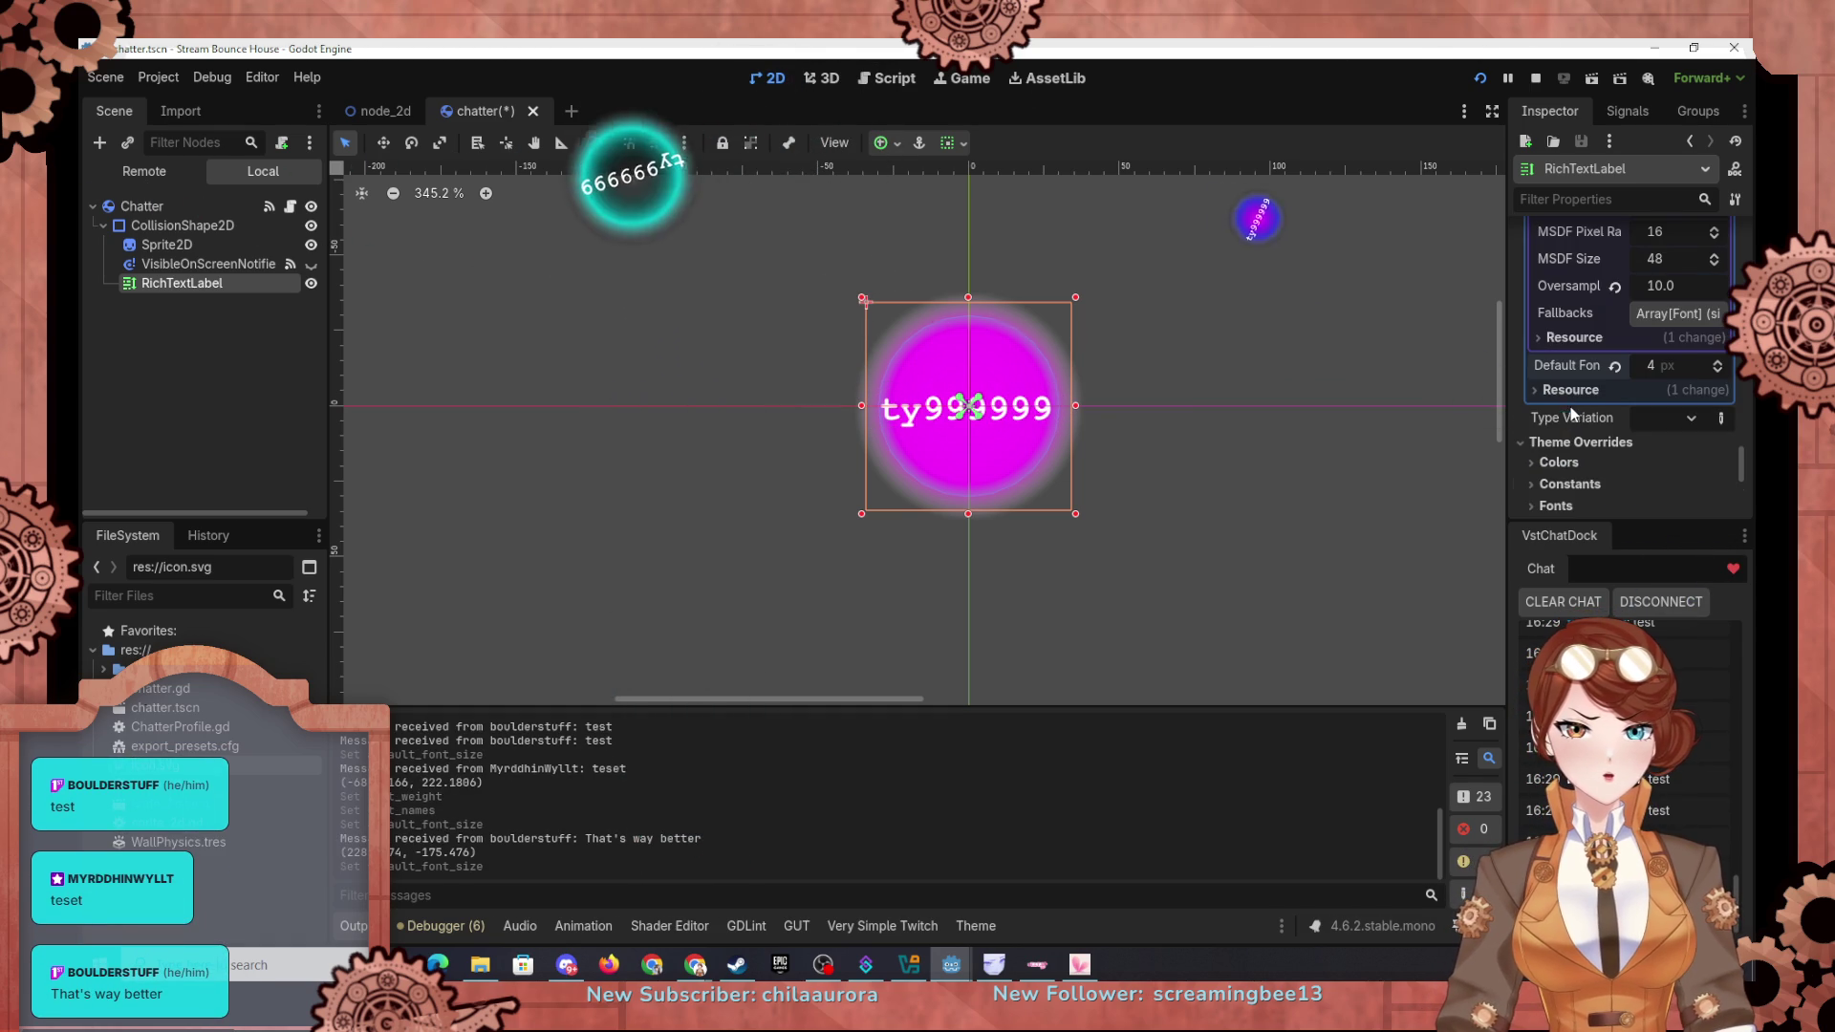
{"action": "scroll", "coordinate": [1569, 411], "scroll_direction": "up", "scroll_amount": 3}
{"action": "left_click", "coordinate": [1670, 395]}
Step: Set the label font's oversampling to 5.0
{"action": "type", "text": "5"}
{"action": "key", "text": "Return"}
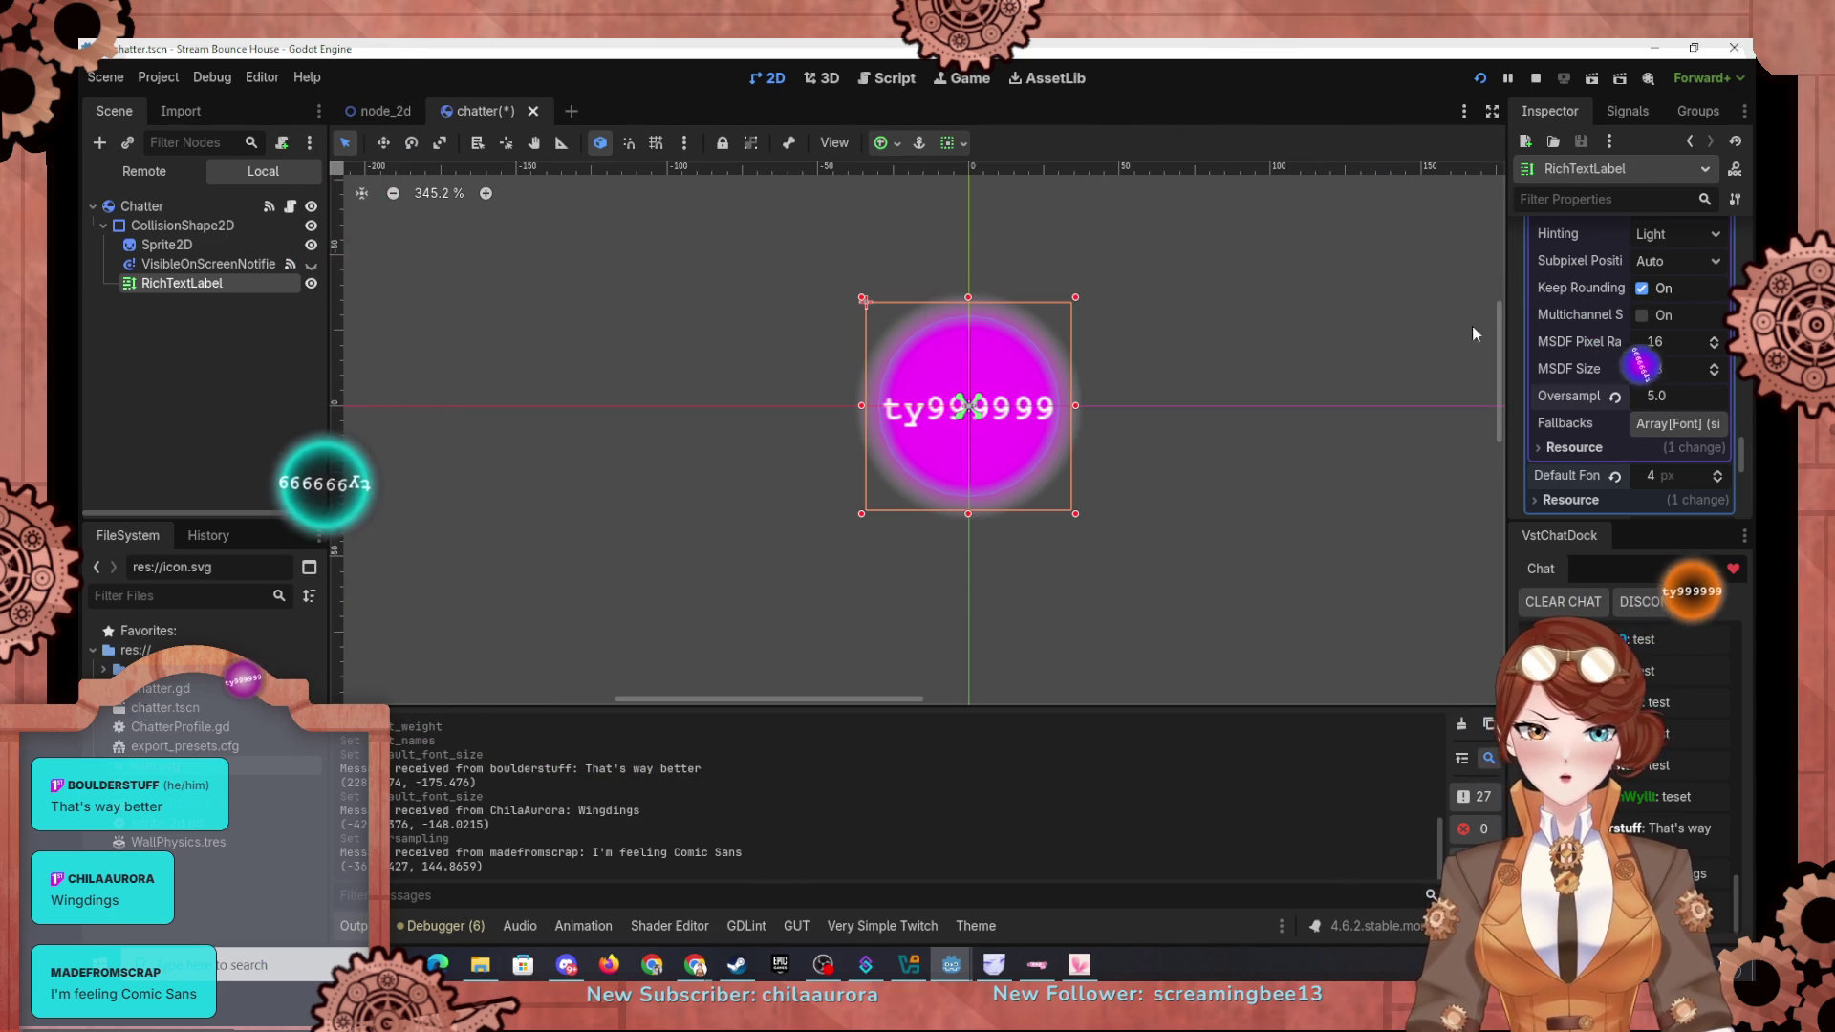
{"action": "scroll", "coordinate": [1564, 462], "scroll_direction": "up", "scroll_amount": 15}
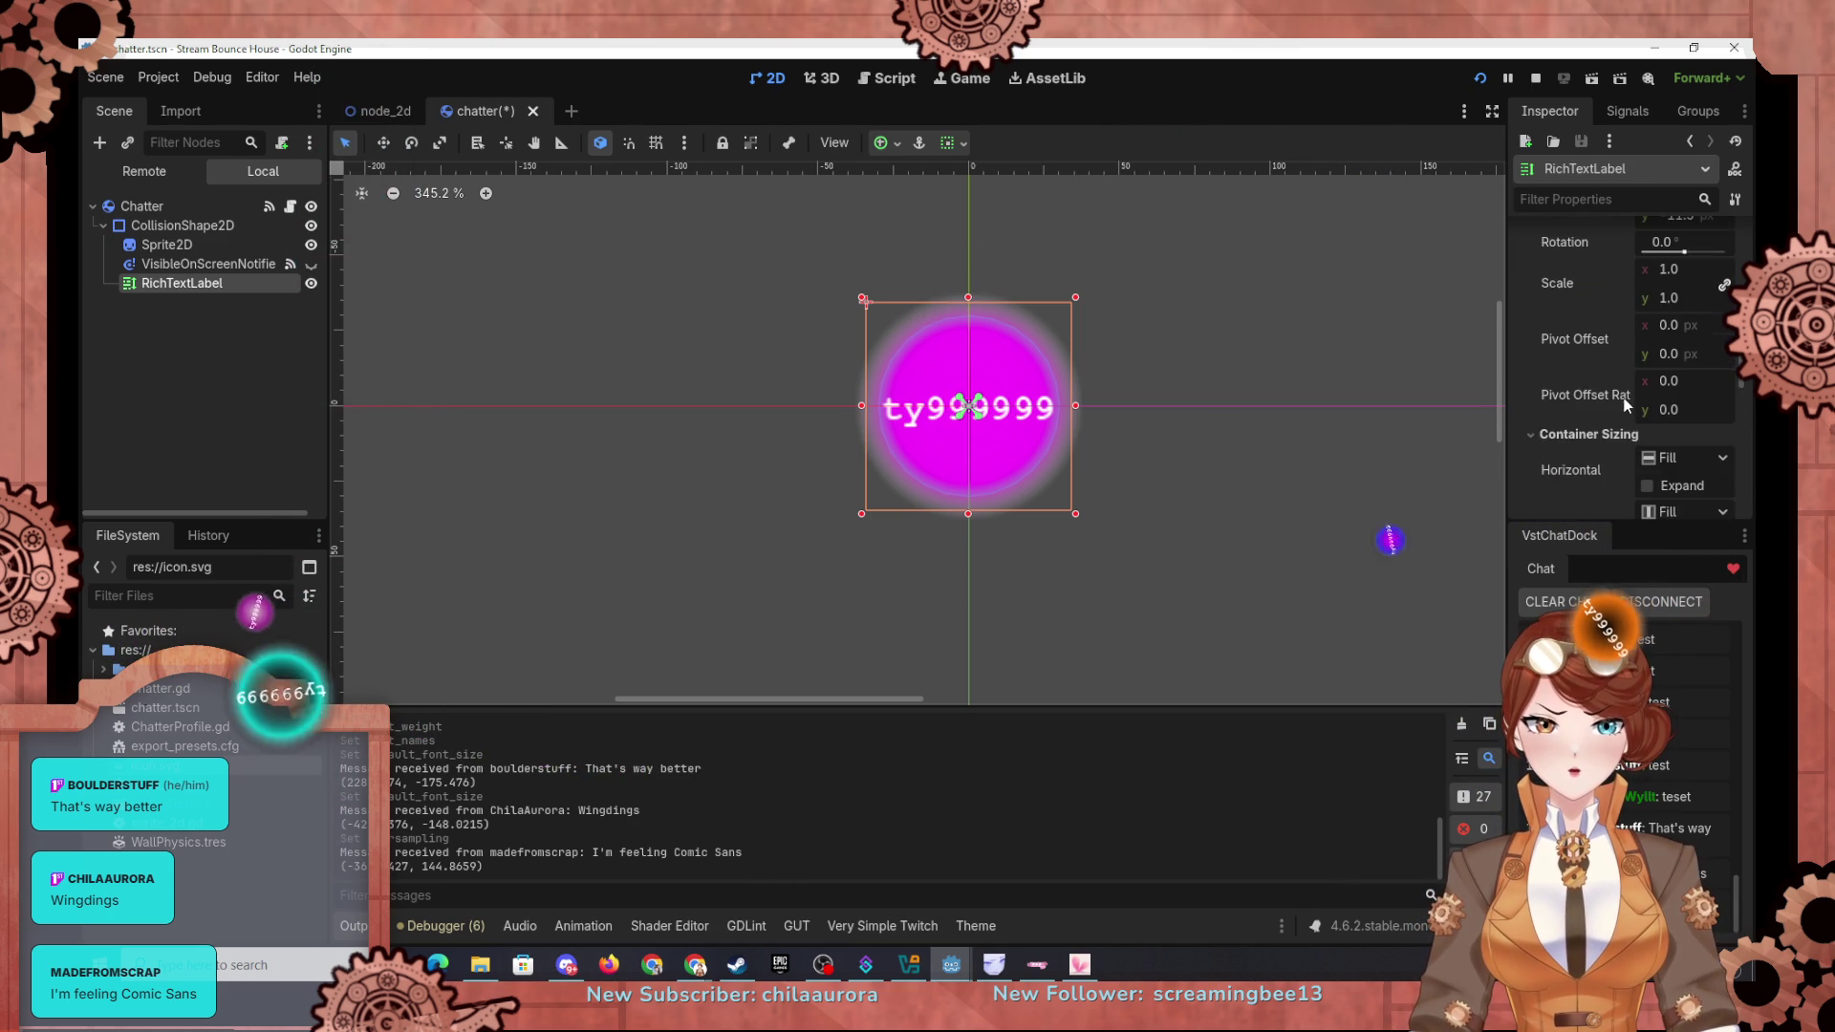
{"action": "mouse_move", "coordinate": [1592, 372]}
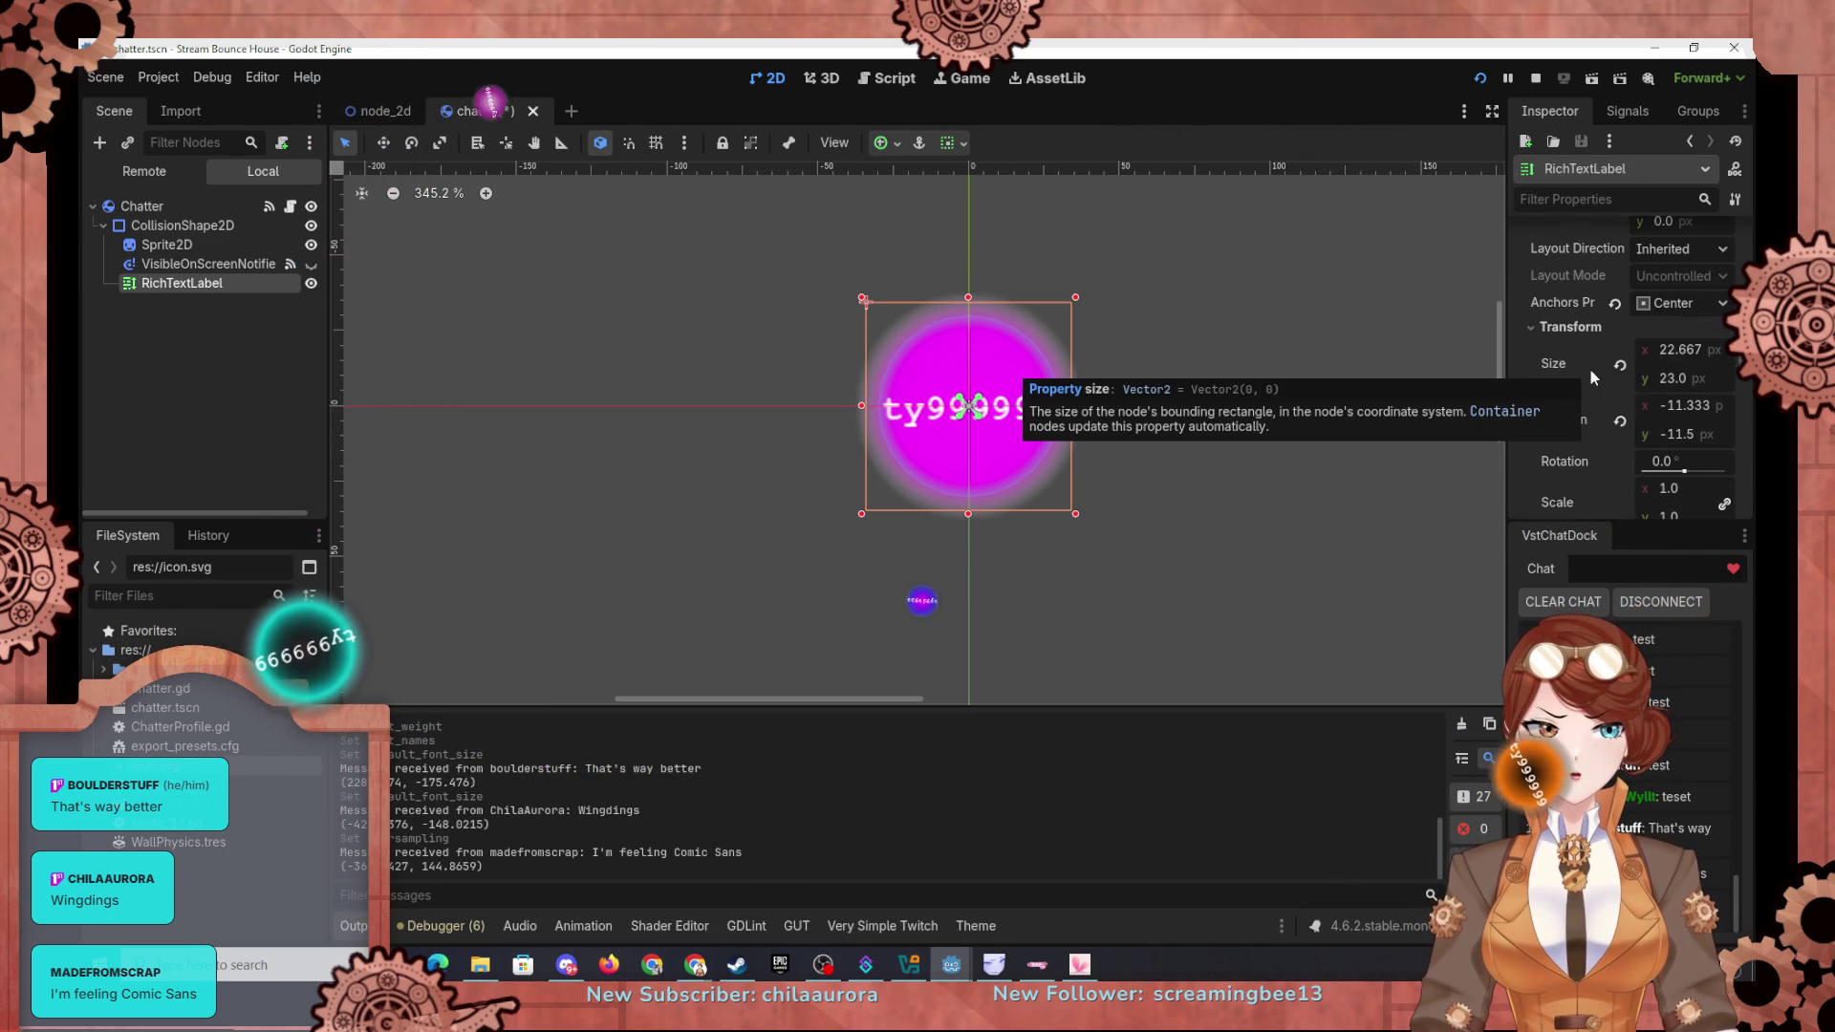
{"action": "scroll", "coordinate": [1591, 370], "scroll_direction": "up", "scroll_amount": 10}
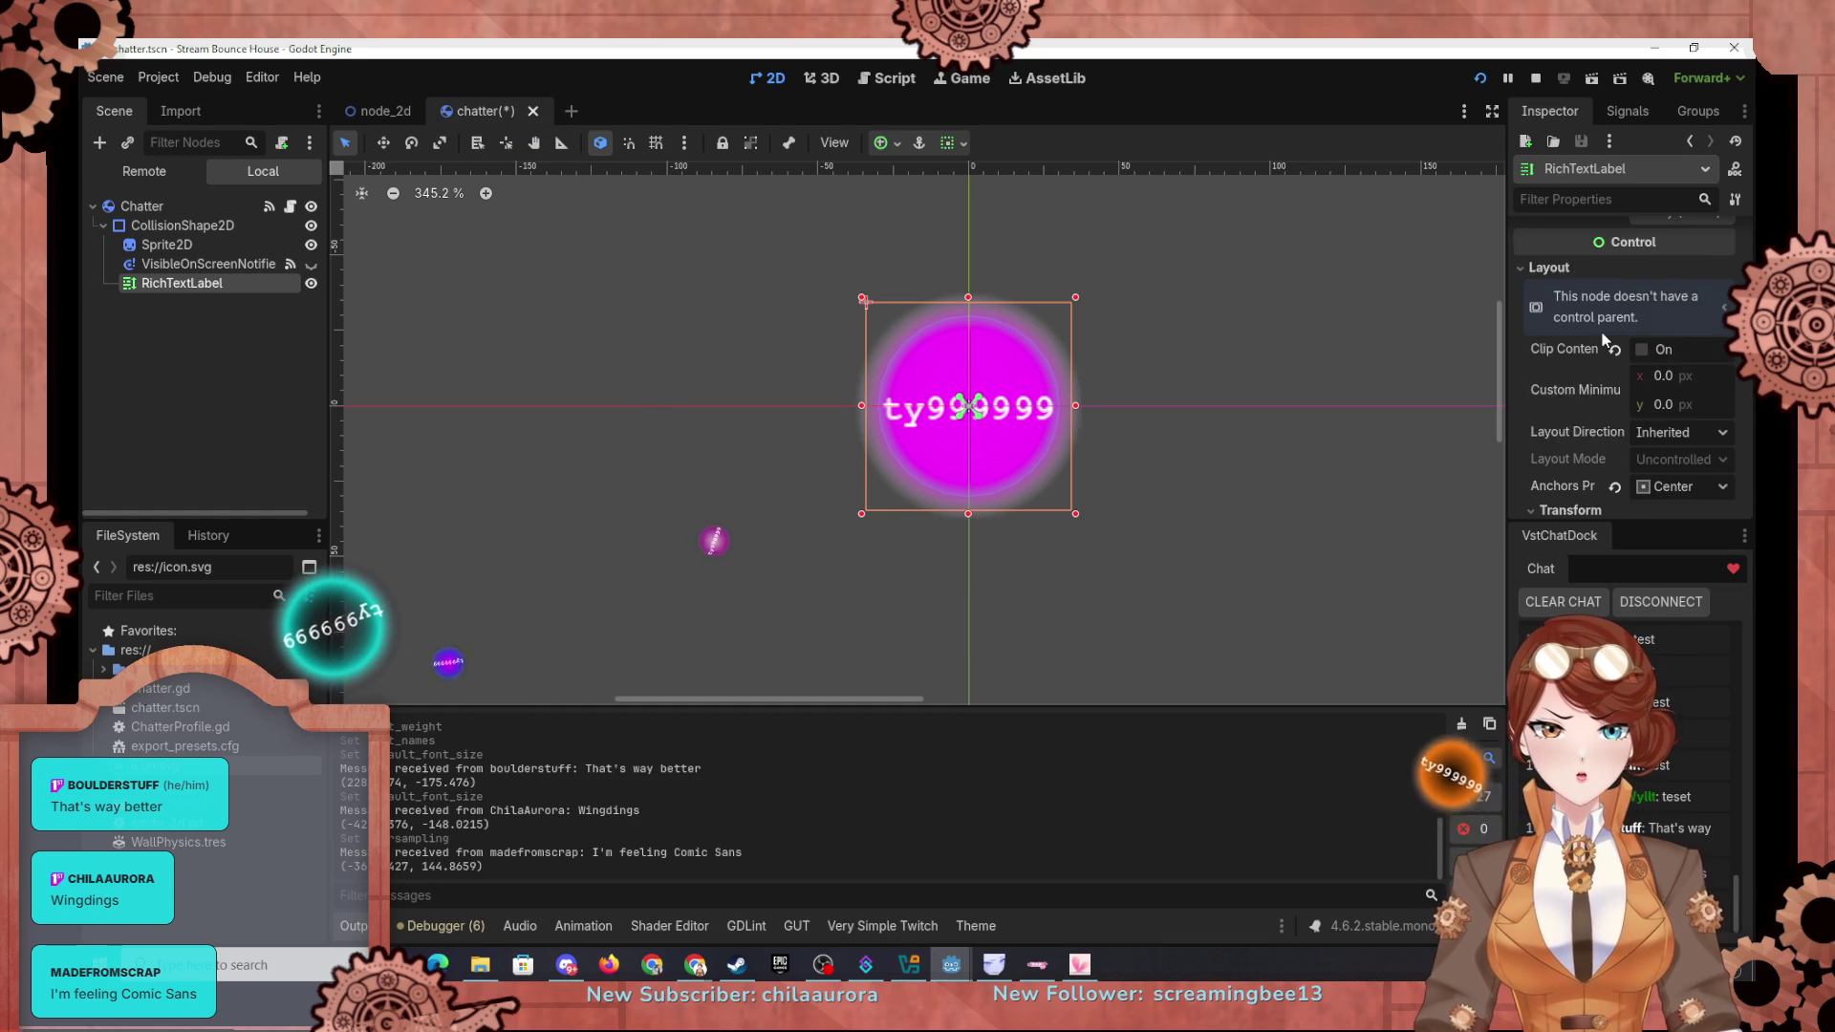
{"action": "scroll", "coordinate": [1603, 337], "scroll_direction": "up", "scroll_amount": 5}
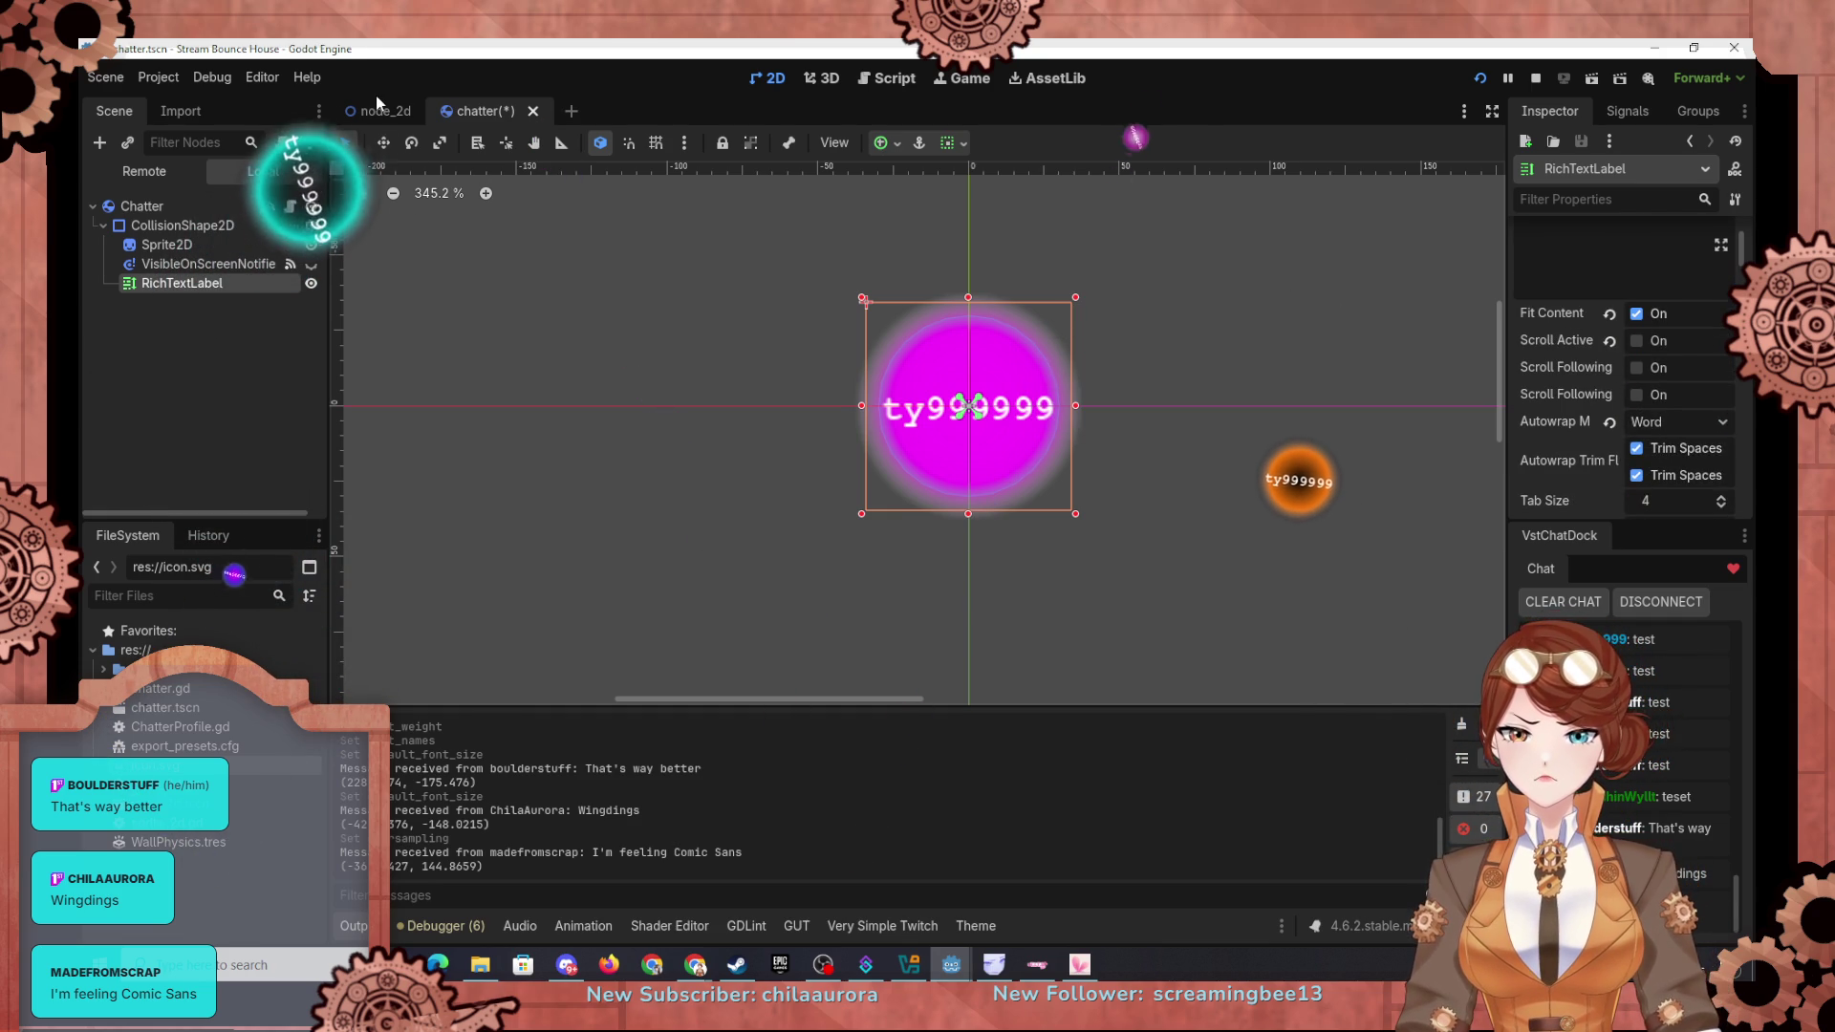
Step: Rename the RichTextLabel node to Label
{"action": "double_click", "coordinate": [174, 284]}
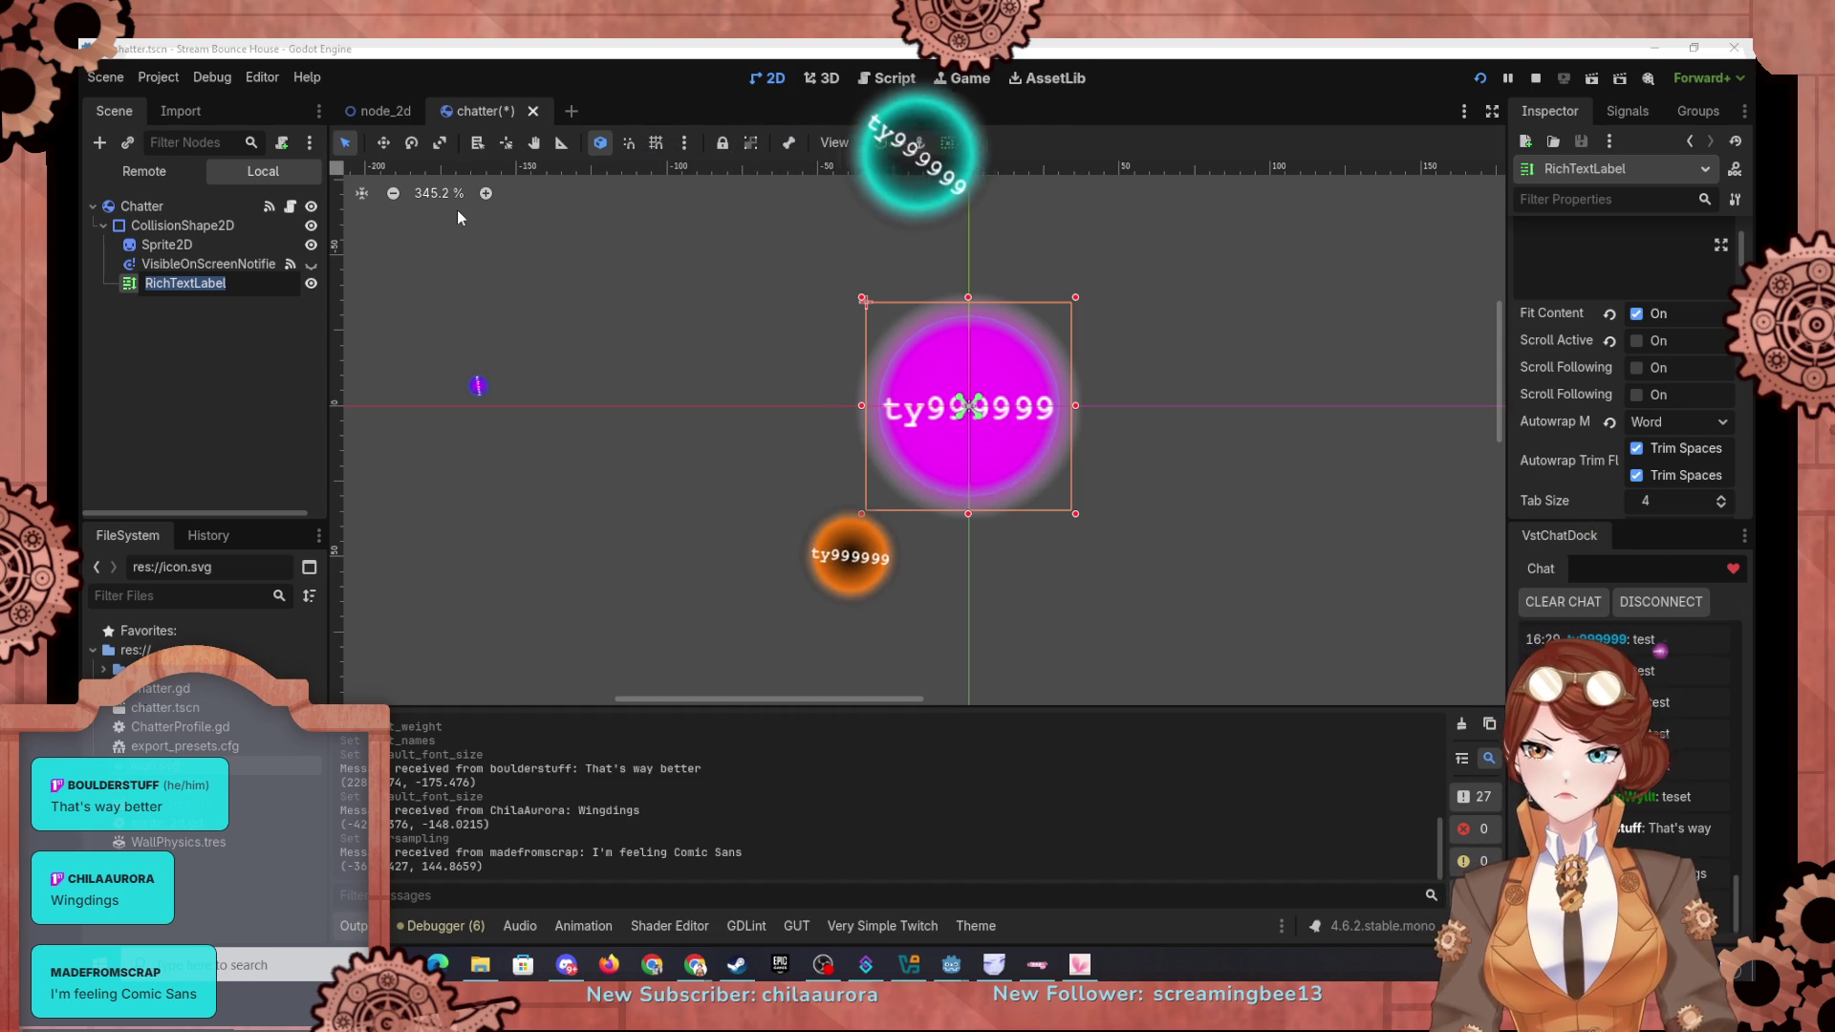
{"action": "type", "text": "Label"}
{"action": "key", "text": "Return"}
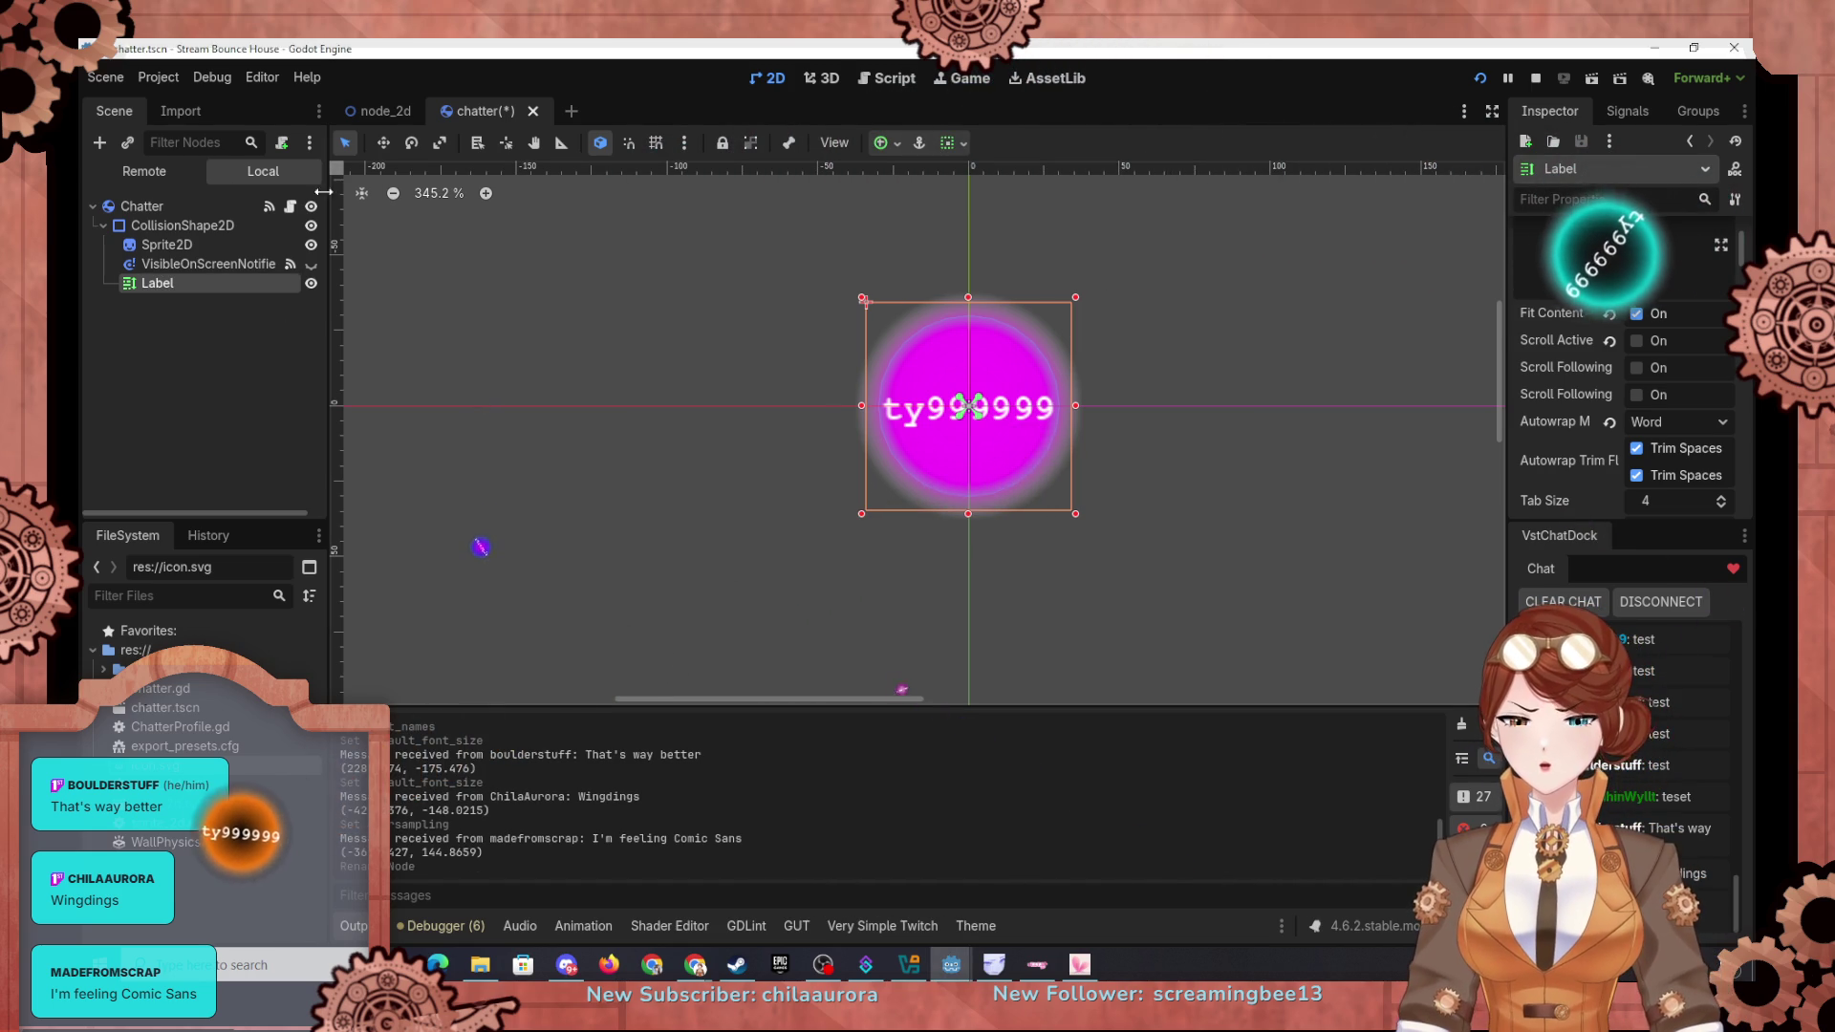
Step: Open the chatter.gd script with the cursor inside _ready()
{"action": "left_click", "coordinate": [376, 115]}
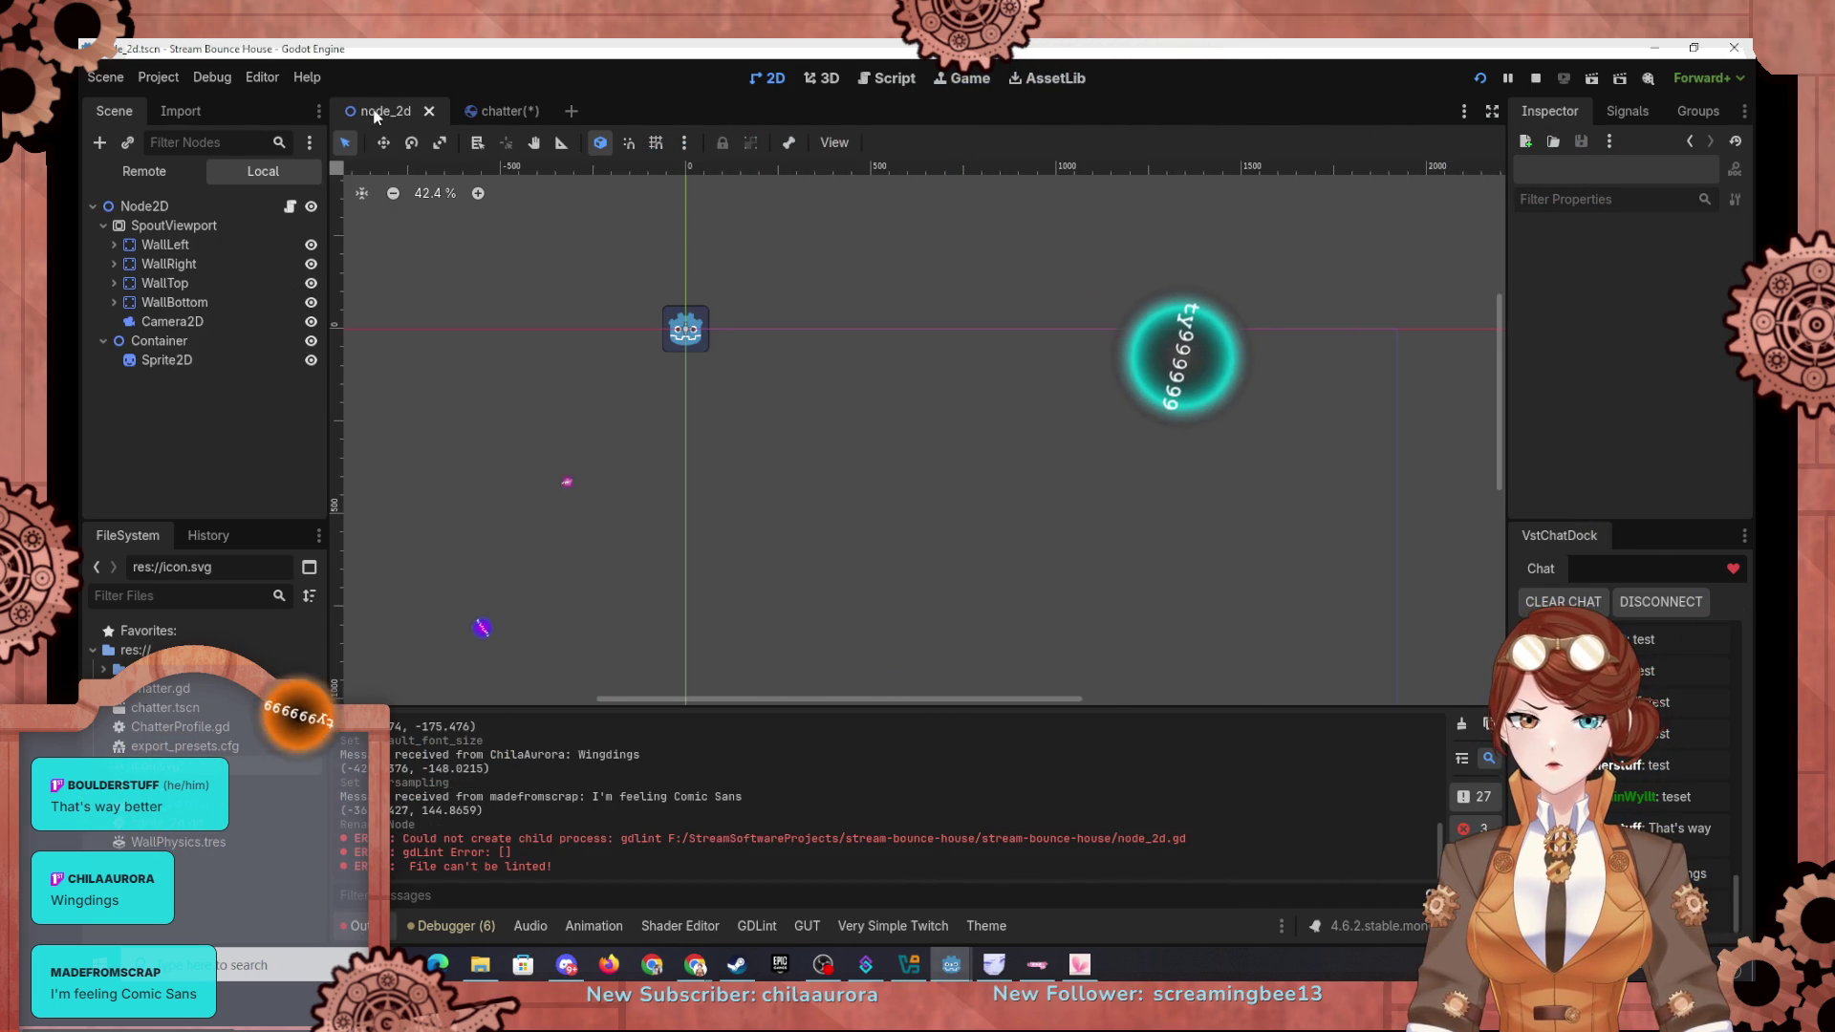
{"action": "left_click", "coordinate": [508, 107]}
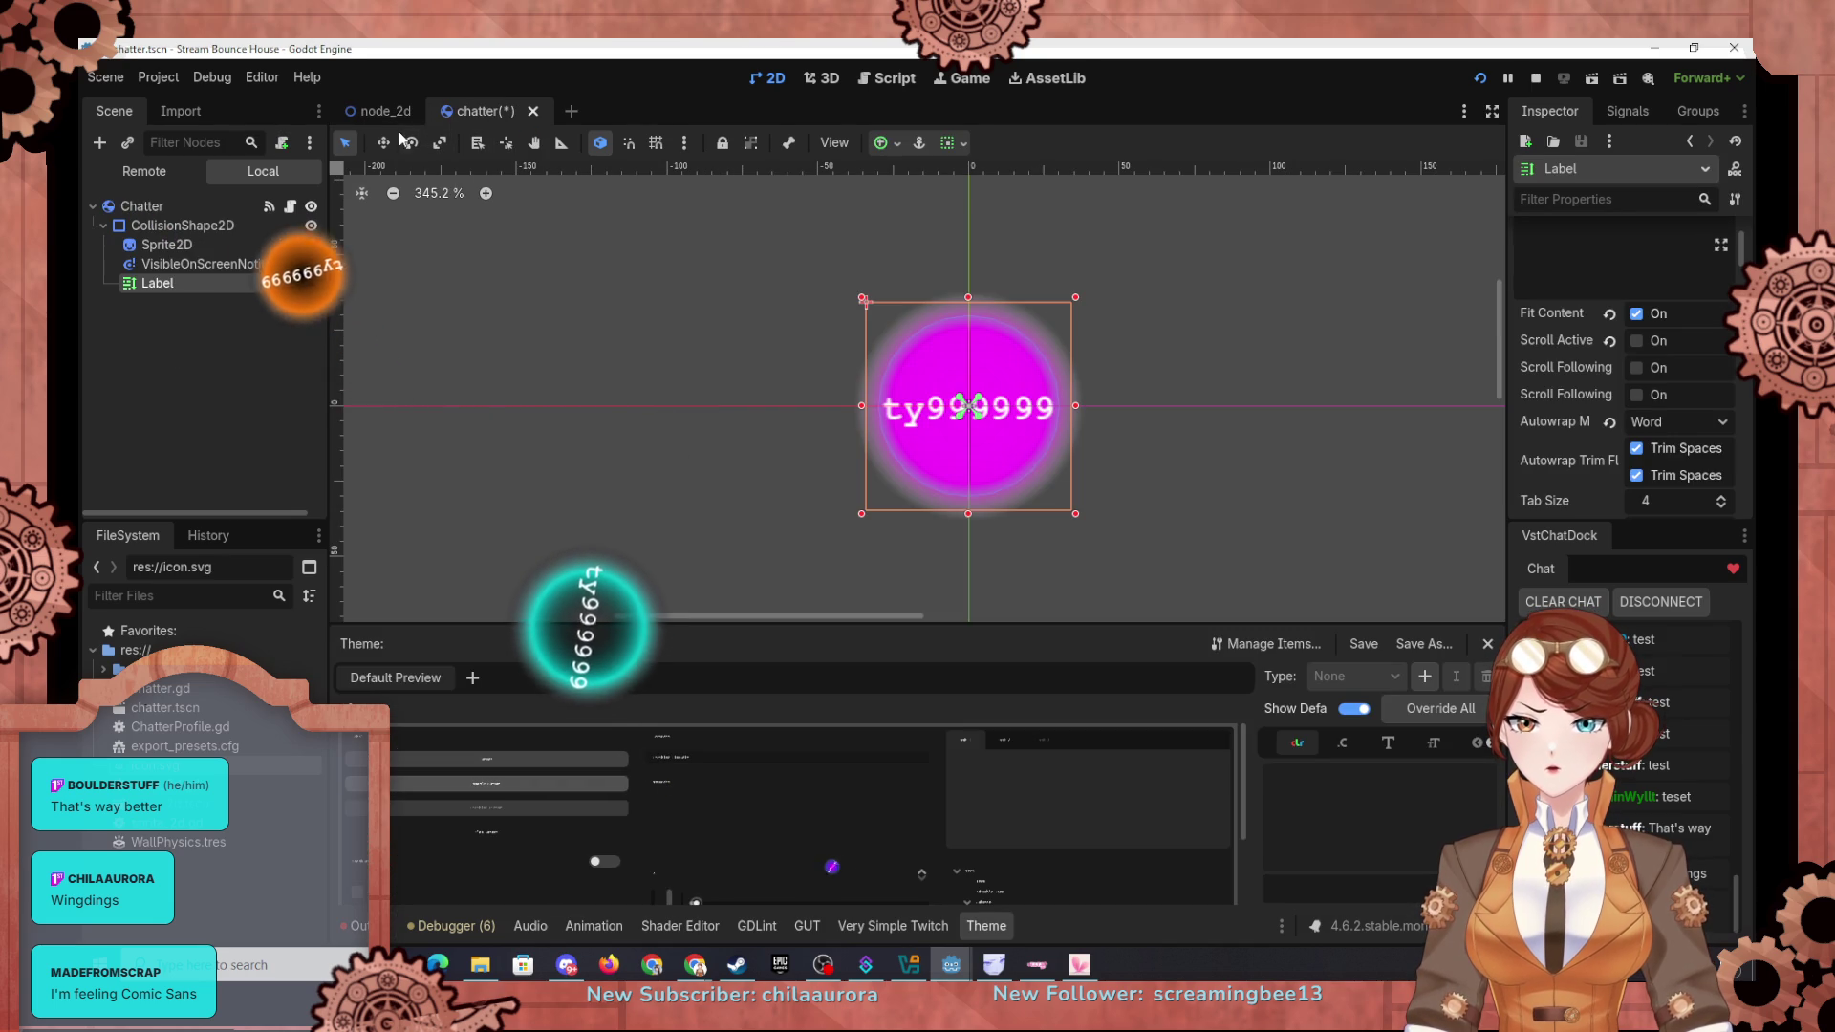
{"action": "left_click", "coordinate": [887, 79]}
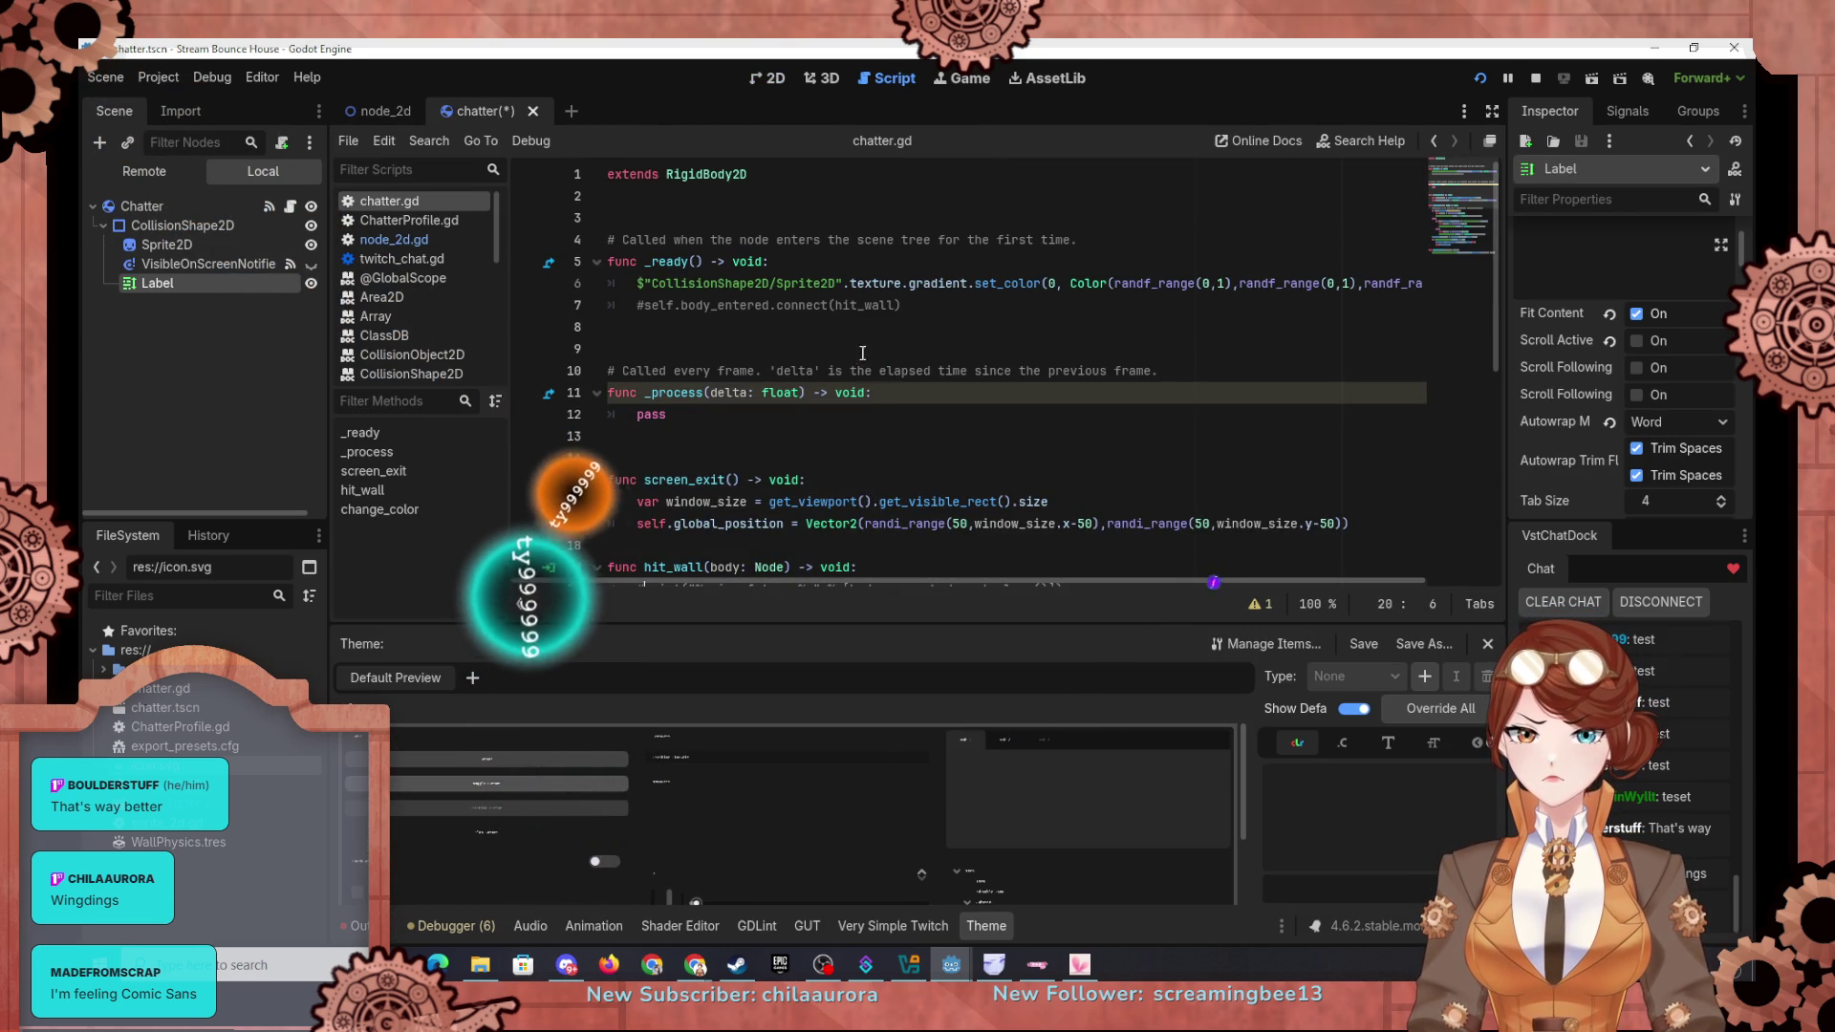
{"action": "left_click", "coordinate": [638, 305]}
Step: Add $"CollisionShape2D/Label".text = self.name to _ready() and run the project
{"action": "key", "text": "Return"}
{"action": "key", "text": "Up"}
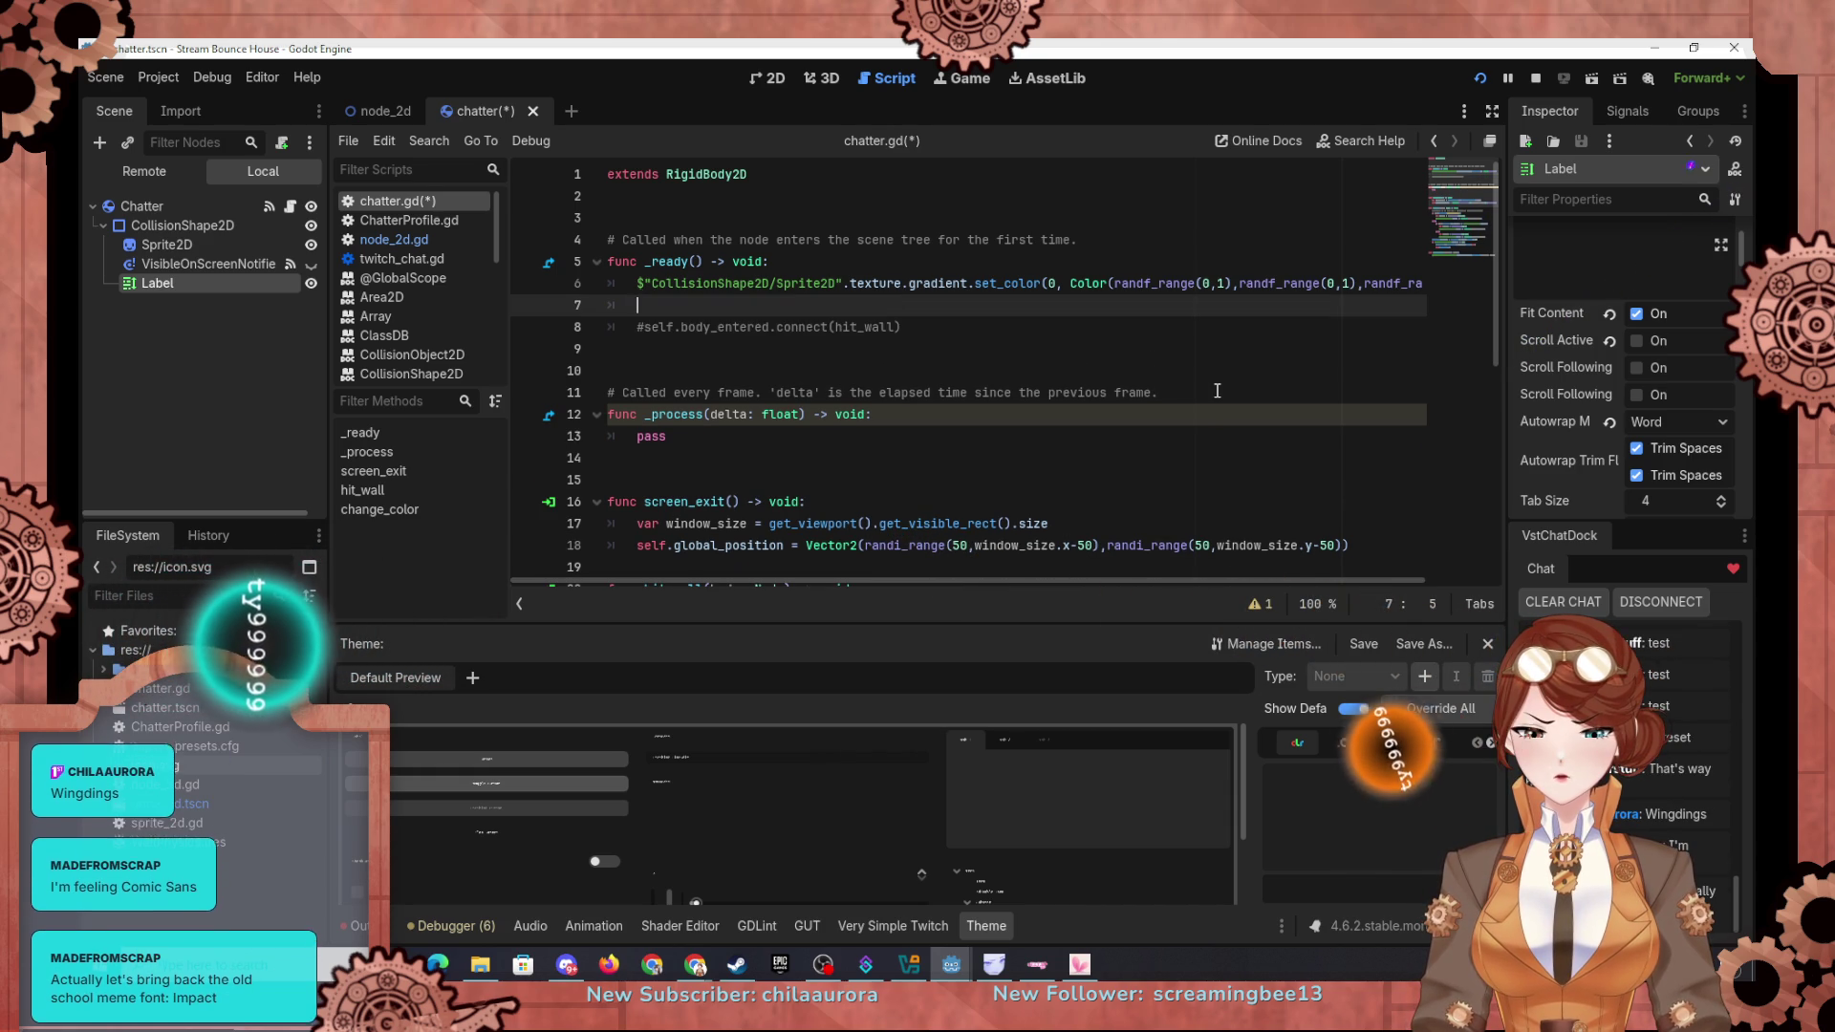
{"action": "type", "text": "$"}
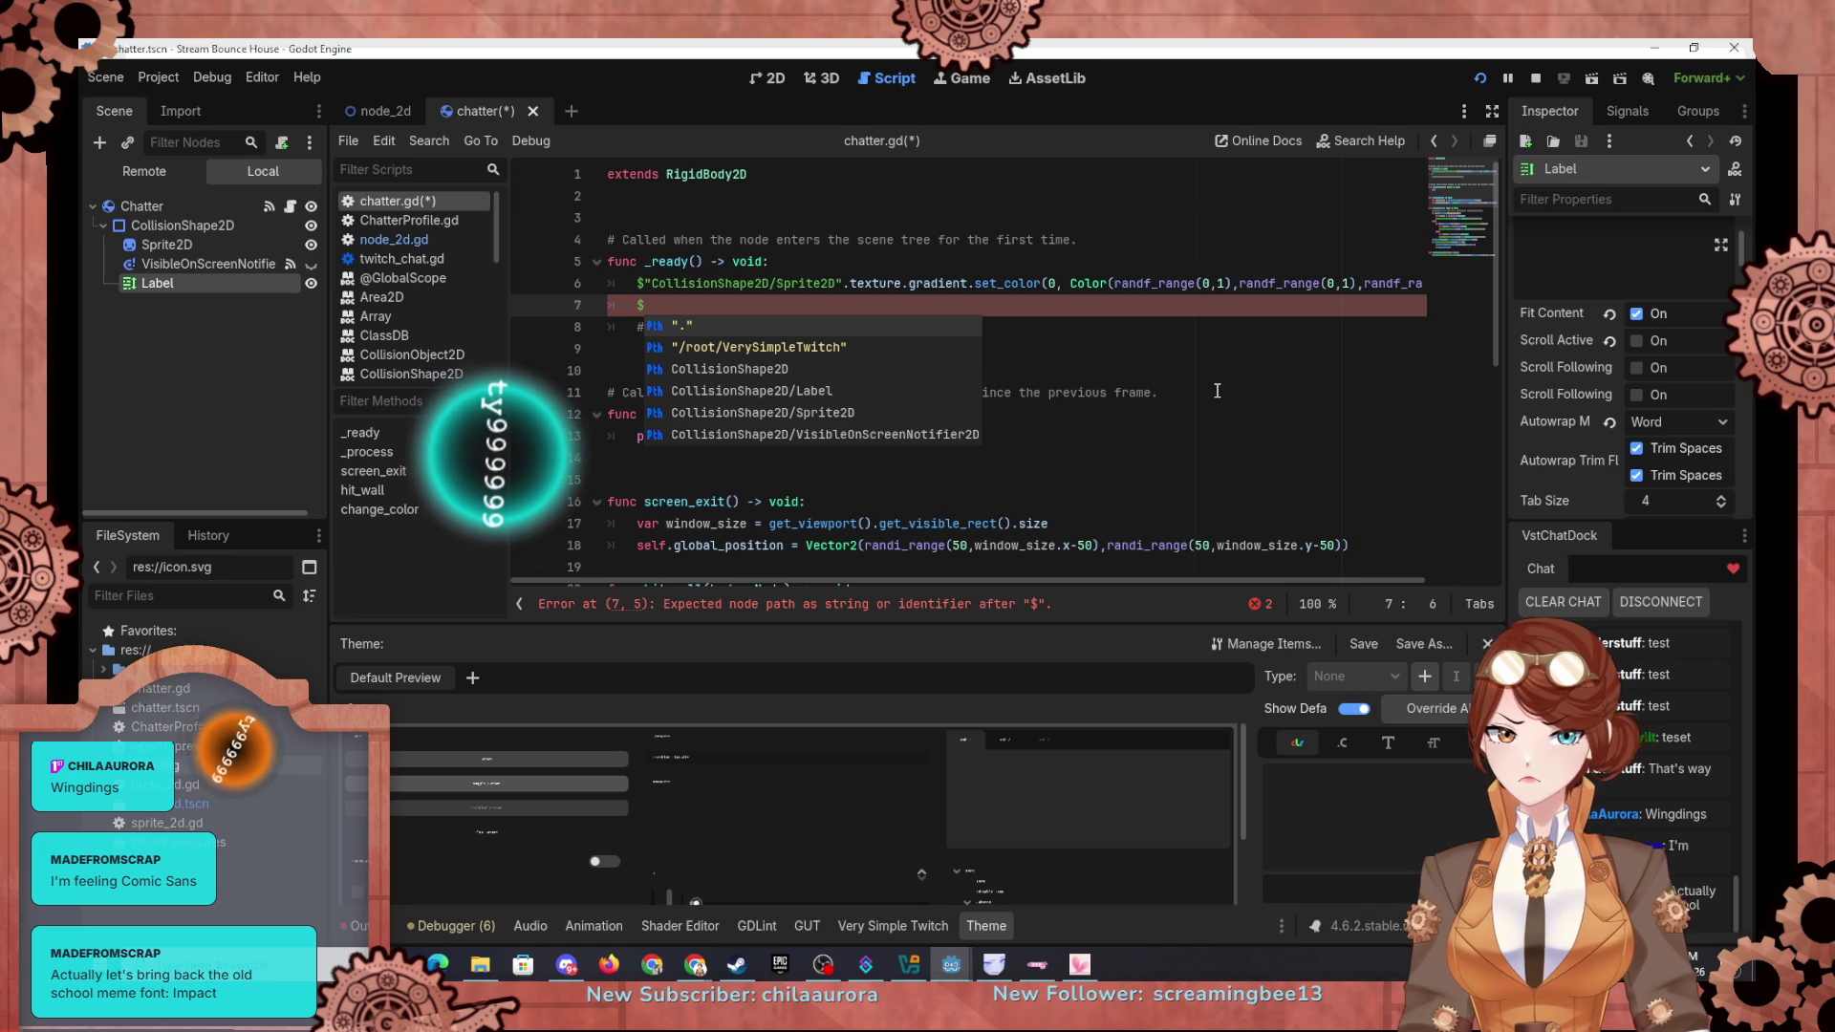
{"action": "type", "text": "\"Coll"}
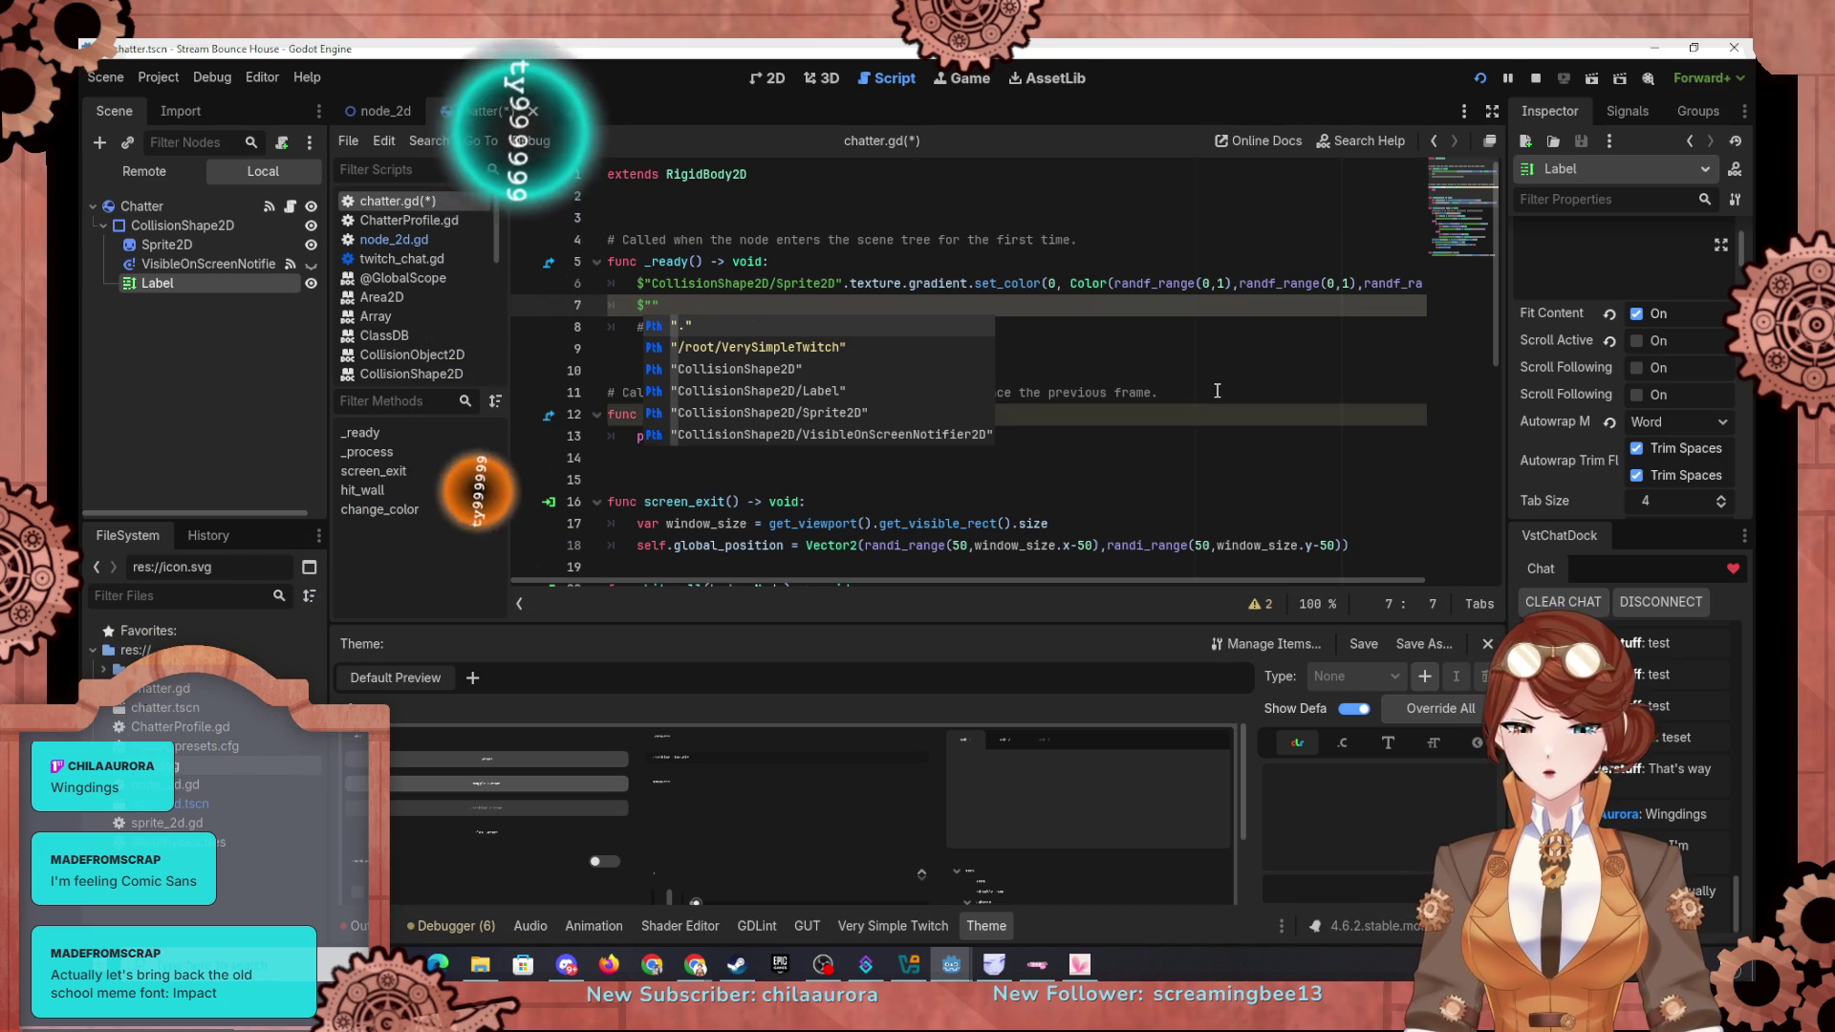
{"action": "key", "text": "Down"}
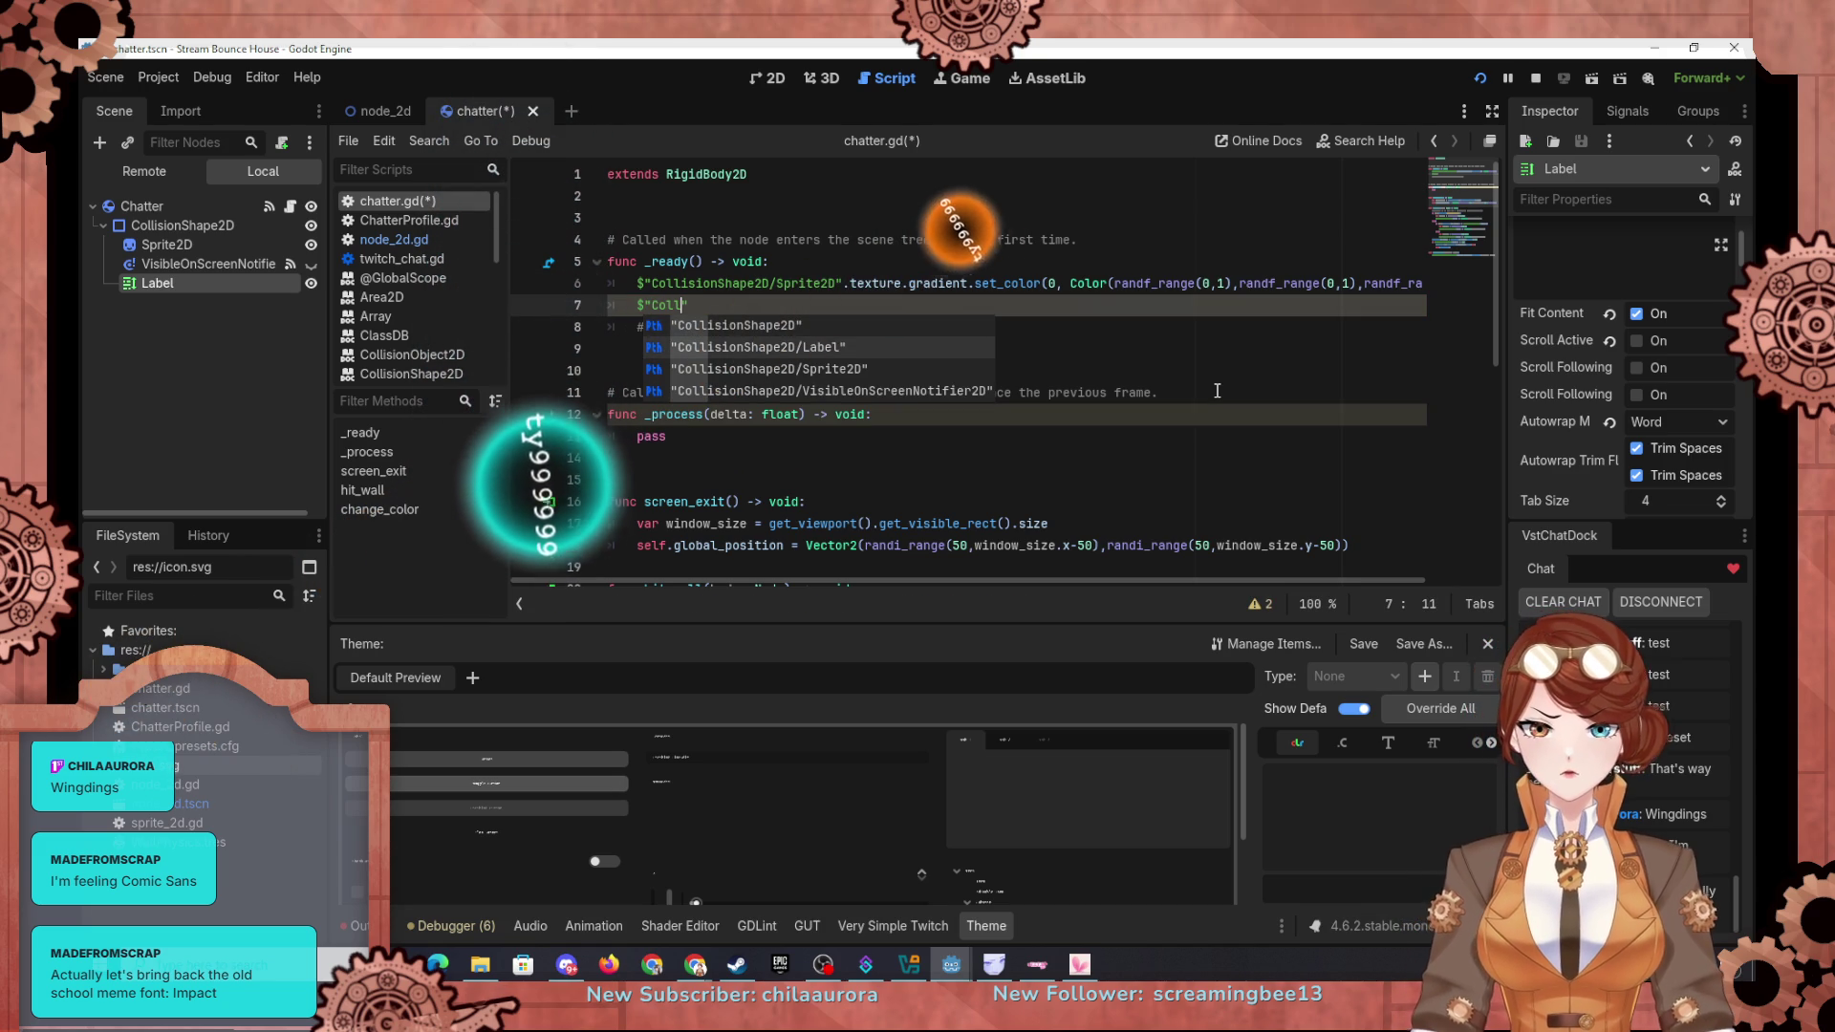
{"action": "key", "text": "Return"}
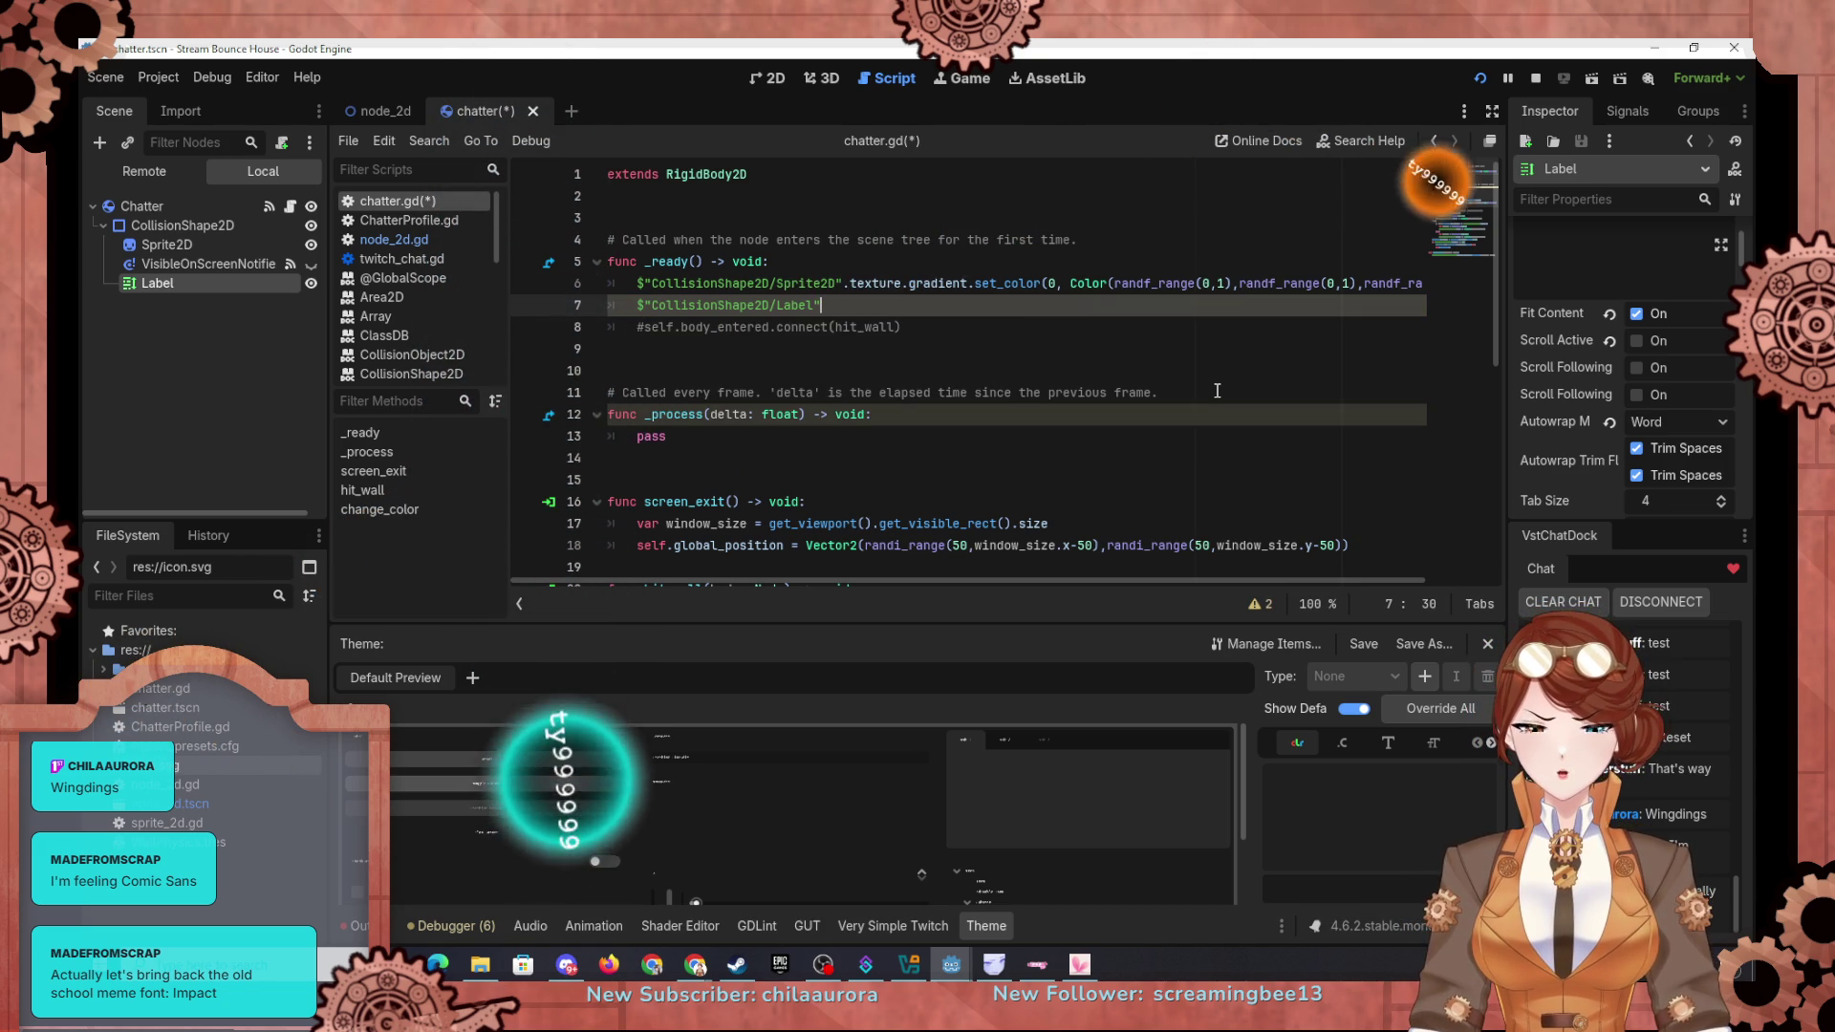
{"action": "type", "text": "."}
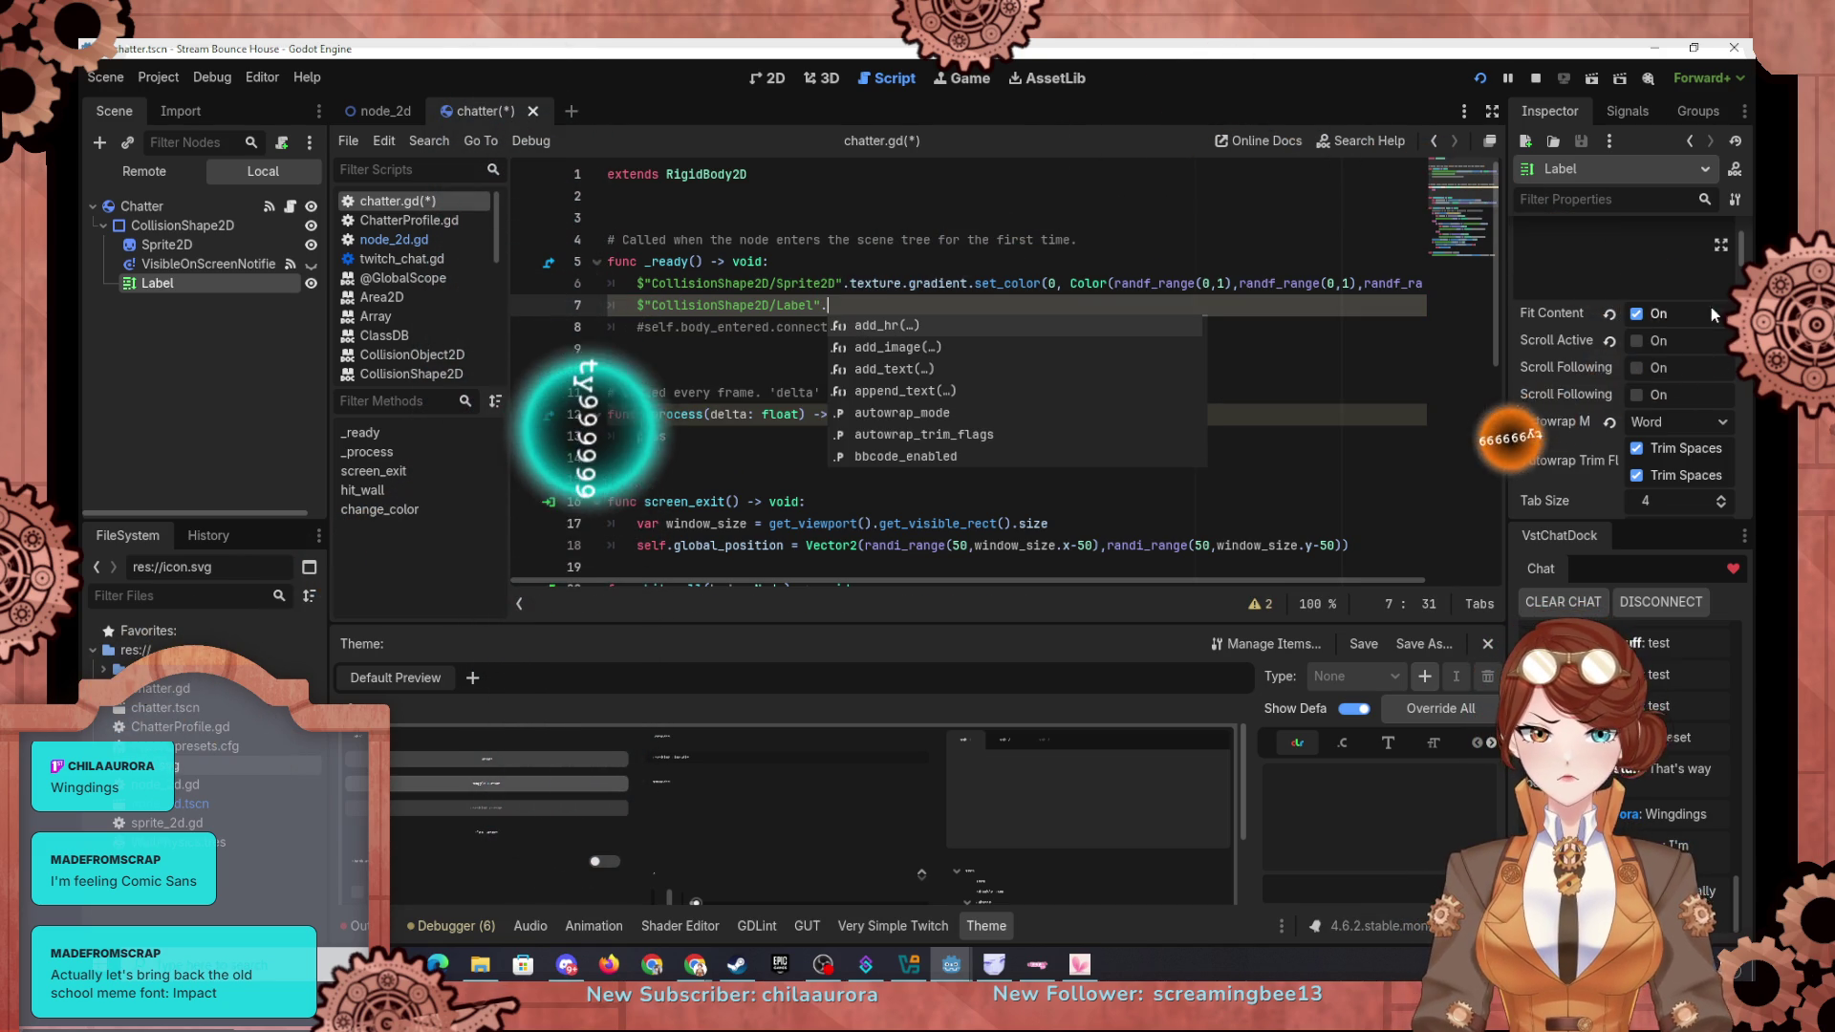
{"action": "scroll", "coordinate": [1606, 341], "scroll_direction": "up", "scroll_amount": 3}
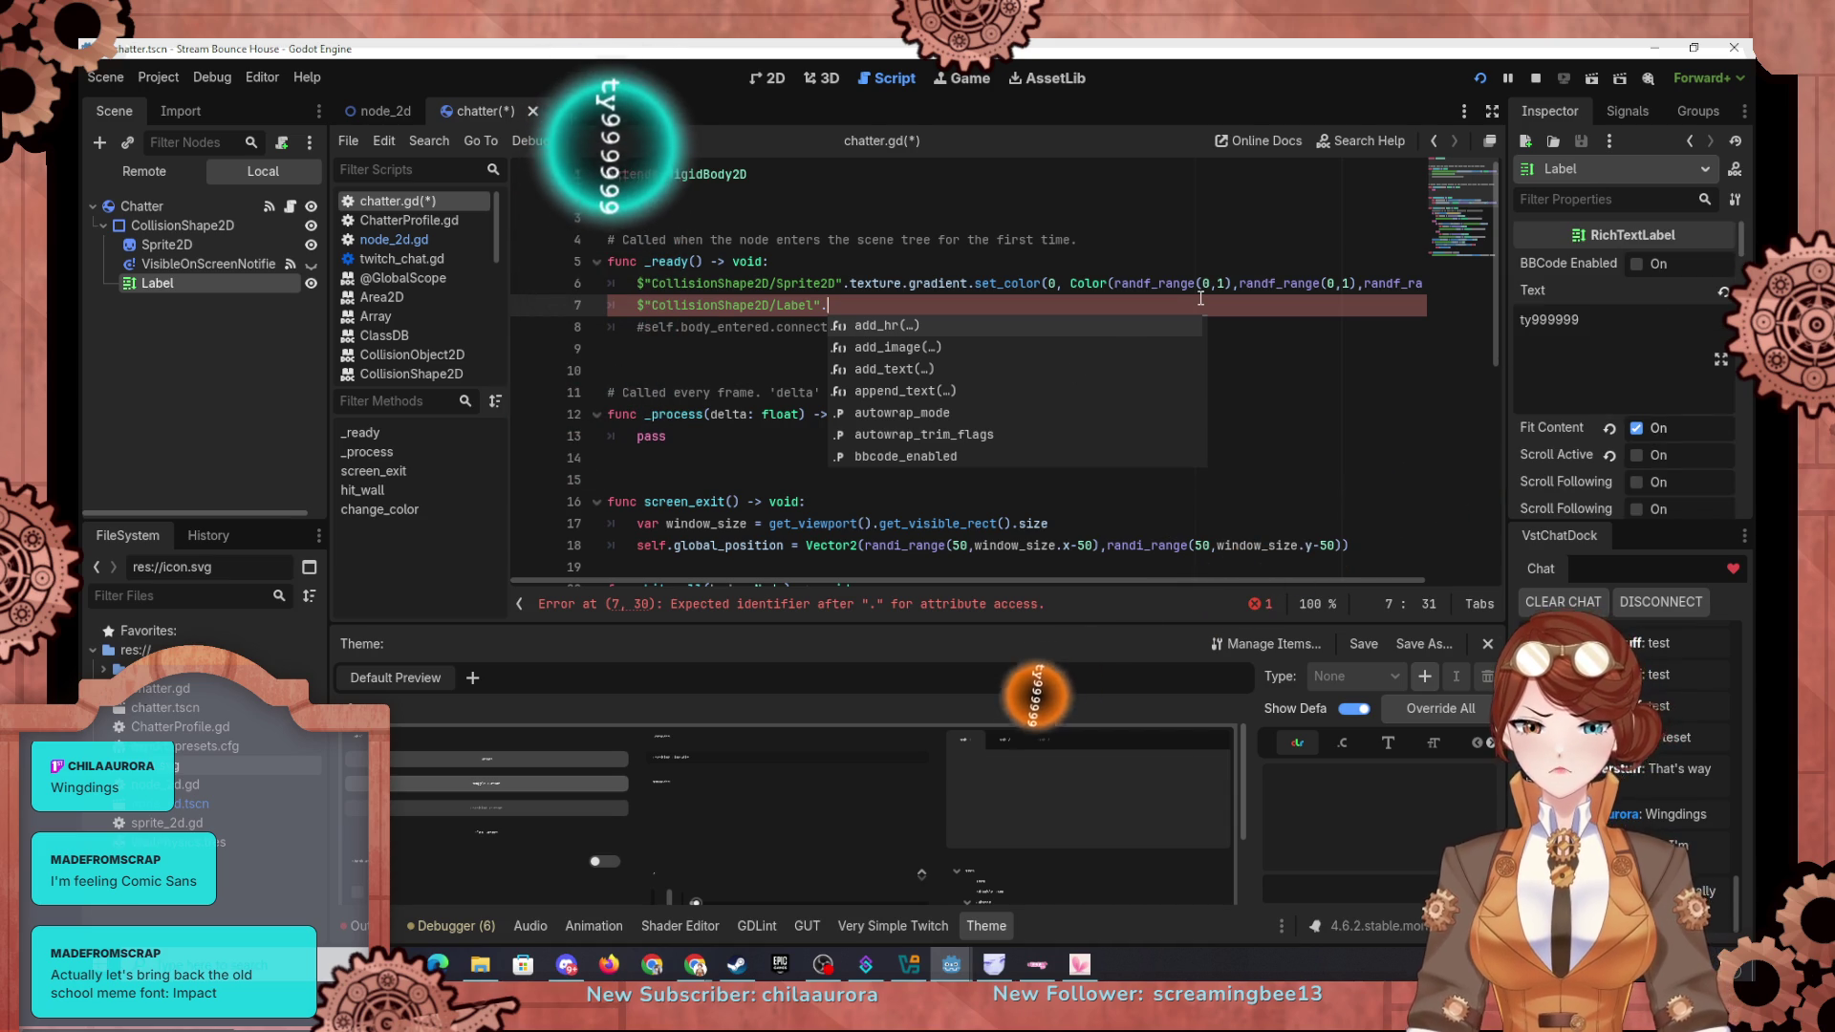
{"action": "type", "text": "tes"}
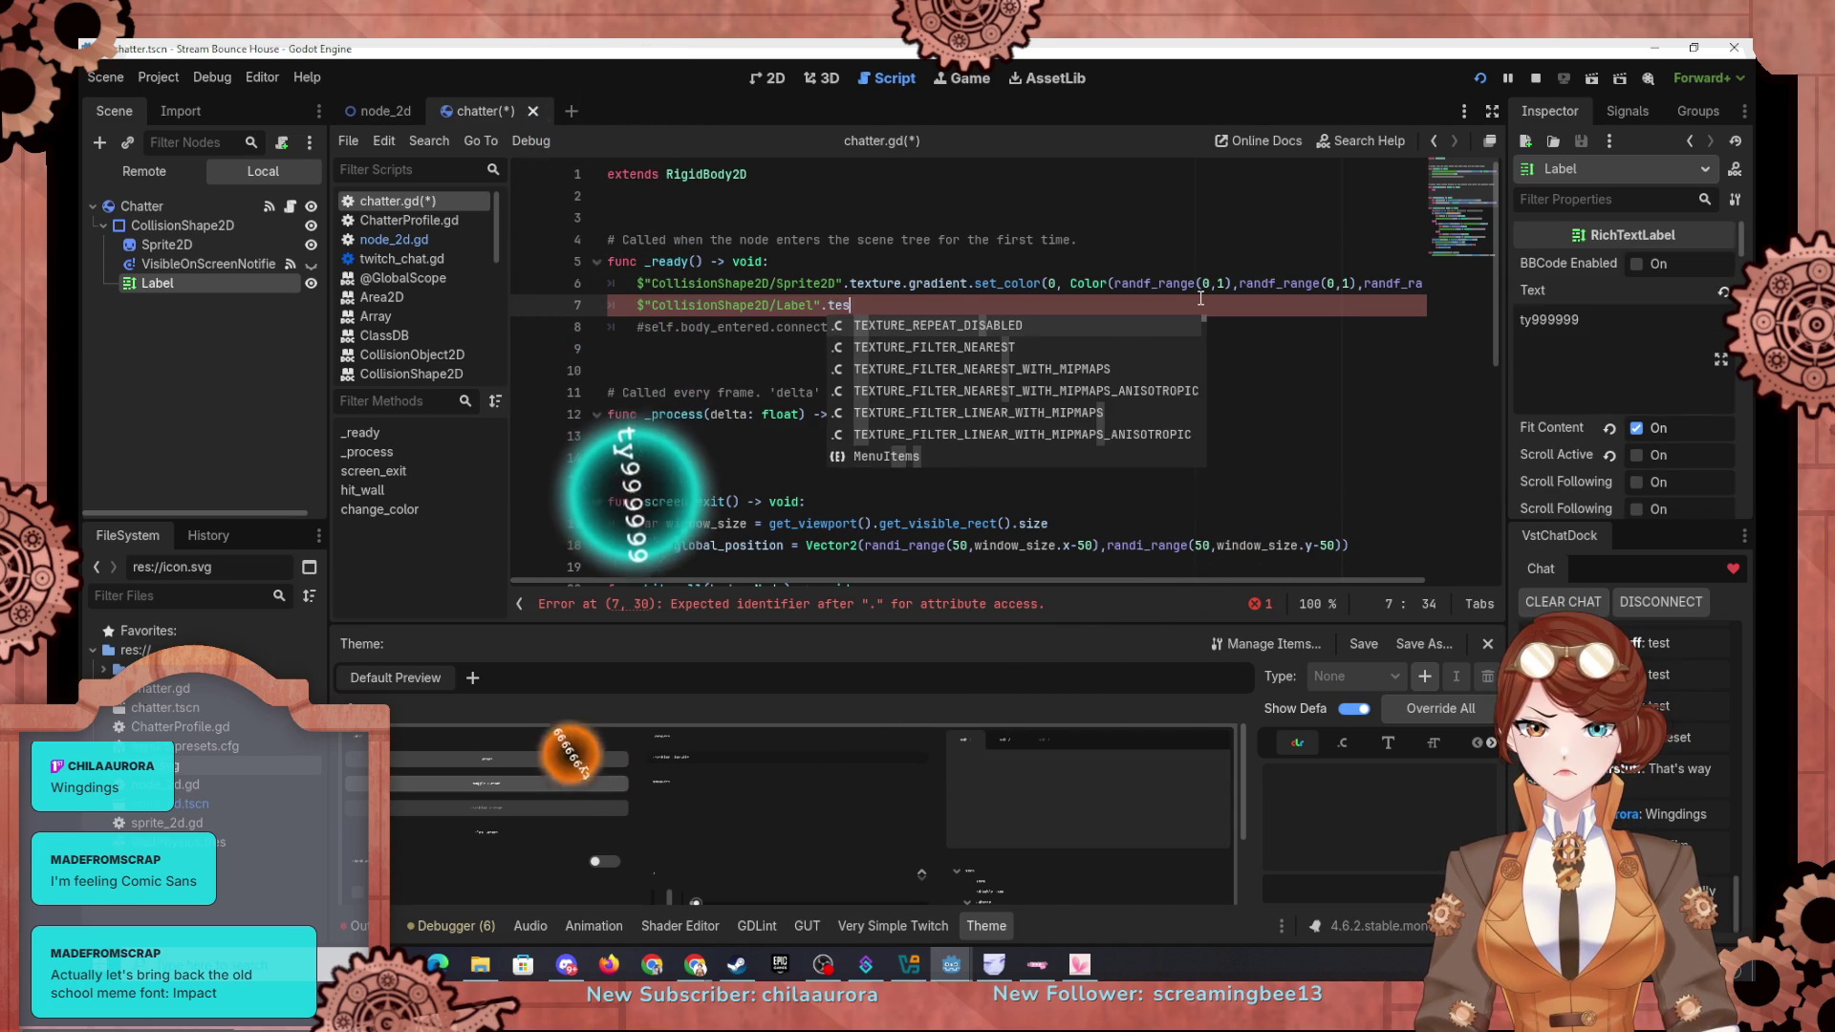
{"action": "key", "text": "BackSpace"}
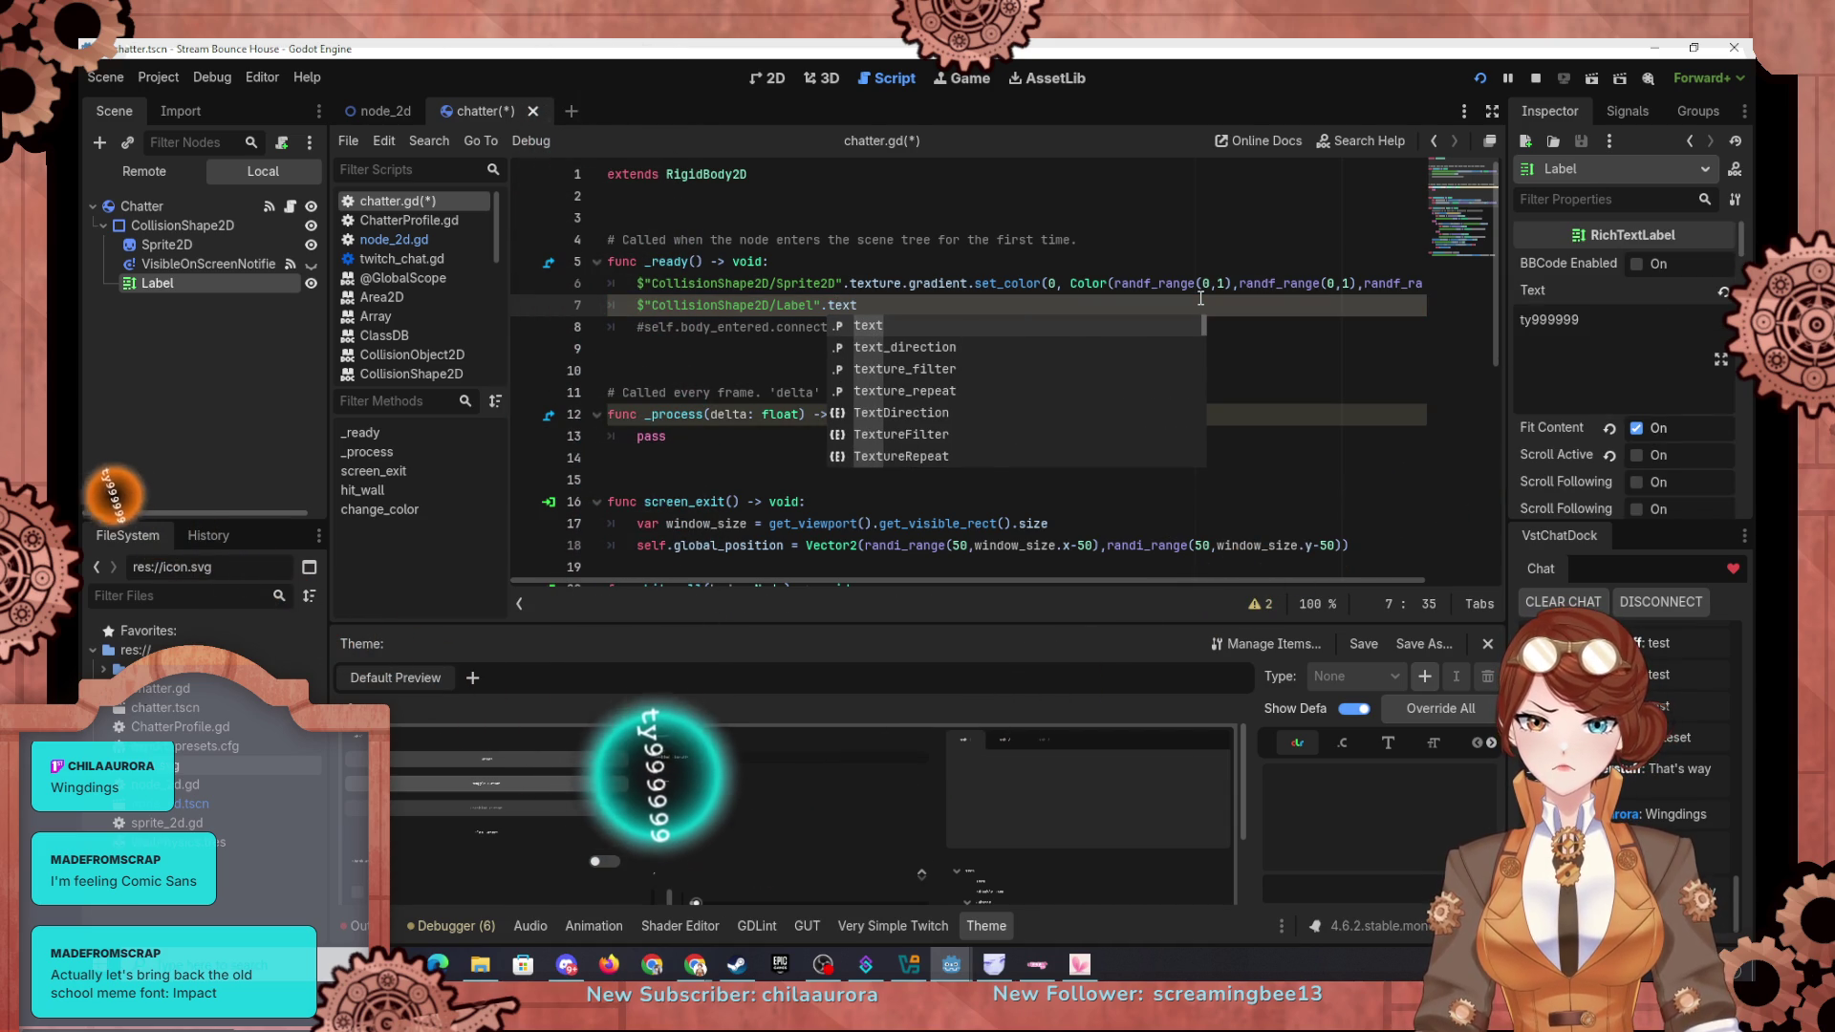
{"action": "type", "text": "xt = "}
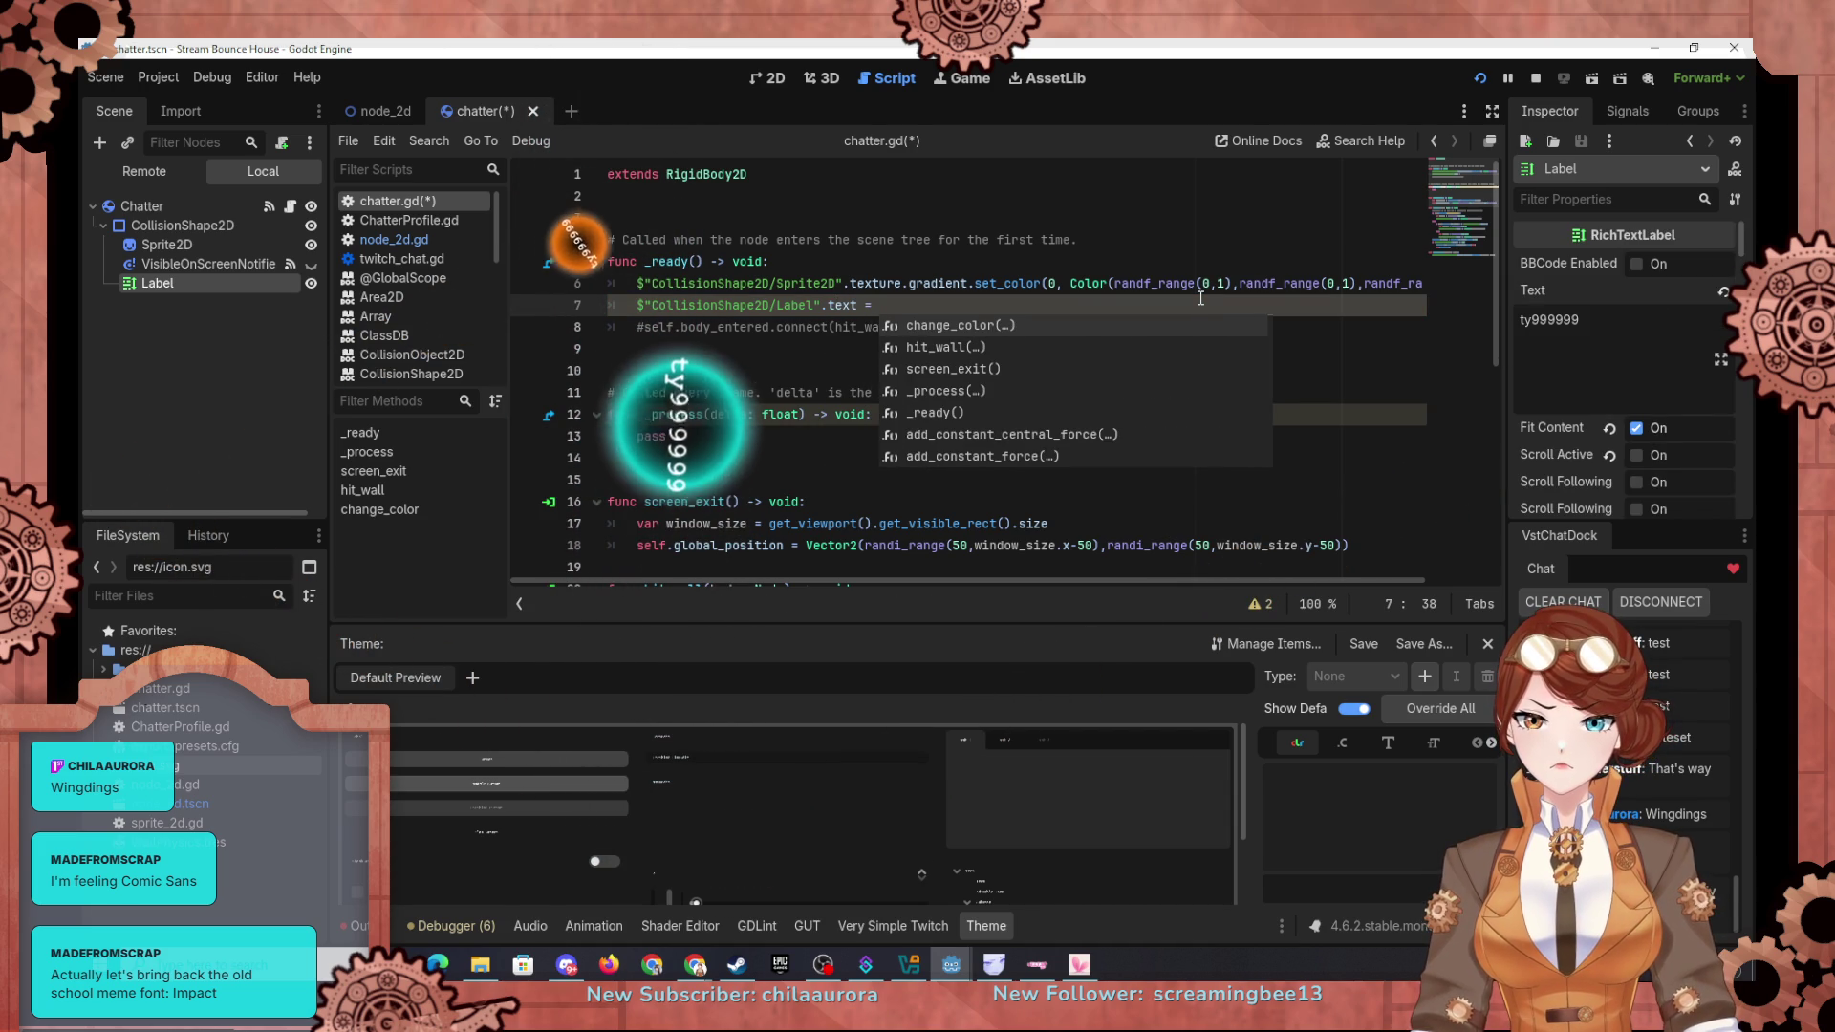
{"action": "type", "text": "se"}
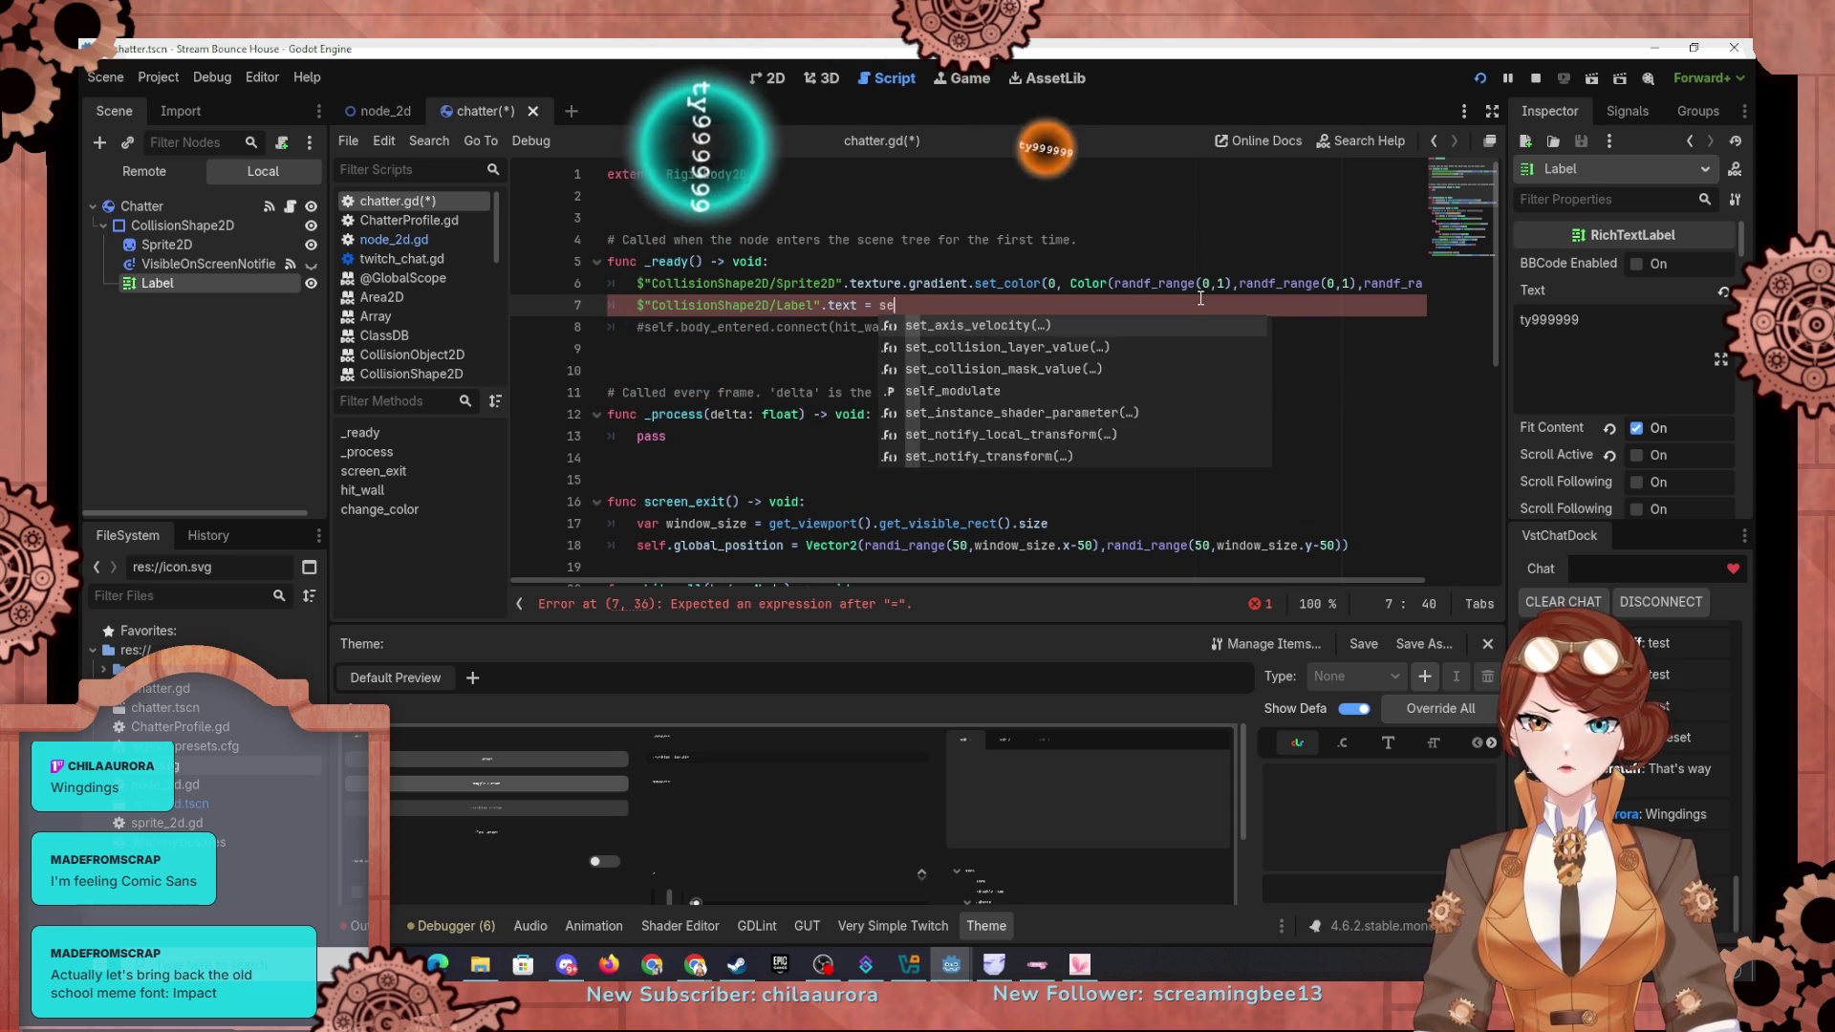
{"action": "type", "text": "lf.name"}
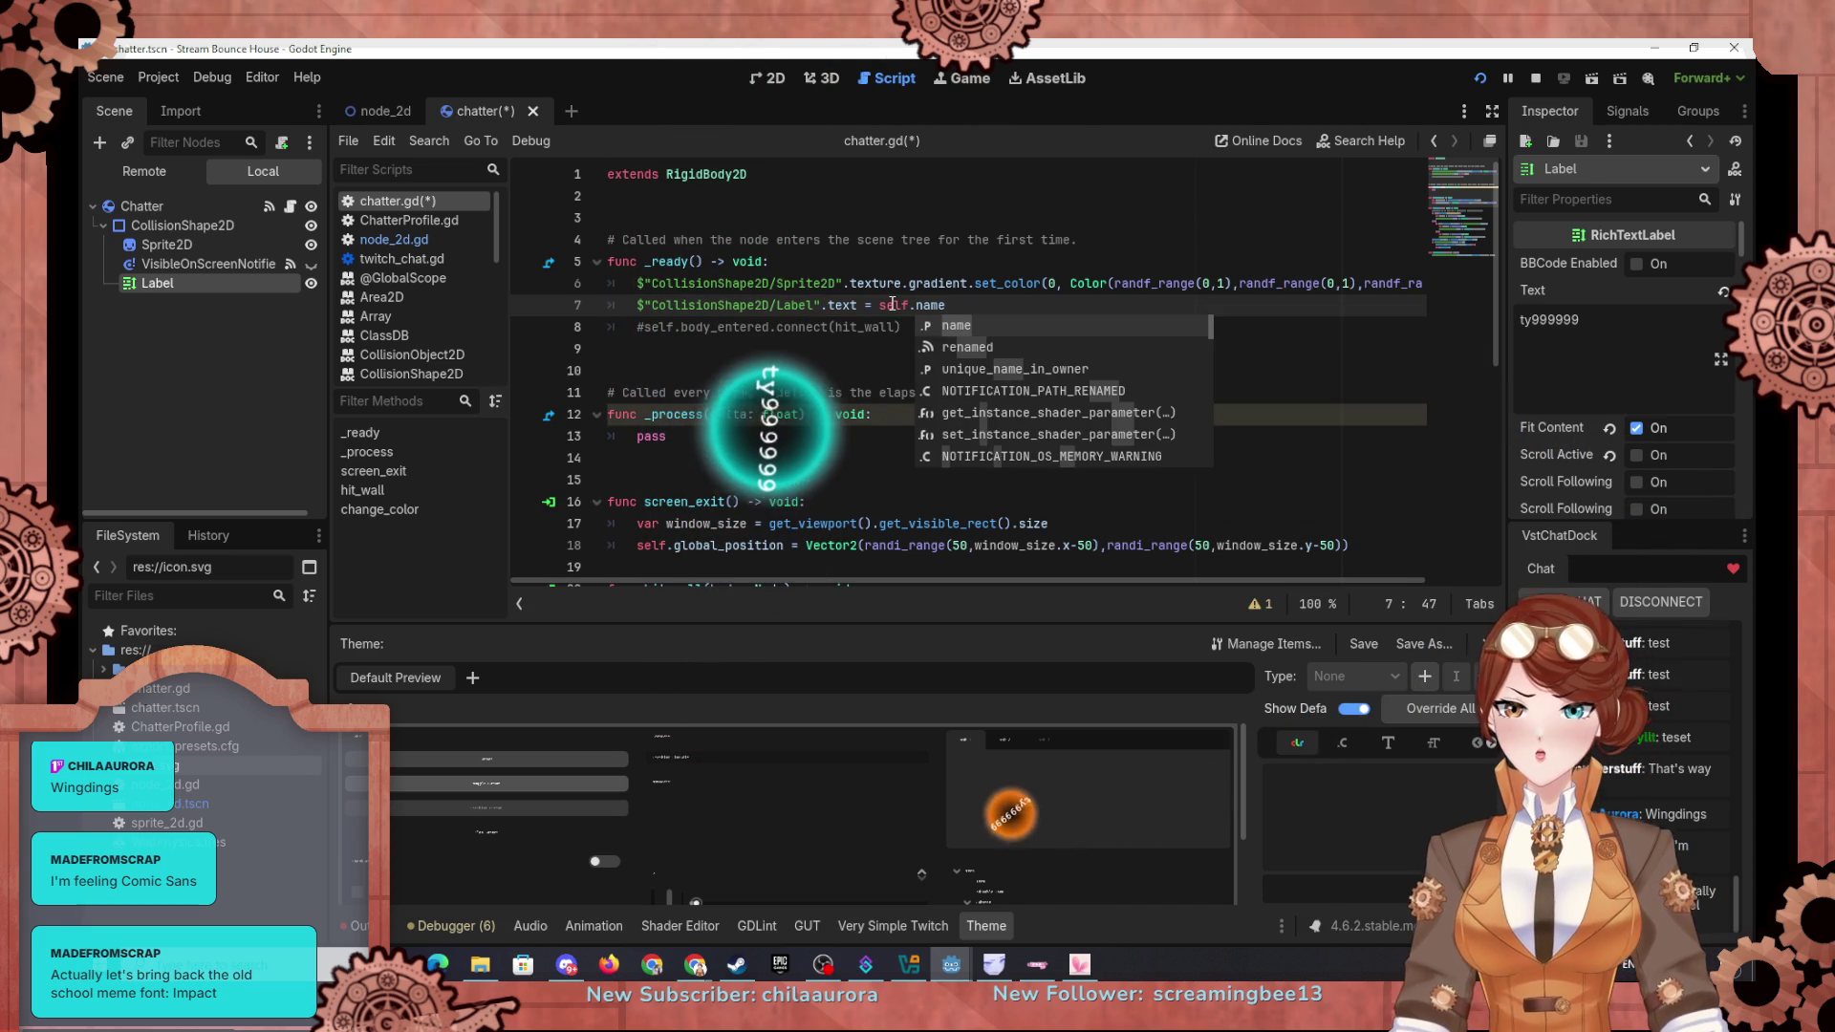
{"action": "left_click", "coordinate": [1477, 76]}
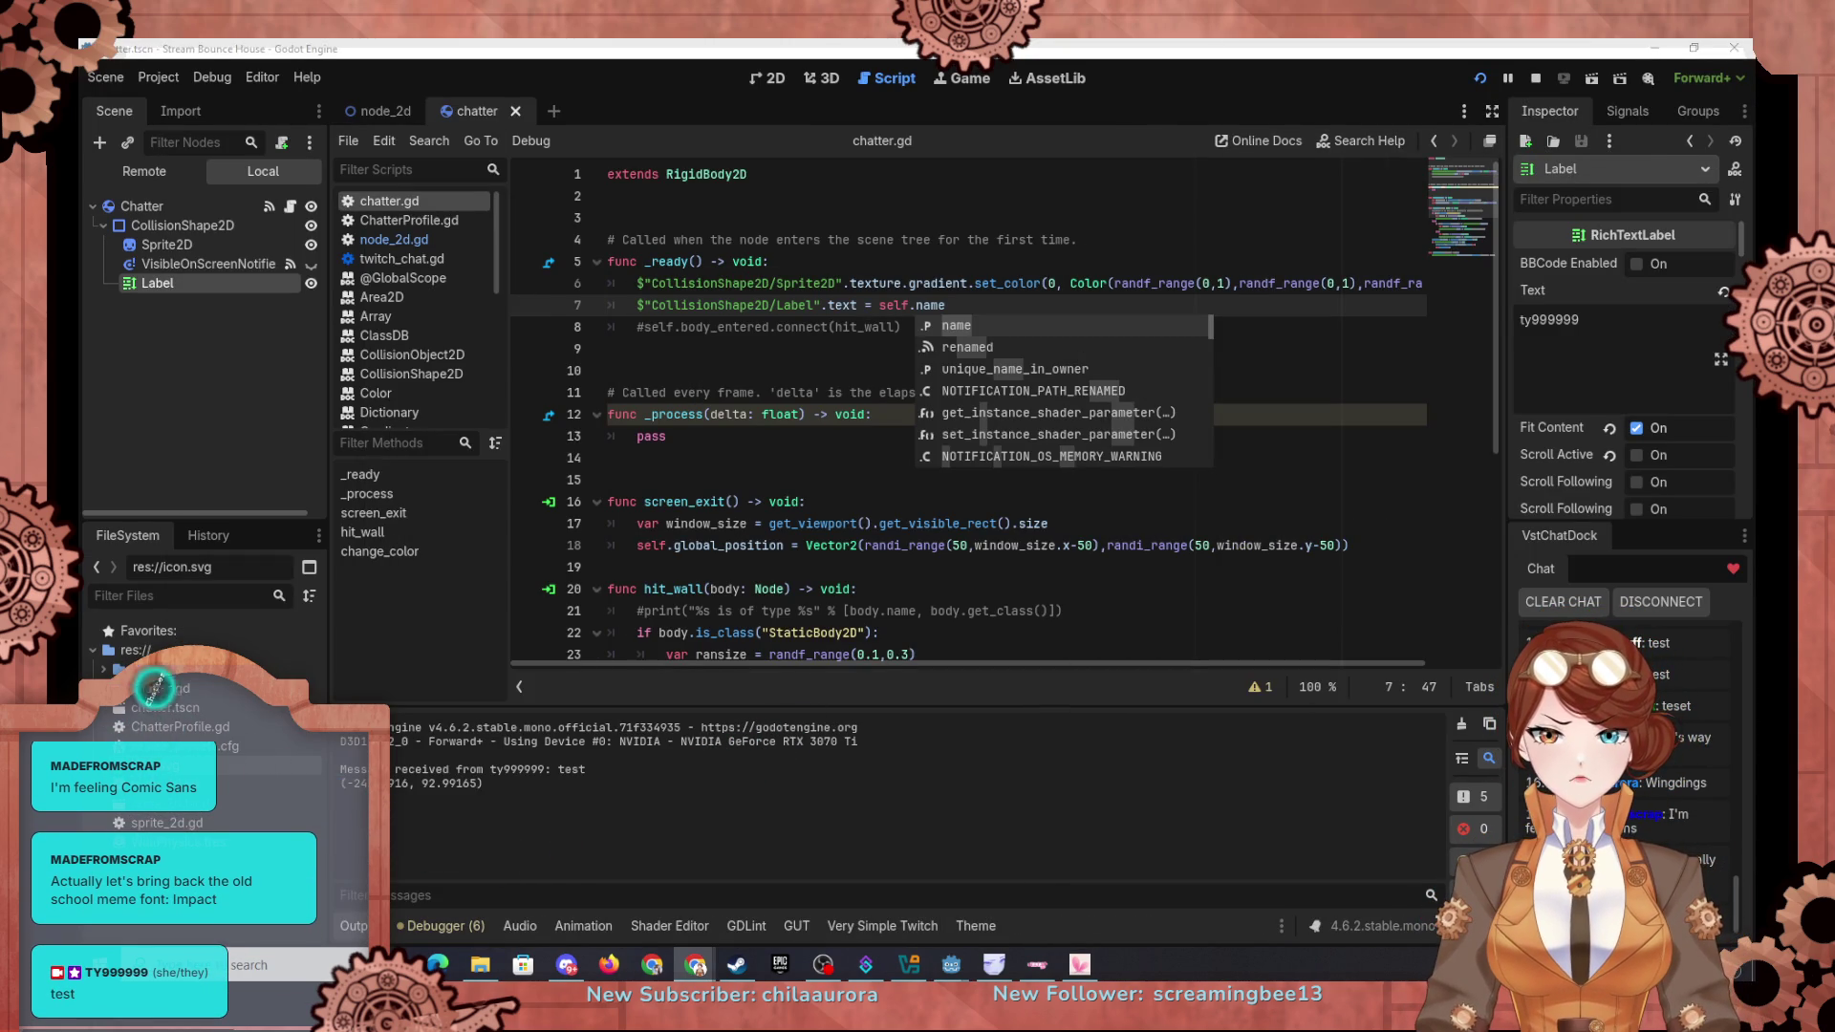
Step: In node_2d.gd, open a new line 92 below the line naming each spawned chatter
{"action": "left_click", "coordinate": [716, 312]}
{"action": "scroll", "coordinate": [765, 325], "scroll_direction": "down", "scroll_amount": 5}
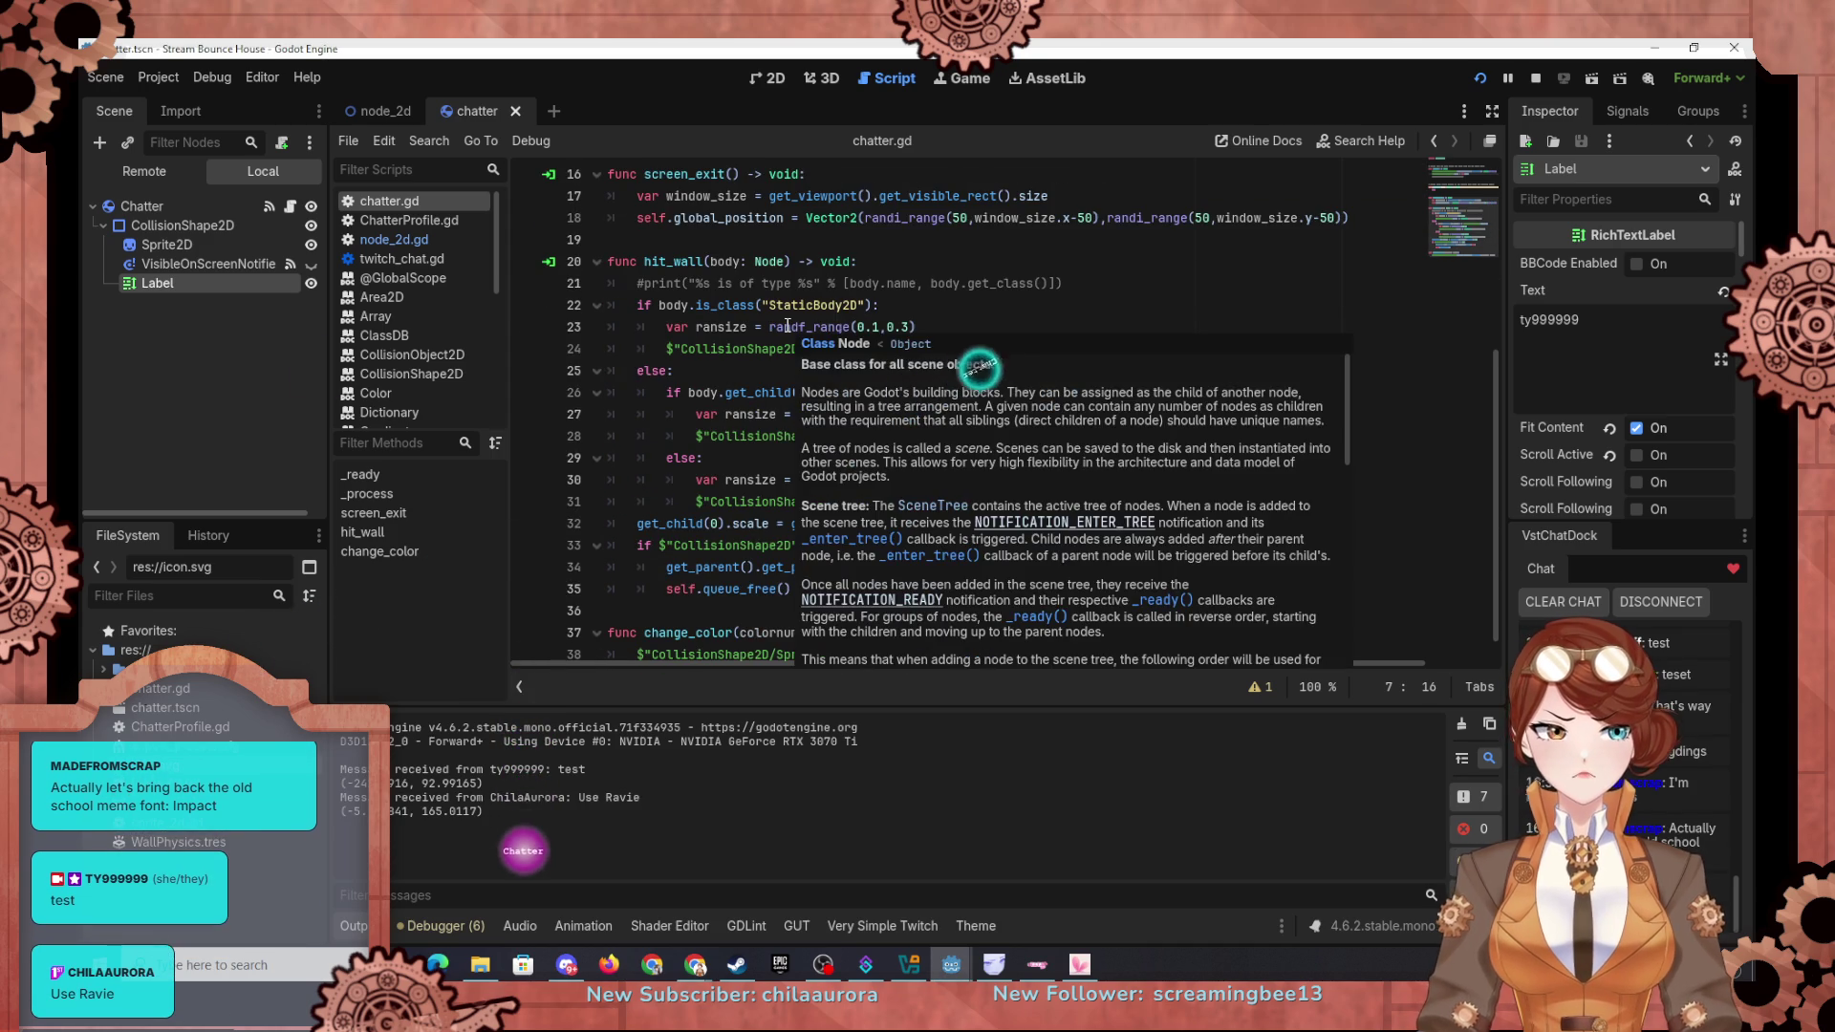
{"action": "left_click", "coordinate": [381, 107]}
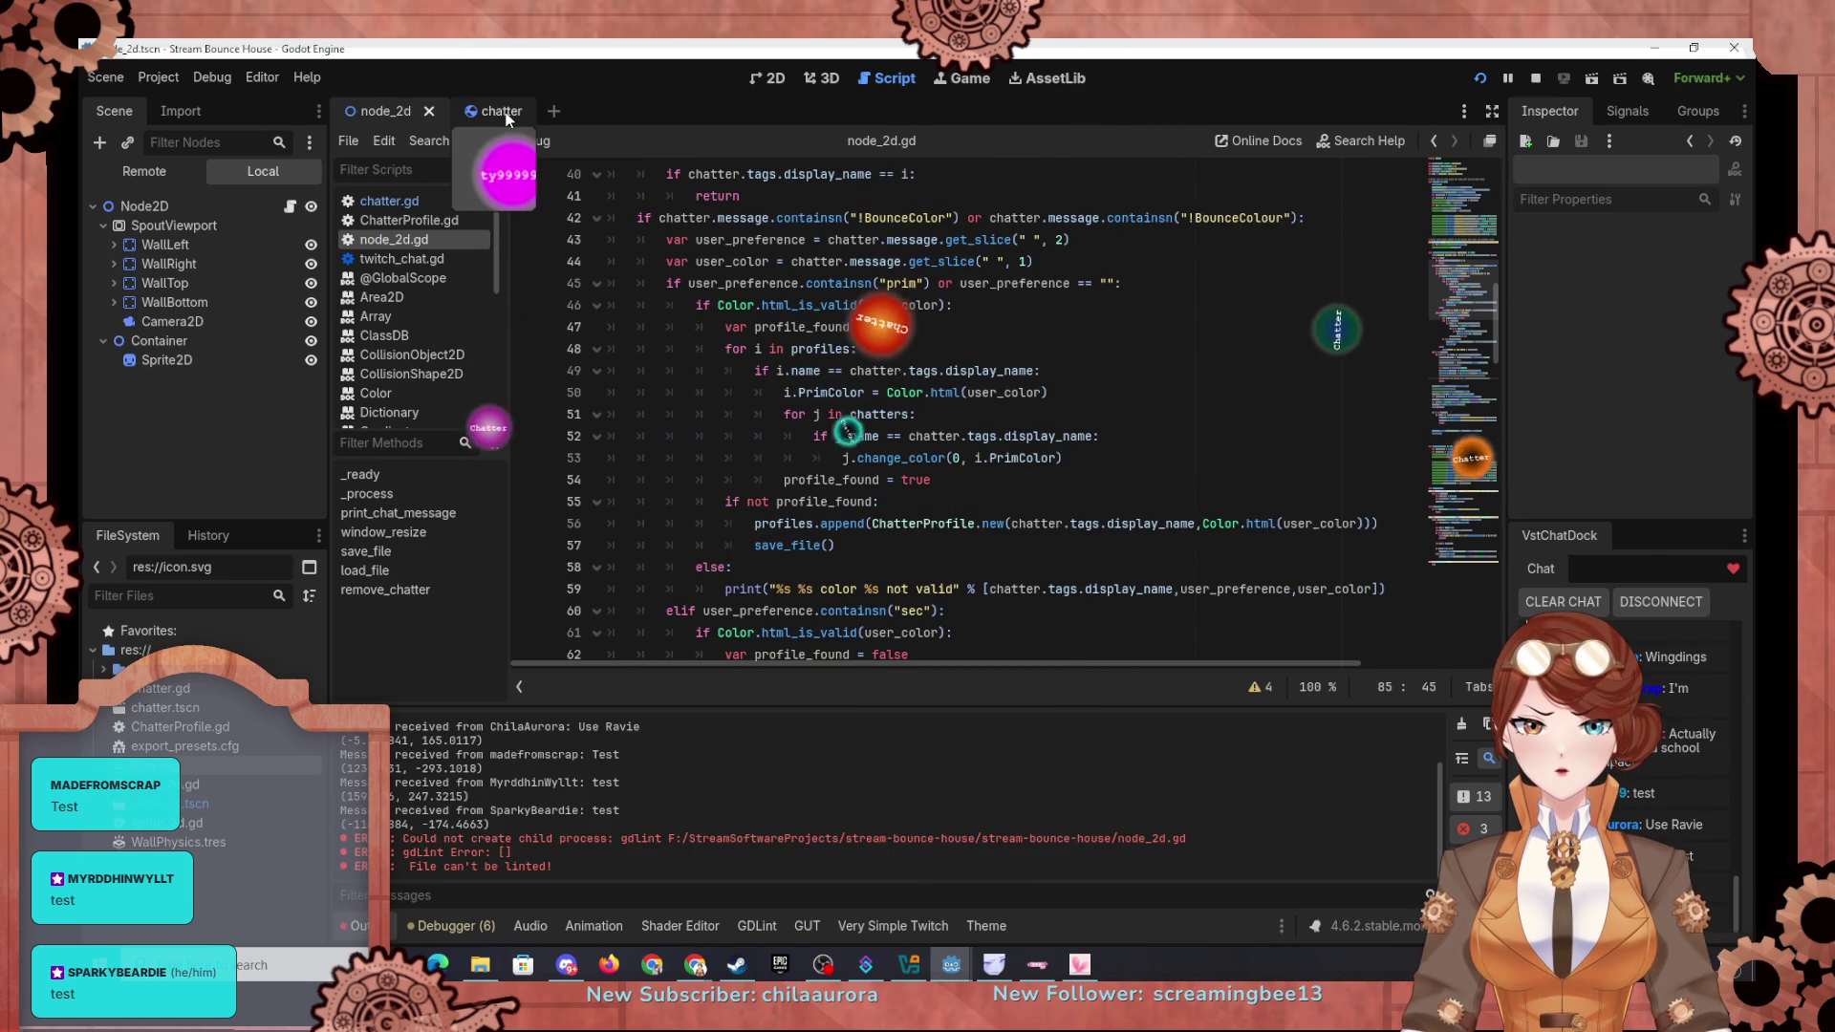
{"action": "left_click", "coordinate": [505, 111]}
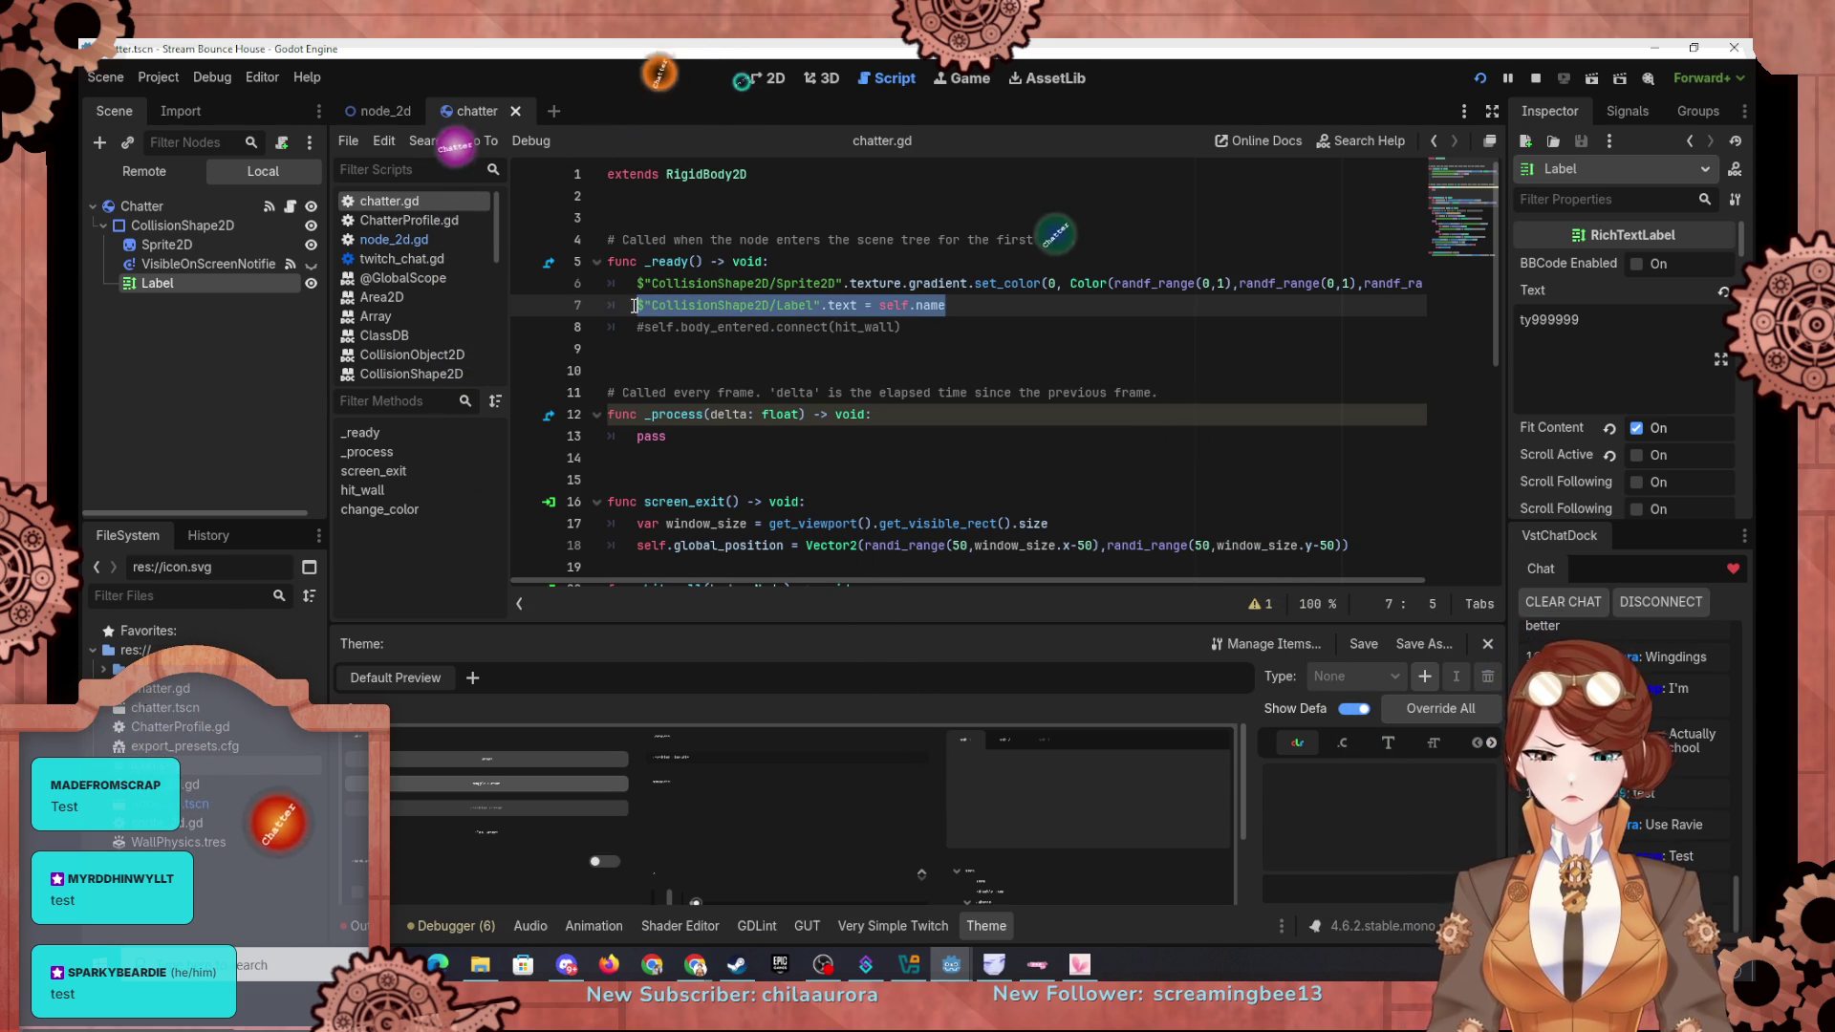
{"action": "left_click", "coordinate": [365, 111]}
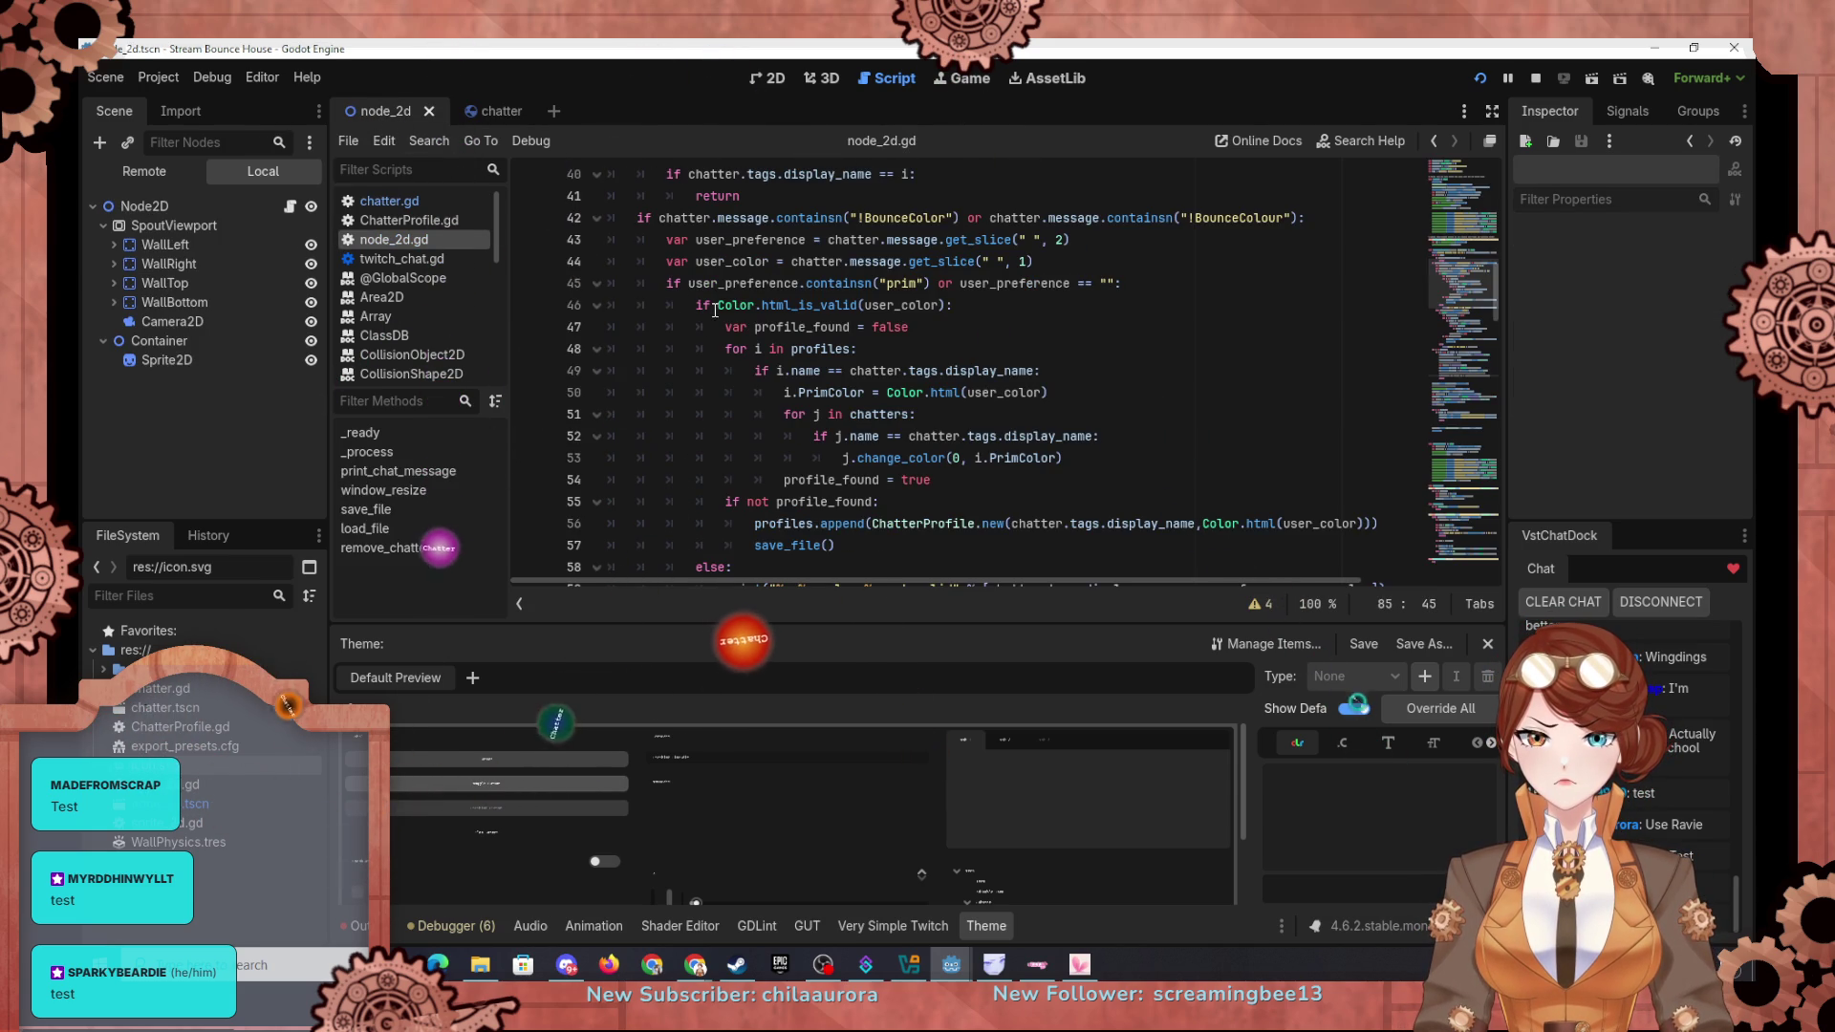
{"action": "scroll", "coordinate": [771, 337], "scroll_direction": "down", "scroll_amount": 8}
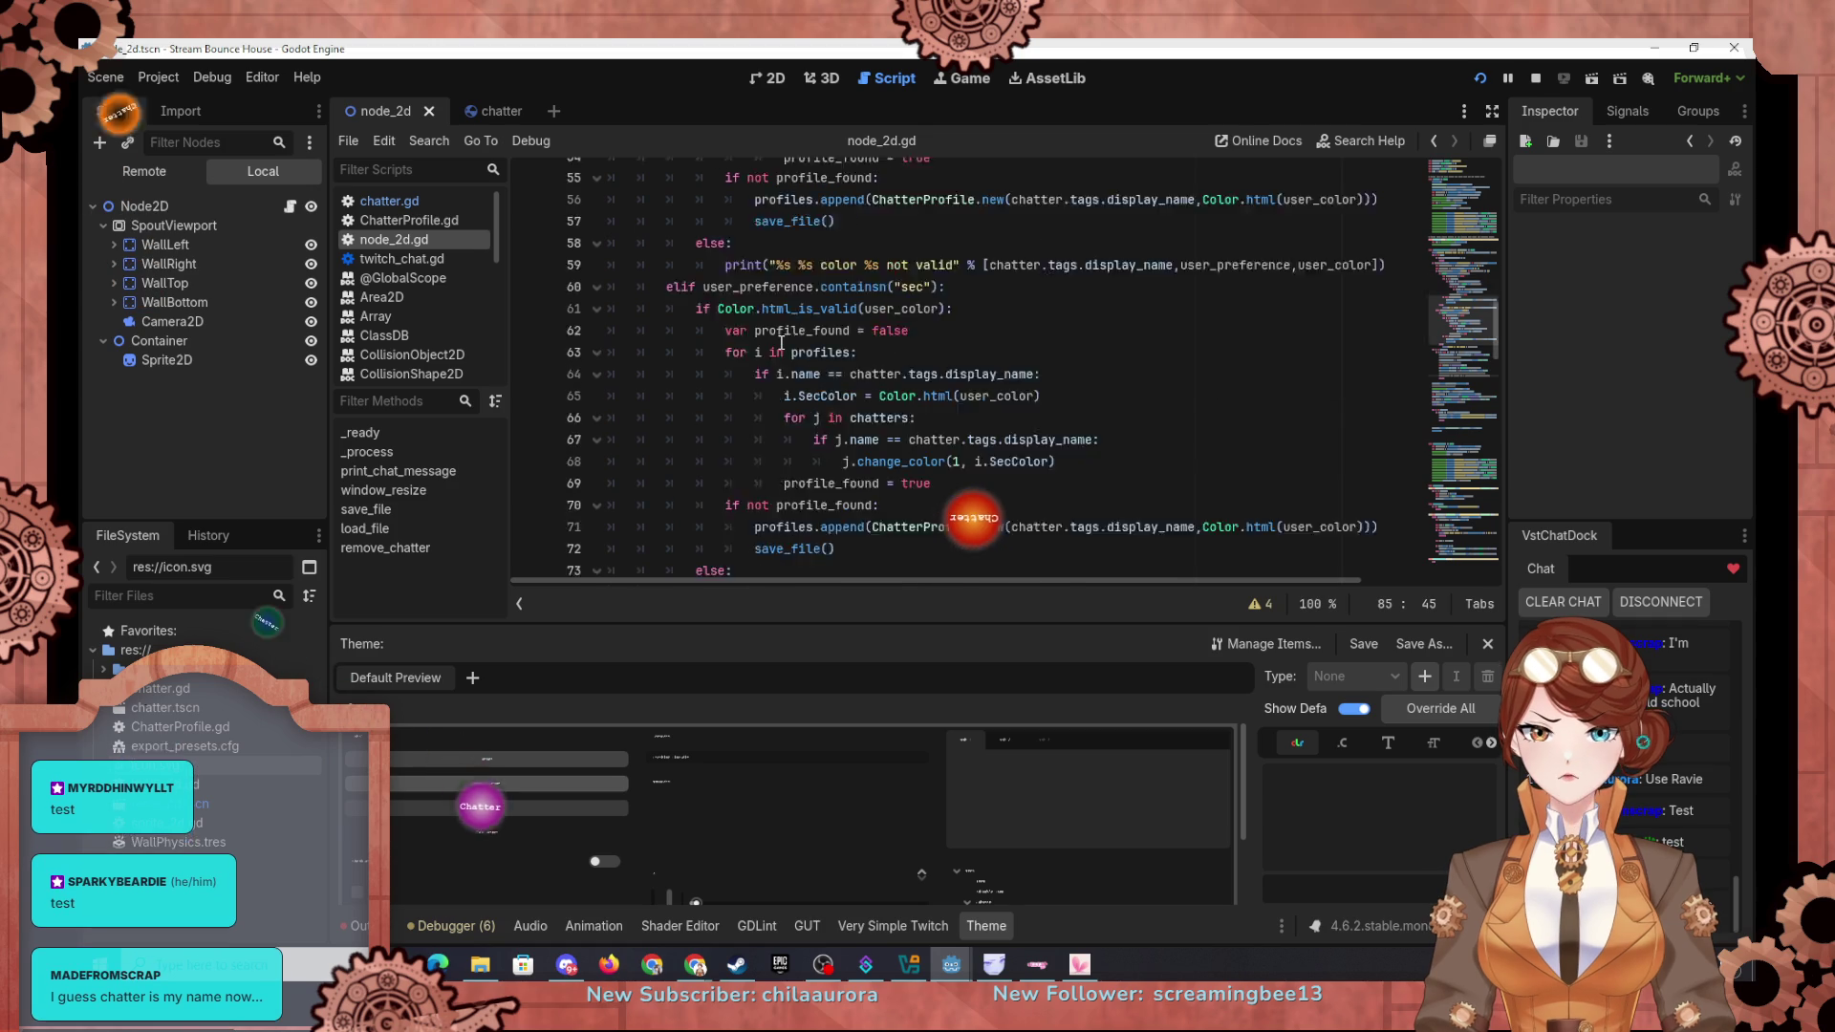
{"action": "scroll", "coordinate": [781, 342], "scroll_direction": "down", "scroll_amount": 5}
{"action": "scroll", "coordinate": [781, 342], "scroll_direction": "down", "scroll_amount": 1}
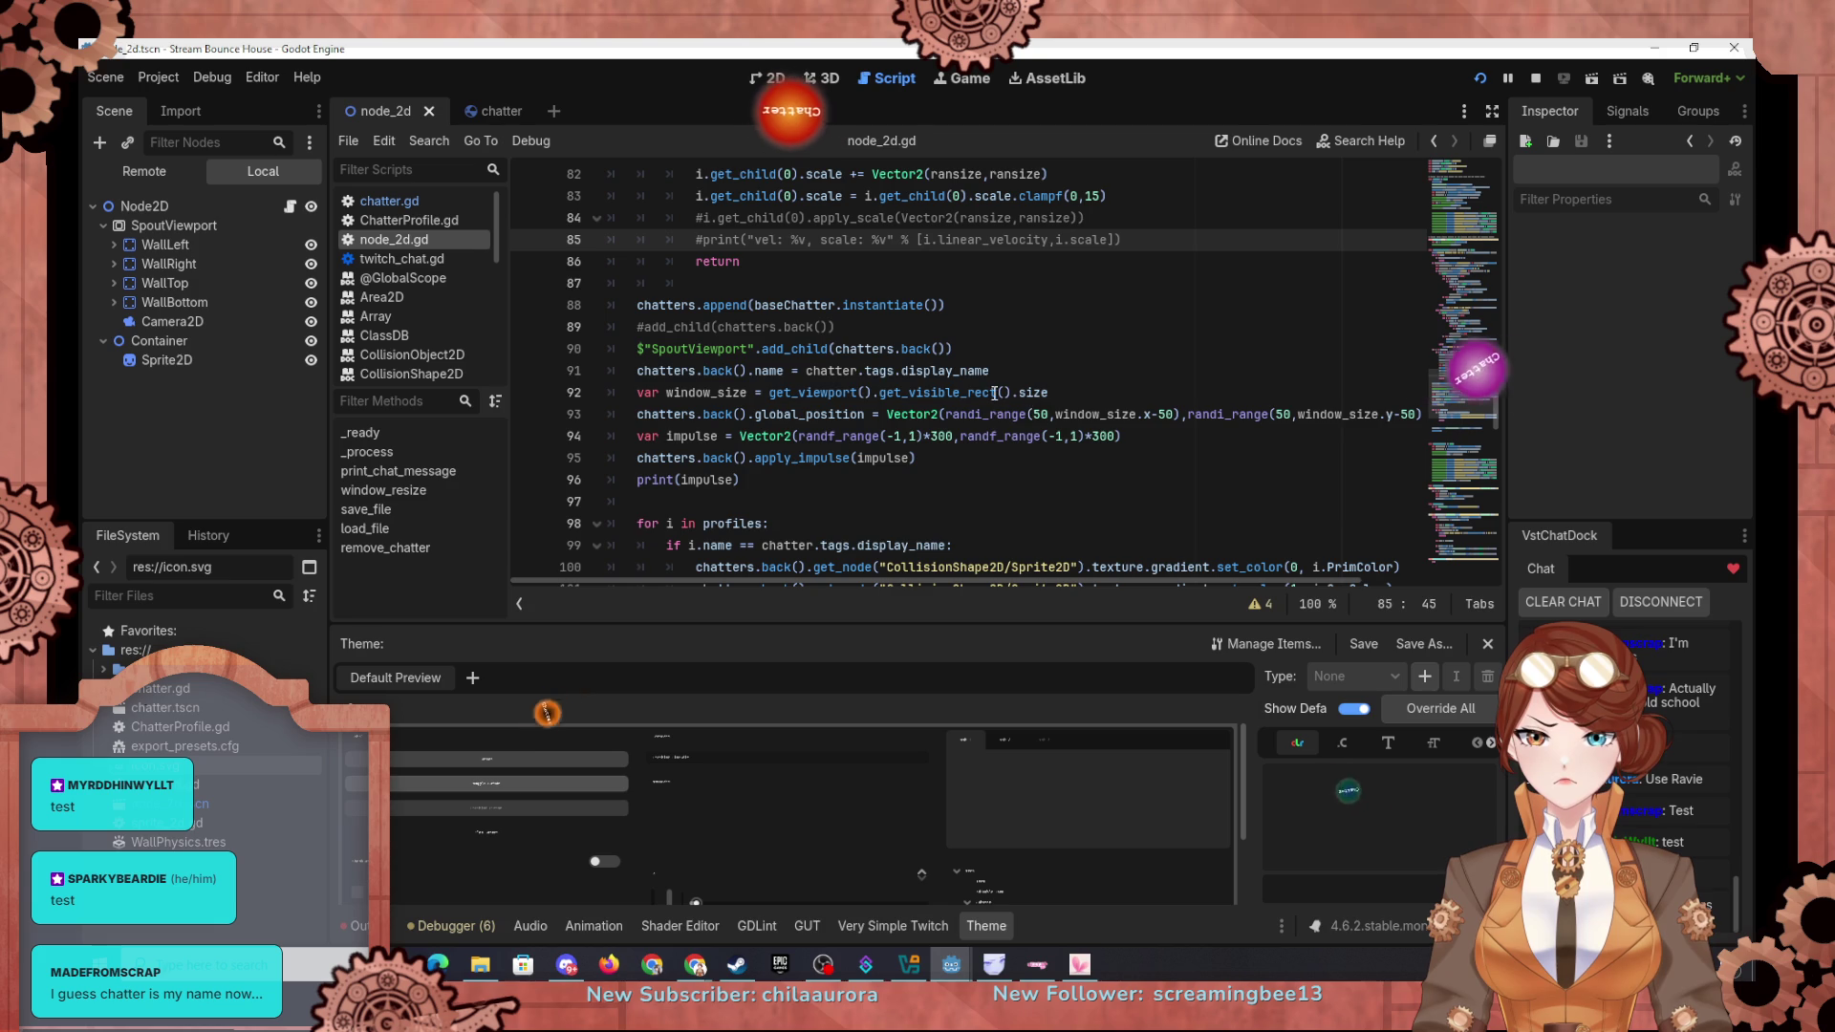
{"action": "scroll", "coordinate": [1001, 321], "scroll_direction": "up", "scroll_amount": 1}
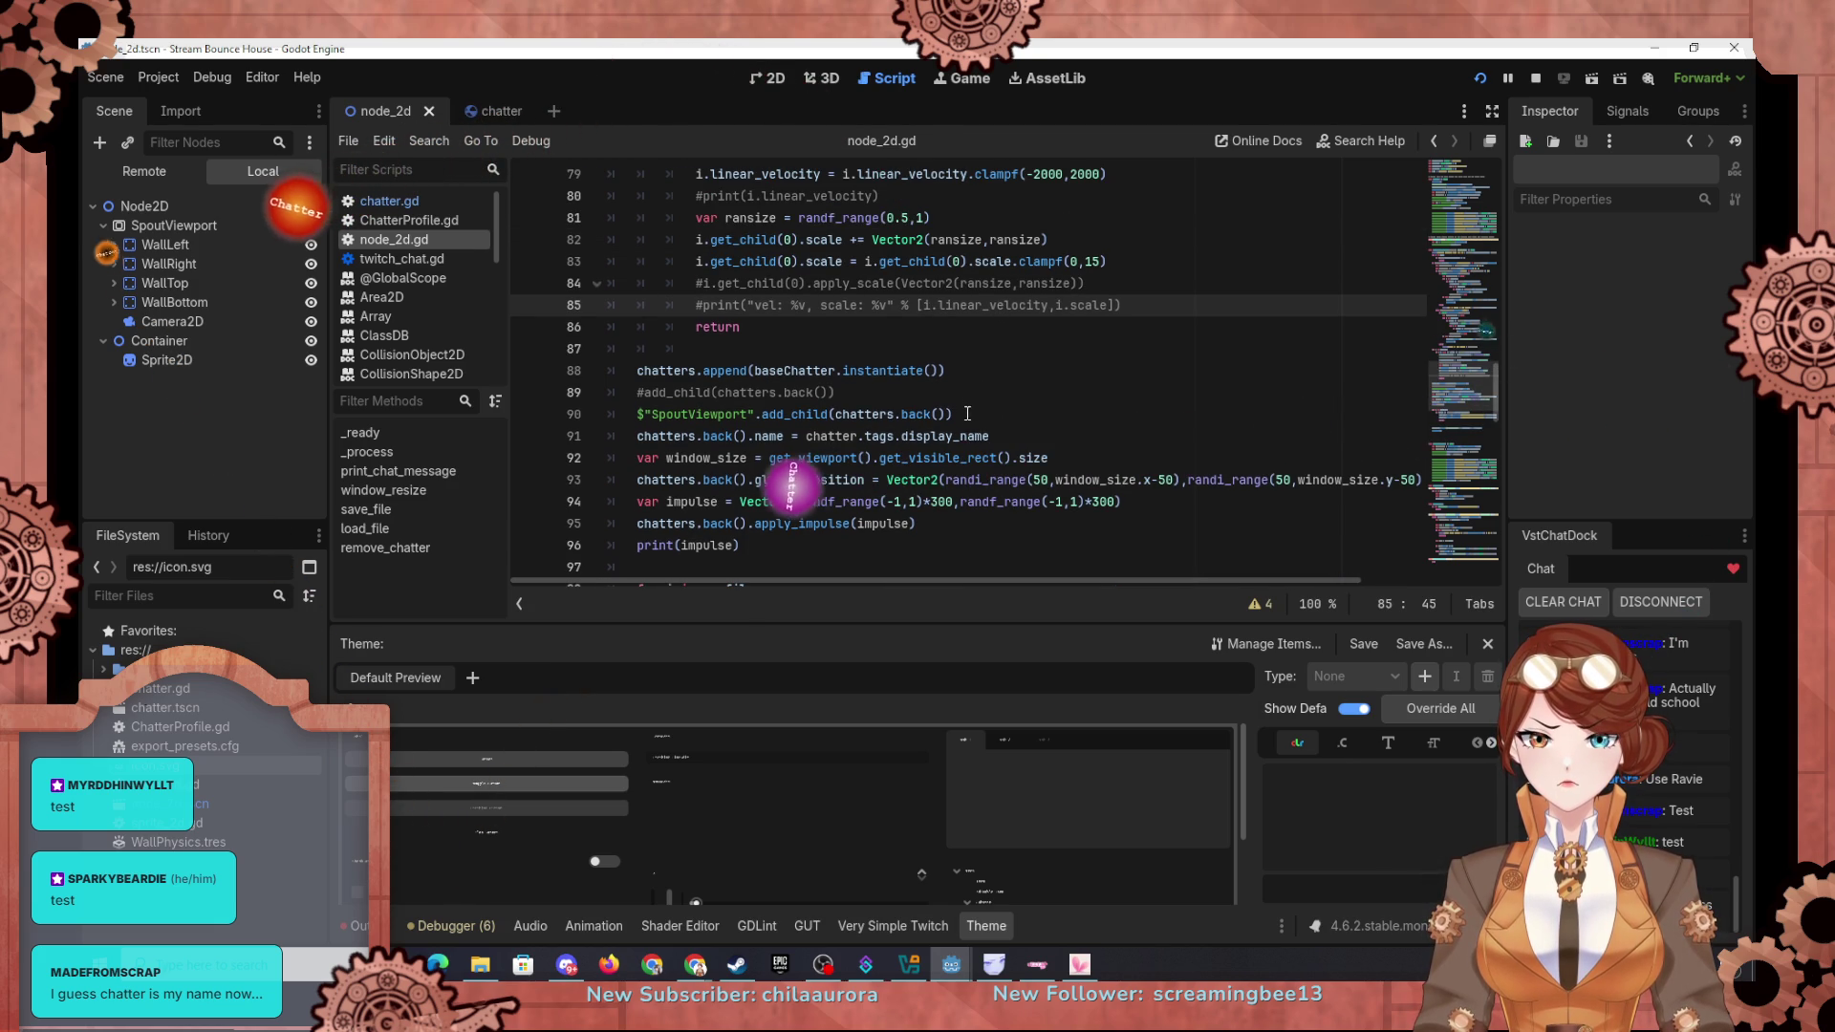
{"action": "left_click", "coordinate": [1032, 444]}
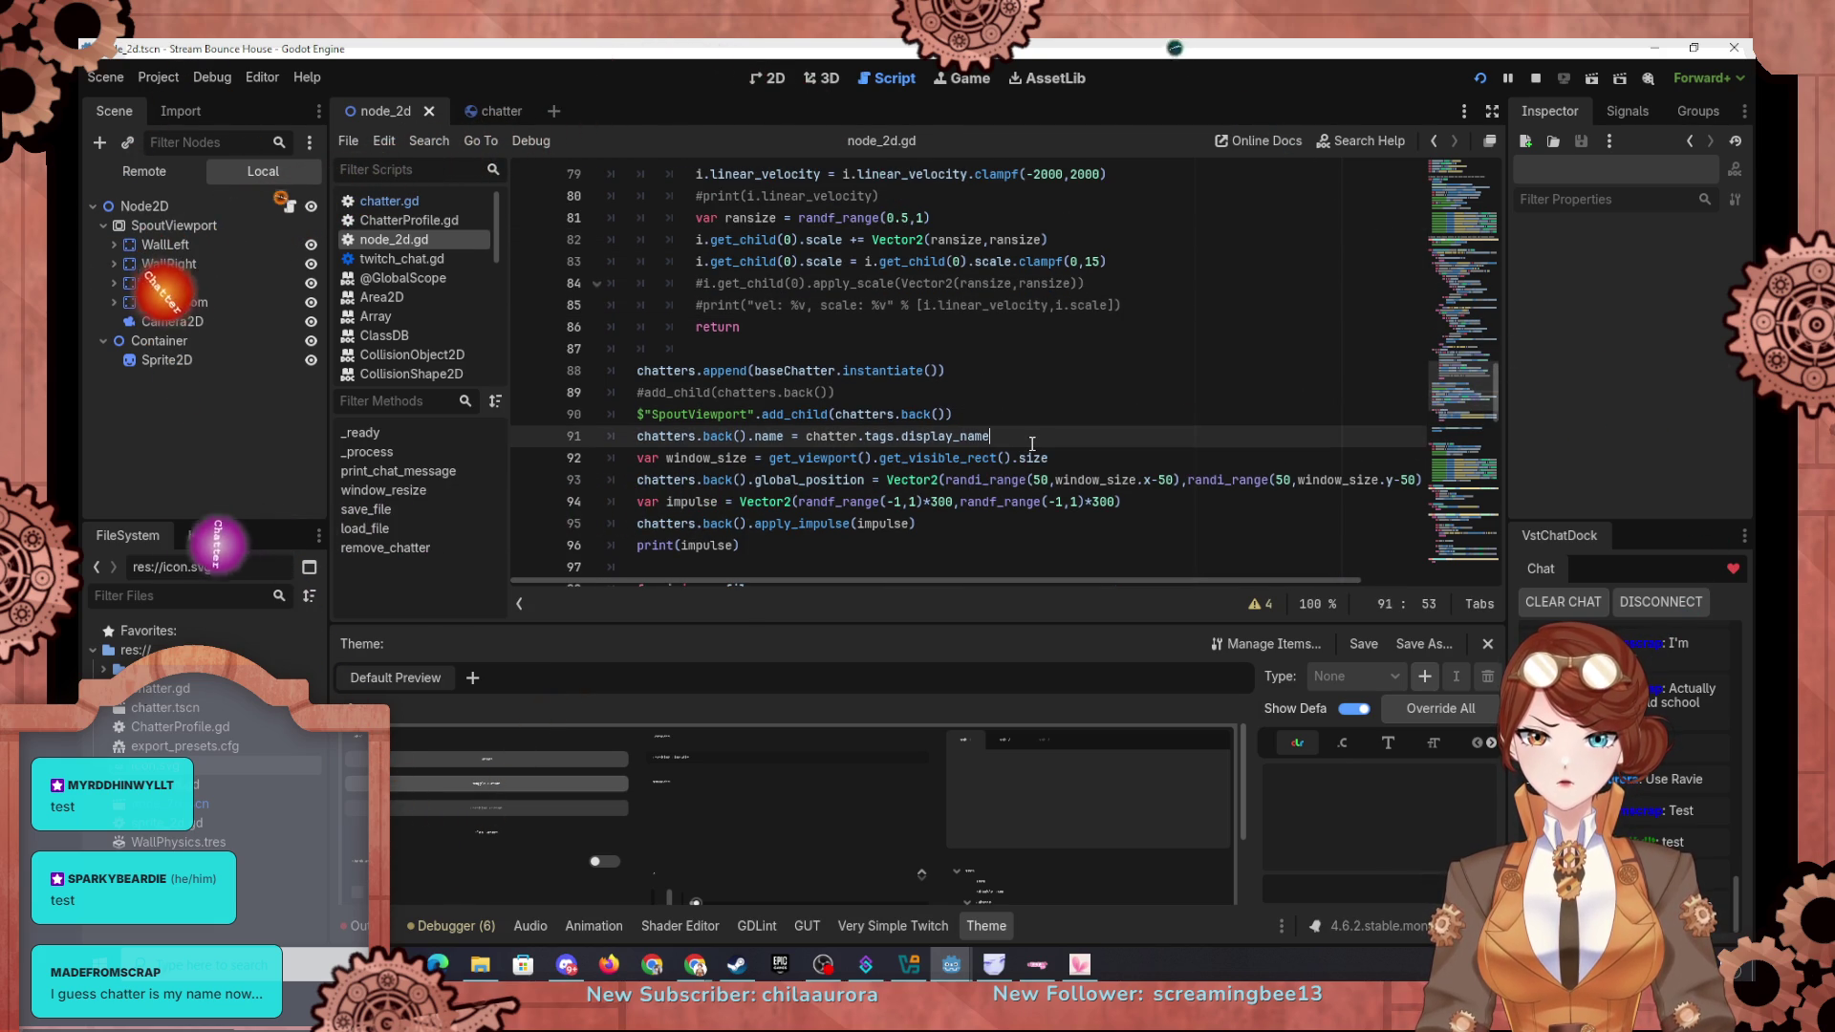
{"action": "key", "text": "Return"}
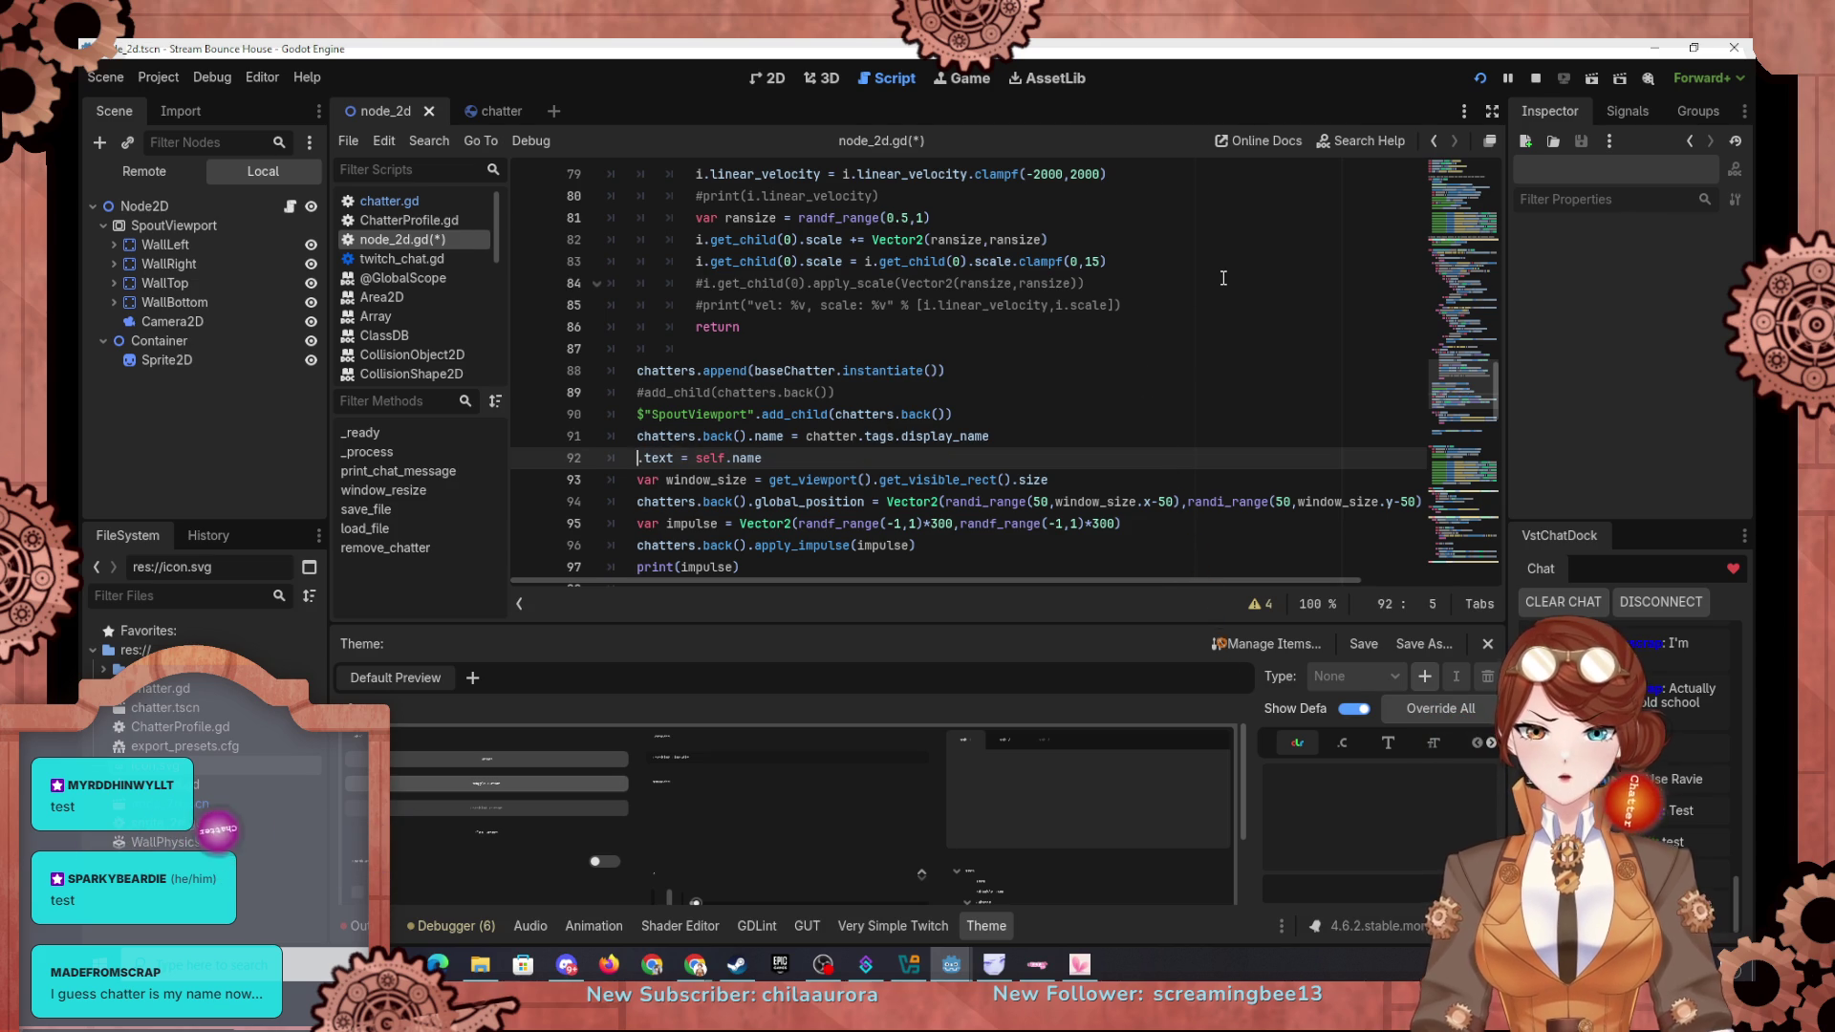
Step: Write chatters.back().find_child("CollisionShape2D/Label") on line 92
{"action": "type", "text": "chatters"}
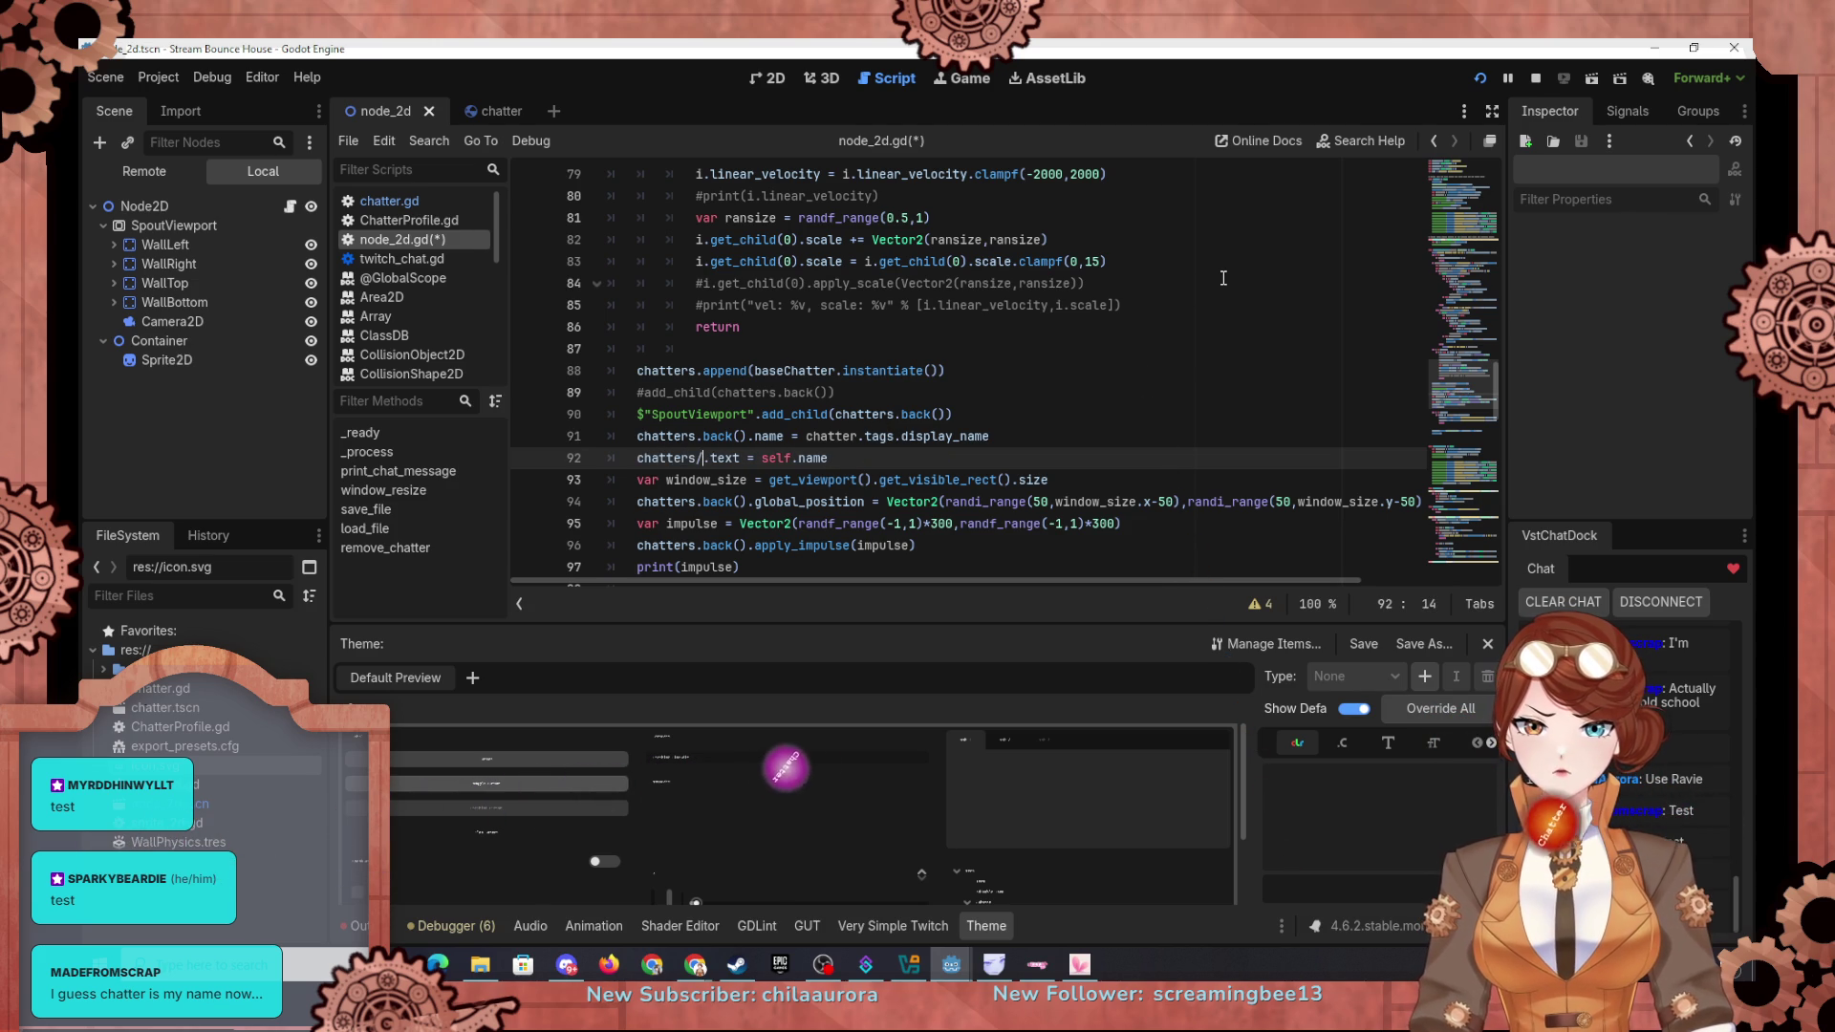
{"action": "type", "text": ".back().fi"}
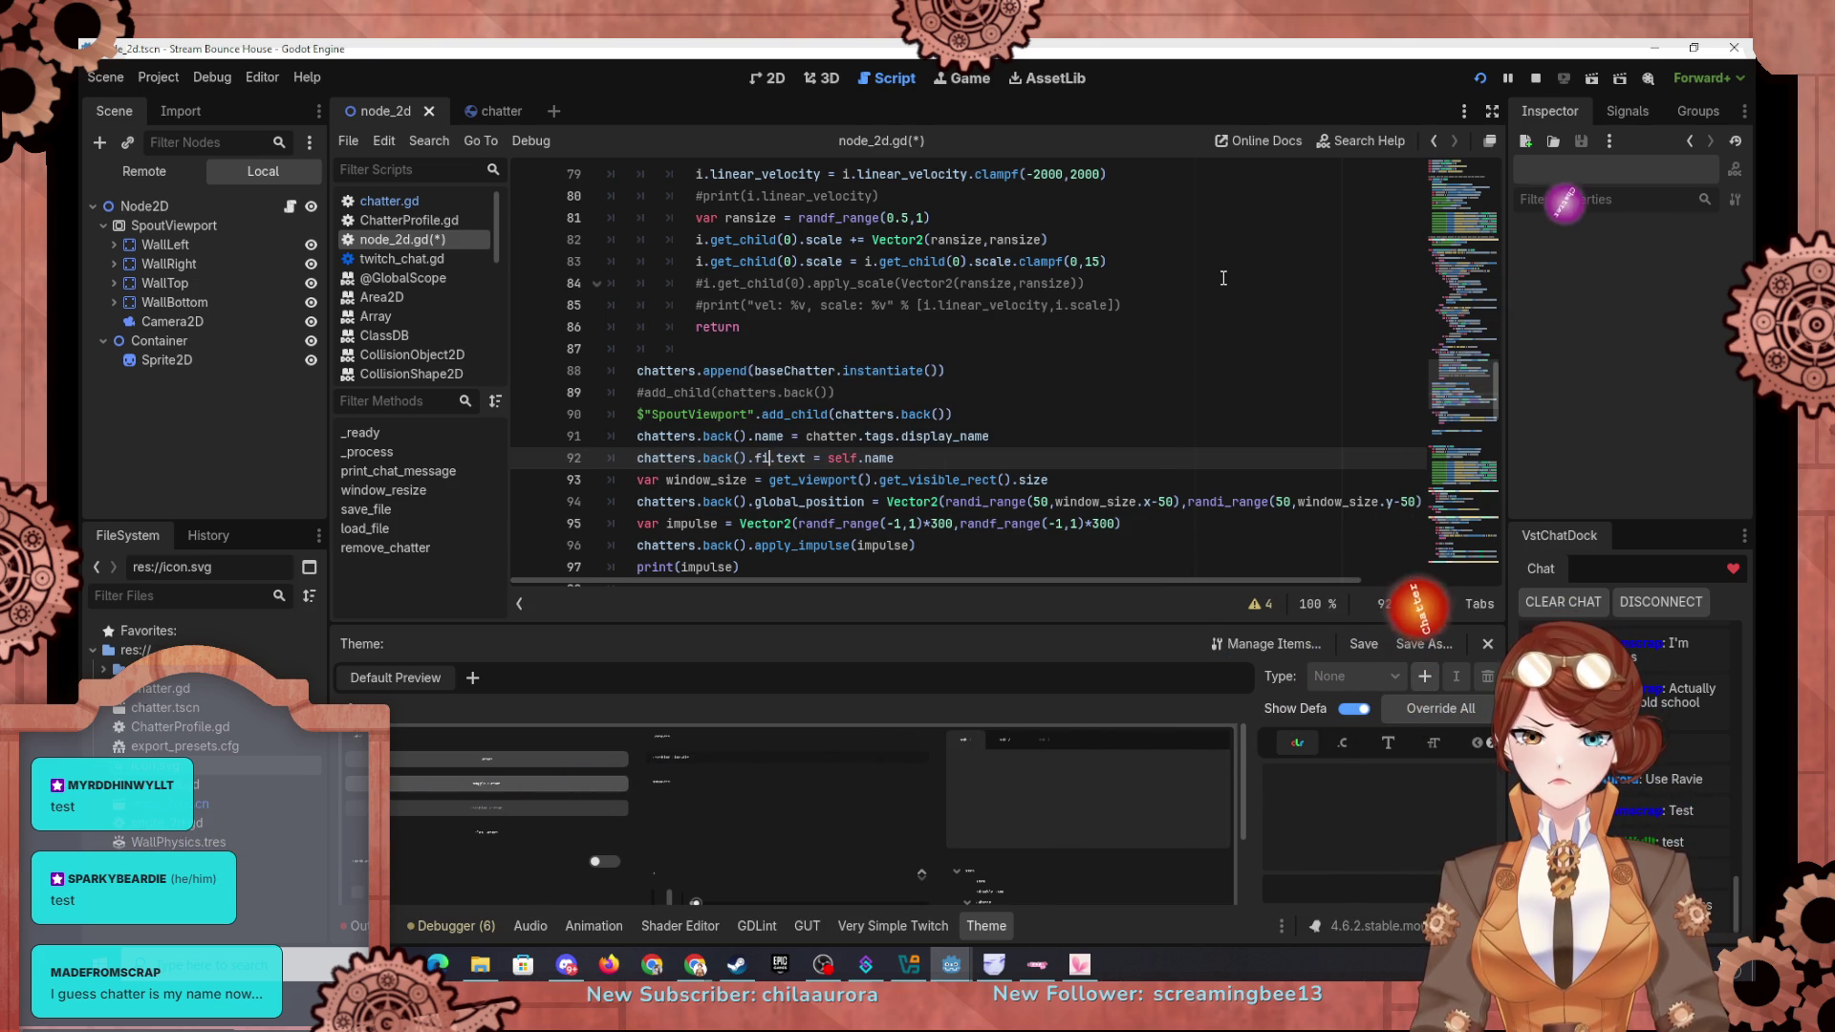
{"action": "type", "text": "nd"}
{"action": "key", "text": "Return"}
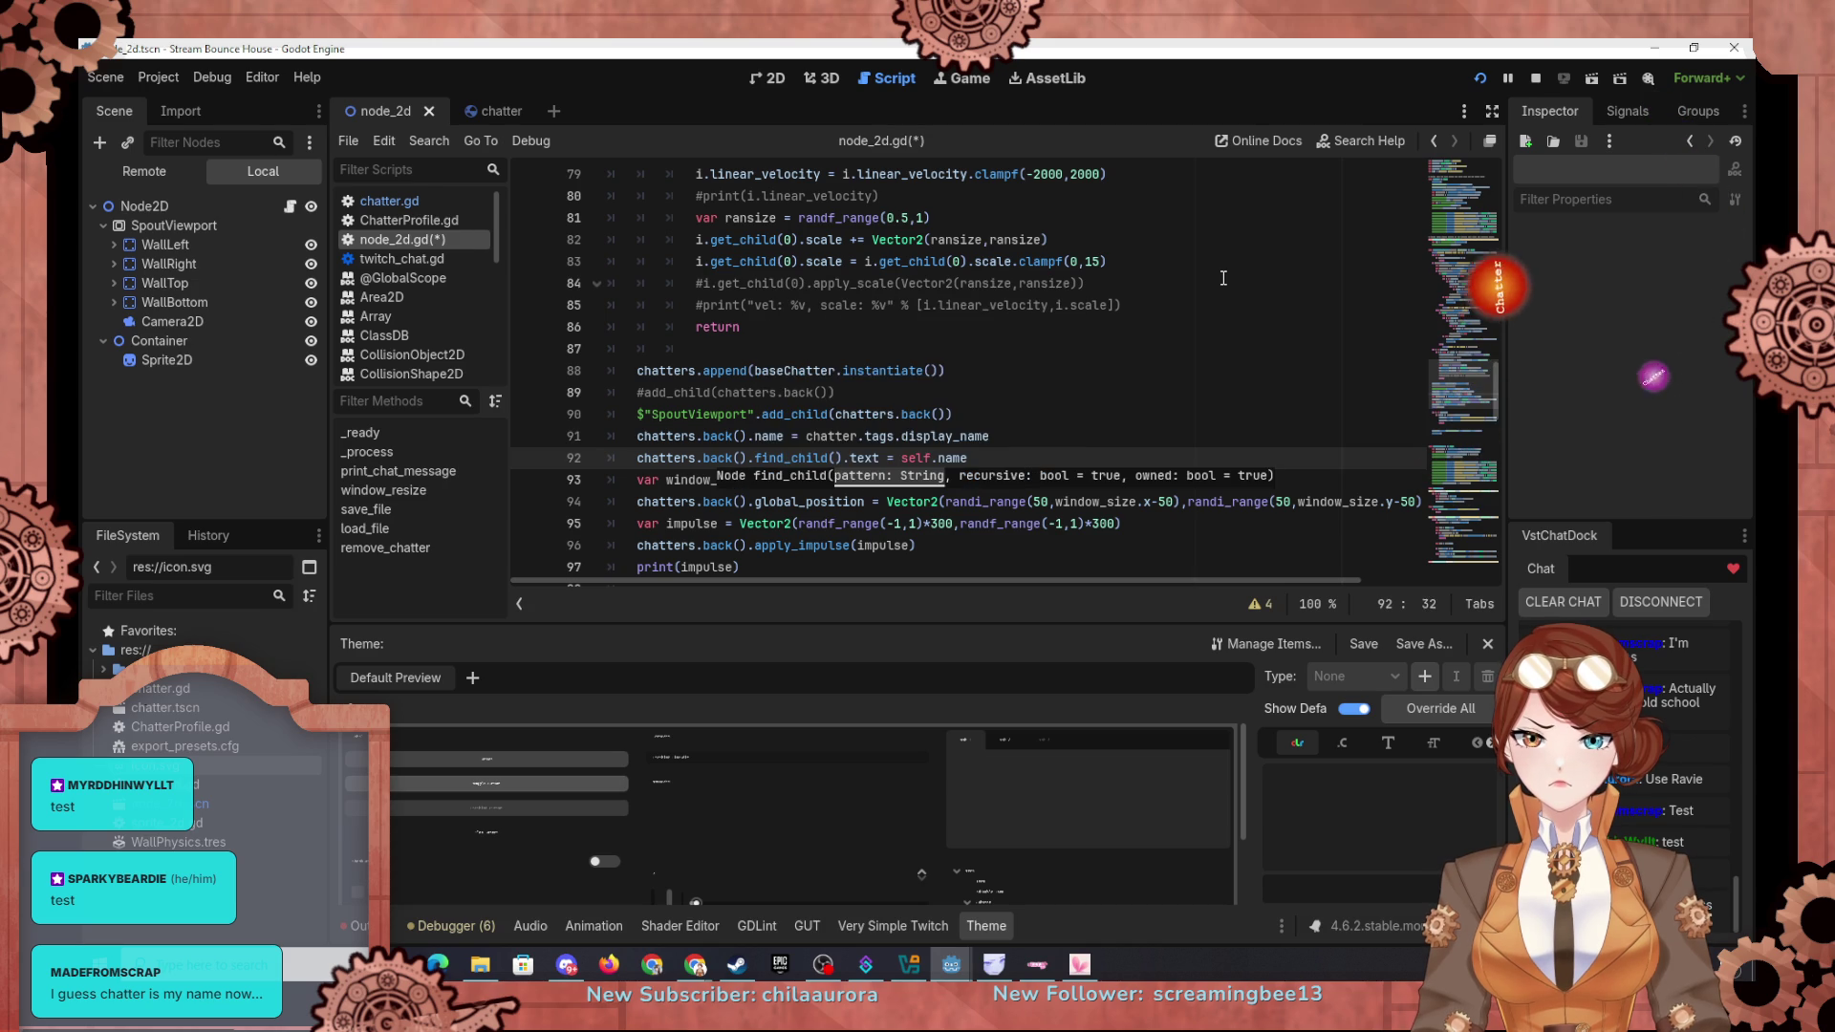
{"action": "type", "text": "\"\"CollisionShape2D/Label\""}
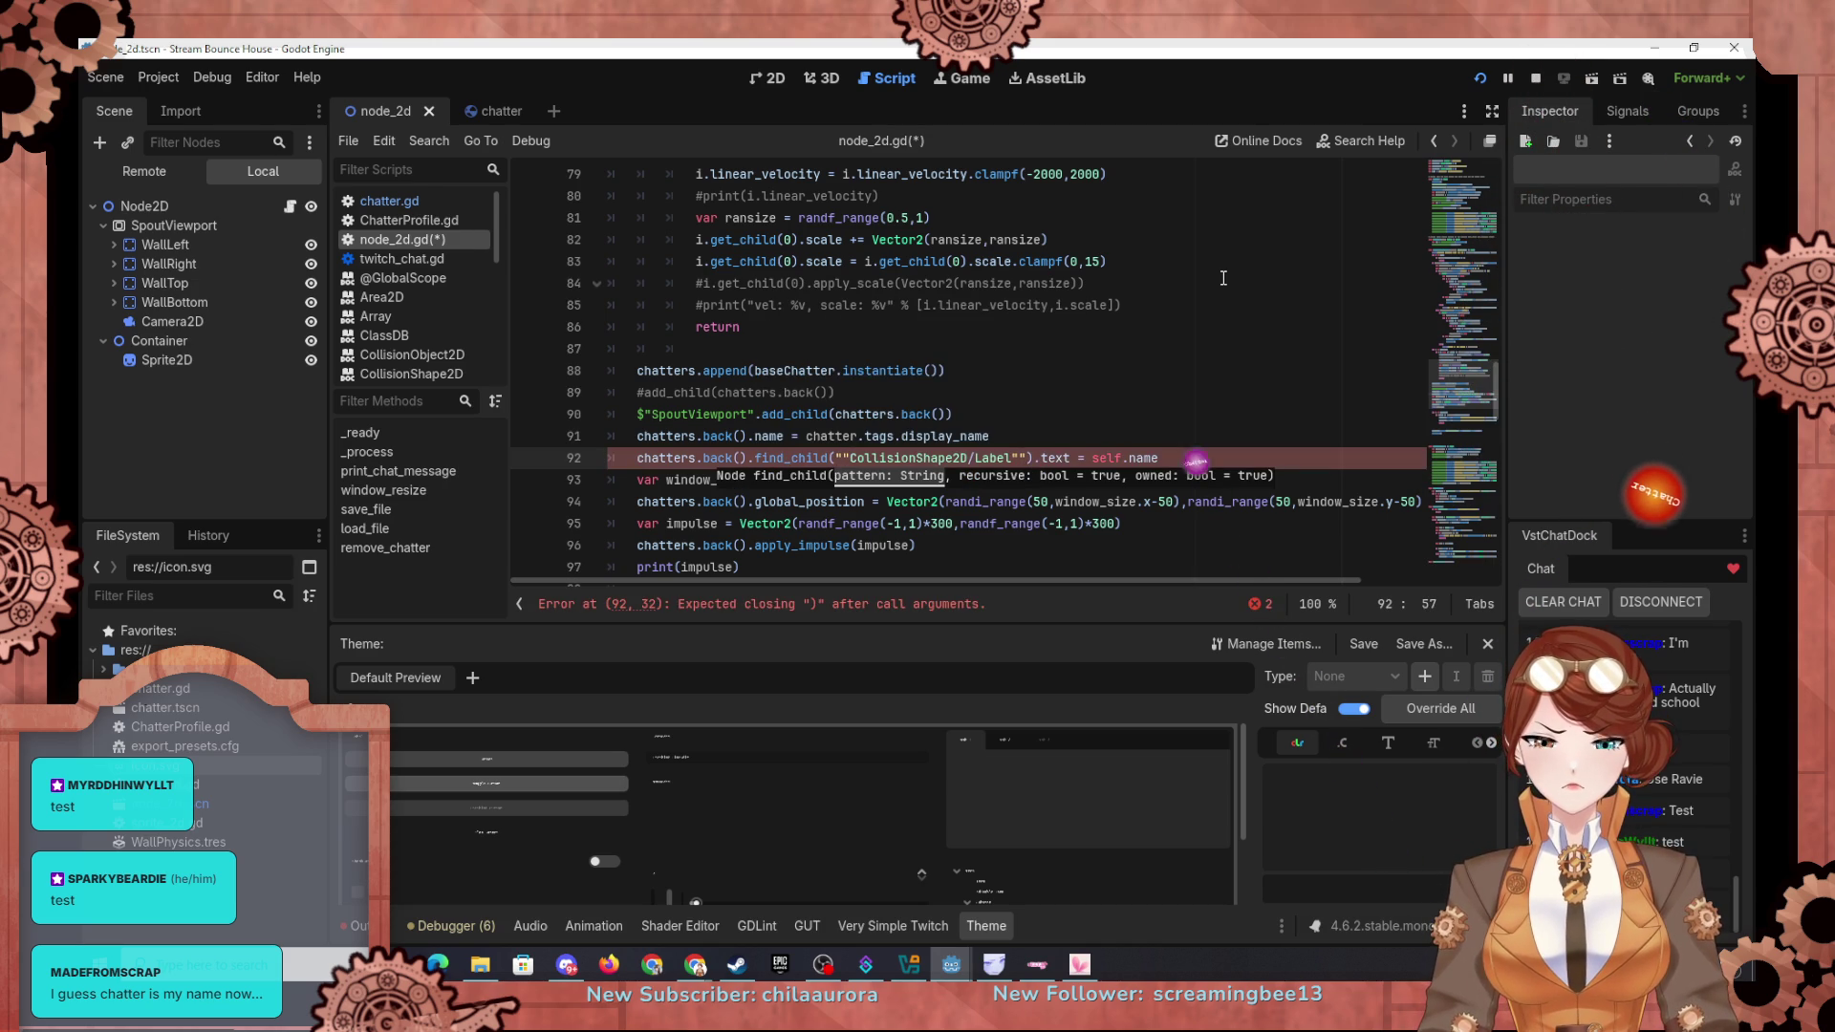
{"action": "key", "text": "ctrl+z"}
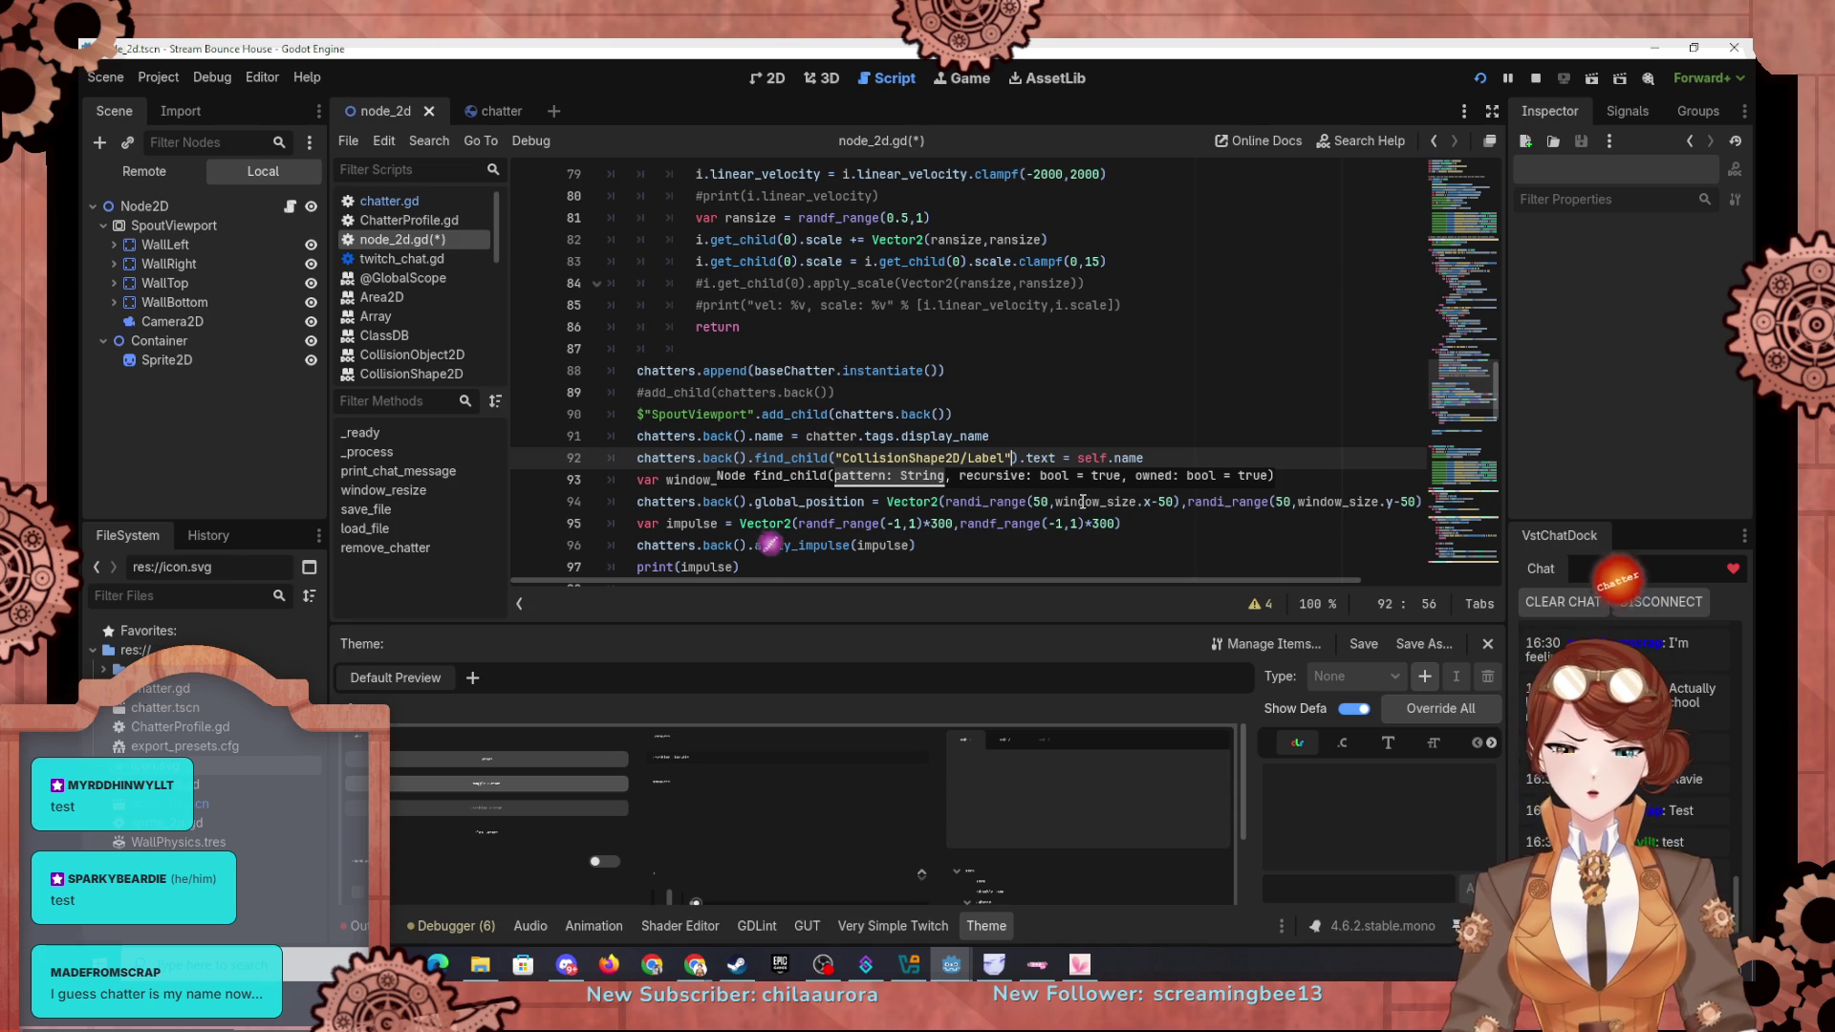
Step: Replace self.name on line 92 with chatter.tags.display_name
{"action": "double_click", "coordinate": [1091, 458]}
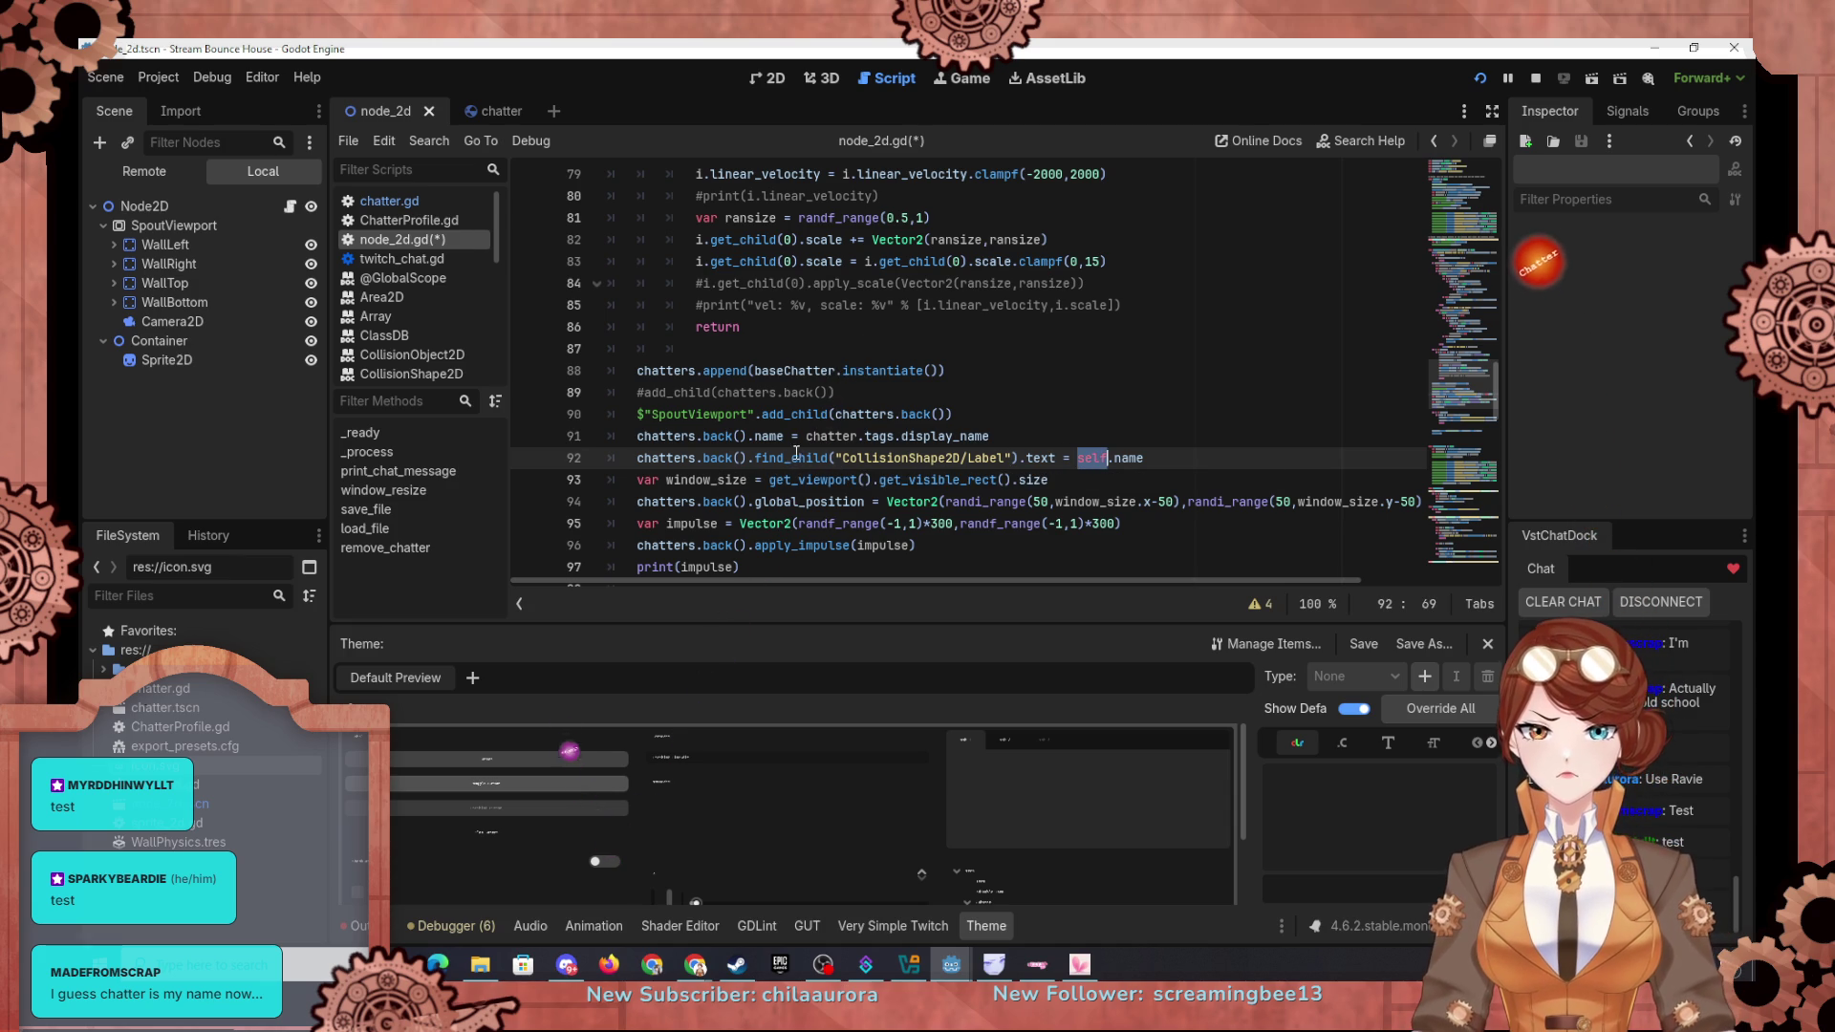
{"action": "left_click_drag", "start_coordinate": [806, 436], "coordinate": [1163, 462]}
{"action": "type", "text": "chatter.tags.display_name"}
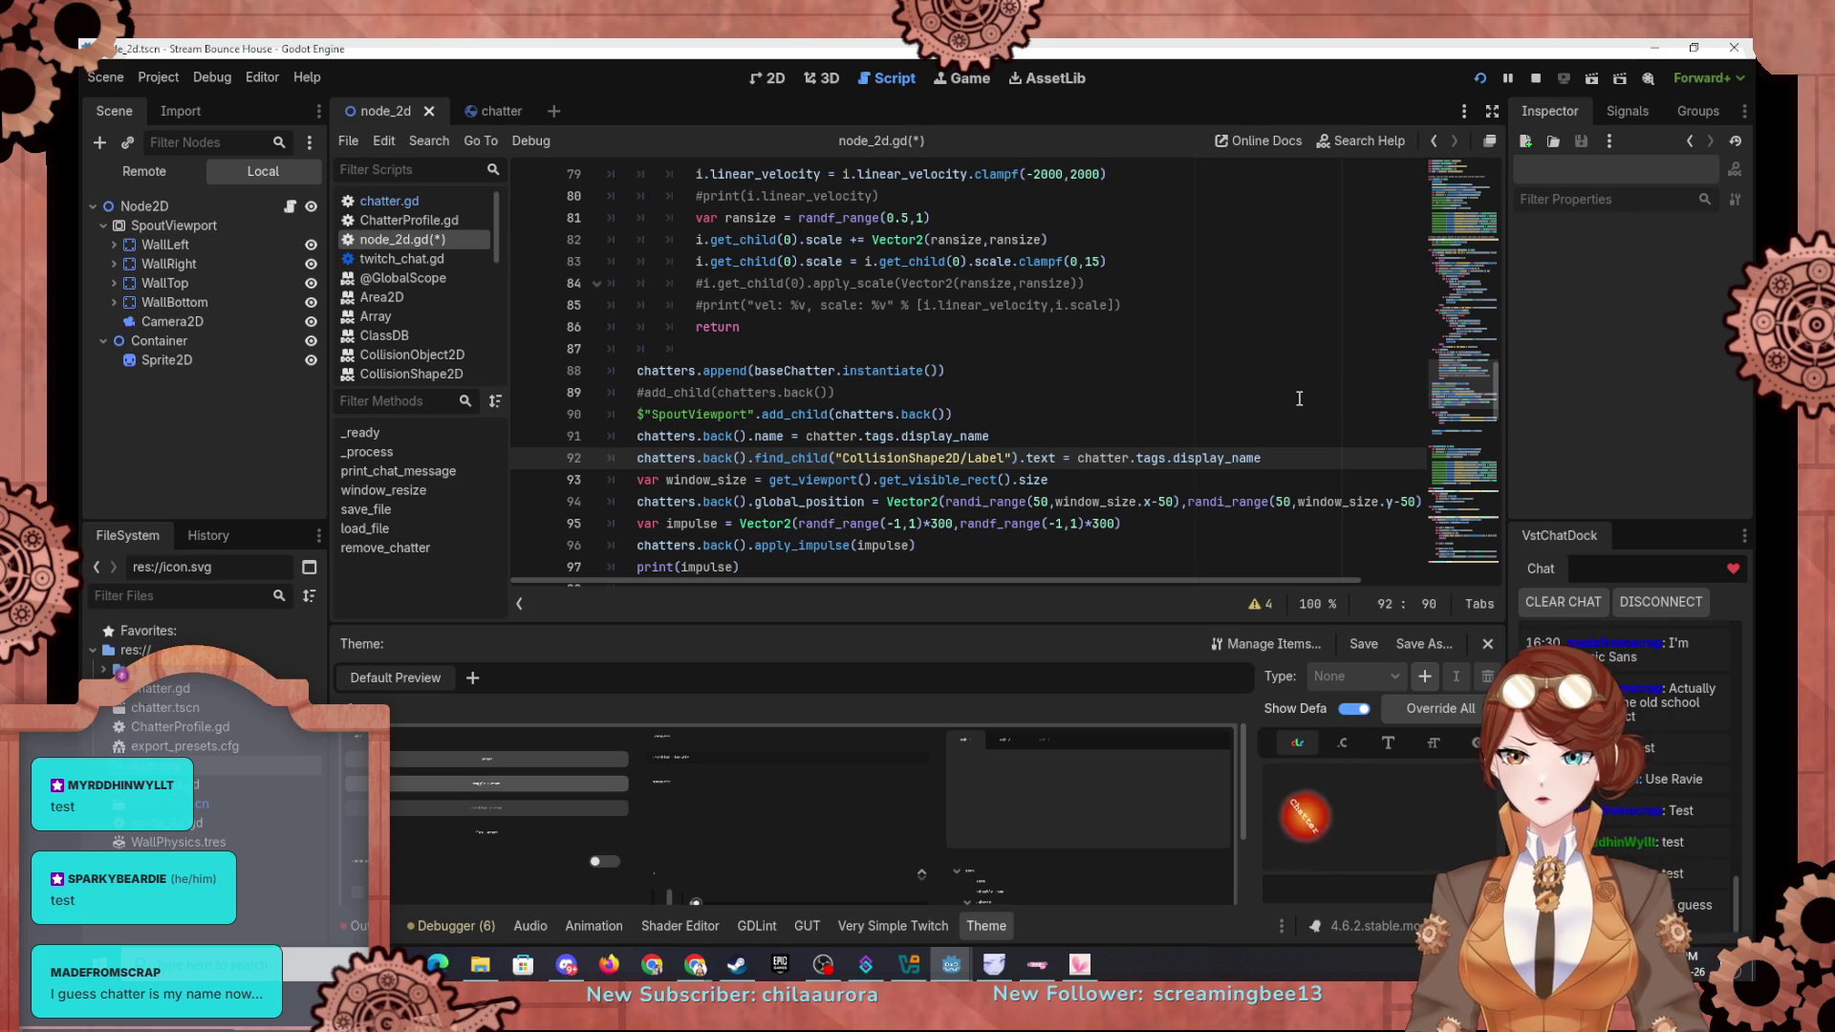
Step: Run the project, add a breakpoint on node_2d.gd line 91, and rerun
{"action": "left_click", "coordinate": [1480, 79]}
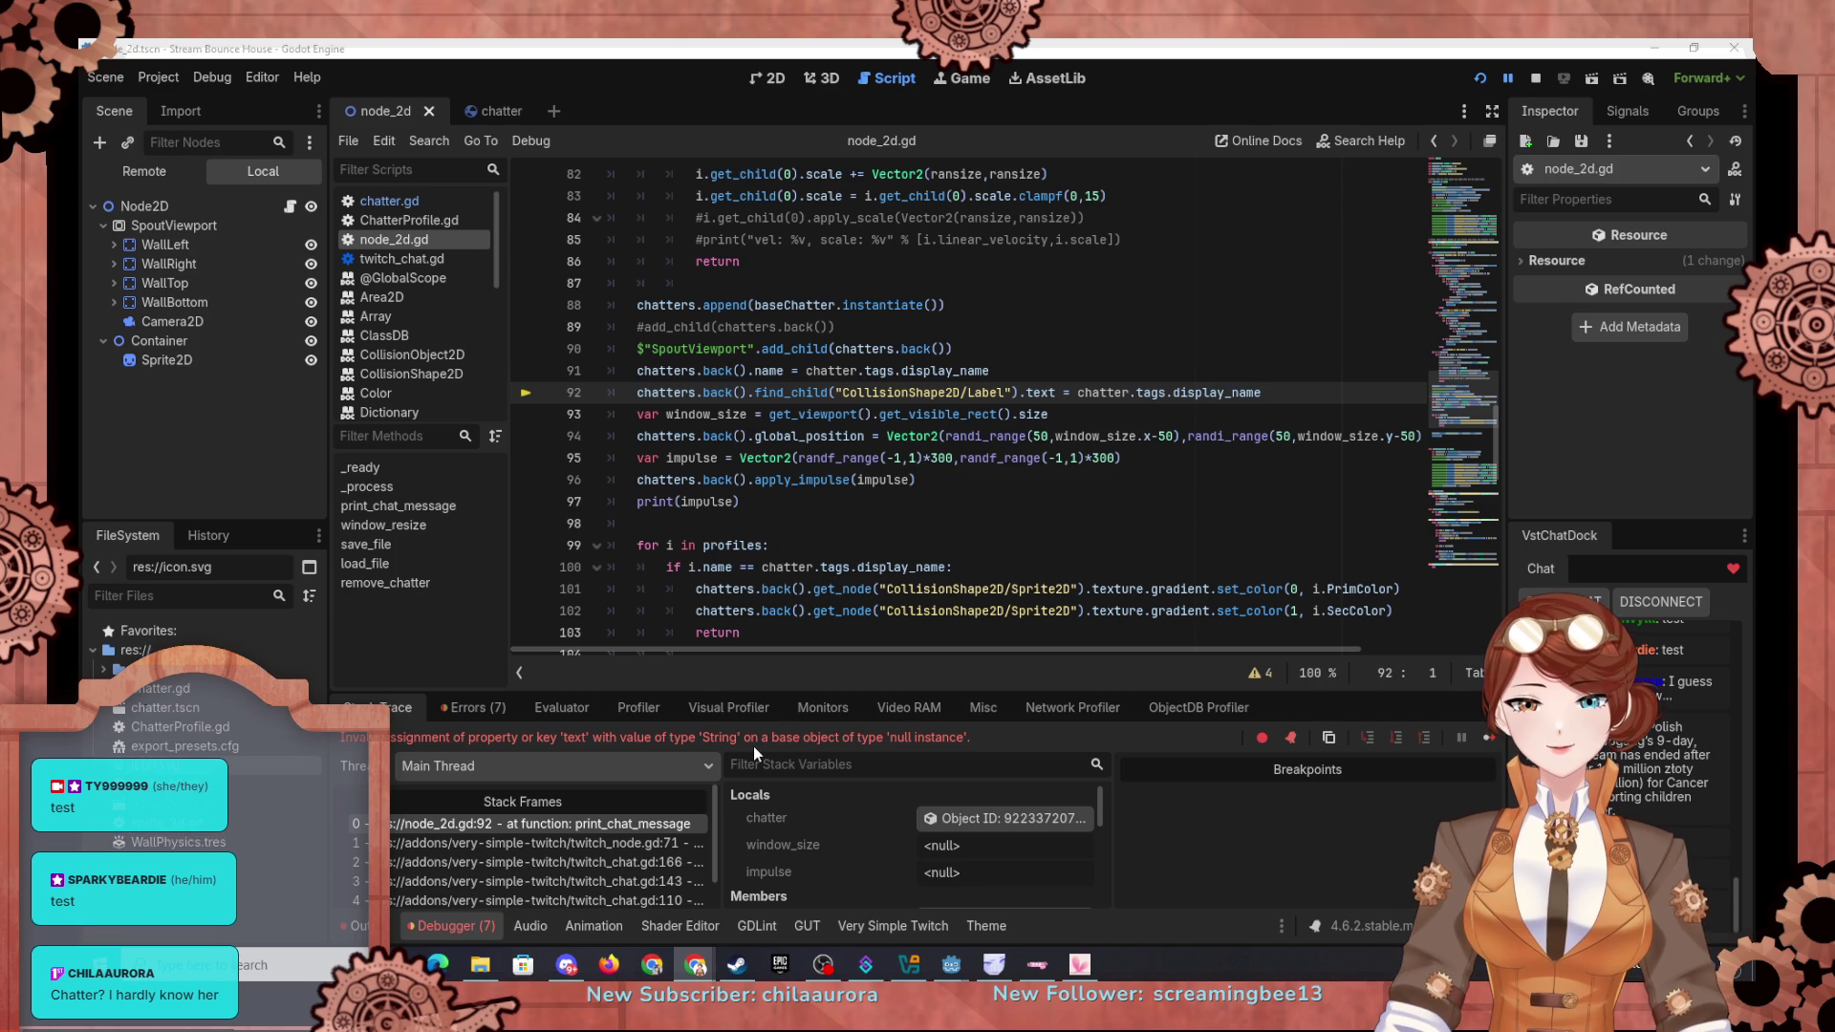
{"action": "left_click", "coordinate": [484, 117]}
{"action": "left_click", "coordinate": [388, 117]}
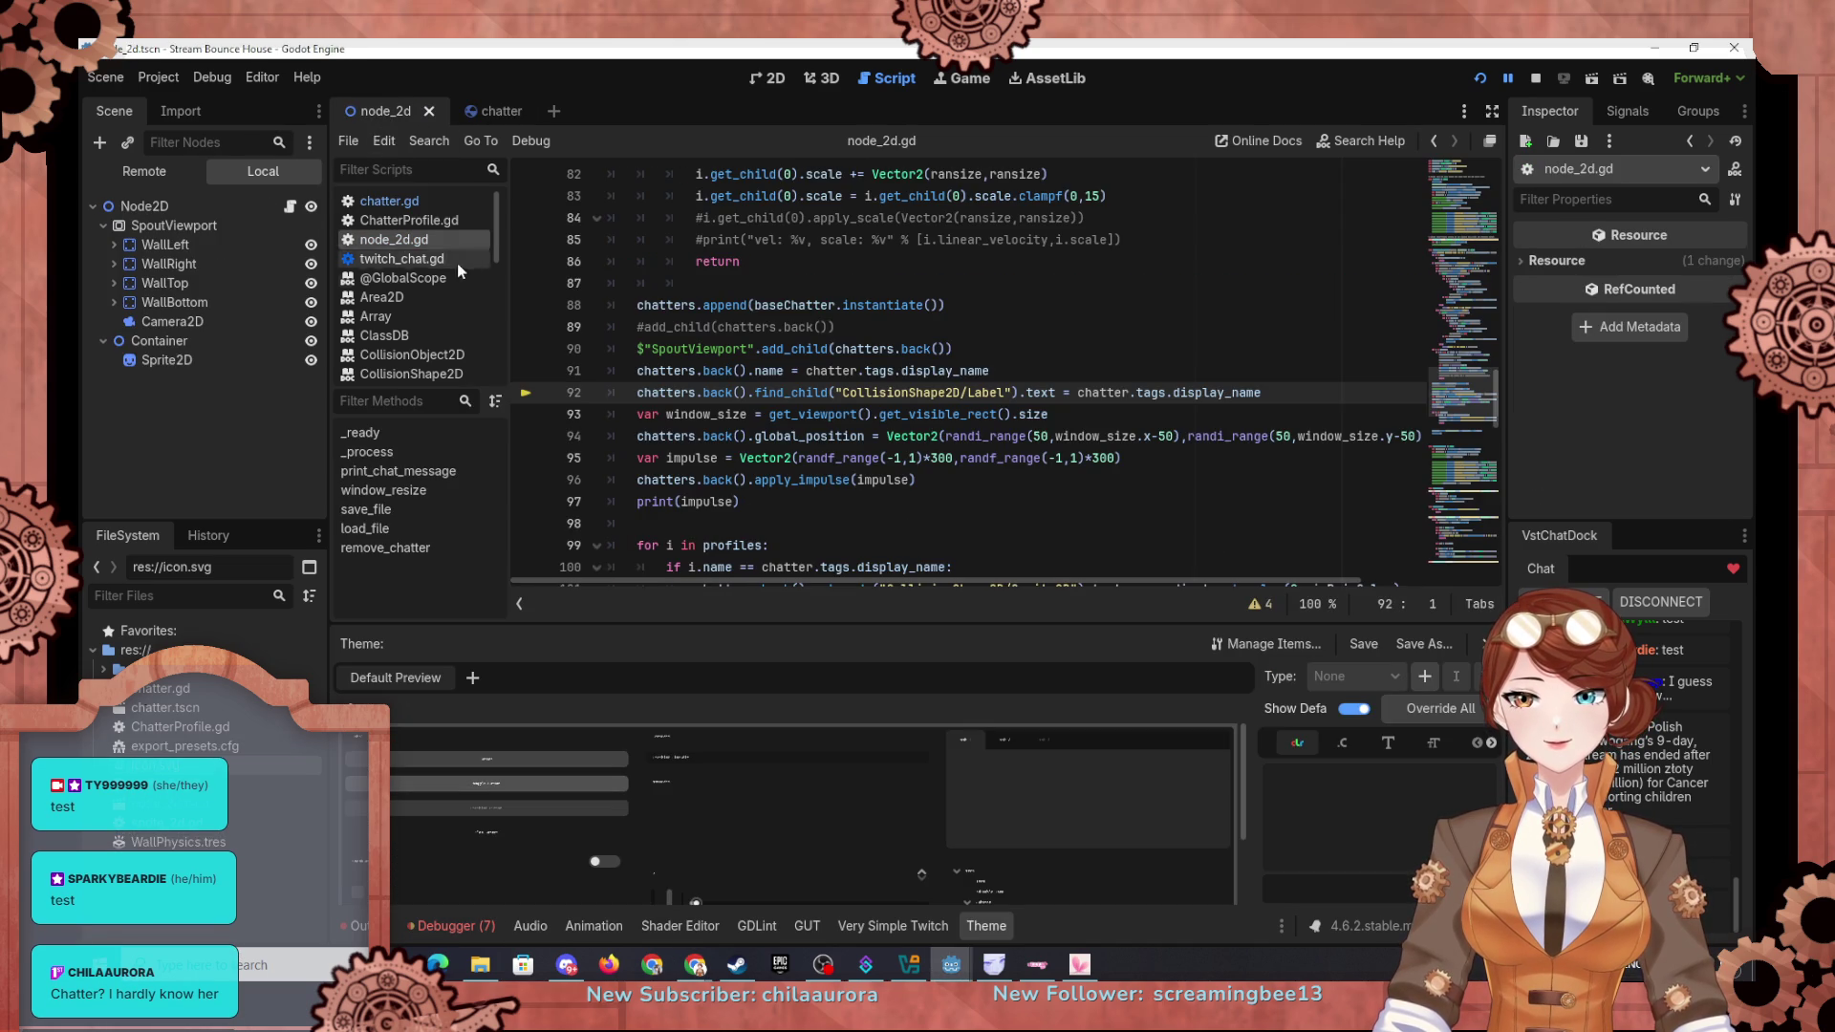
{"action": "left_click", "coordinate": [1480, 79]}
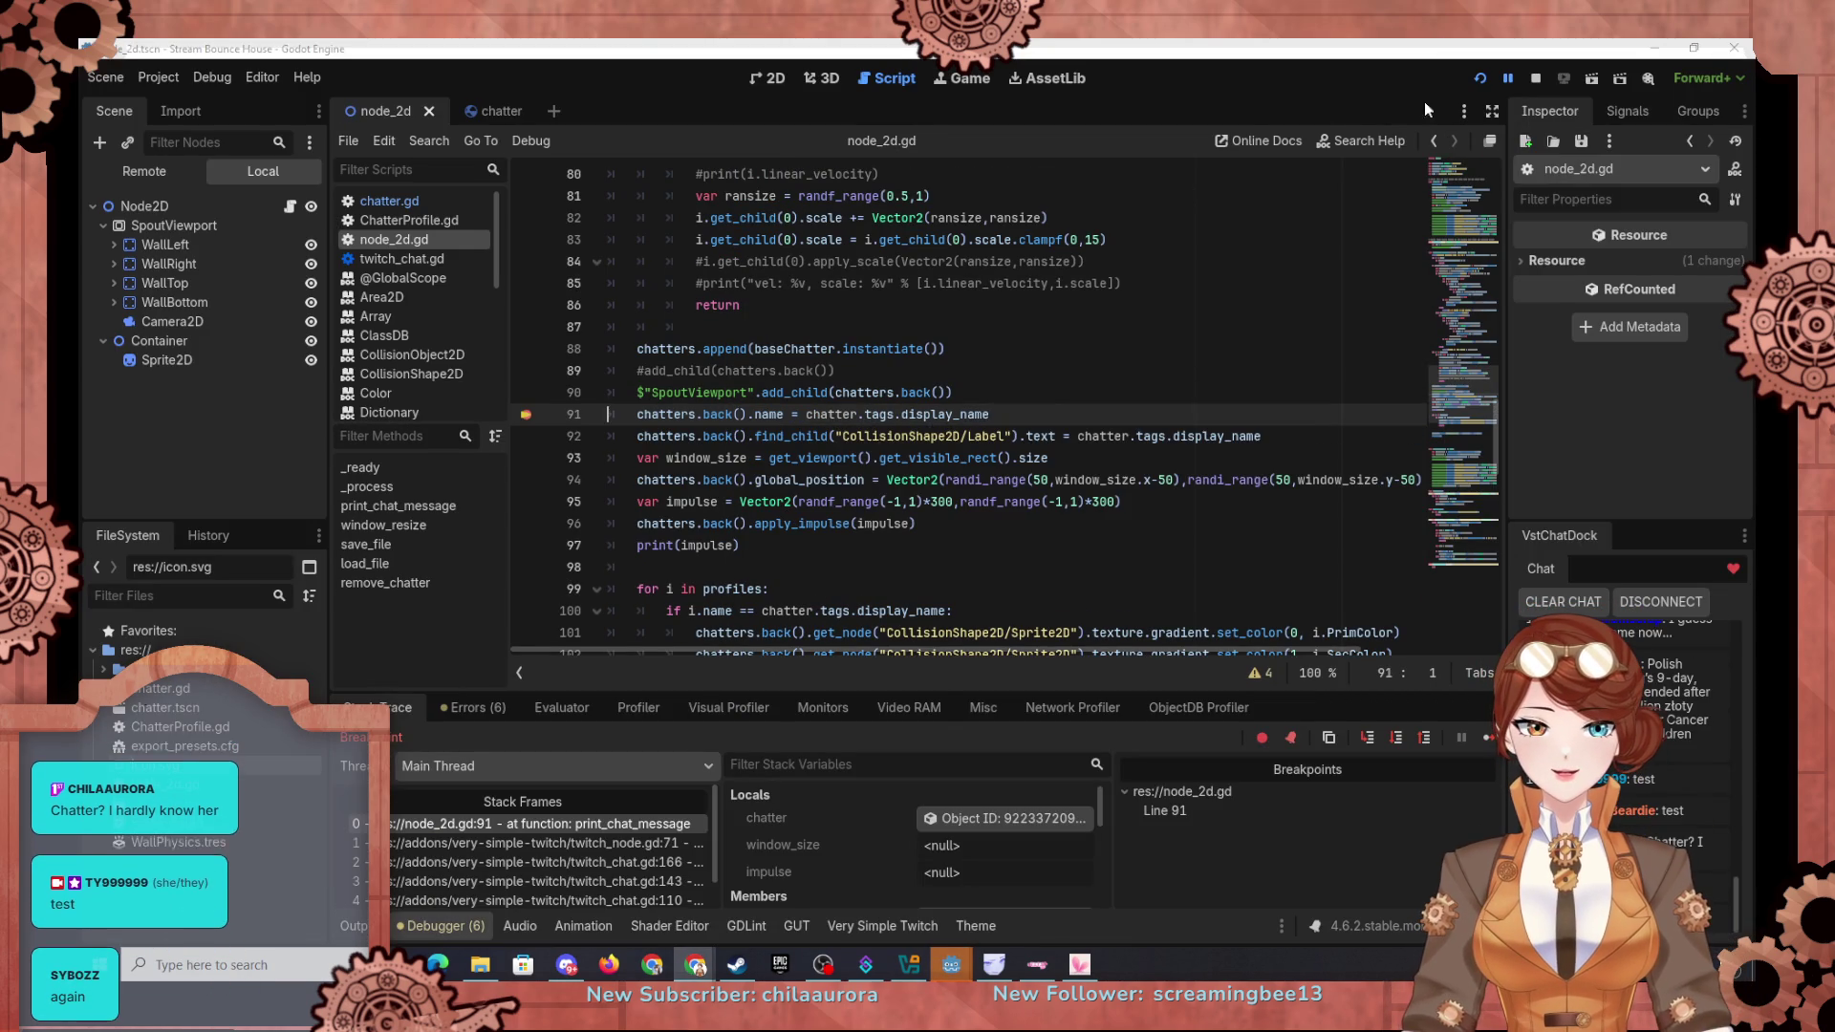
Step: Step execution on to line 92 and inspect the spawned chatter RigidBody2D
{"action": "scroll", "coordinate": [781, 845], "scroll_direction": "down", "scroll_amount": 1}
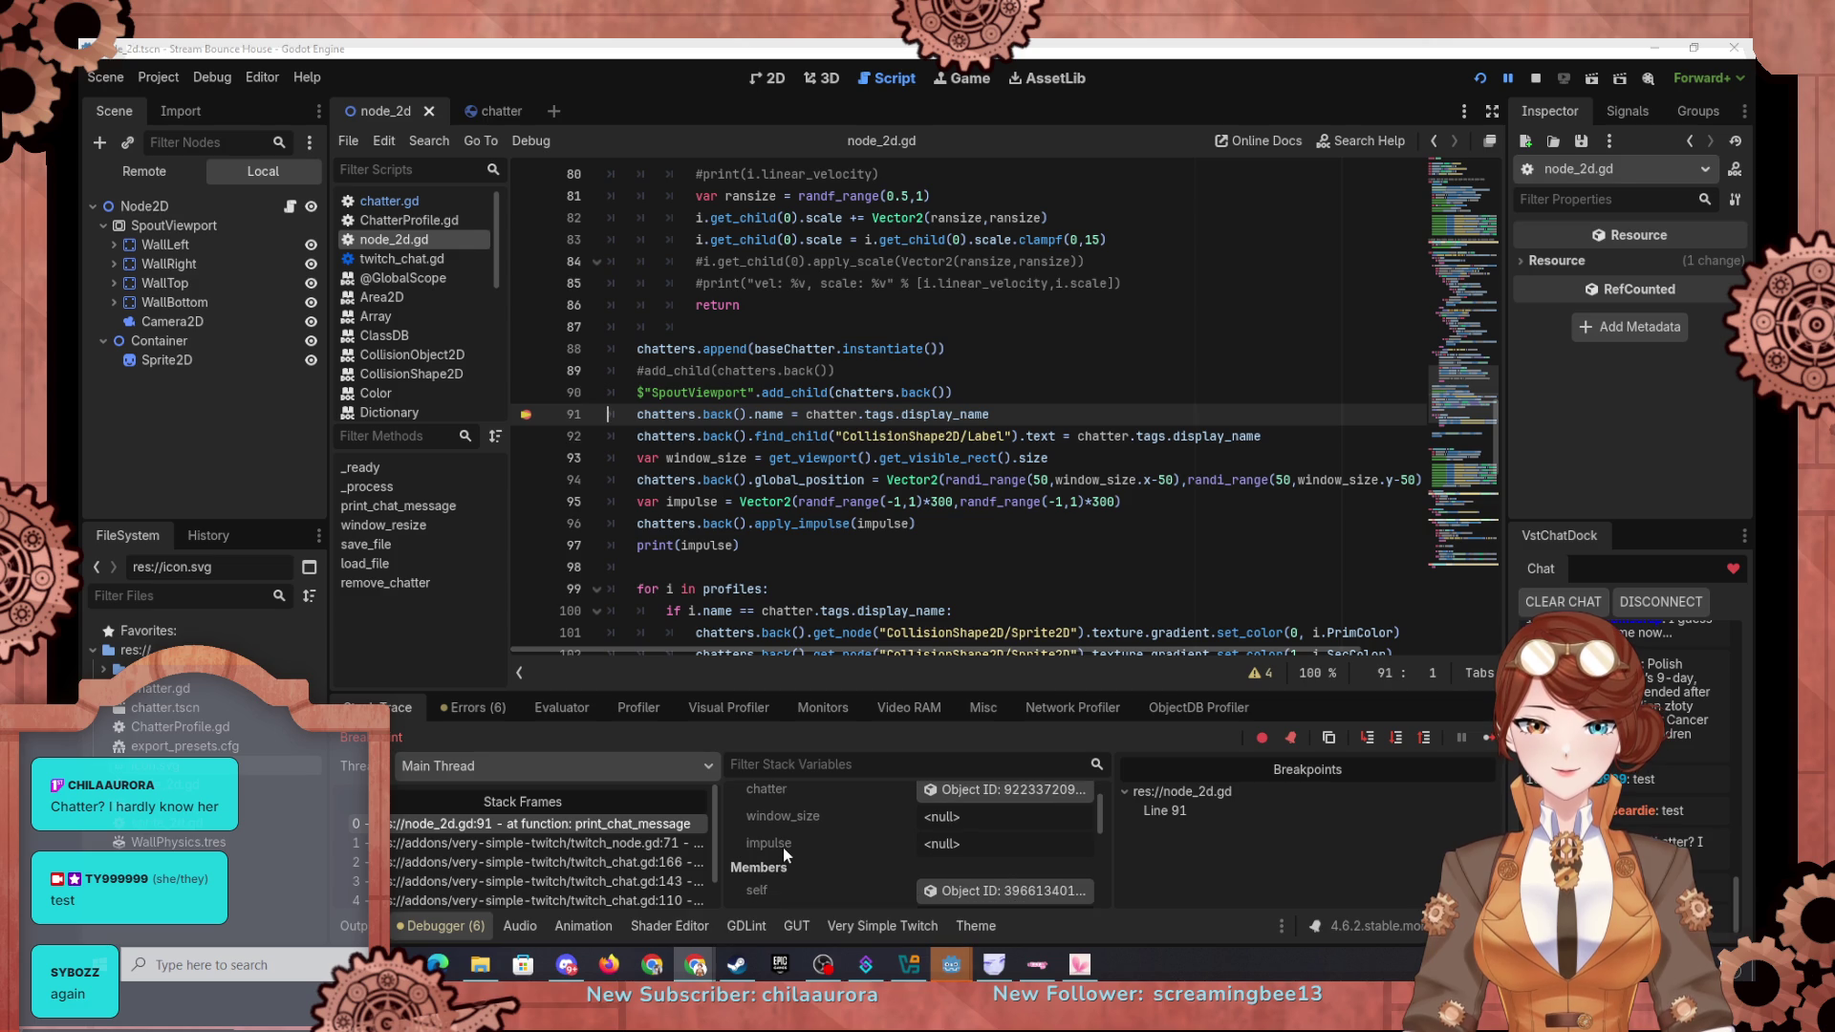
{"action": "scroll", "coordinate": [853, 846], "scroll_direction": "down", "scroll_amount": 1}
{"action": "scroll", "coordinate": [864, 852], "scroll_direction": "down", "scroll_amount": 4}
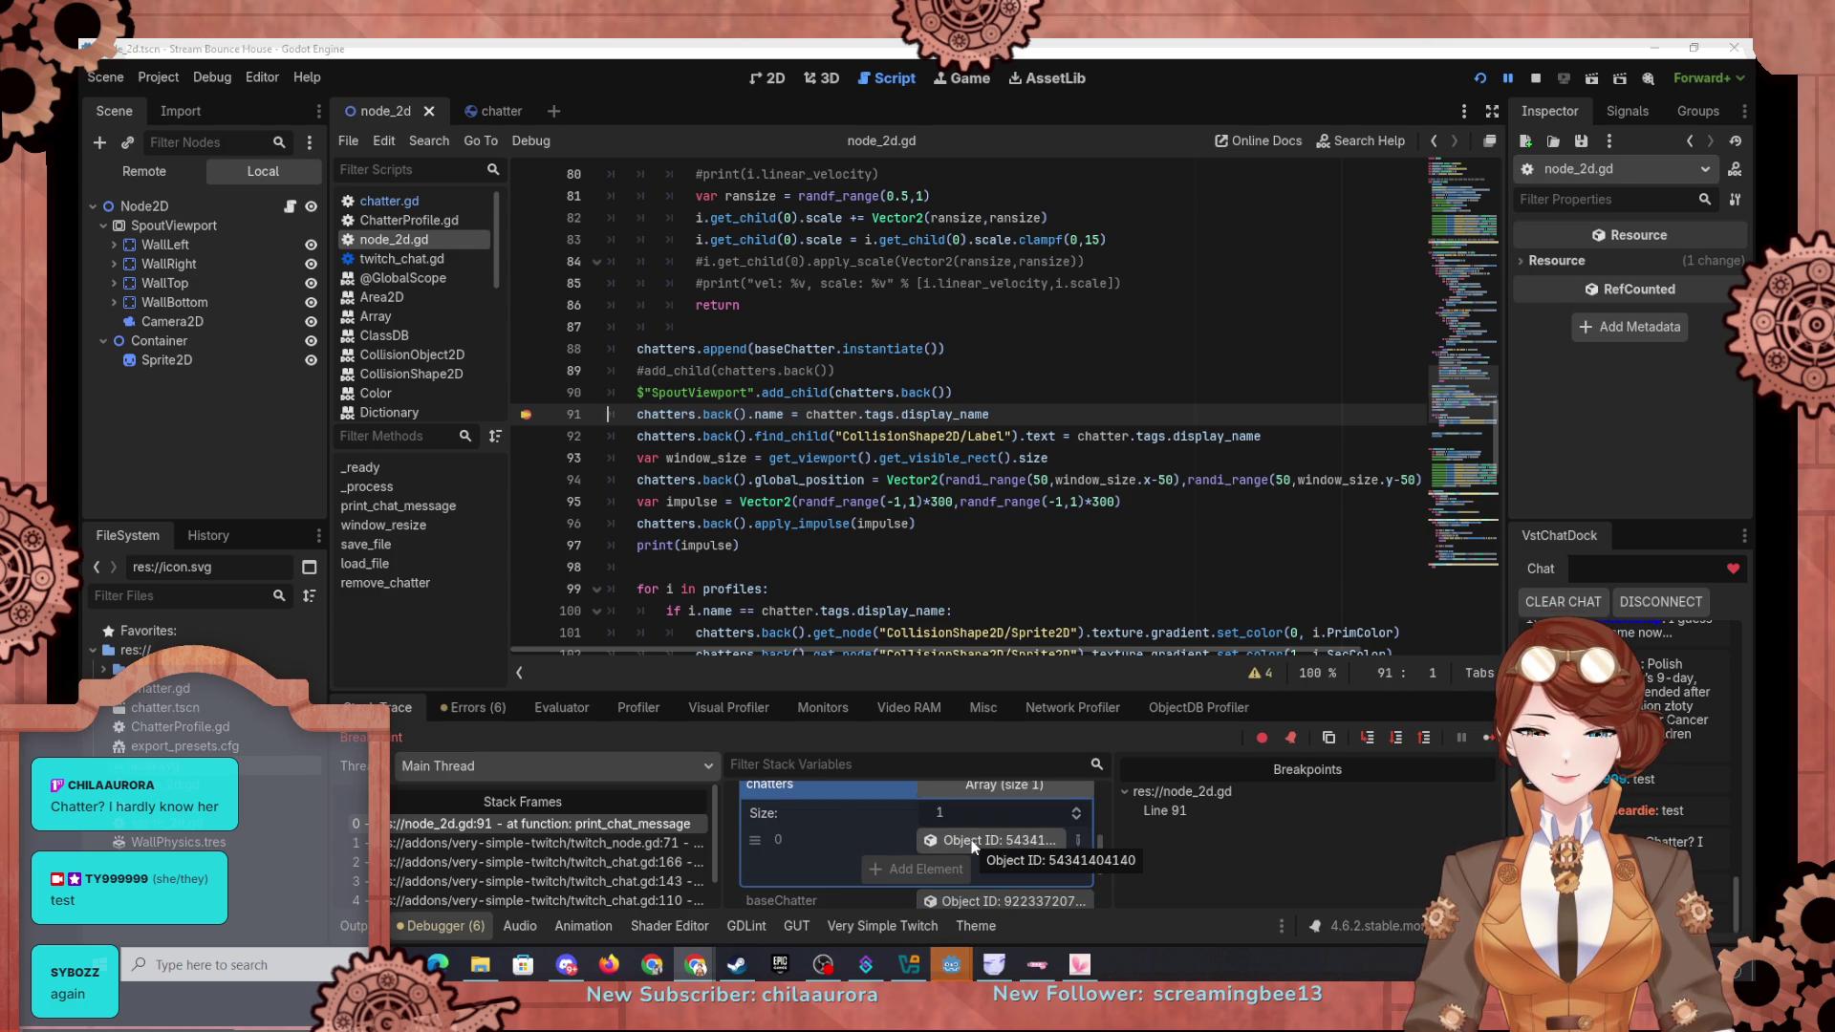
{"action": "left_click", "coordinate": [1396, 743]}
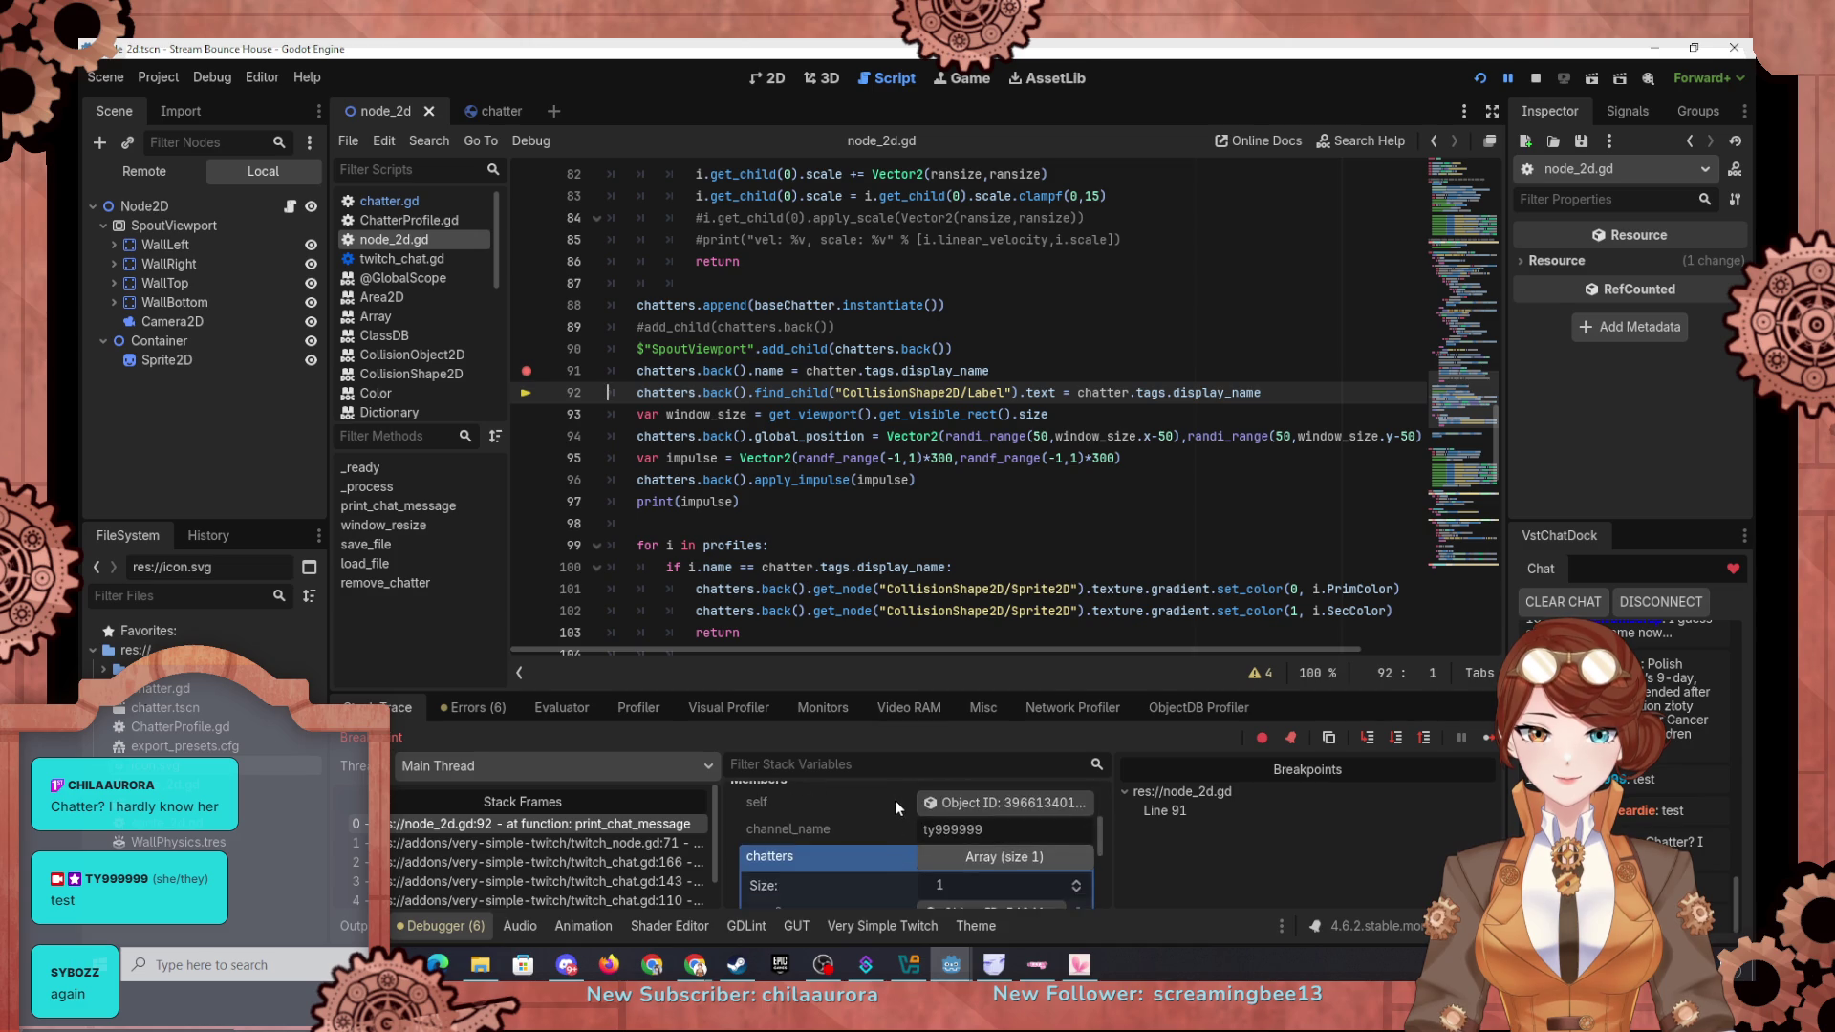
{"action": "scroll", "coordinate": [895, 799], "scroll_direction": "down", "scroll_amount": 2}
{"action": "left_click", "coordinate": [956, 839]}
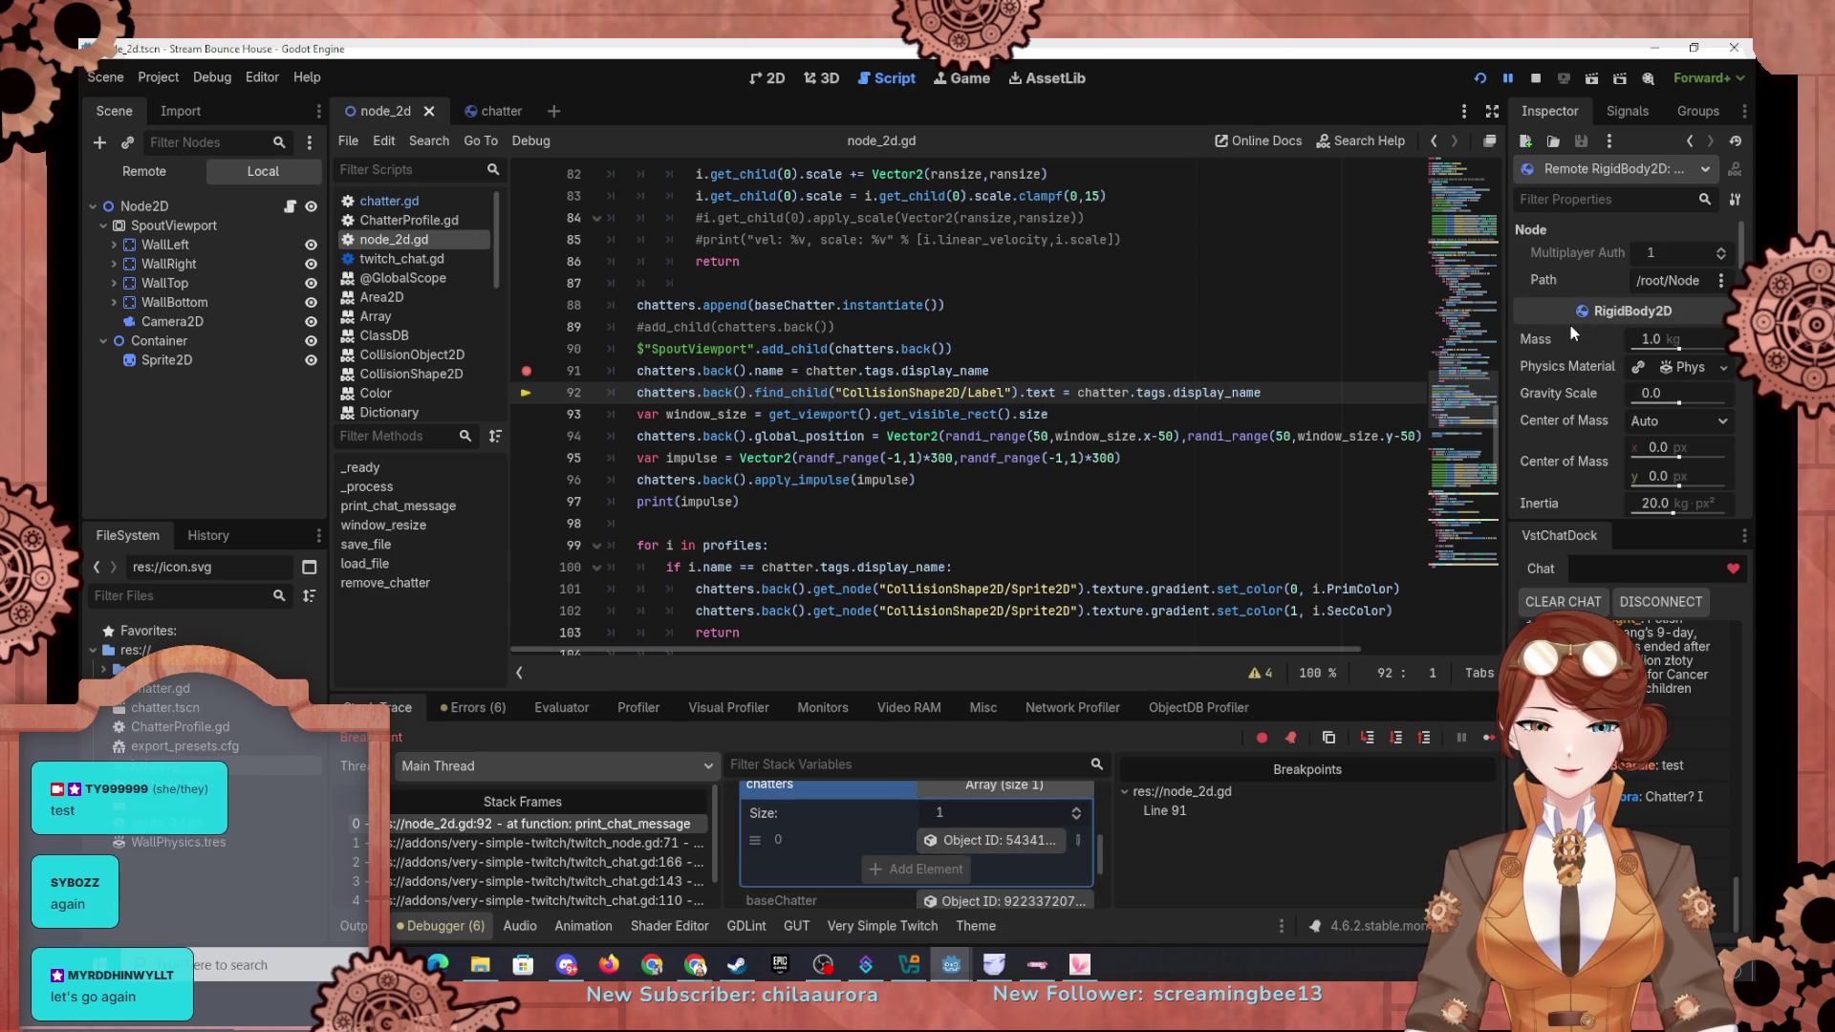
{"action": "scroll", "coordinate": [1573, 344], "scroll_direction": "down", "scroll_amount": 2}
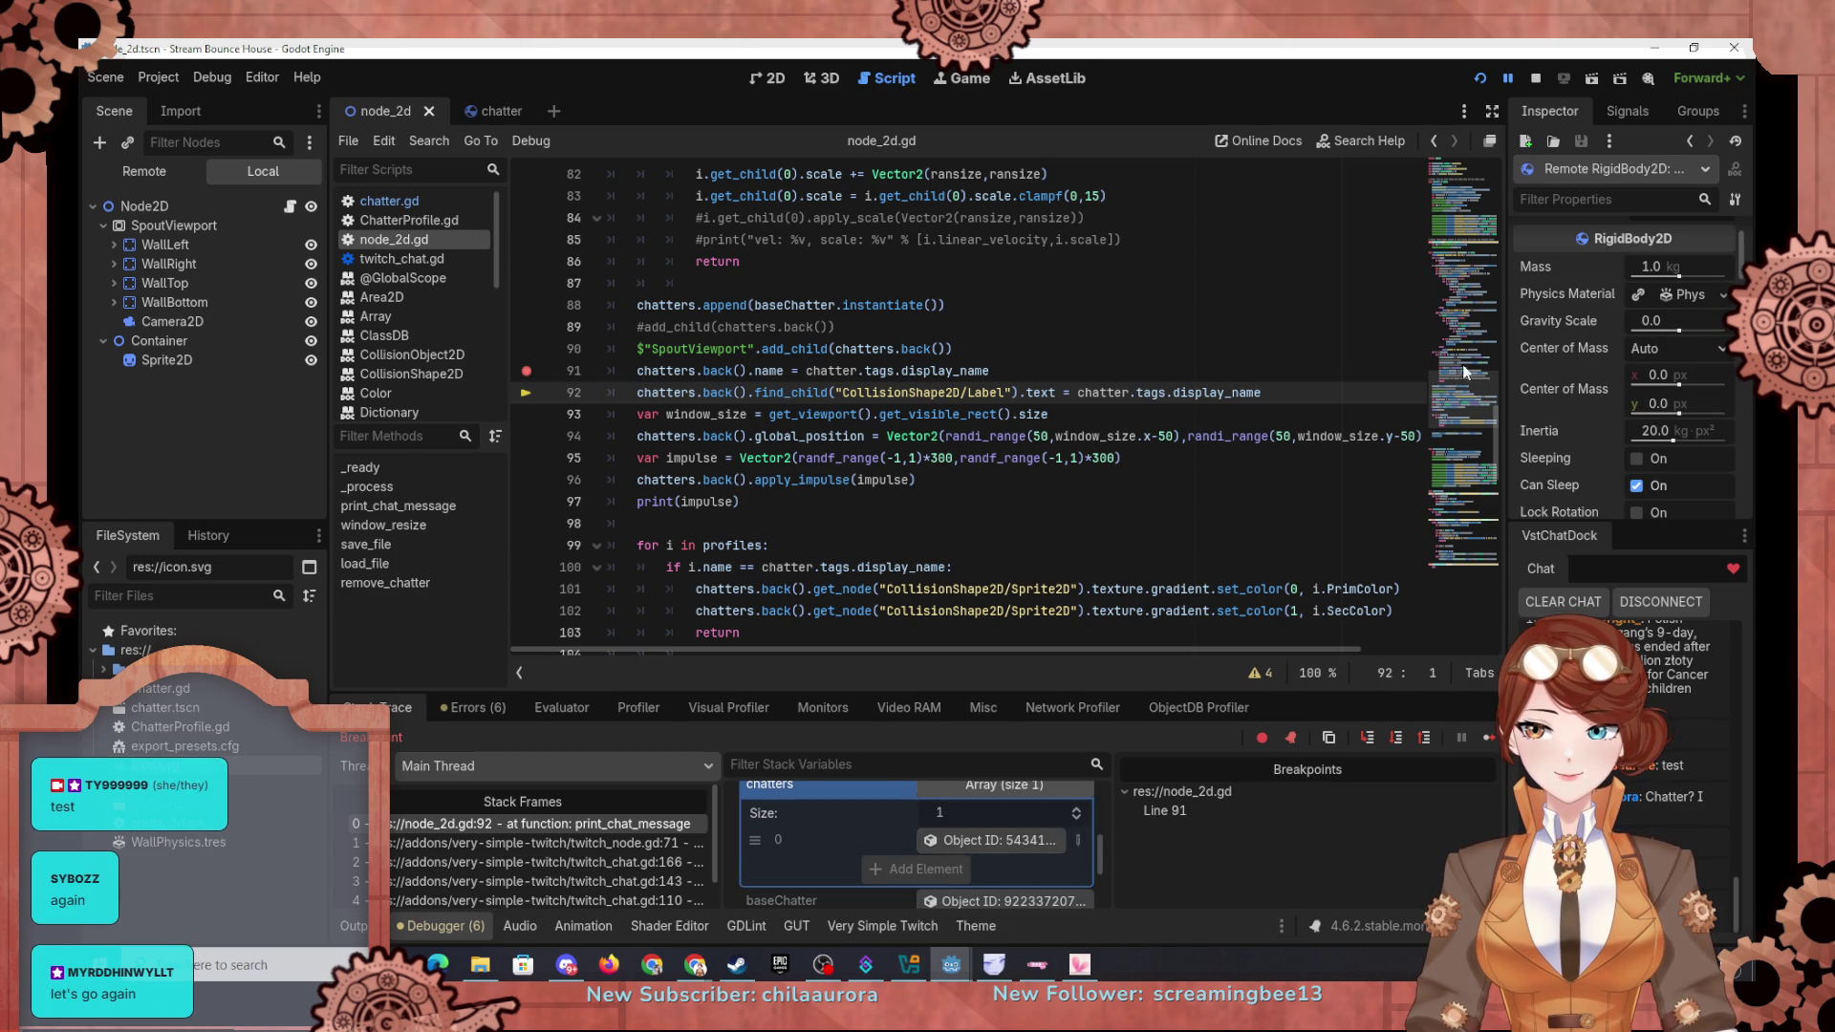
Step: In the Remote scene tree, expand the chatter's CollisionShape2D and Label, then step on
{"action": "left_click", "coordinate": [145, 171]}
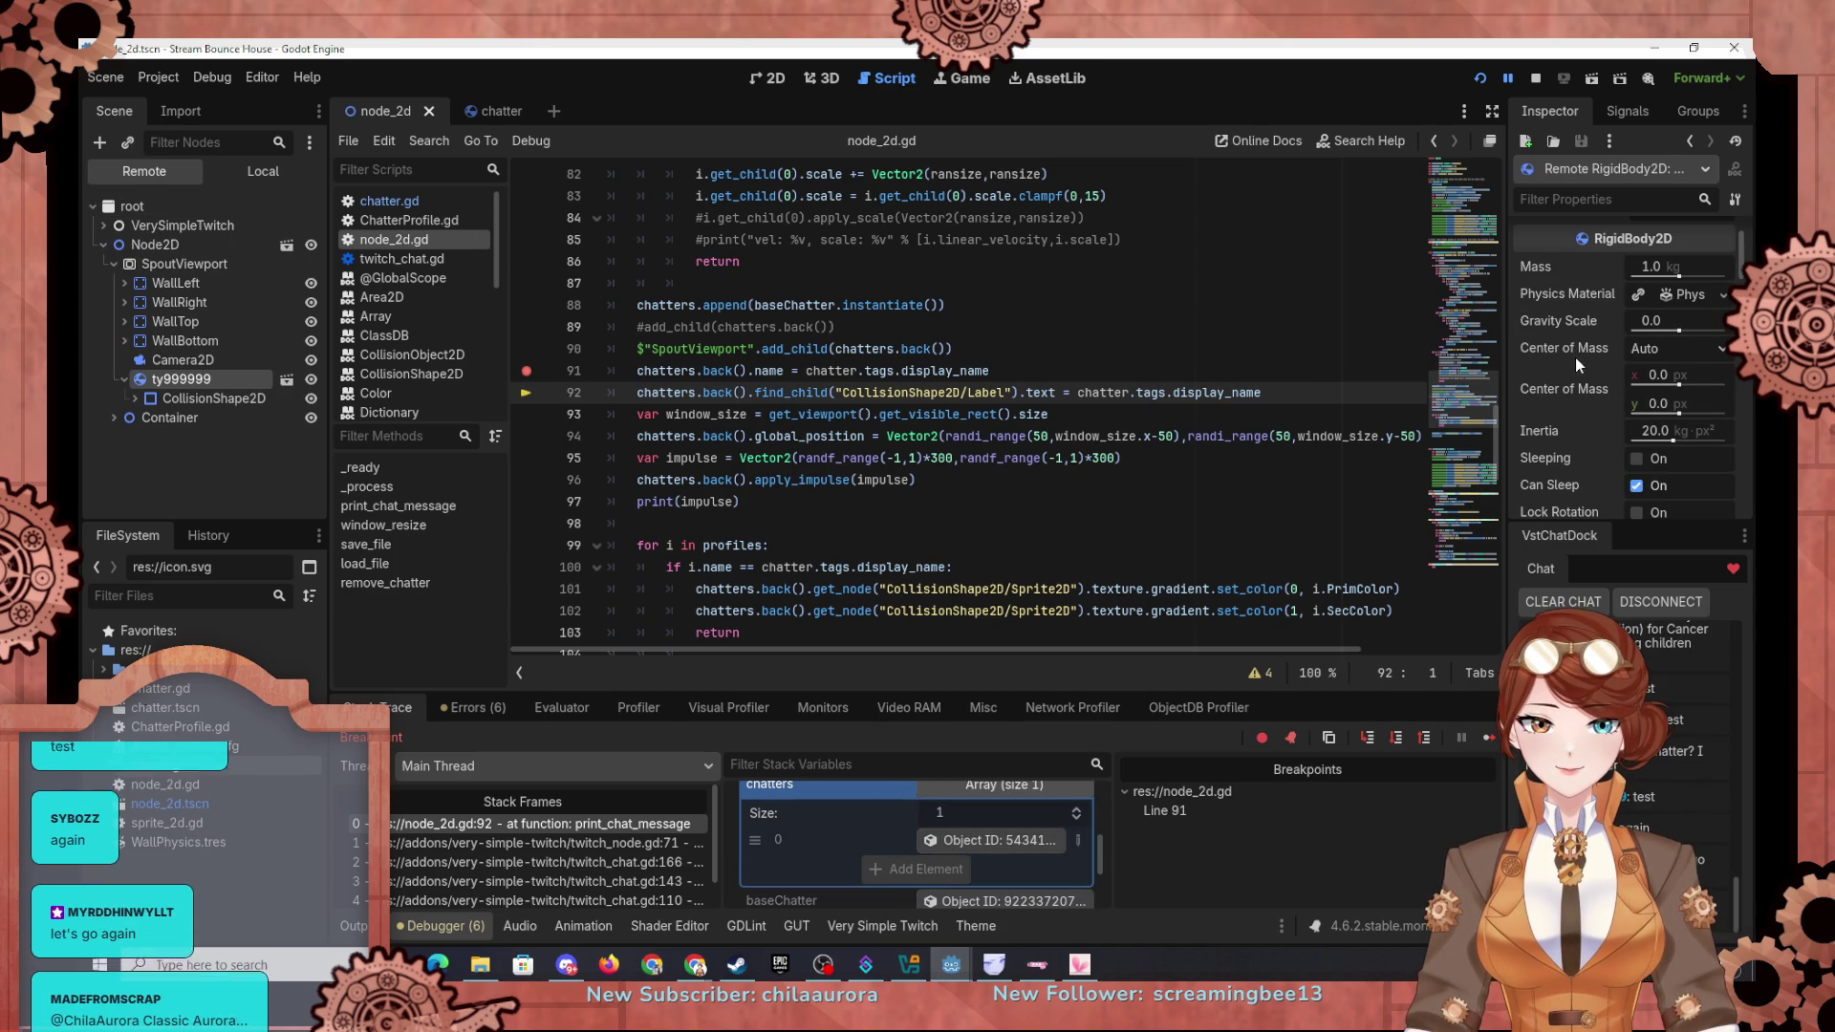
{"action": "scroll", "coordinate": [1656, 352], "scroll_direction": "down", "scroll_amount": 1}
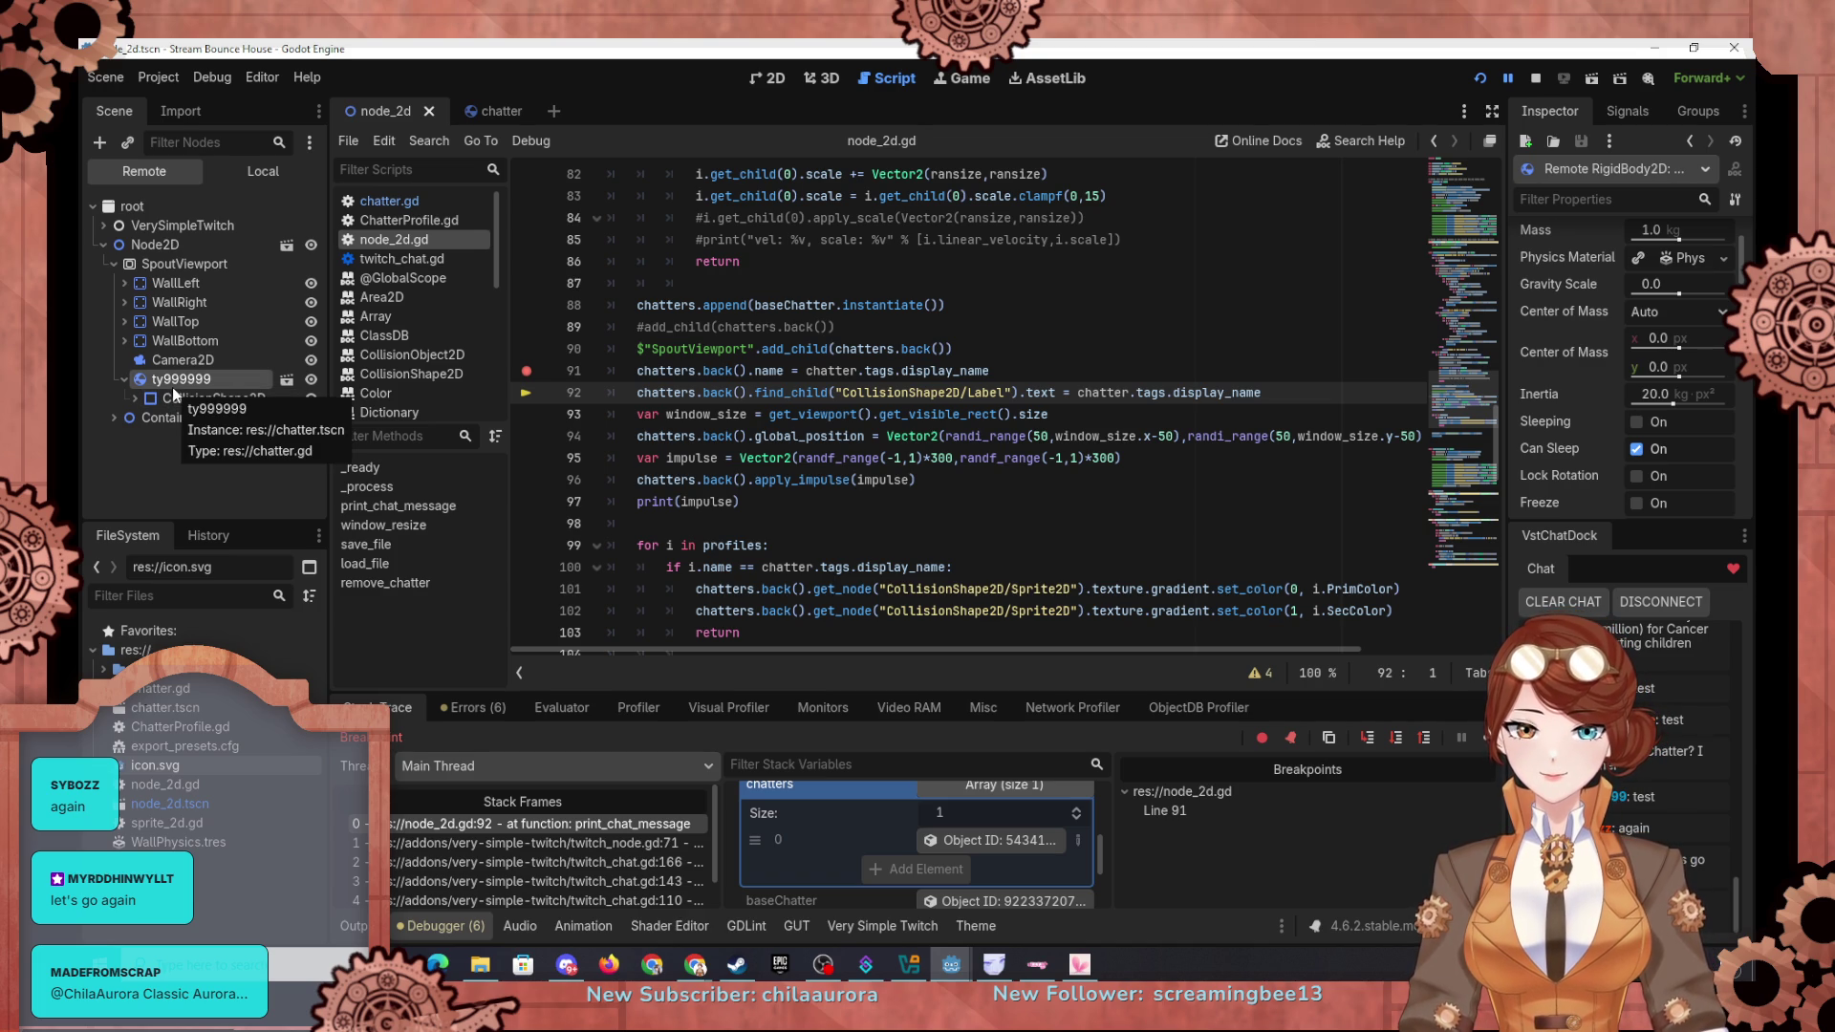
{"action": "left_click", "coordinate": [136, 399]}
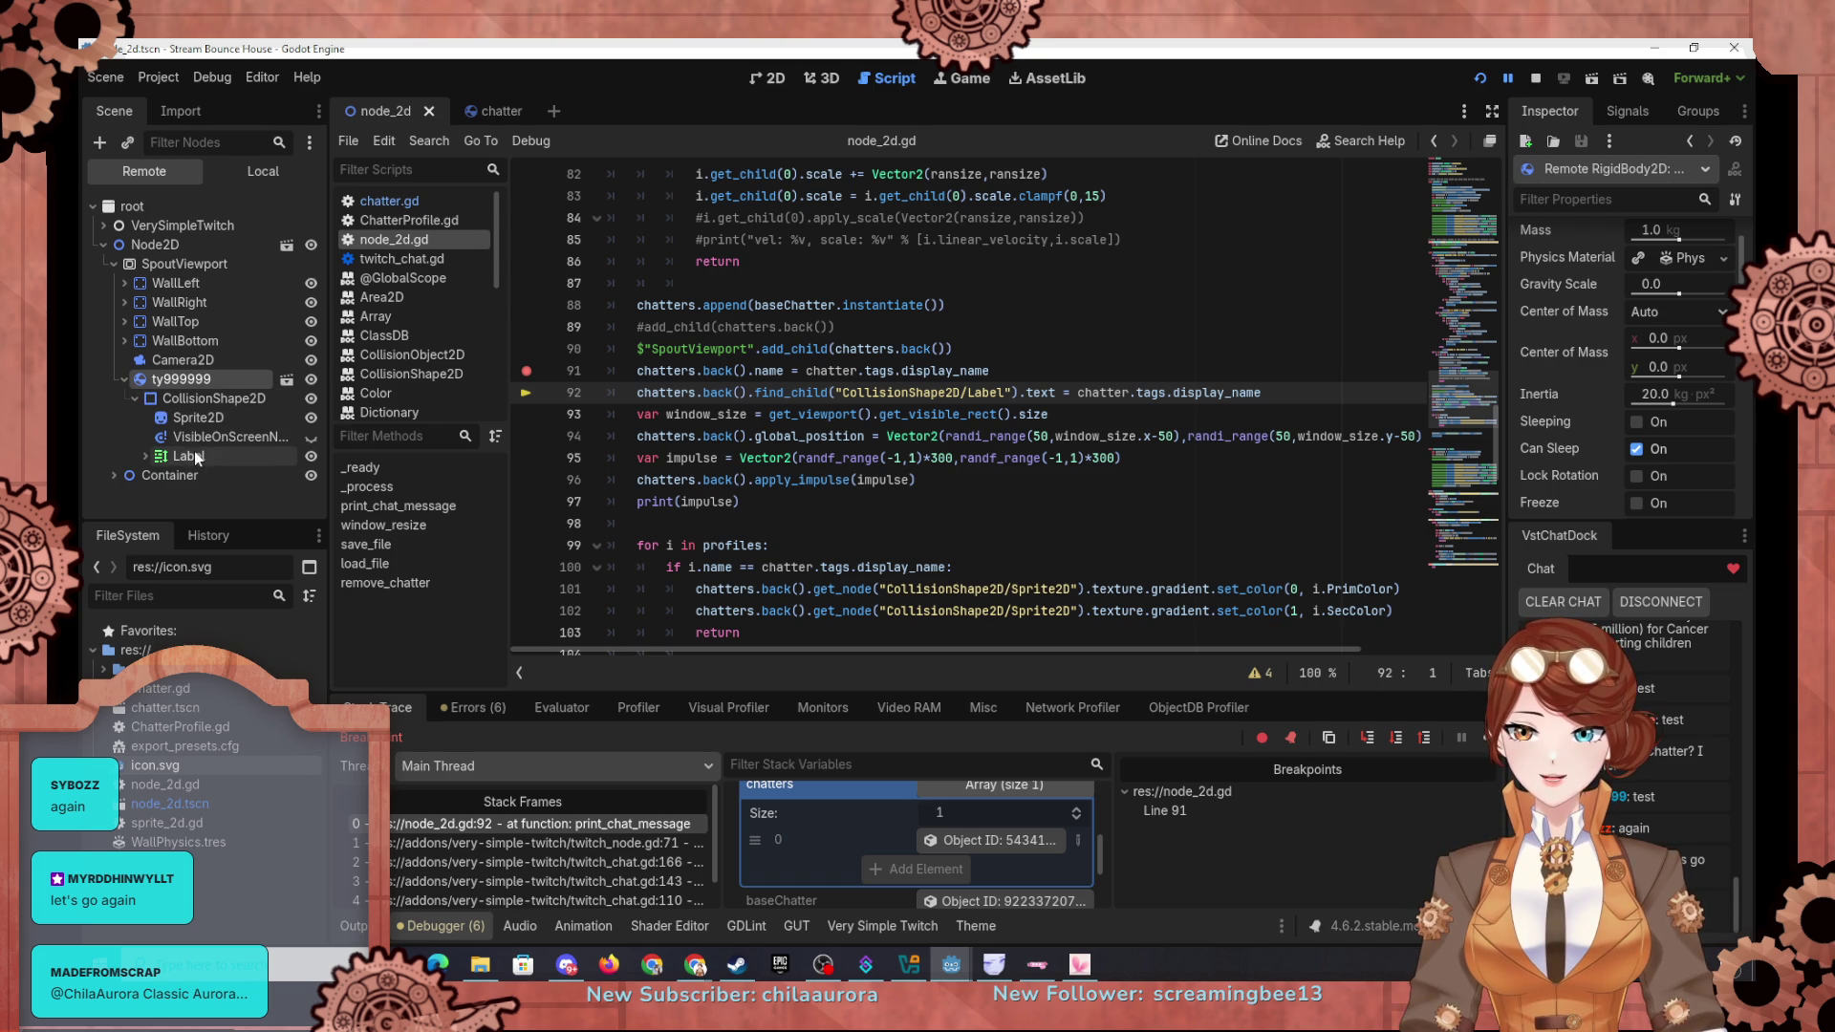
{"action": "left_click", "coordinate": [143, 455]}
{"action": "scroll", "coordinate": [239, 478], "scroll_direction": "down", "scroll_amount": 1}
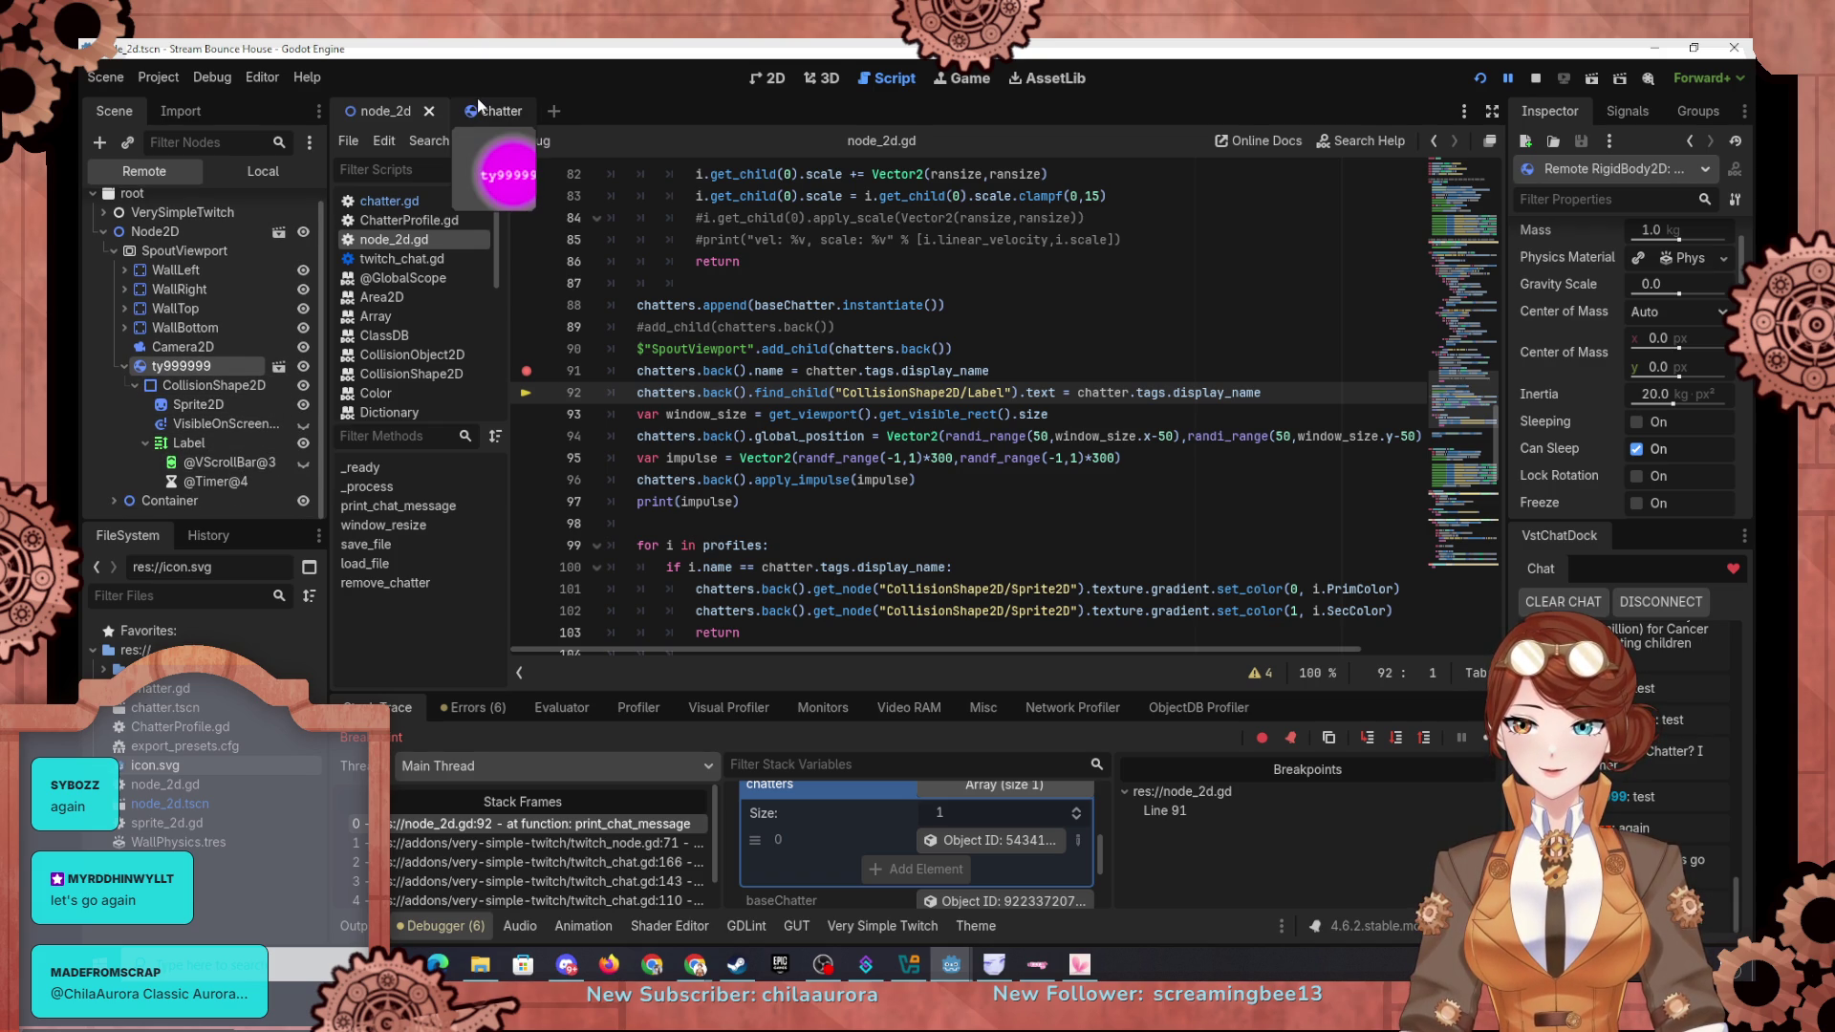
{"action": "left_click", "coordinate": [1395, 737]}
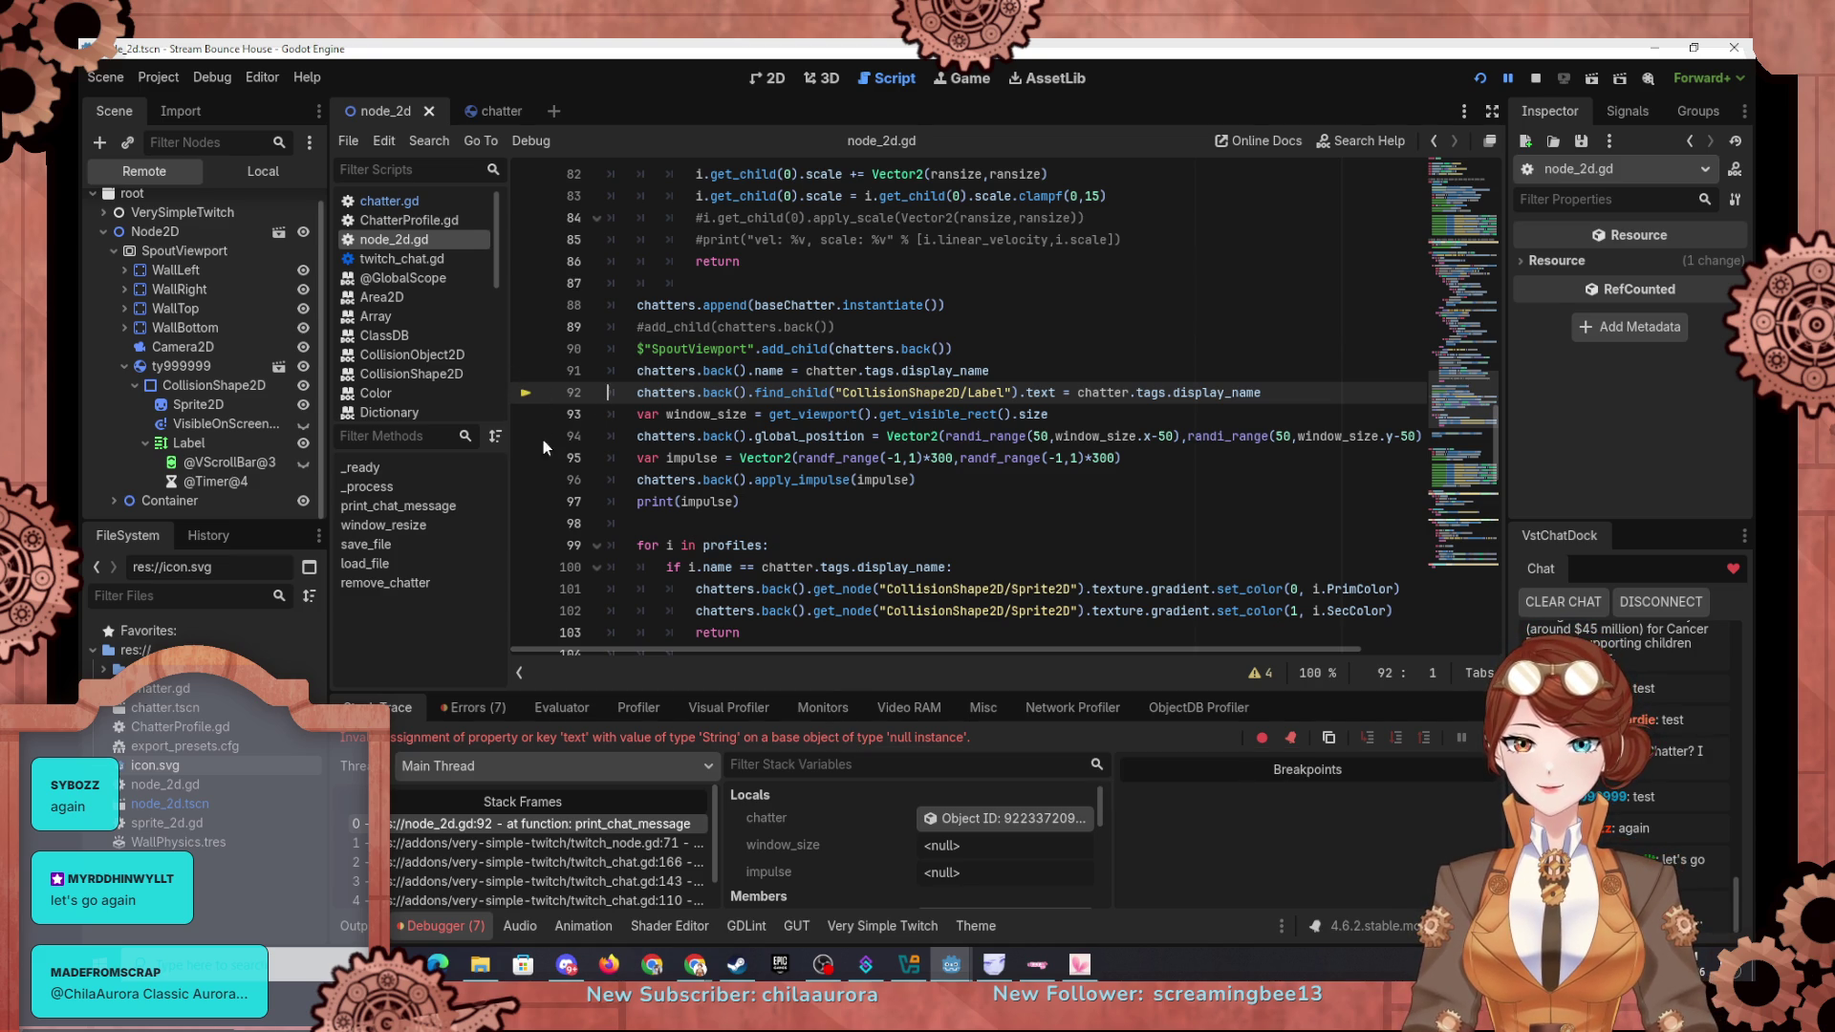
Step: Change line 92 to reach the label via get_child(0).get_child(2)
{"action": "left_click", "coordinate": [488, 112]}
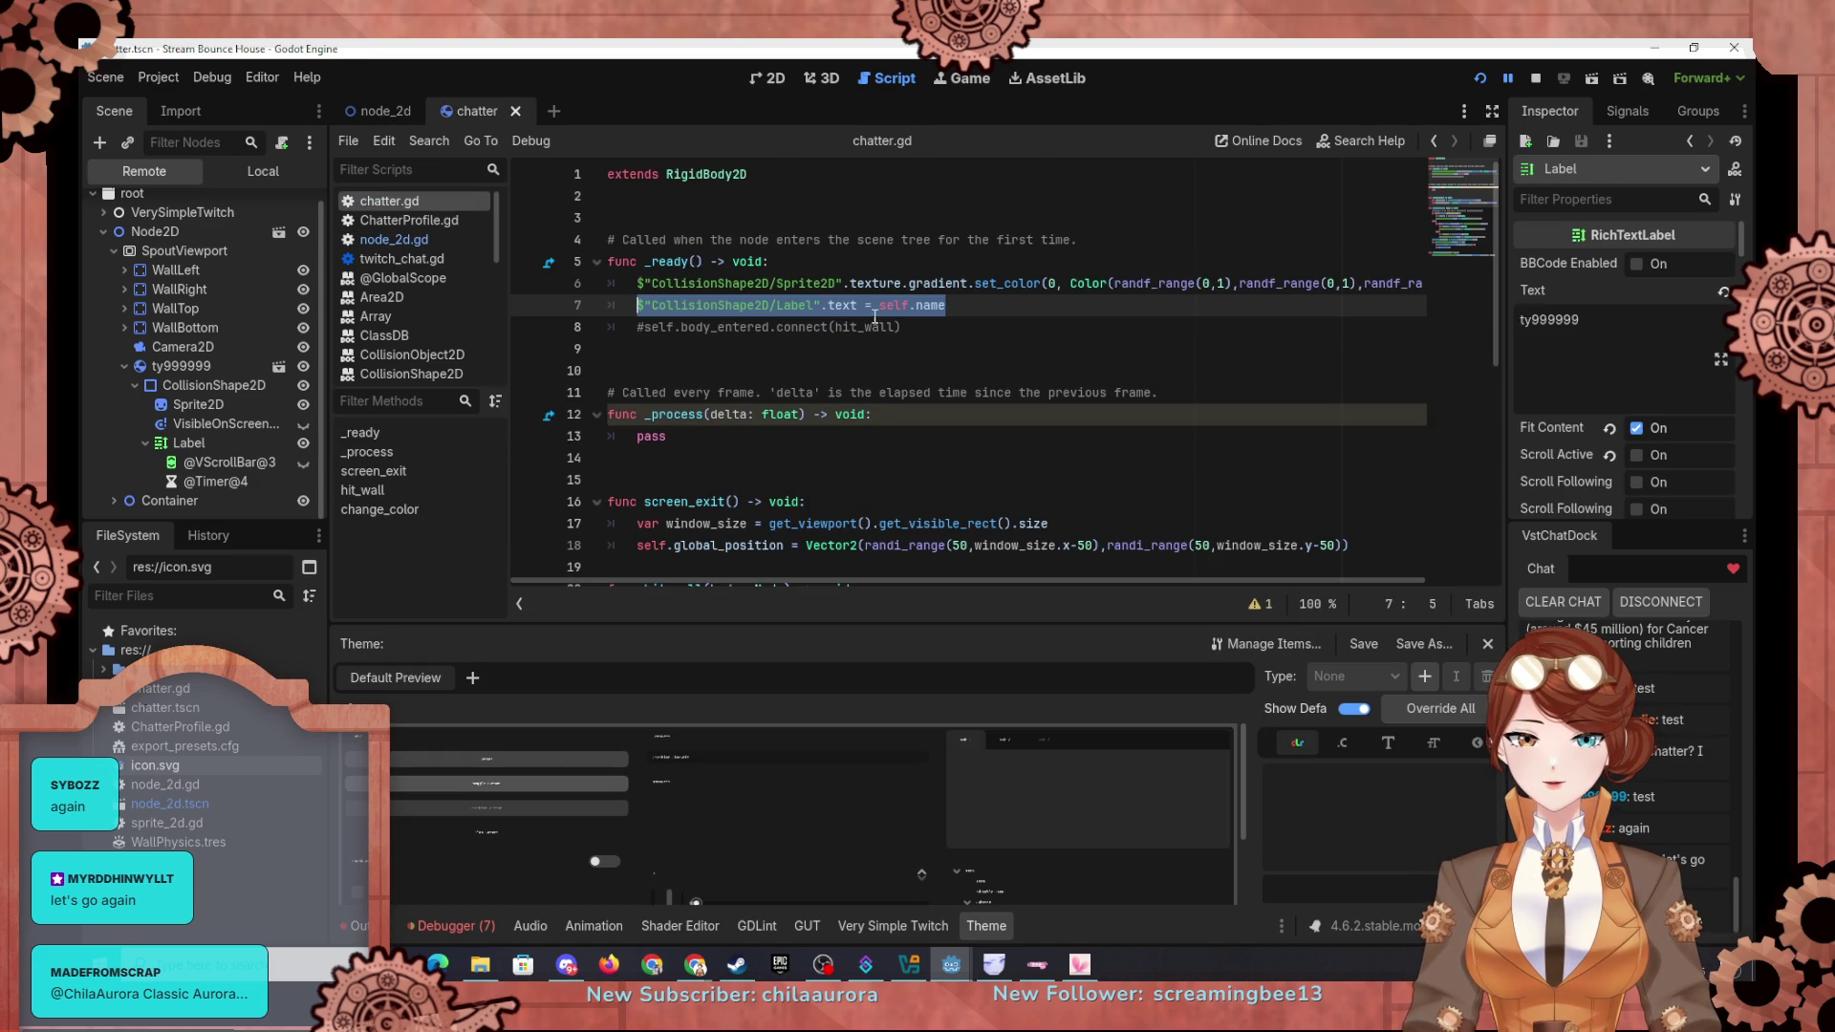
{"action": "left_click", "coordinate": [369, 105]}
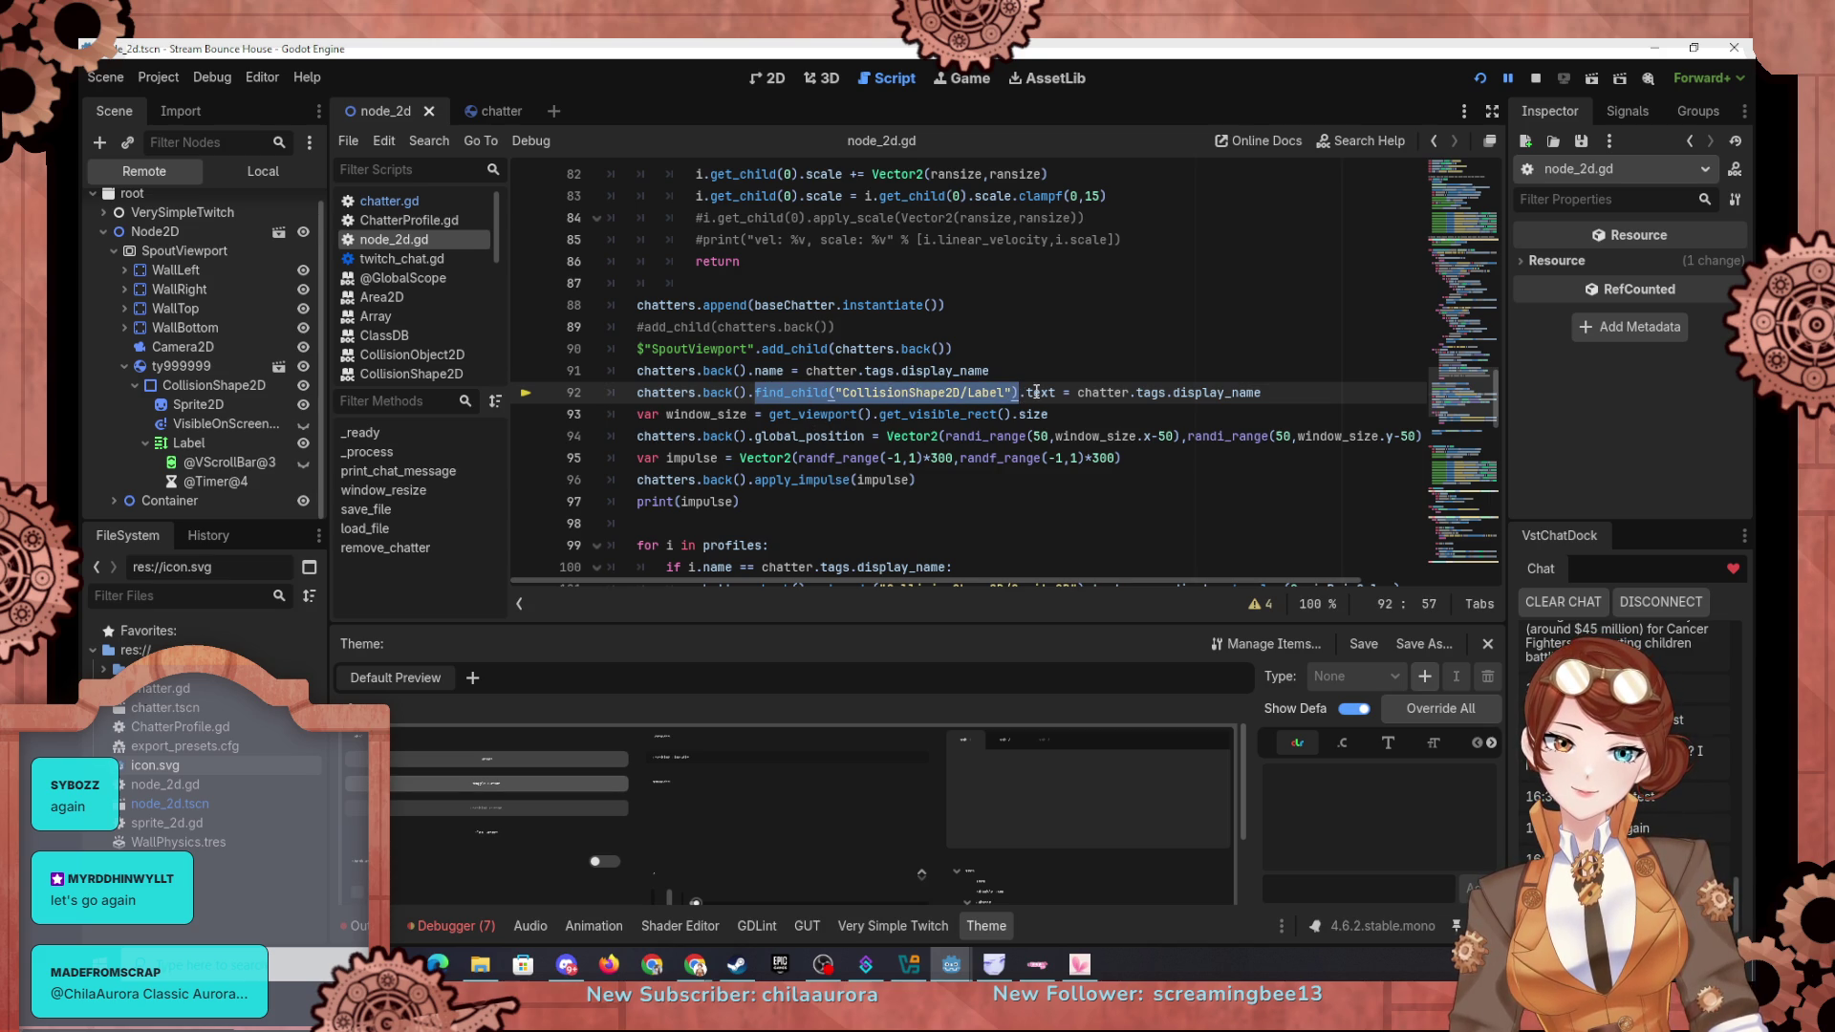
{"action": "type", "text": "get_"}
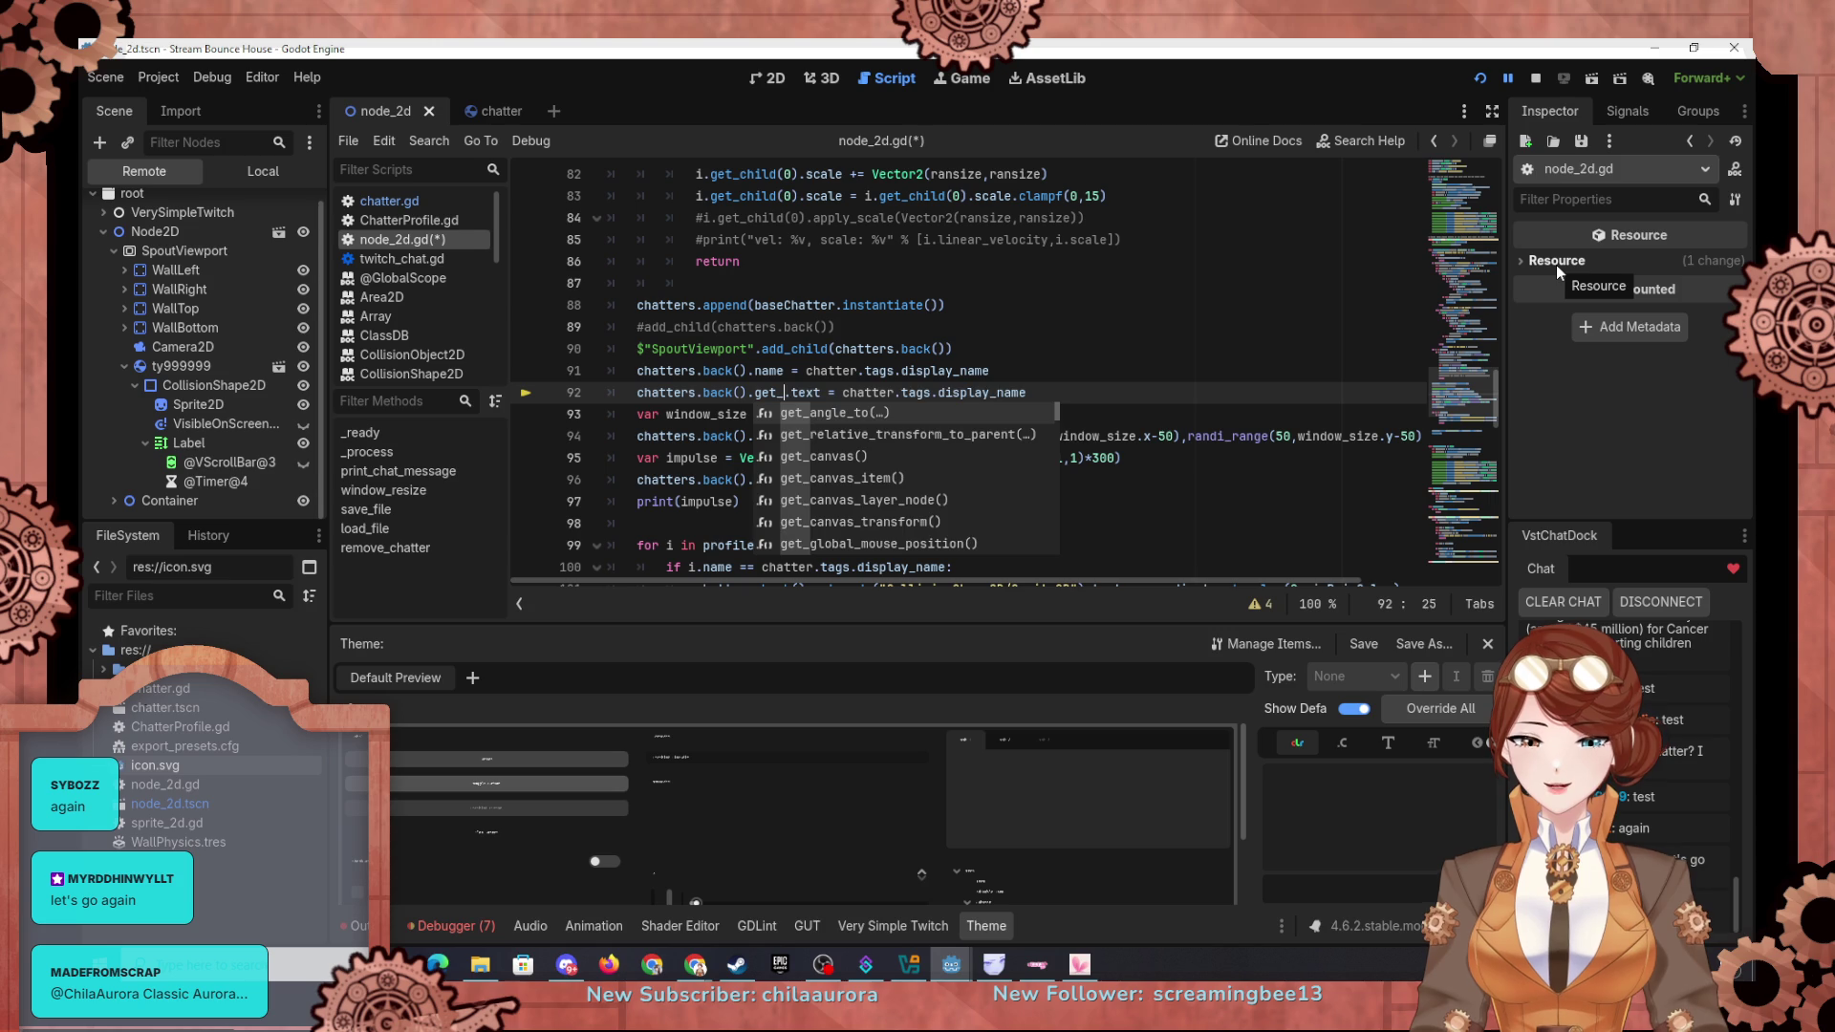
{"action": "type", "text": "child(0).g"}
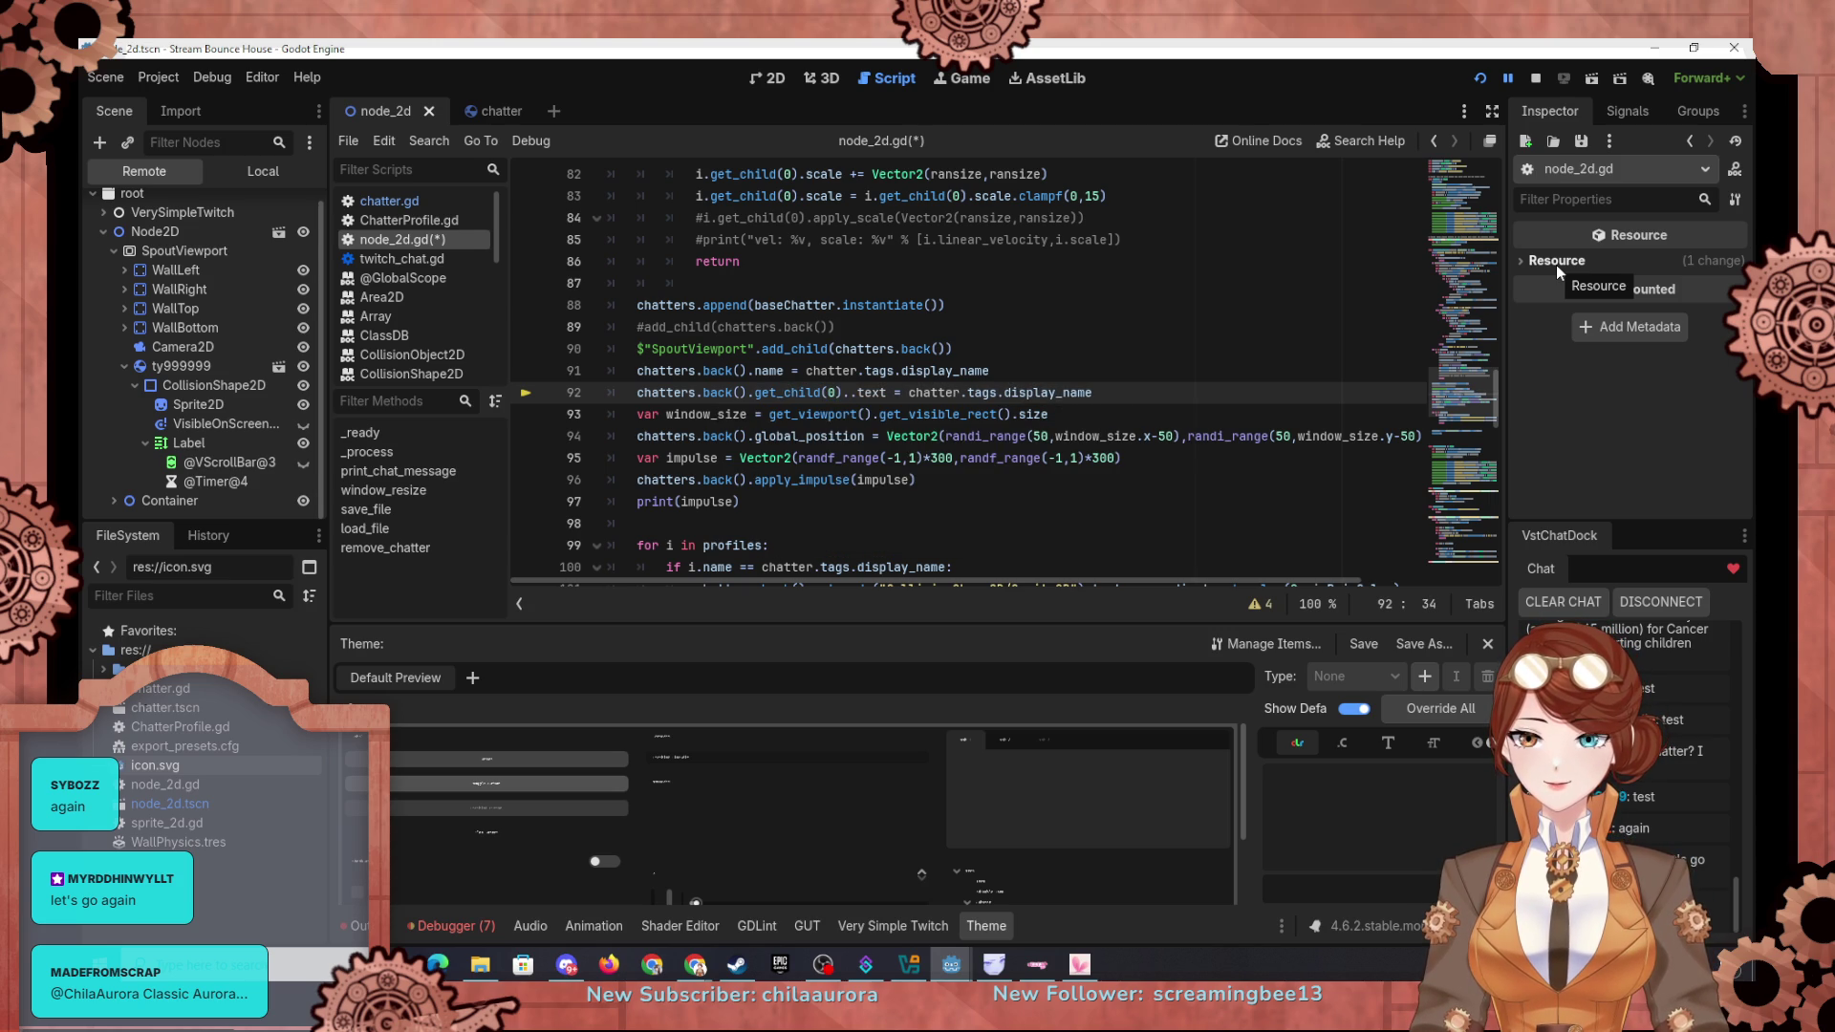
{"action": "type", "text": "et_chil"}
{"action": "key", "text": "Return"}
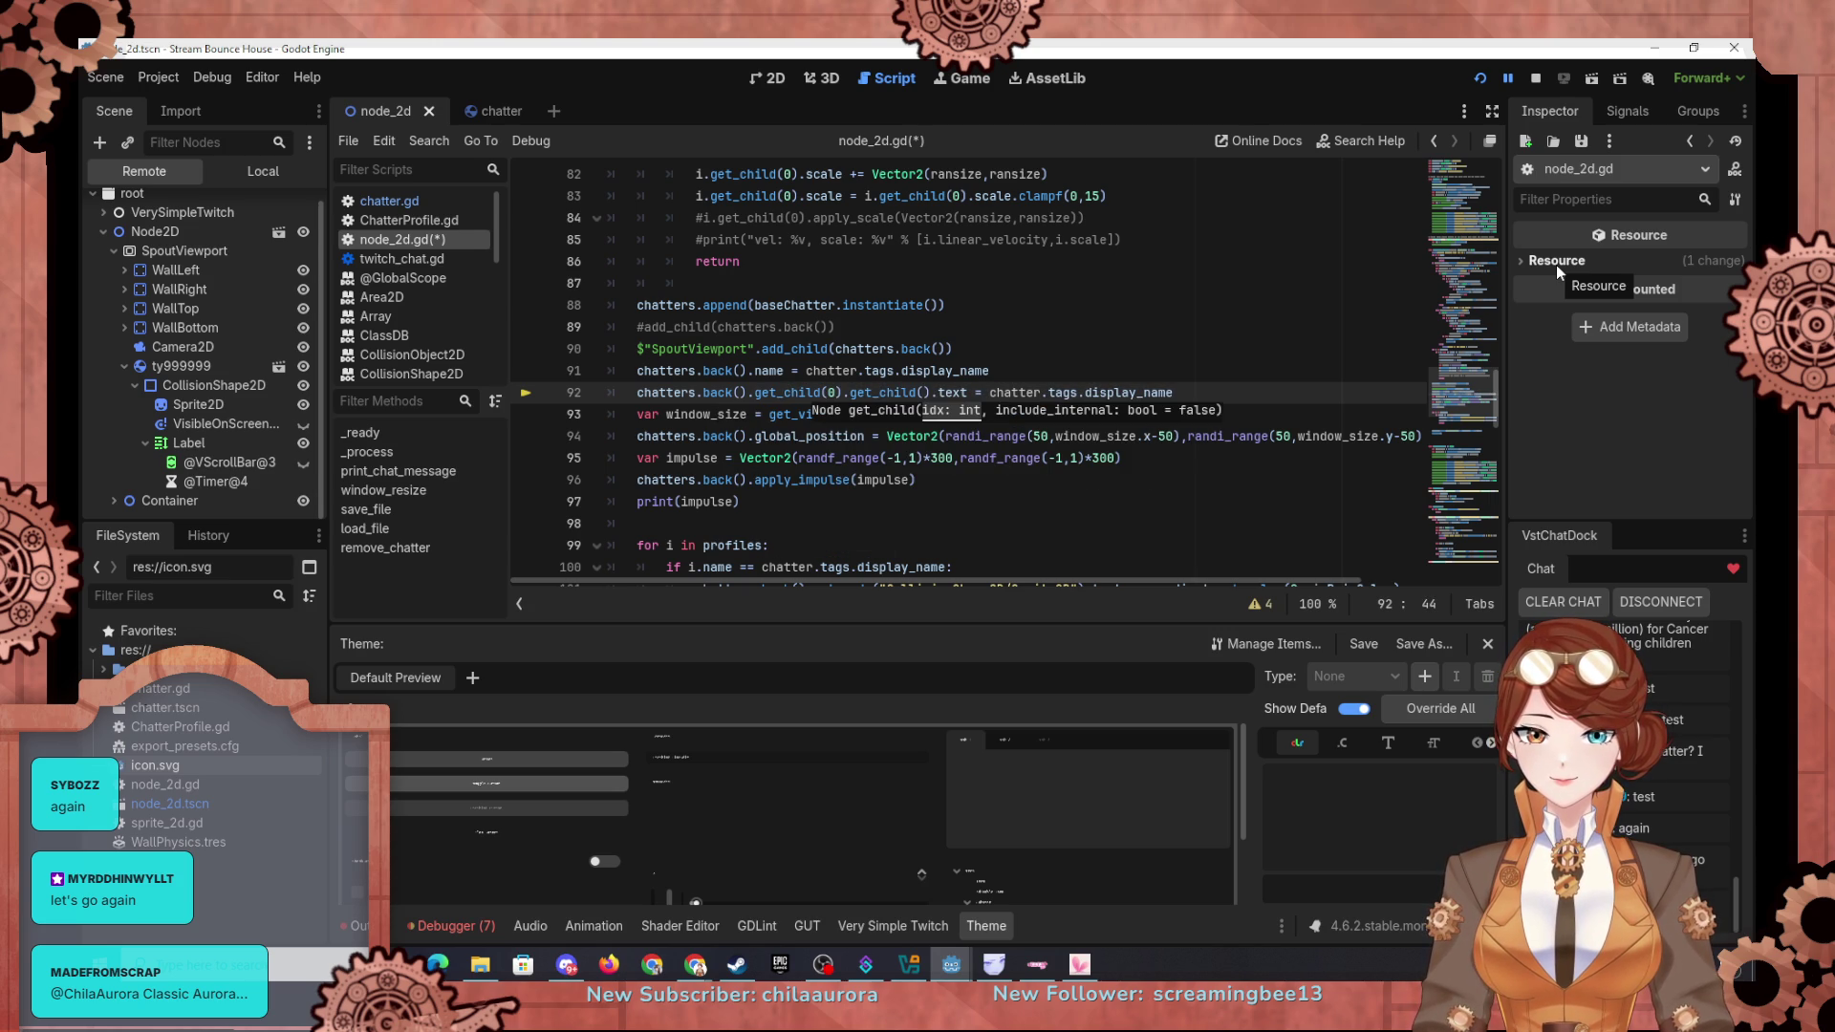
{"action": "type", "text": "2"}
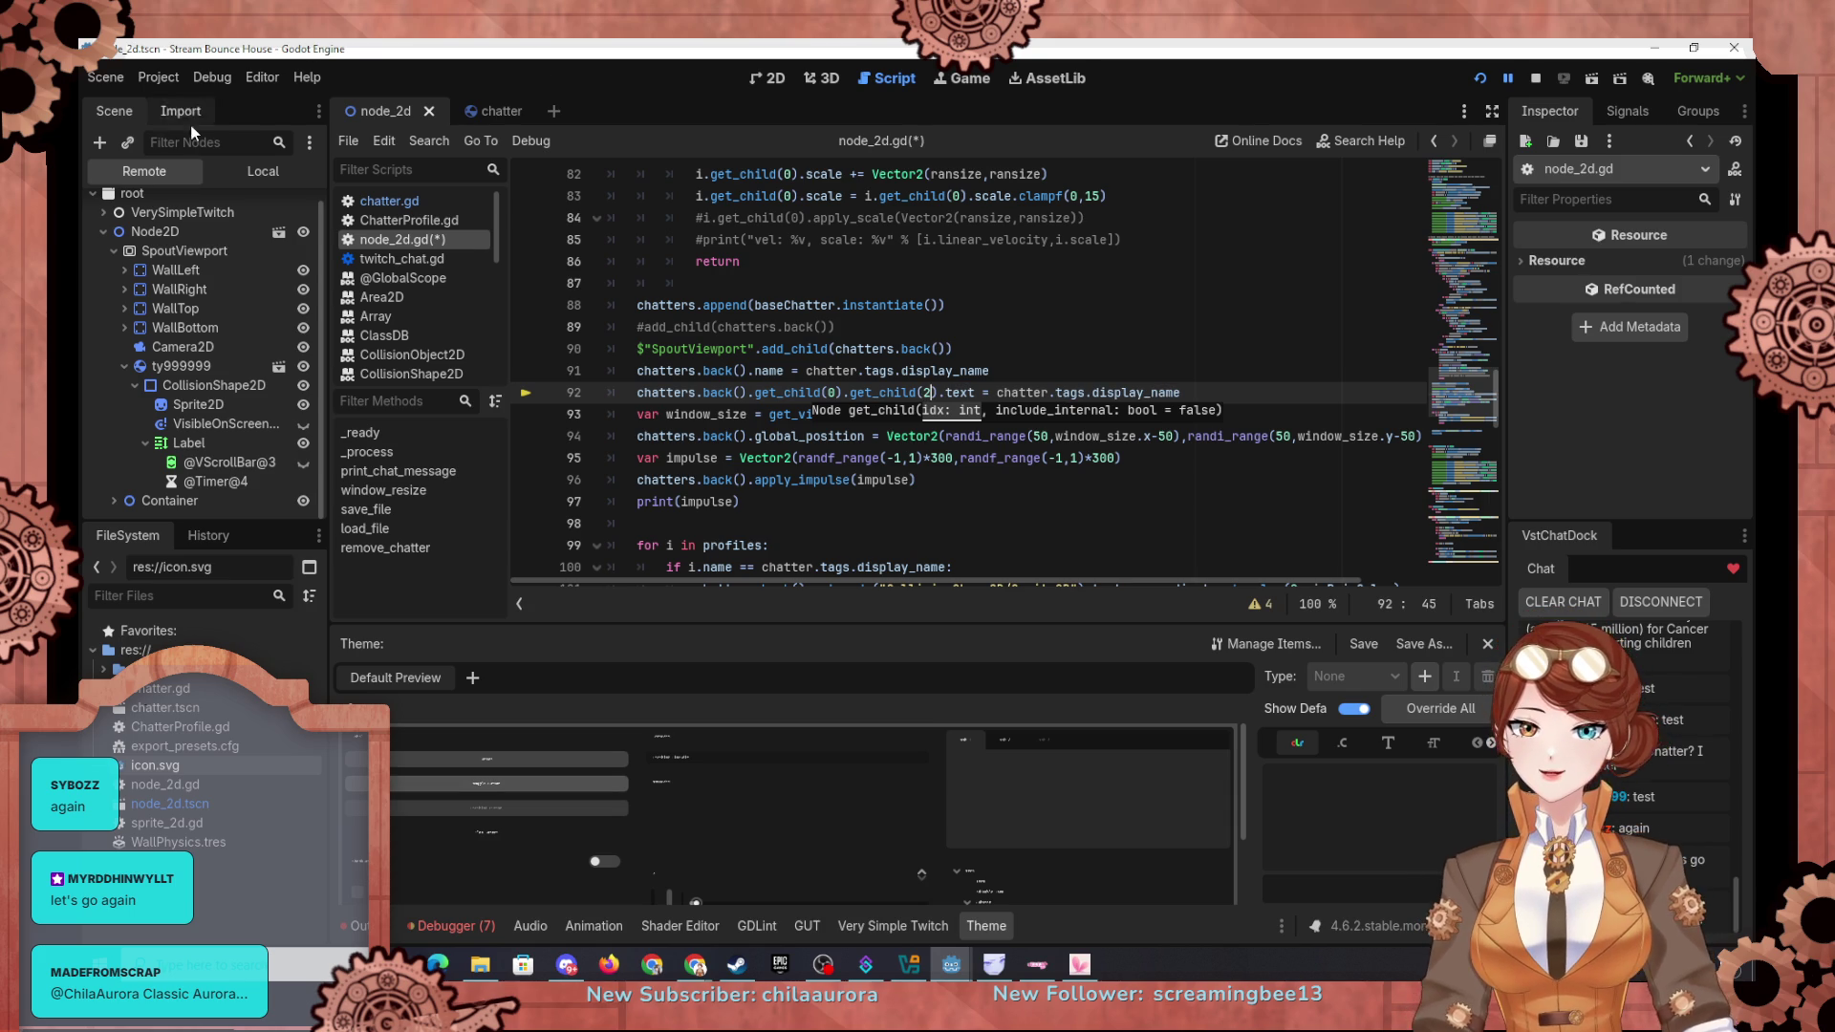
Step: Check where Label sits in chatter.tscn's node order, then return to node_2d.gd
{"action": "left_click", "coordinate": [233, 176]}
{"action": "double_click", "coordinate": [201, 231]}
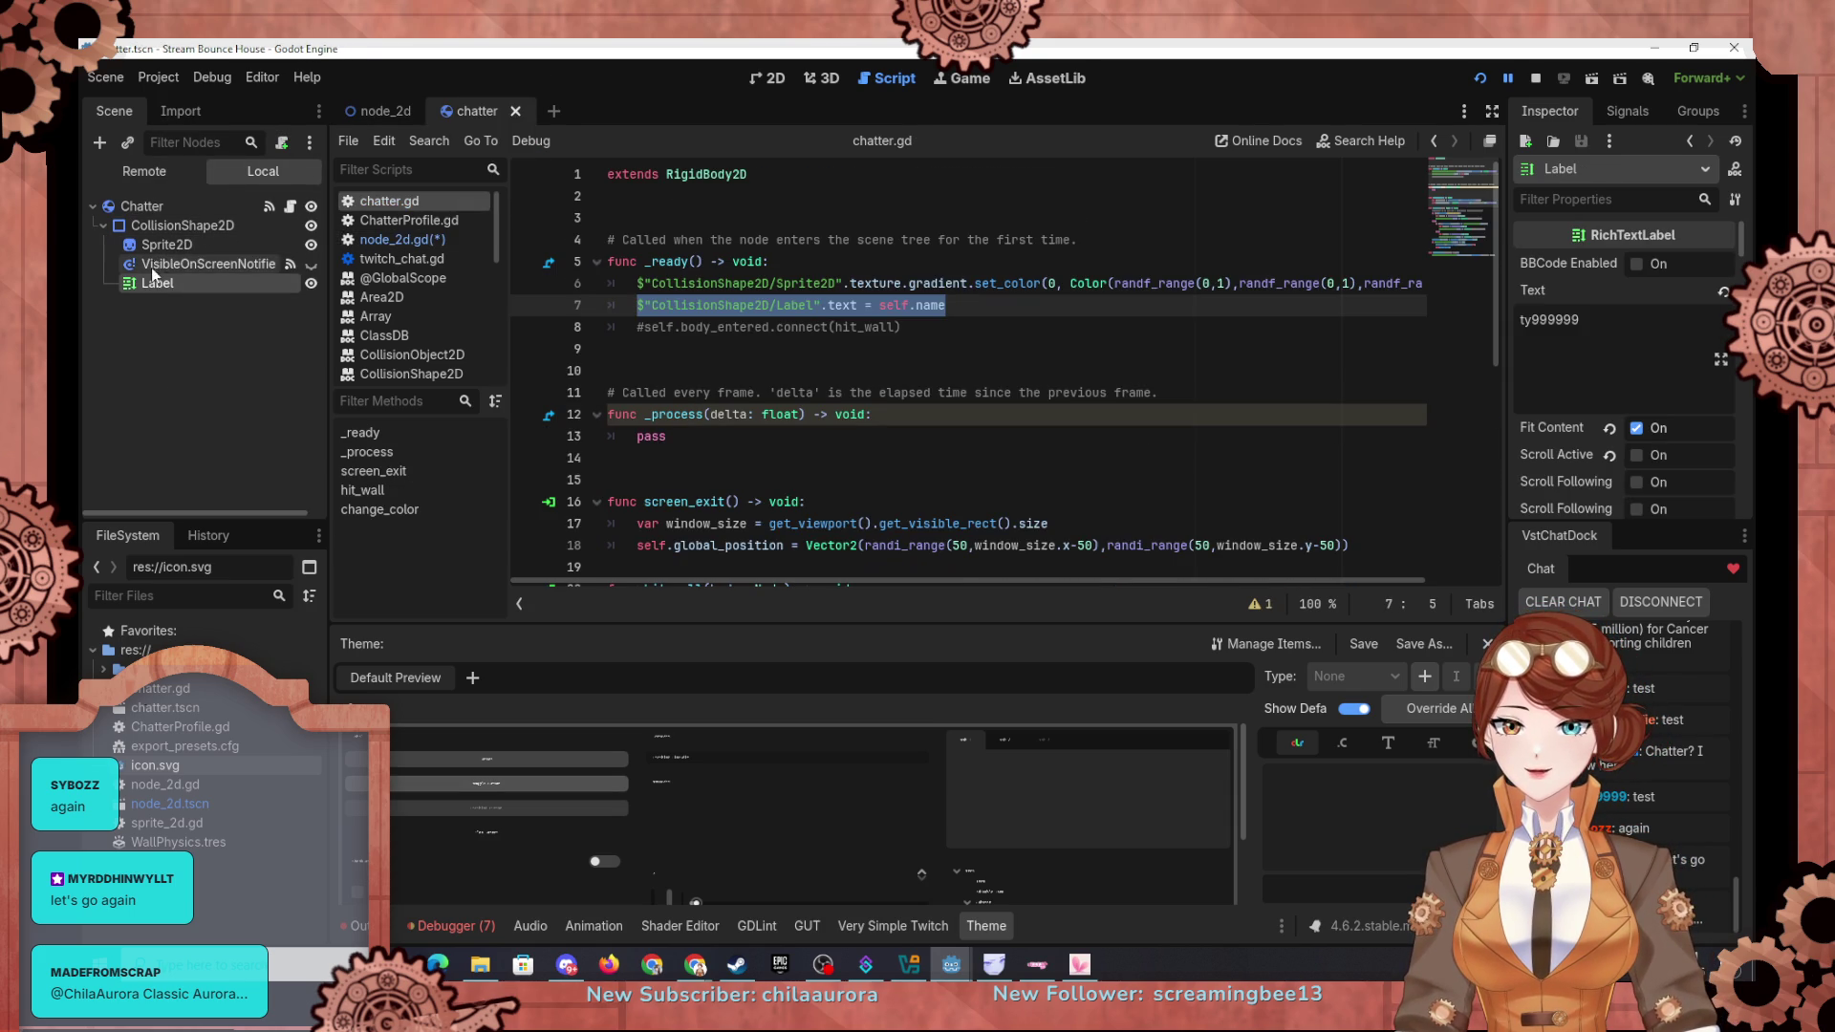
{"action": "left_click", "coordinate": [357, 122]}
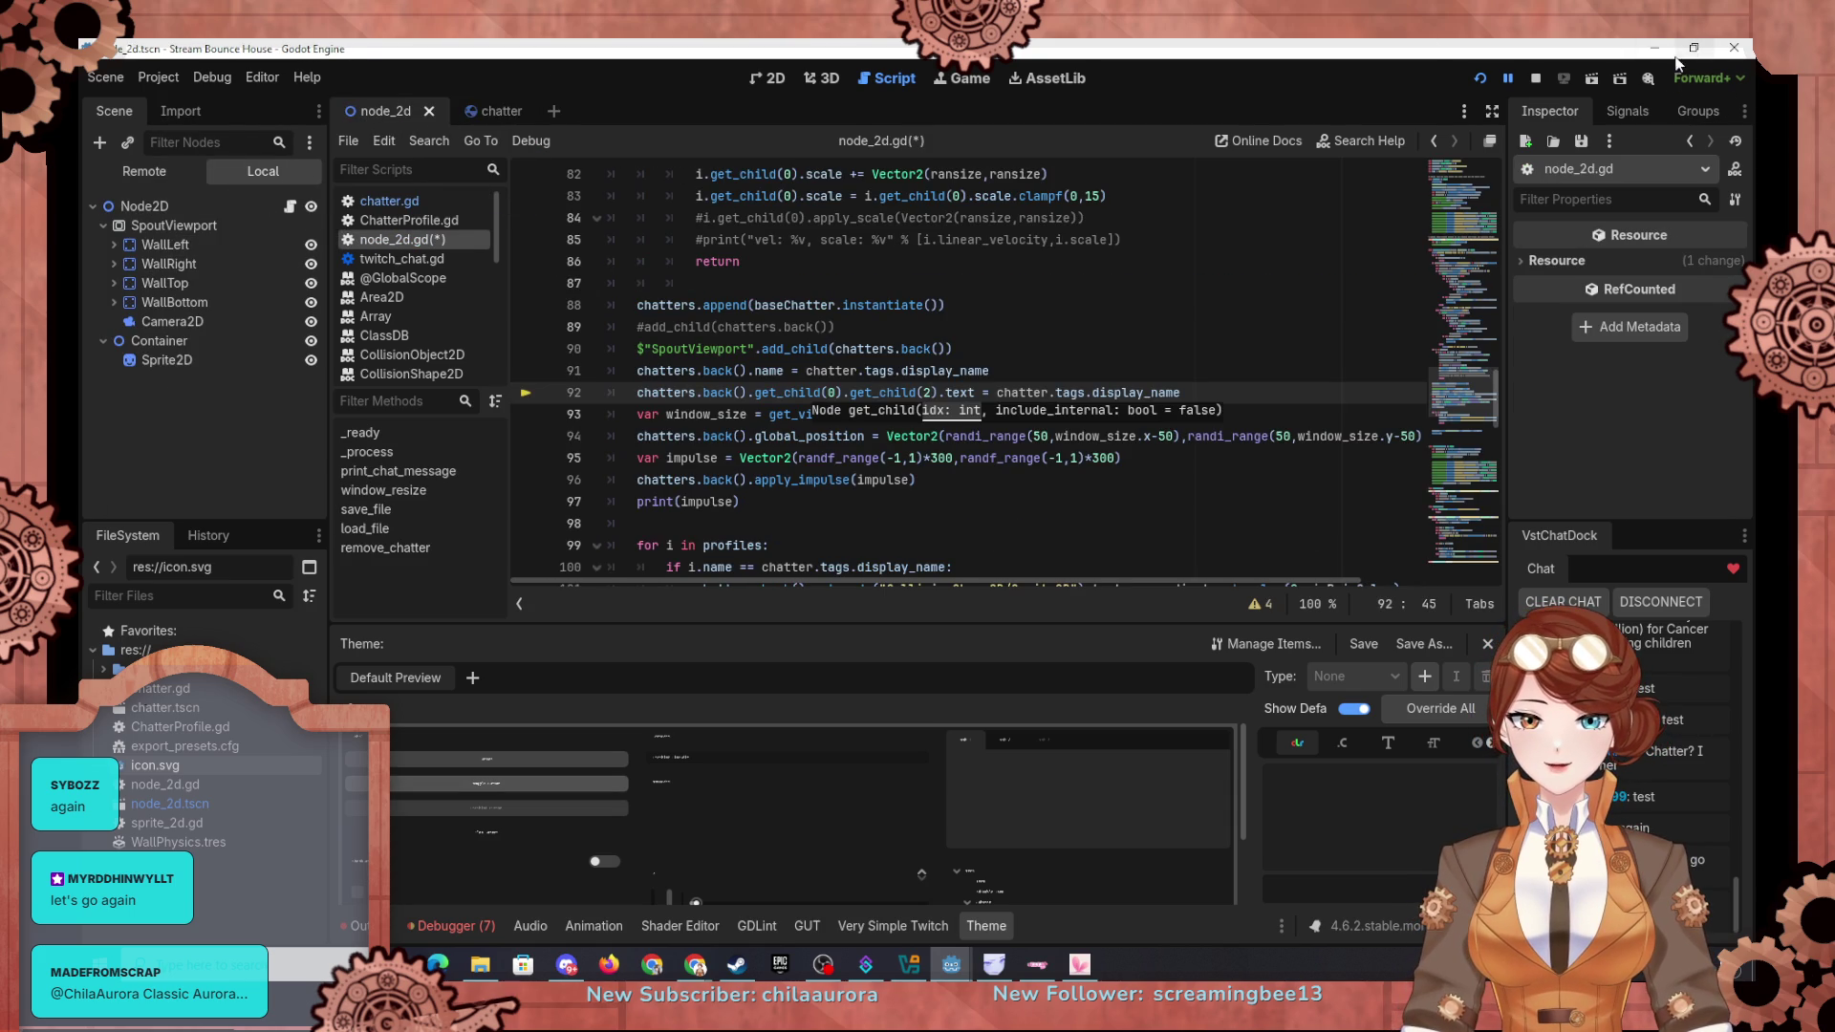
Step: Run the project to see name-labelled chatter balls, then return to the chatter scene
{"action": "left_click", "coordinate": [1481, 78]}
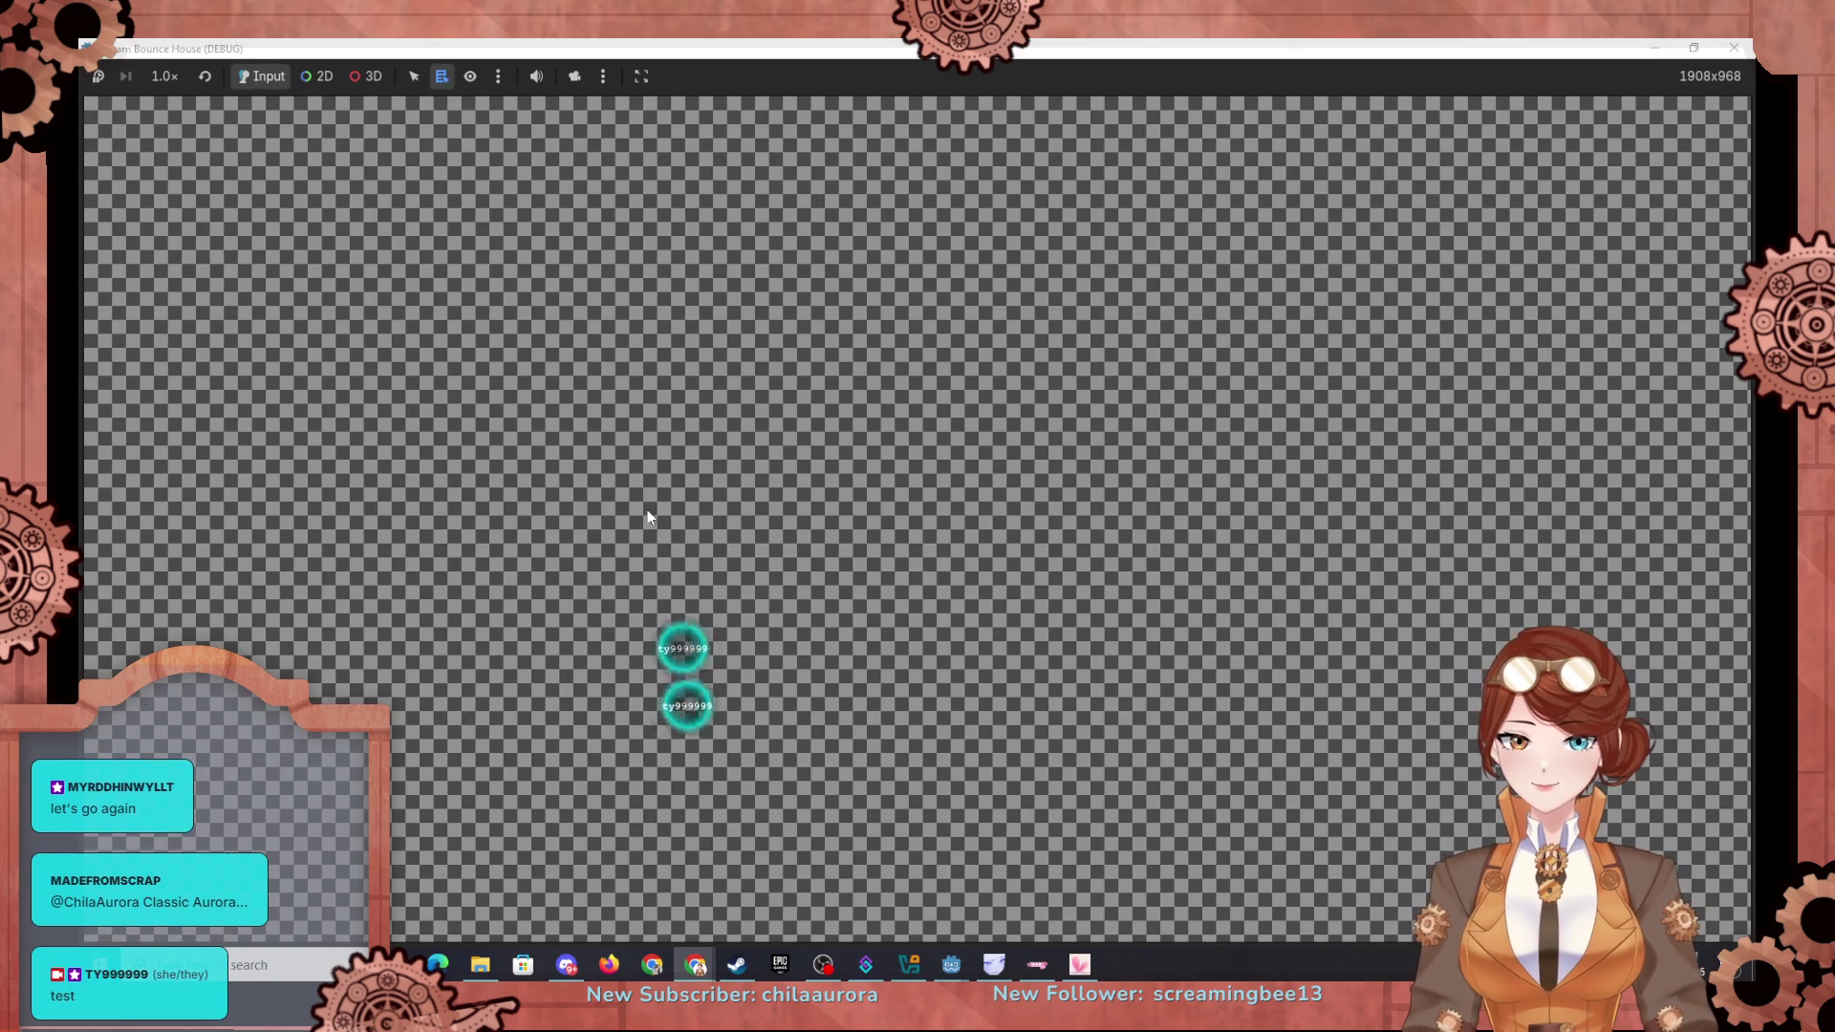
{"action": "key", "text": "alt+Tab"}
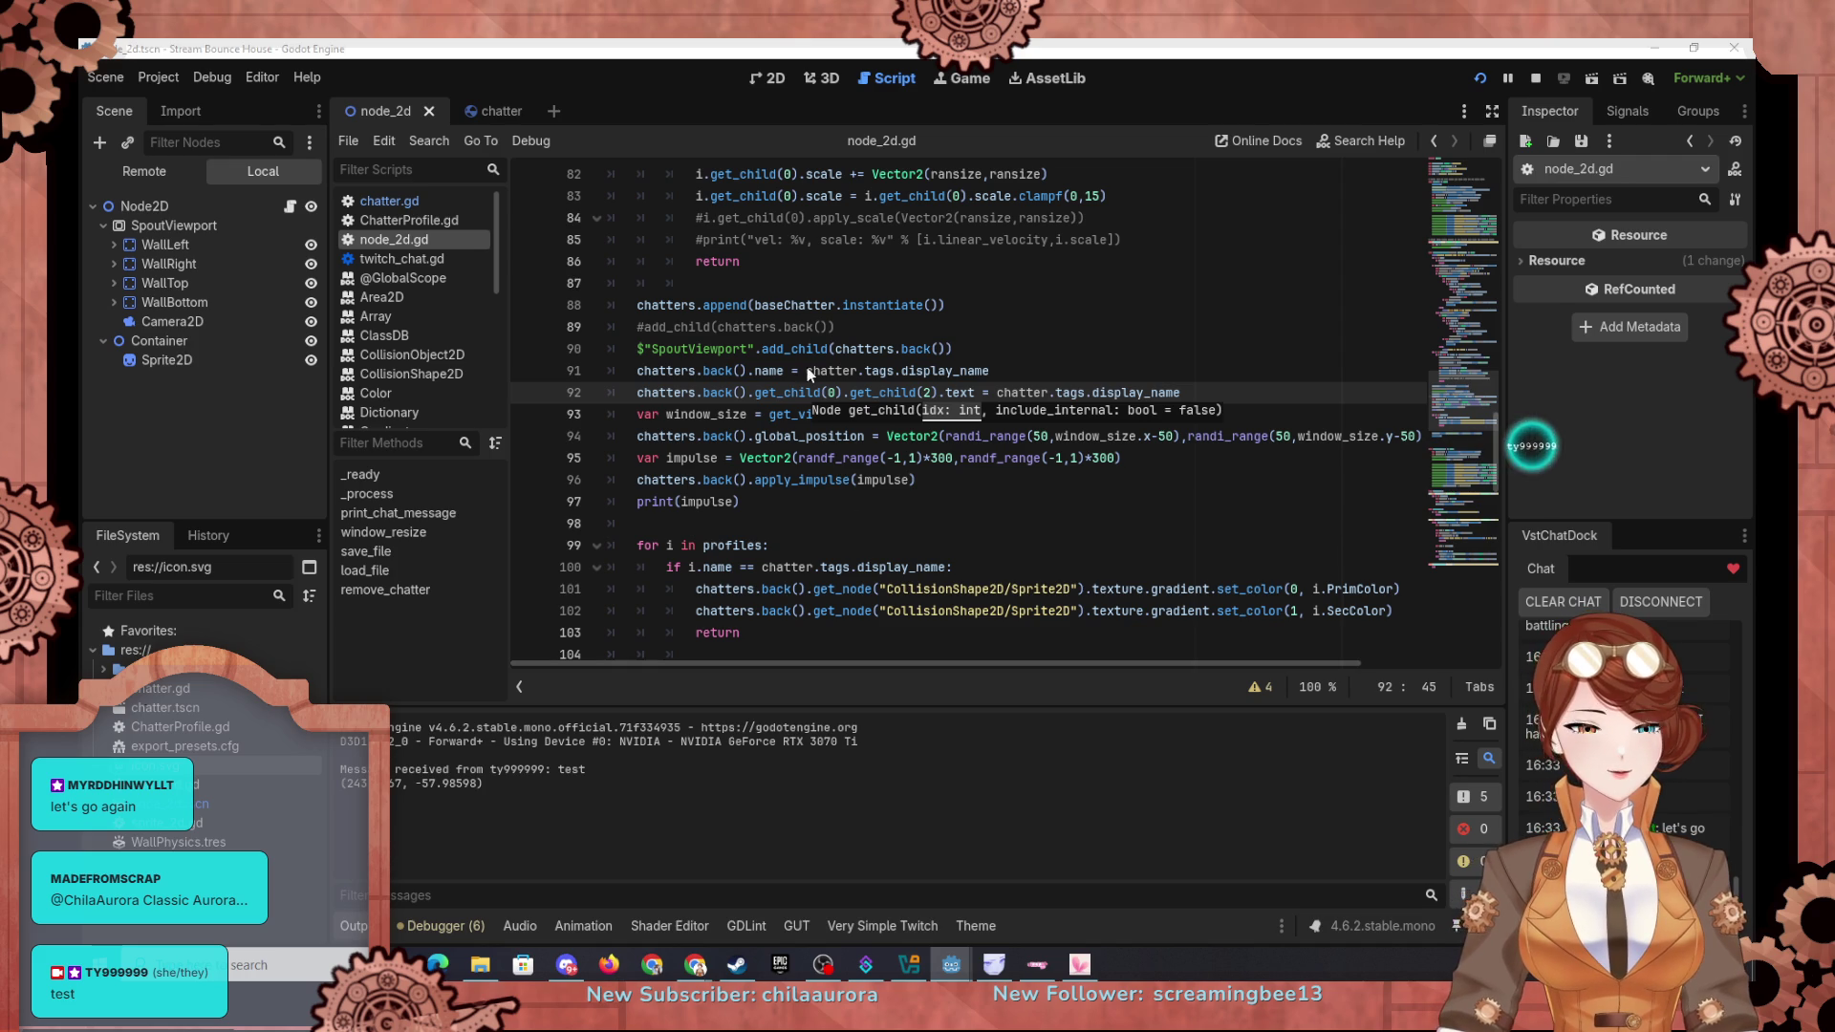
{"action": "left_click", "coordinate": [497, 111]}
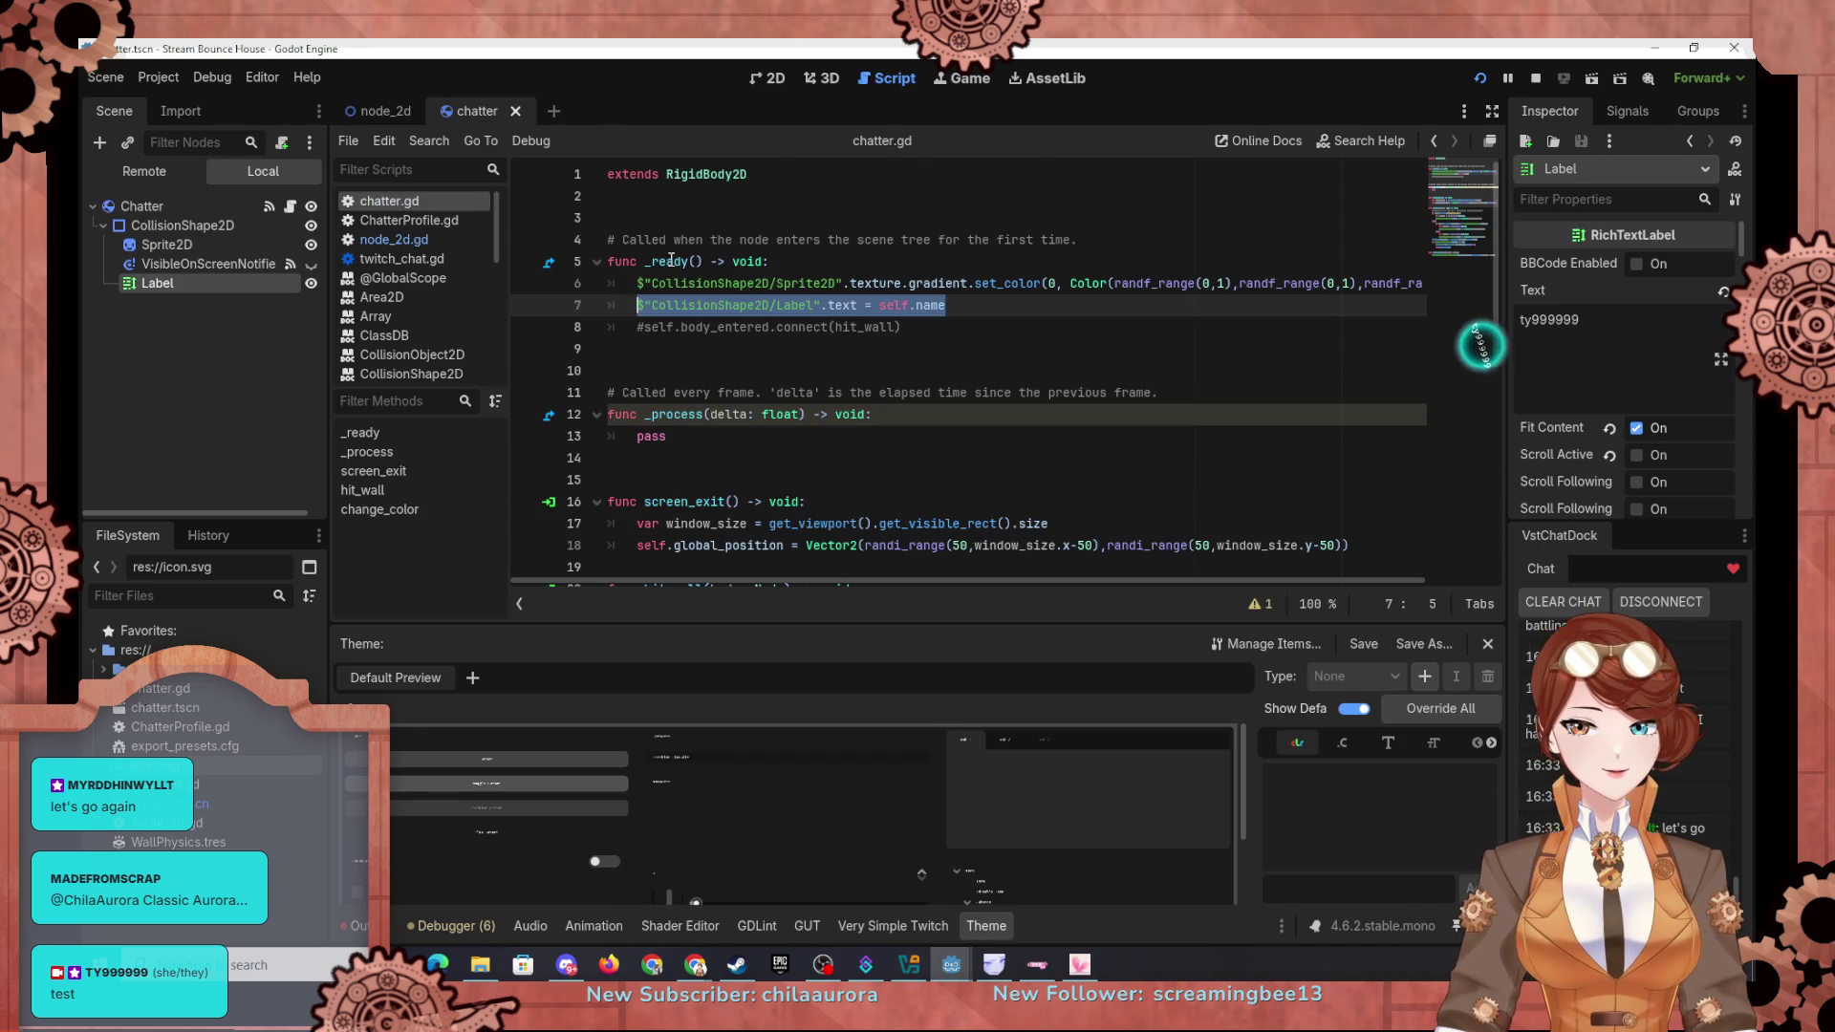
Step: Show the chatter scene in the 2D view, review the Label's text properties, then minimise Godot
{"action": "key", "text": "ctrl+F1"}
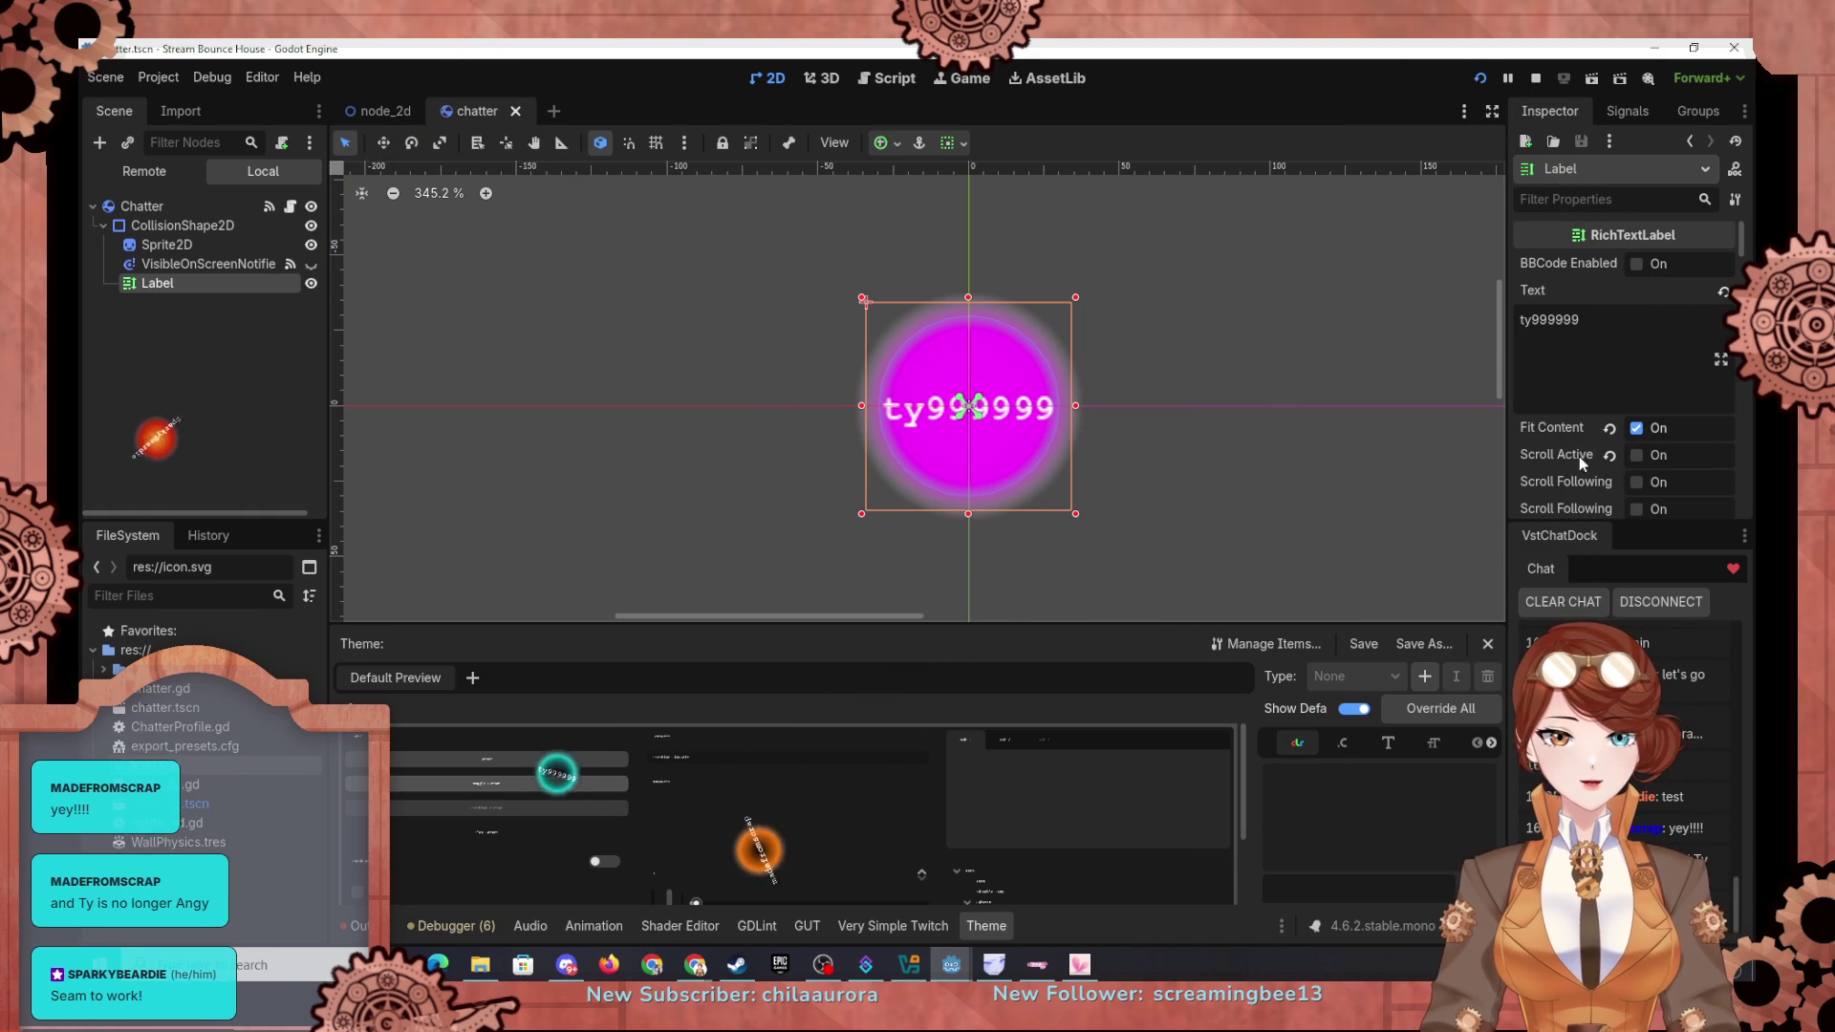
{"action": "mouse_move", "coordinate": [1557, 480]}
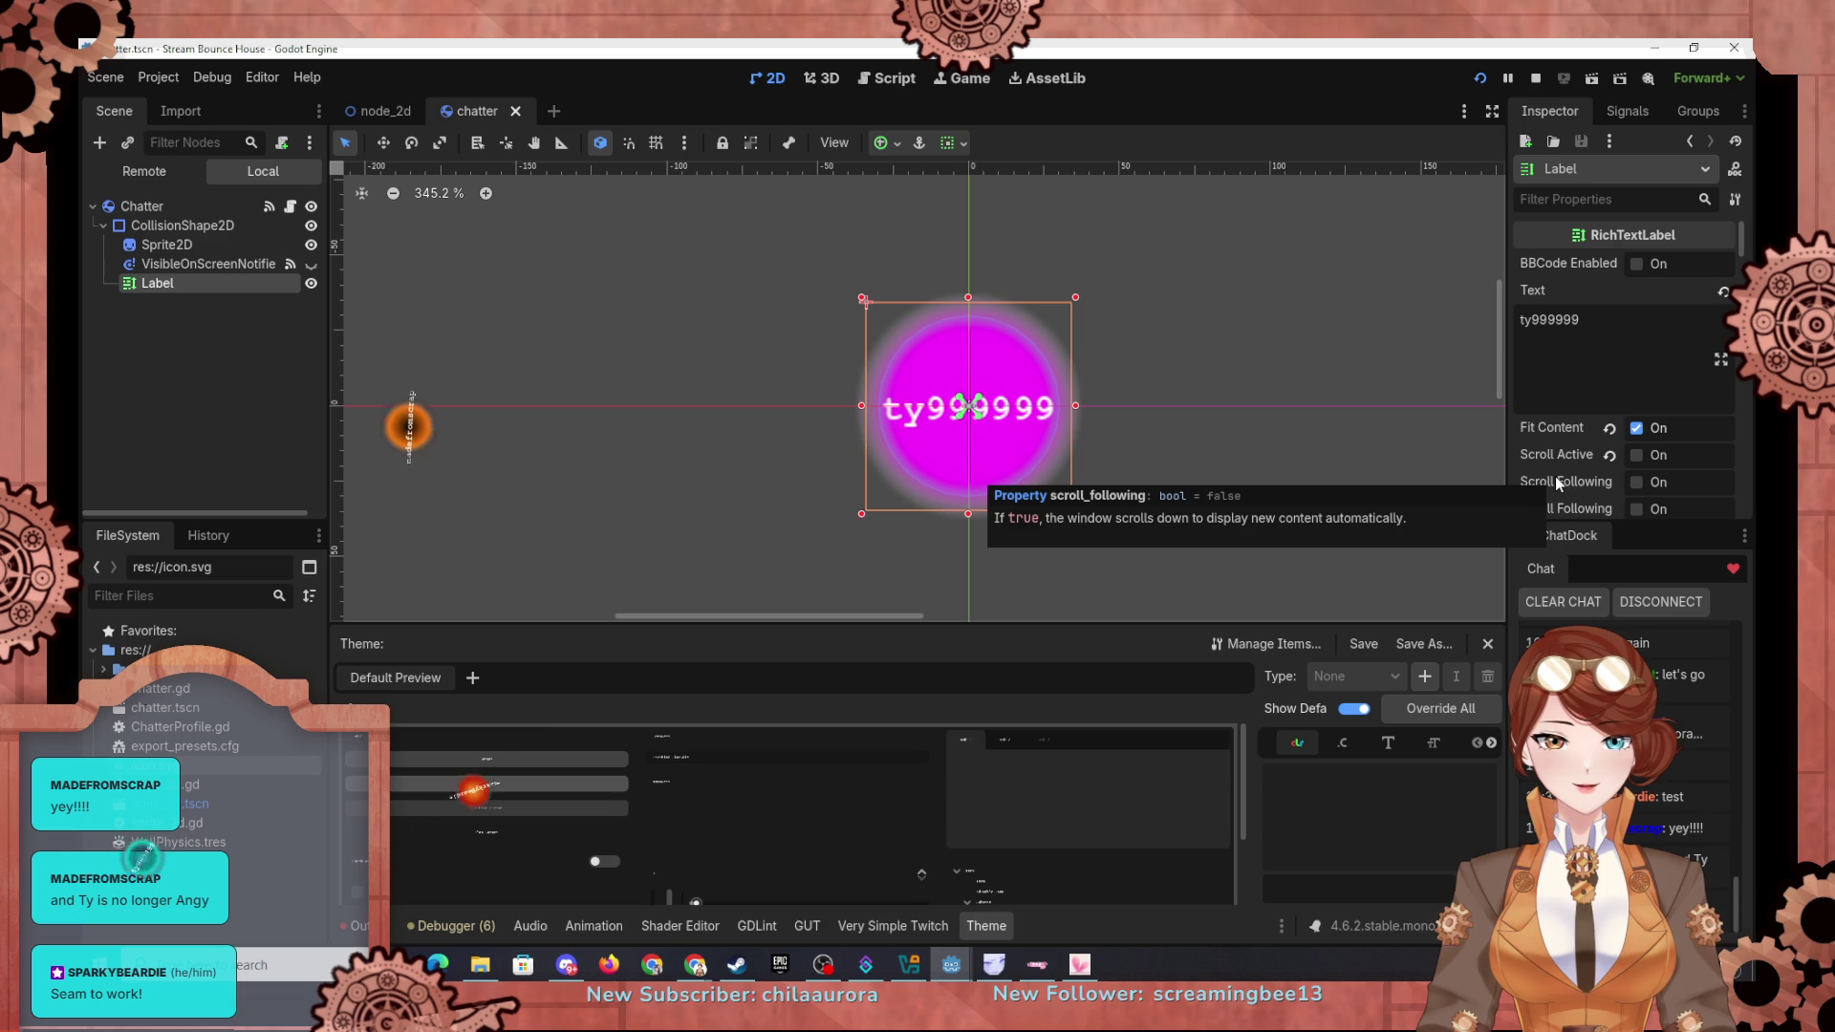
{"action": "scroll", "coordinate": [1556, 478], "scroll_direction": "down", "scroll_amount": 3}
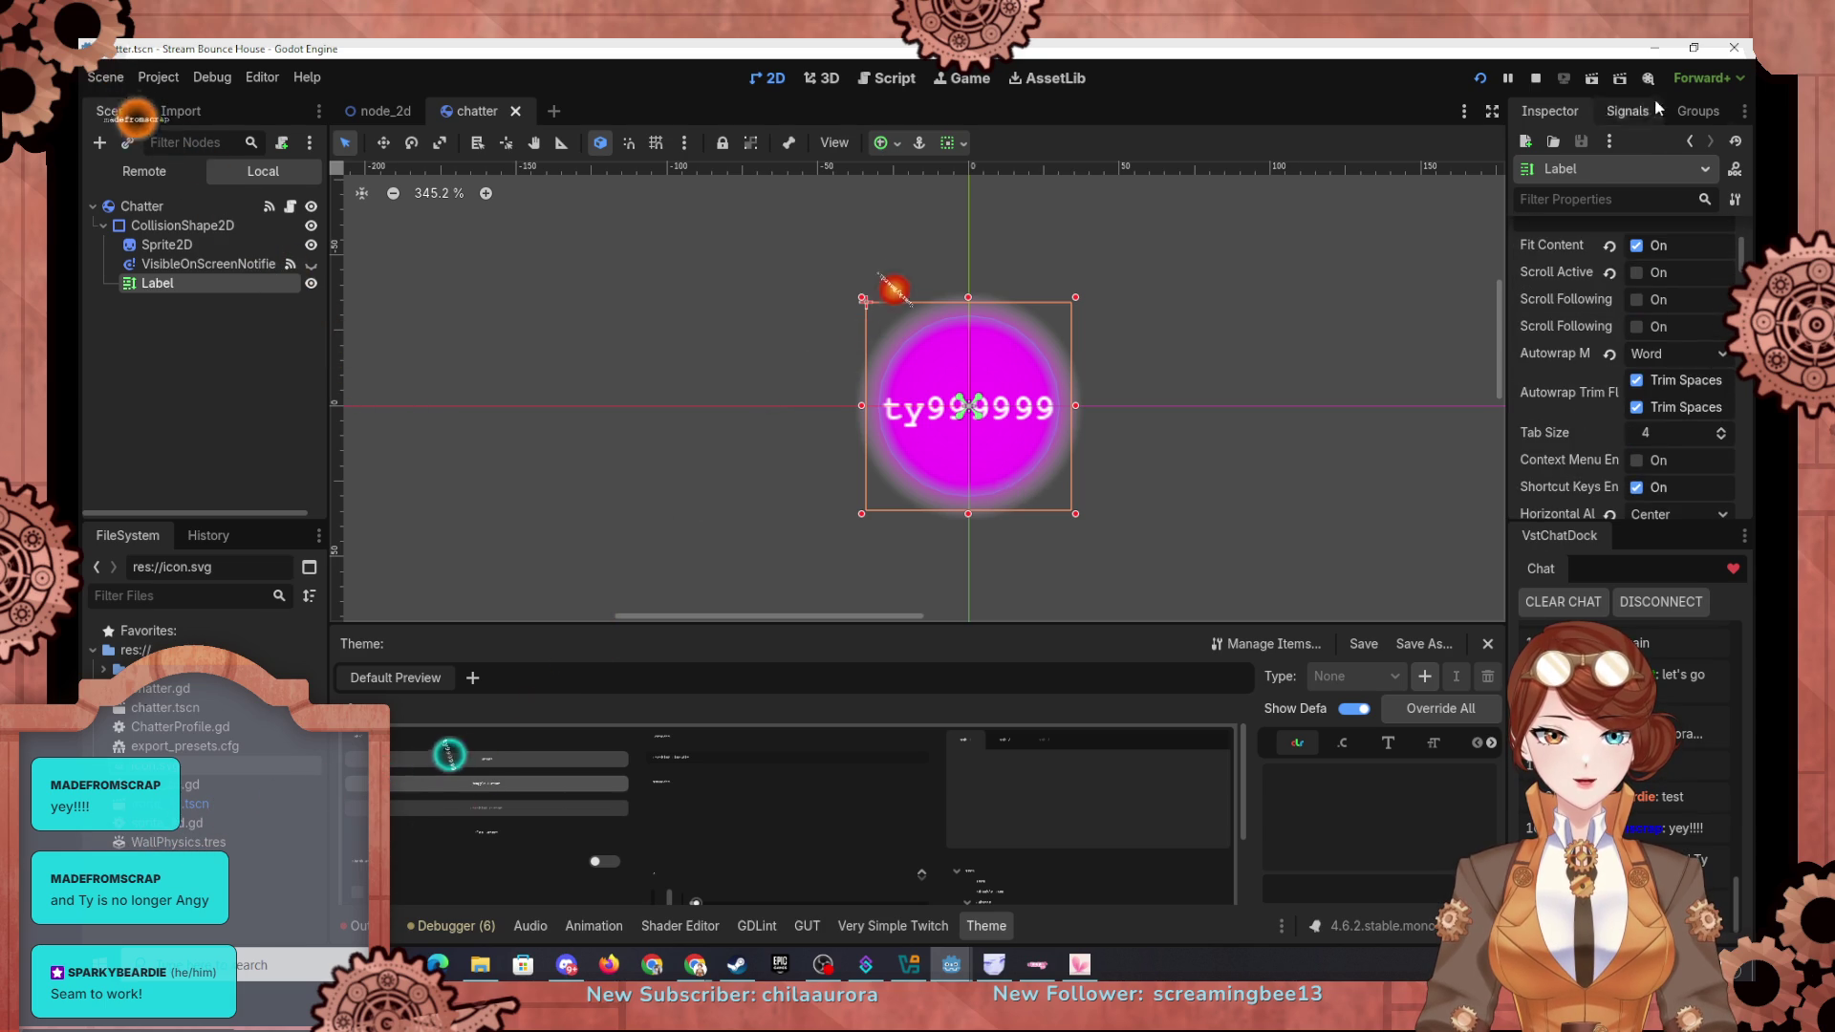
{"action": "left_click", "coordinate": [1653, 47]}
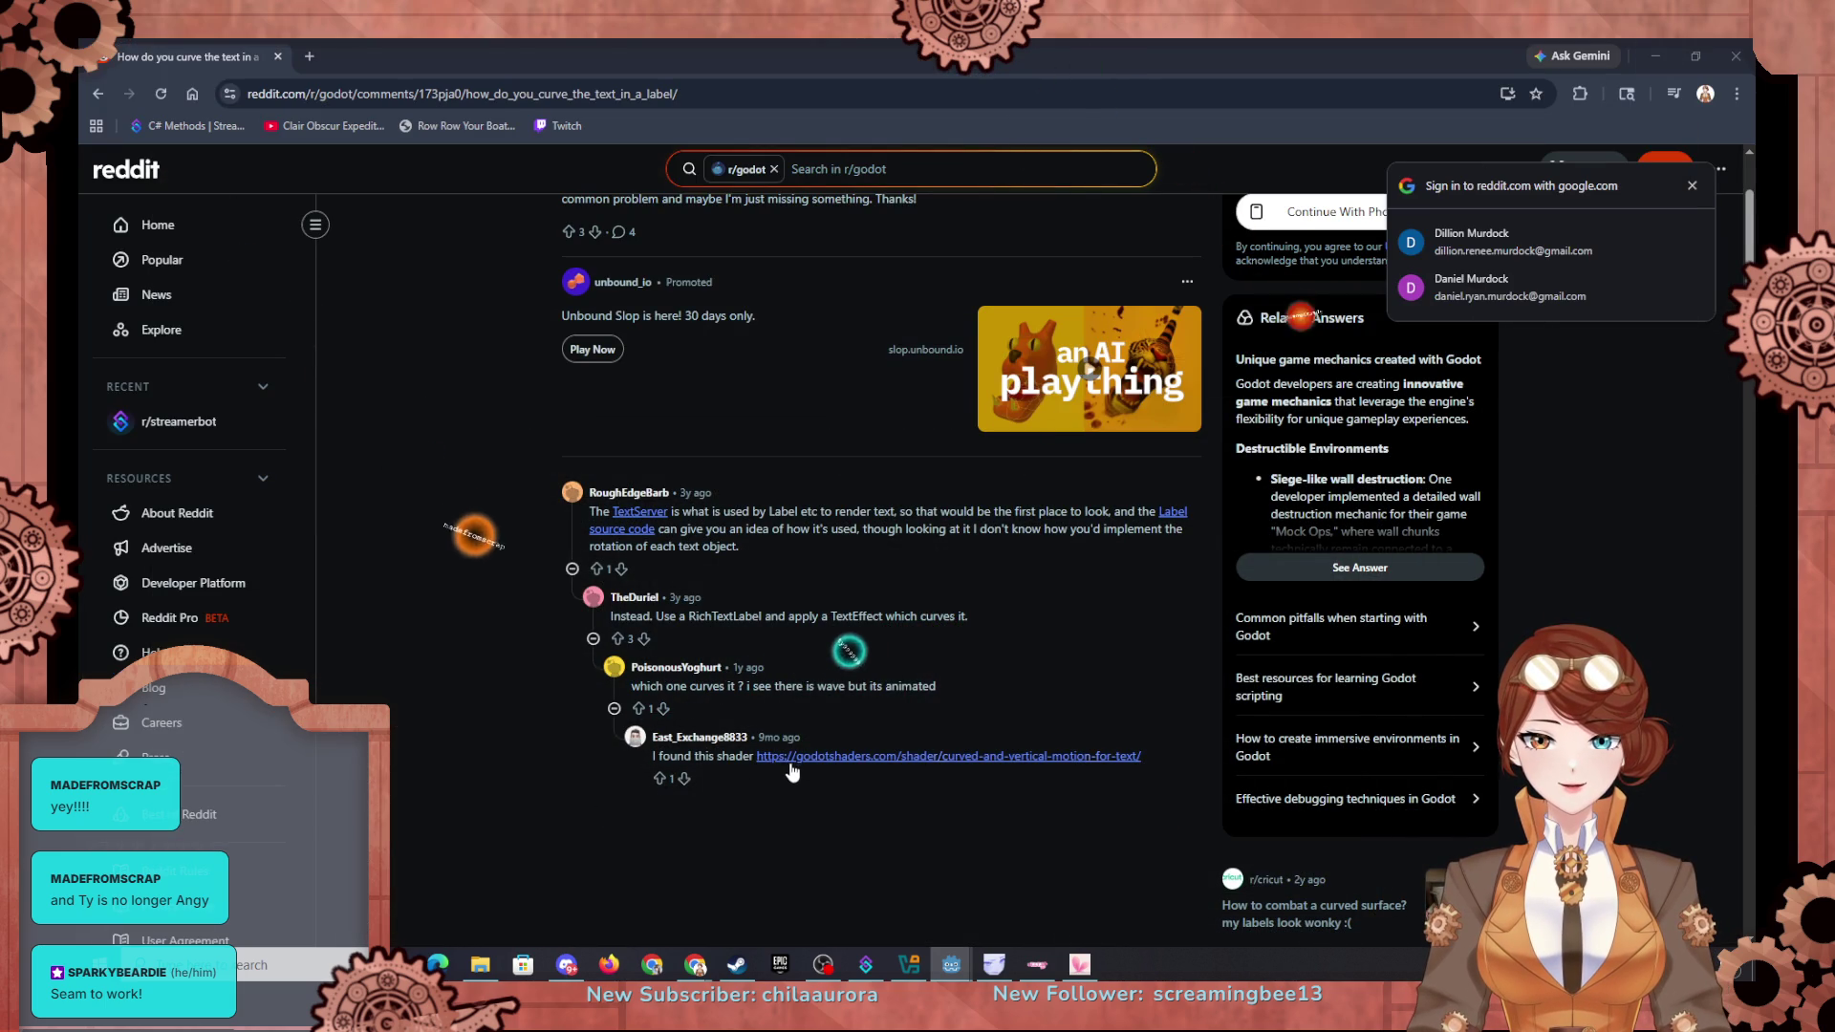
Step: Read the Curved and Vertical Motion For Text shader code, then return to the search results
{"action": "left_click", "coordinate": [794, 758]}
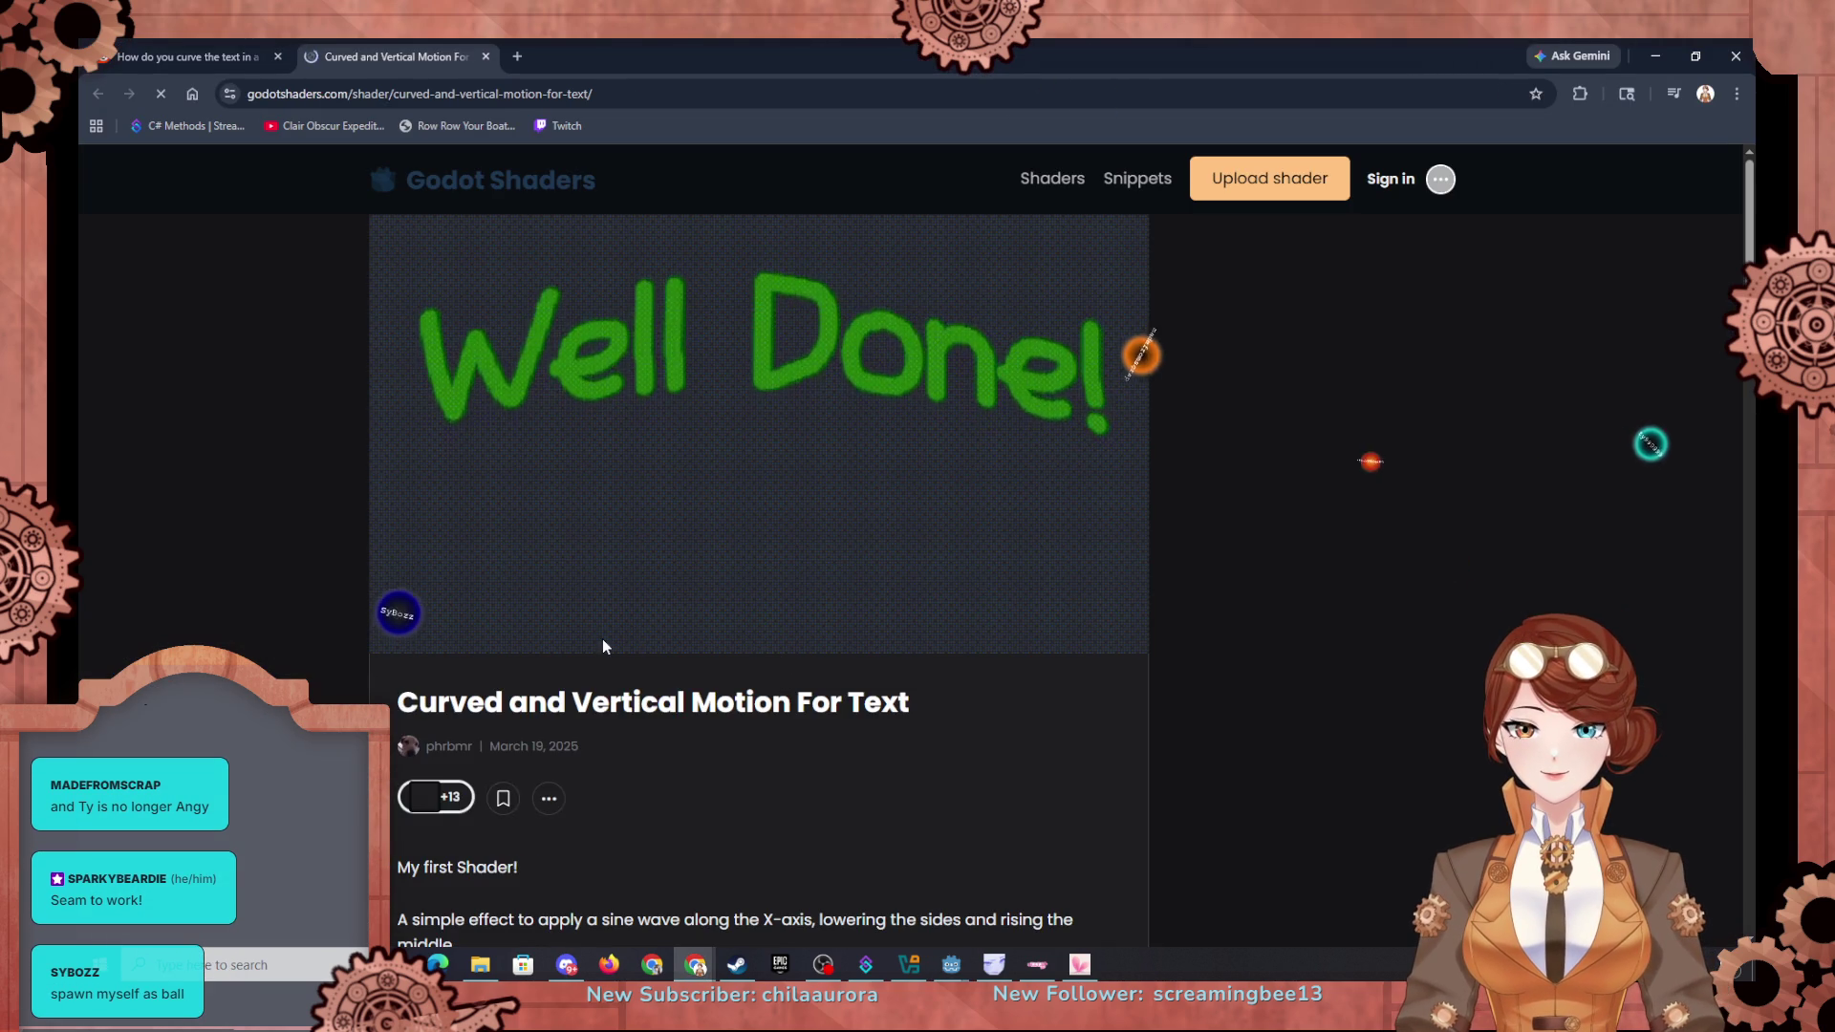
{"action": "scroll", "coordinate": [631, 664], "scroll_direction": "down", "scroll_amount": 1}
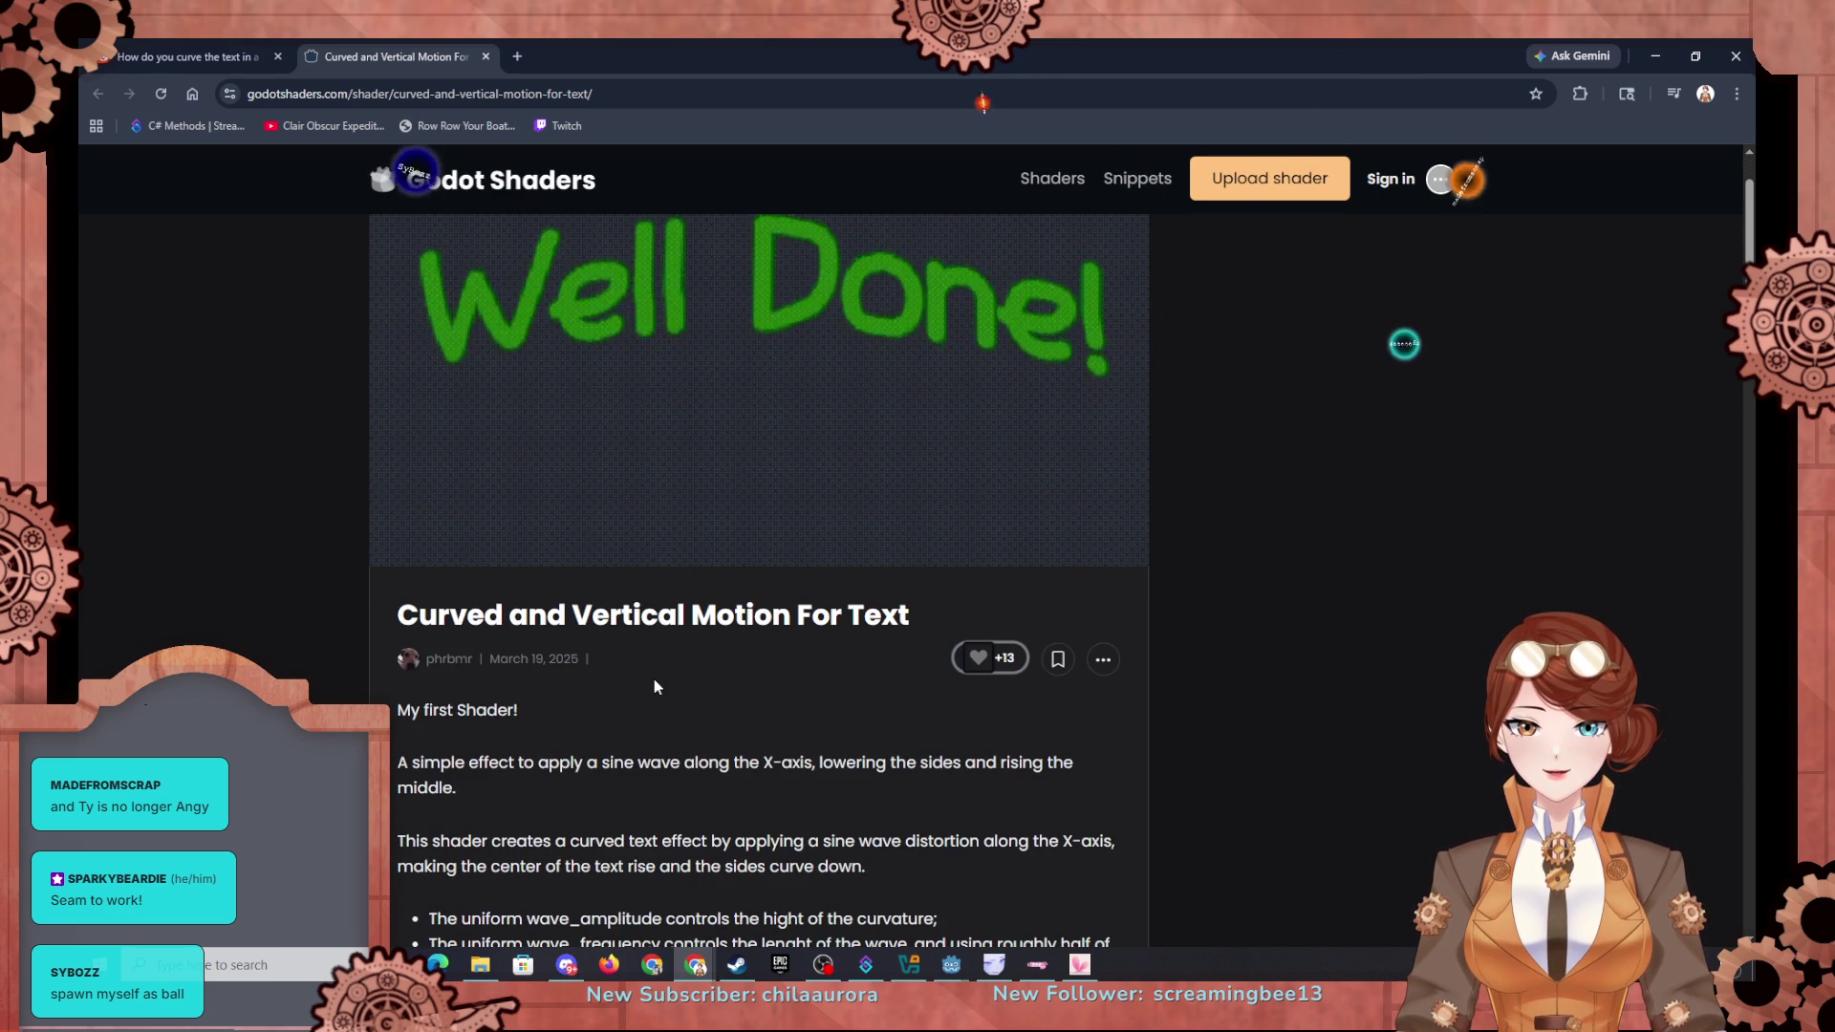
{"action": "scroll", "coordinate": [654, 687], "scroll_direction": "down", "scroll_amount": 8}
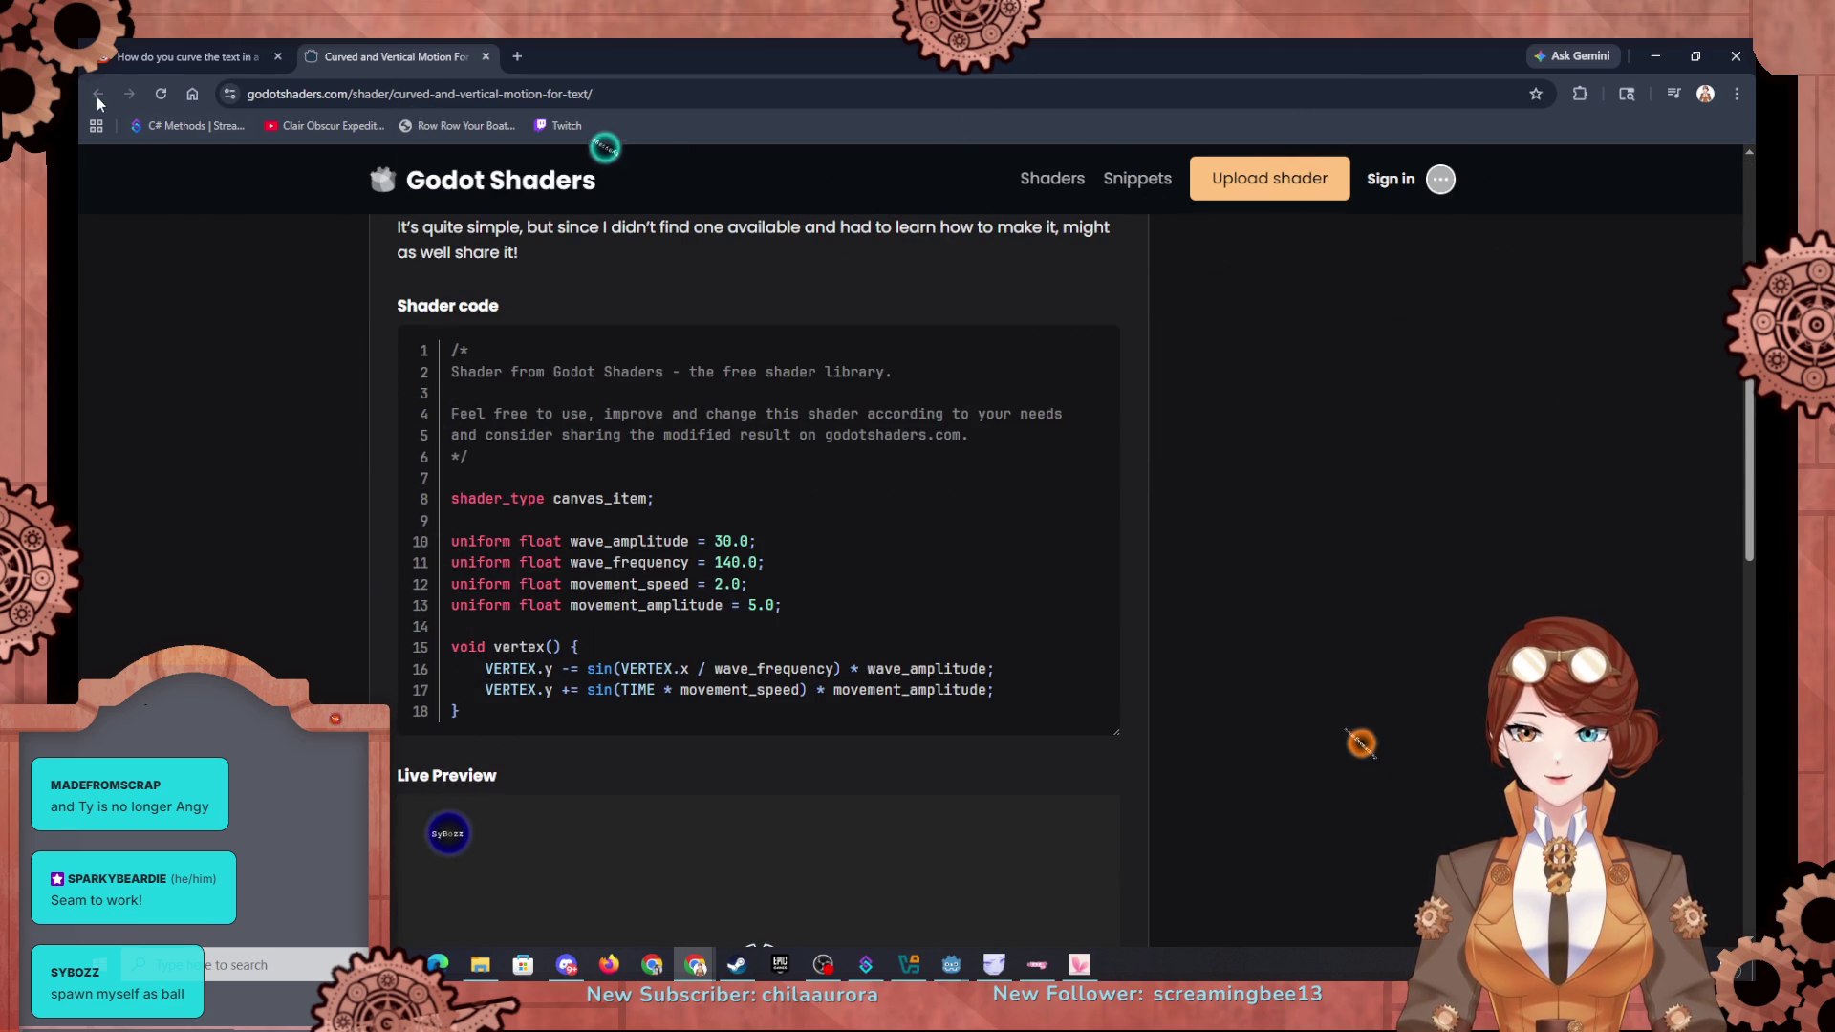
{"action": "left_click", "coordinate": [486, 55]}
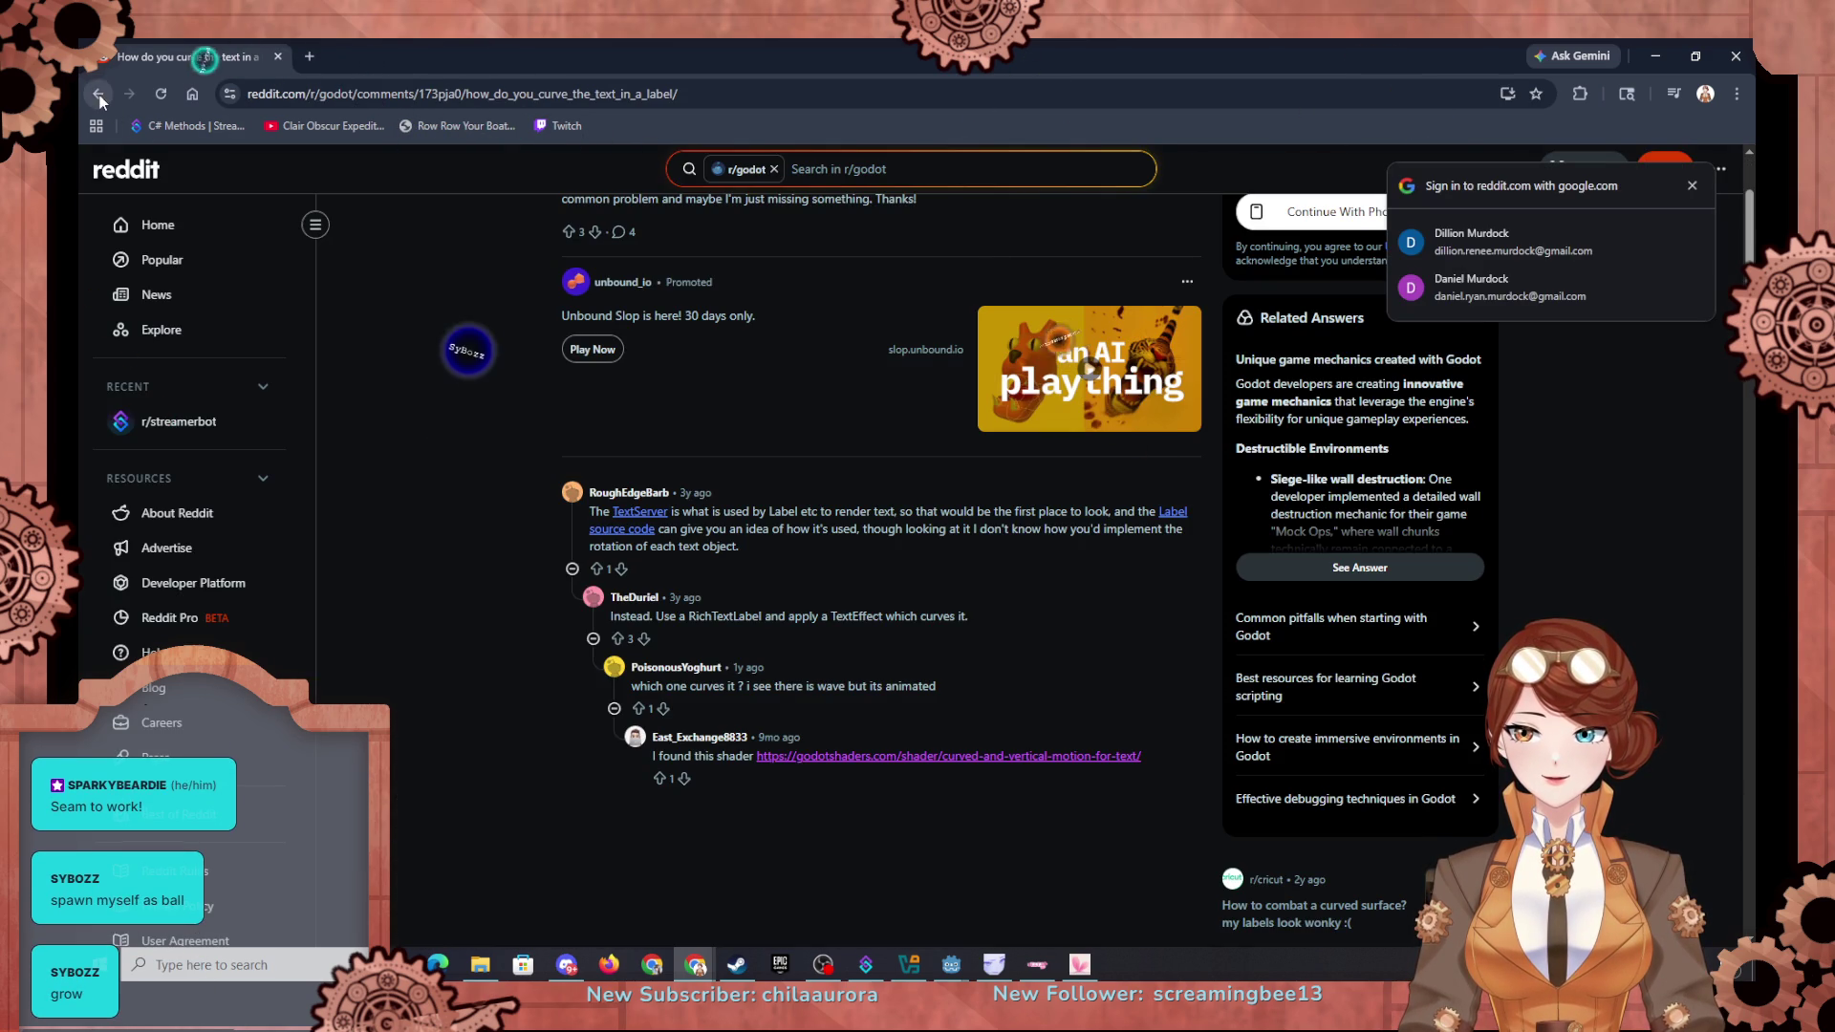
{"action": "left_click", "coordinate": [99, 94]}
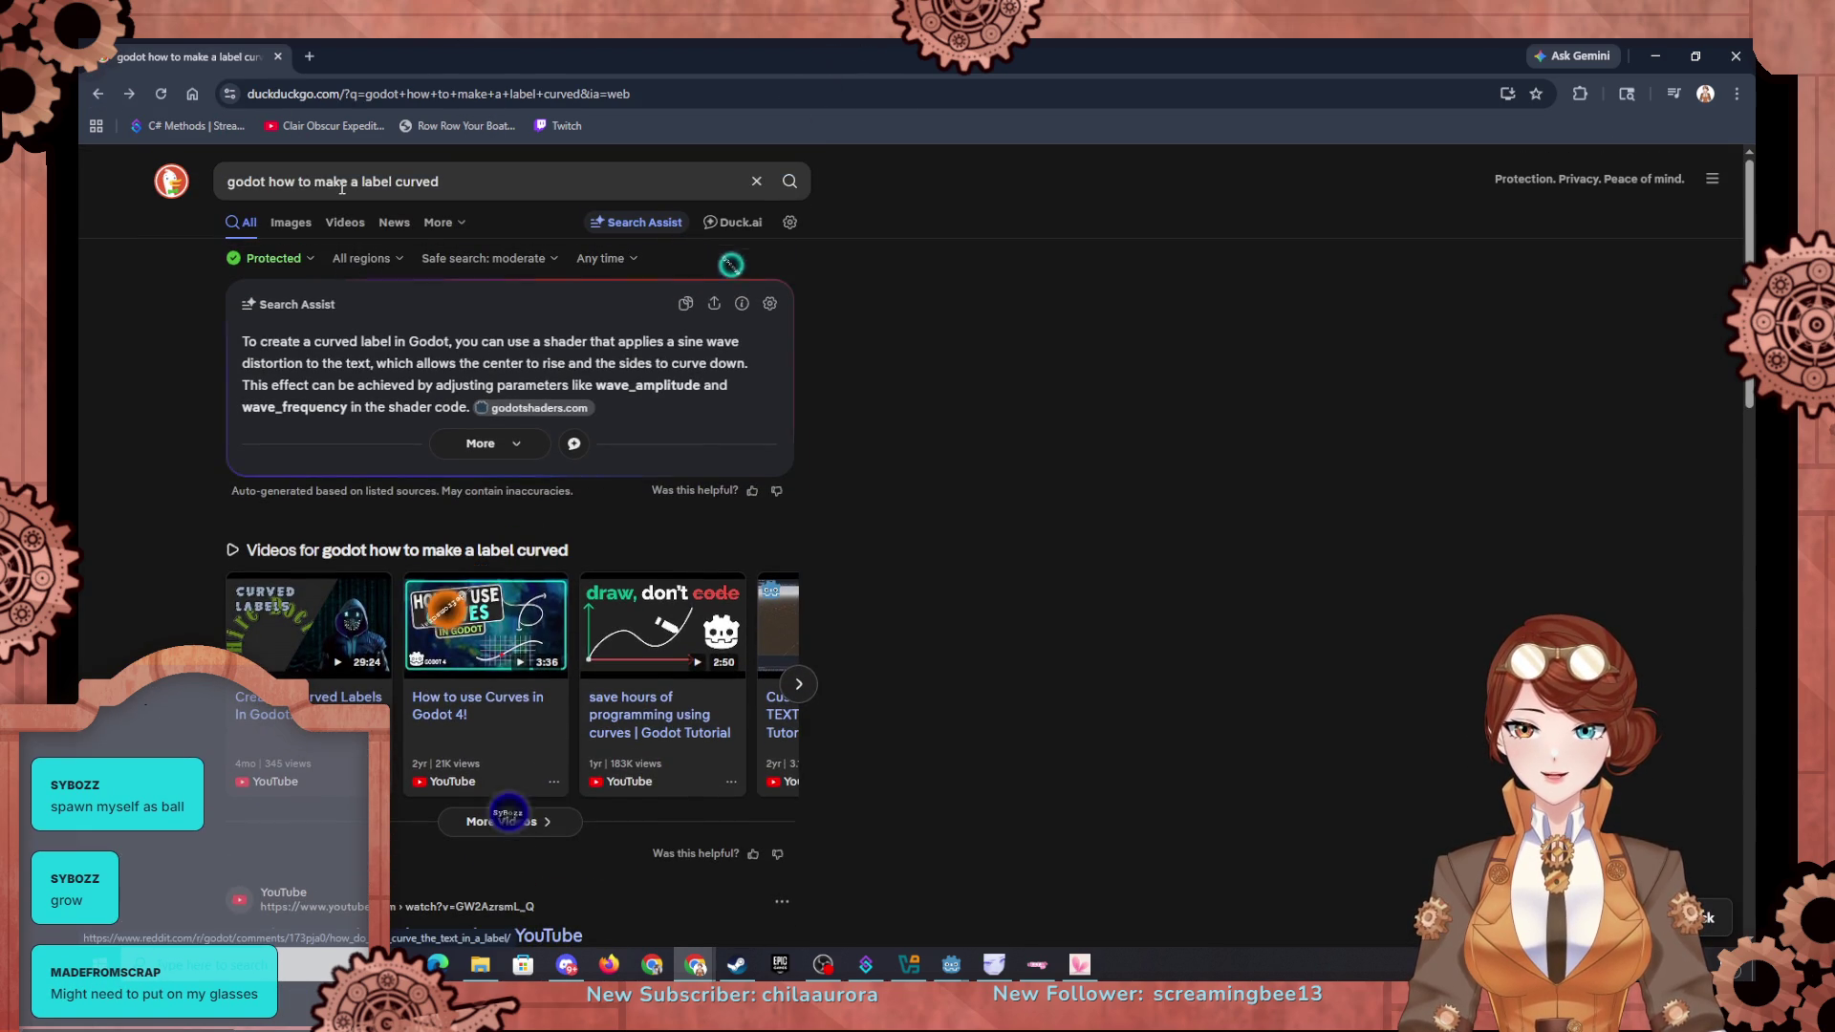
Step: Search 'godot how to make a circular label' and open the Circular/Curved Text Effects forum topic
{"action": "mouse_move", "coordinate": [440, 181]}
{"action": "left_mouse_down"}
{"action": "mouse_move", "coordinate": [299, 181]}
{"action": "mouse_move", "coordinate": [362, 193]}
{"action": "left_mouse_up"}
{"action": "type", "text": "circular label"}
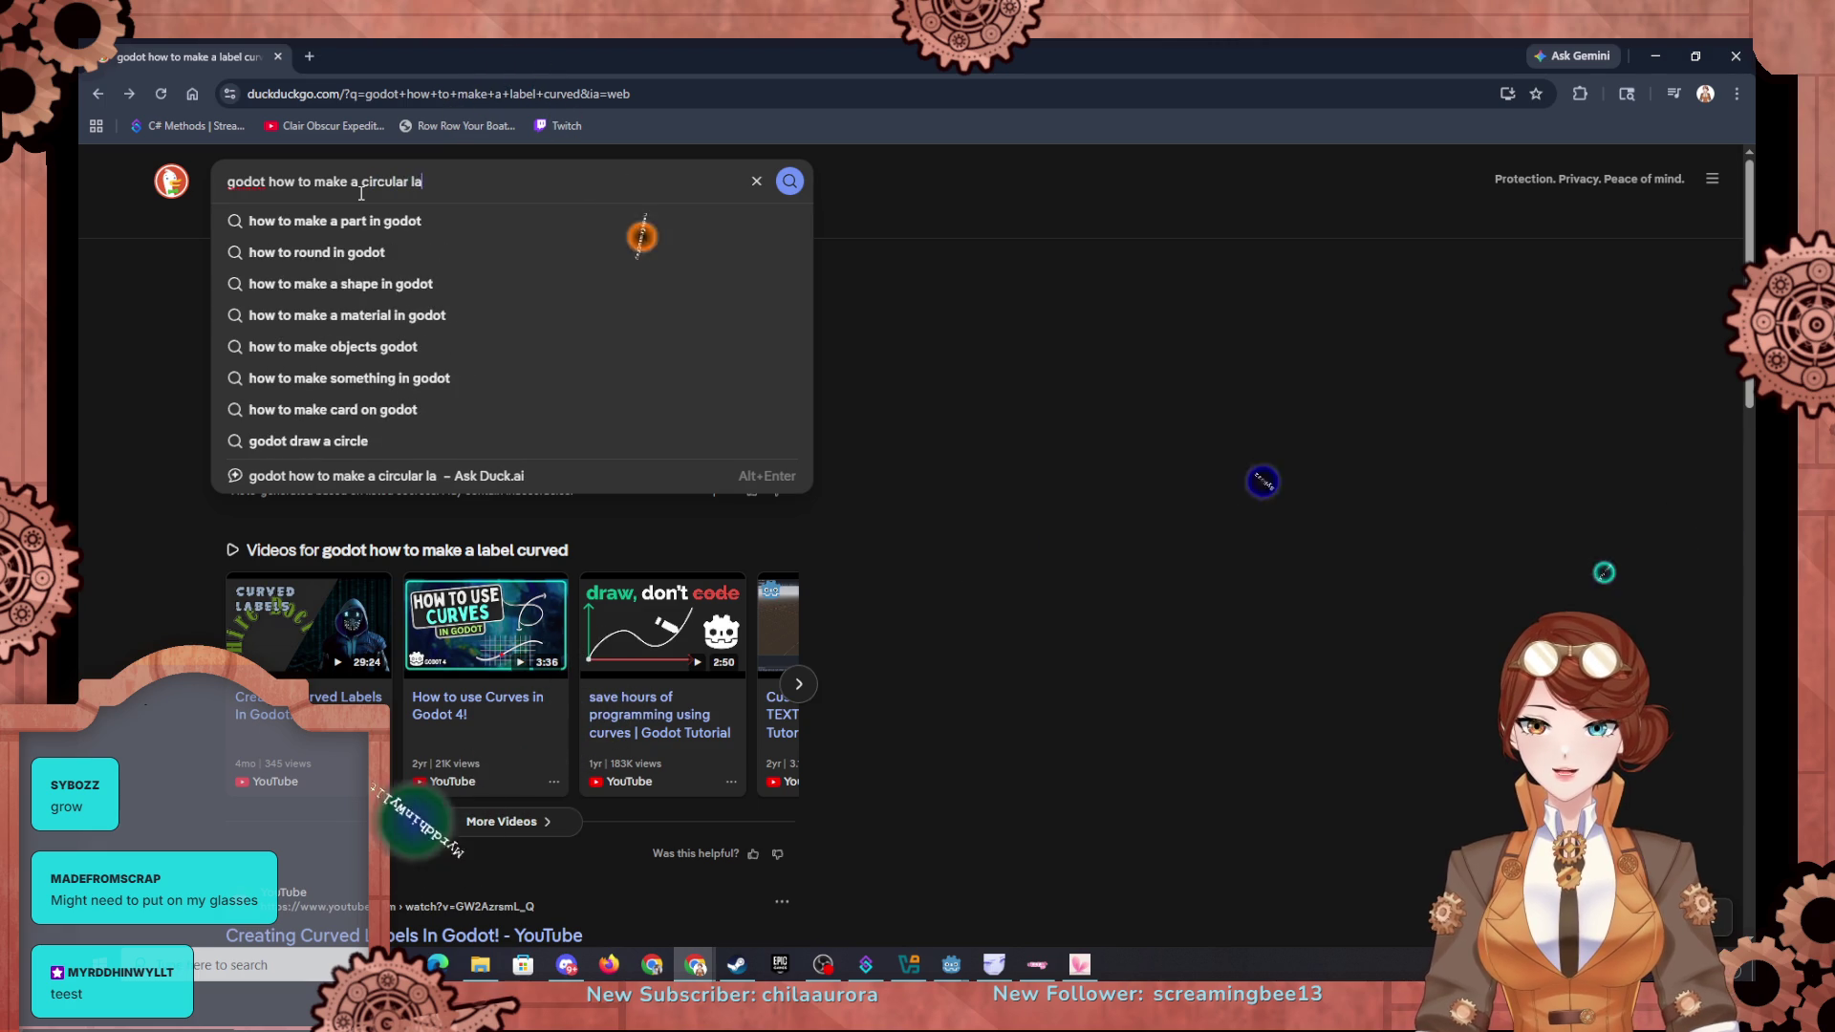
{"action": "key", "text": "Return"}
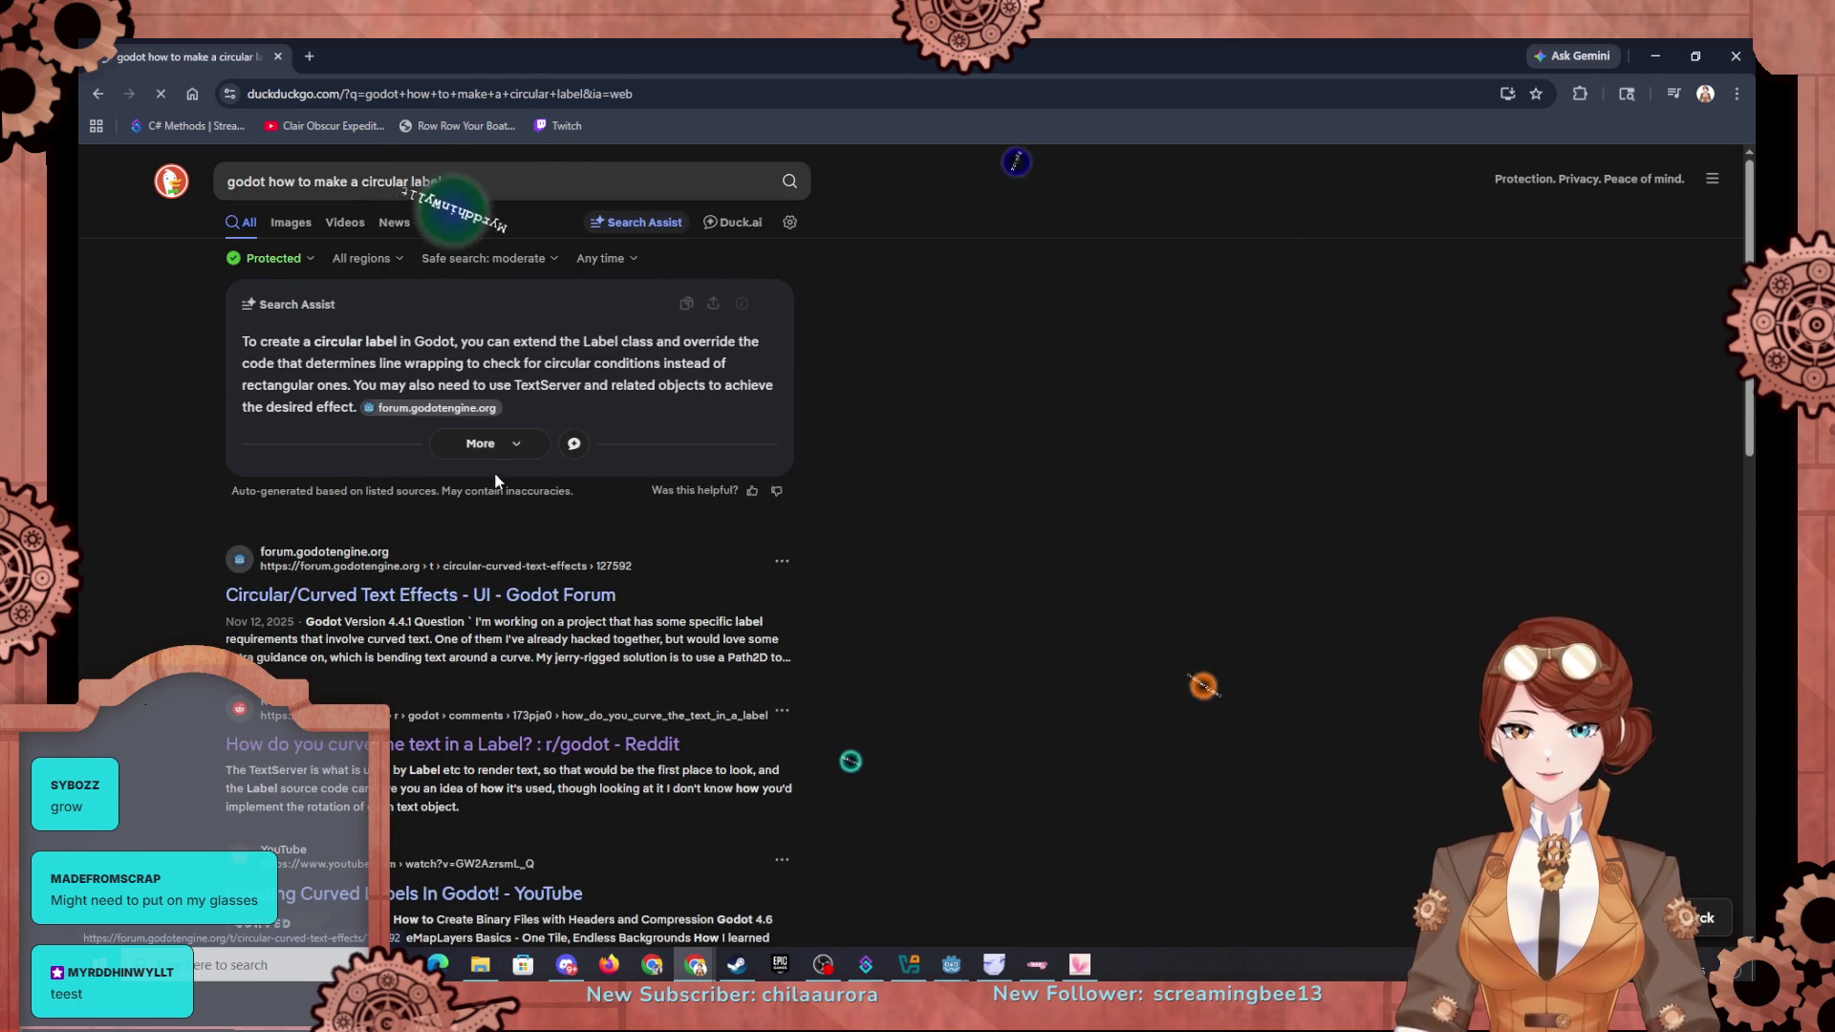
{"action": "left_click", "coordinate": [645, 459]}
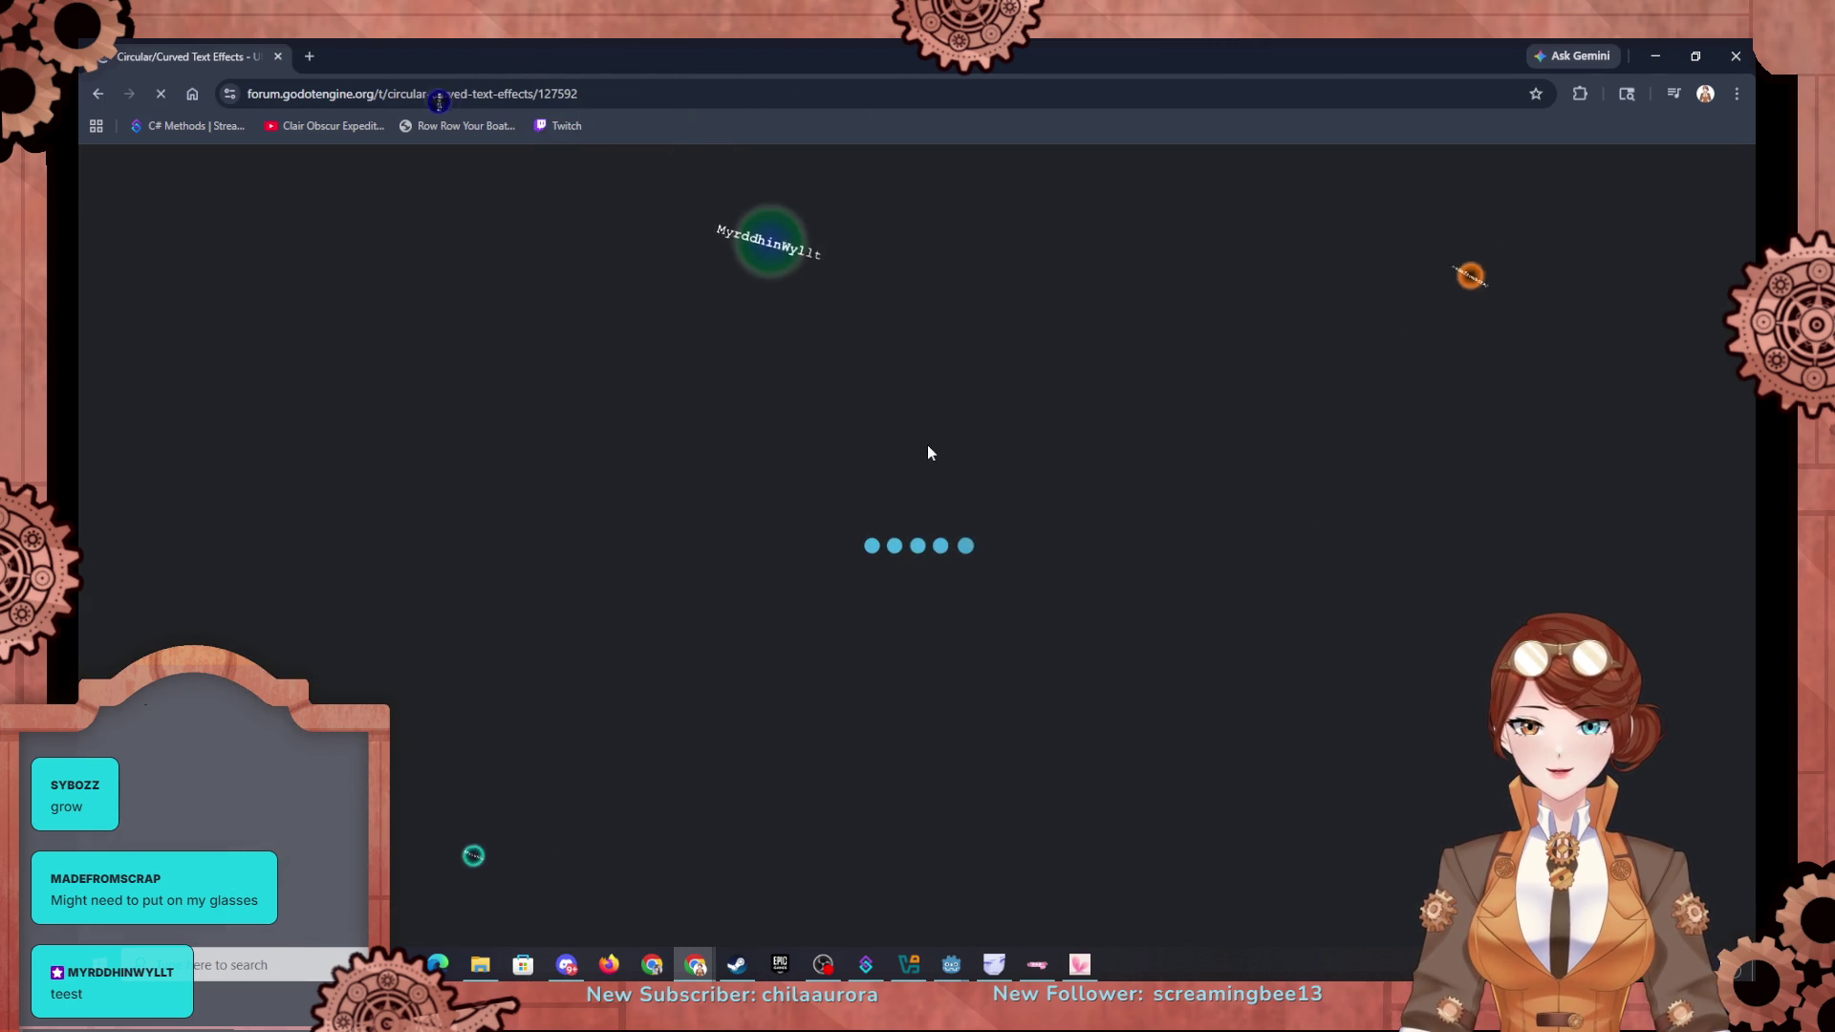
Step: Read through the Circular/Curved Text Effects thread and its curved-text solution
{"action": "scroll", "coordinate": [592, 531], "scroll_direction": "down", "scroll_amount": 10}
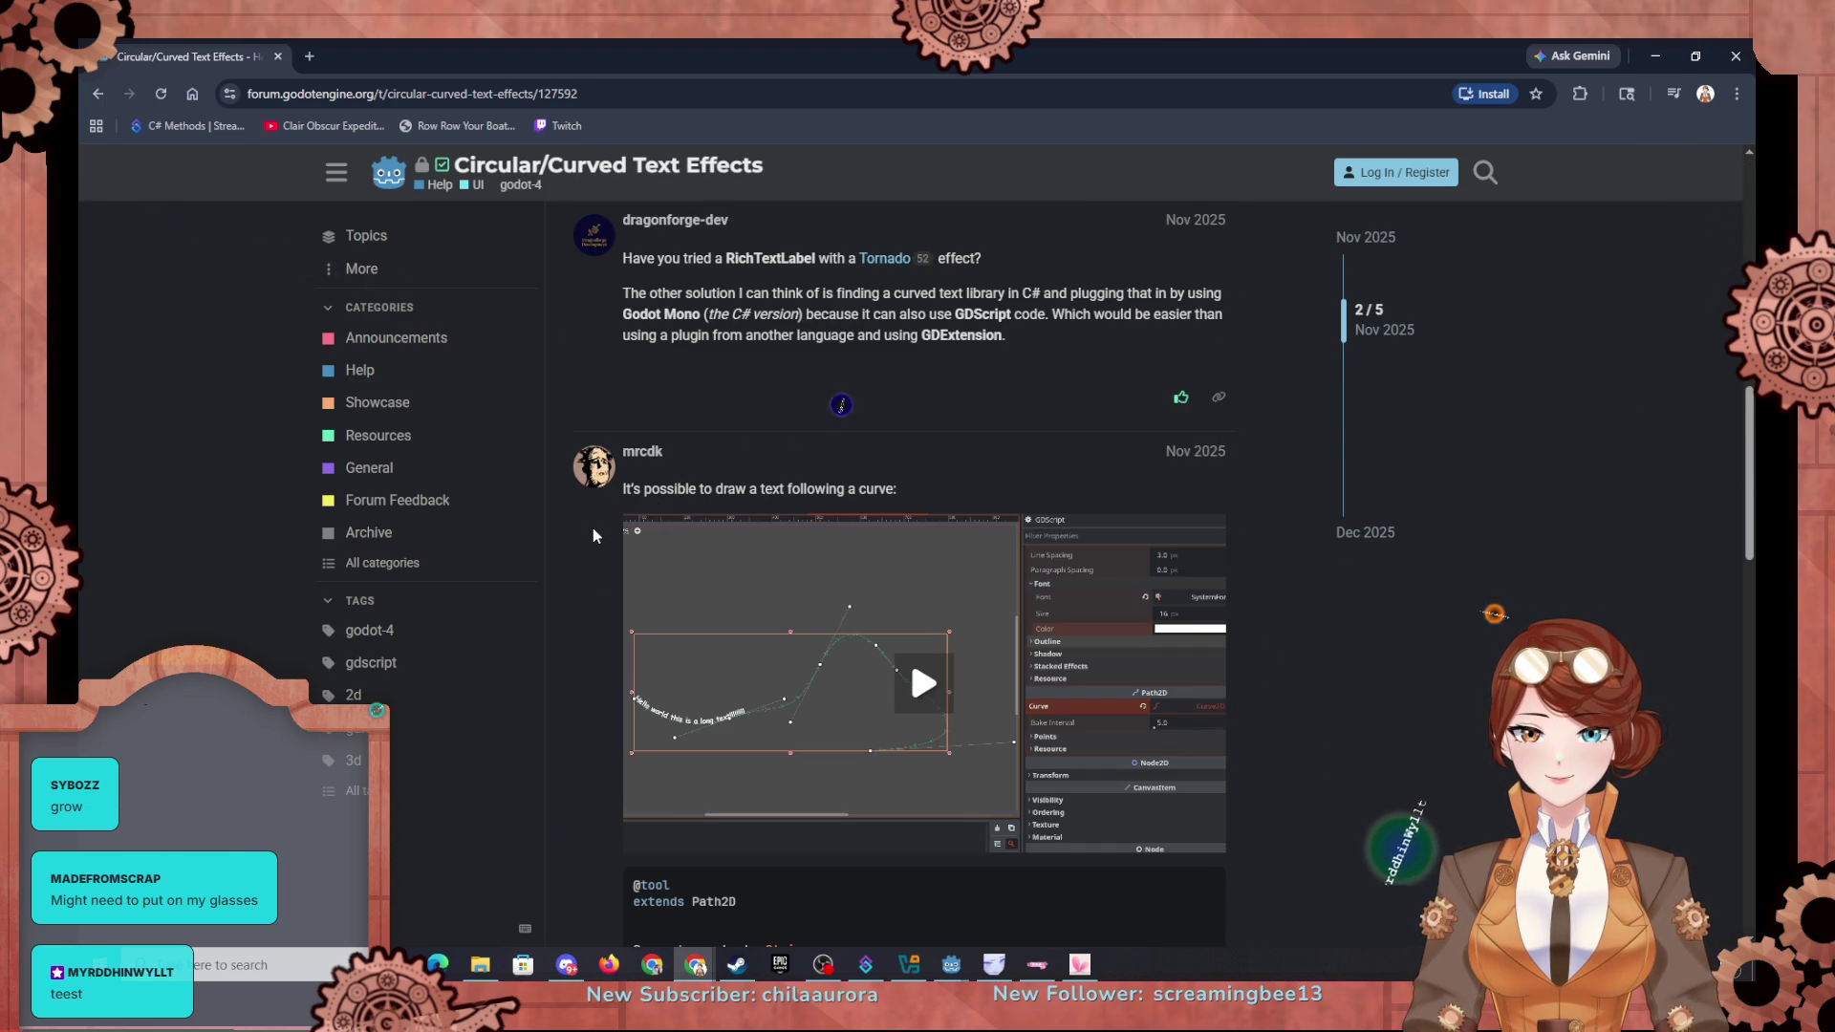
{"action": "scroll", "coordinate": [593, 535], "scroll_direction": "down", "scroll_amount": 1}
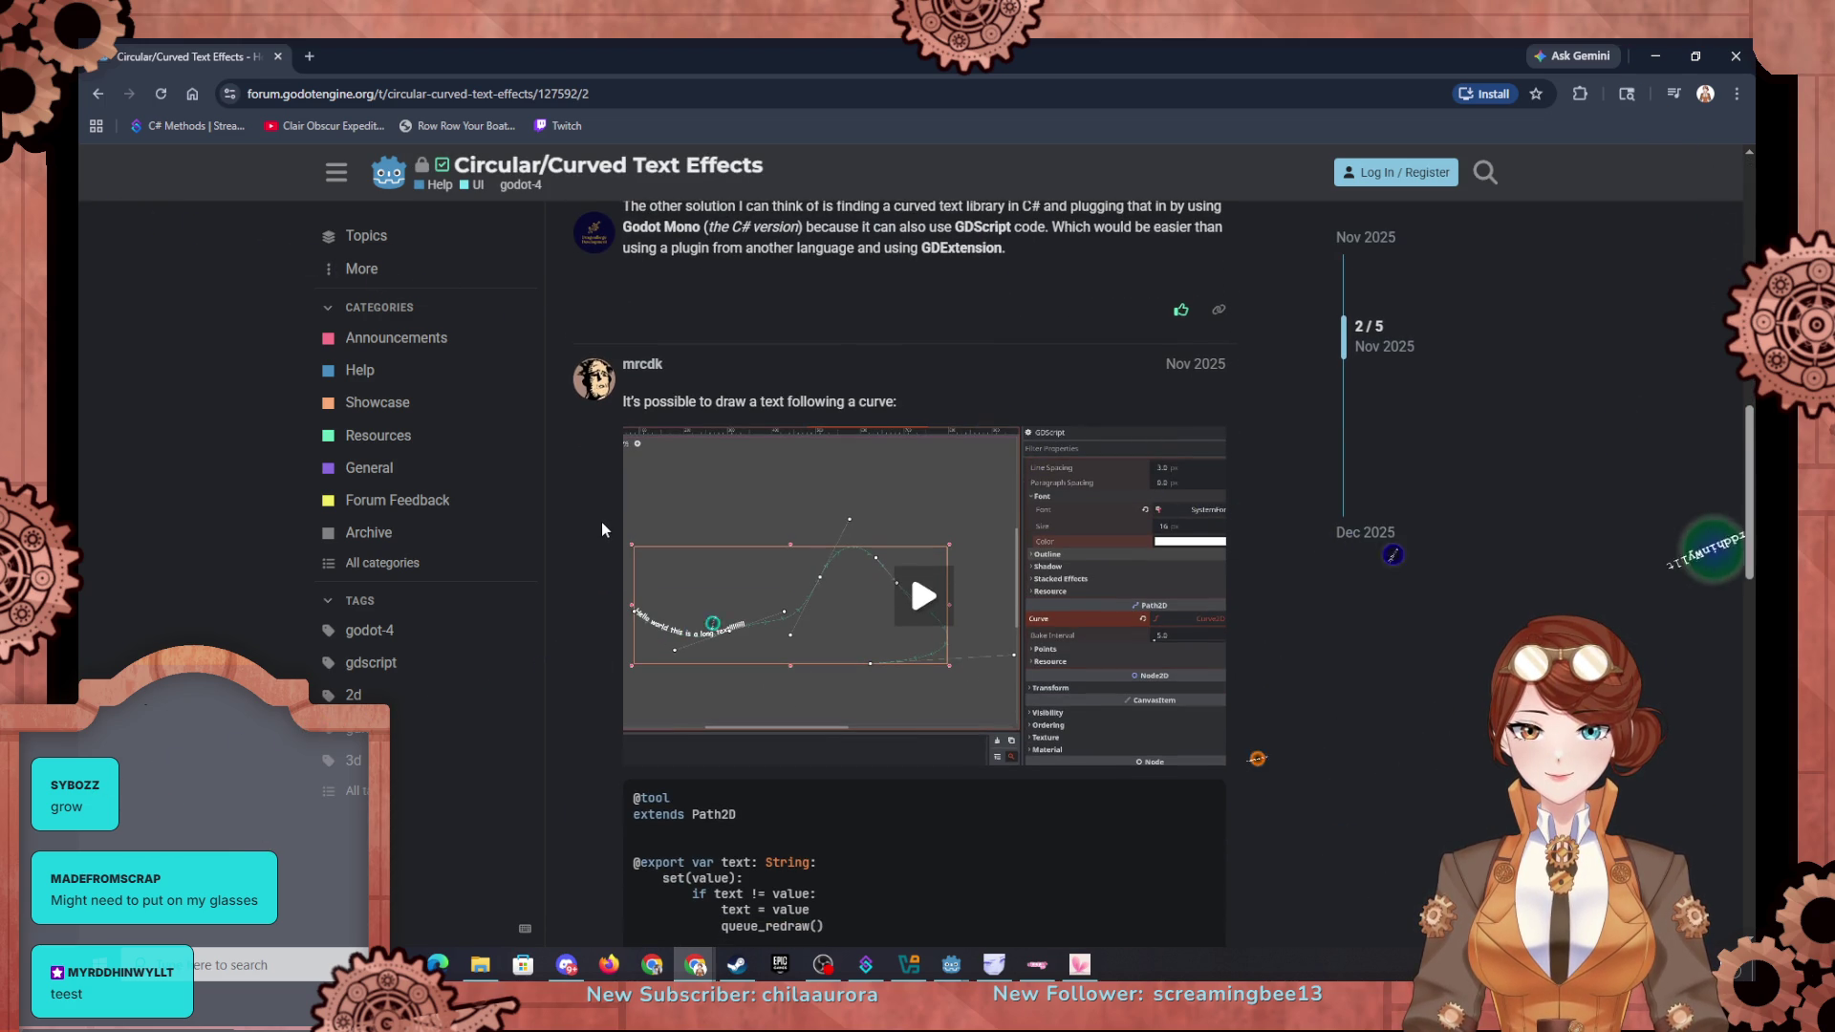
{"action": "scroll", "coordinate": [605, 519], "scroll_direction": "down", "scroll_amount": 5}
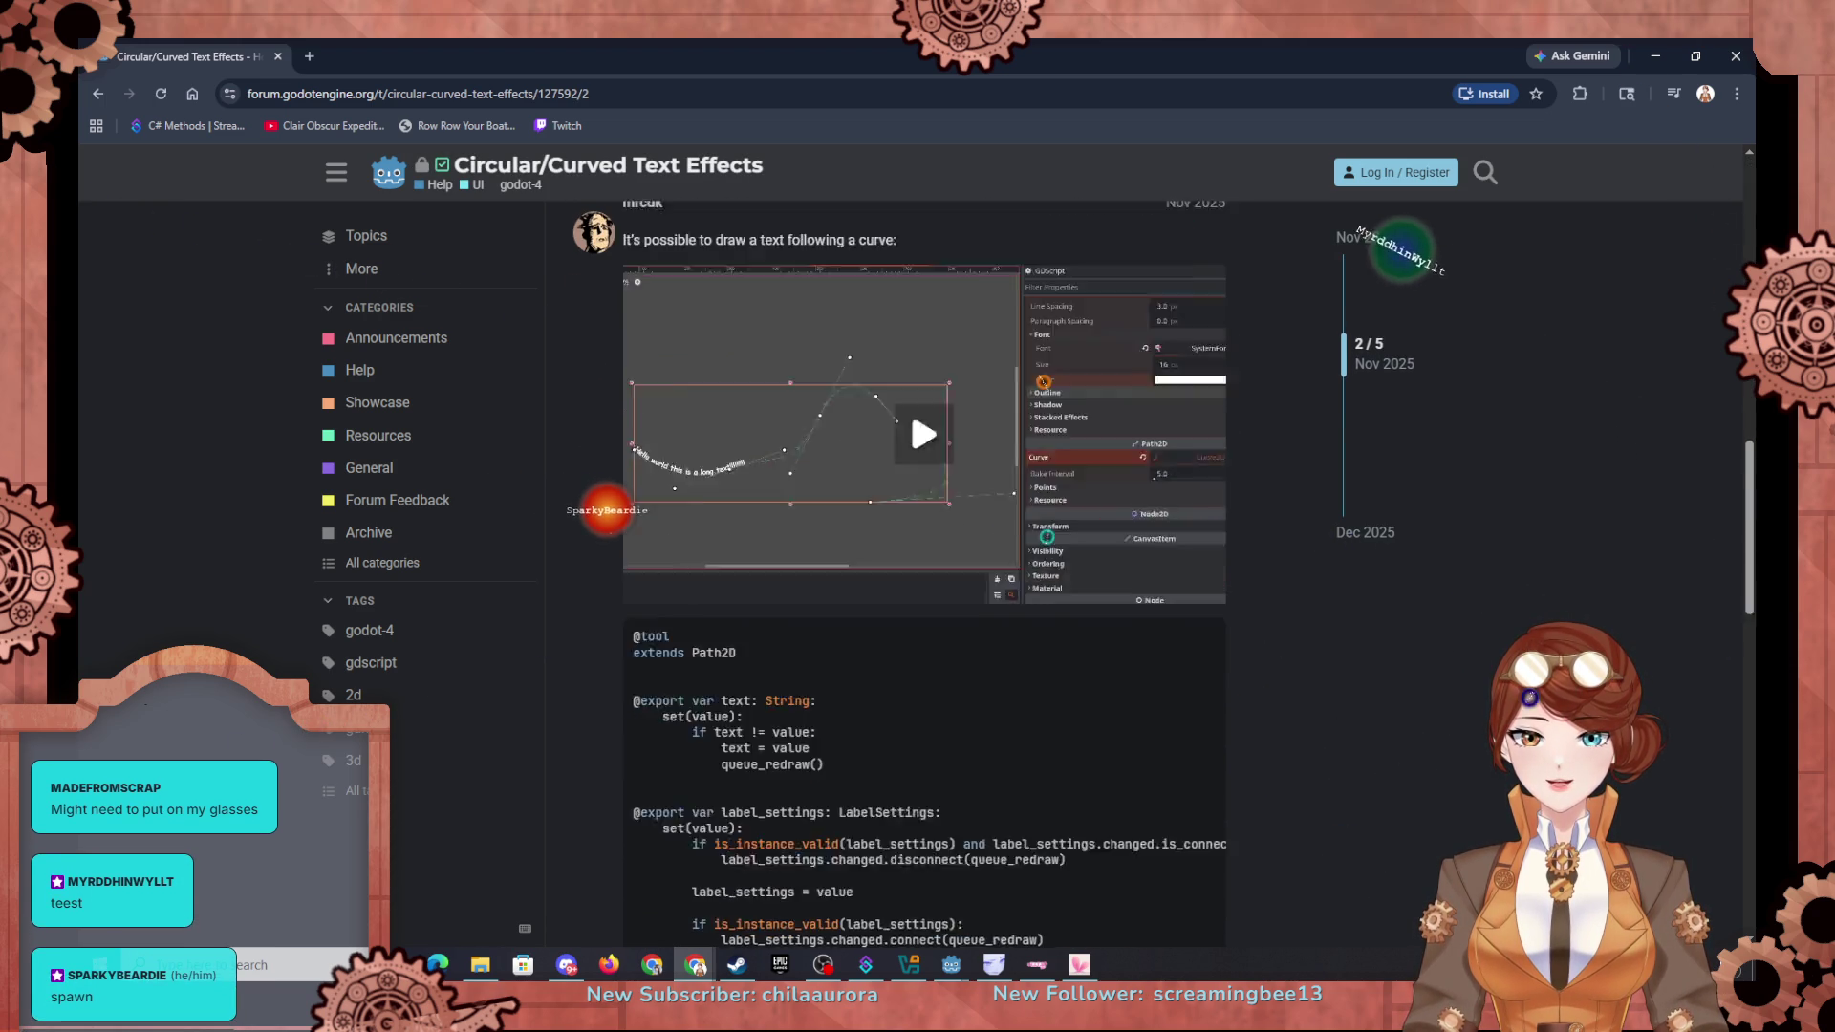
{"action": "scroll", "coordinate": [605, 518], "scroll_direction": "up", "scroll_amount": 9}
{"action": "scroll", "coordinate": [610, 518], "scroll_direction": "up", "scroll_amount": 4}
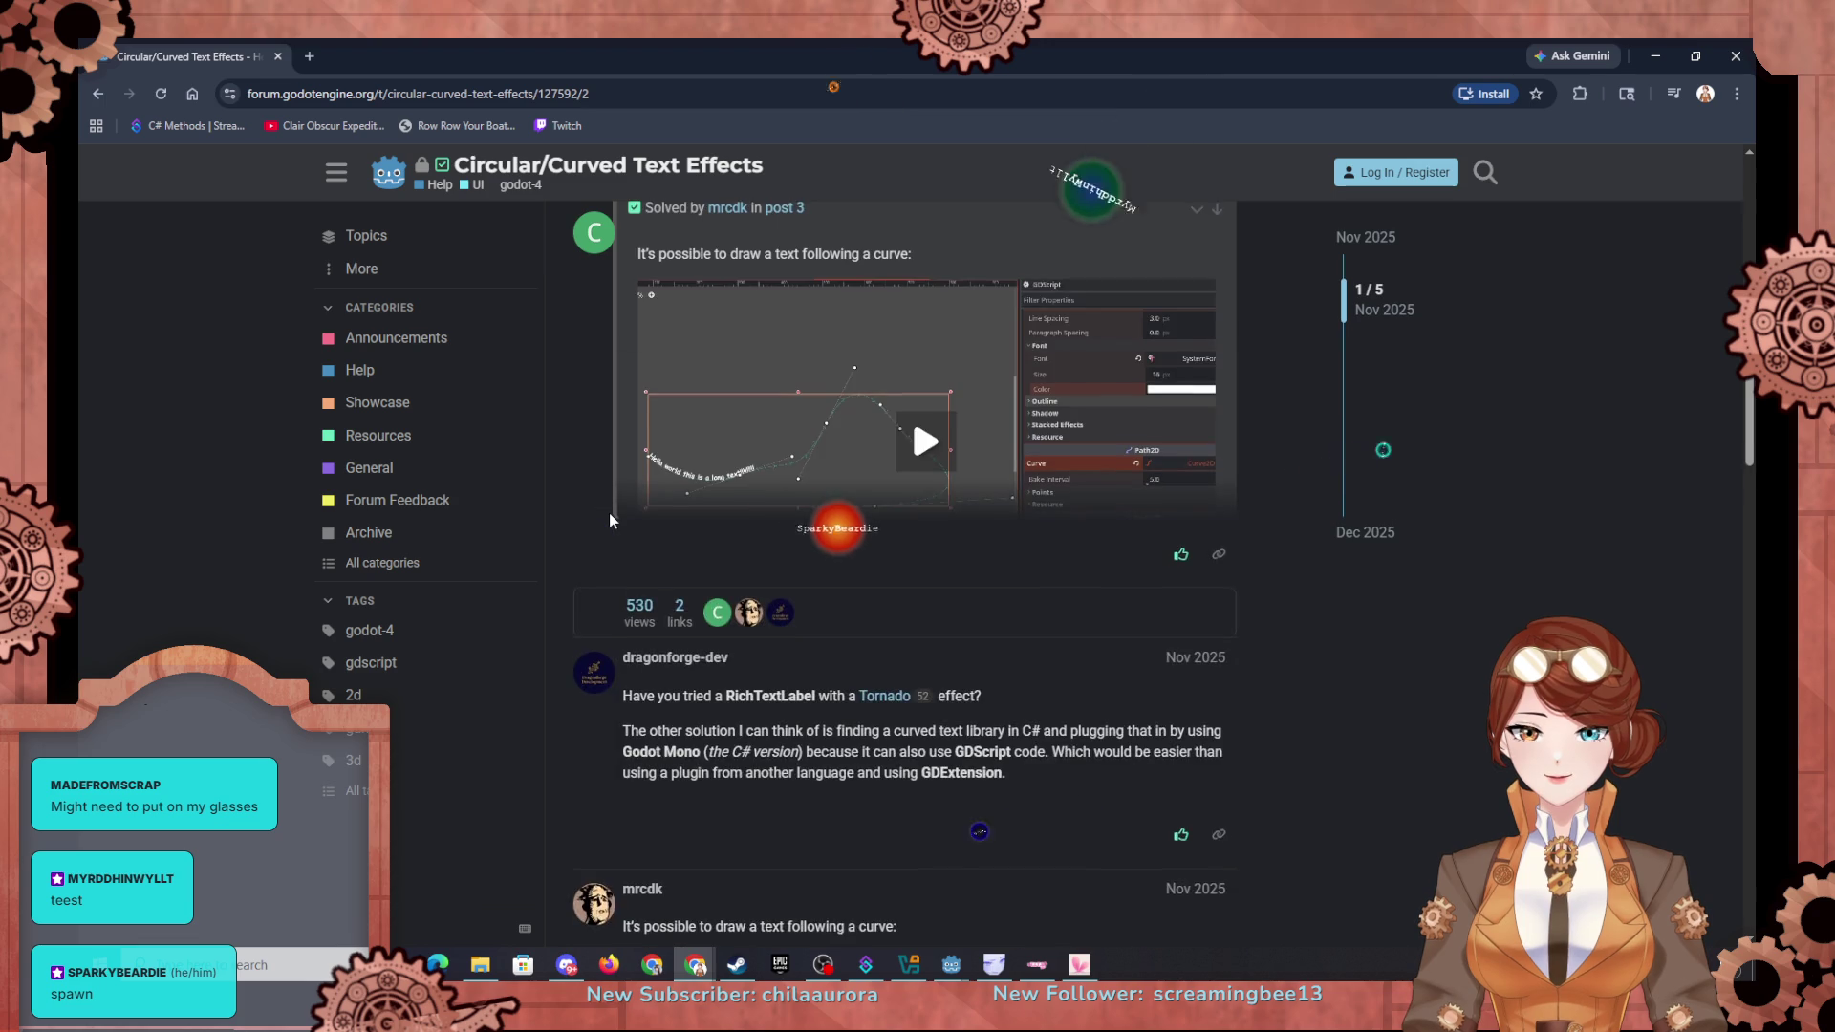
{"action": "scroll", "coordinate": [610, 518], "scroll_direction": "down", "scroll_amount": 4}
{"action": "scroll", "coordinate": [610, 513], "scroll_direction": "down", "scroll_amount": 12}
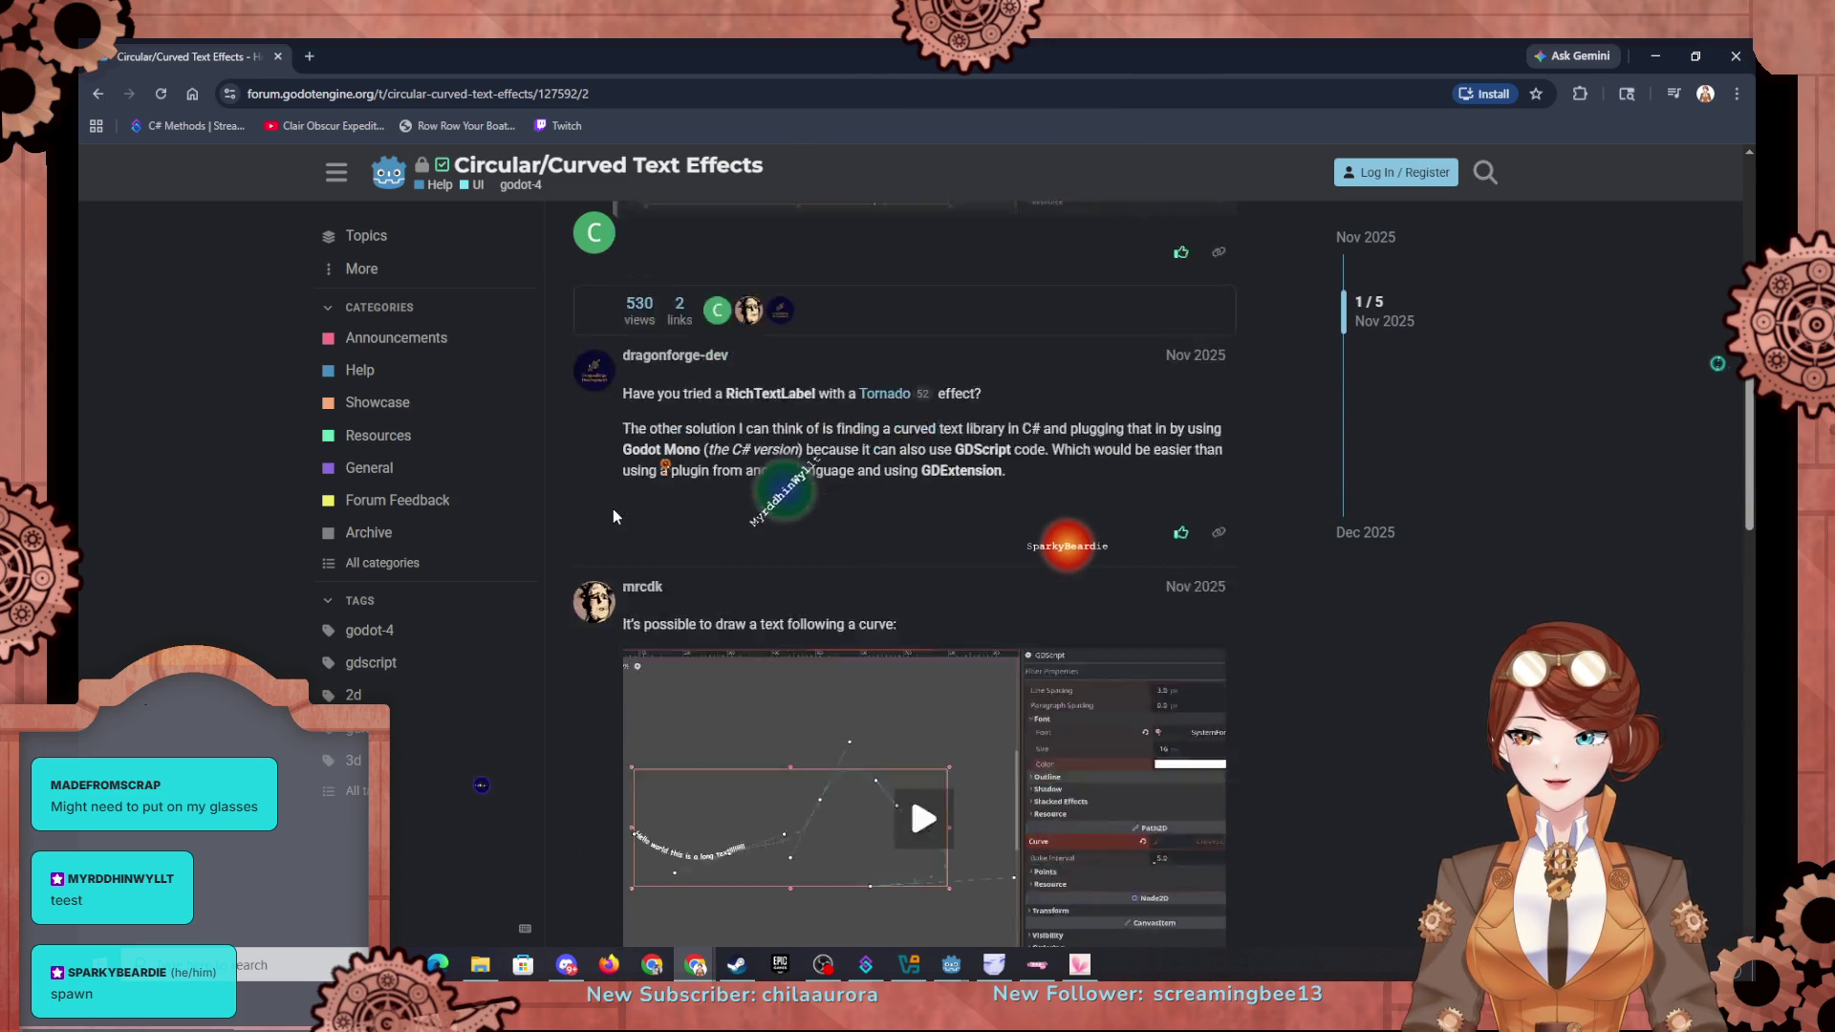
{"action": "scroll", "coordinate": [613, 516], "scroll_direction": "down", "scroll_amount": 7}
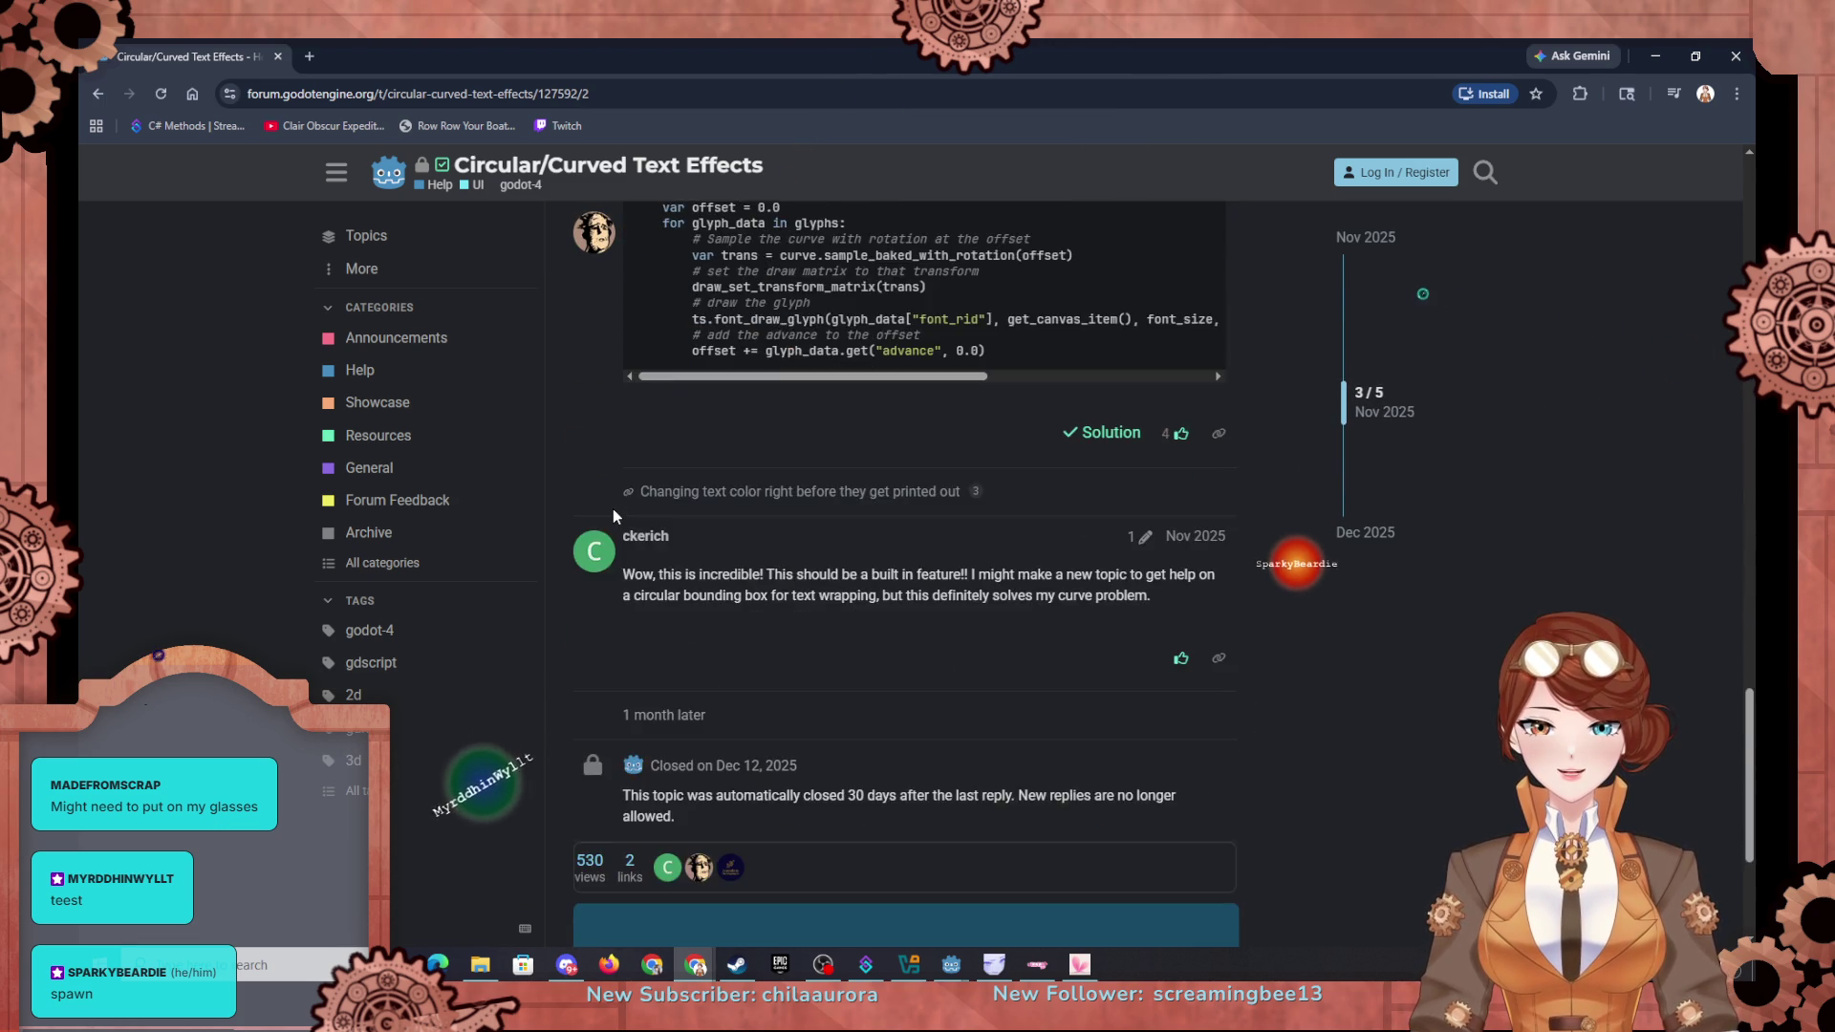
{"action": "scroll", "coordinate": [613, 516], "scroll_direction": "up", "scroll_amount": 4}
{"action": "scroll", "coordinate": [613, 506], "scroll_direction": "up", "scroll_amount": 5}
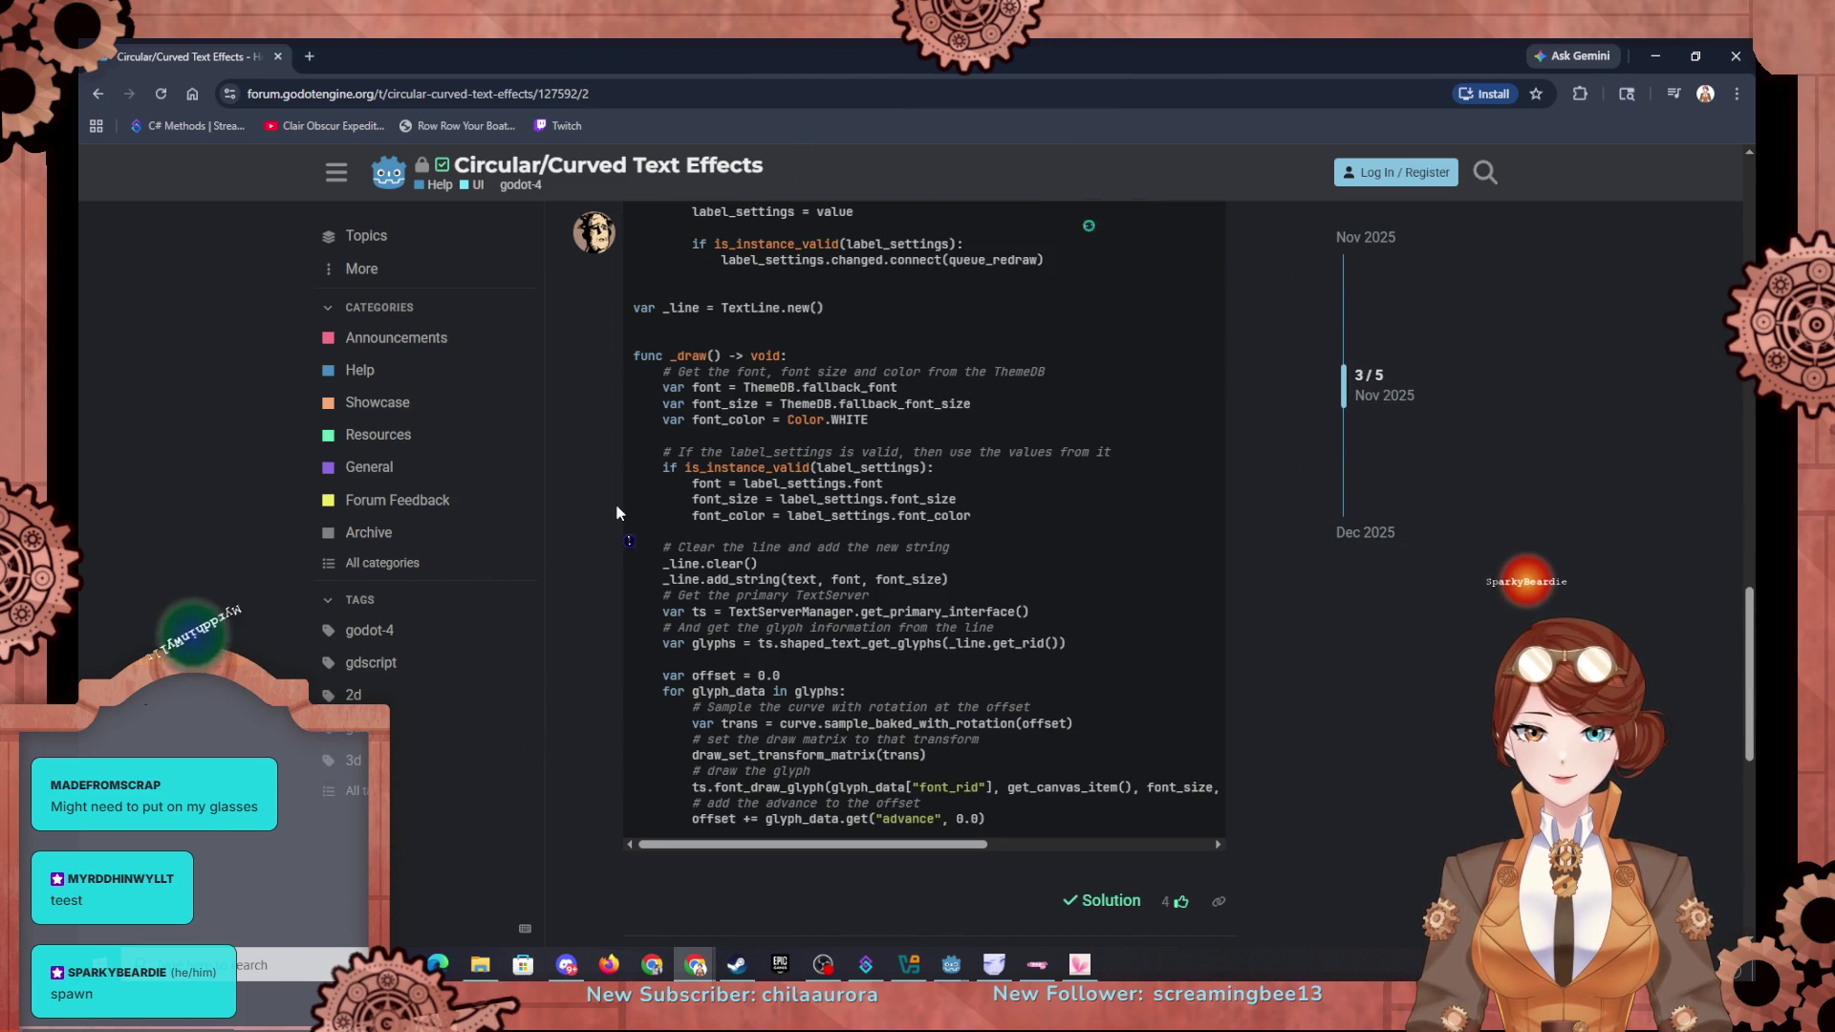
{"action": "scroll", "coordinate": [615, 503], "scroll_direction": "up", "scroll_amount": 3}
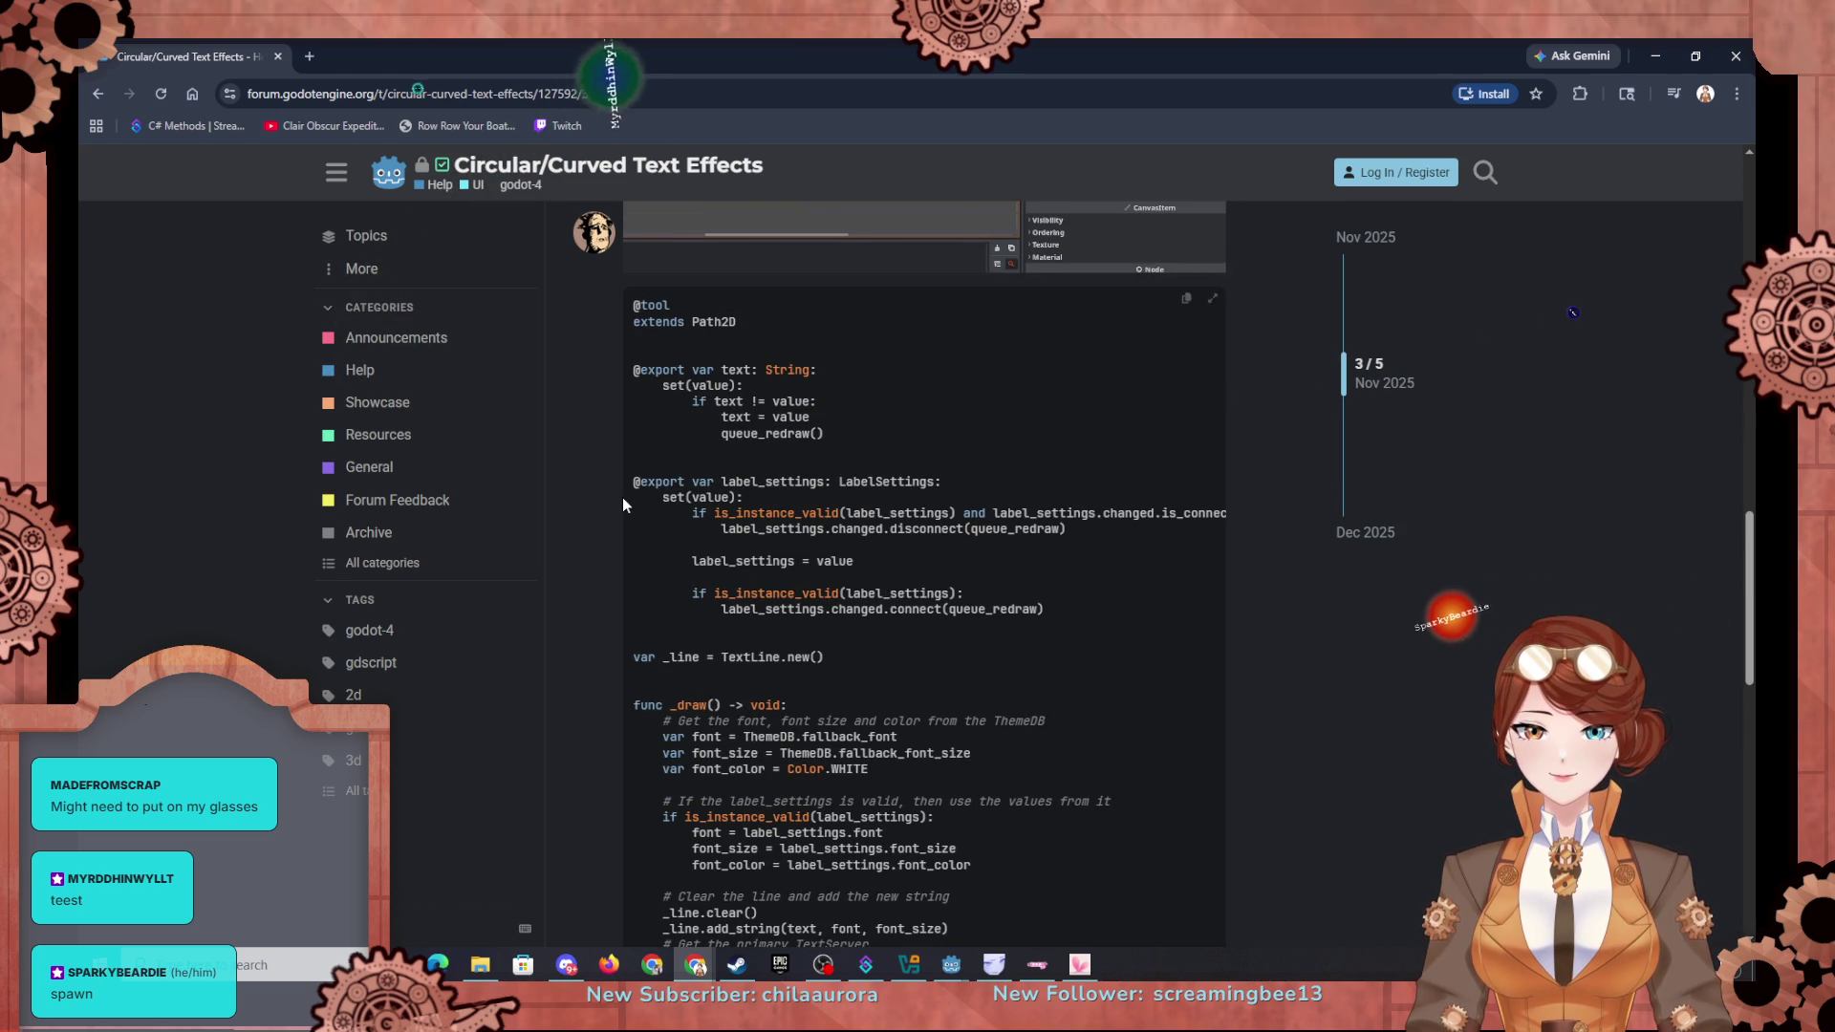
{"action": "scroll", "coordinate": [623, 497], "scroll_direction": "up", "scroll_amount": 4}
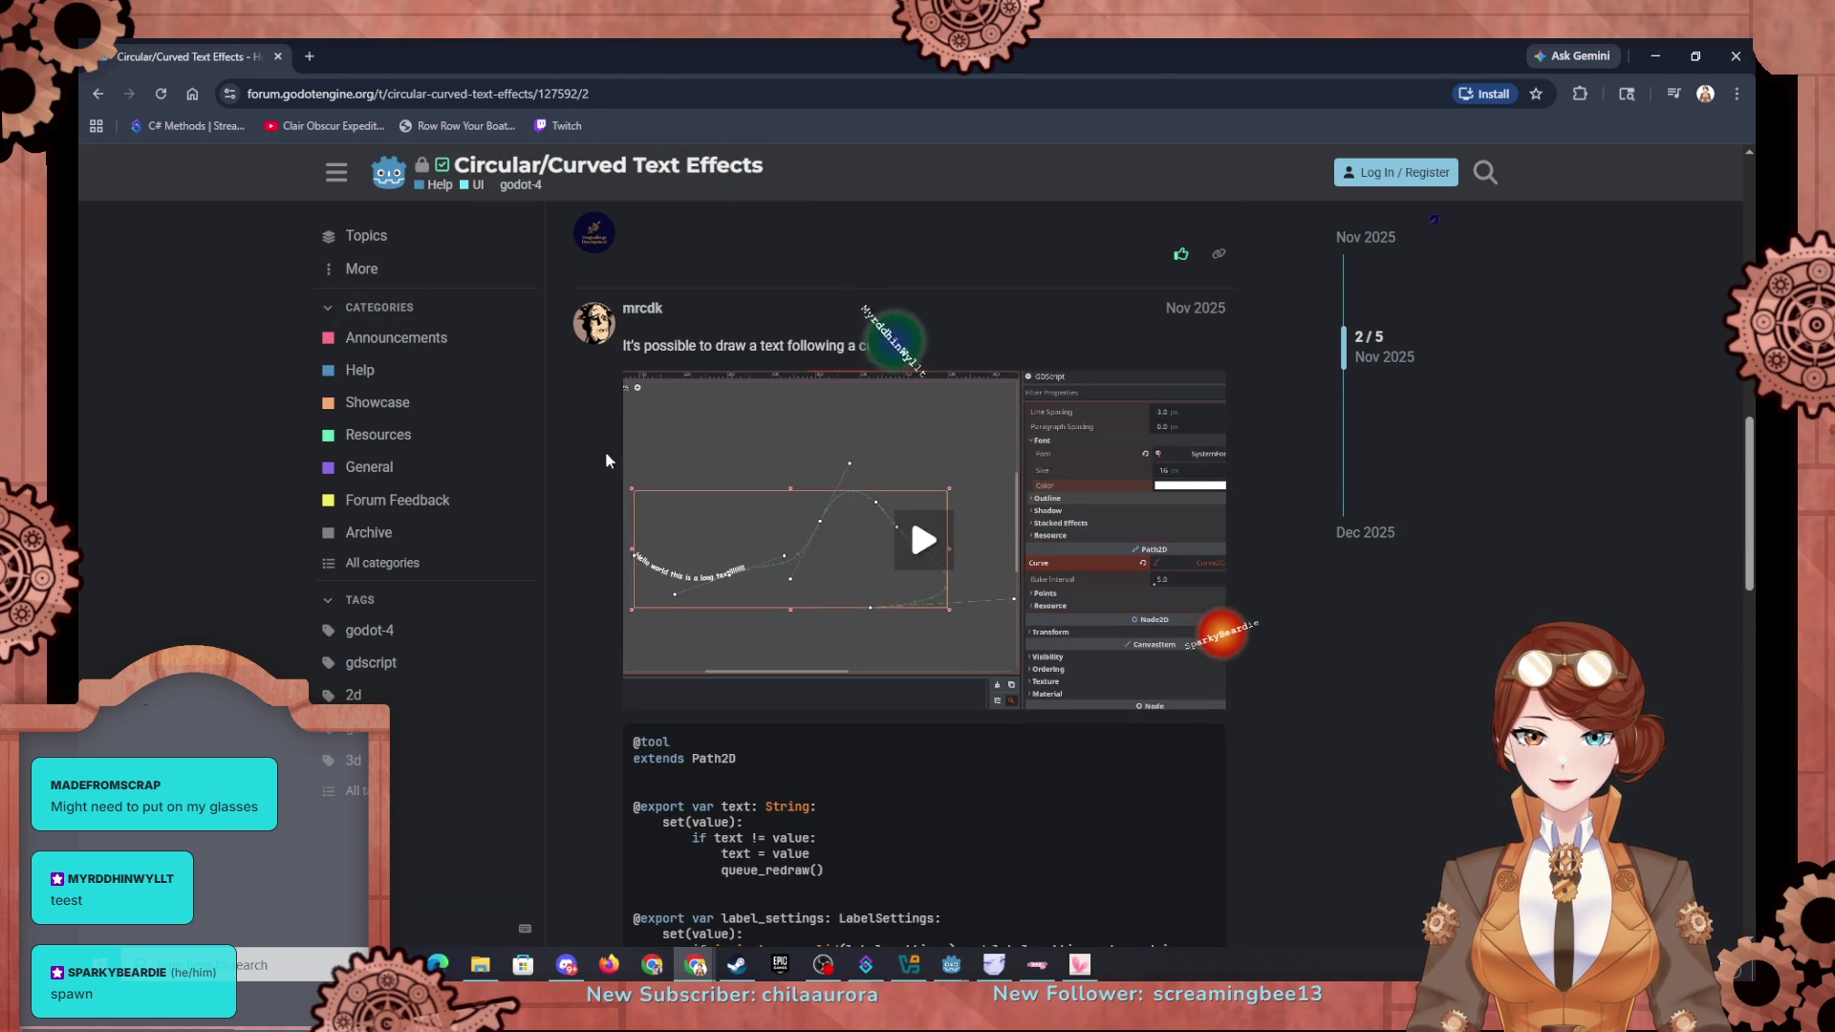
Step: Return to the results and open the 'Draw text along a circle/arc/path?' Godot Forums thread
{"action": "left_click", "coordinate": [104, 99]}
{"action": "scroll", "coordinate": [508, 599], "scroll_direction": "down", "scroll_amount": 6}
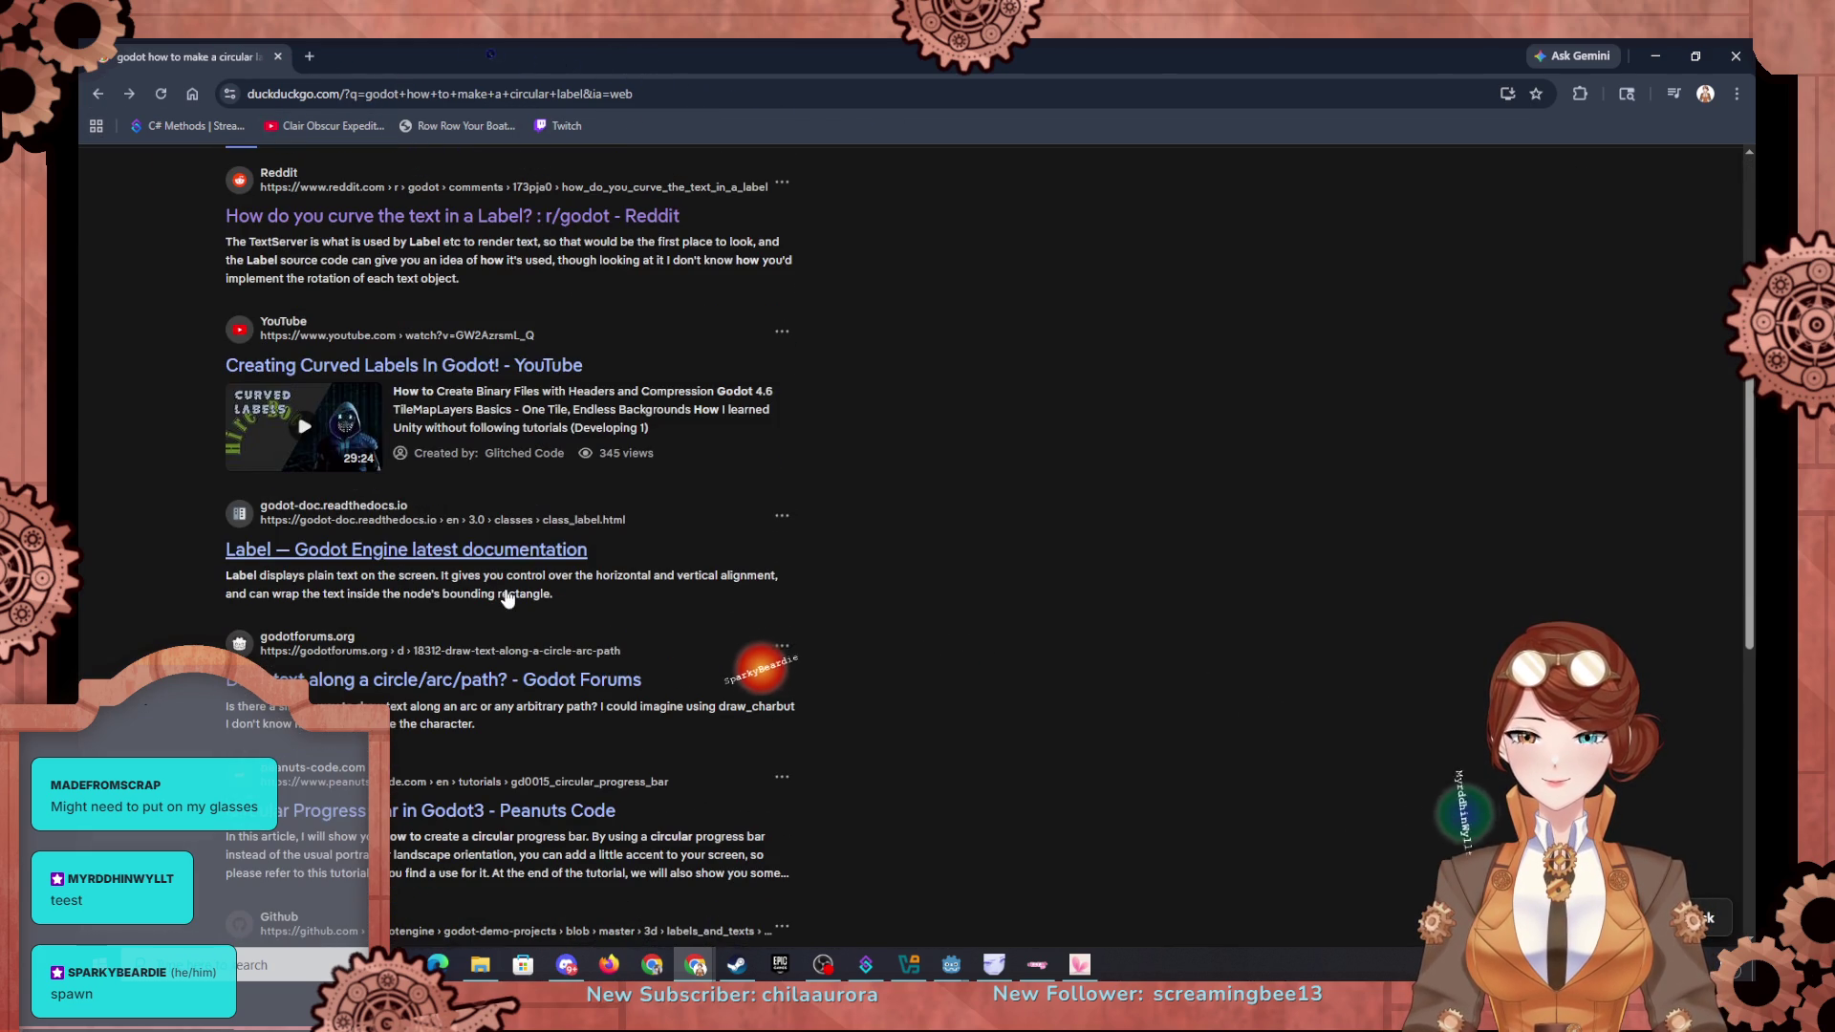
{"action": "scroll", "coordinate": [508, 598], "scroll_direction": "down", "scroll_amount": 1}
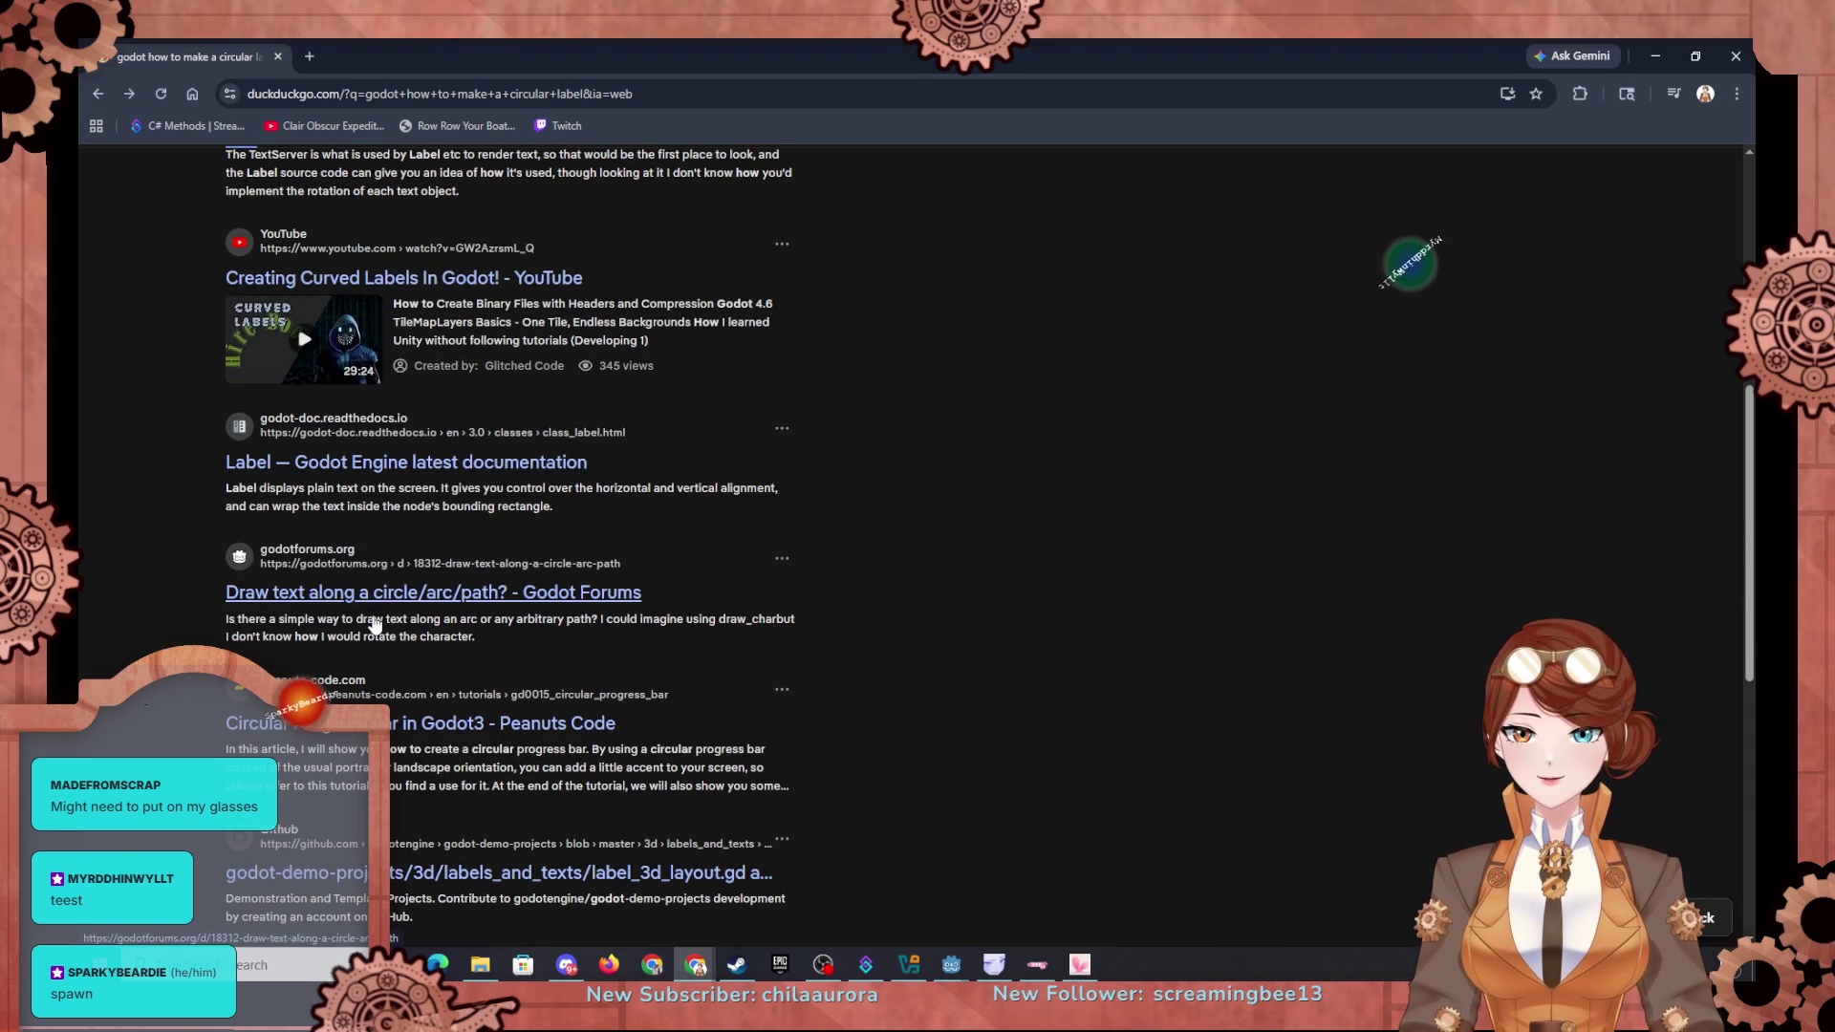
{"action": "left_click", "coordinate": [627, 588]}
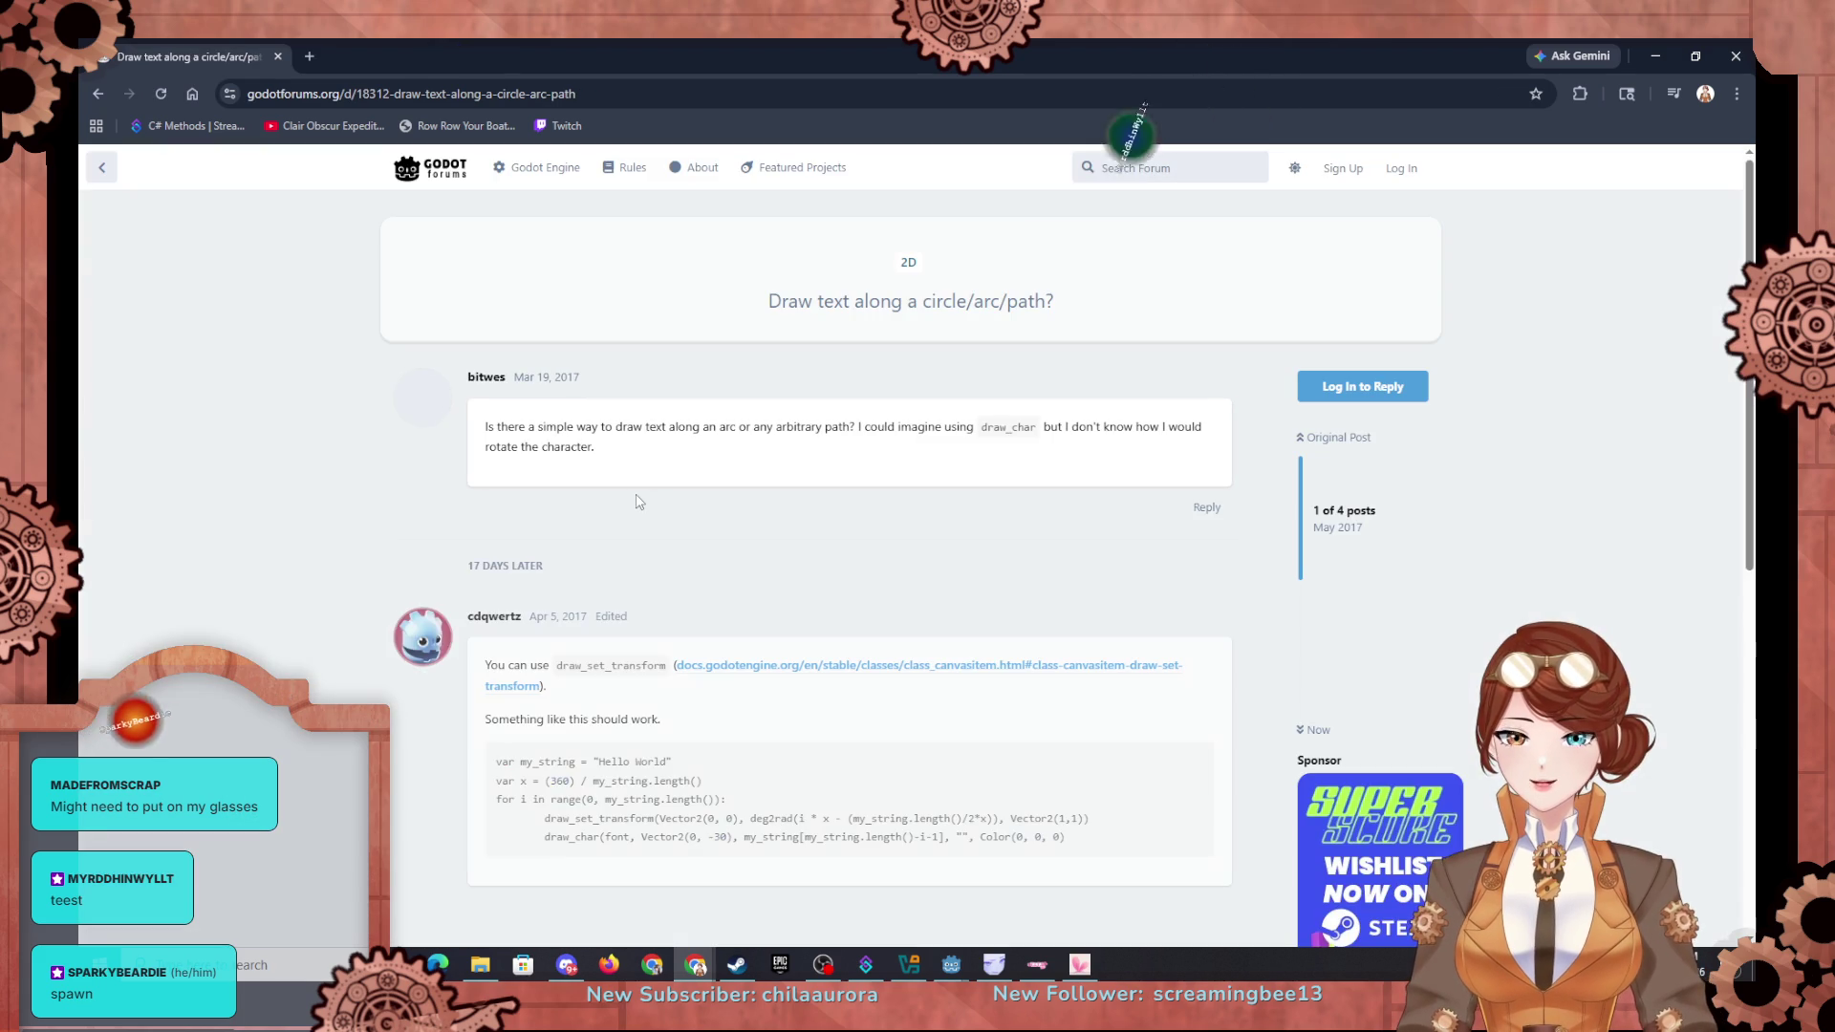
Step: Read the replies on drawing text along a circle, then go back to the circular-label results
{"action": "scroll", "coordinate": [651, 496], "scroll_direction": "down", "scroll_amount": 1}
{"action": "scroll", "coordinate": [651, 516], "scroll_direction": "down", "scroll_amount": 1}
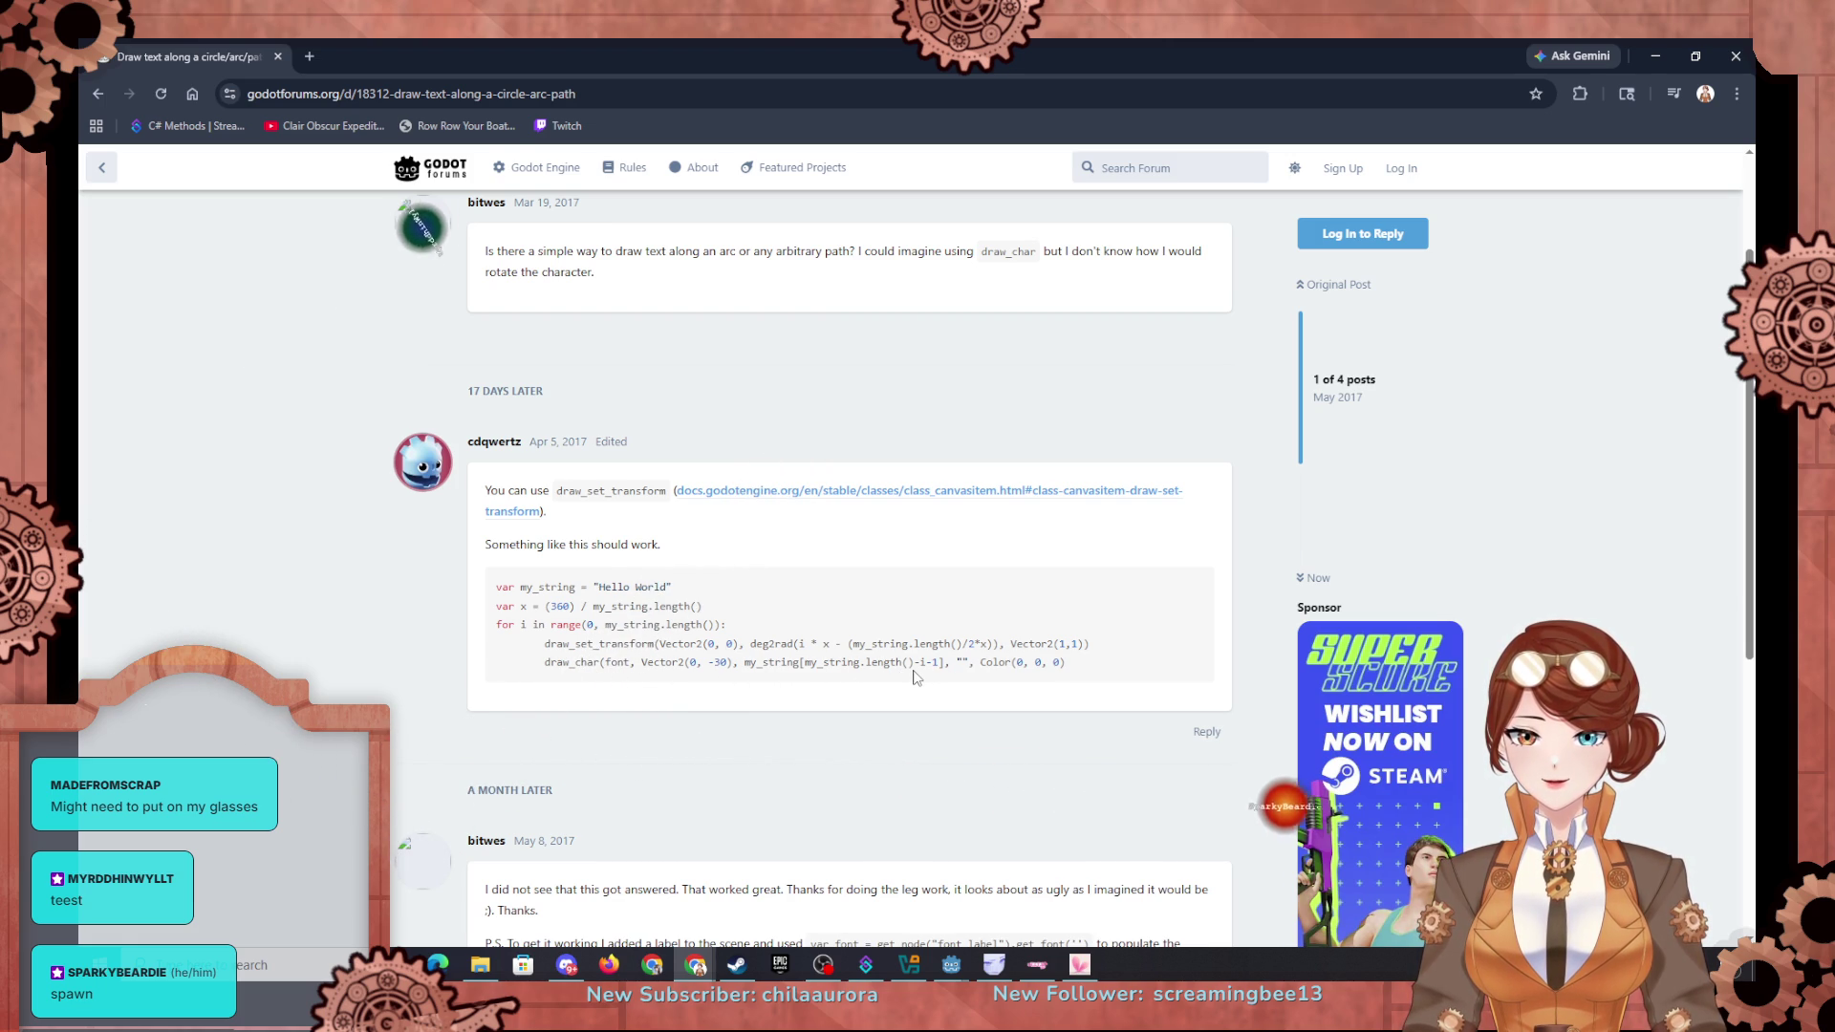
{"action": "scroll", "coordinate": [913, 677], "scroll_direction": "down", "scroll_amount": 2}
{"action": "scroll", "coordinate": [913, 677], "scroll_direction": "down", "scroll_amount": 2}
{"action": "scroll", "coordinate": [913, 676], "scroll_direction": "up", "scroll_amount": 2}
{"action": "scroll", "coordinate": [909, 680], "scroll_direction": "down", "scroll_amount": 1}
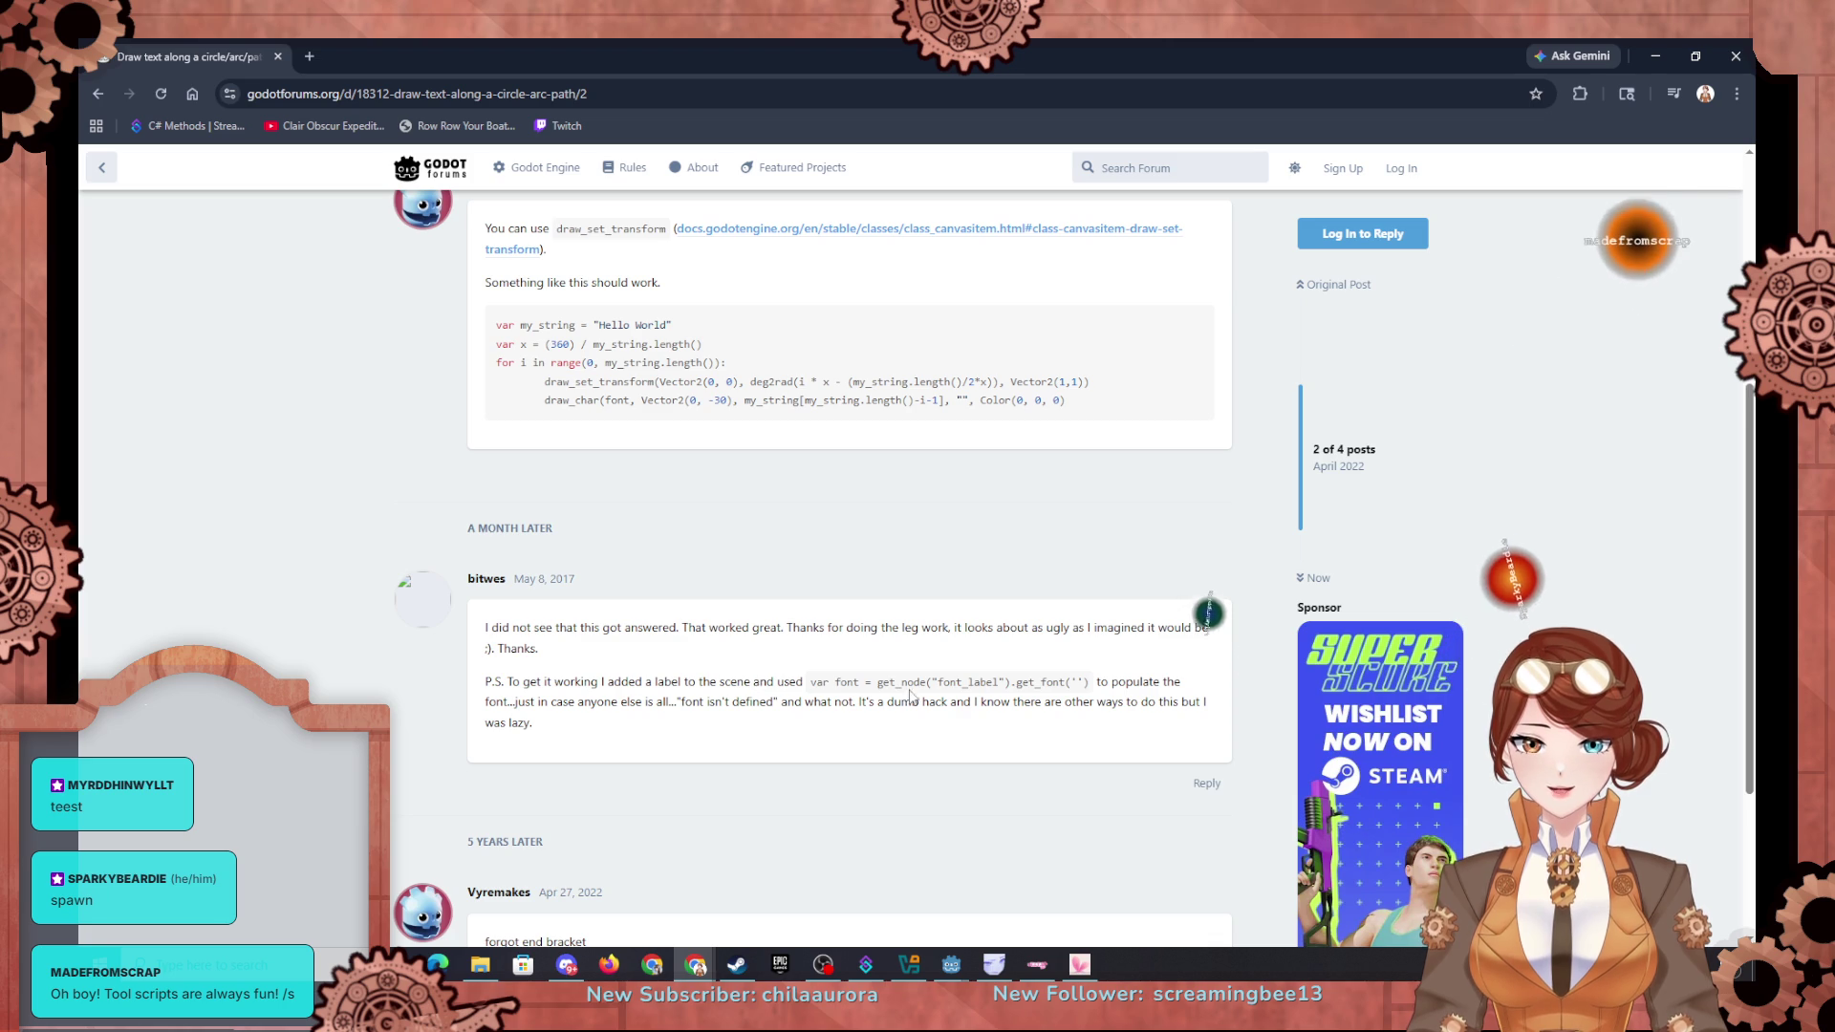
{"action": "scroll", "coordinate": [1105, 681], "scroll_direction": "down", "scroll_amount": 1}
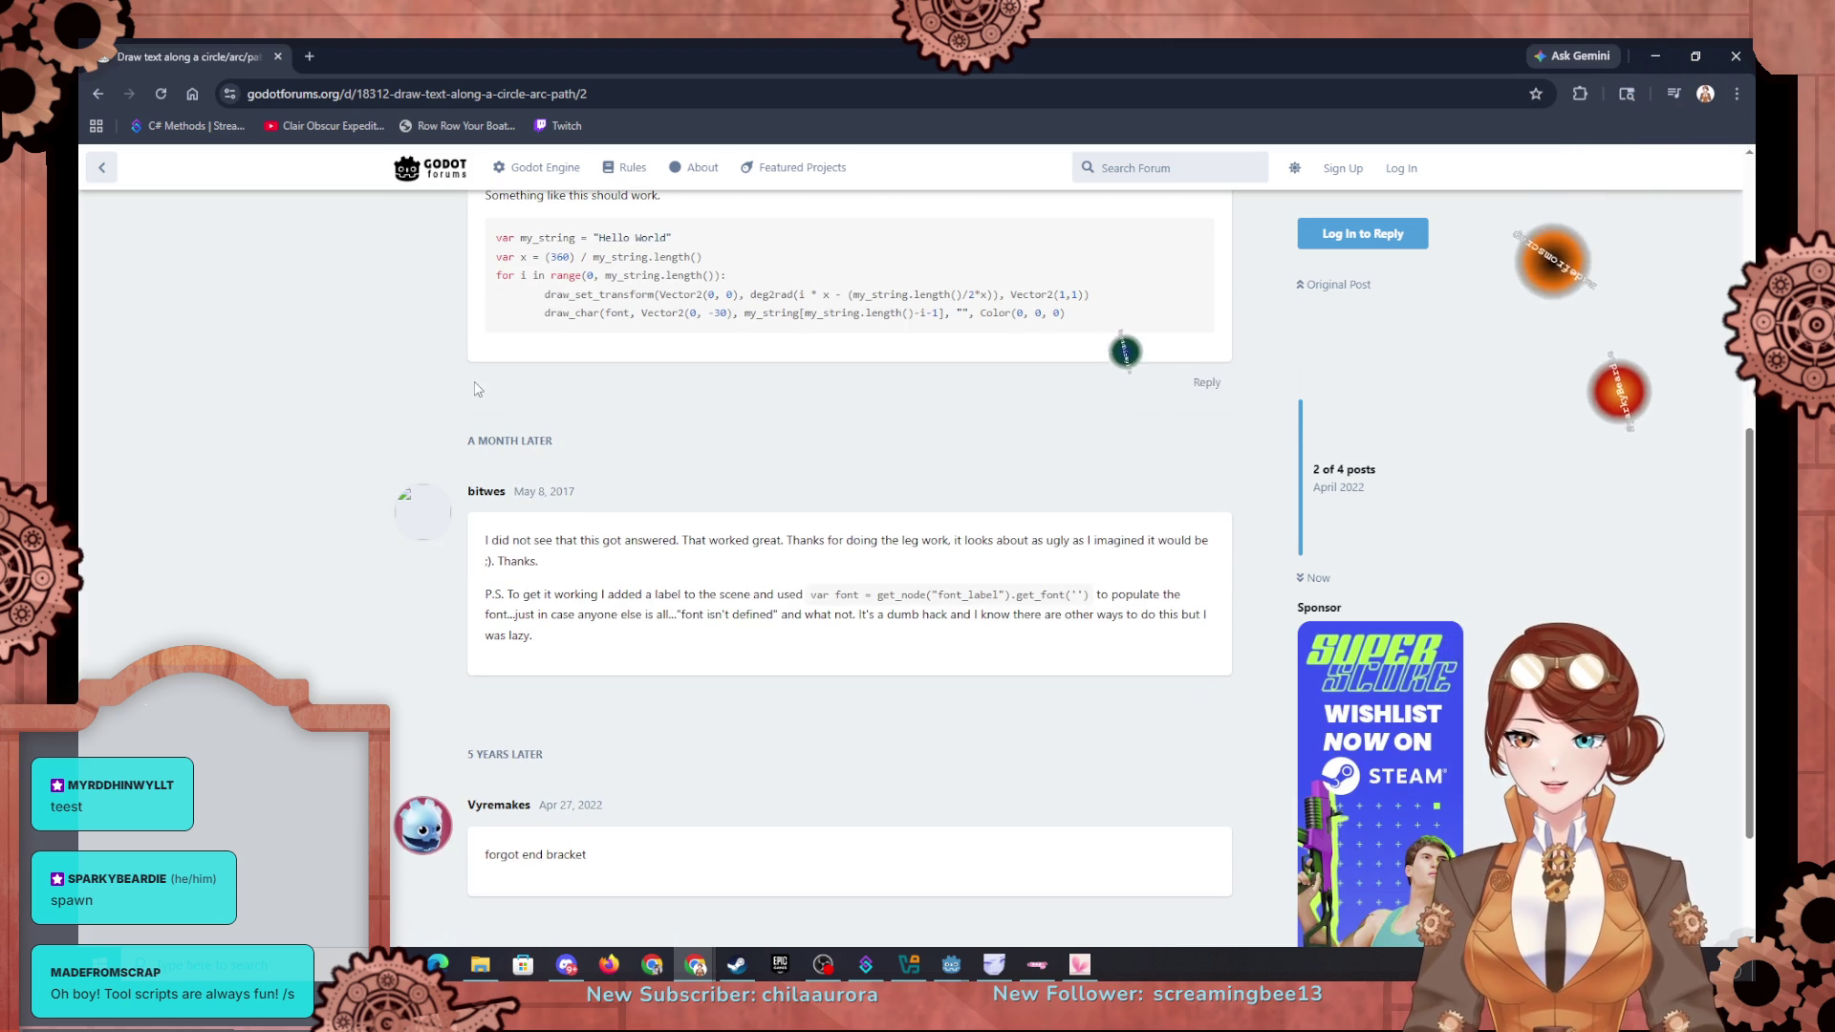
{"action": "scroll", "coordinate": [186, 195], "scroll_direction": "up", "scroll_amount": 4}
{"action": "left_click", "coordinate": [99, 96]}
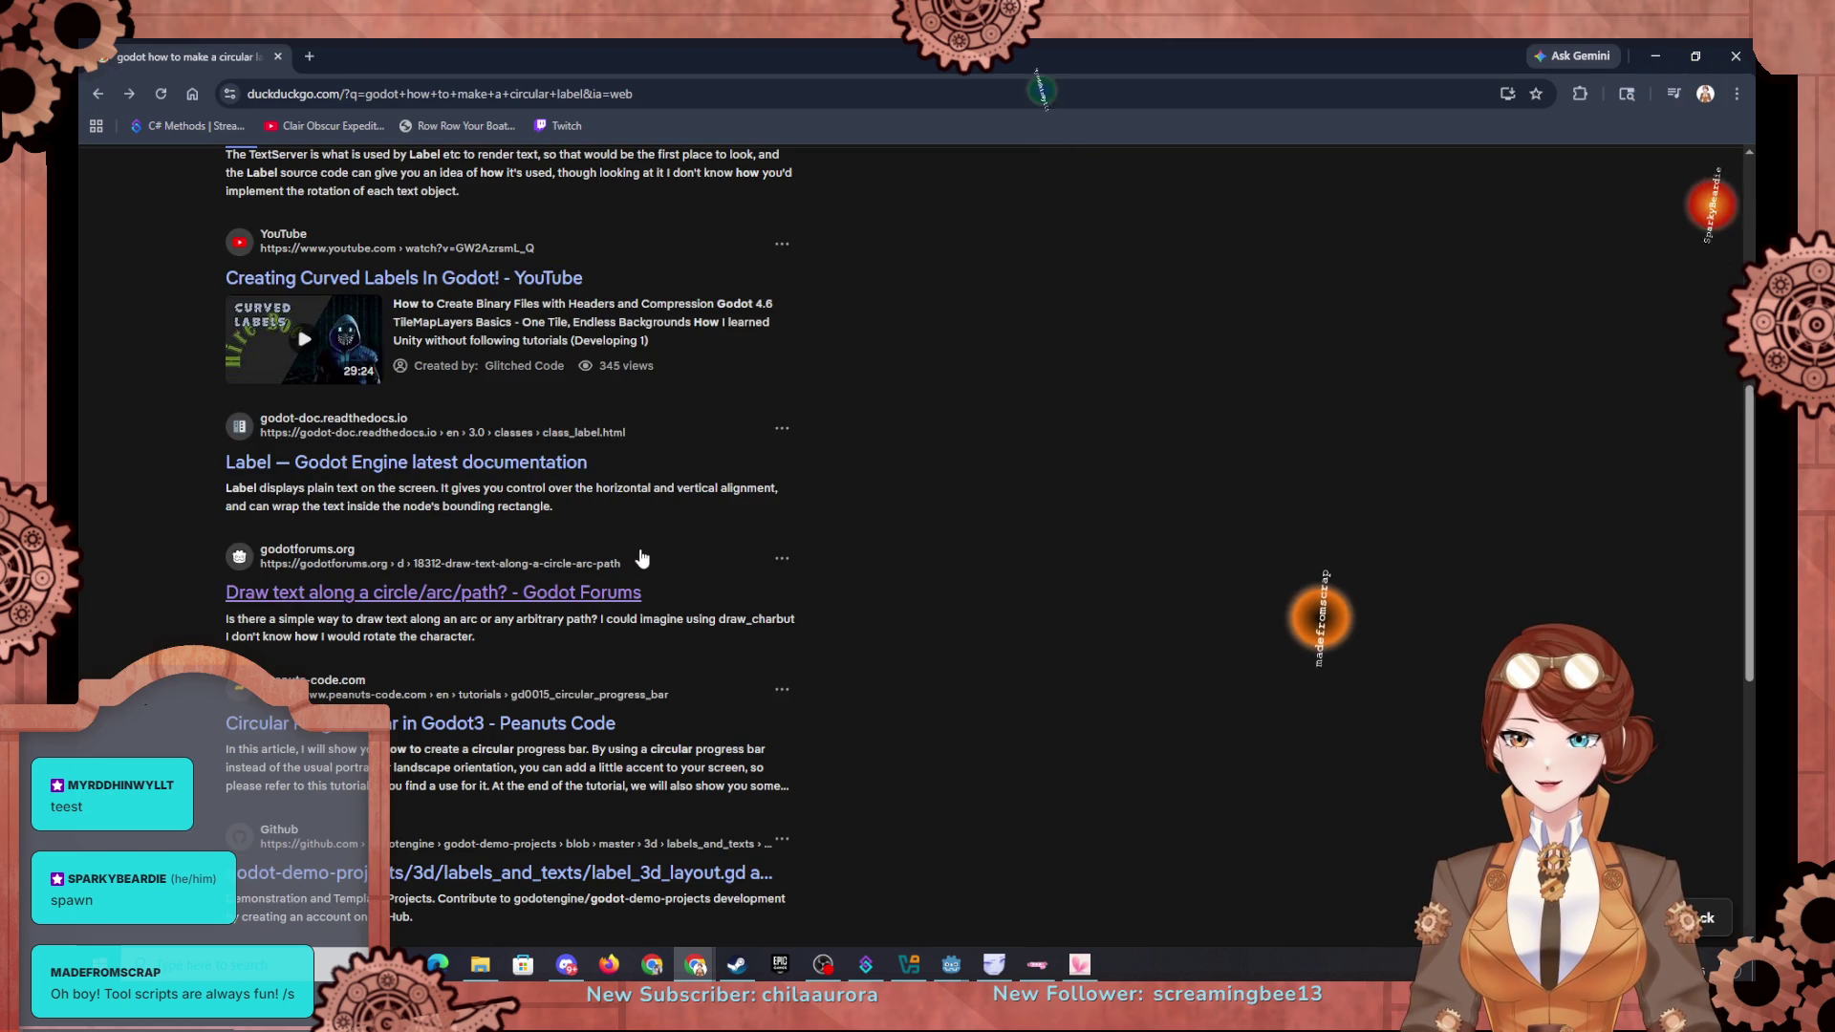
Step: Look over the remaining circular-label results, minimise the browser and bring the Godot chatter scene forward
{"action": "scroll", "coordinate": [662, 659], "scroll_direction": "down", "scroll_amount": 1}
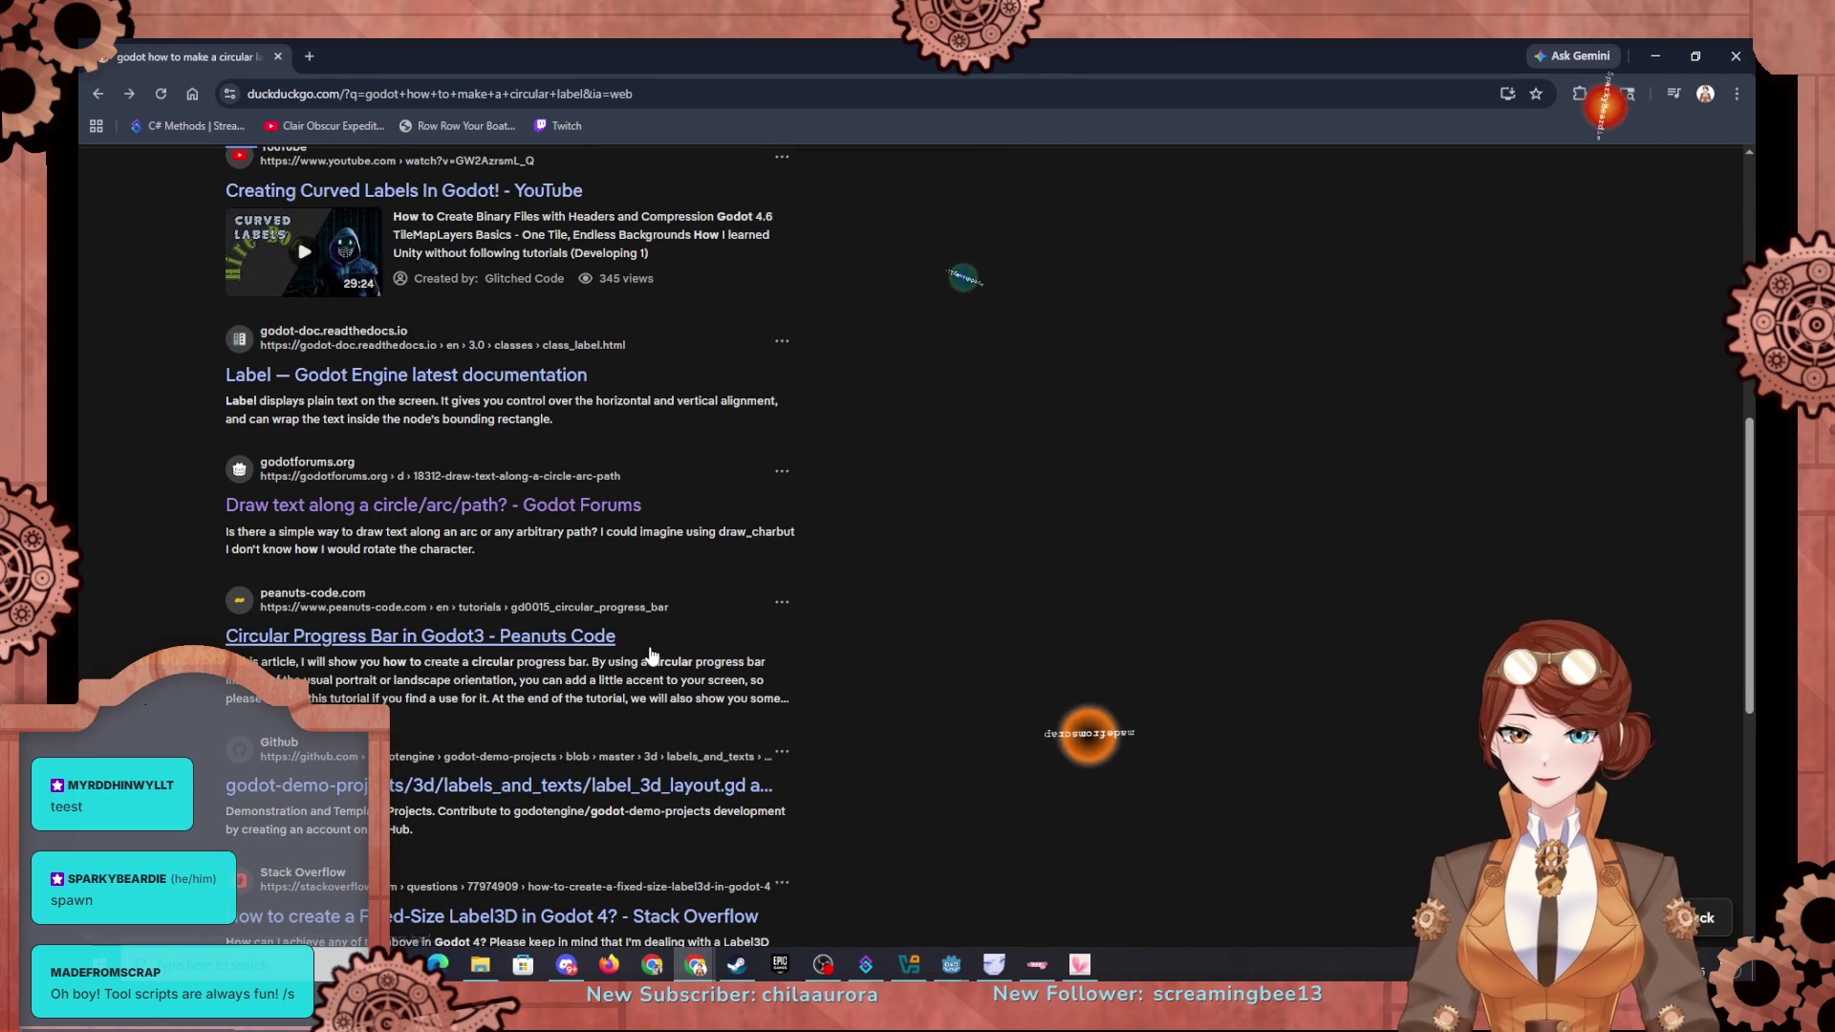
{"action": "scroll", "coordinate": [631, 665], "scroll_direction": "down", "scroll_amount": 2}
{"action": "scroll", "coordinate": [612, 667], "scroll_direction": "down", "scroll_amount": 2}
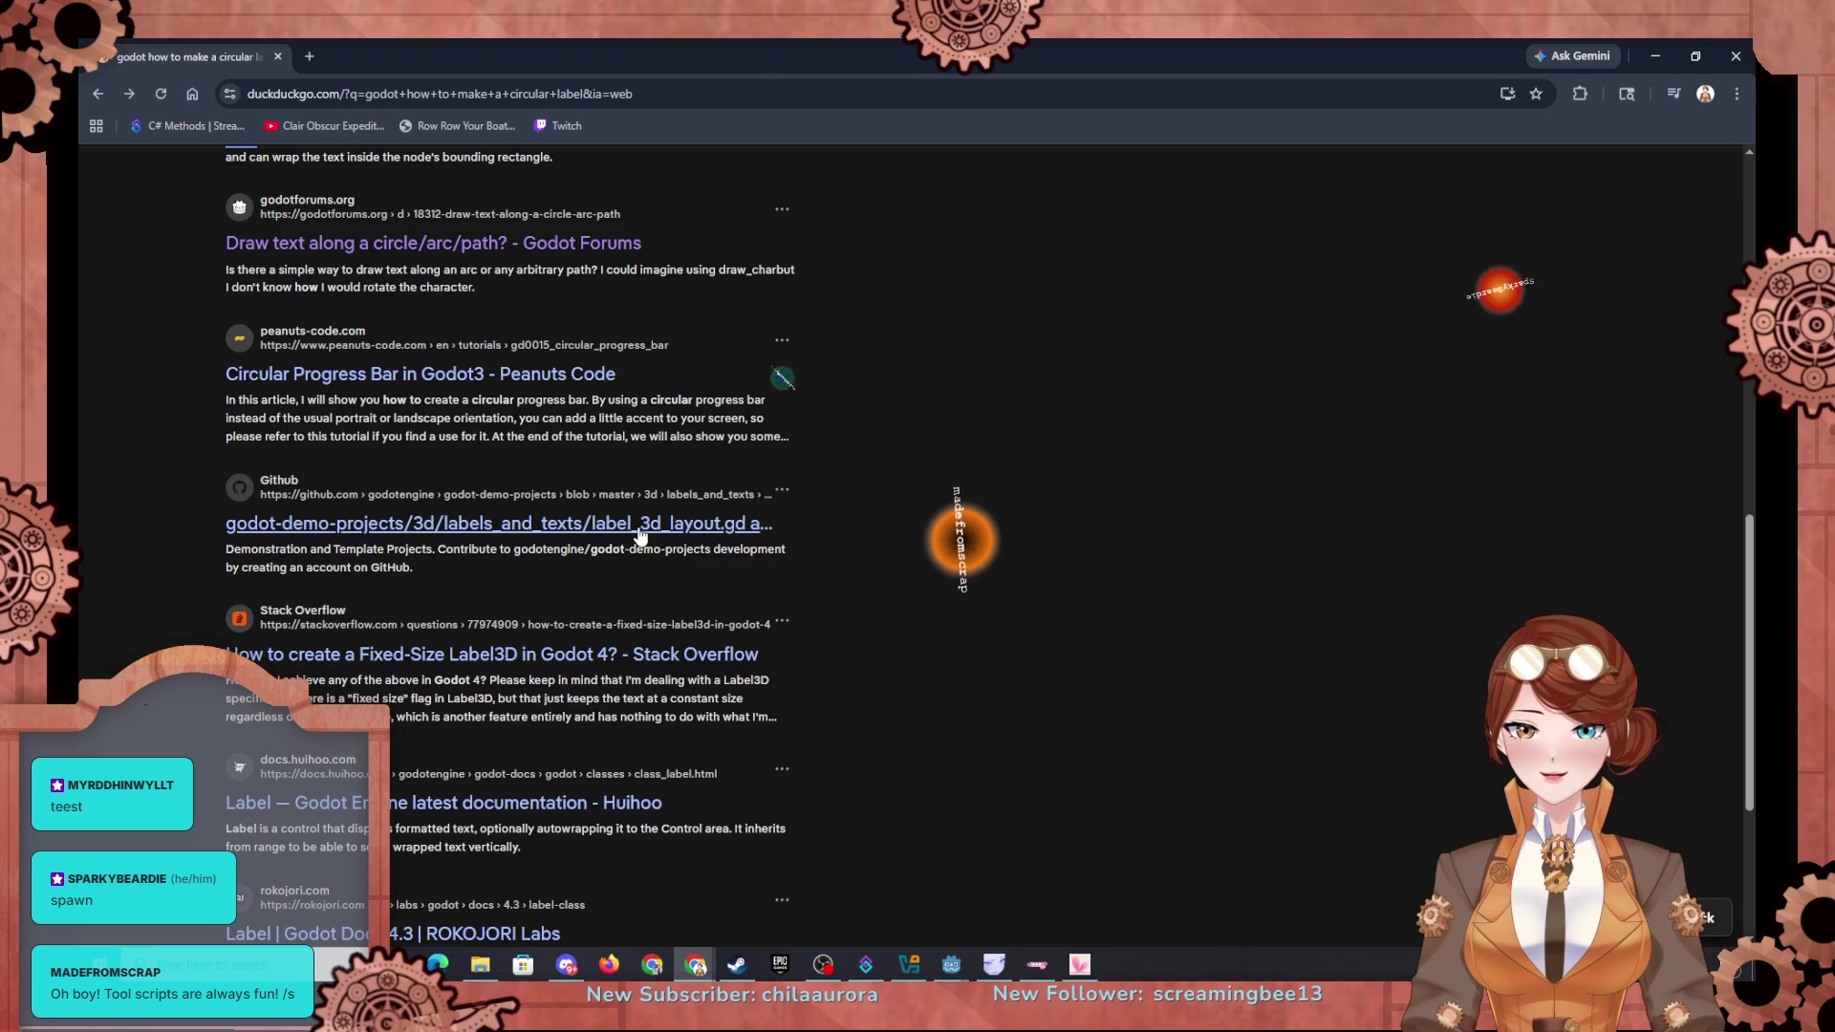
{"action": "scroll", "coordinate": [648, 614], "scroll_direction": "down", "scroll_amount": 3}
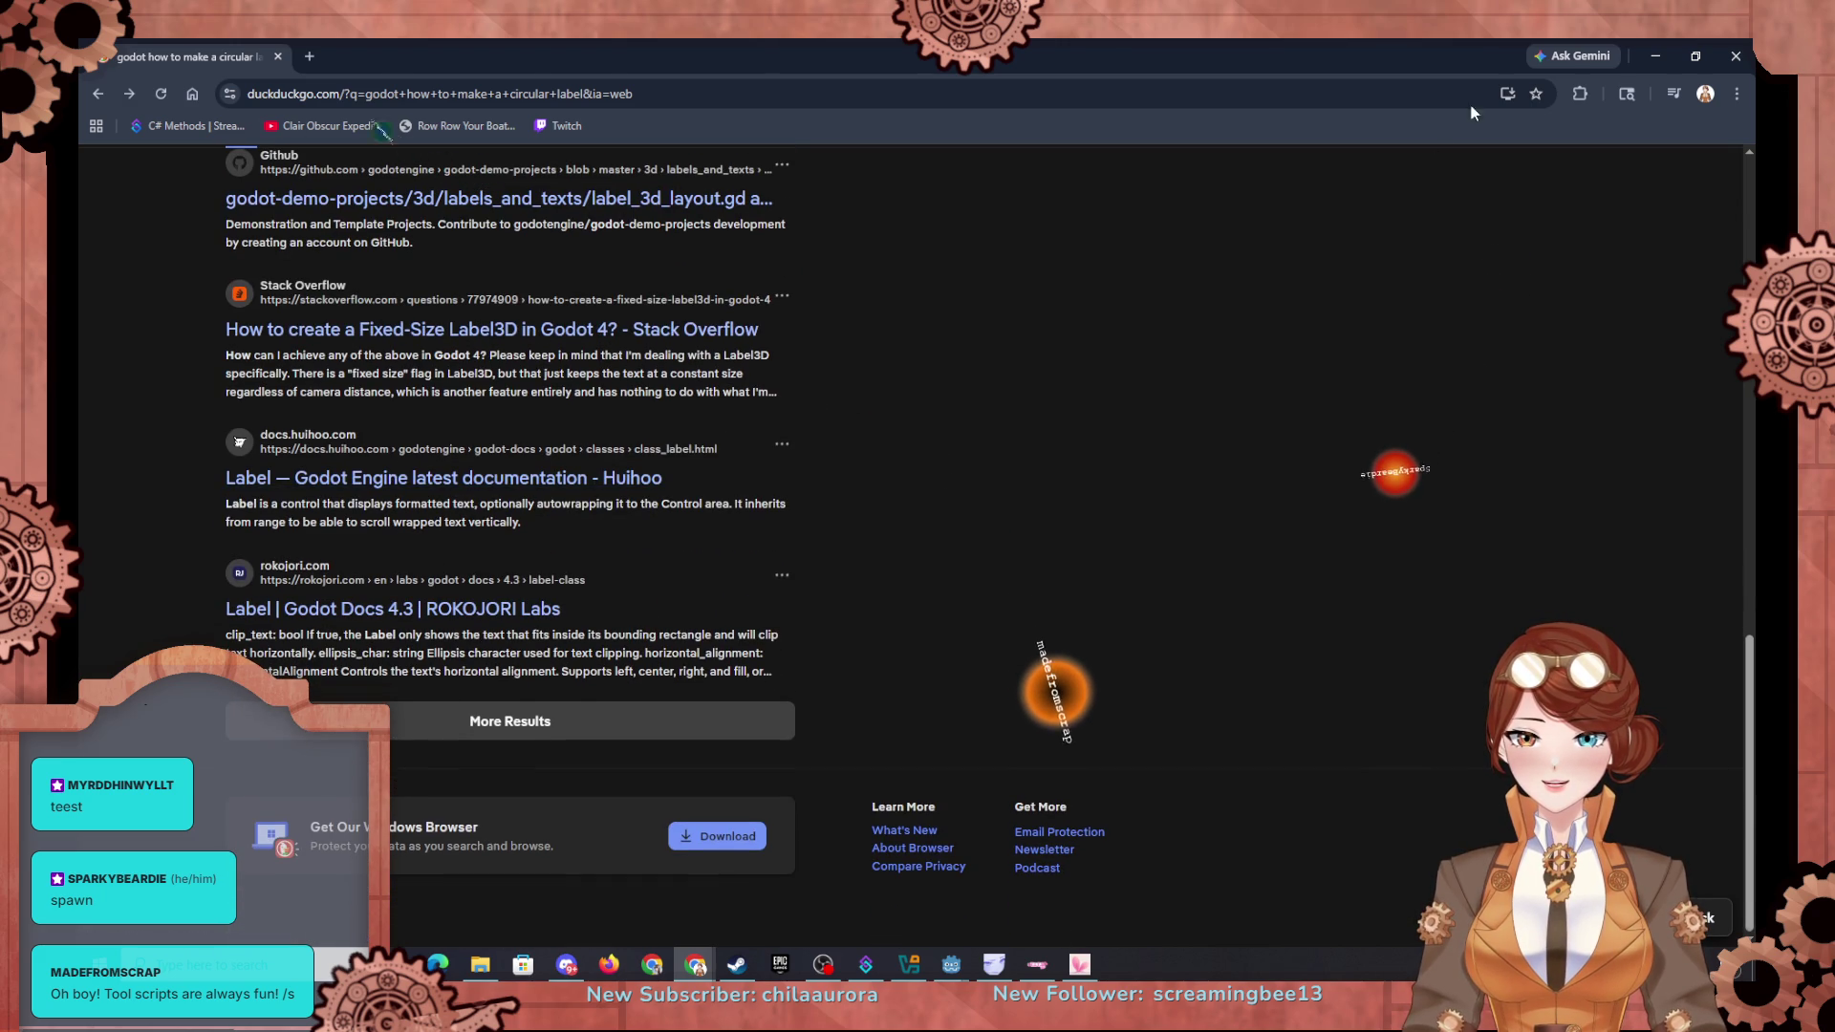
{"action": "left_click", "coordinate": [1655, 57]}
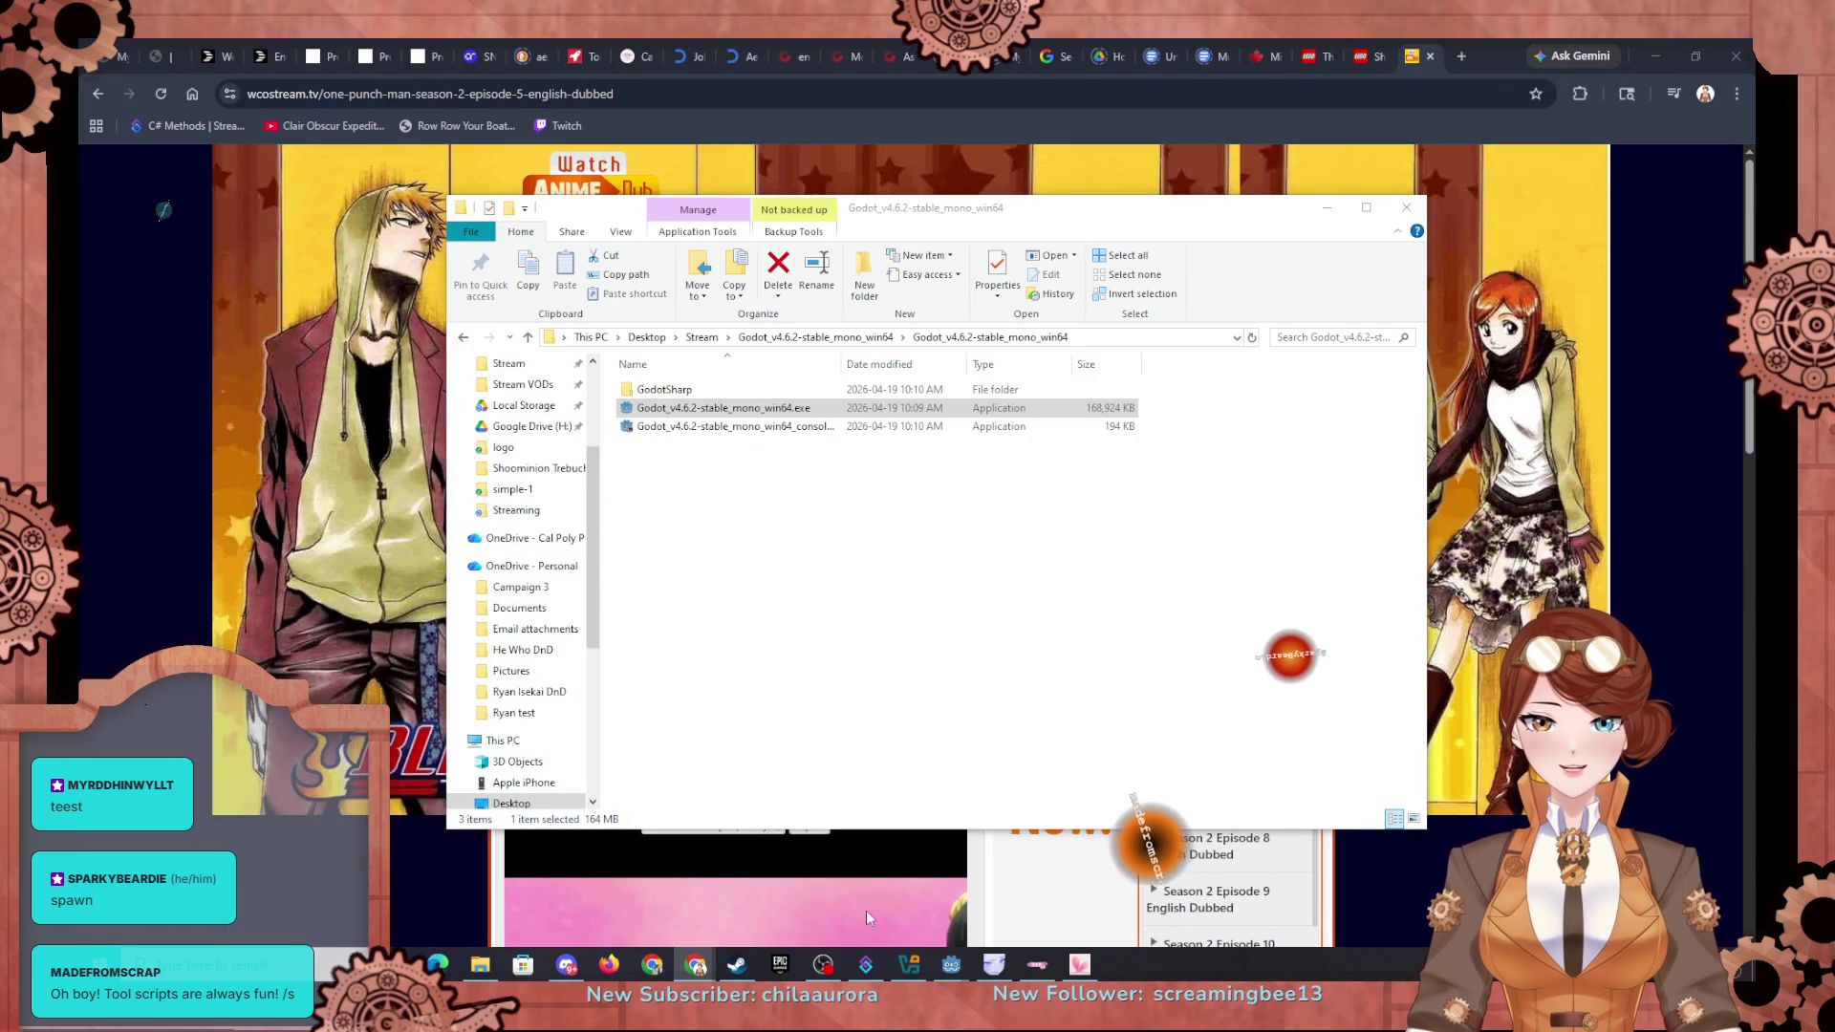
{"action": "left_click", "coordinate": [896, 908]}
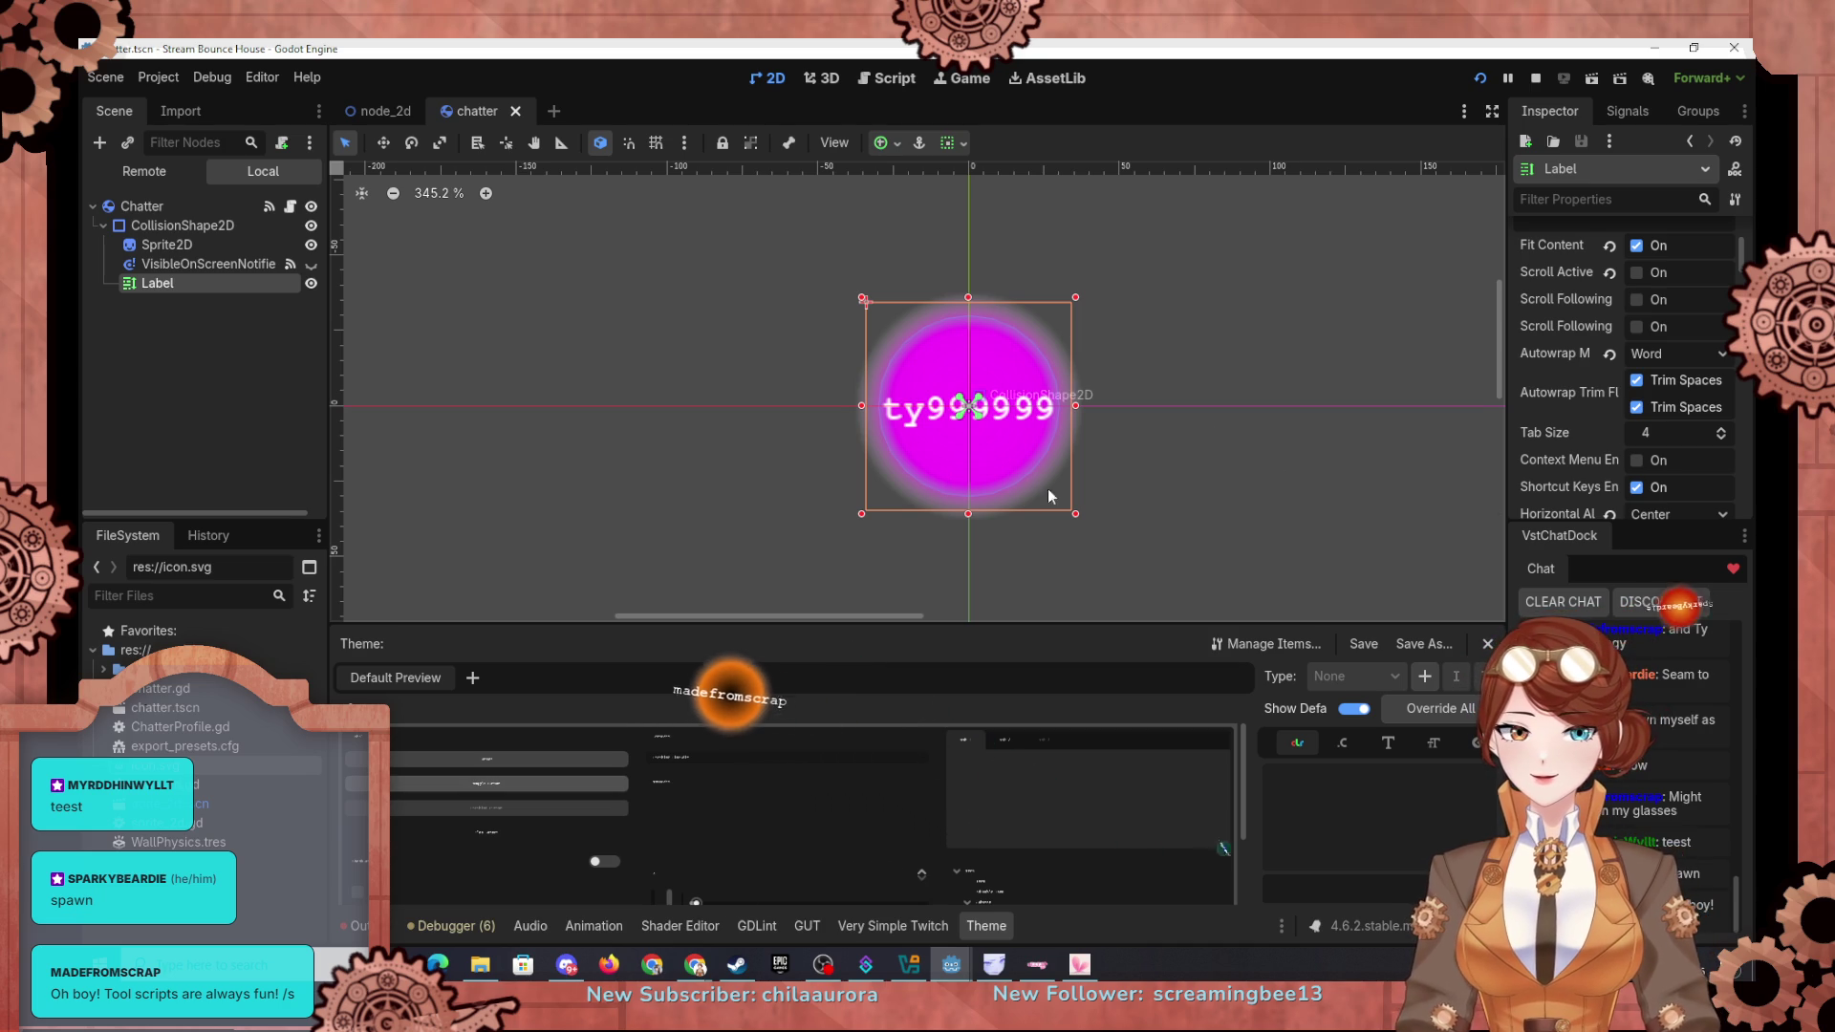
Step: Set the Label's Autowrap Mode to Word (Smart), after briefly trying Arbitrary
{"action": "scroll", "coordinate": [1557, 467], "scroll_direction": "down", "scroll_amount": 2}
{"action": "scroll", "coordinate": [1557, 468], "scroll_direction": "down", "scroll_amount": 1}
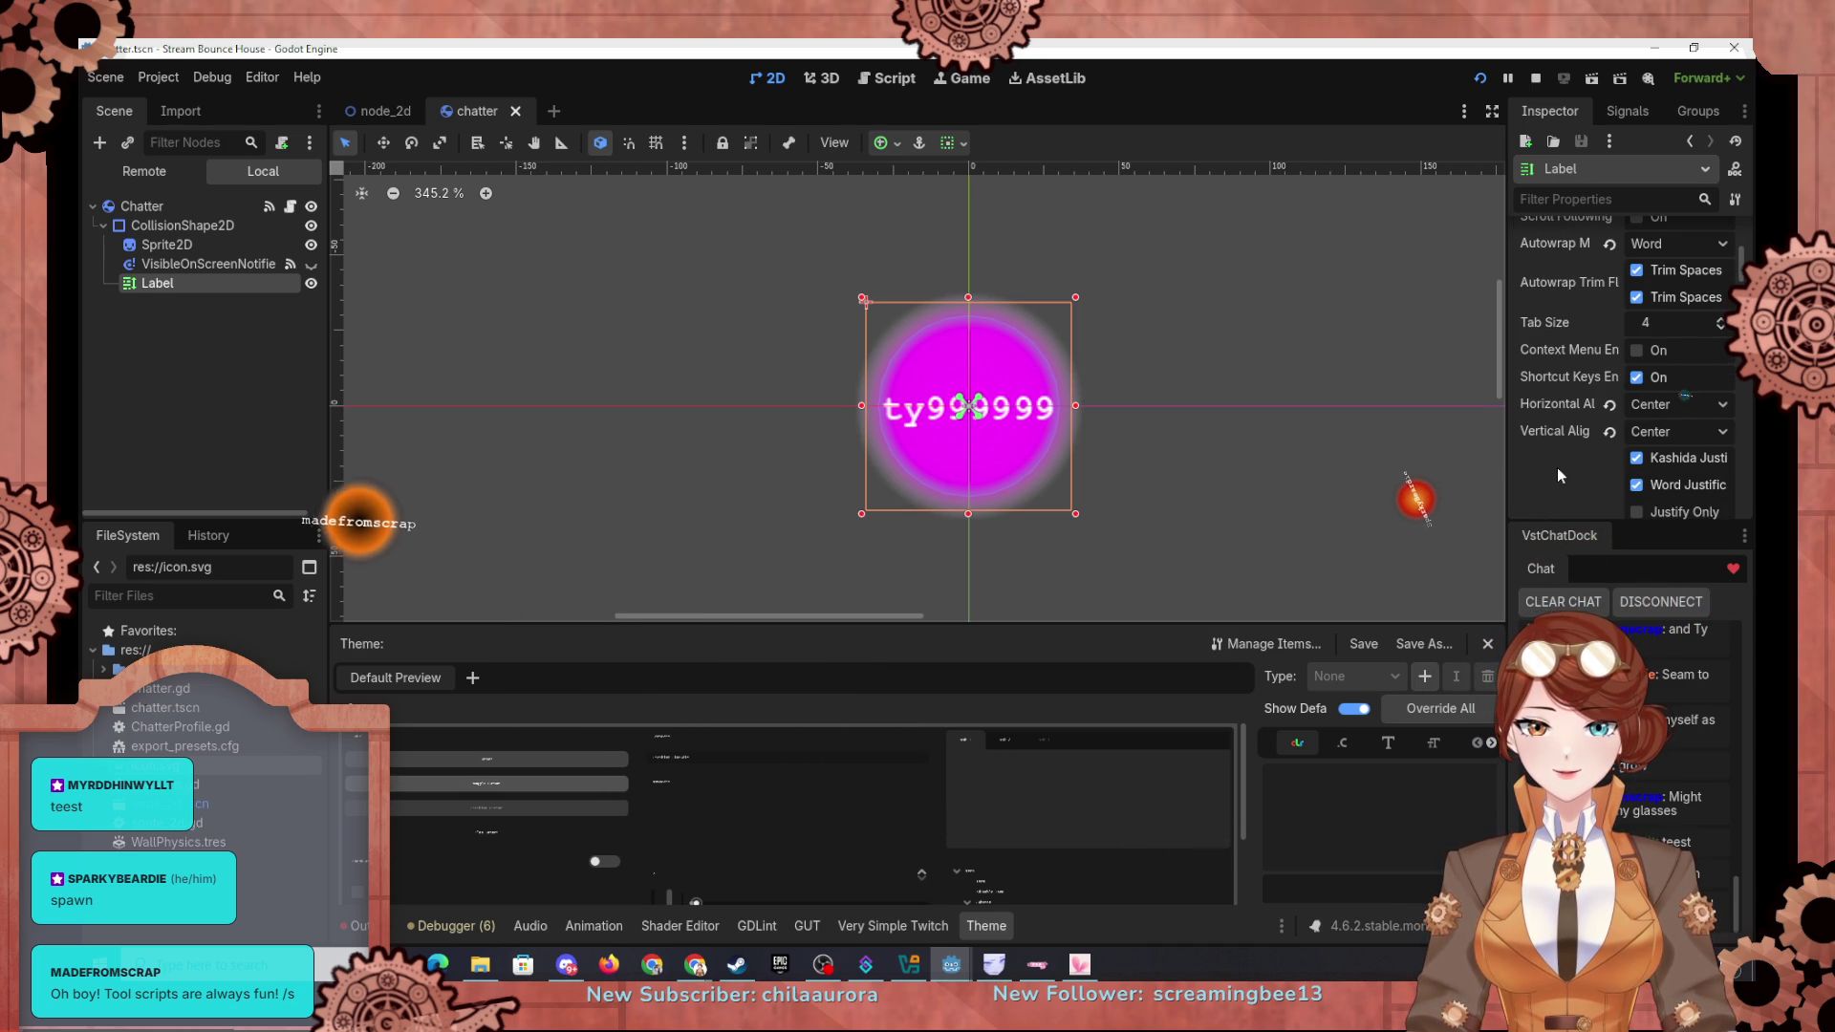
{"action": "scroll", "coordinate": [1557, 465], "scroll_direction": "up", "scroll_amount": 5}
{"action": "scroll", "coordinate": [1586, 438], "scroll_direction": "down", "scroll_amount": 4}
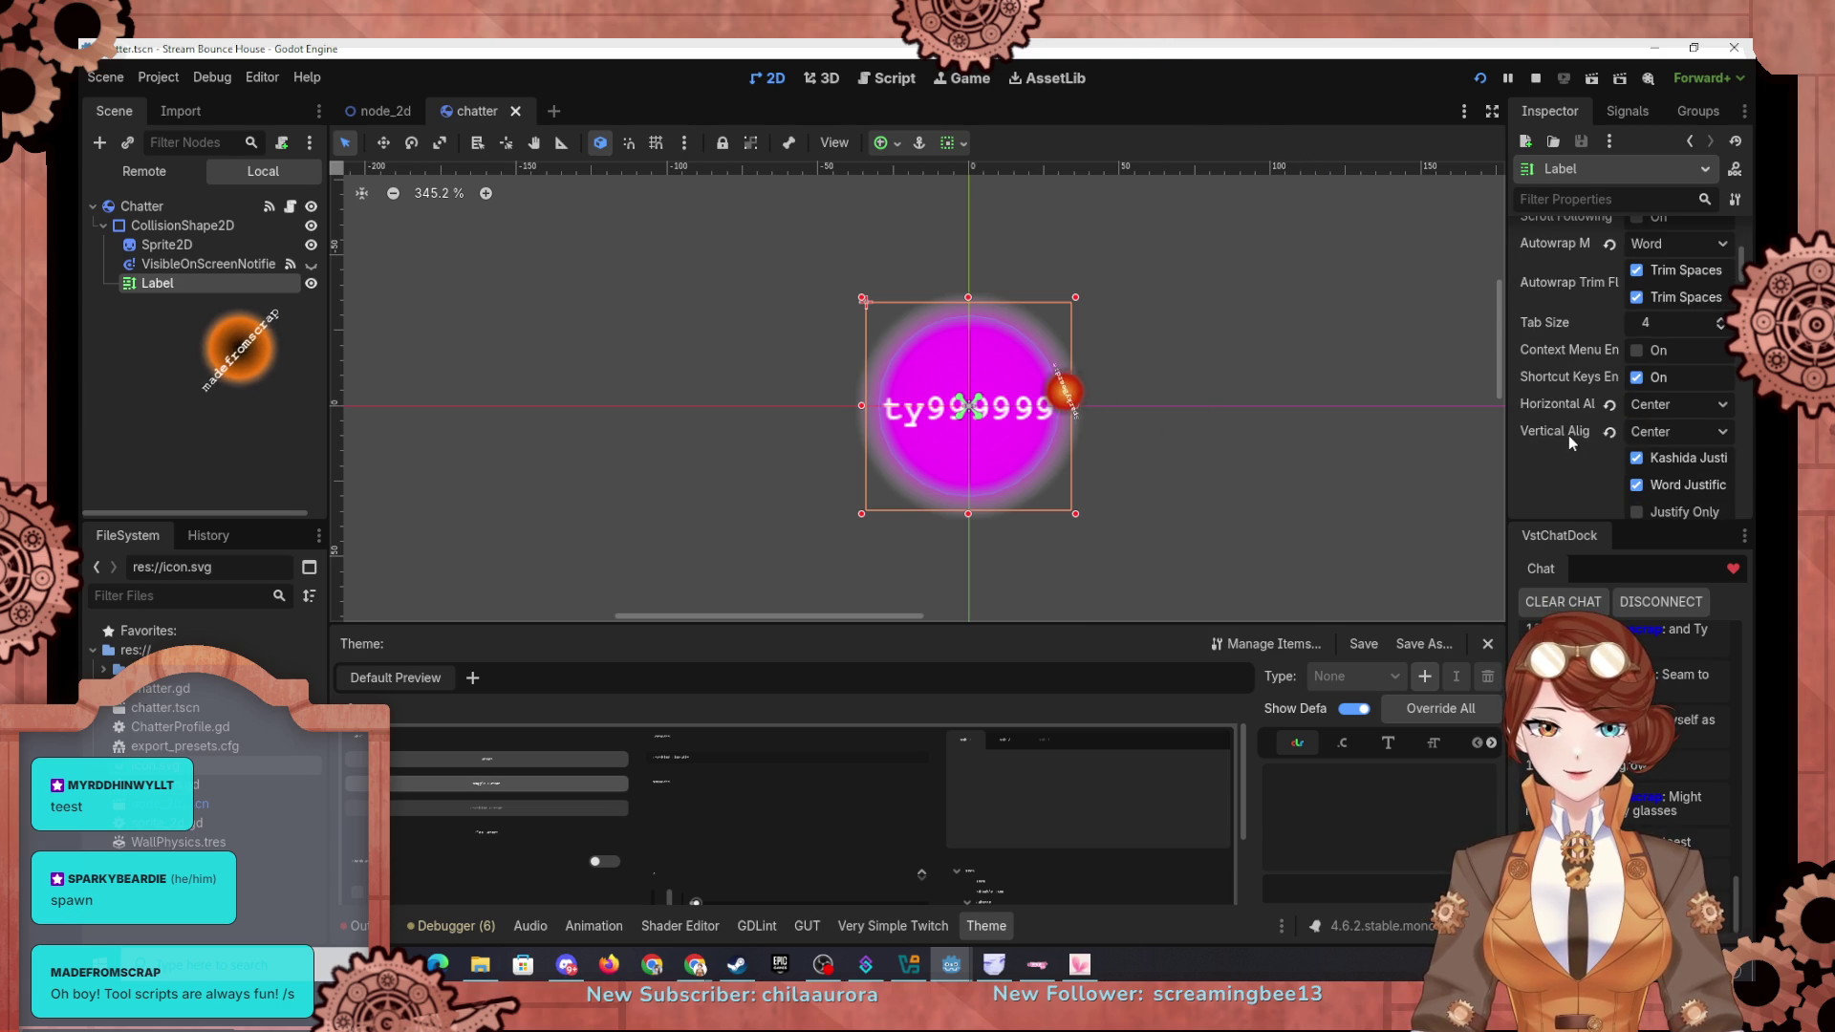
{"action": "scroll", "coordinate": [1595, 450], "scroll_direction": "up", "scroll_amount": 1}
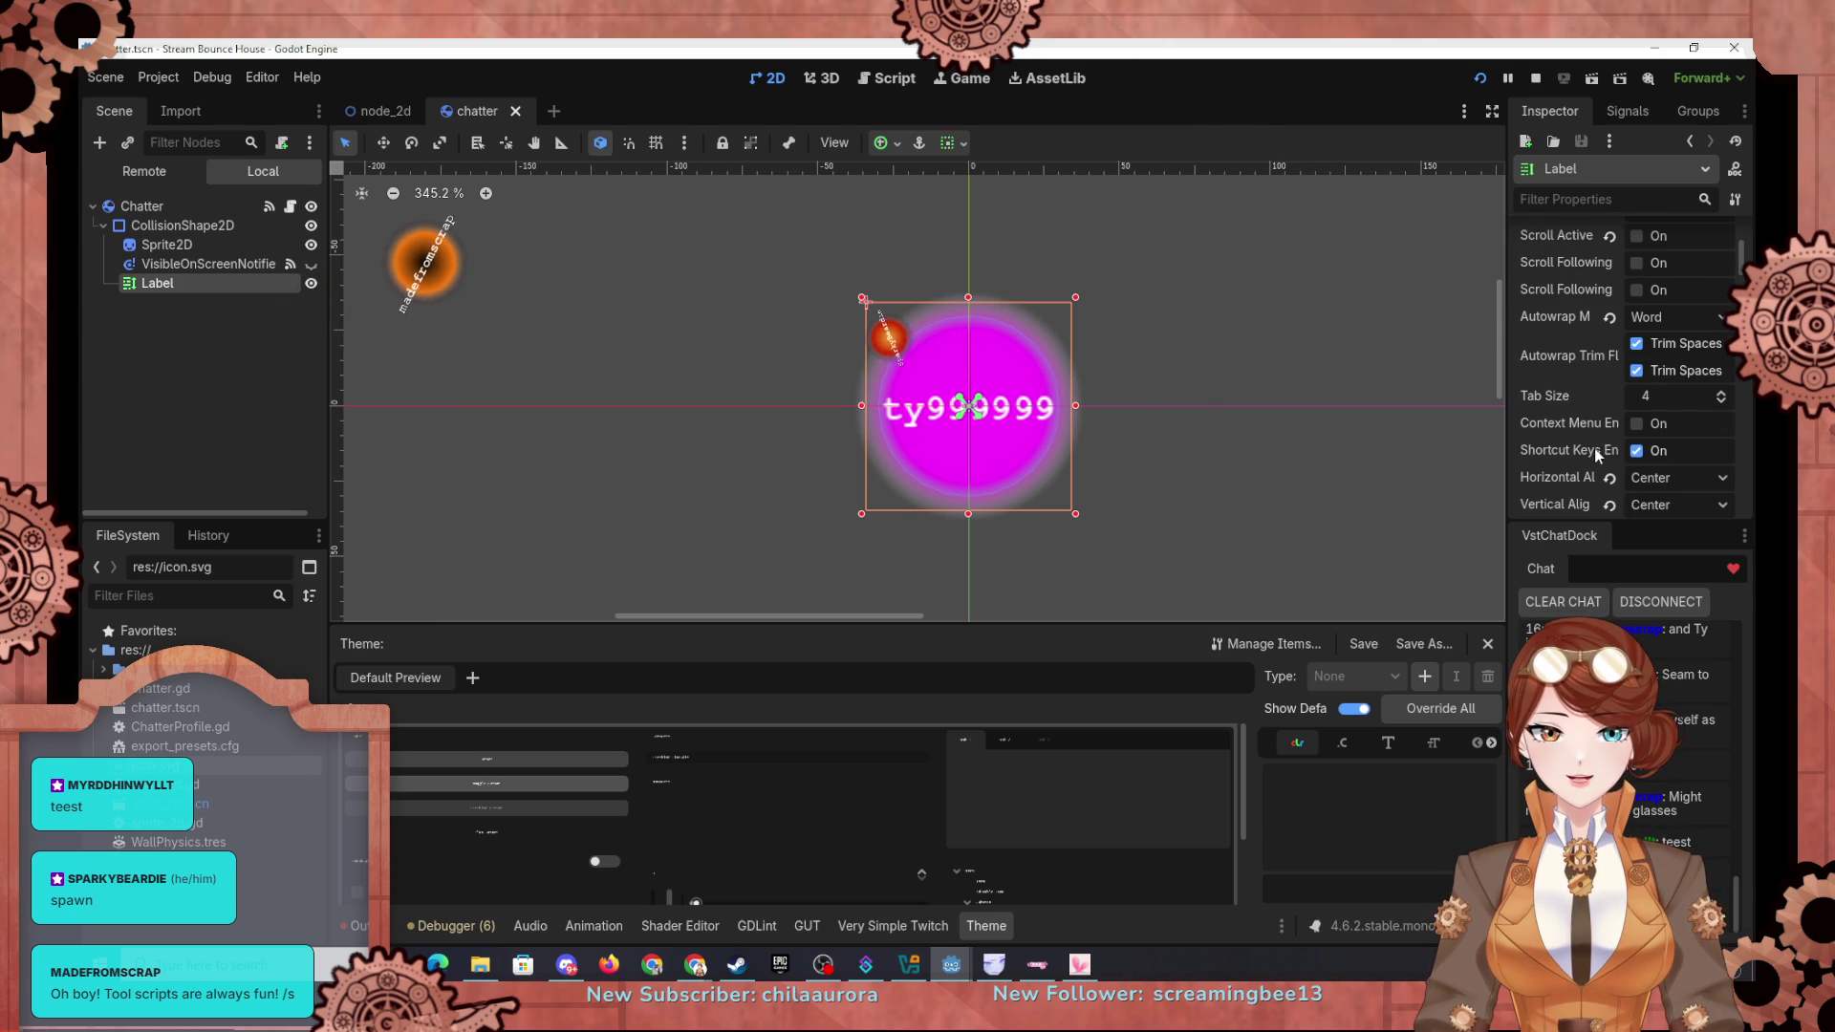
{"action": "left_click", "coordinate": [1671, 318]}
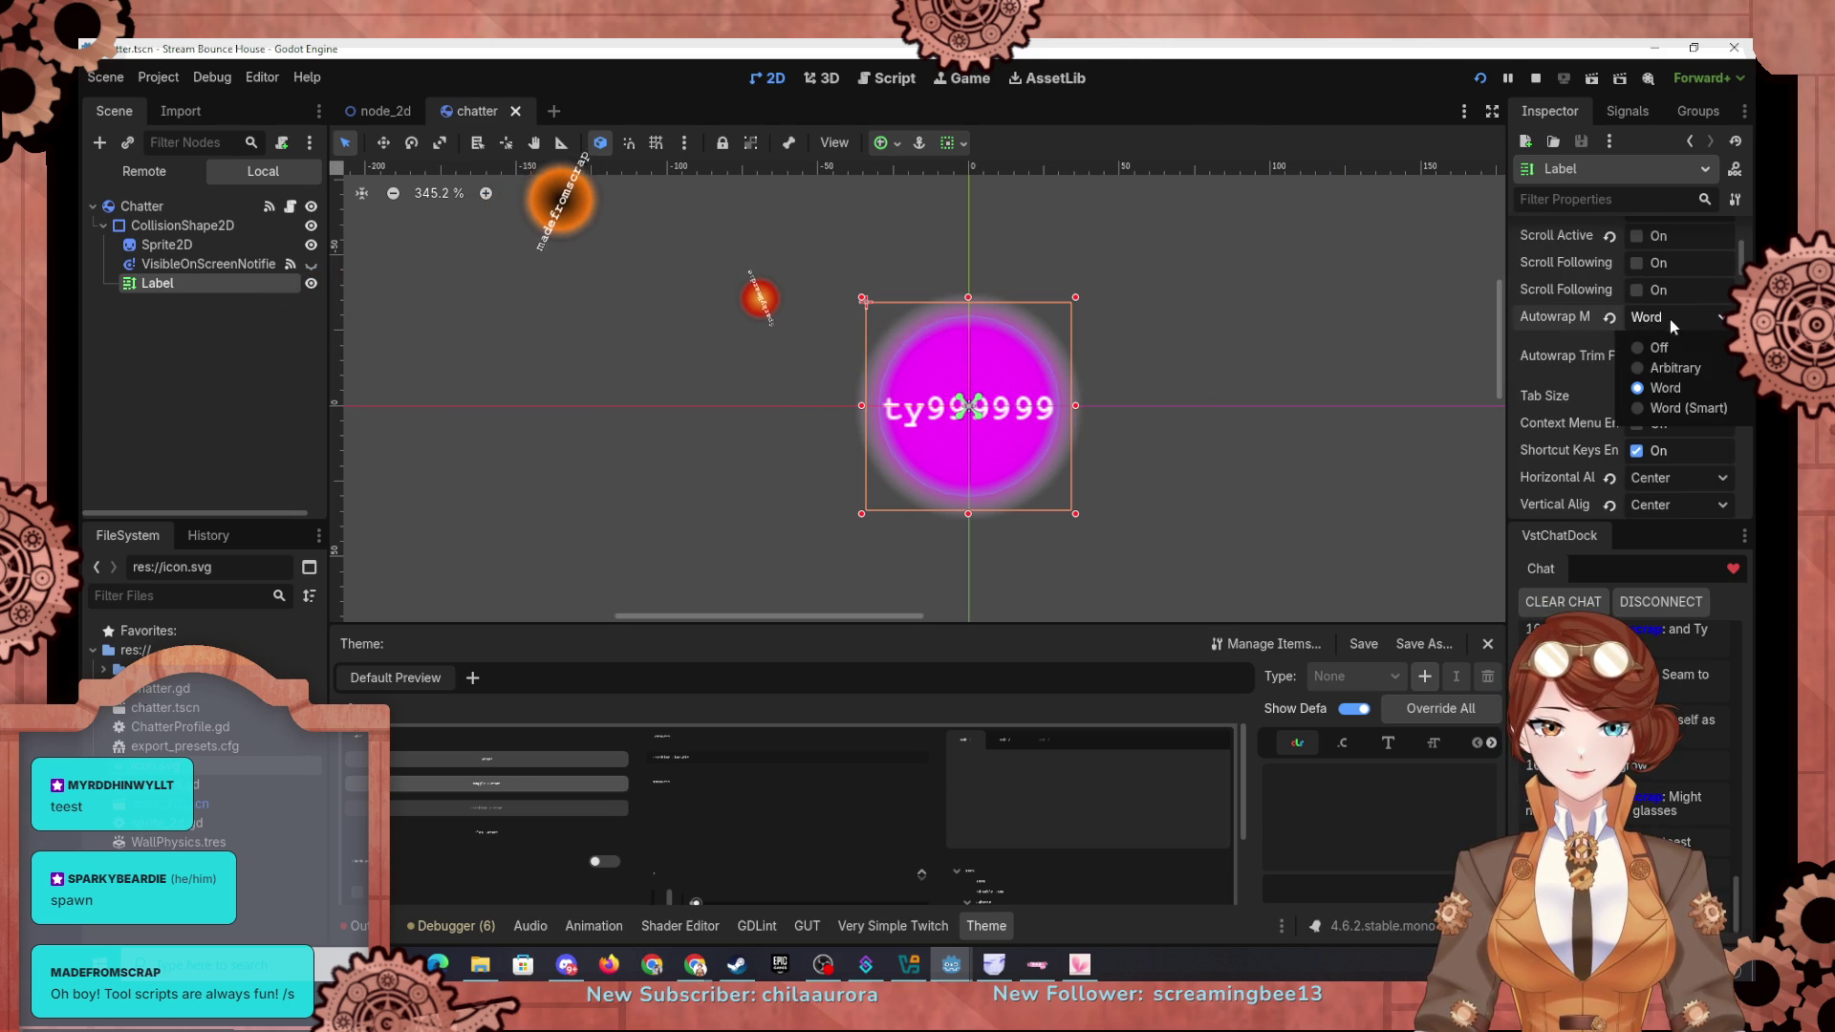
{"action": "left_click", "coordinate": [1649, 406]}
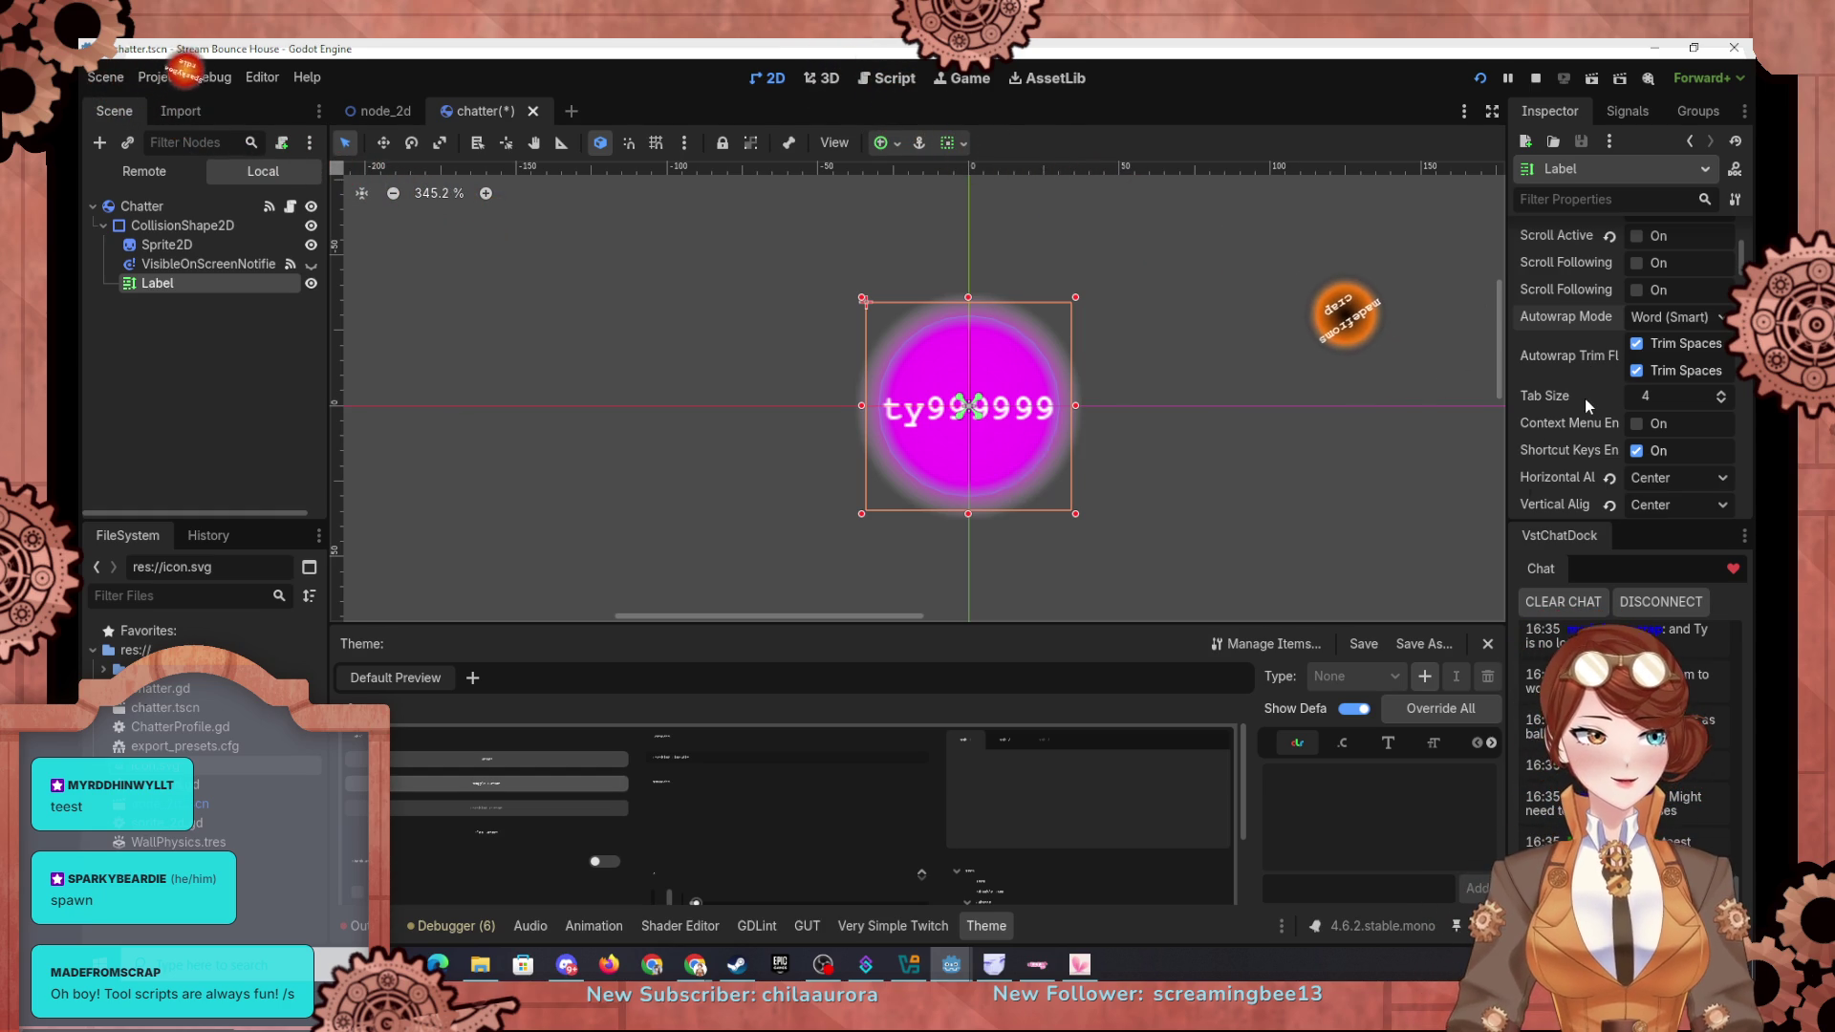
{"action": "left_click", "coordinate": [1700, 323]}
{"action": "left_click", "coordinate": [1675, 367]}
{"action": "left_click", "coordinate": [1673, 316]}
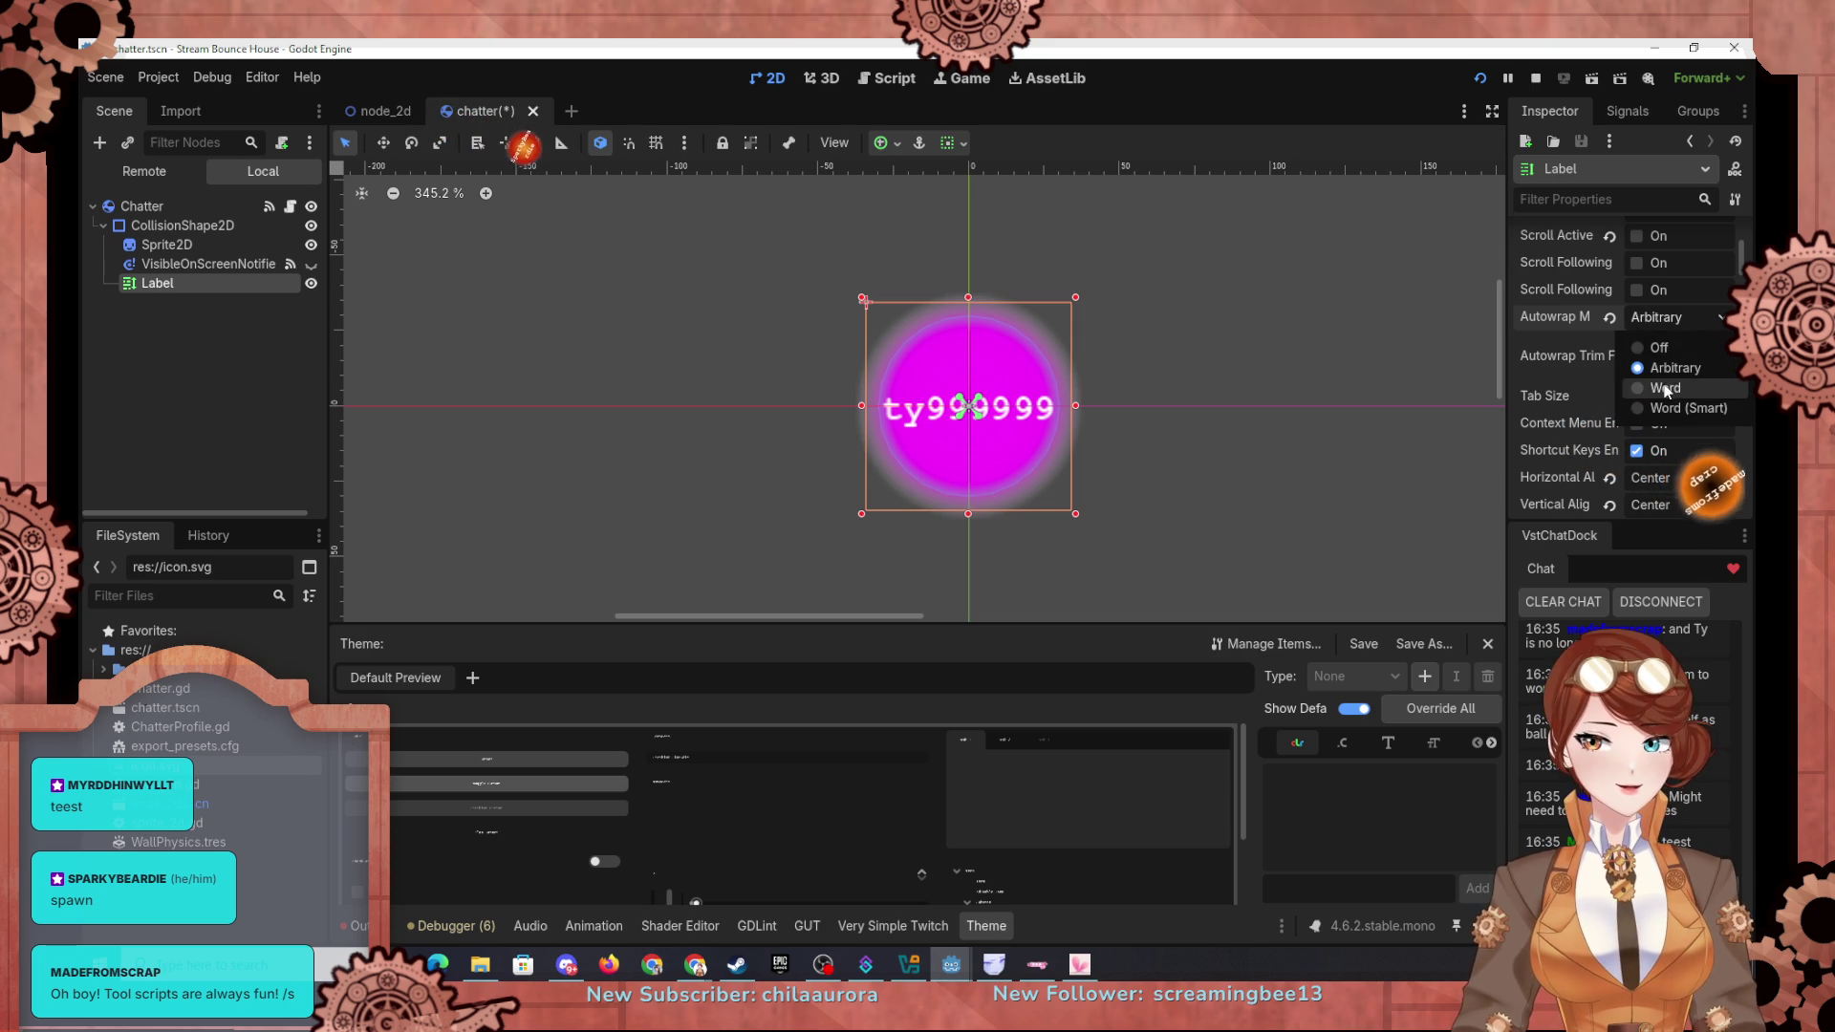
{"action": "left_click", "coordinate": [1665, 408]}
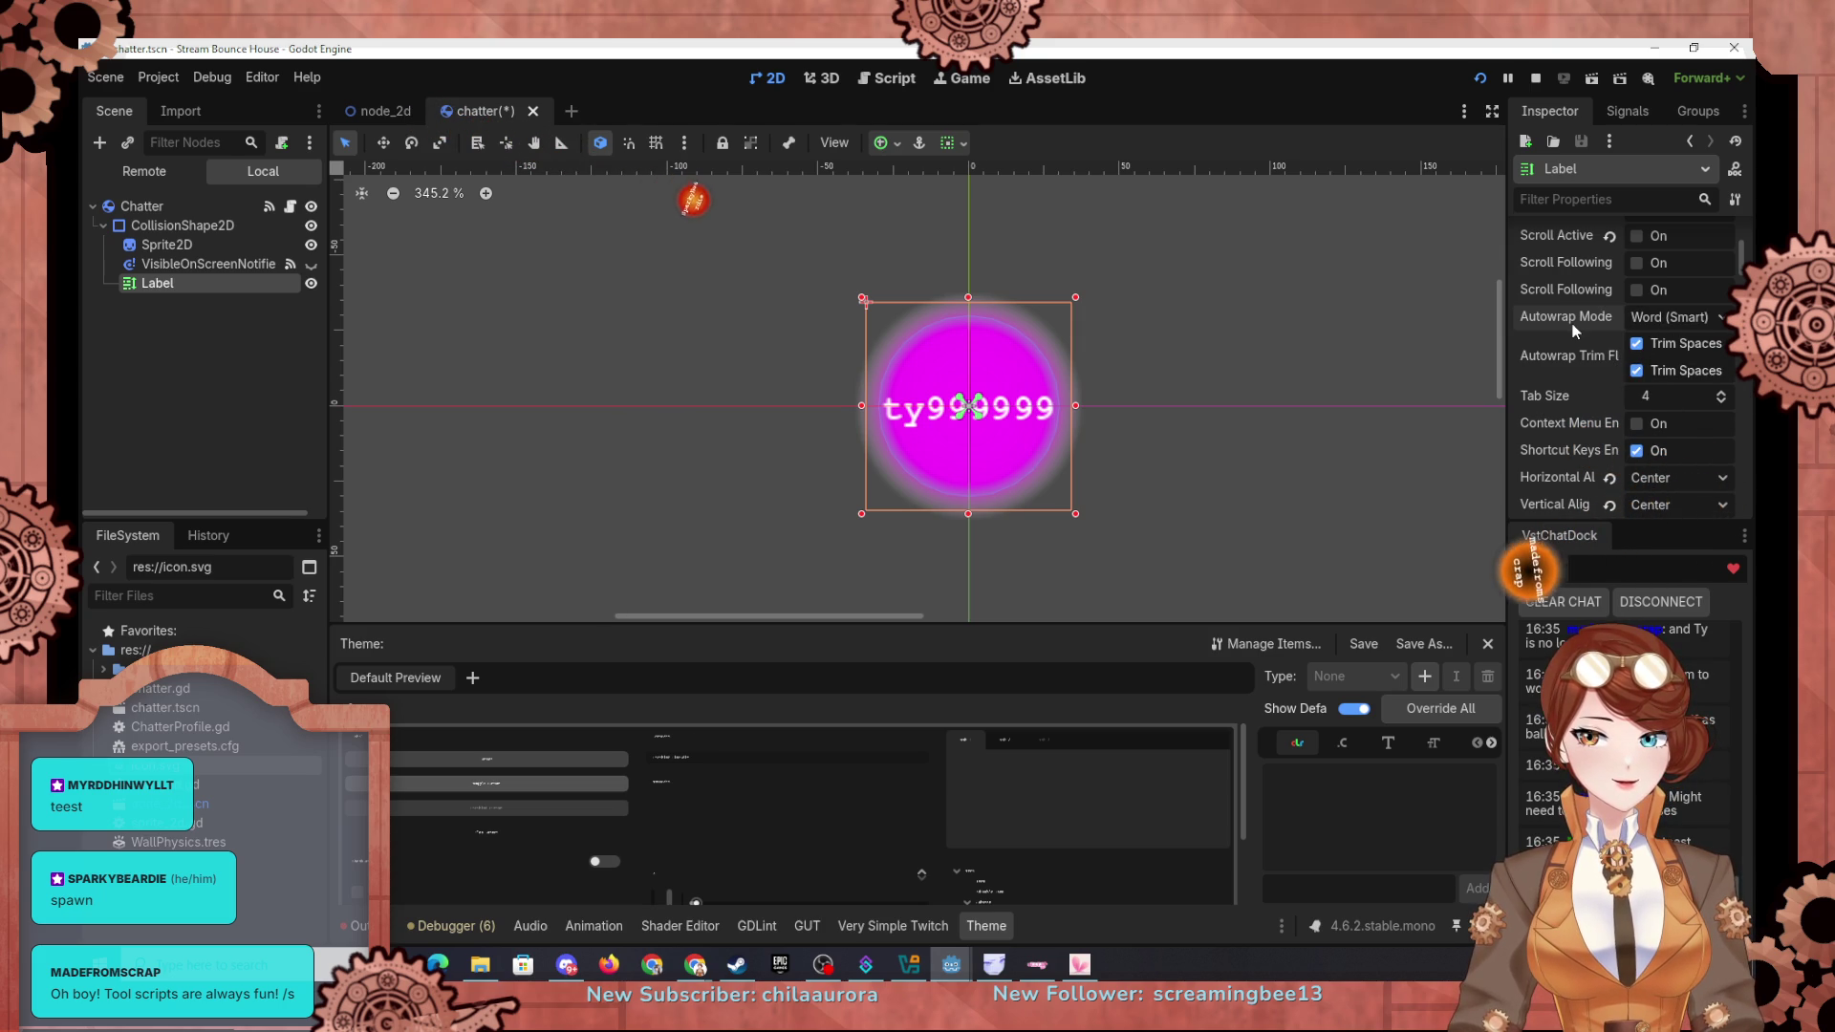
Step: Review the Label's horizontal and vertical alignment, both set to Center
{"action": "scroll", "coordinate": [1575, 330], "scroll_direction": "up", "scroll_amount": 2}
{"action": "mouse_move", "coordinate": [1590, 391]}
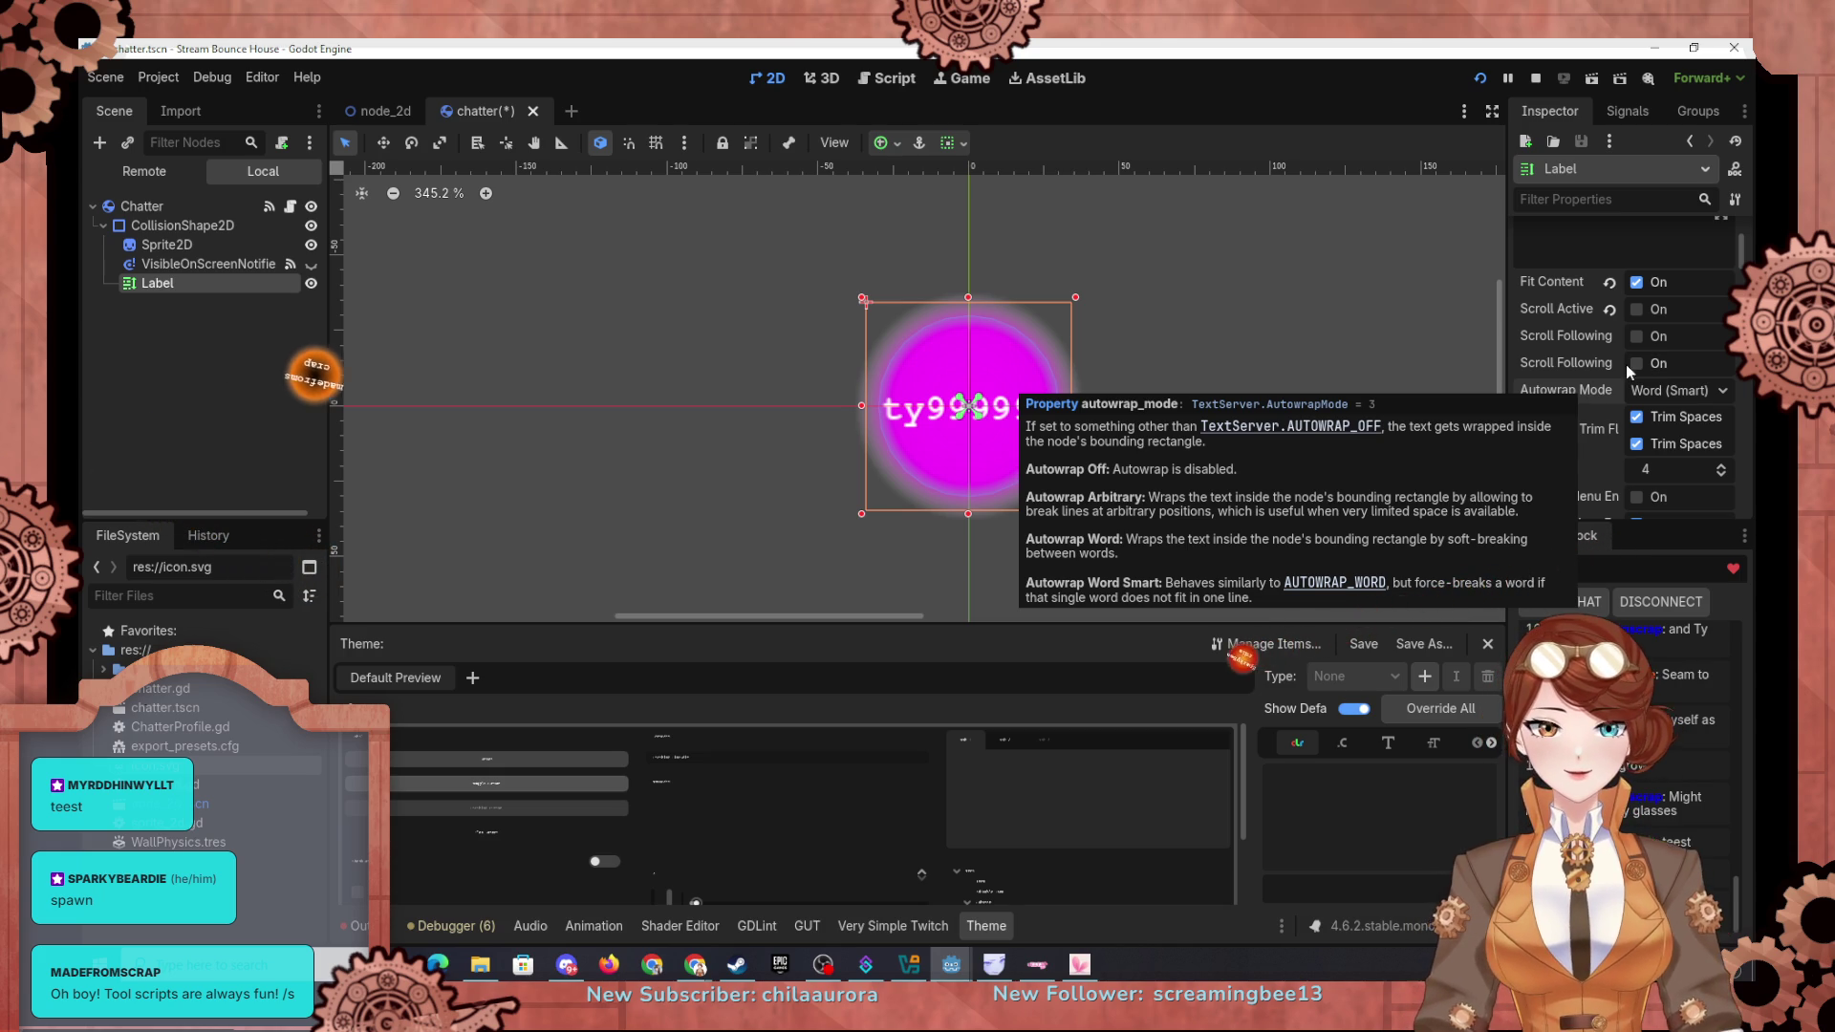
{"action": "mouse_move", "coordinate": [1542, 422]}
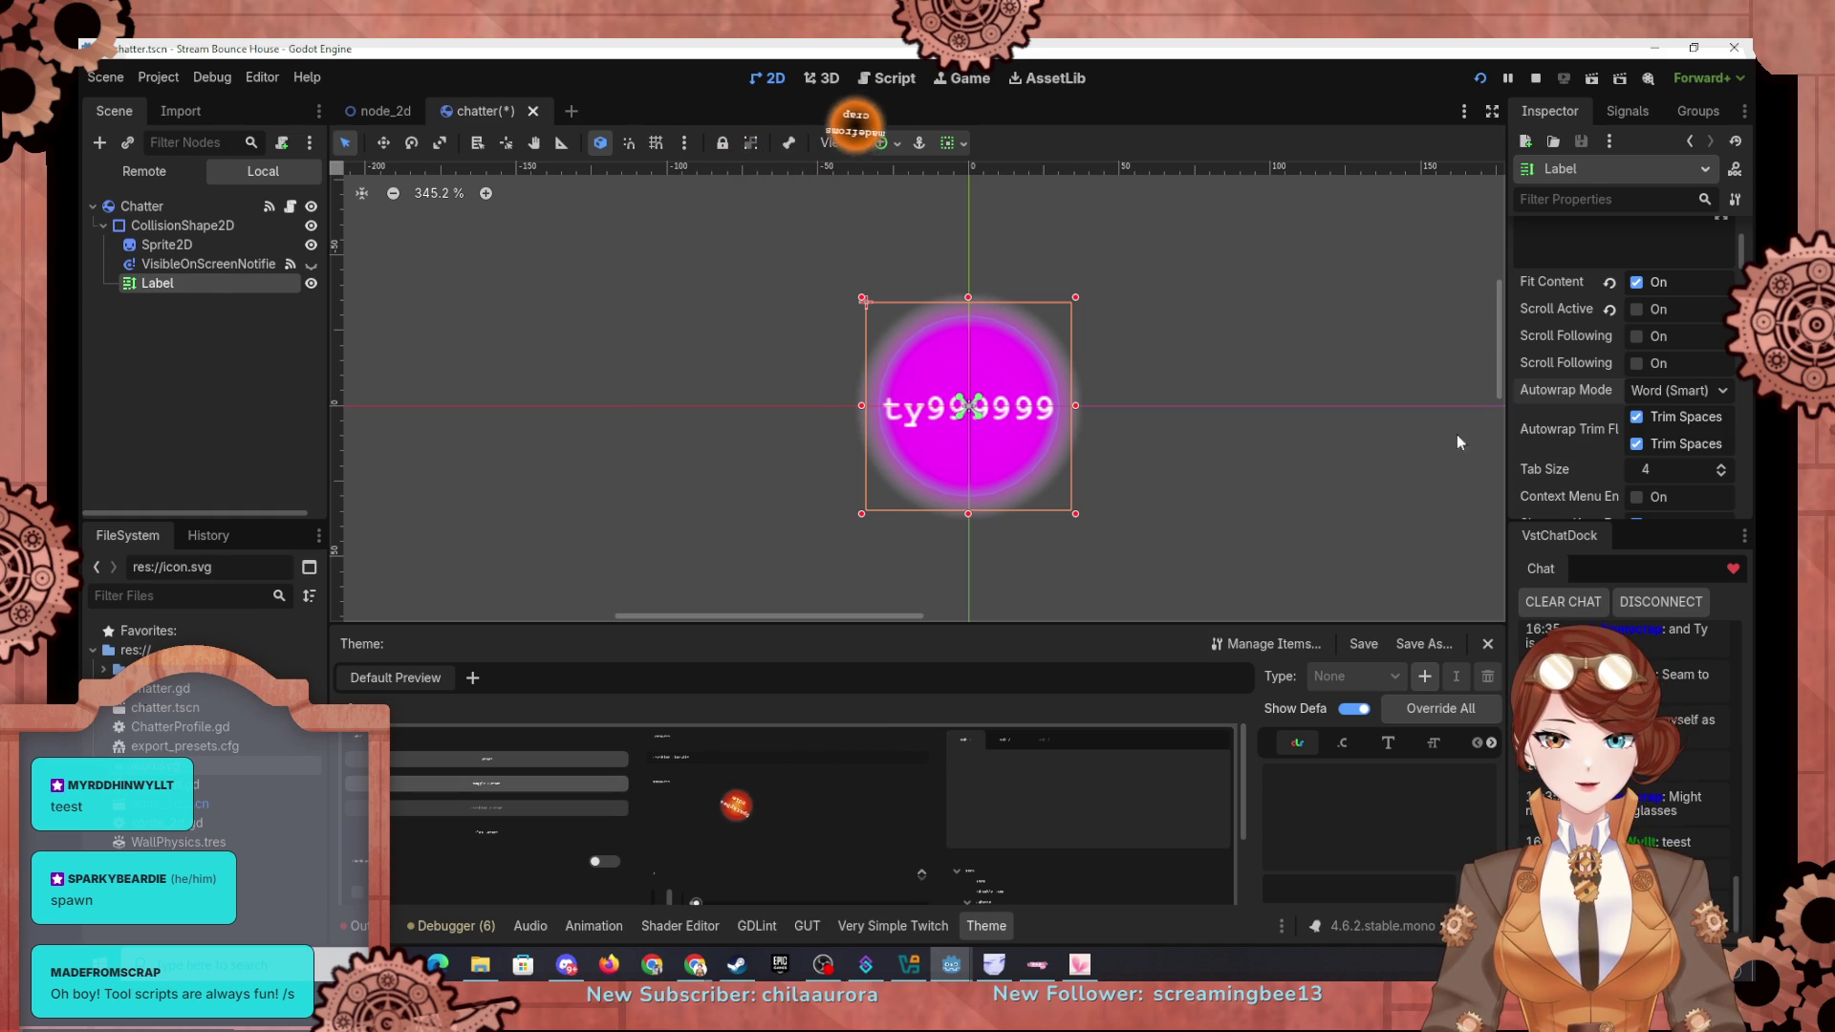
{"action": "scroll", "coordinate": [1576, 485], "scroll_direction": "down", "scroll_amount": 5}
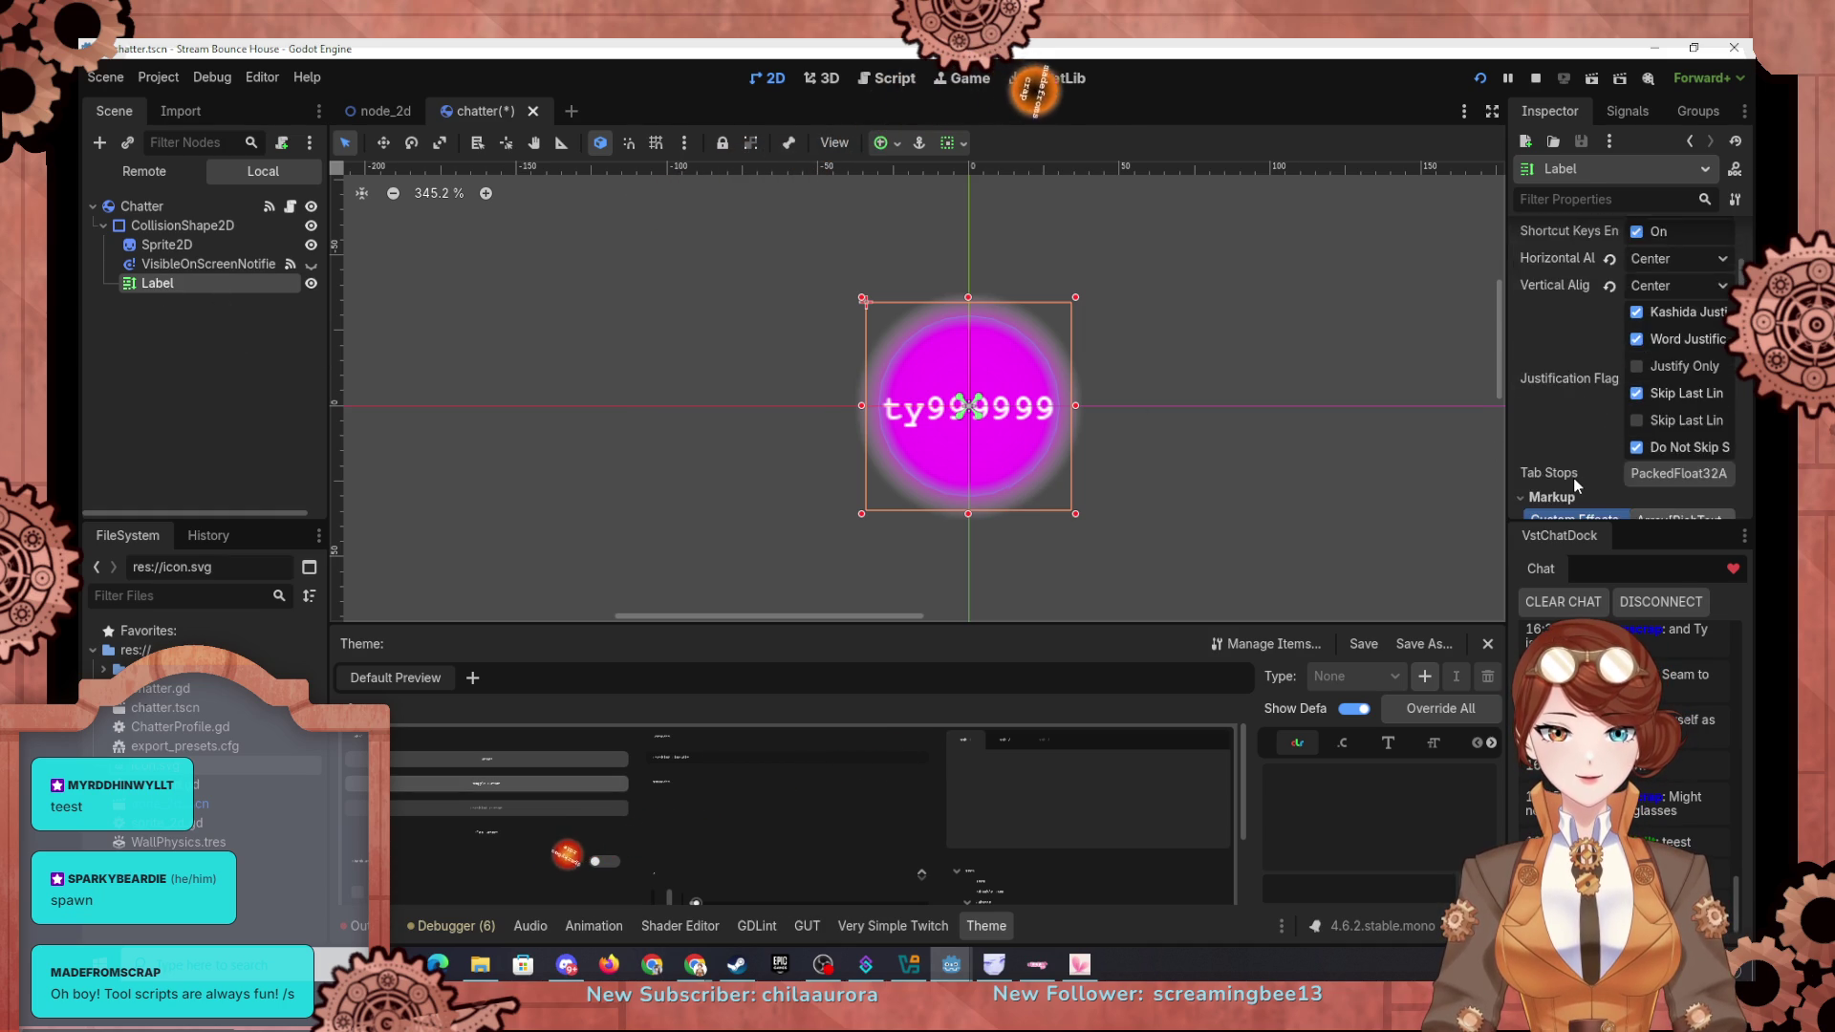
Step: Set the Label's Anchors Preset to Center, after briefly trying Top Left
{"action": "scroll", "coordinate": [1575, 482], "scroll_direction": "down", "scroll_amount": 10}
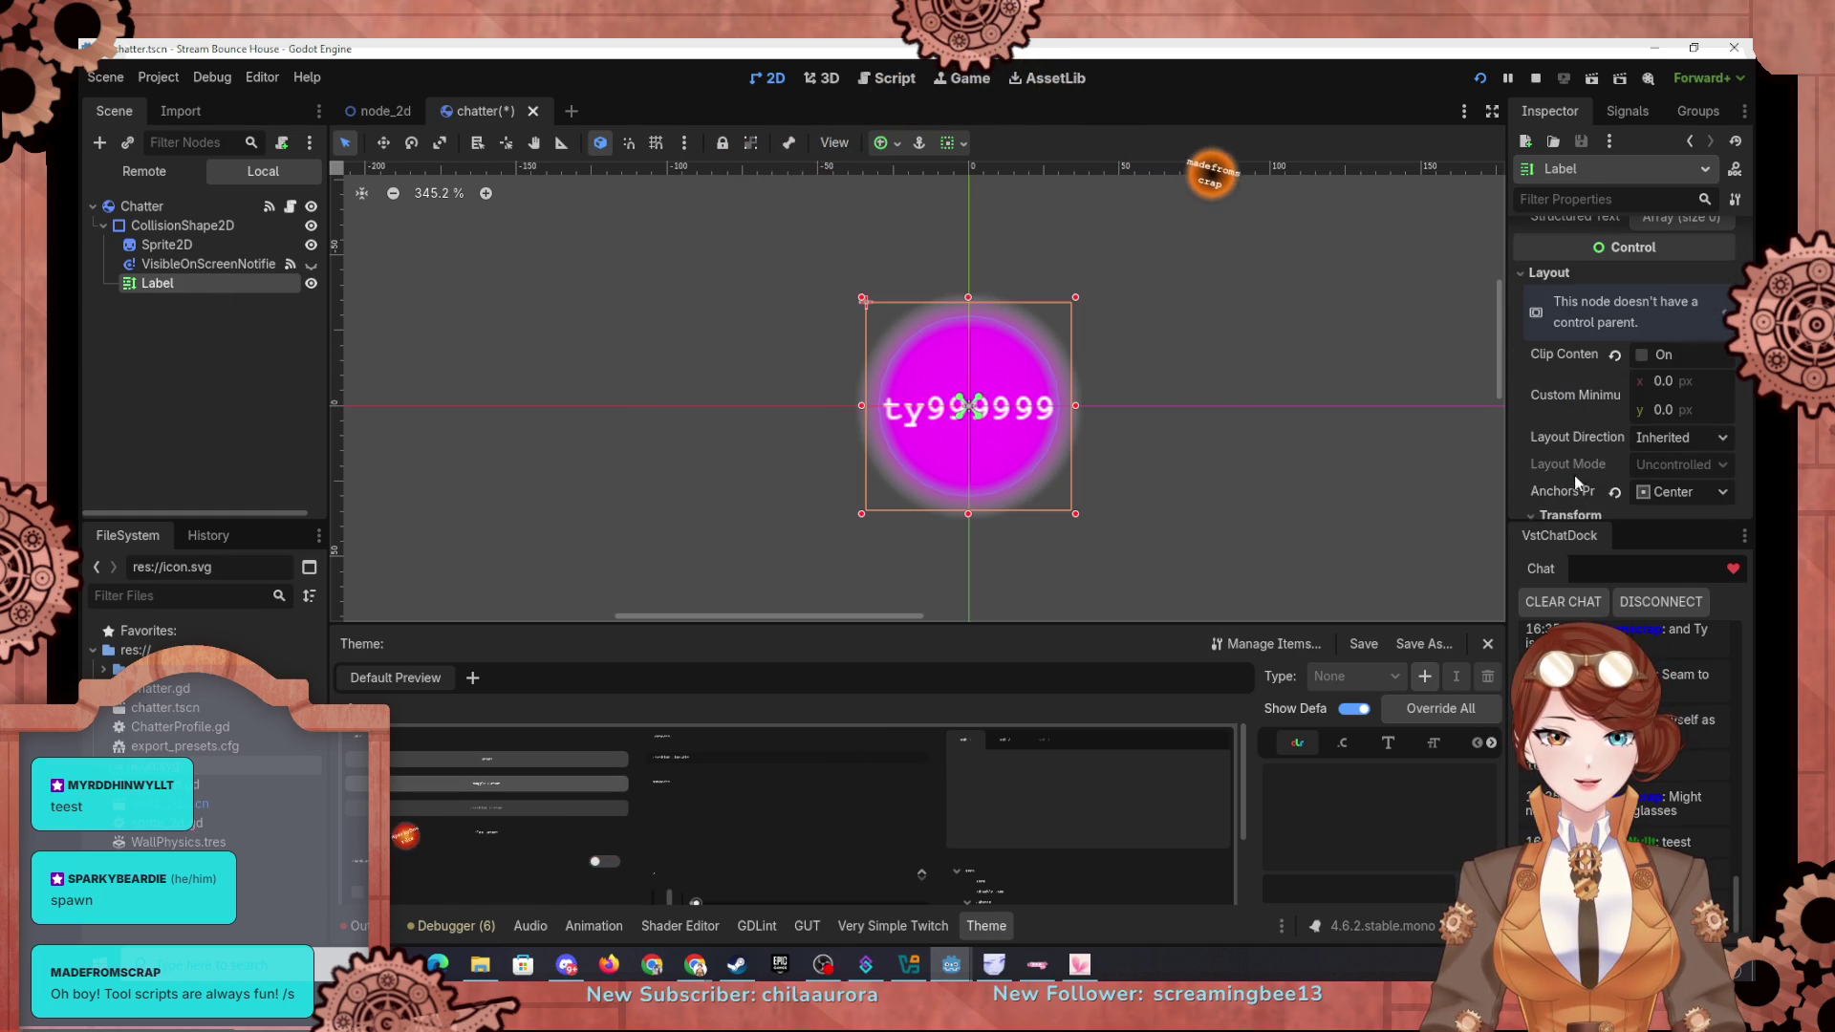
{"action": "scroll", "coordinate": [1589, 456], "scroll_direction": "down", "scroll_amount": 1}
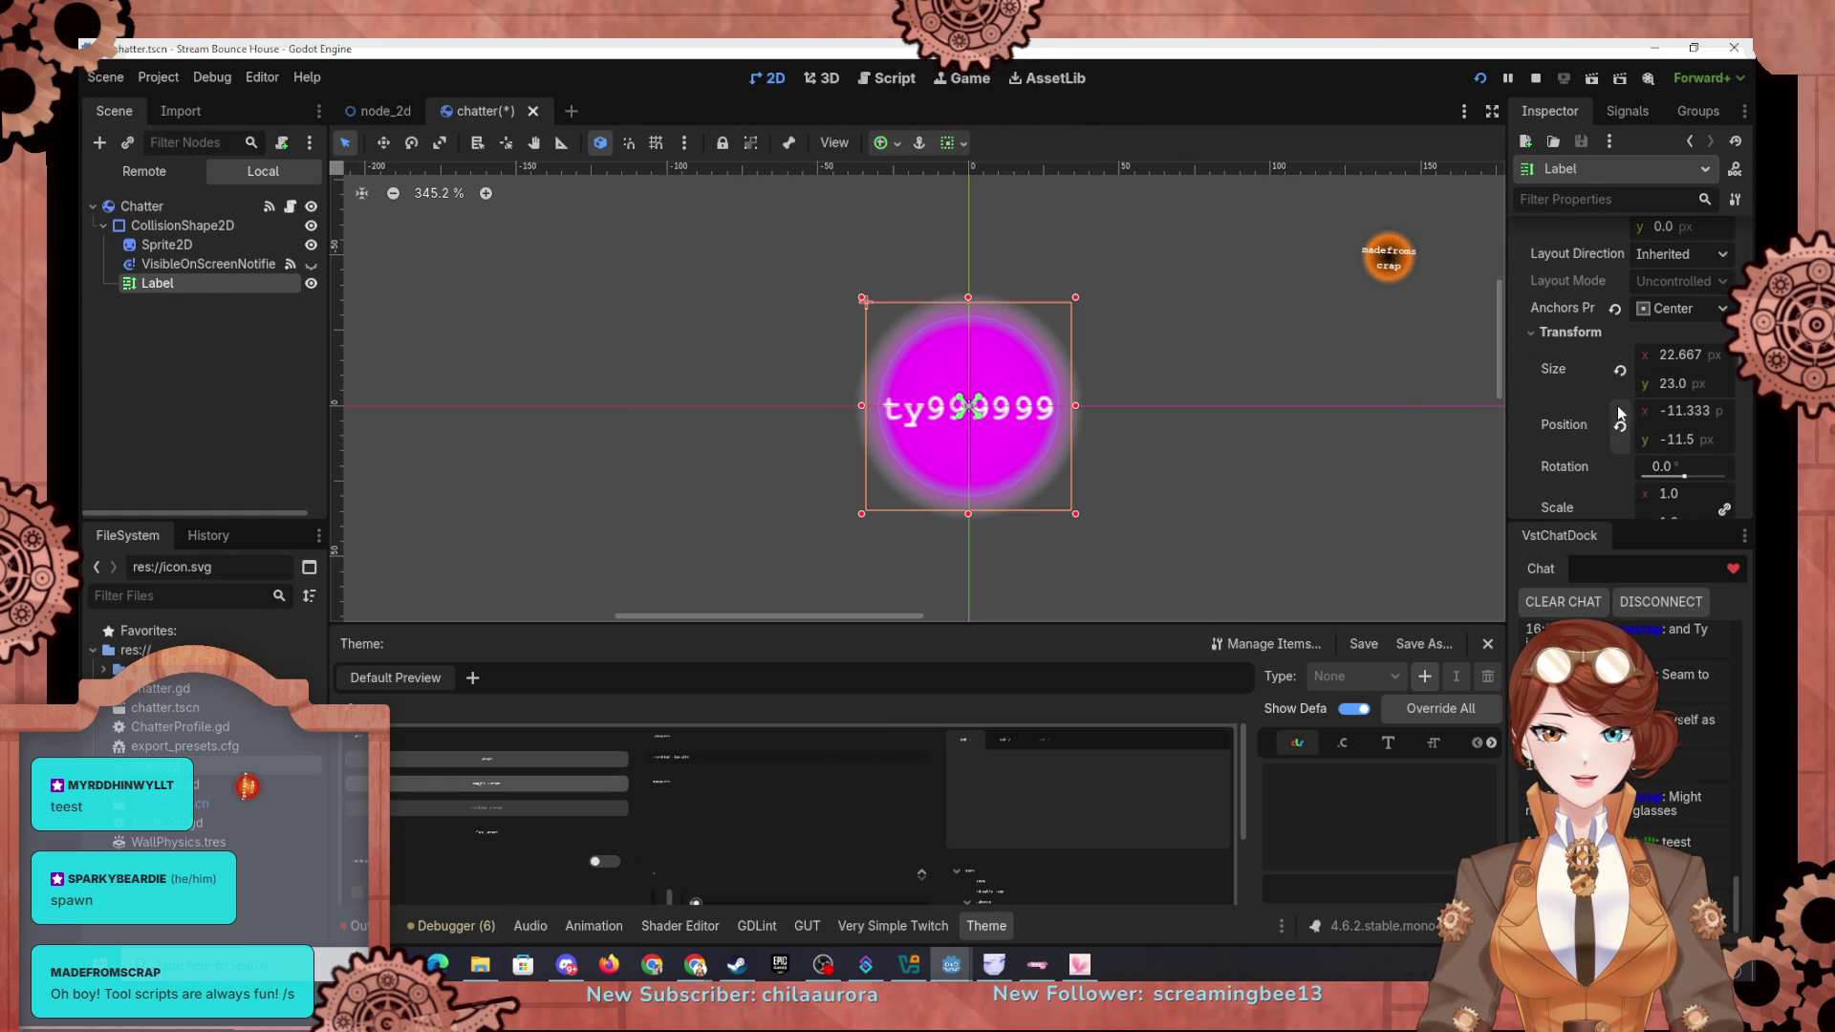
{"action": "left_click", "coordinate": [1676, 317]}
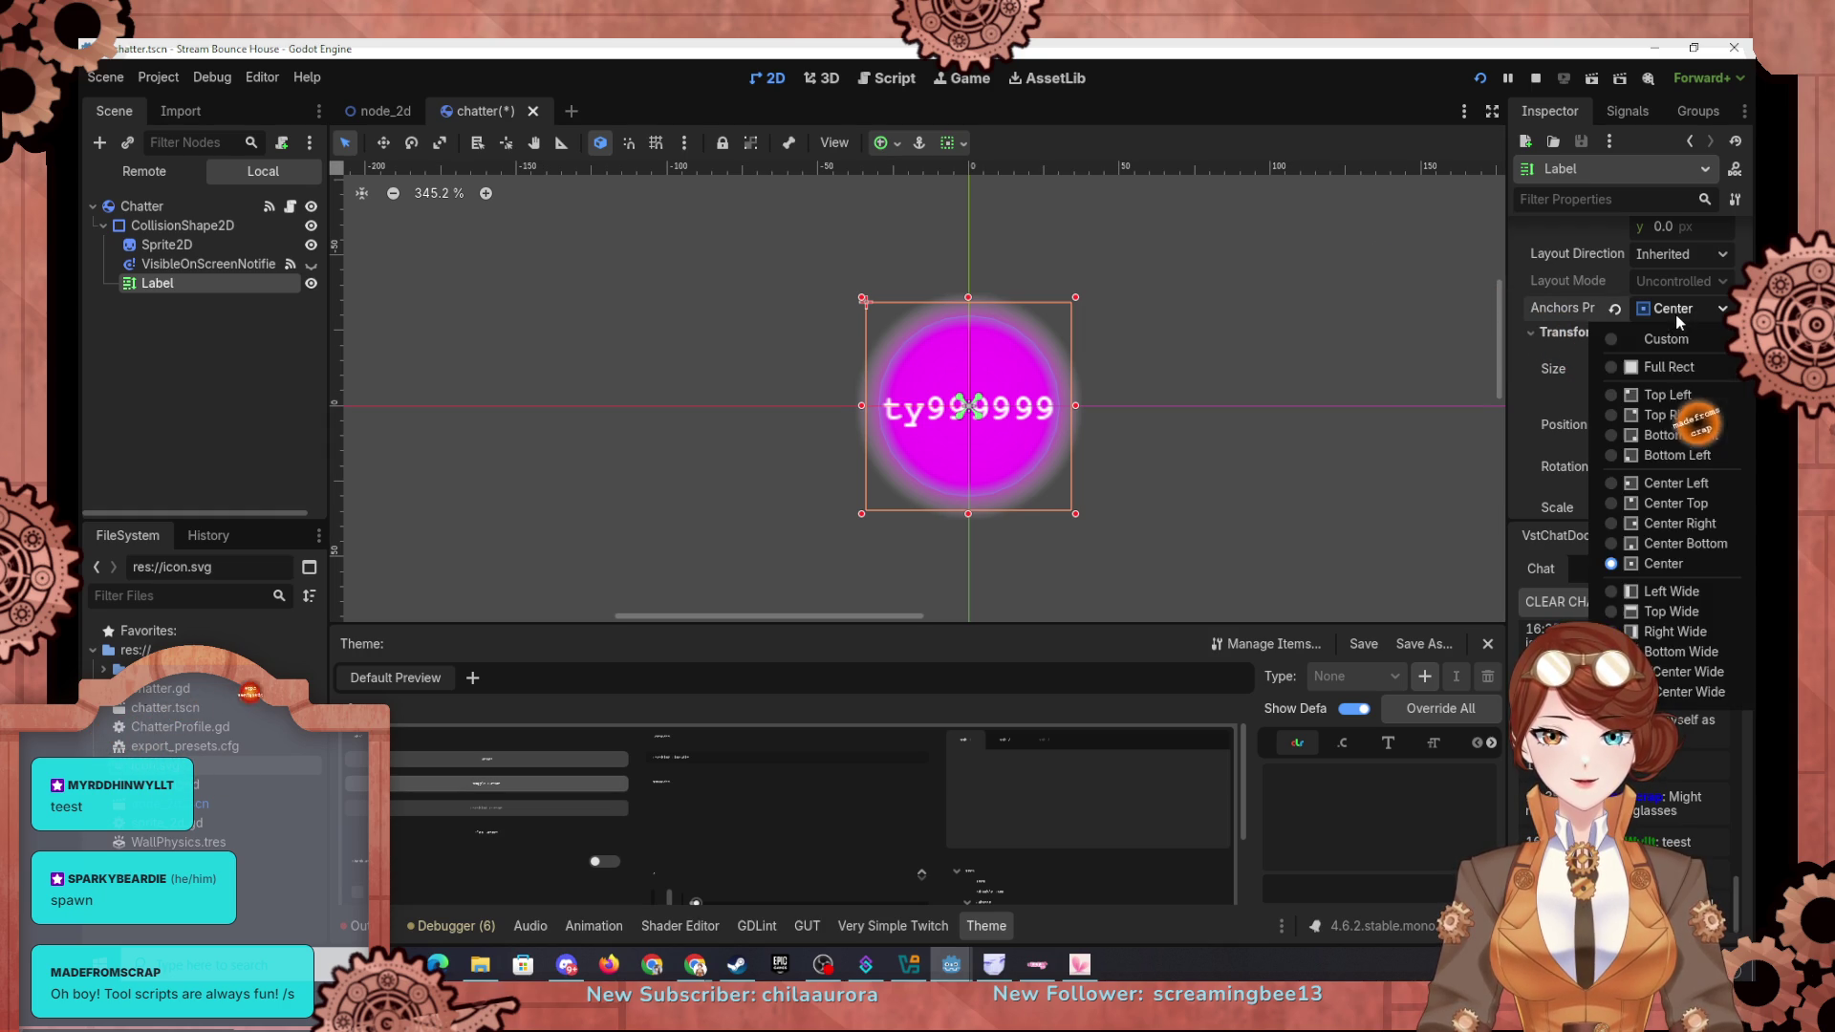
{"action": "left_click", "coordinate": [1667, 394]}
{"action": "left_click", "coordinate": [1669, 313]}
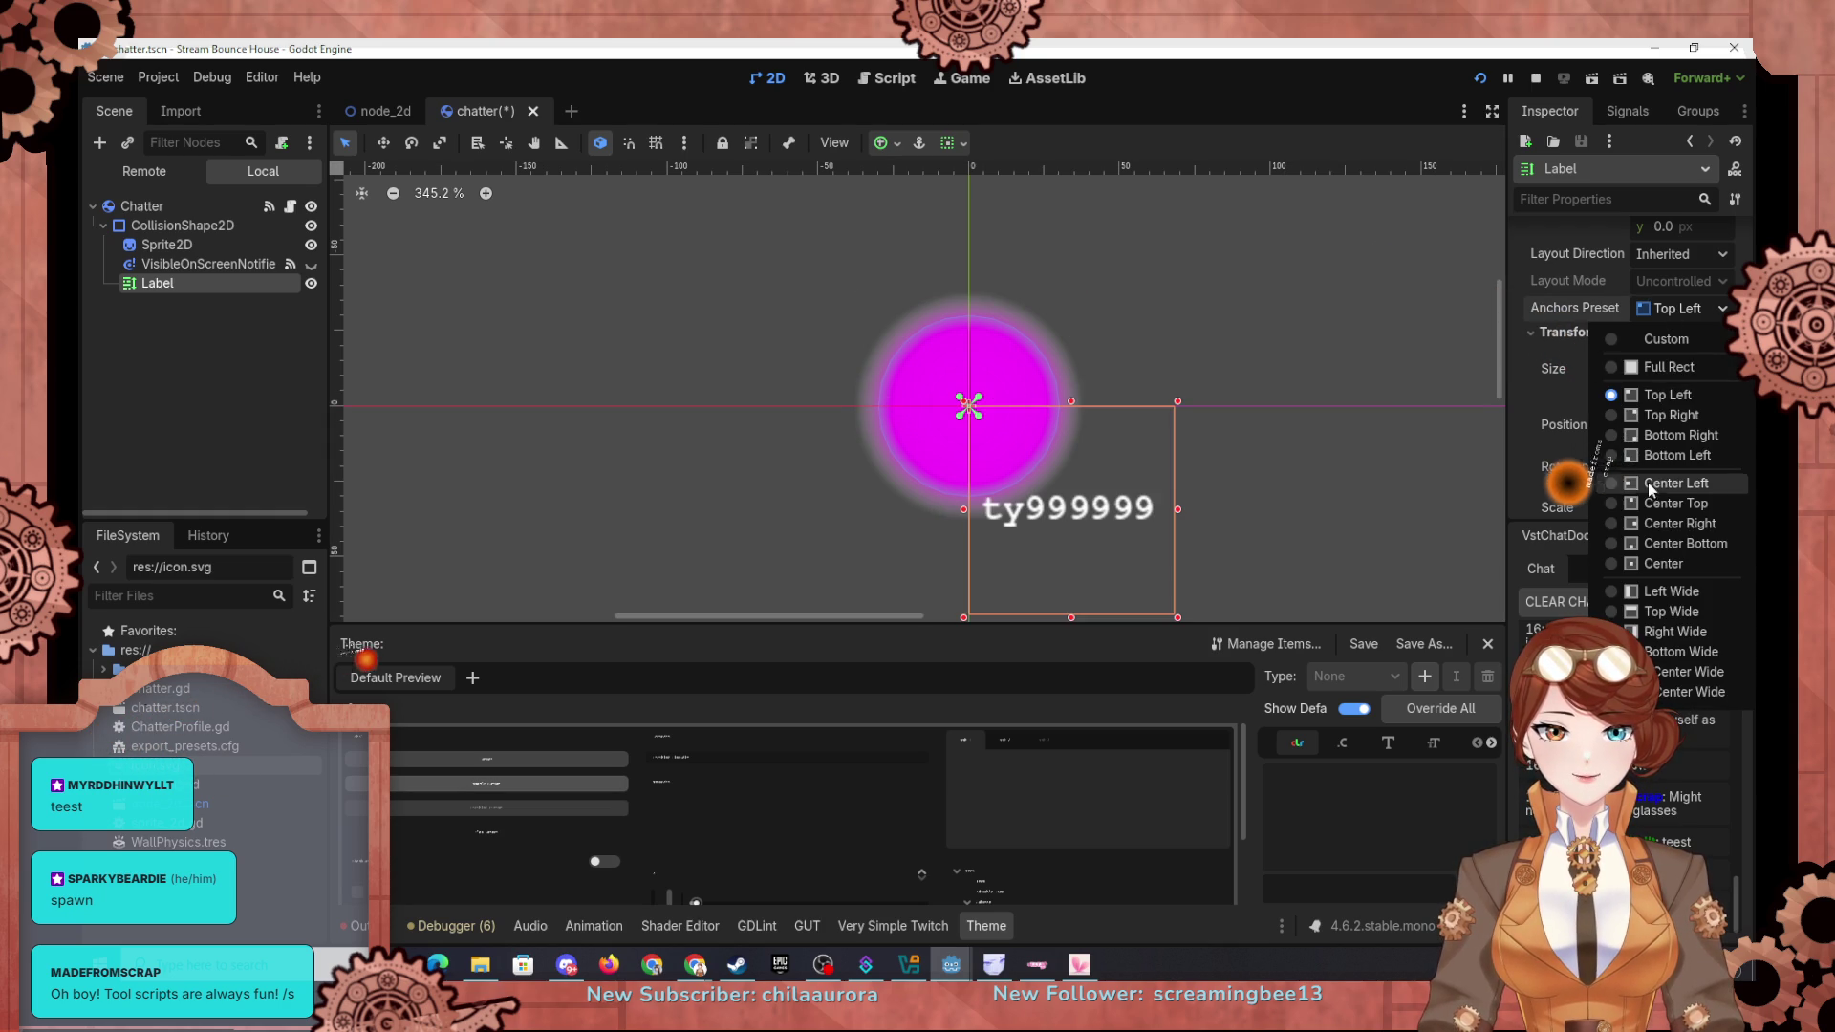
{"action": "left_click", "coordinate": [1650, 559]}
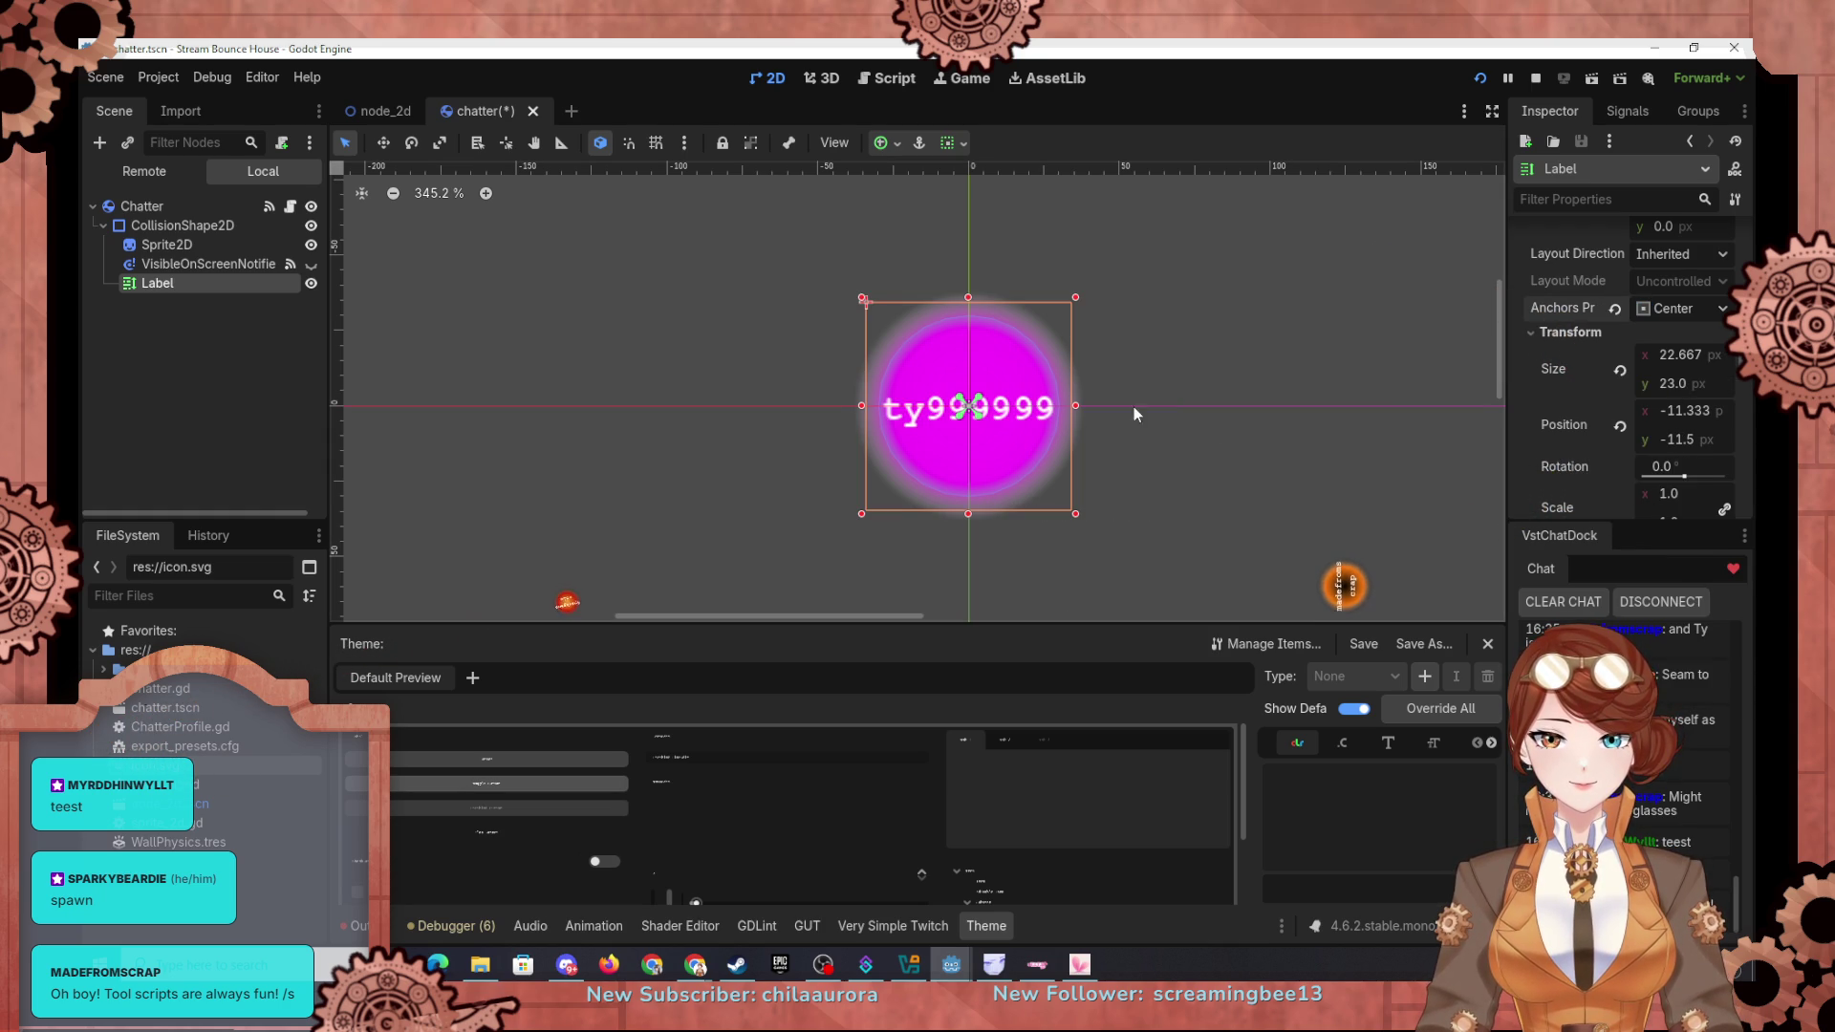
Step: Enlarge the label box, set its position to 0, 0, and re-centre it on the ball
{"action": "left_click_drag", "start_coordinate": [1075, 408], "coordinate": [1133, 412]}
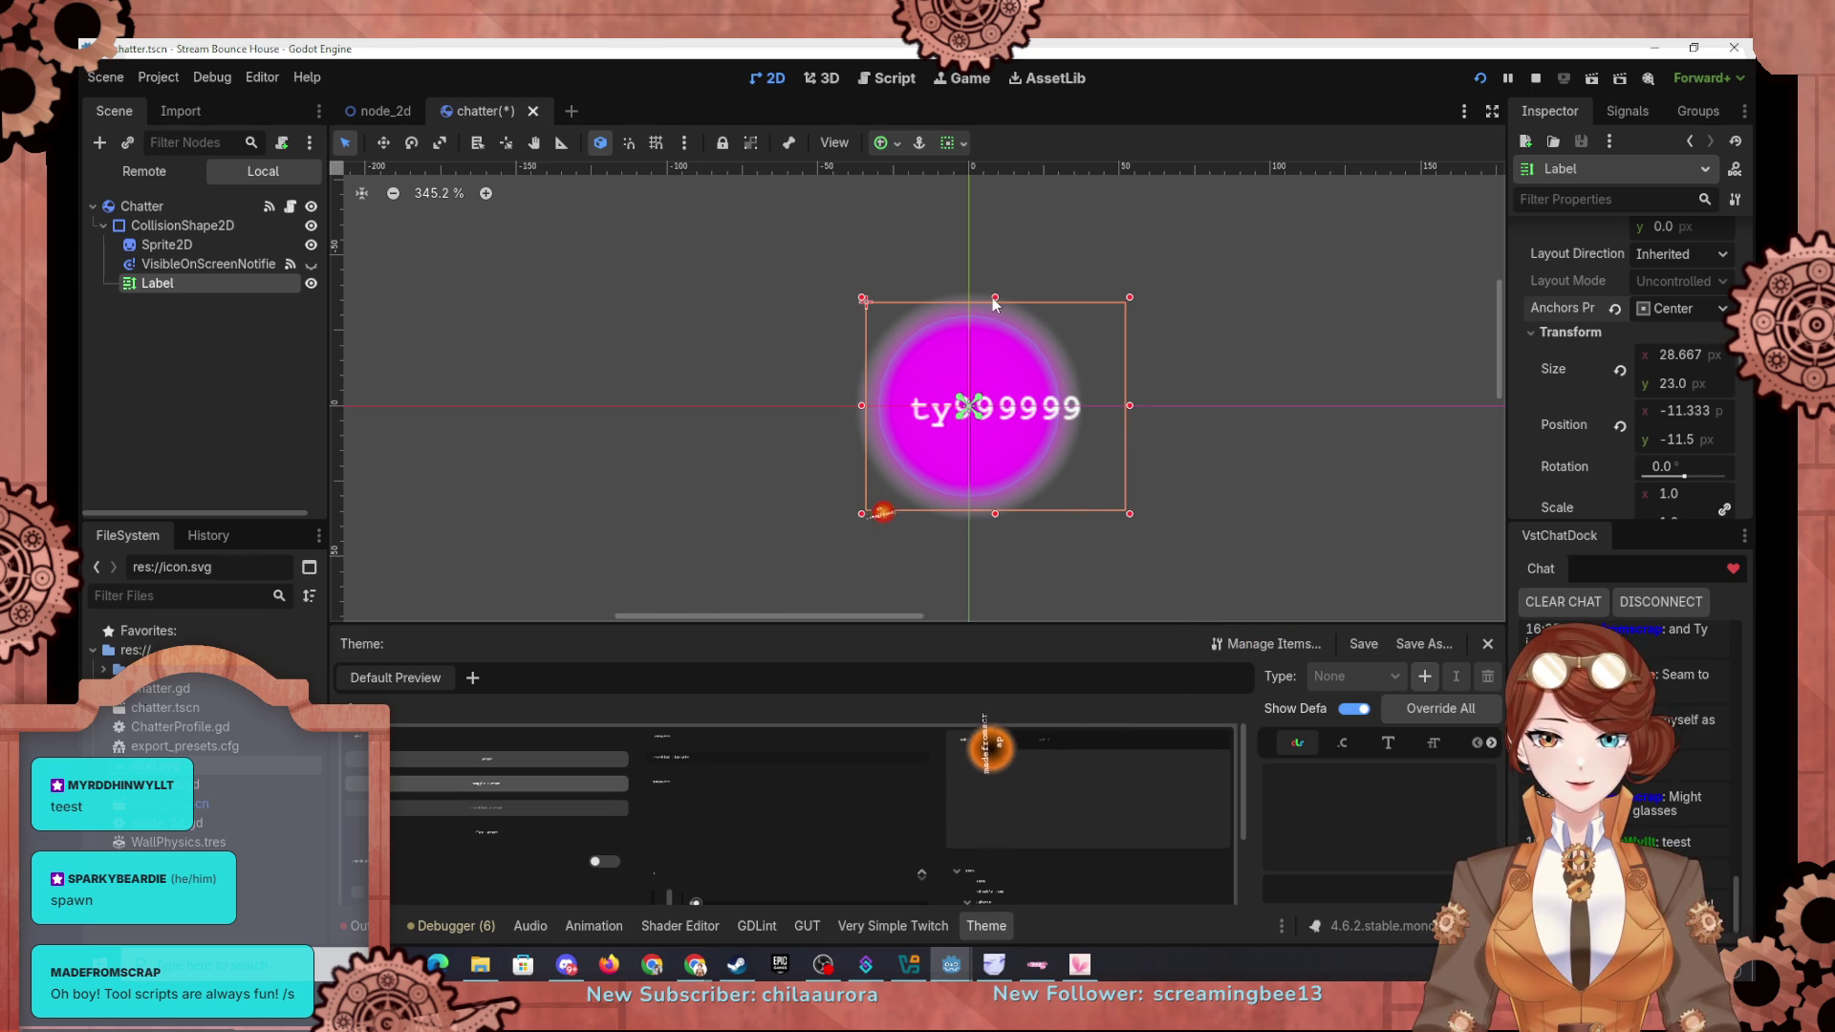
{"action": "left_click_drag", "start_coordinate": [995, 303], "coordinate": [999, 255]}
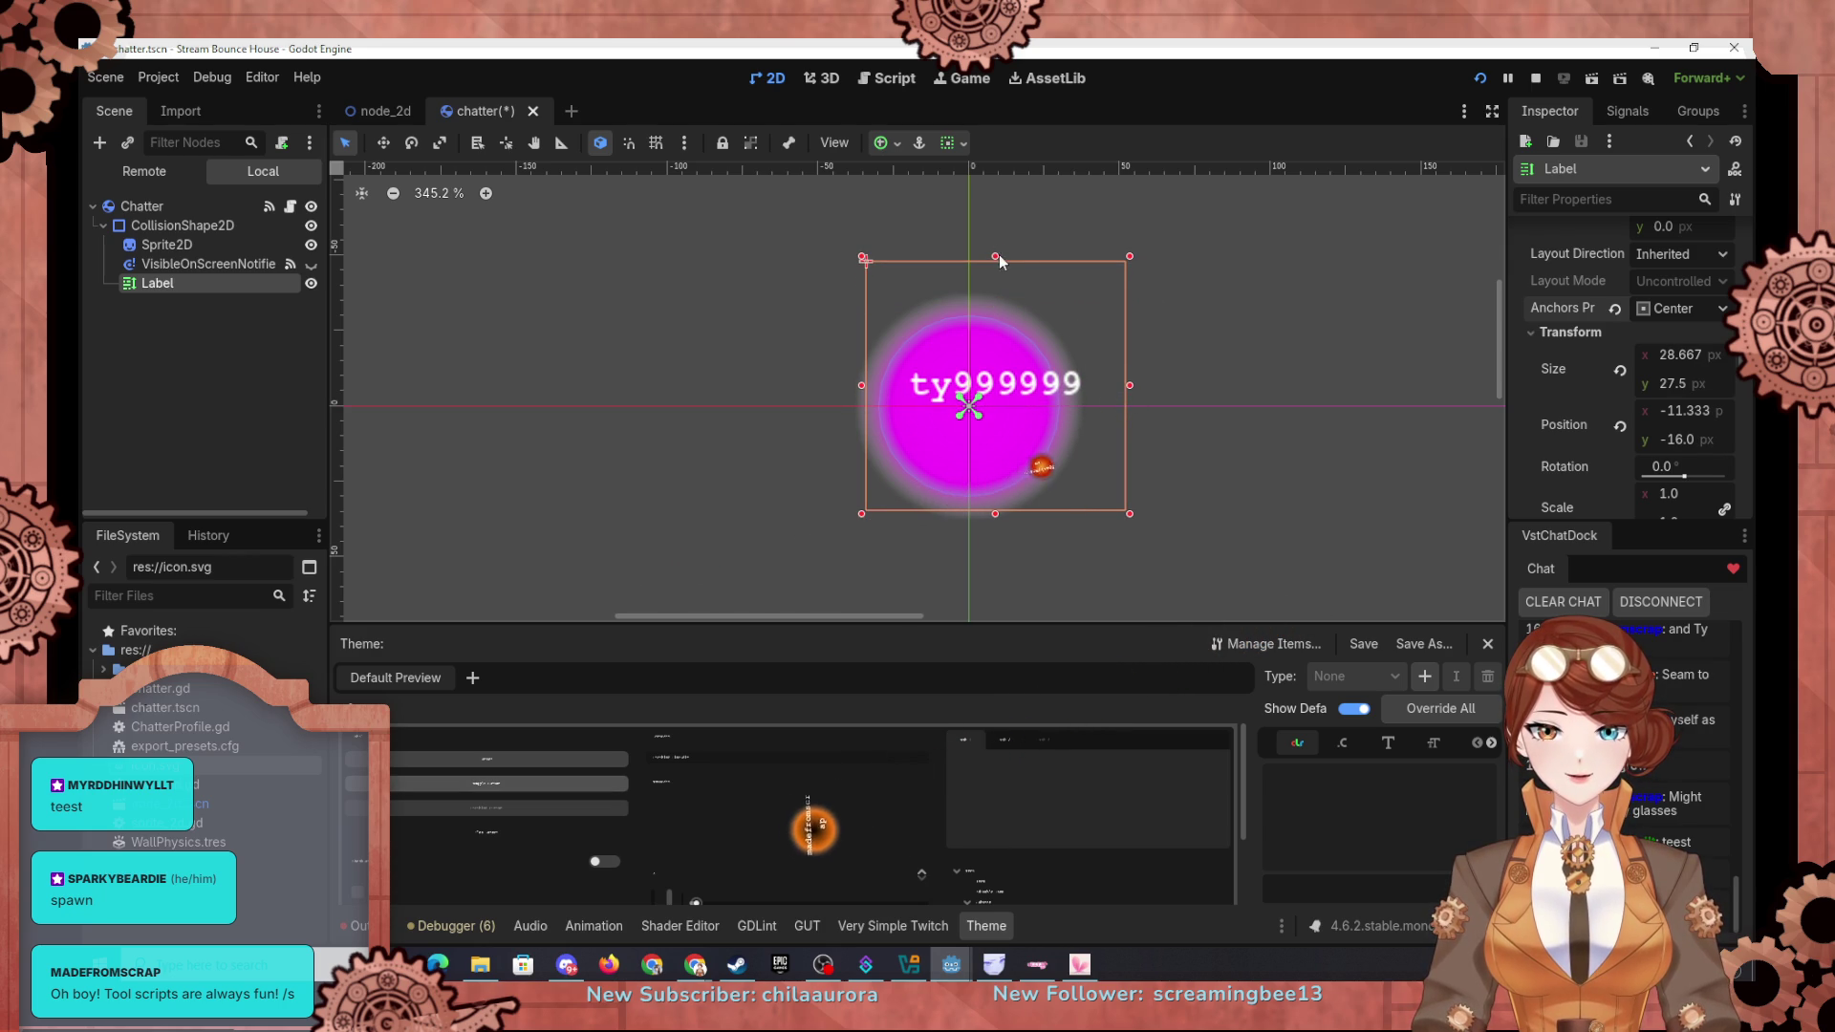
{"action": "left_click", "coordinate": [1677, 417]}
{"action": "type", "text": "0"}
{"action": "key", "text": "Return"}
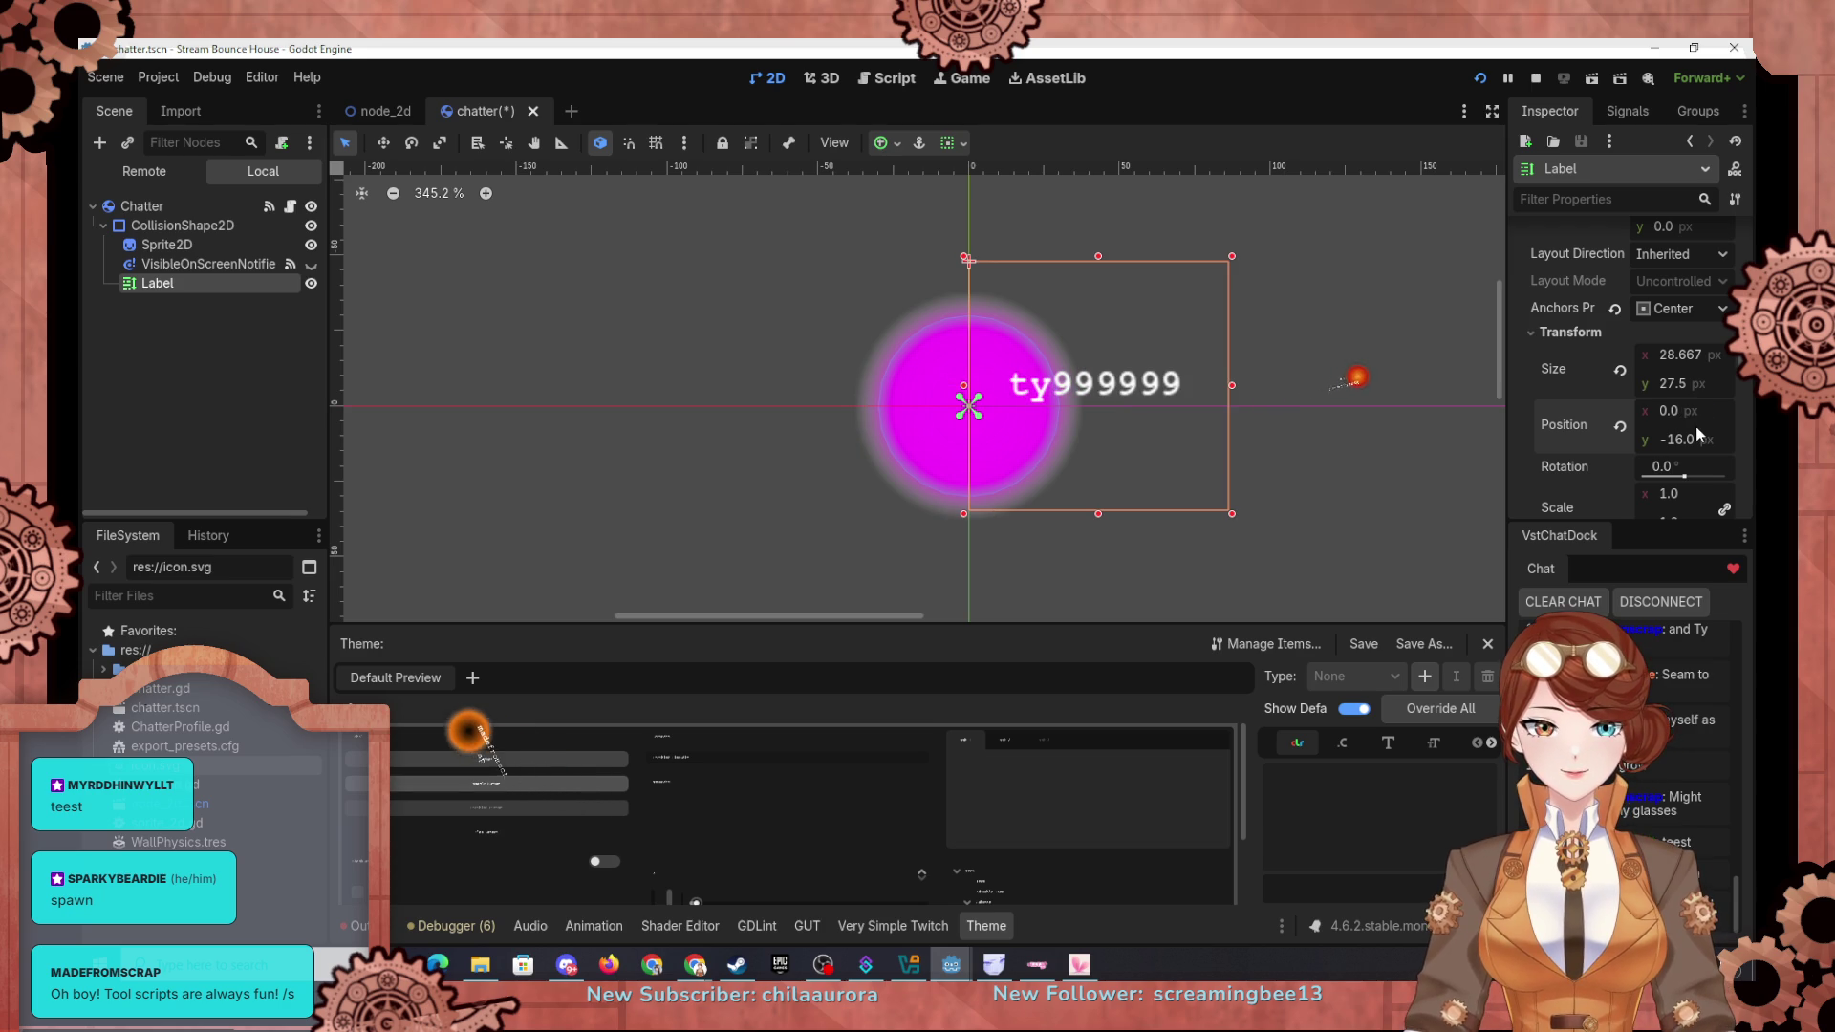
{"action": "type", "text": "0"}
{"action": "key", "text": "Return"}
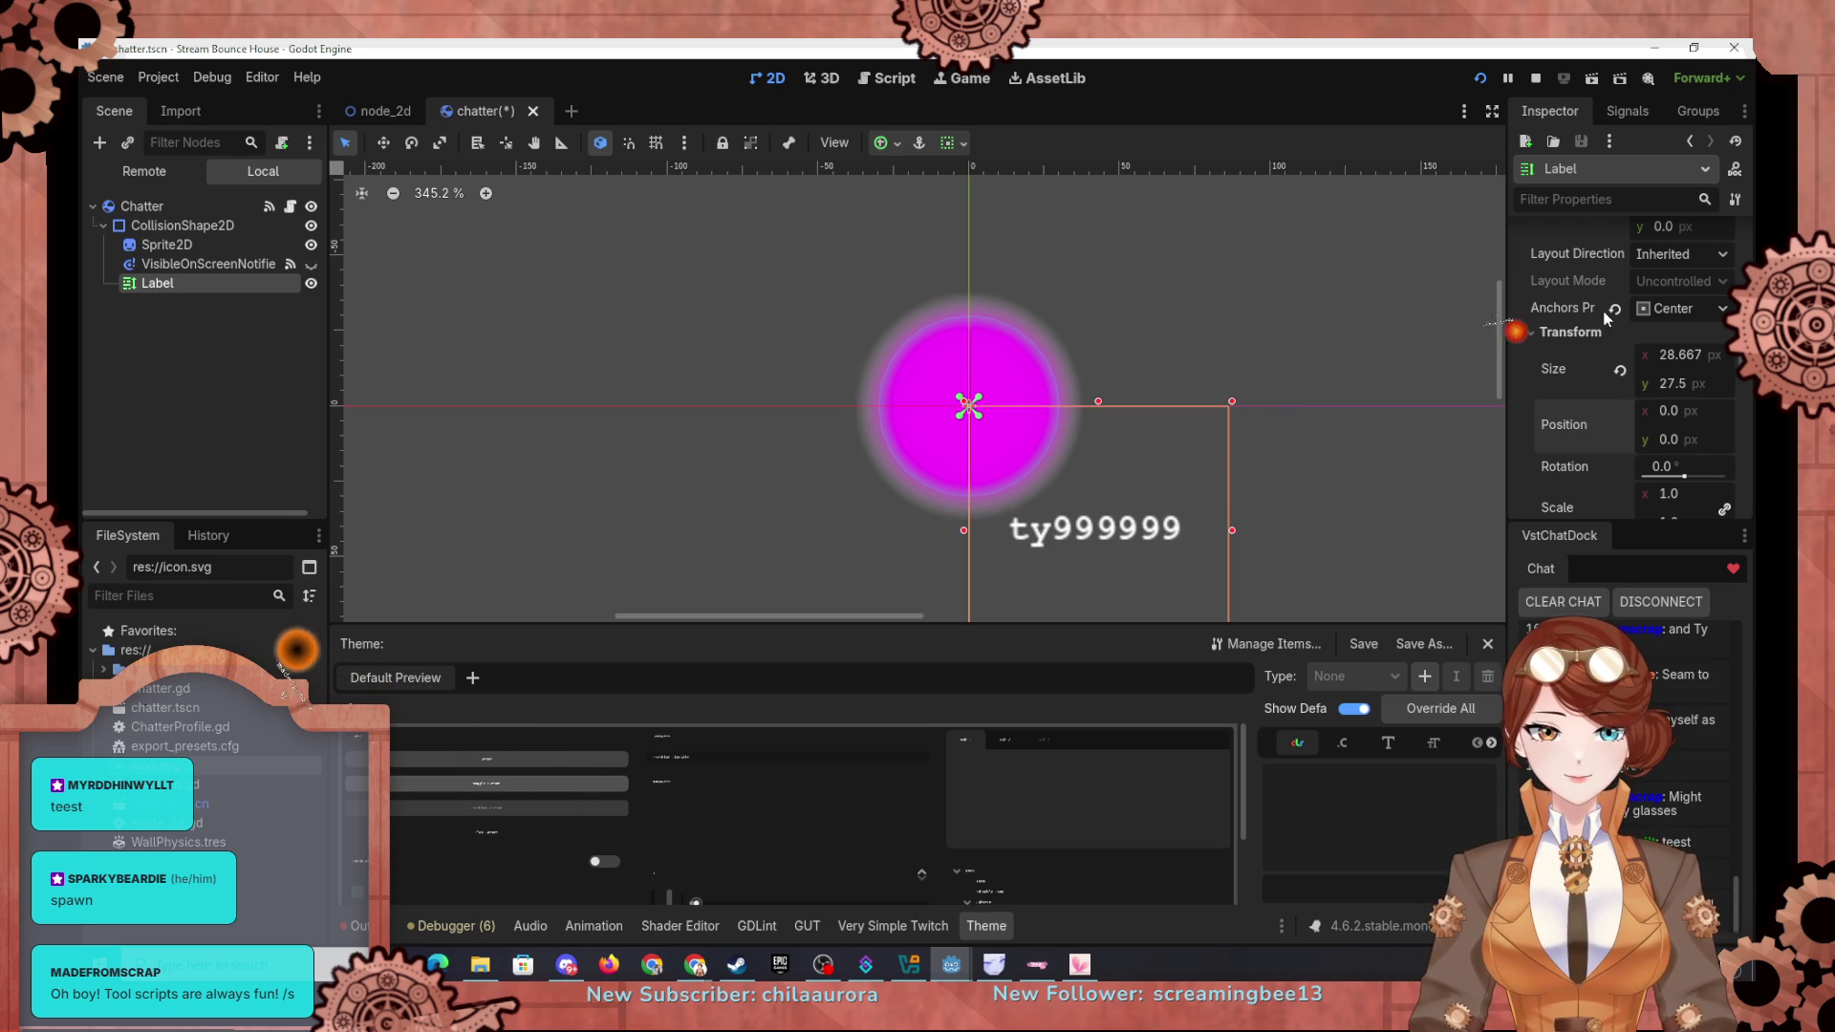
{"action": "left_click", "coordinate": [1679, 308]}
{"action": "left_click", "coordinate": [1648, 484]}
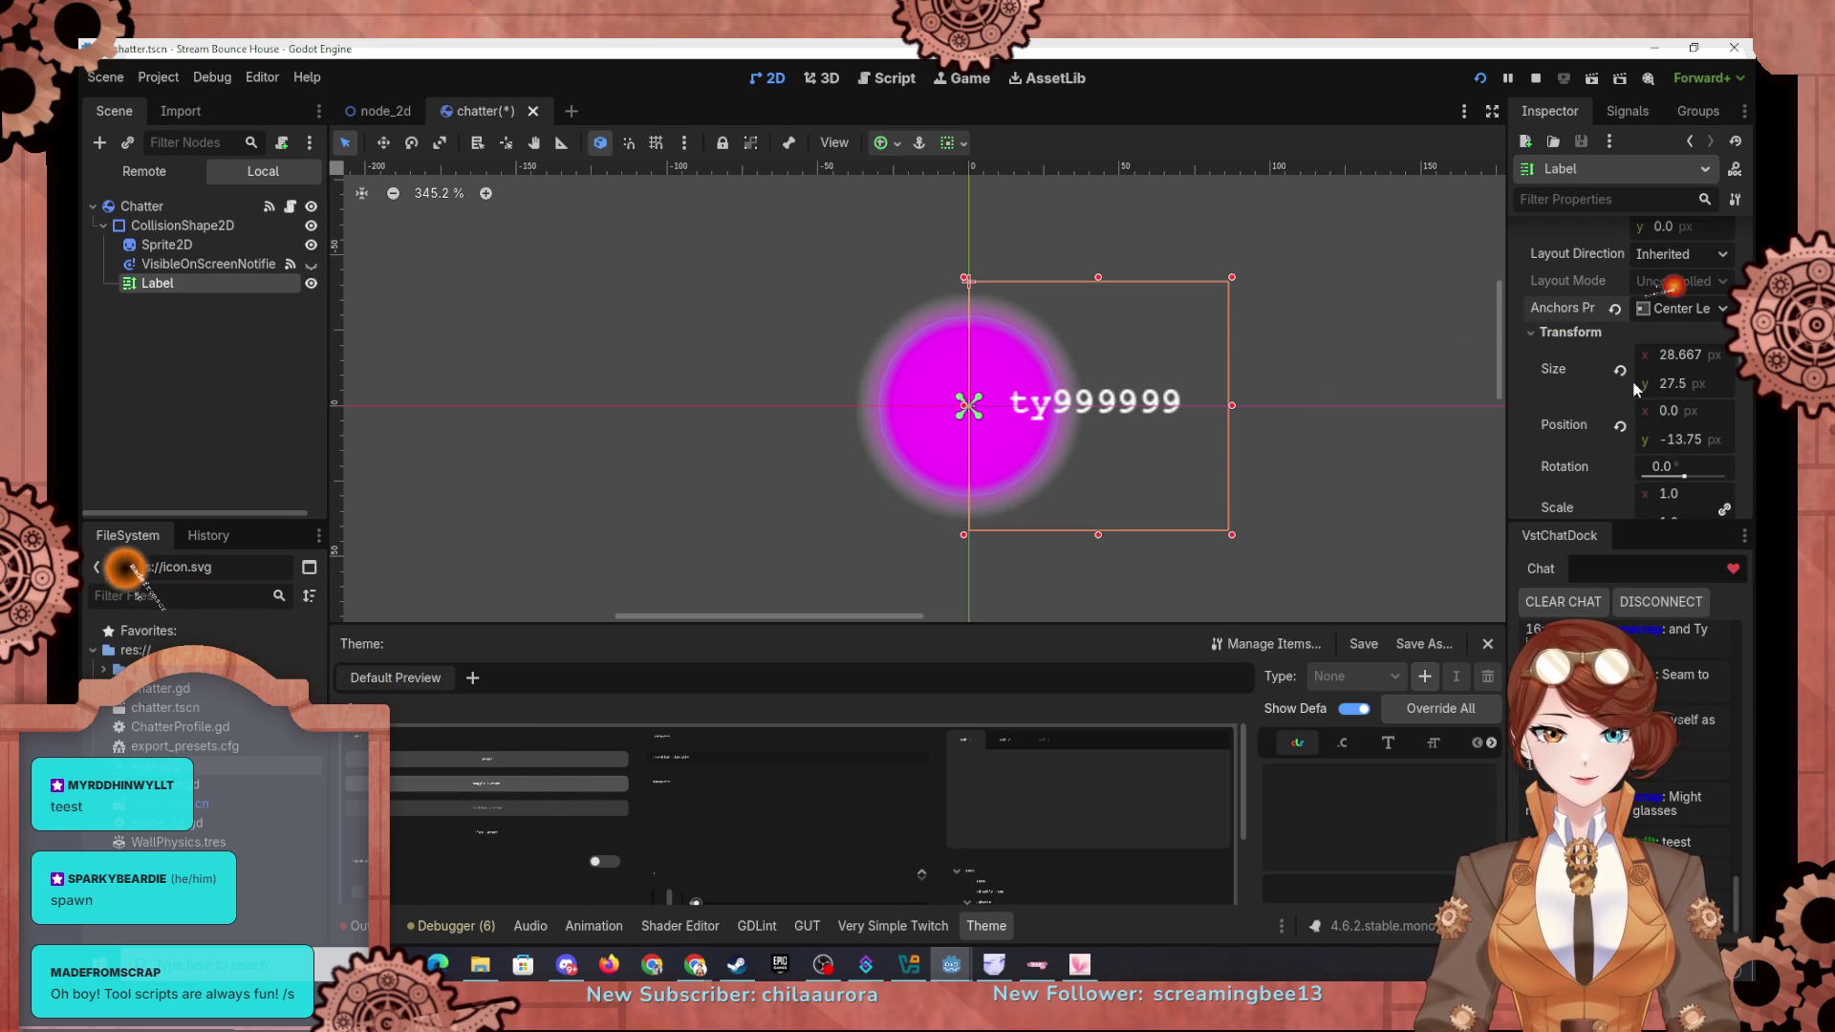
{"action": "left_click", "coordinate": [1659, 310]}
{"action": "left_click", "coordinate": [1650, 560]}
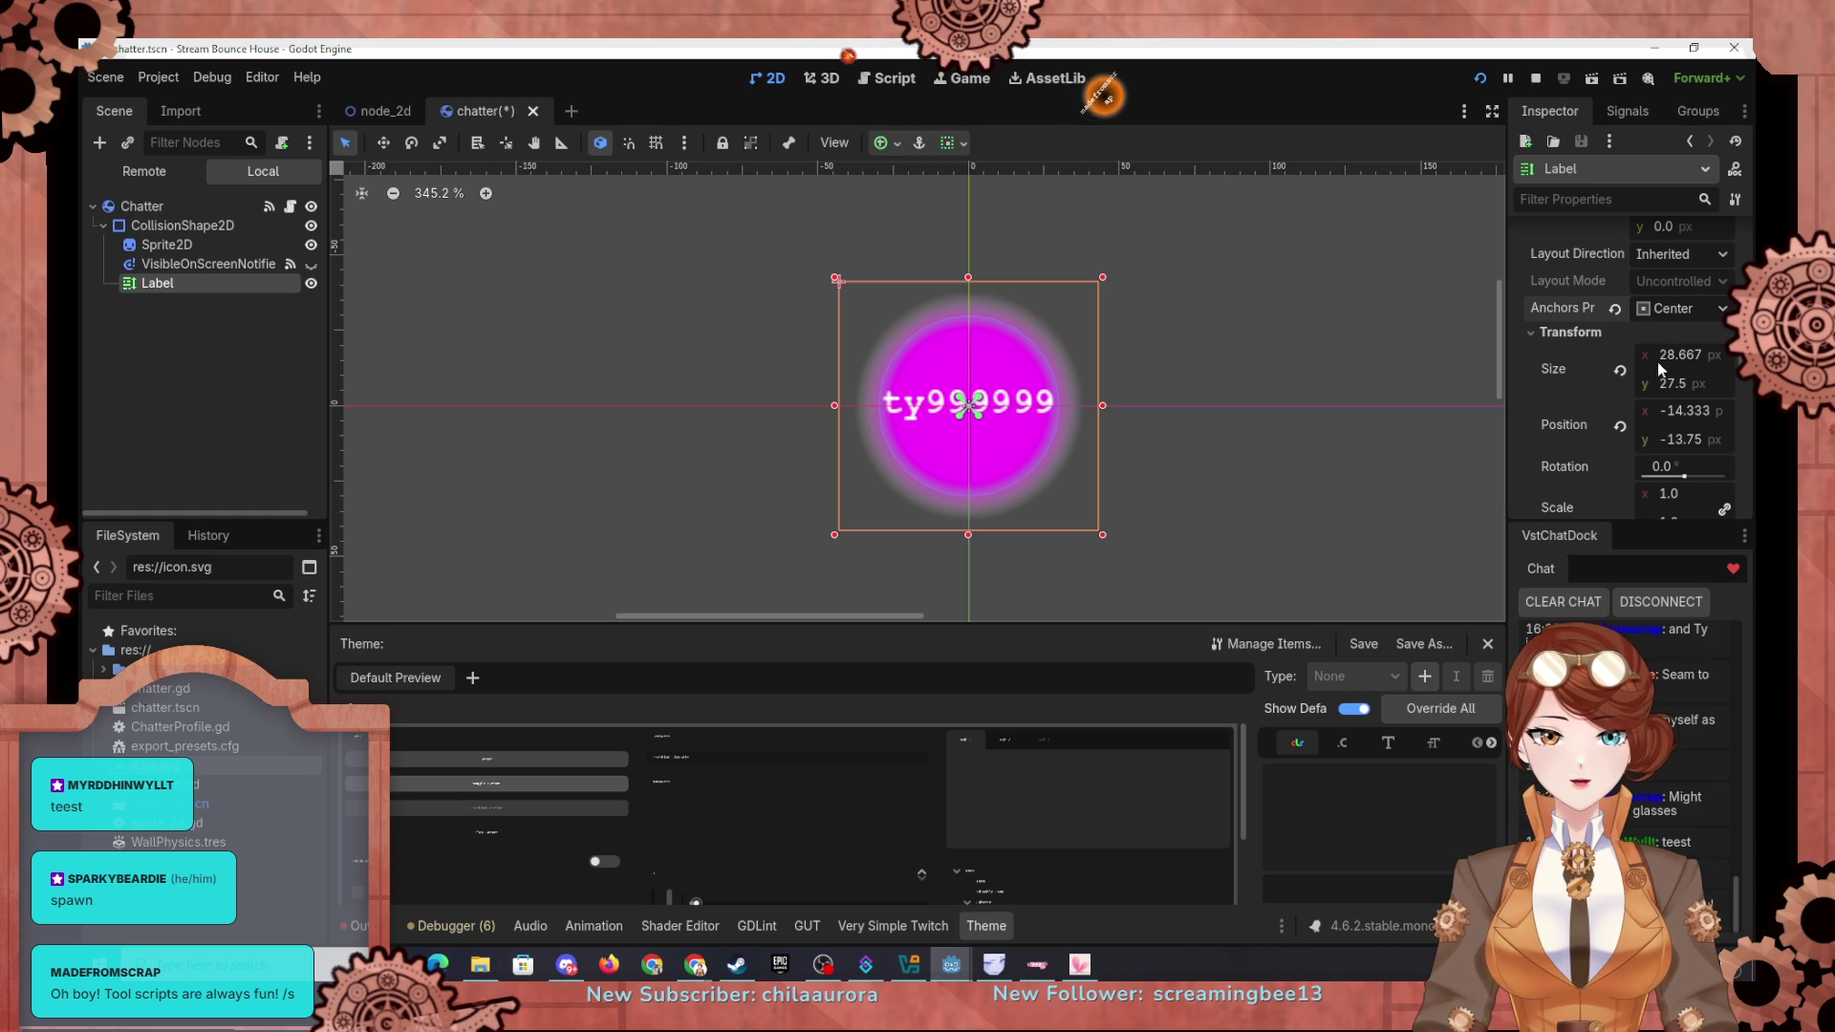
Step: Change the Label's Autowrap Mode to Word so text wraps by whole words
{"action": "scroll", "coordinate": [1657, 335], "scroll_direction": "up", "scroll_amount": 10}
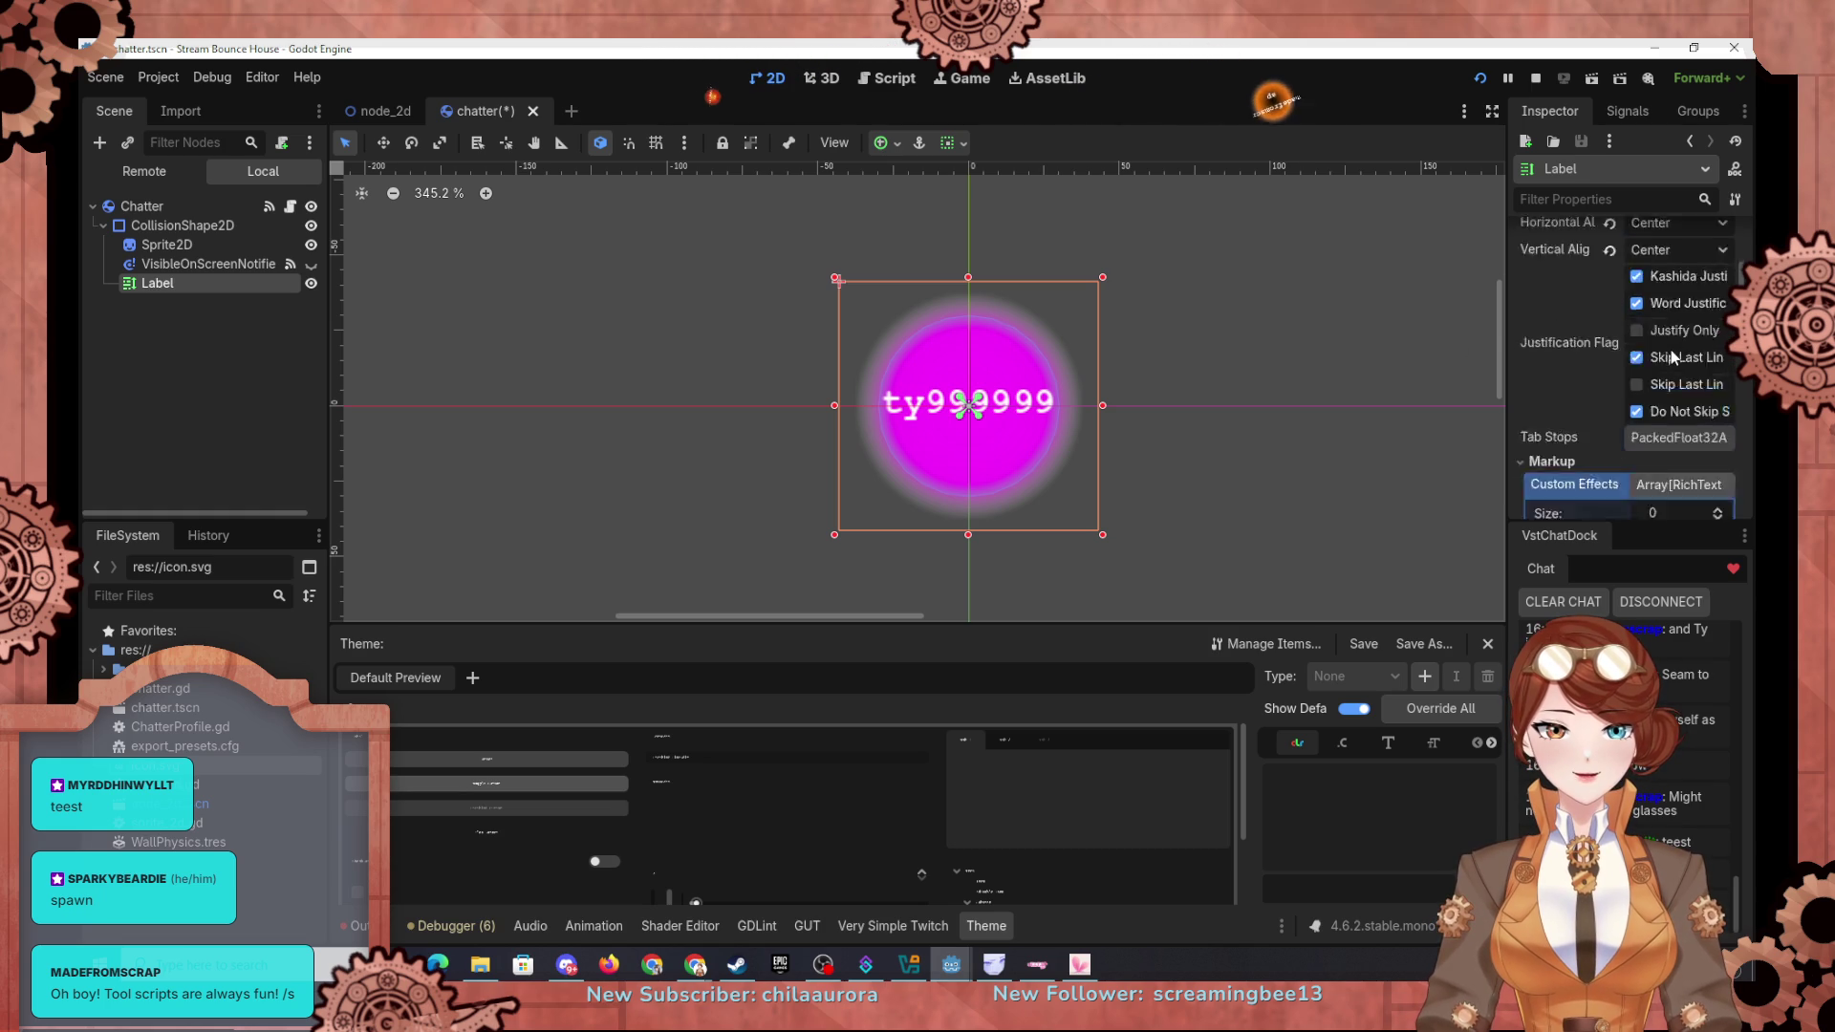
{"action": "scroll", "coordinate": [1616, 392], "scroll_direction": "up", "scroll_amount": 3}
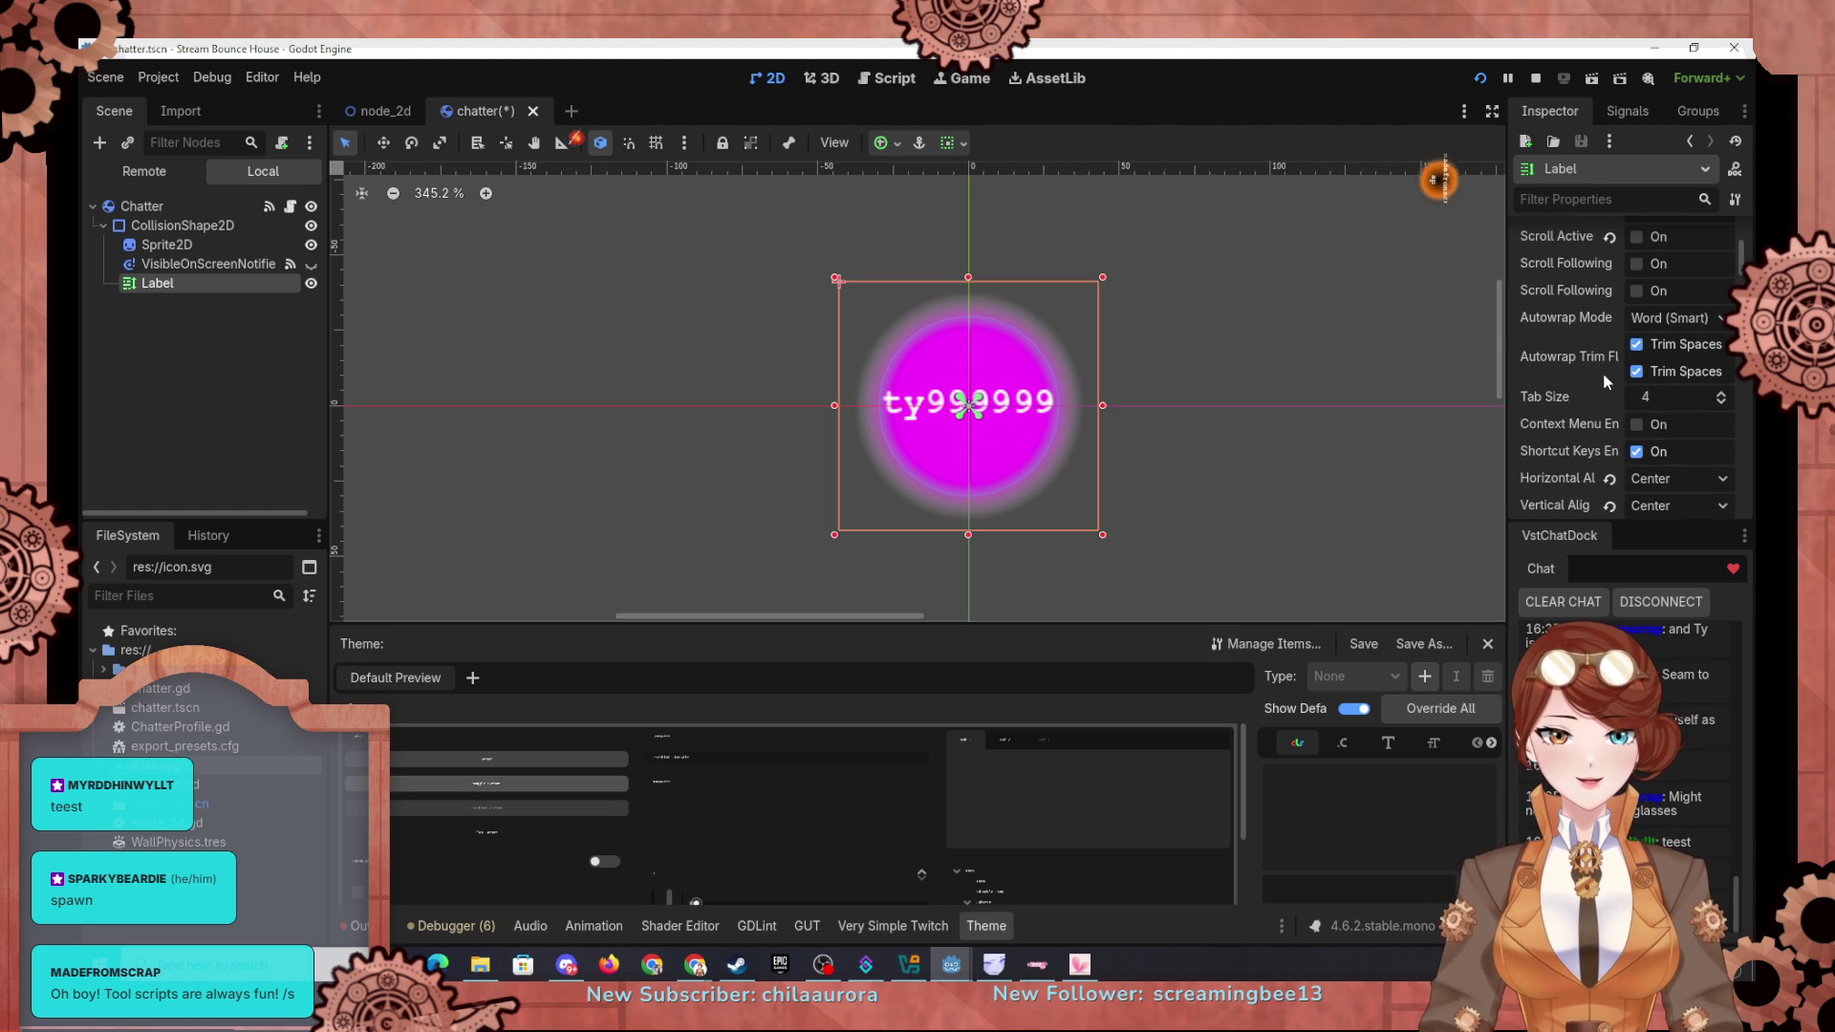
{"action": "left_click", "coordinate": [1654, 355]}
{"action": "left_click", "coordinate": [1663, 425]}
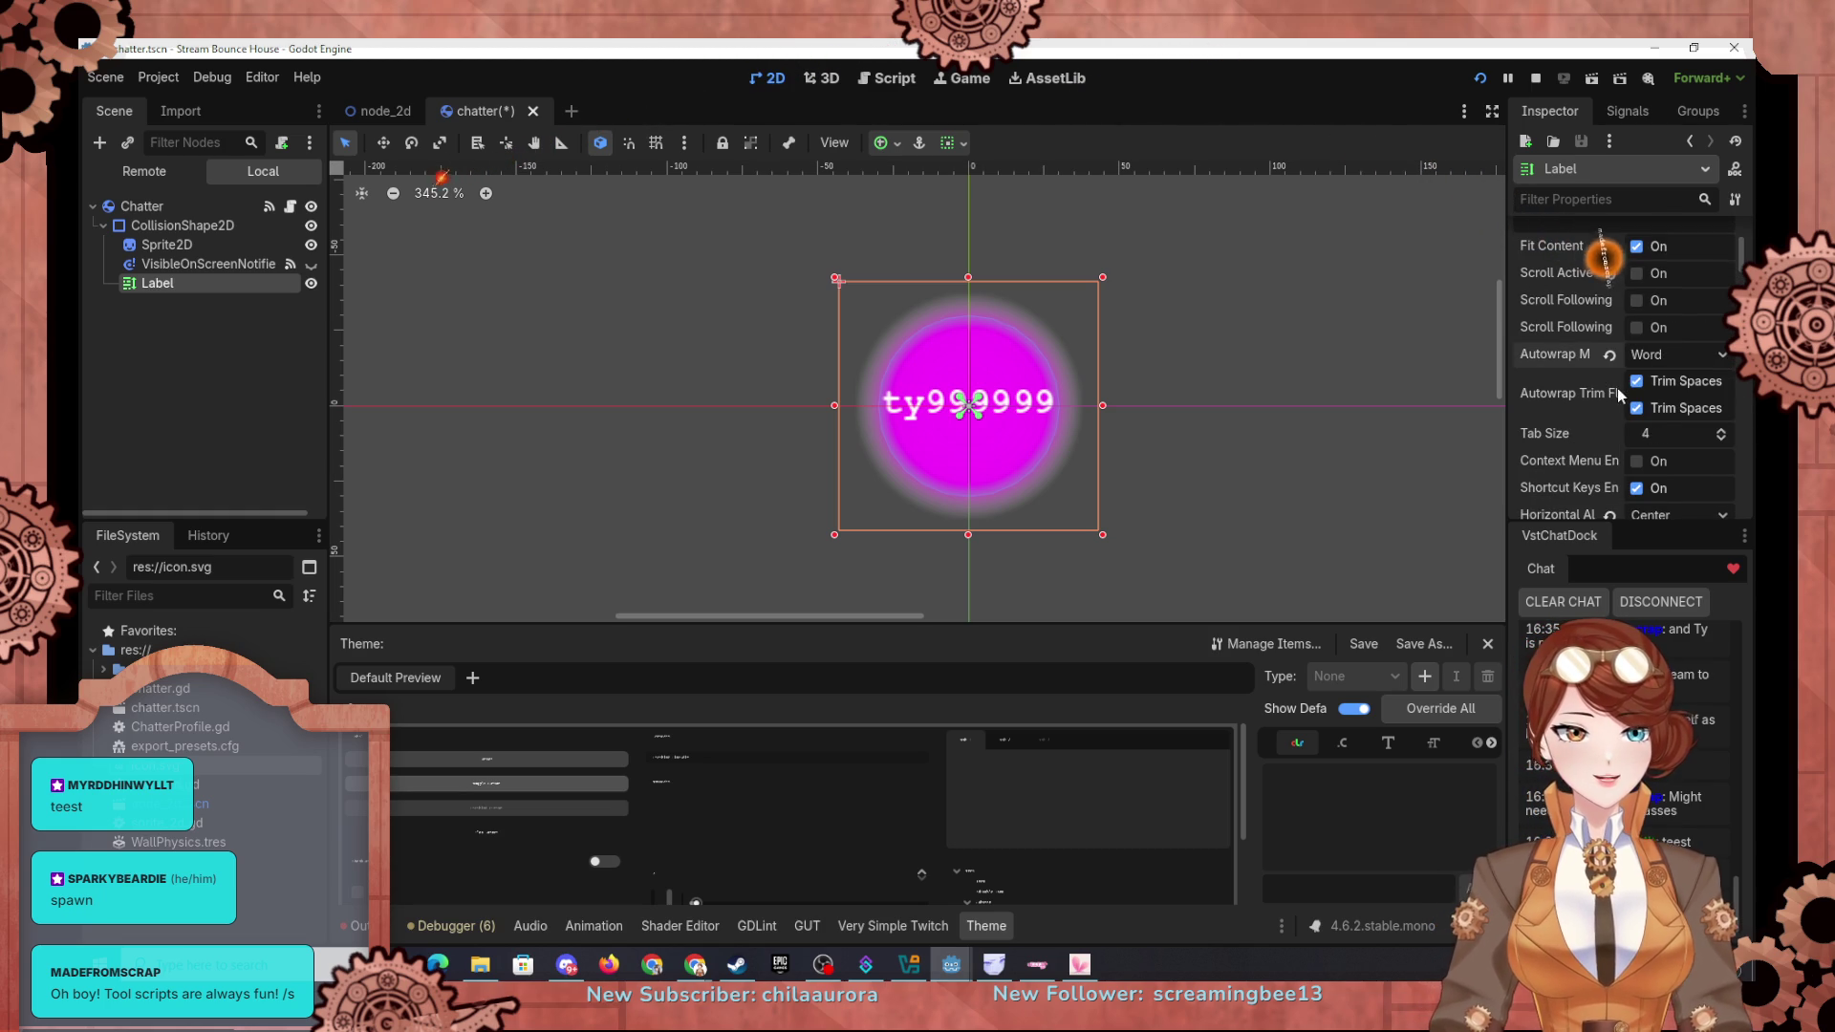
{"action": "scroll", "coordinate": [1616, 390], "scroll_direction": "down", "scroll_amount": 5}
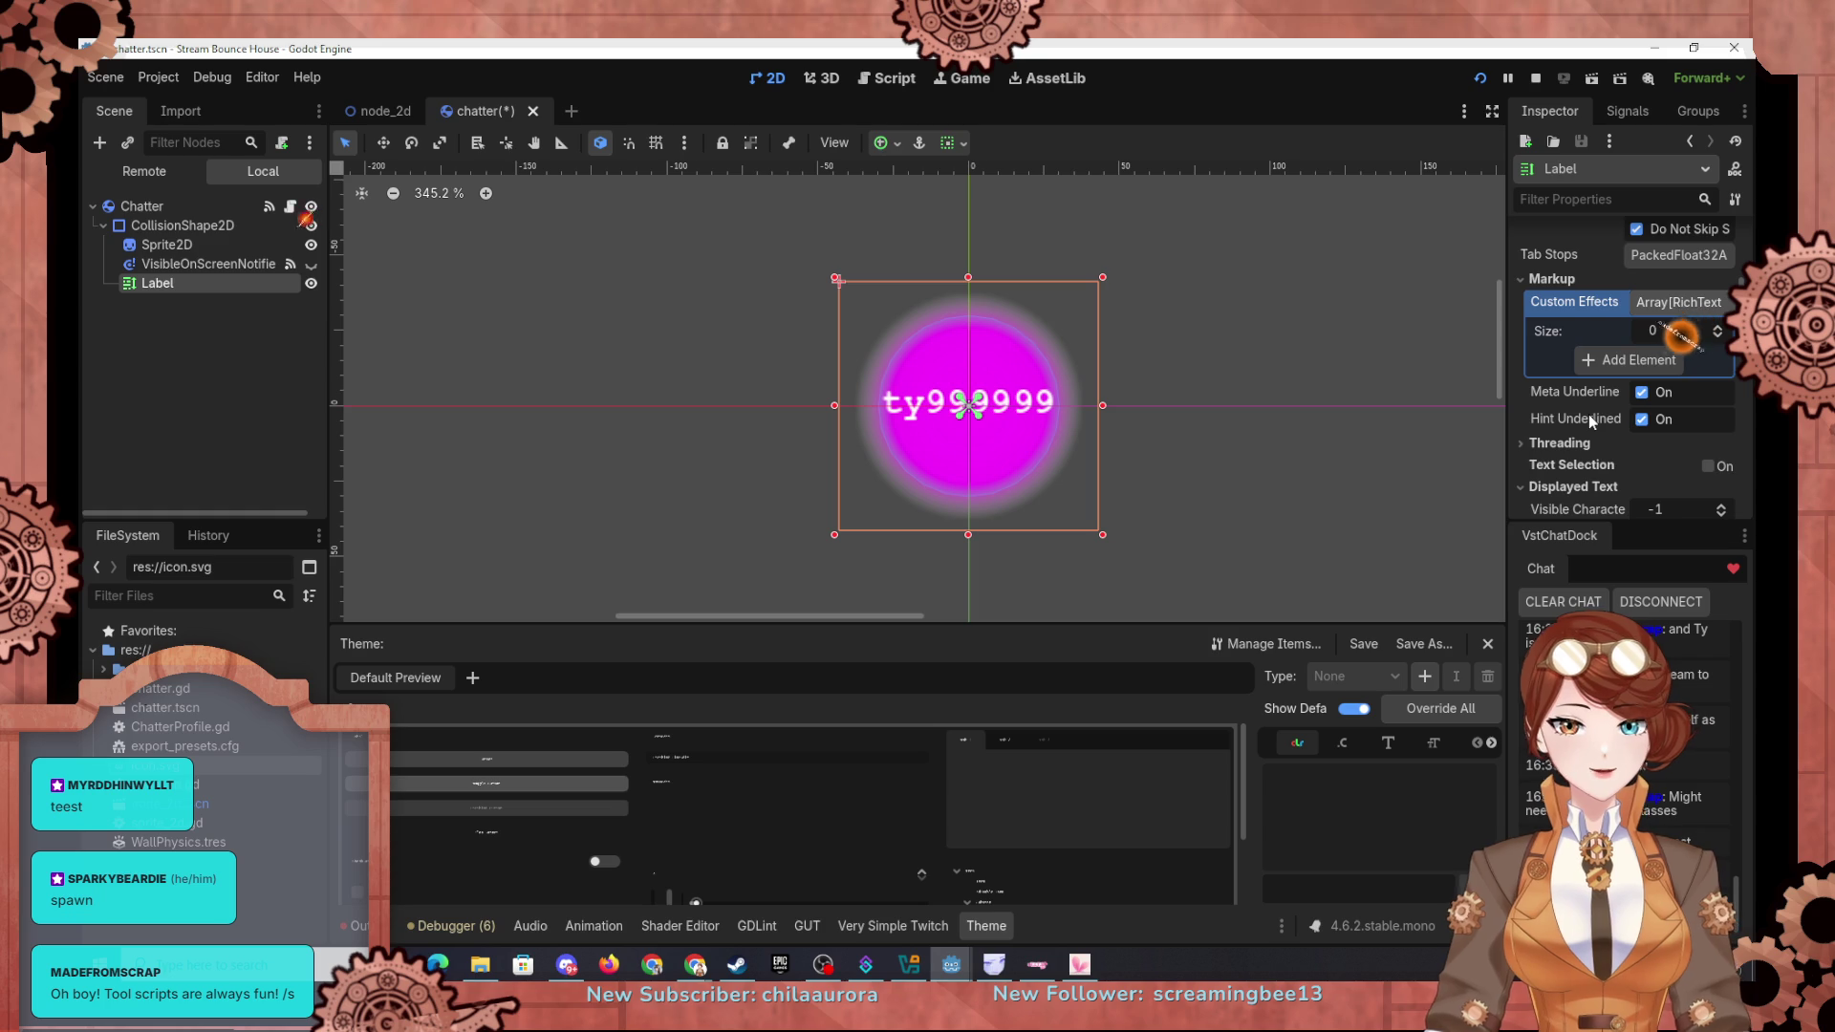
{"action": "scroll", "coordinate": [1590, 411], "scroll_direction": "down", "scroll_amount": 3}
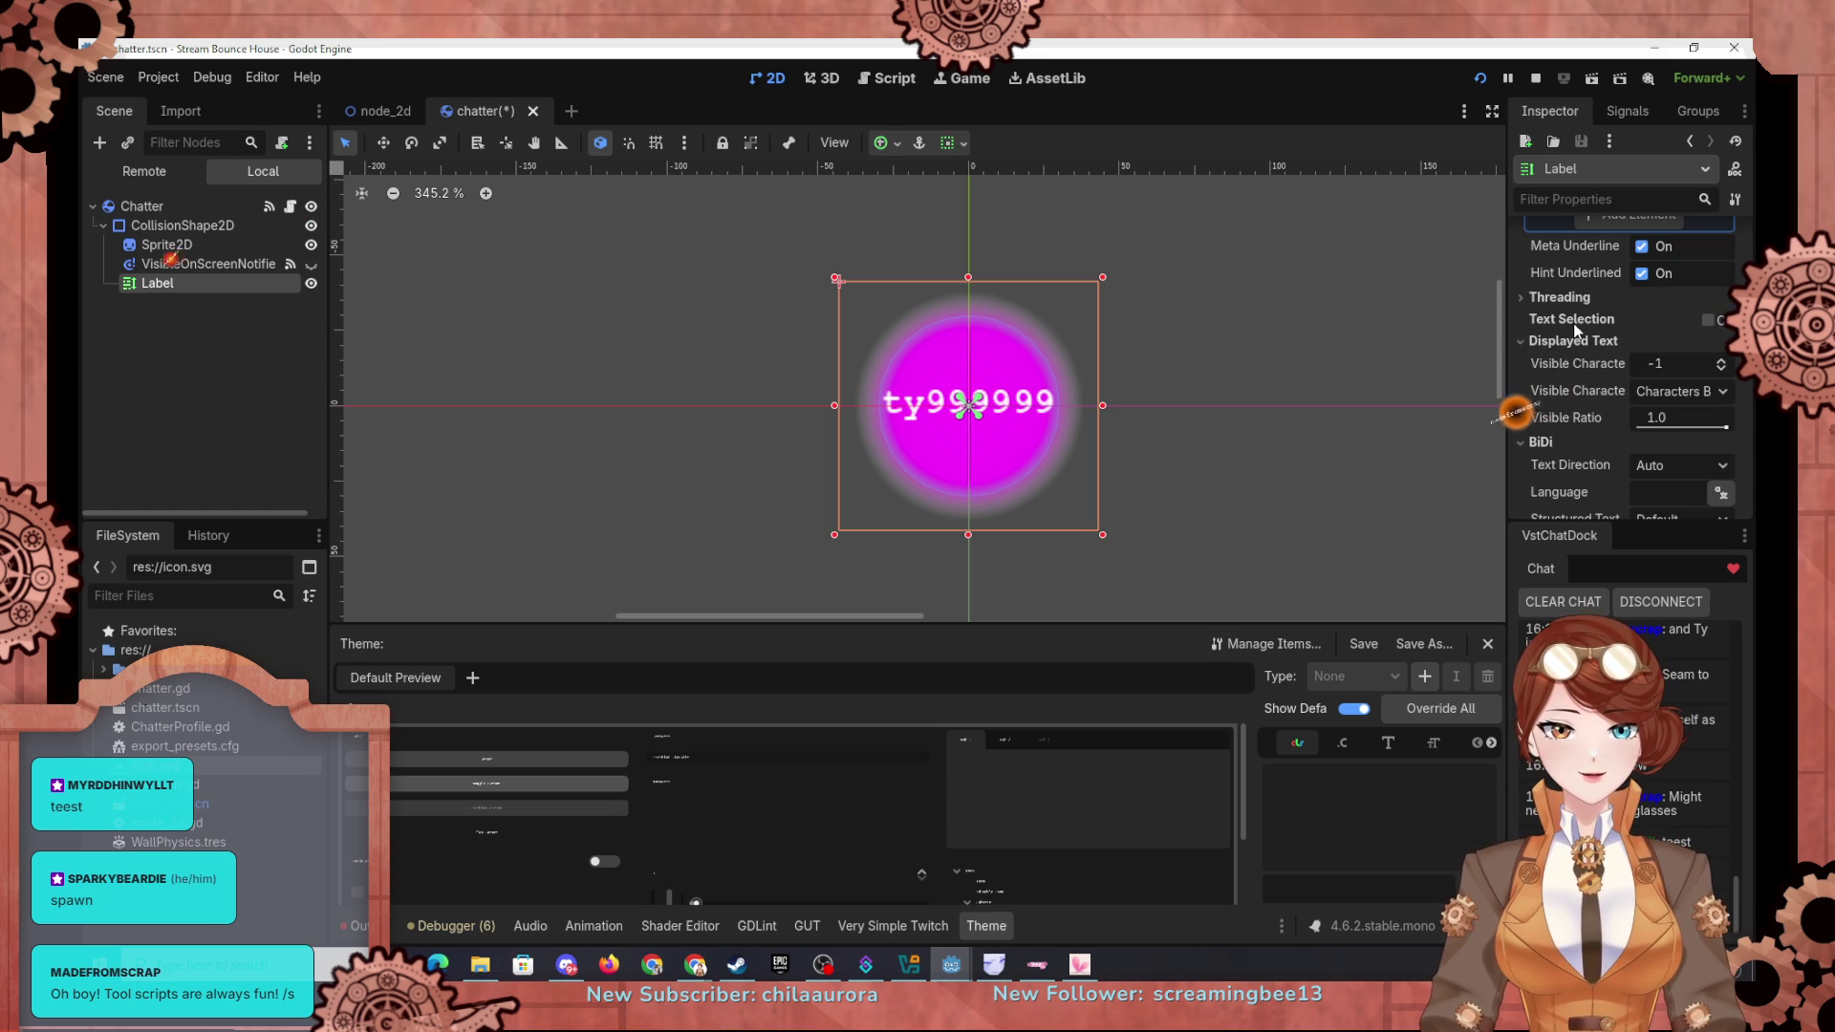
{"action": "scroll", "coordinate": [1542, 371], "scroll_direction": "down", "scroll_amount": 4}
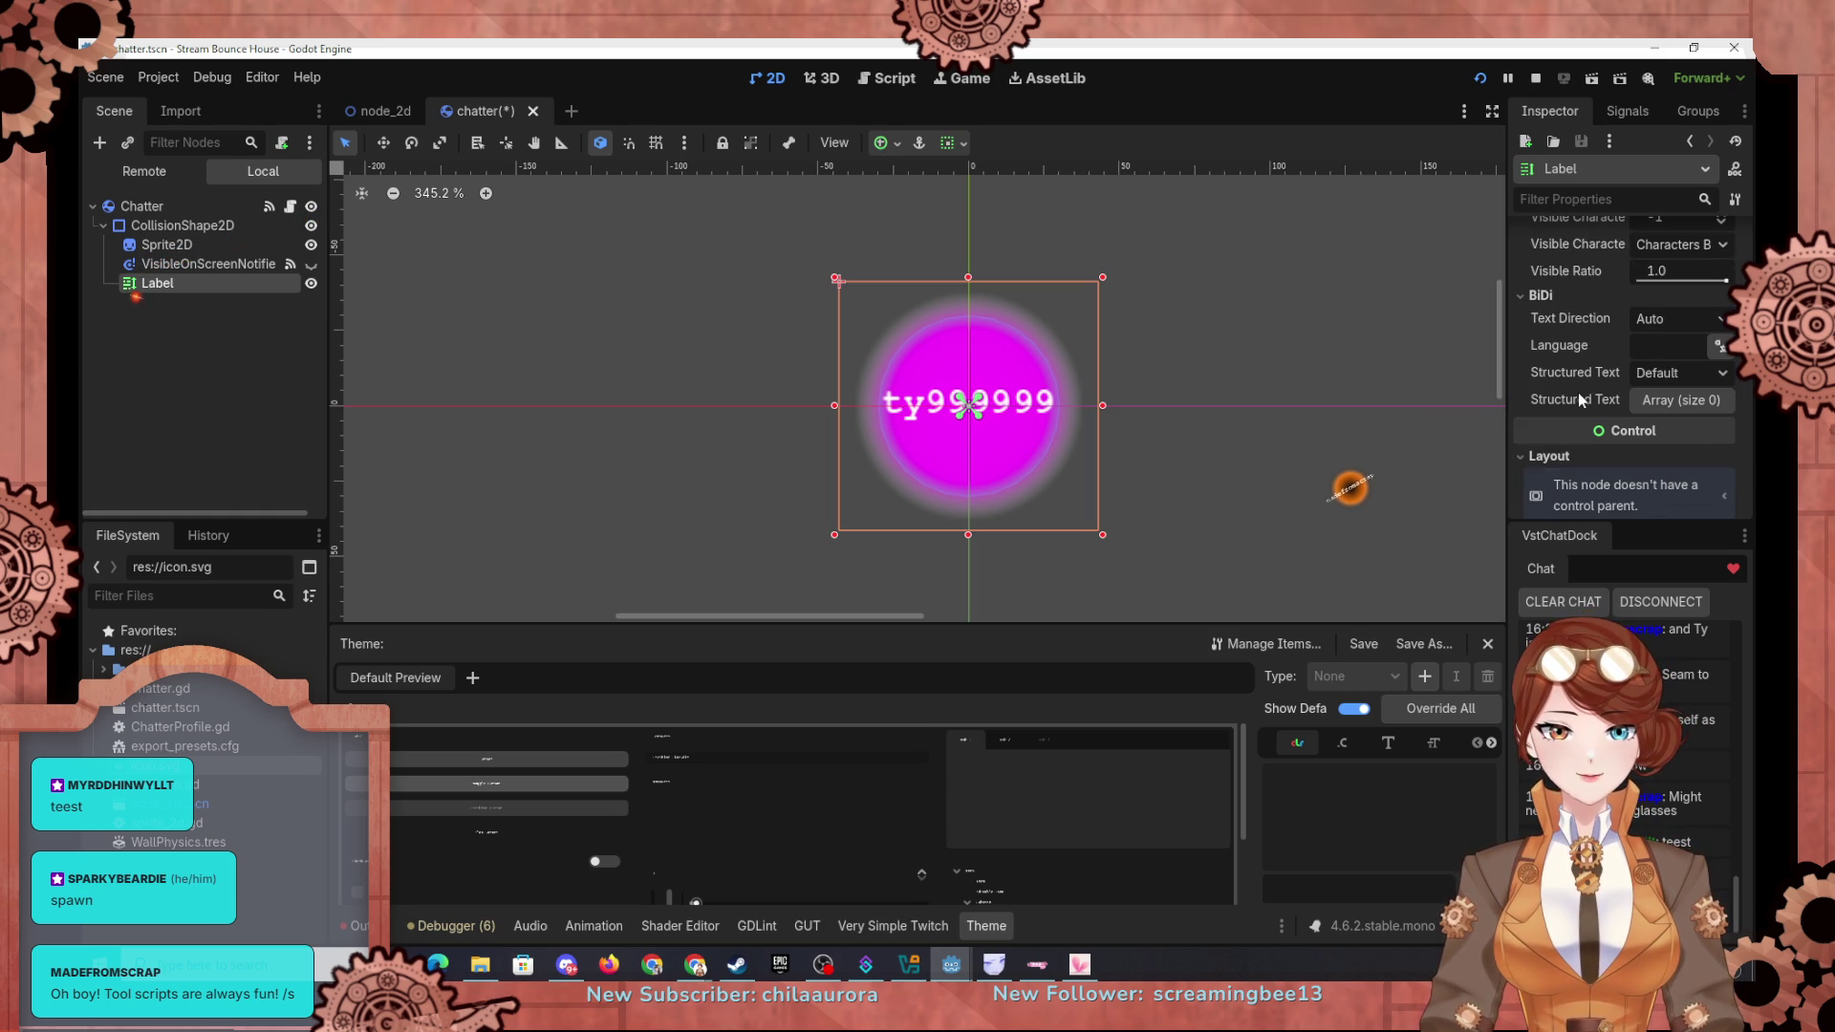
{"action": "scroll", "coordinate": [1580, 393], "scroll_direction": "down", "scroll_amount": 4}
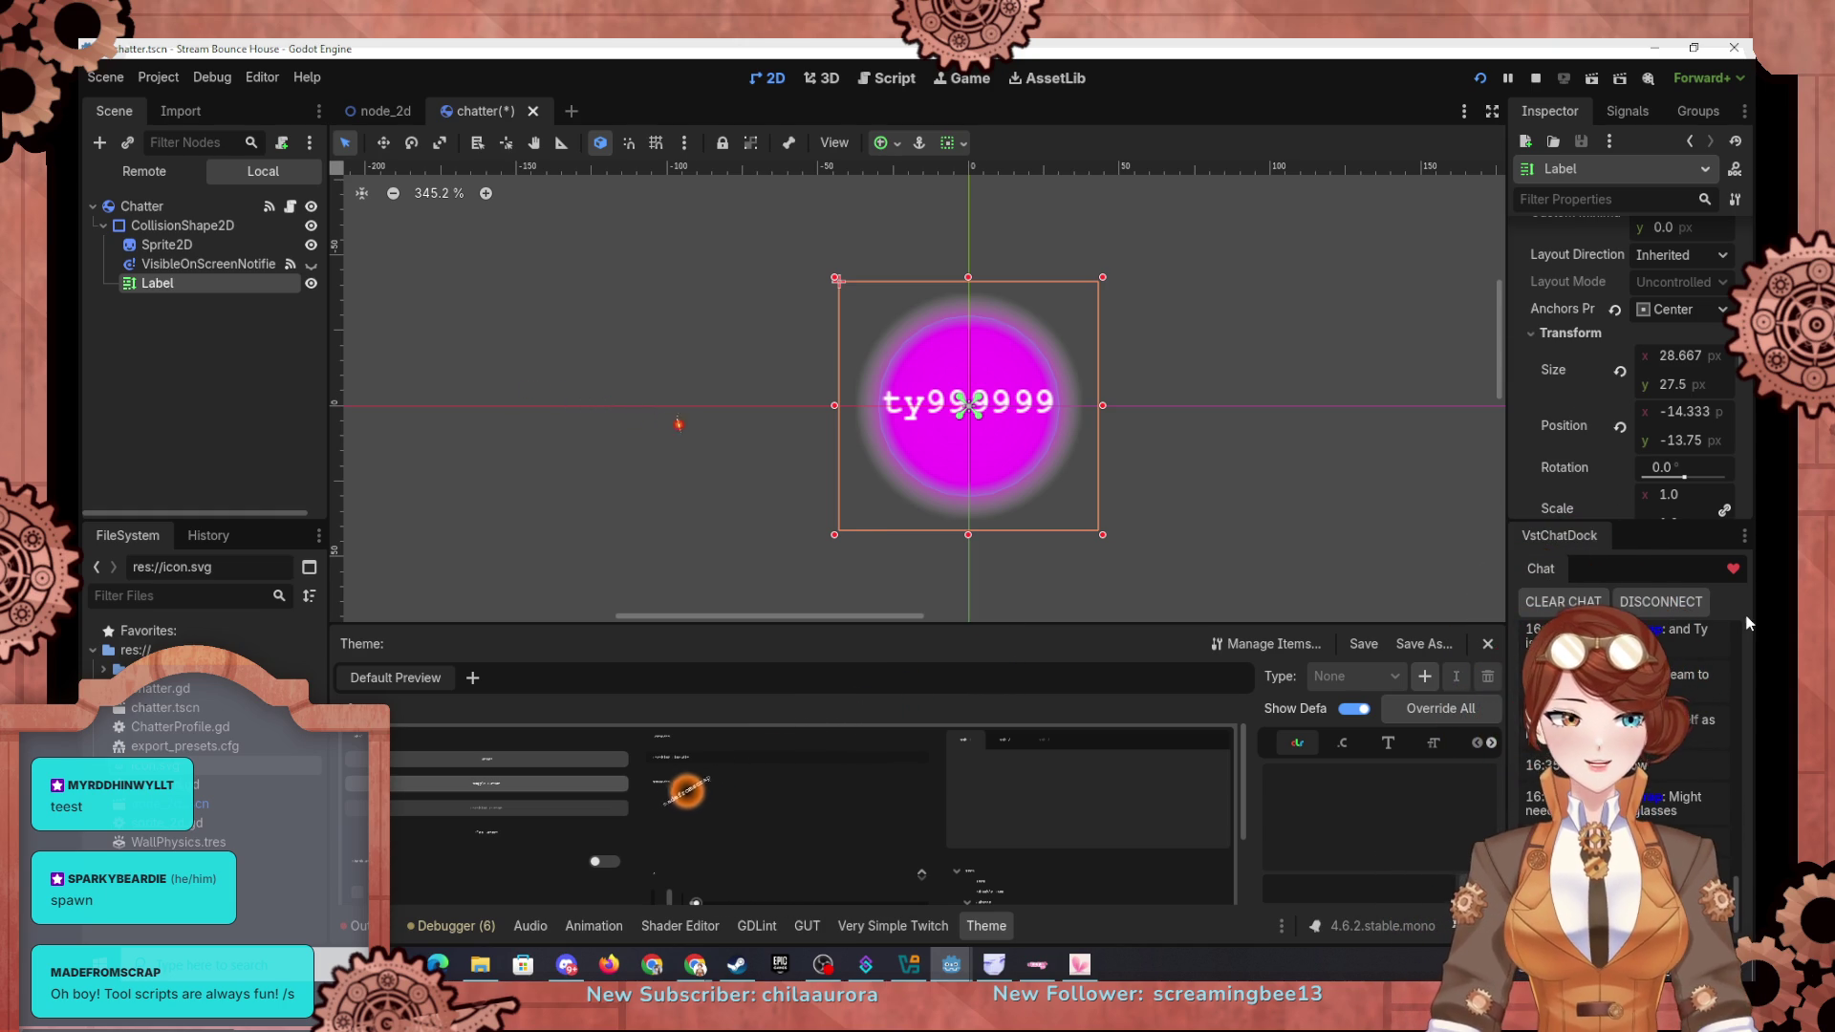
{"action": "scroll", "coordinate": [1556, 432], "scroll_direction": "down", "scroll_amount": 5}
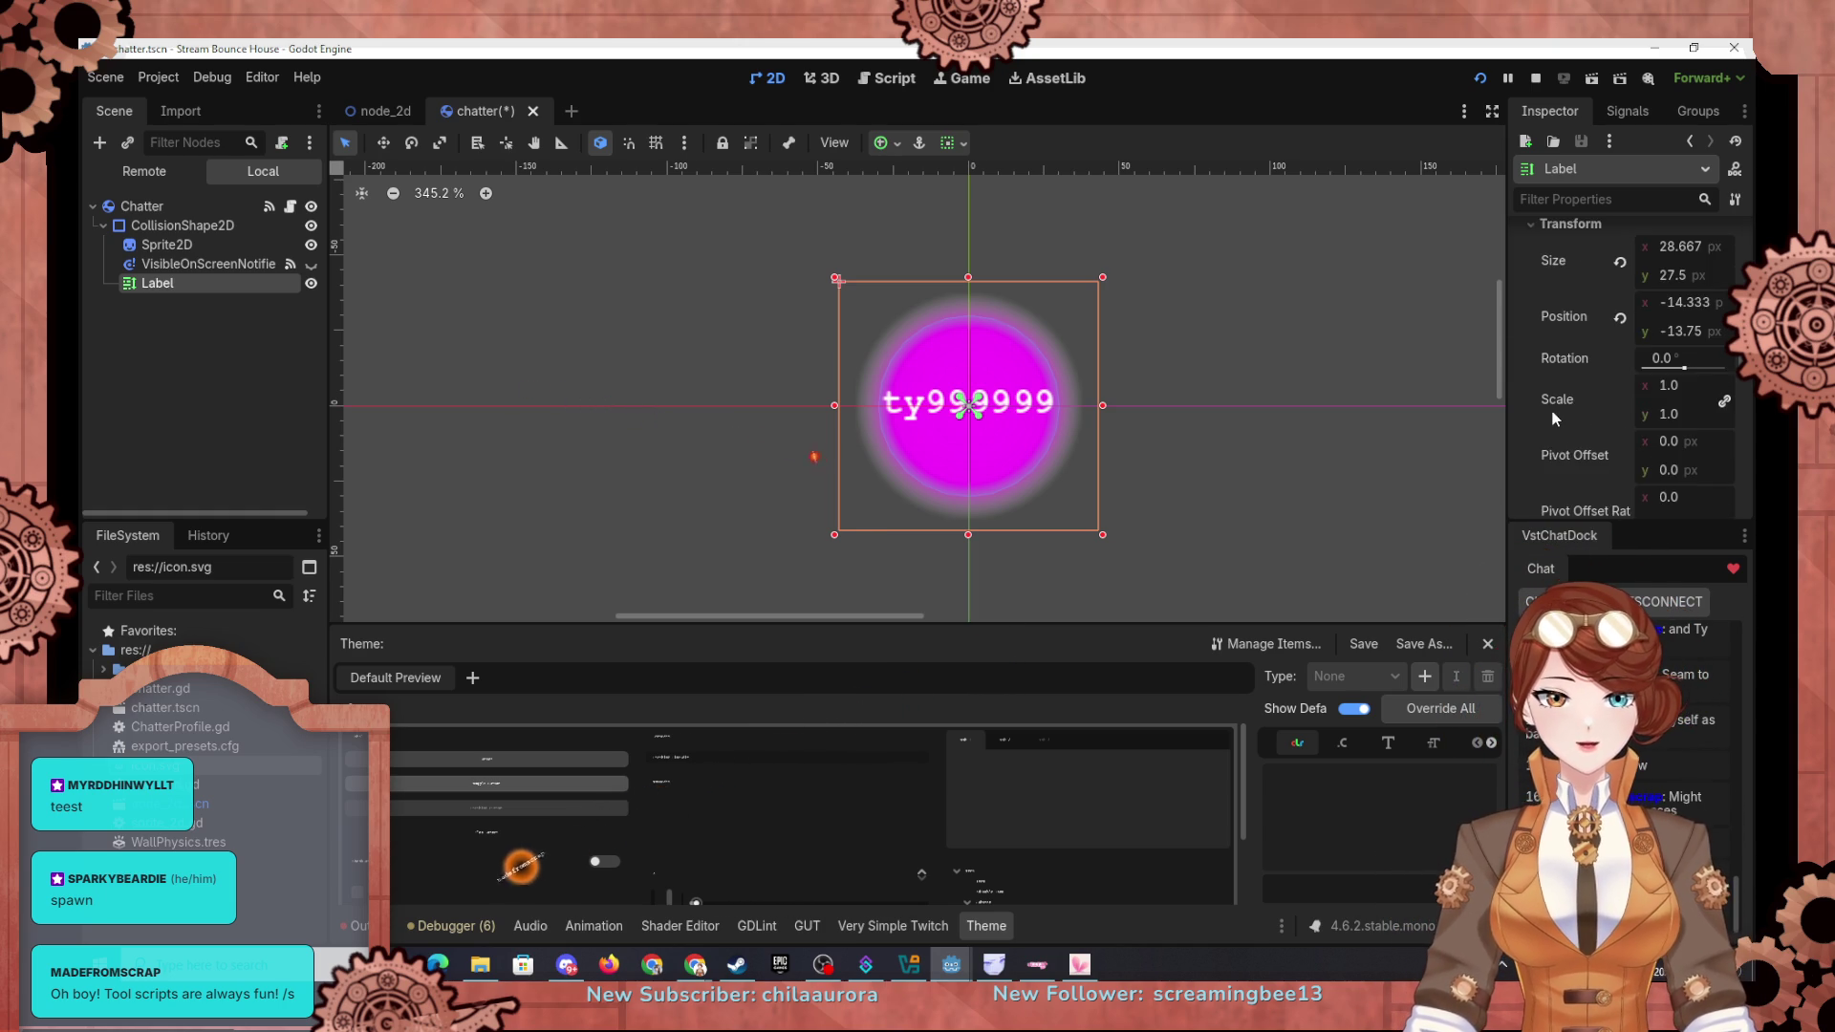
{"action": "scroll", "coordinate": [1552, 417], "scroll_direction": "down", "scroll_amount": 3}
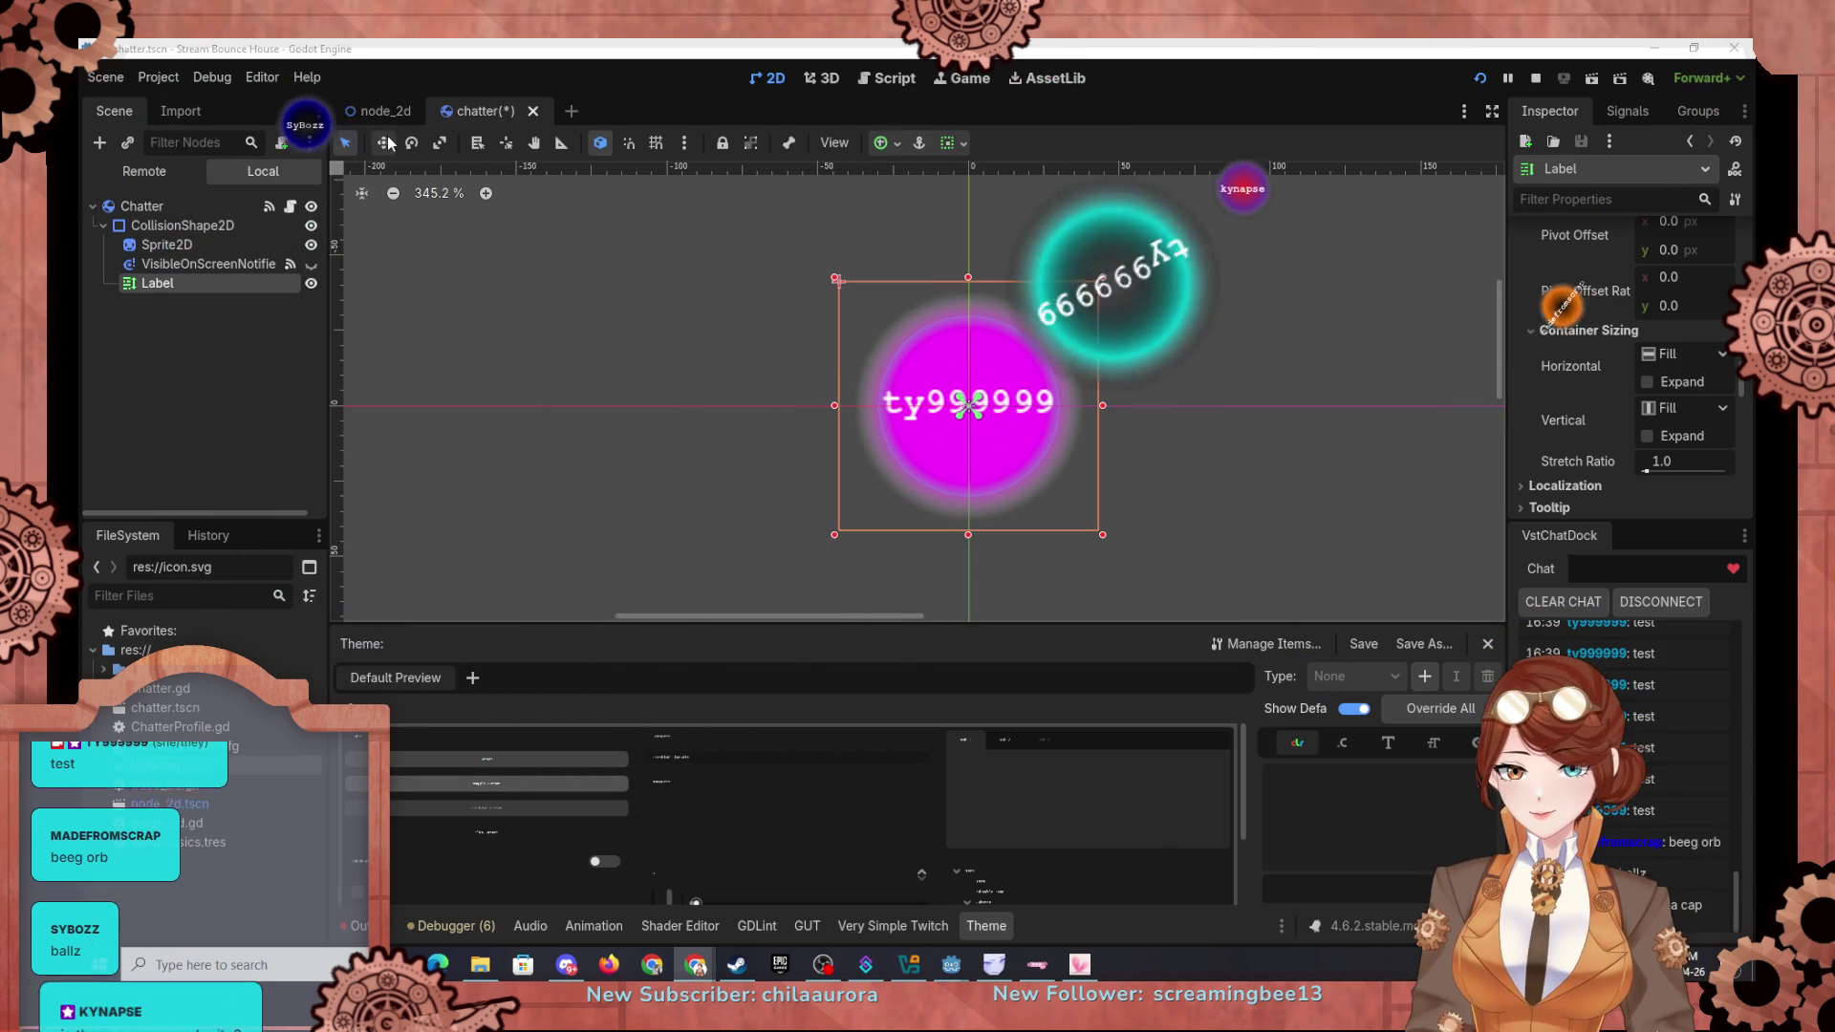
Step: Inspect the running chatter ball's Angular Damp and Angular Velocity in the remote Inspector
{"action": "left_click", "coordinate": [143, 172]}
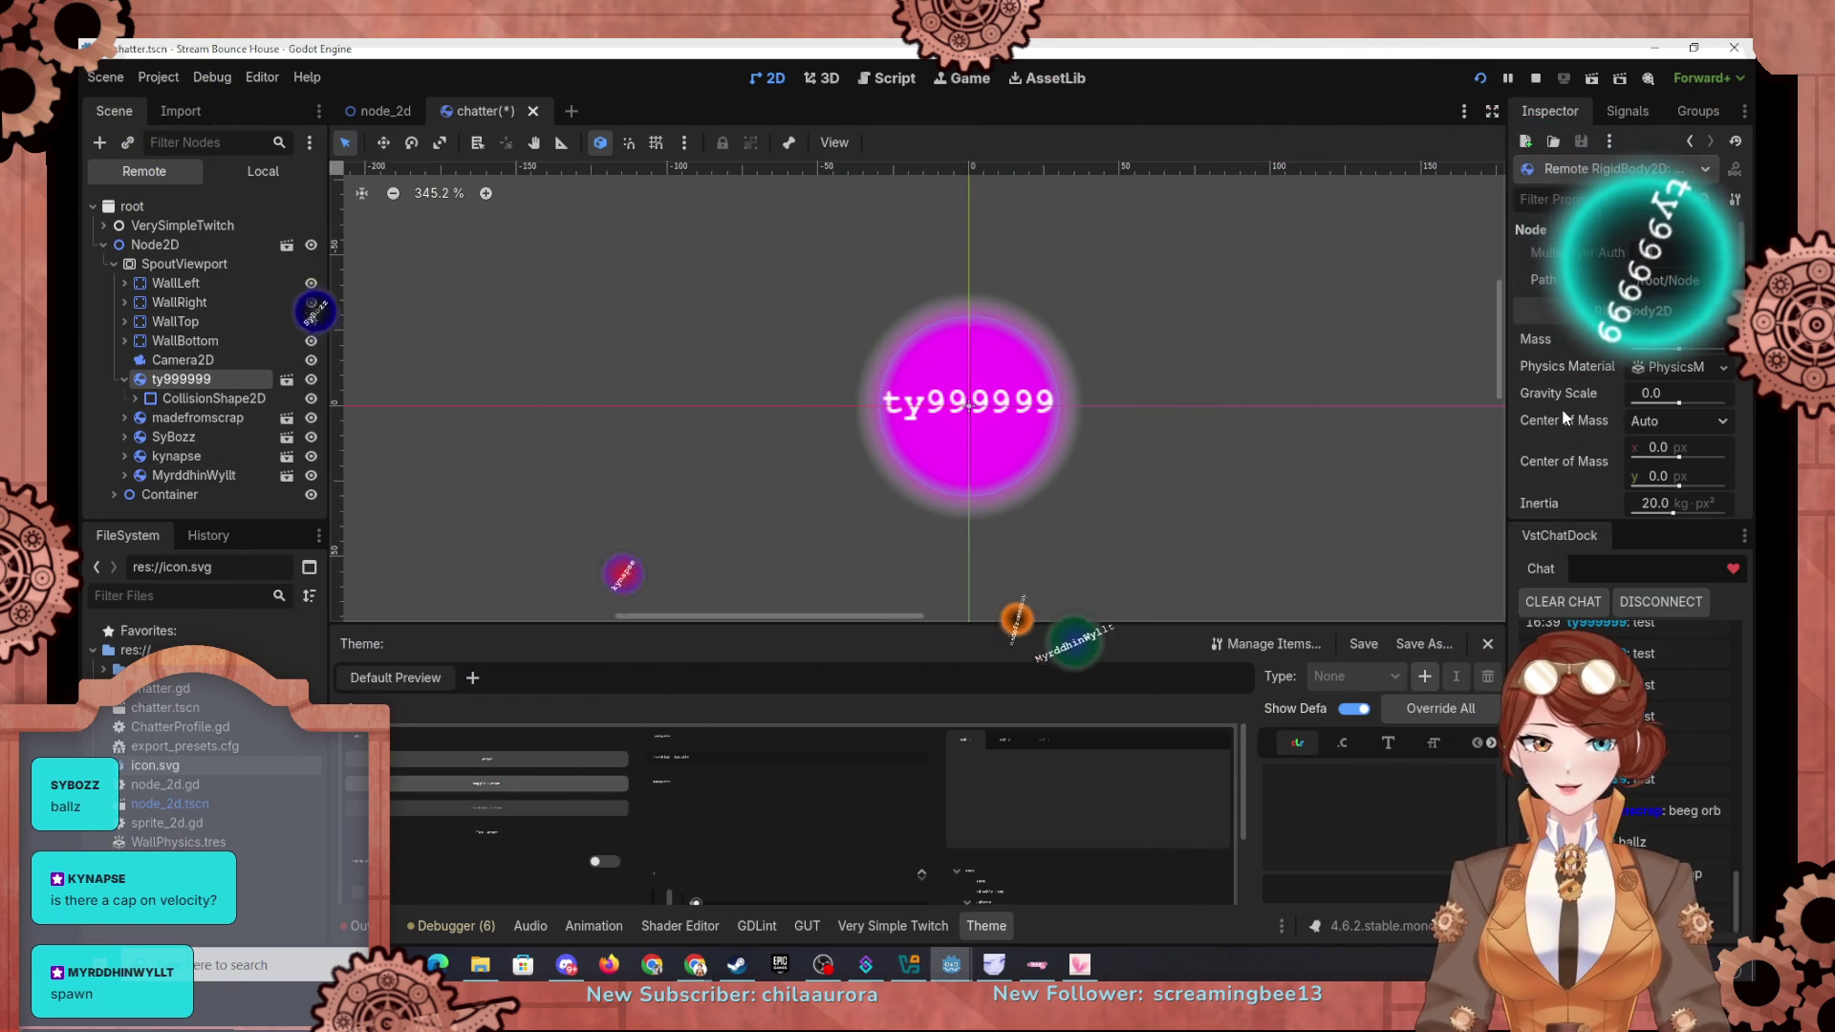
{"action": "scroll", "coordinate": [1562, 409], "scroll_direction": "down", "scroll_amount": 3}
{"action": "scroll", "coordinate": [1567, 426], "scroll_direction": "down", "scroll_amount": 4}
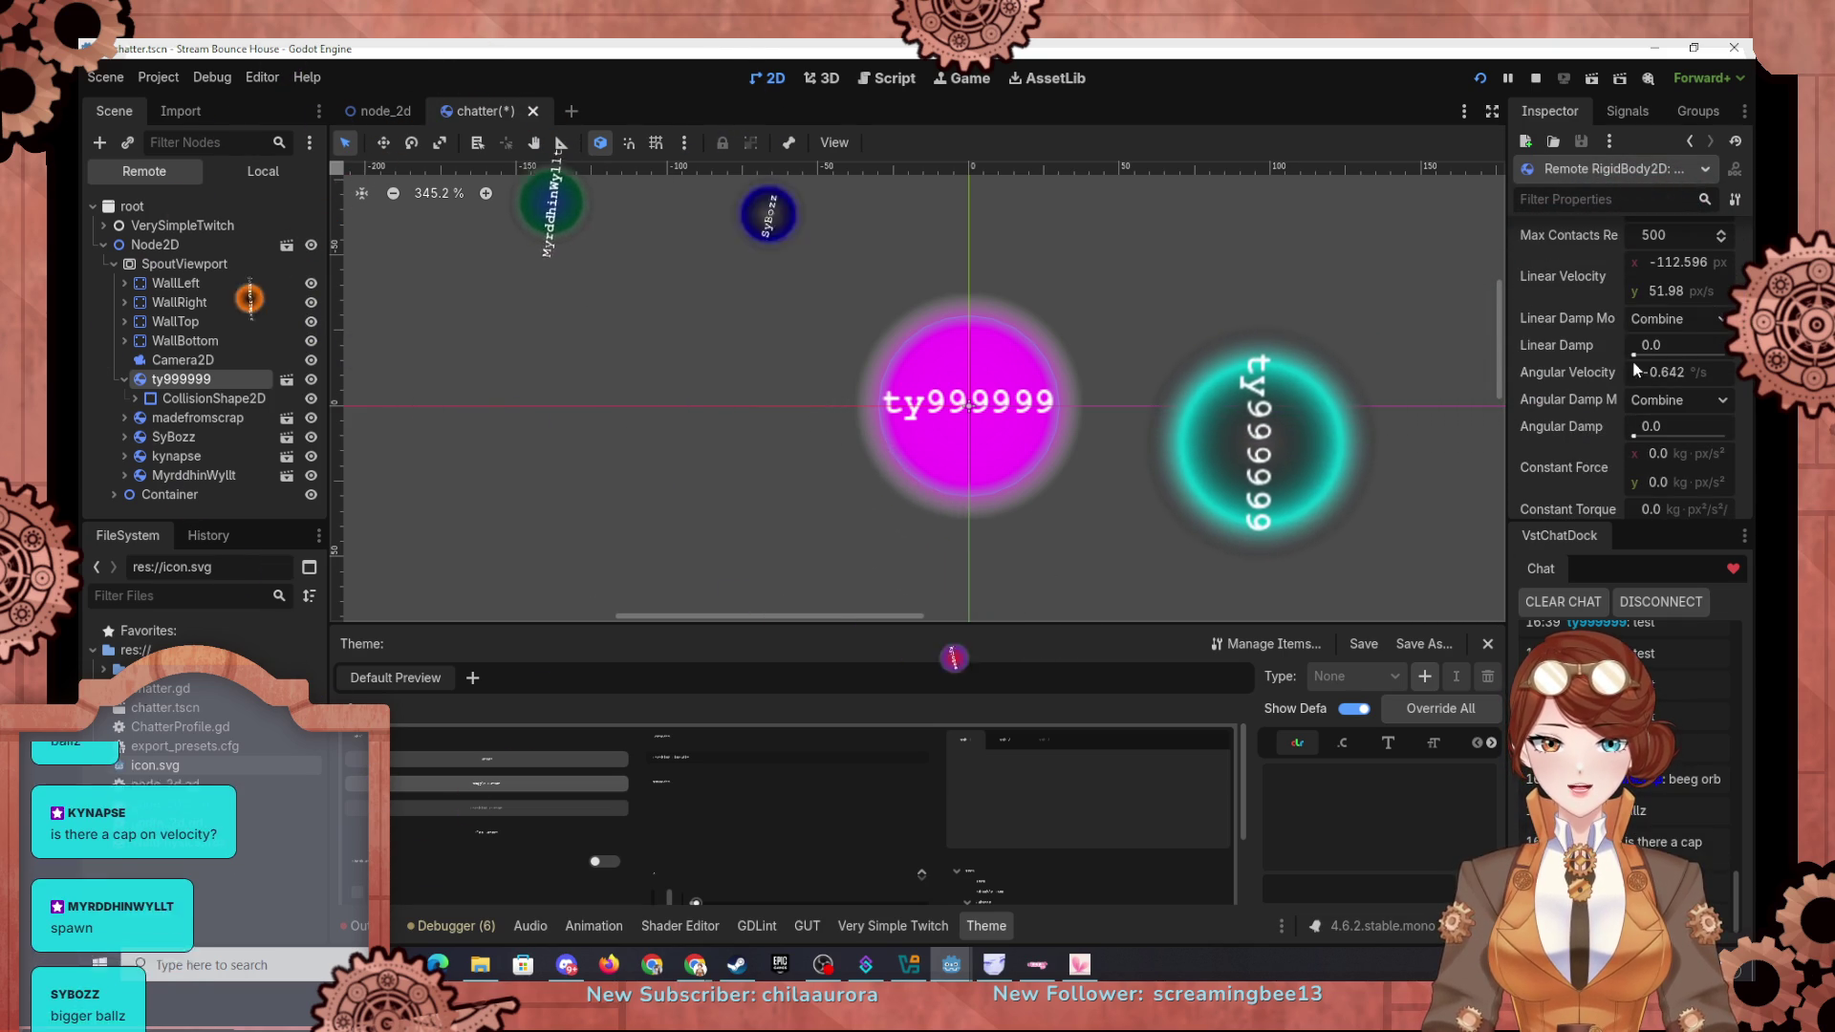
{"action": "left_click", "coordinate": [1672, 372]}
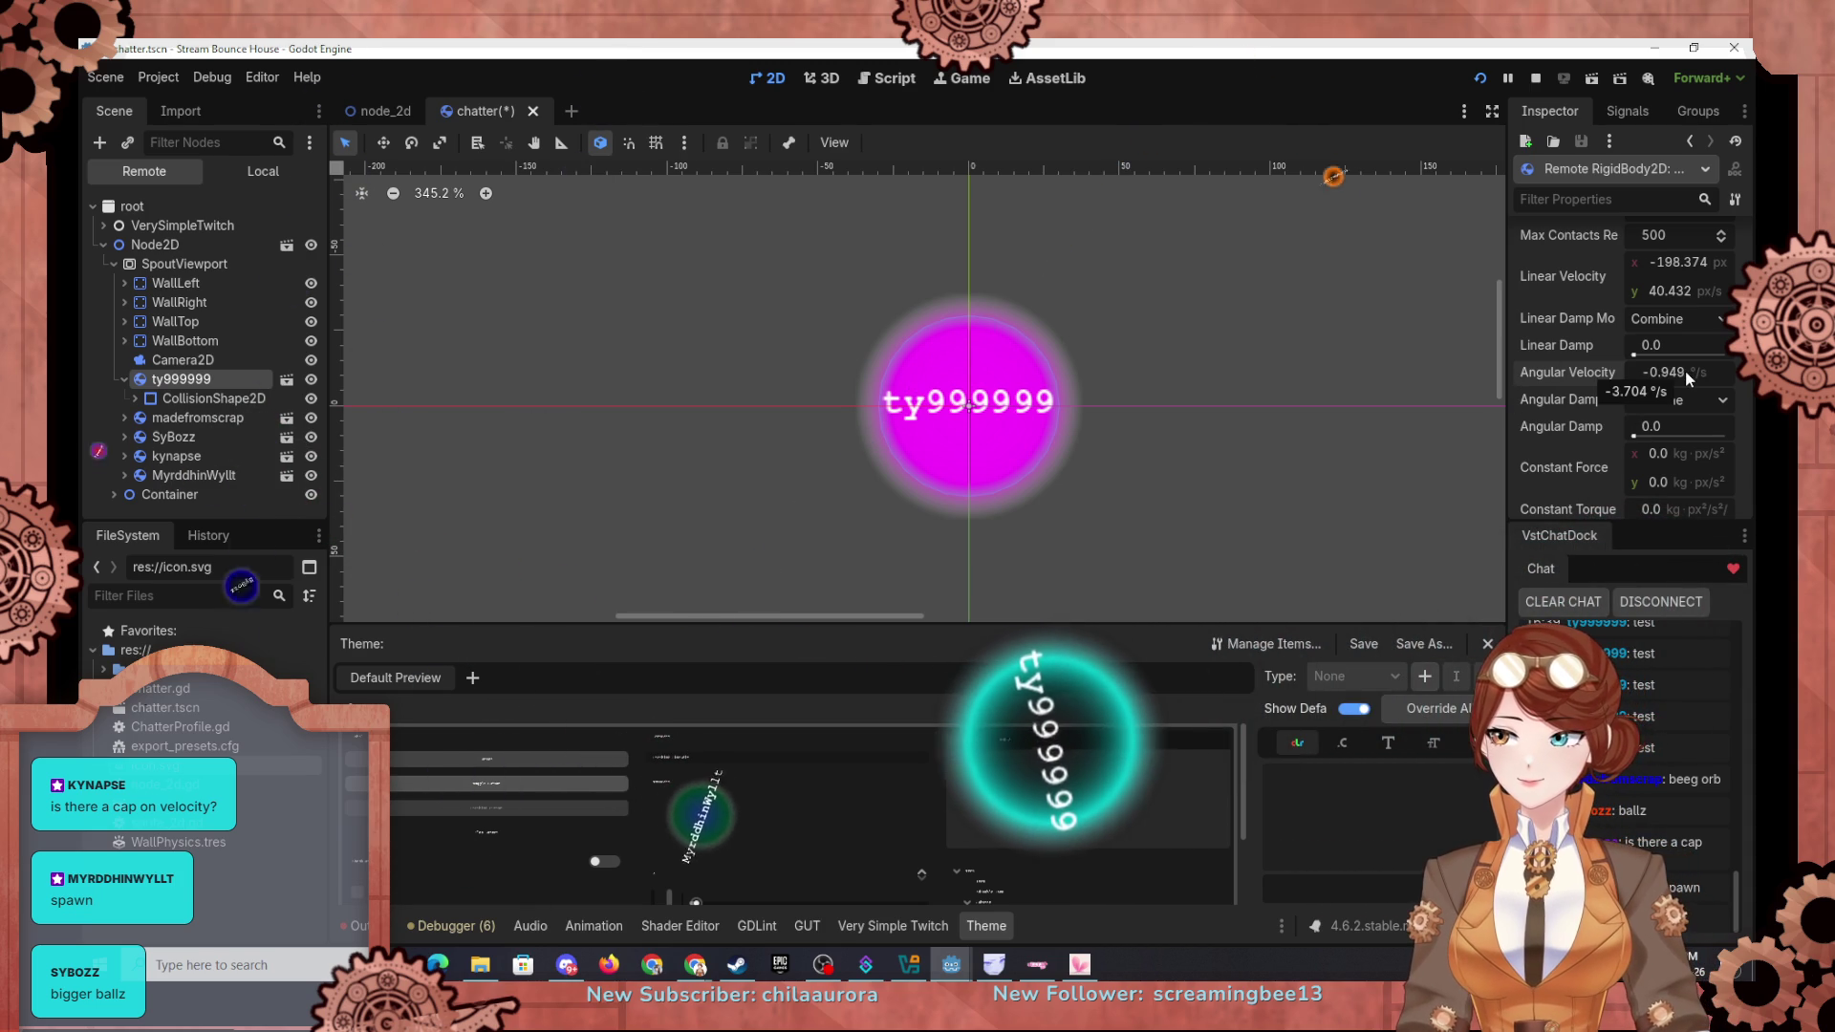
Step: Set the running ball's Angular Velocity to 50 so it spins
{"action": "left_click", "coordinate": [182, 360]}
{"action": "left_click", "coordinate": [182, 380]}
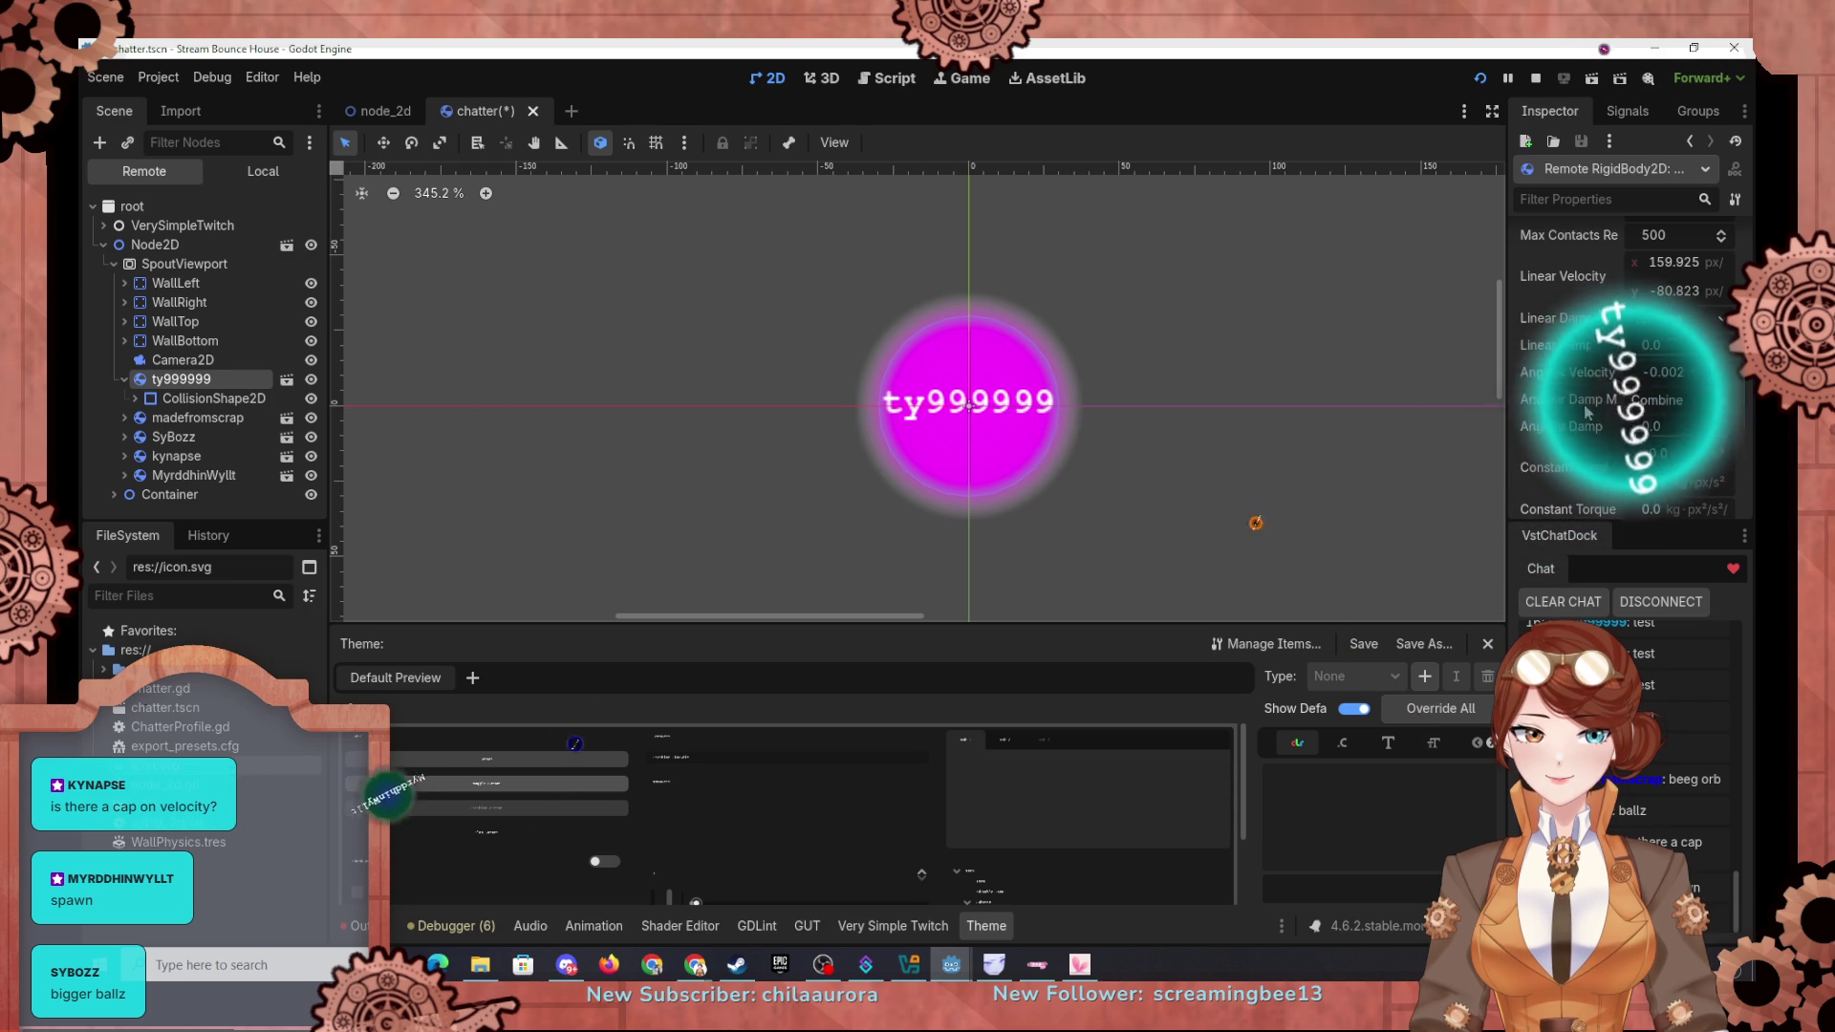
{"action": "left_click", "coordinate": [1674, 374]}
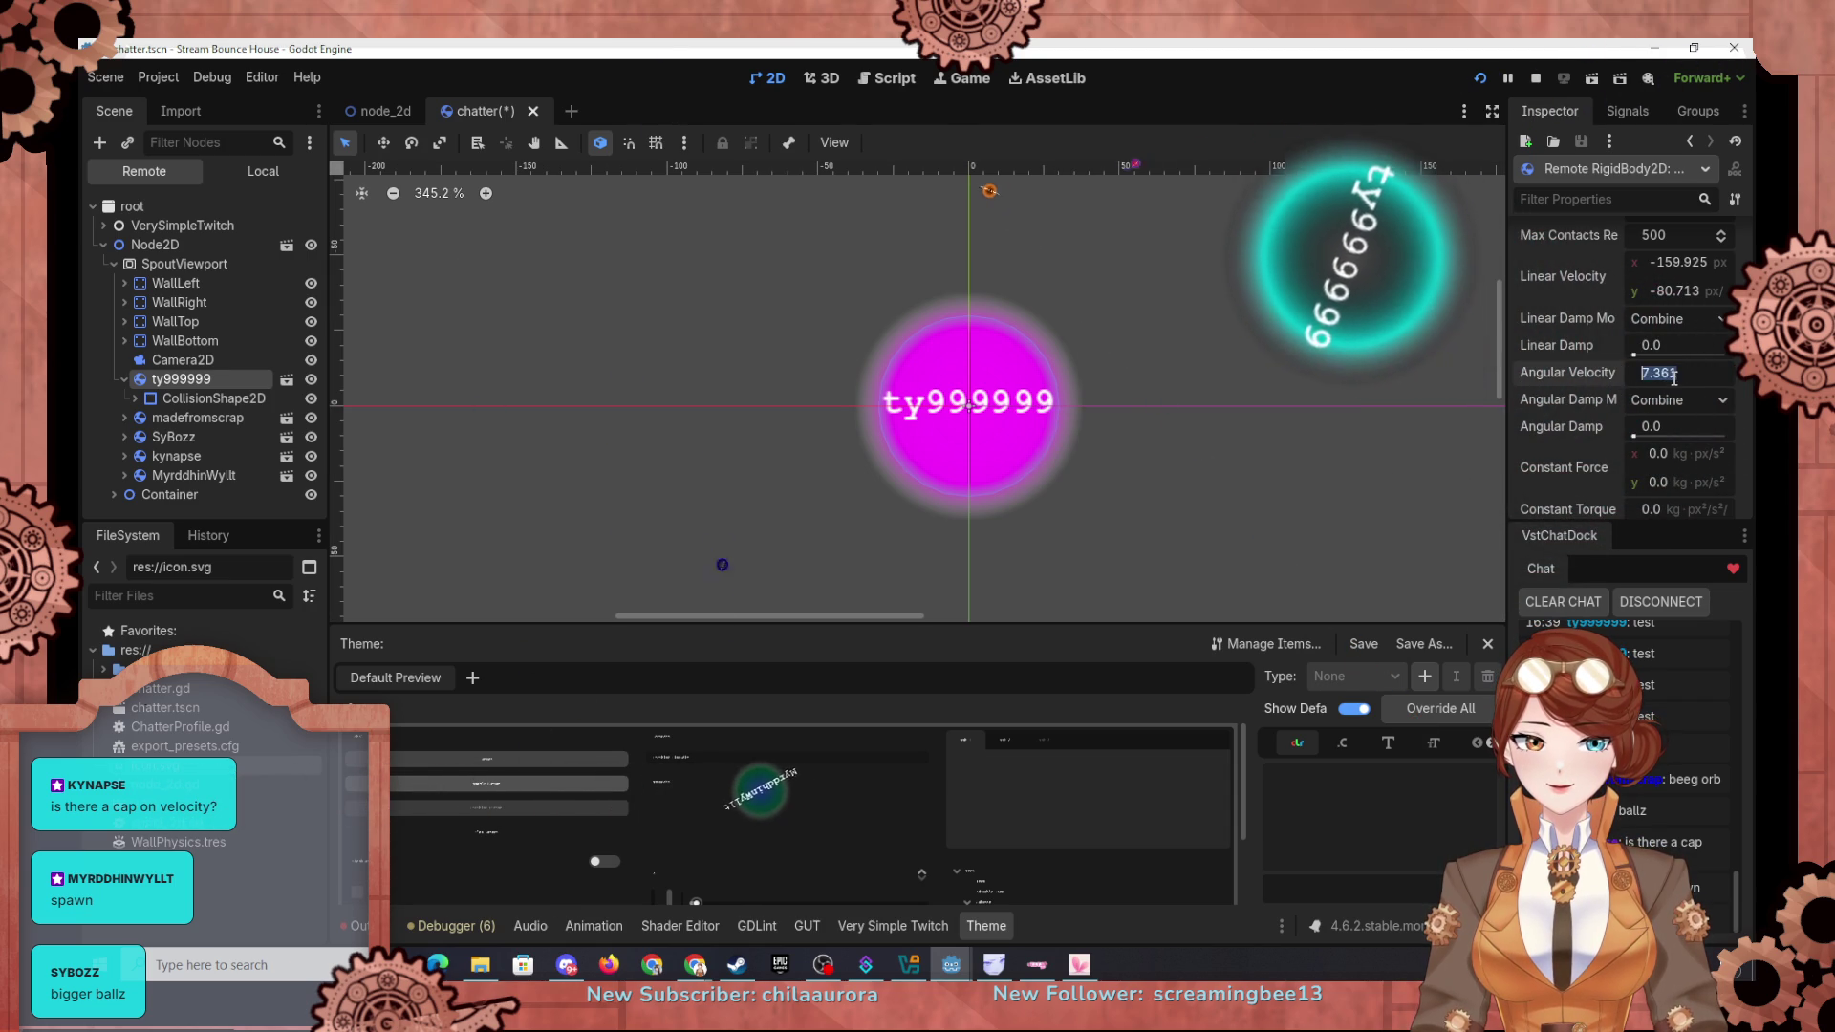
{"action": "type", "text": "50"}
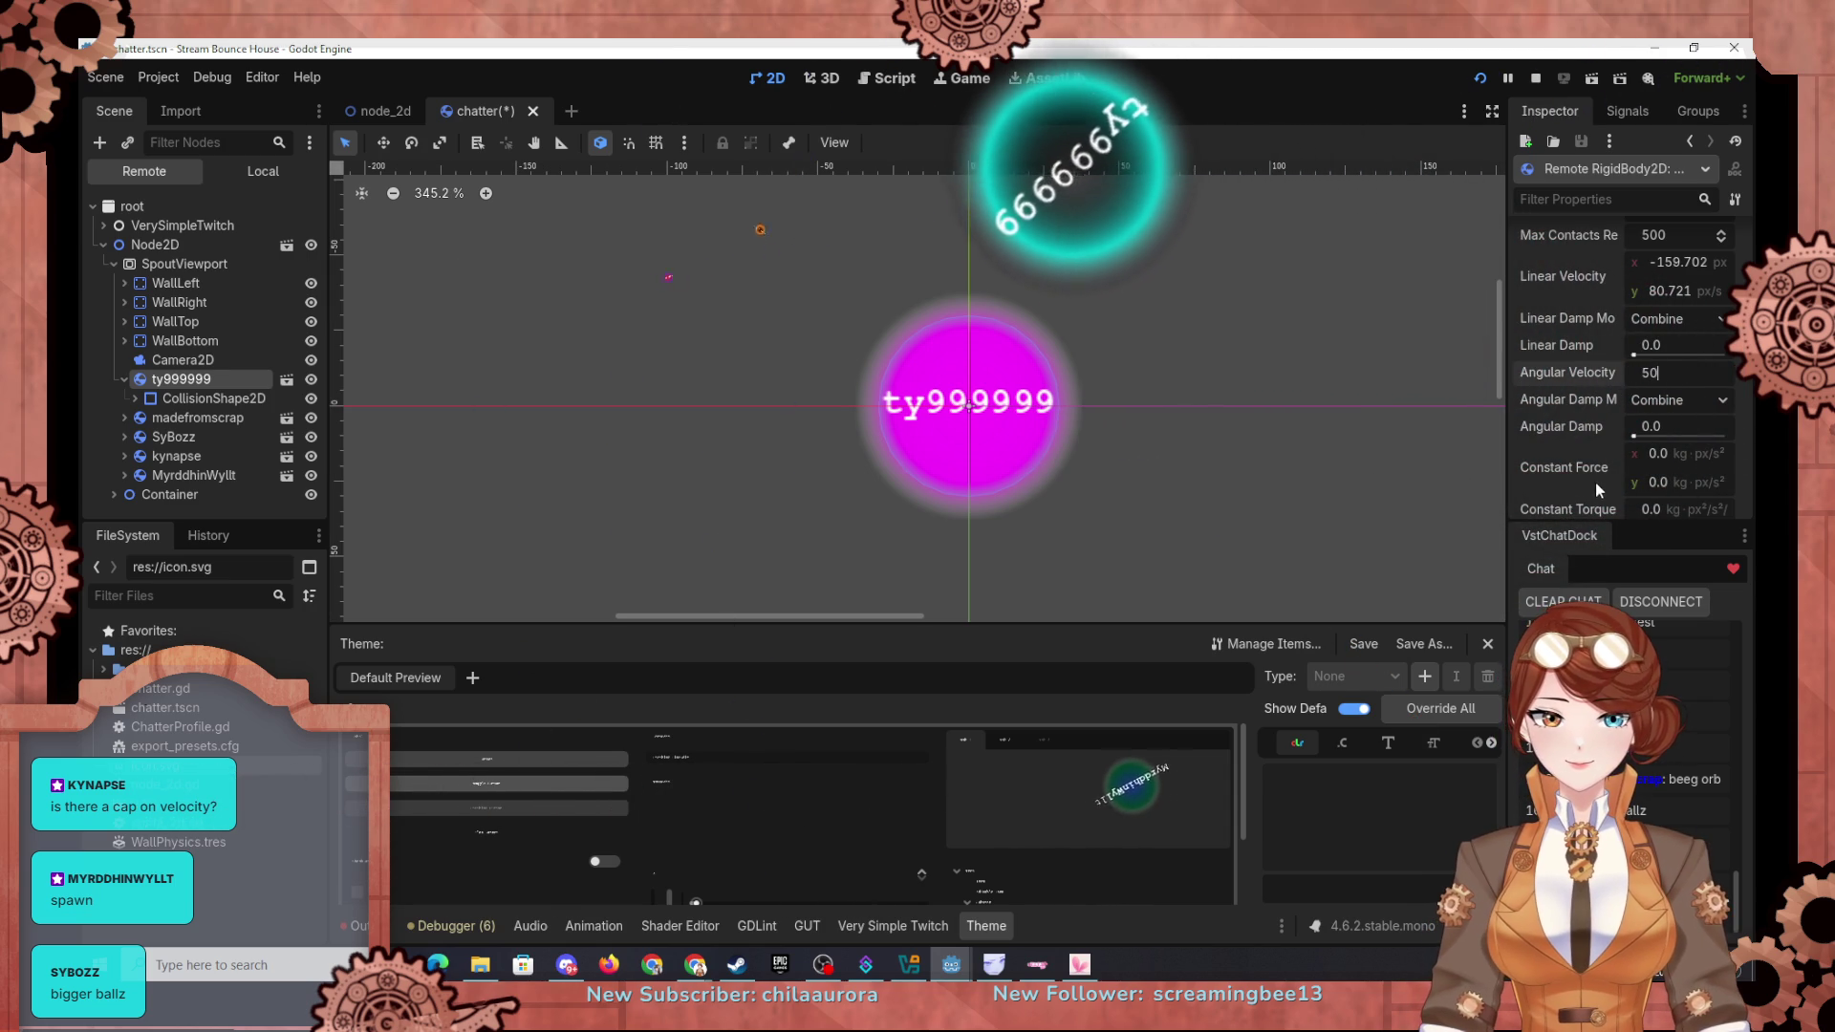
{"action": "key", "text": "Return"}
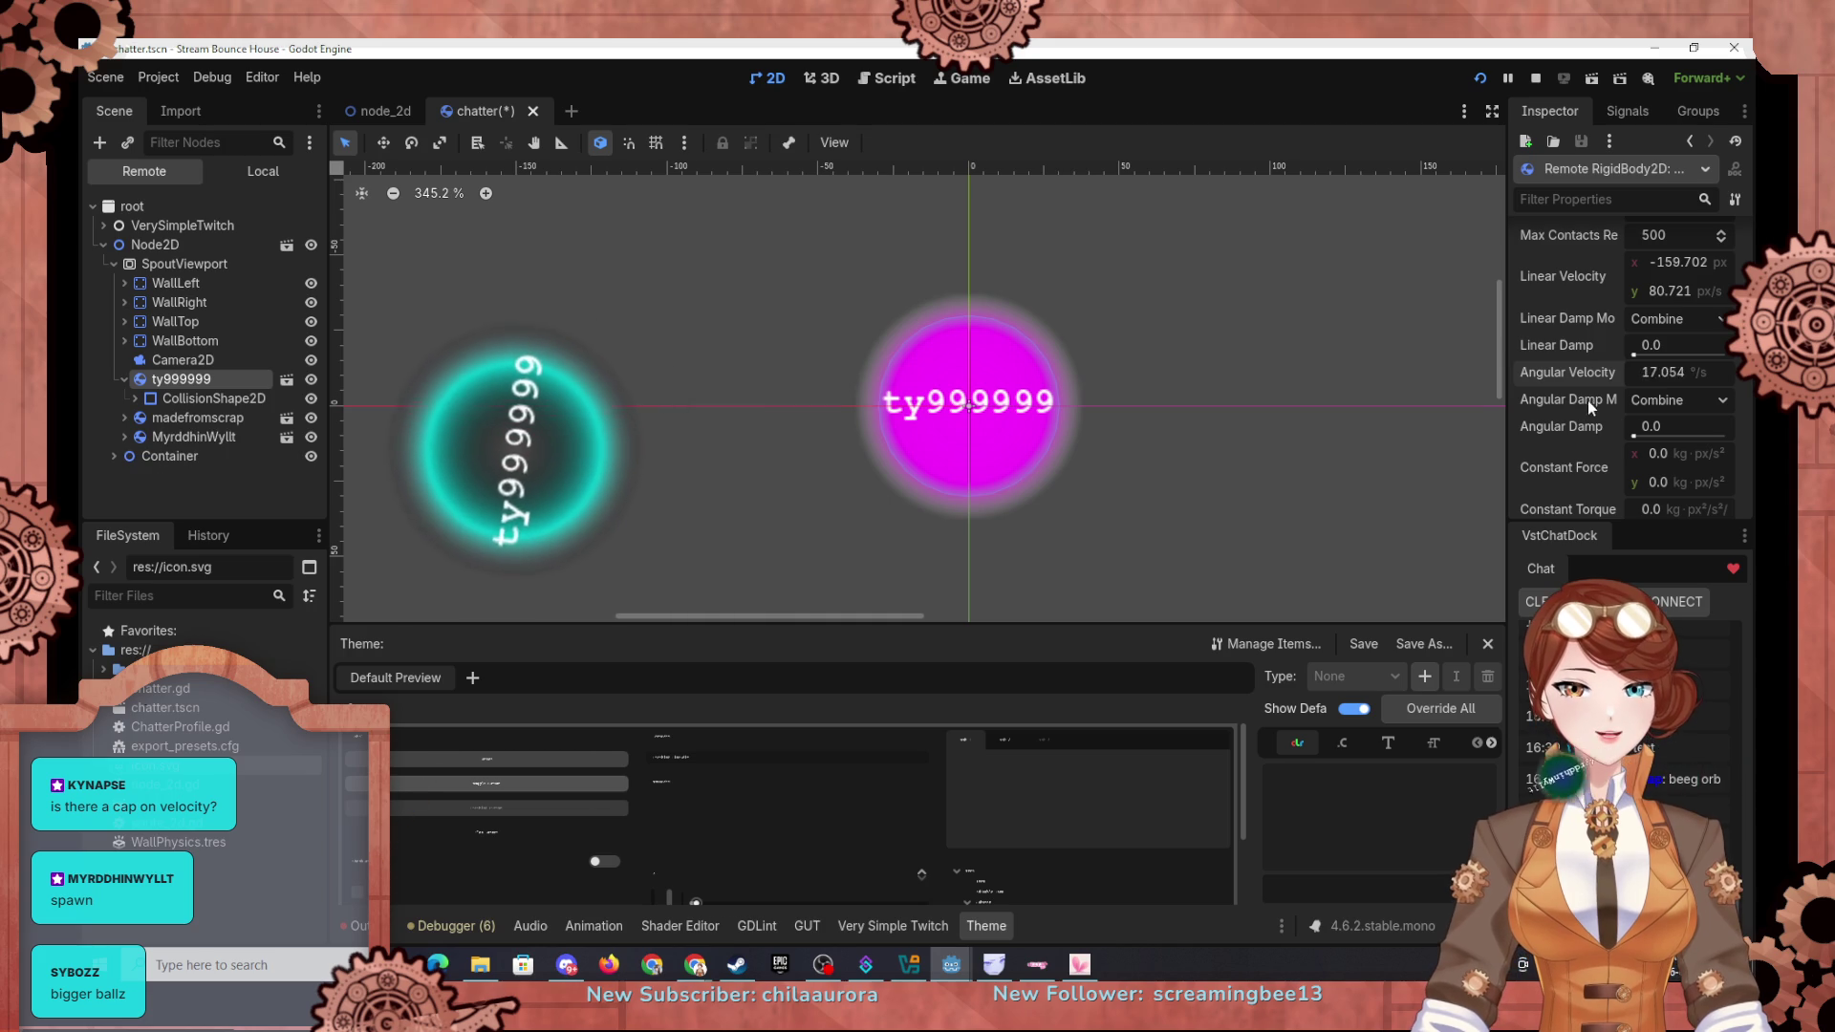
Step: Bring the running Stream Bounce House game window in front of the editor
{"action": "mouse_move", "coordinate": [1579, 421]}
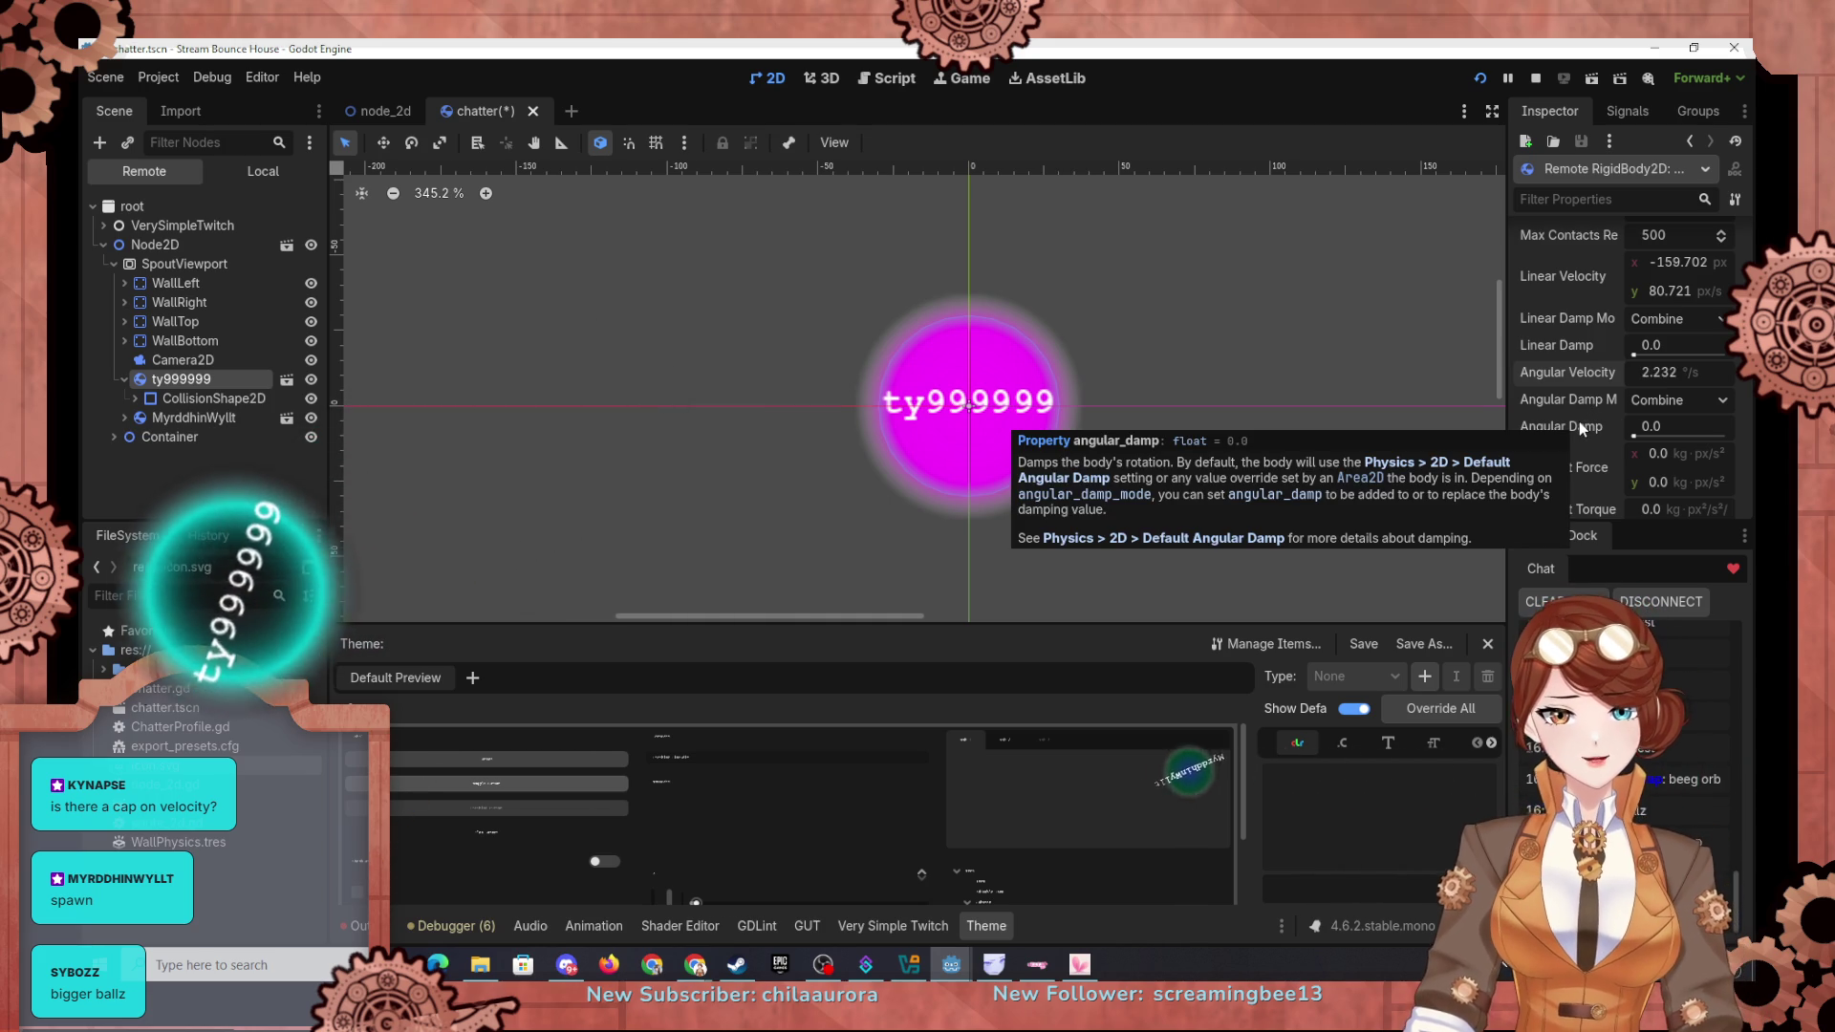
{"action": "scroll", "coordinate": [1597, 473], "scroll_direction": "down", "scroll_amount": 3}
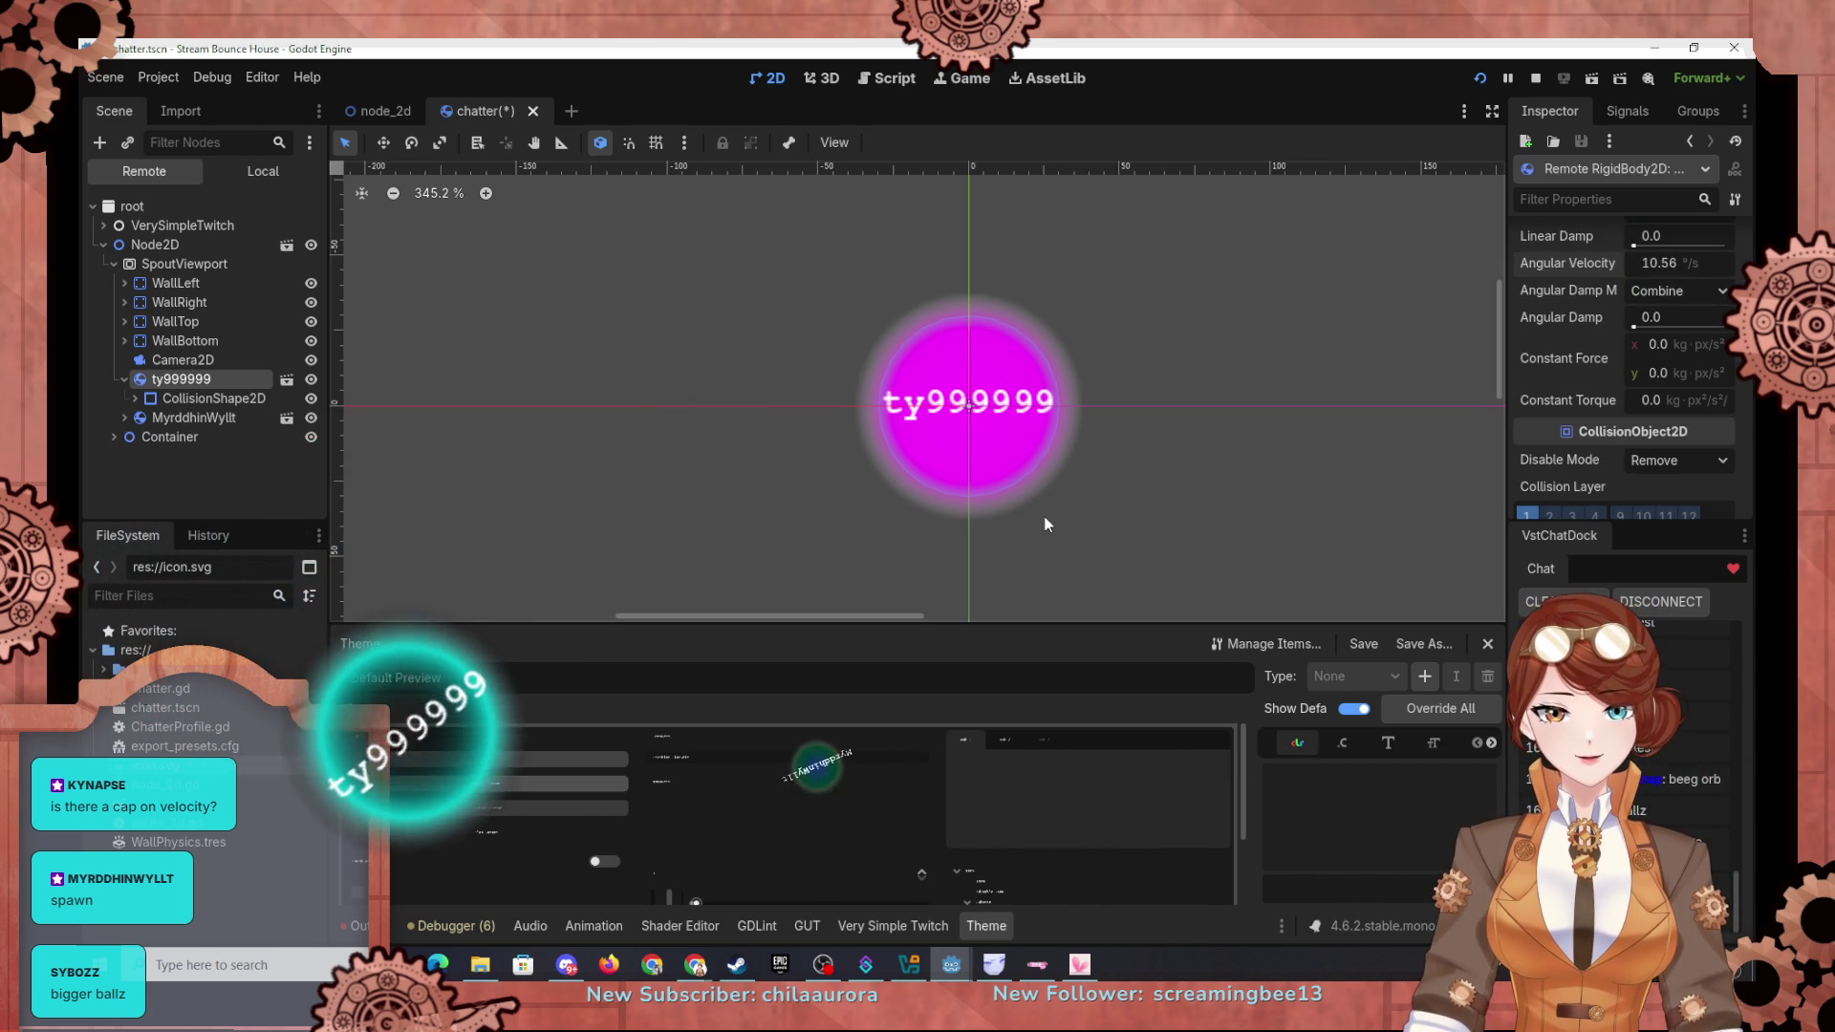
{"action": "left_click", "coordinate": [159, 77]}
{"action": "key", "text": "Escape"}
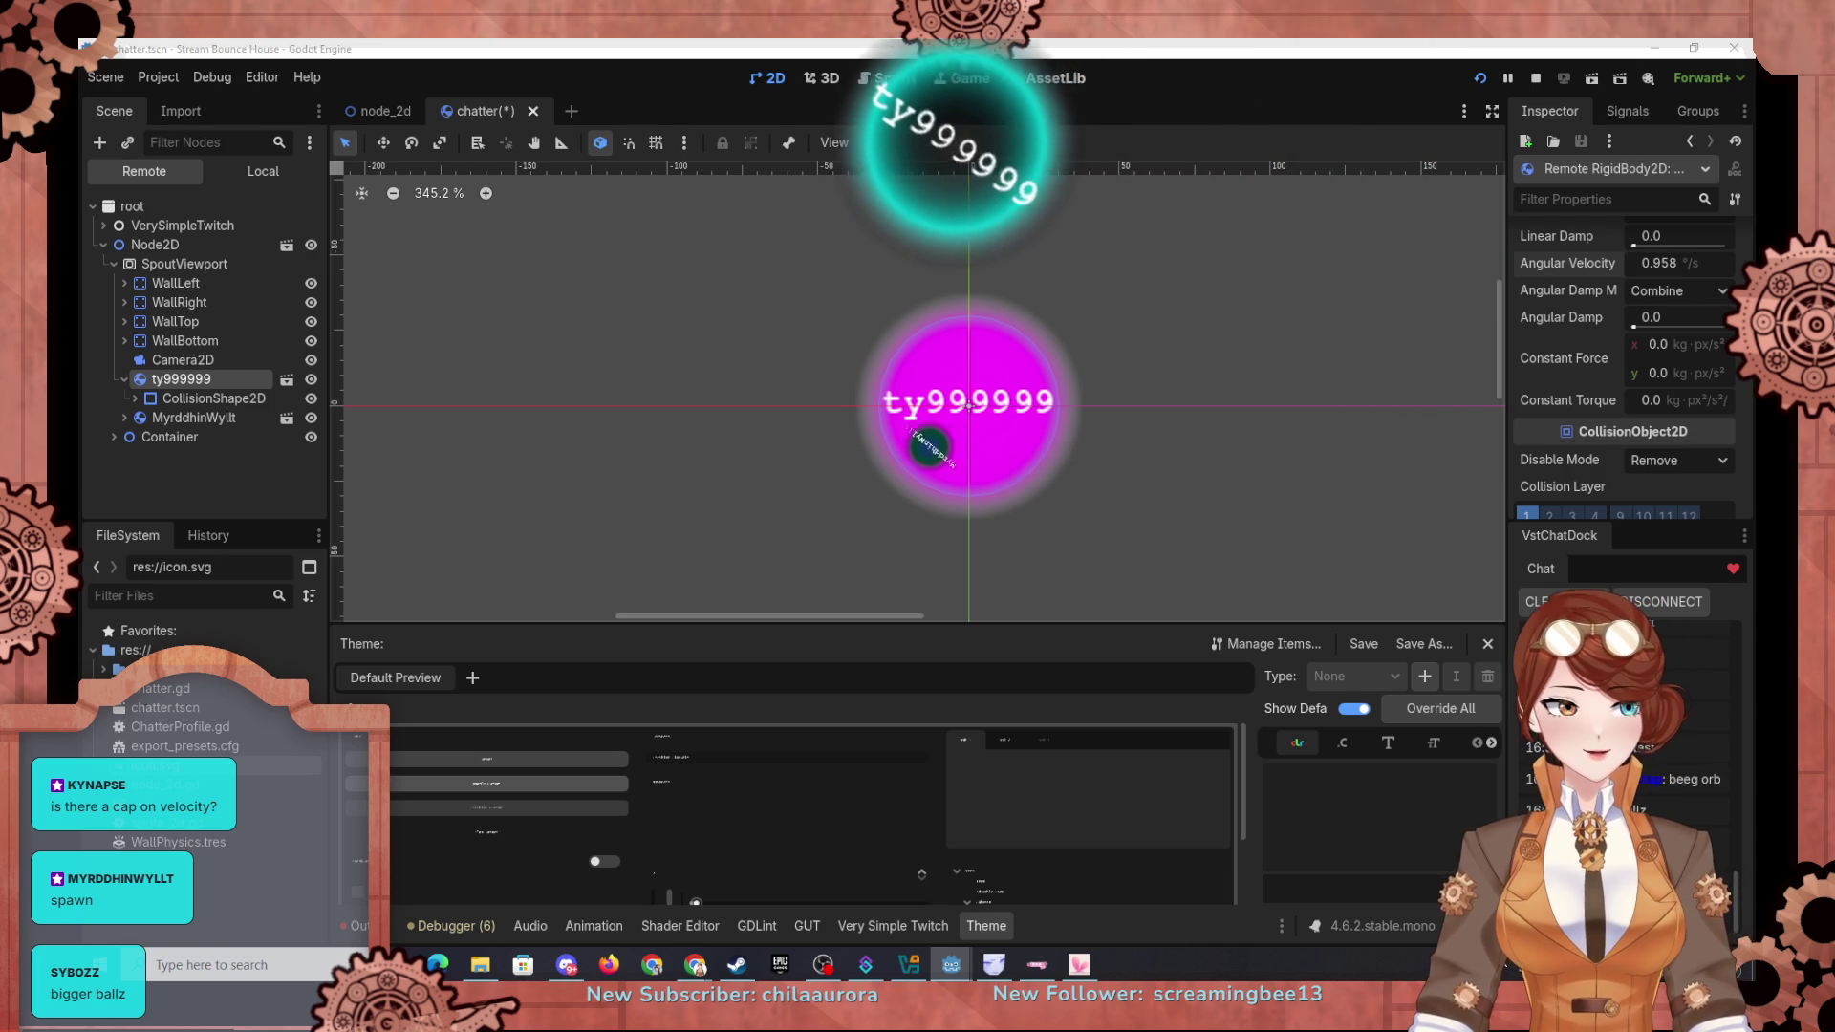
{"action": "key", "text": "alt+Tab"}
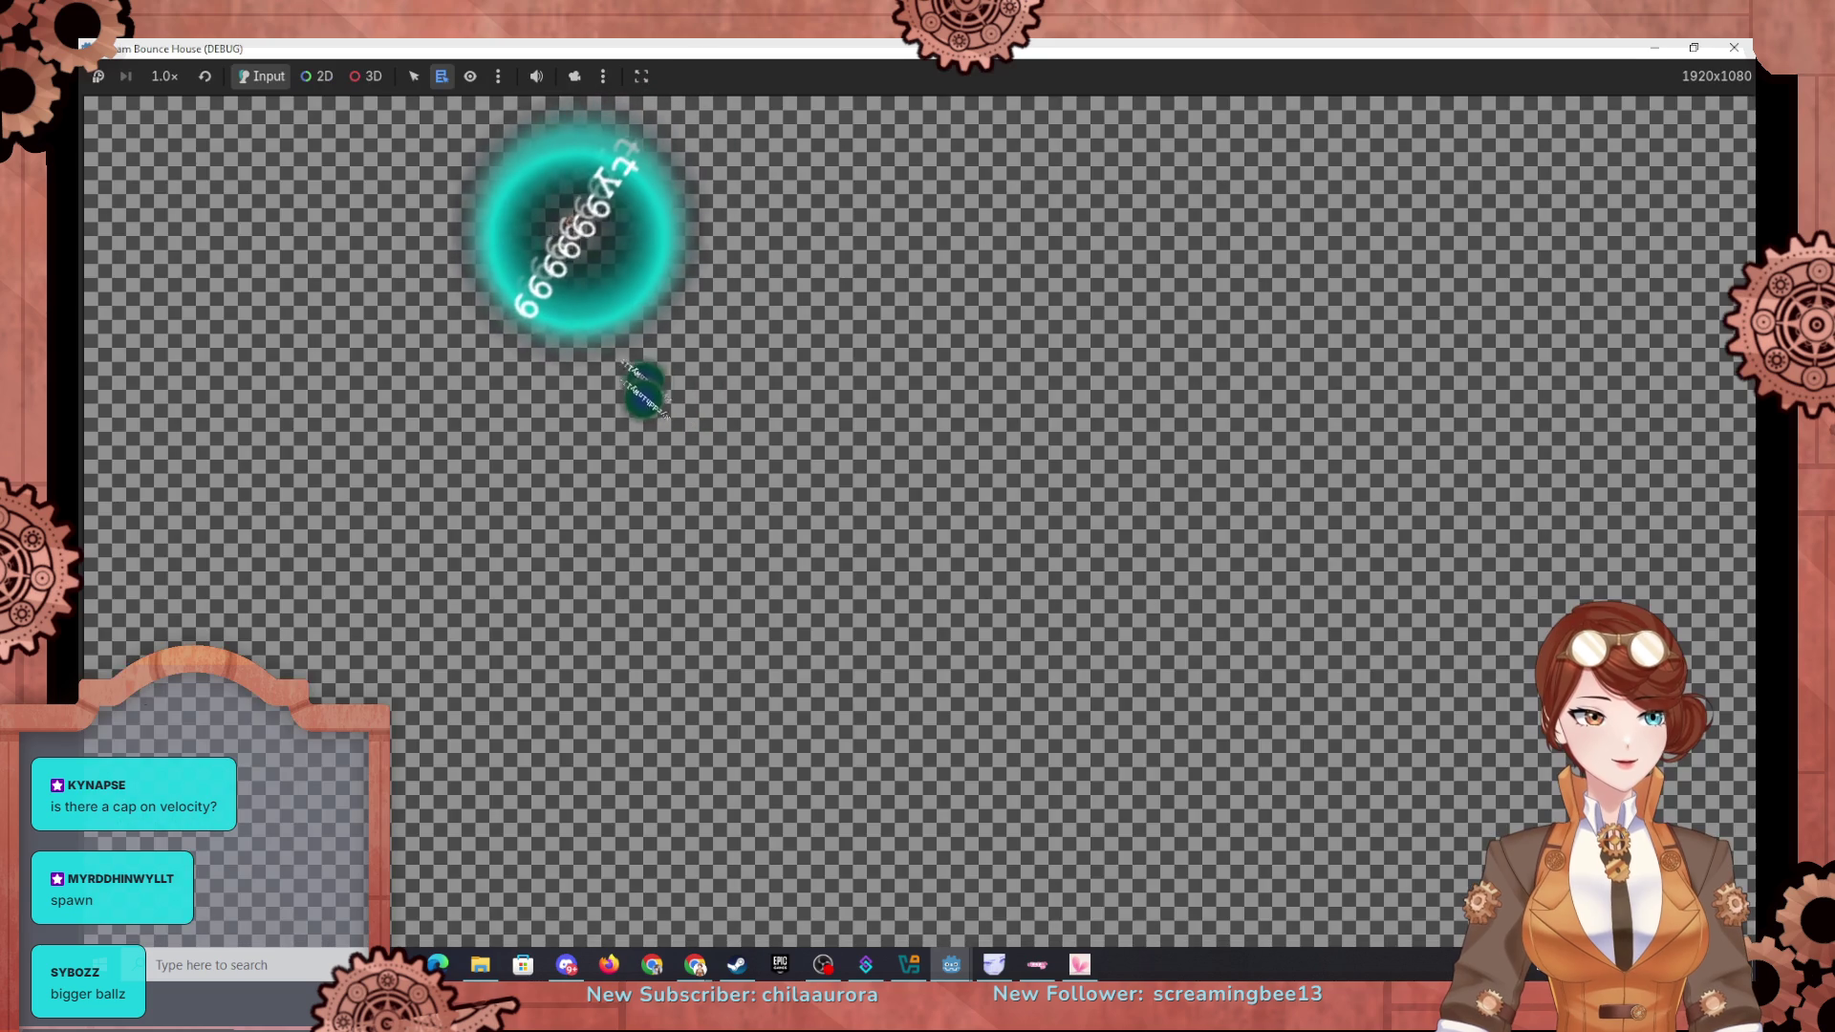
Step: Switch from the running game window back to the Godot editor
{"action": "key", "text": "alt+Tab"}
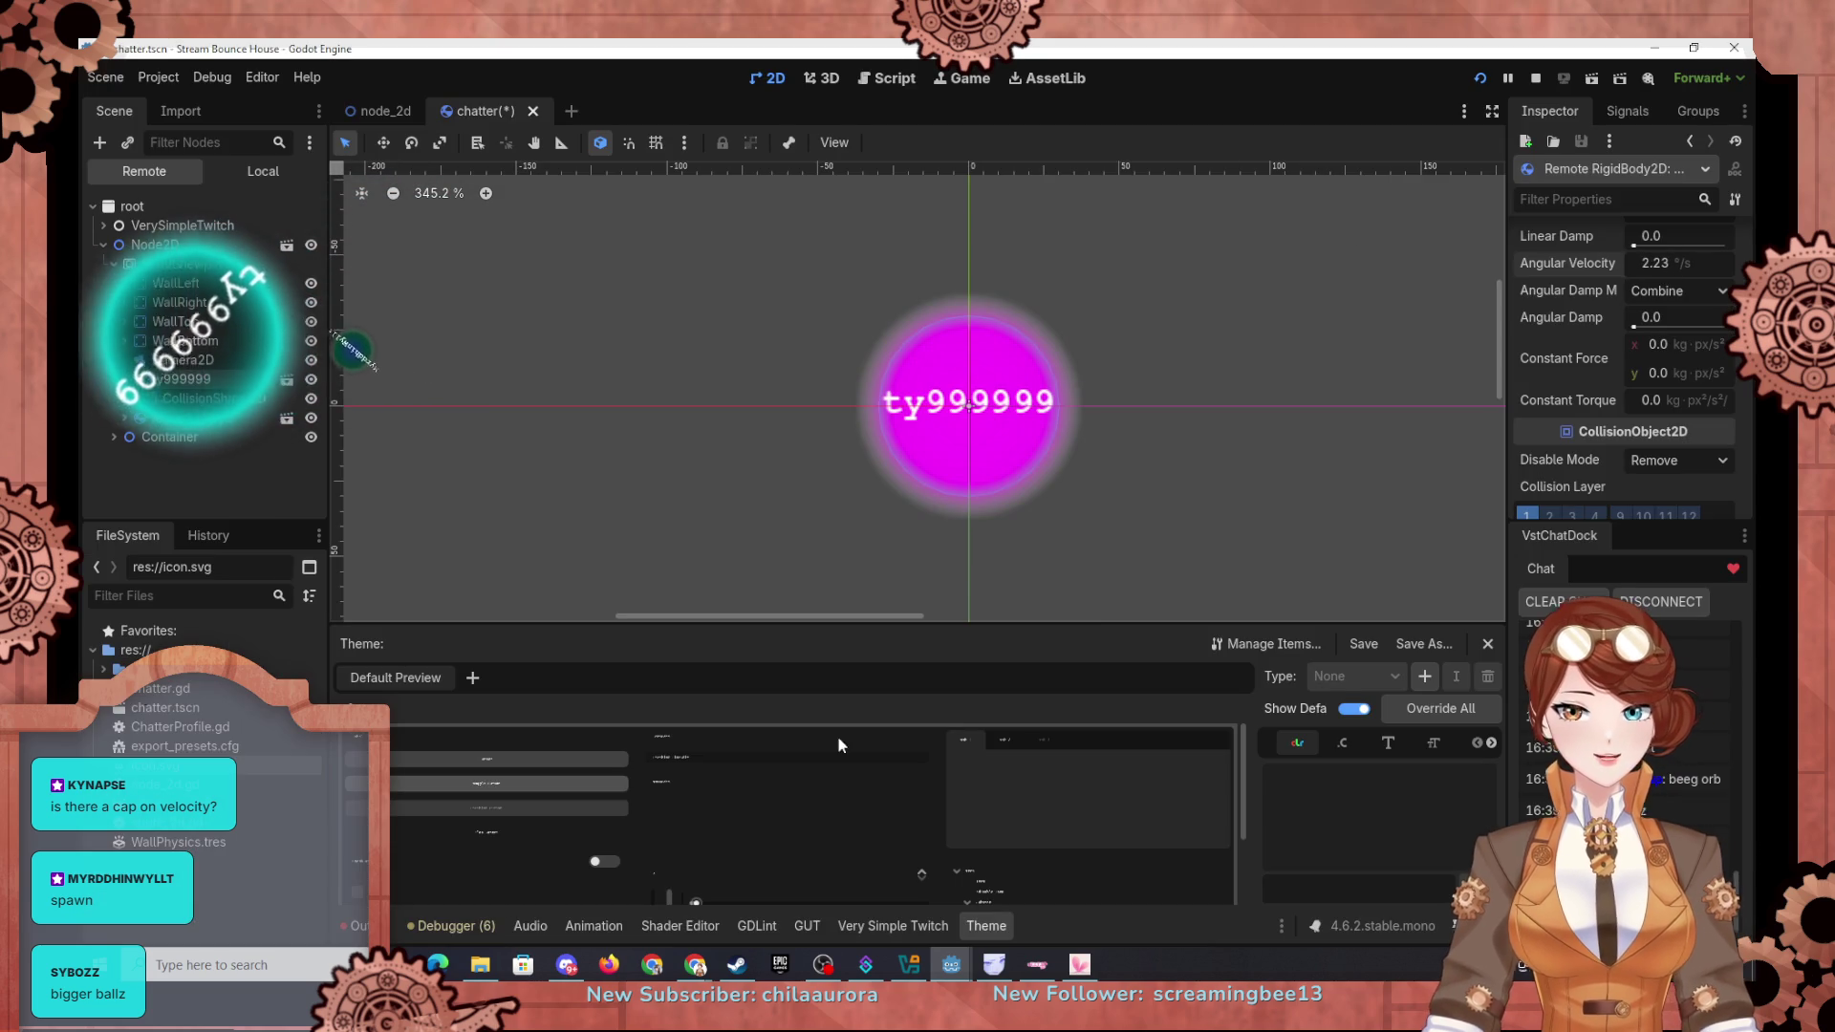
{"action": "mouse_move", "coordinate": [951, 964]}
{"action": "left_click", "coordinate": [1042, 889]}
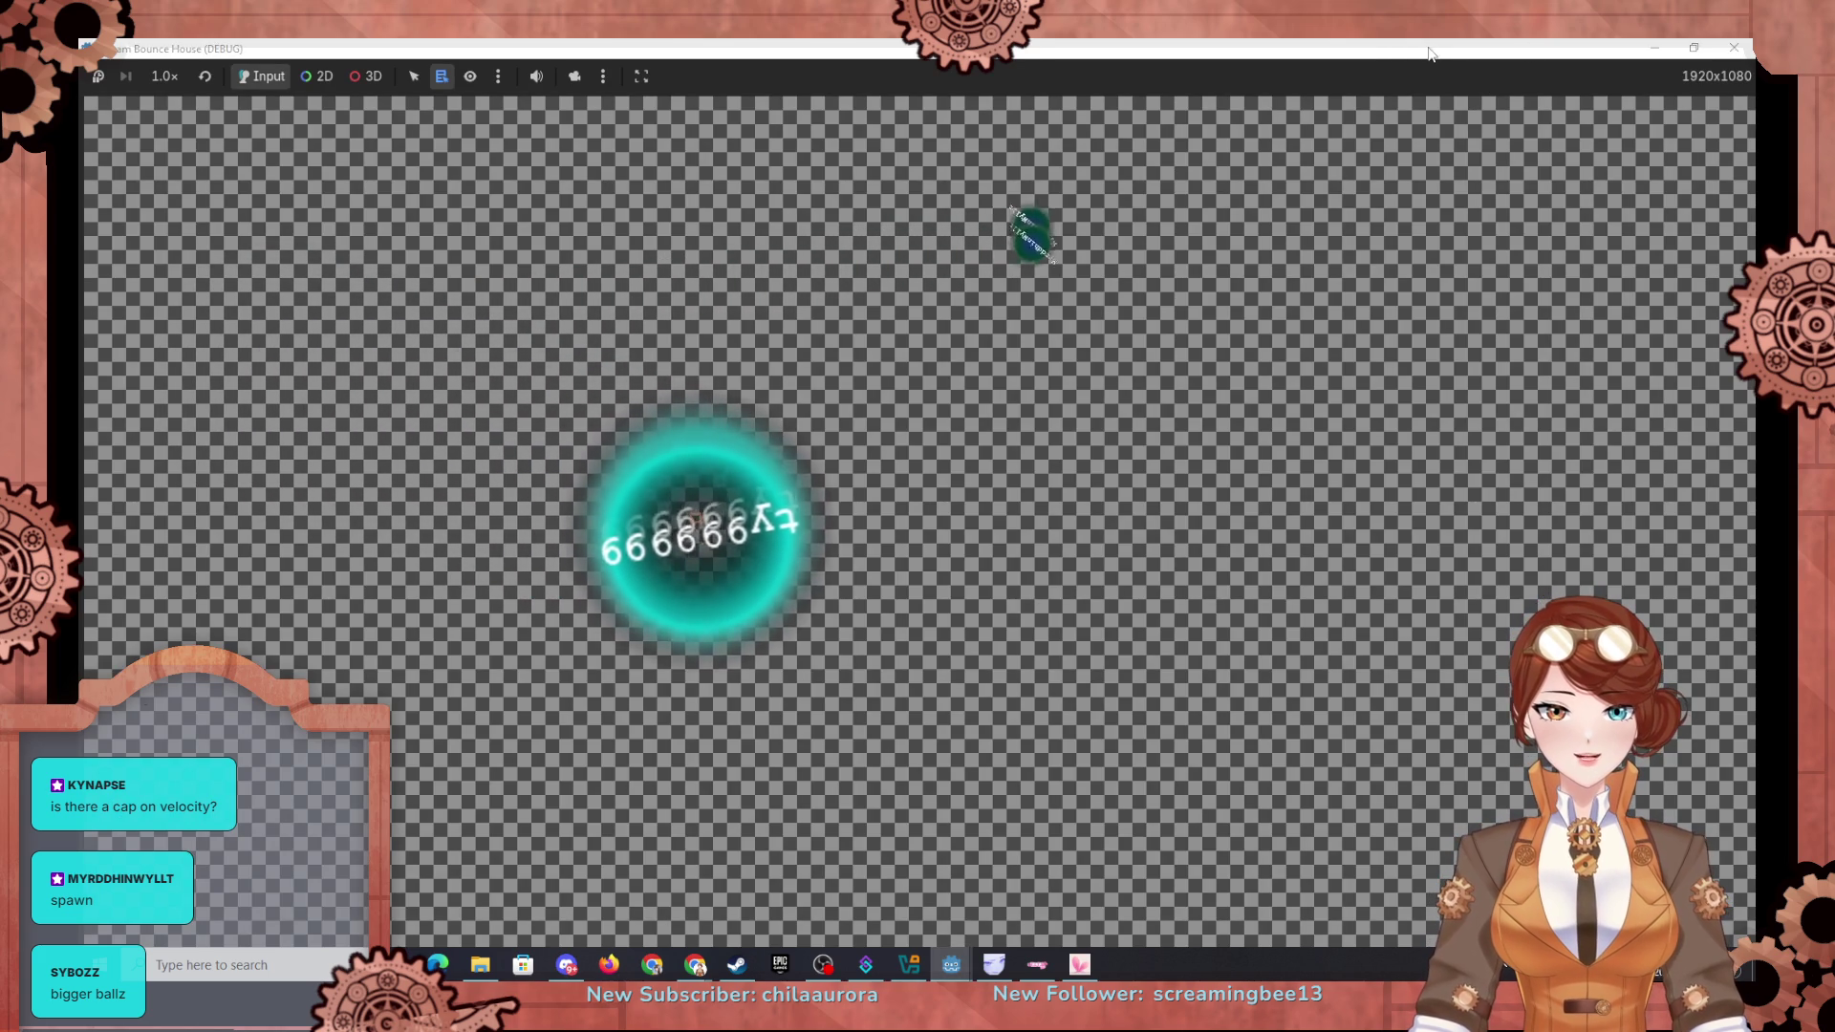
{"action": "mouse_move", "coordinate": [1001, 973]}
{"action": "left_click", "coordinate": [861, 885]}
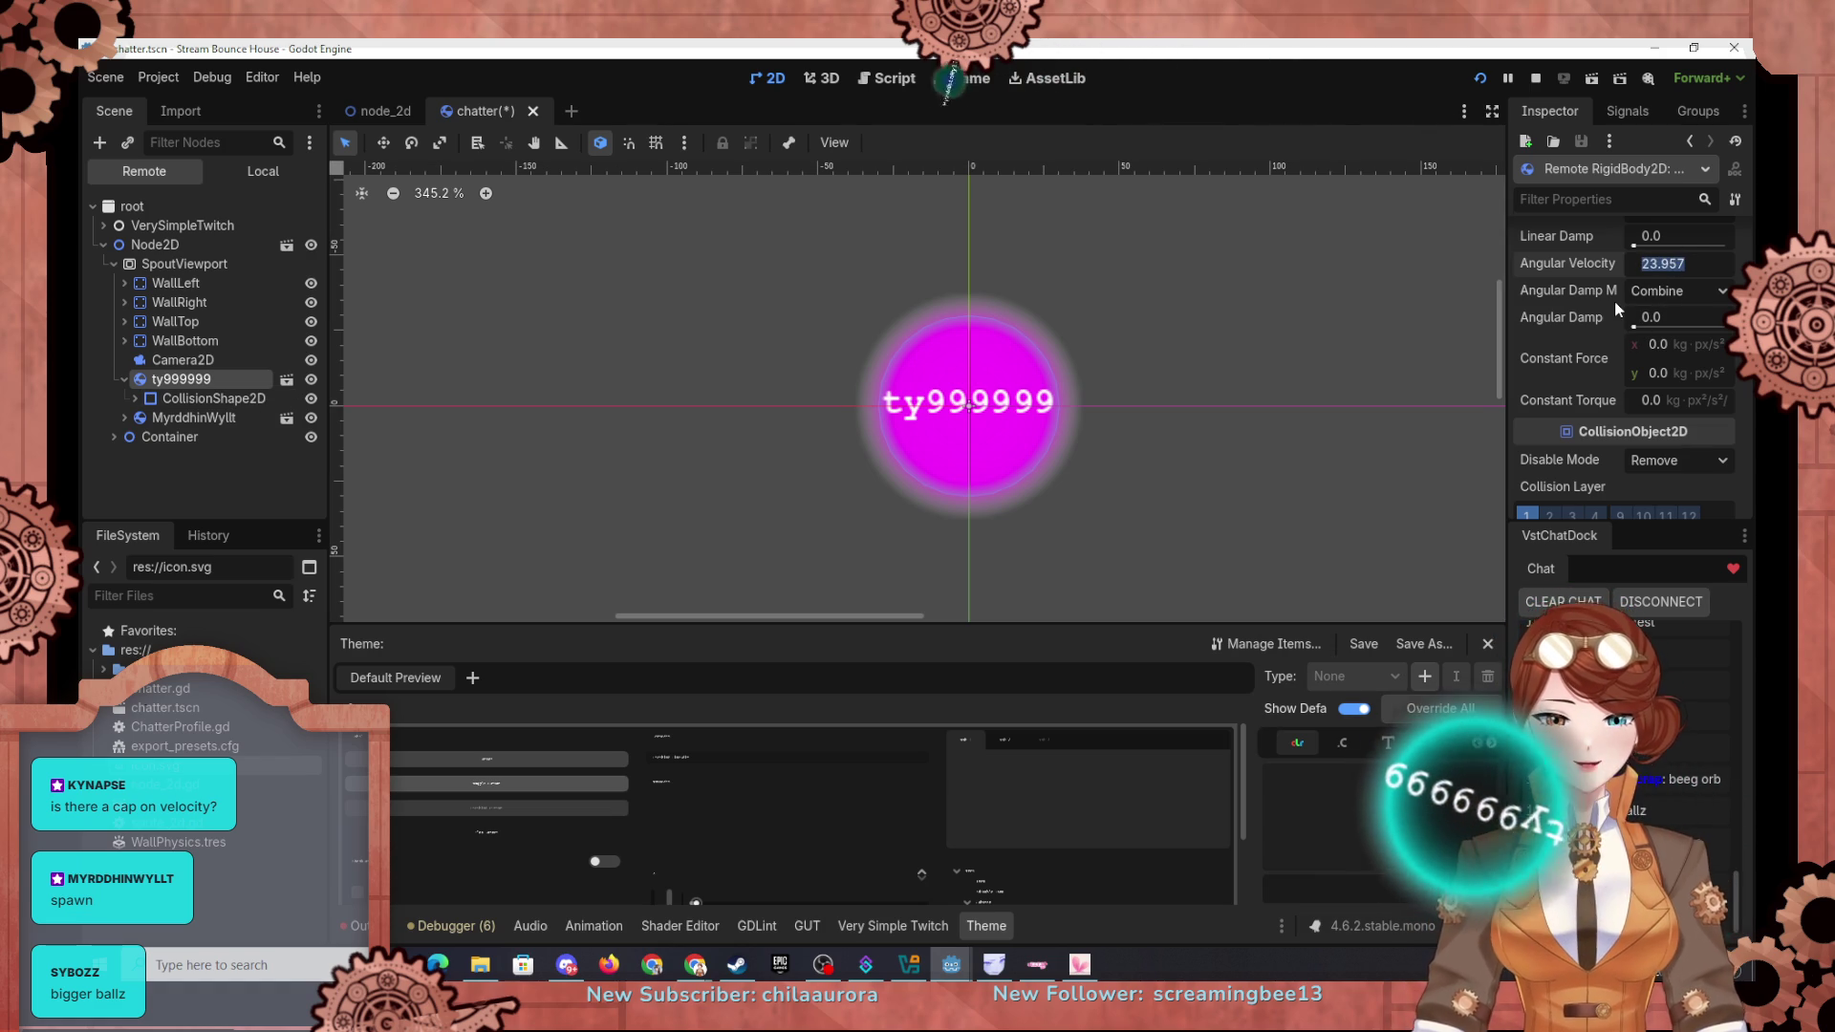
Step: Commit the live ball's Angular Velocity of 50 and rerun the project with F5
{"action": "type", "text": "5000"}
{"action": "key", "text": "Return"}
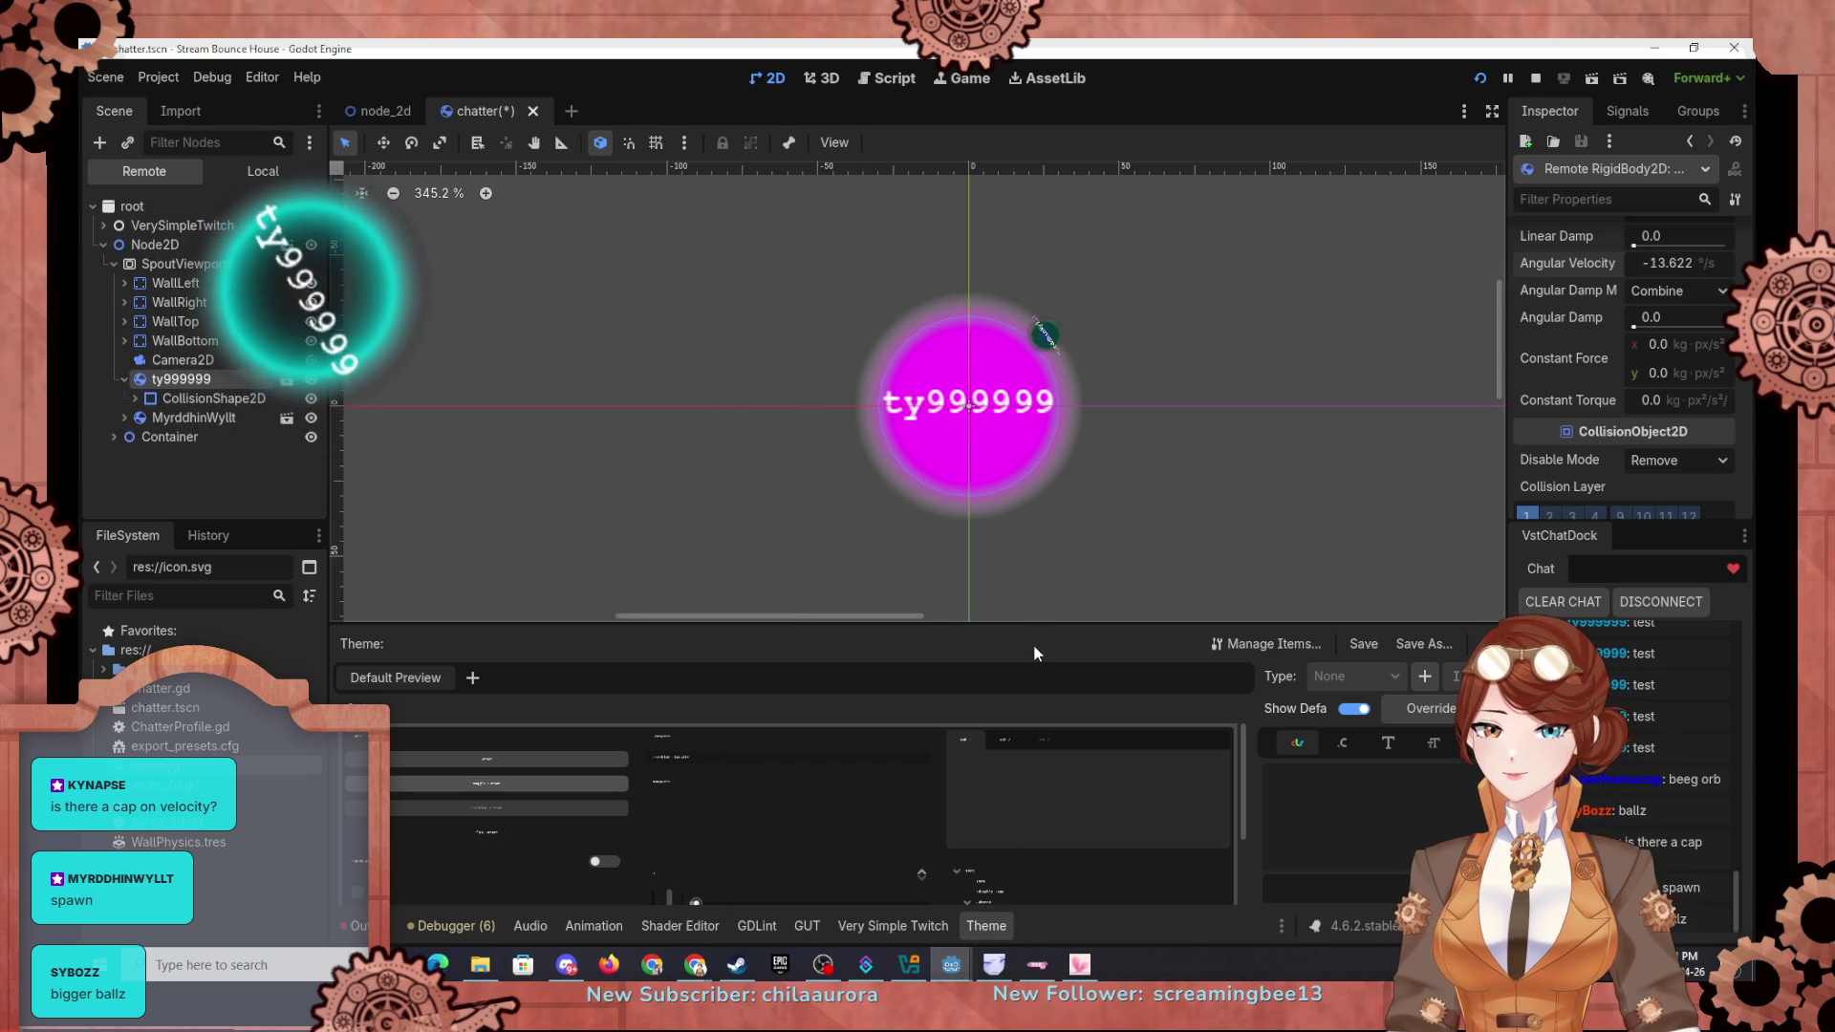
{"action": "key", "text": "F5"}
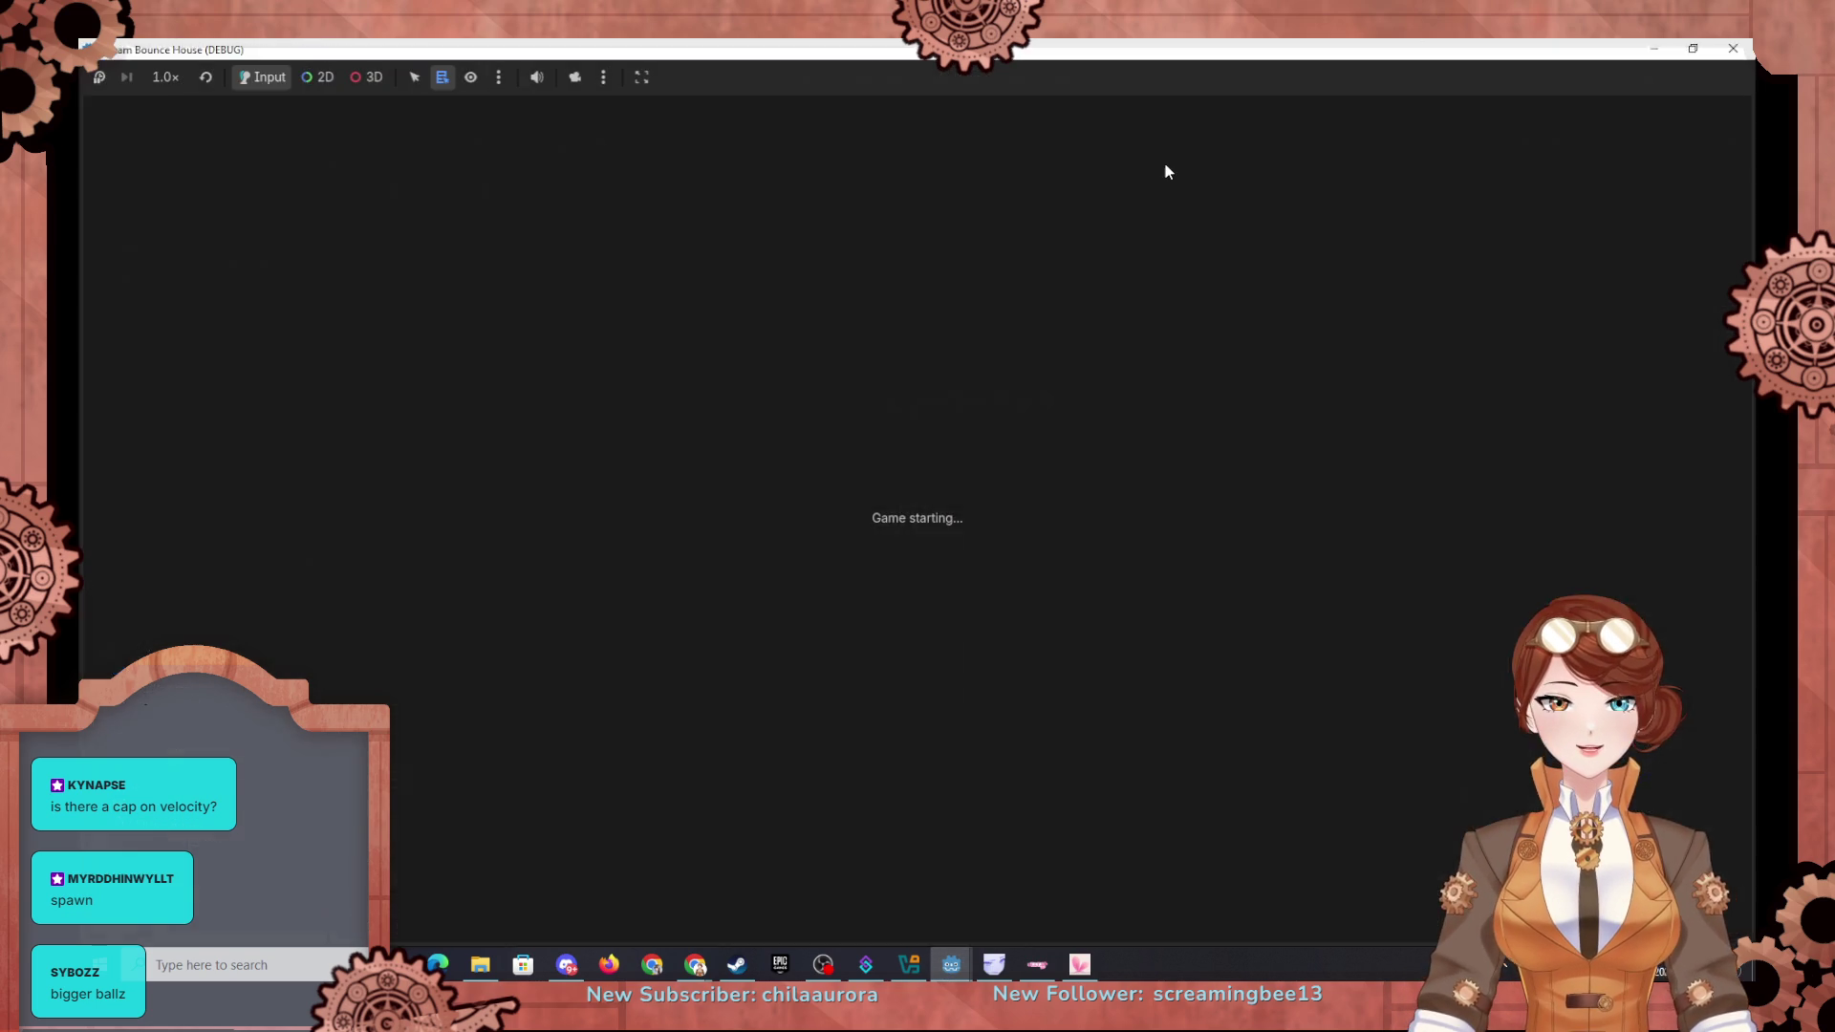
Step: Drag the running game window to the right screen edge to uncover the Godot editor
{"action": "left_click_drag", "start_coordinate": [1026, 48], "coordinate": [1834, 50]}
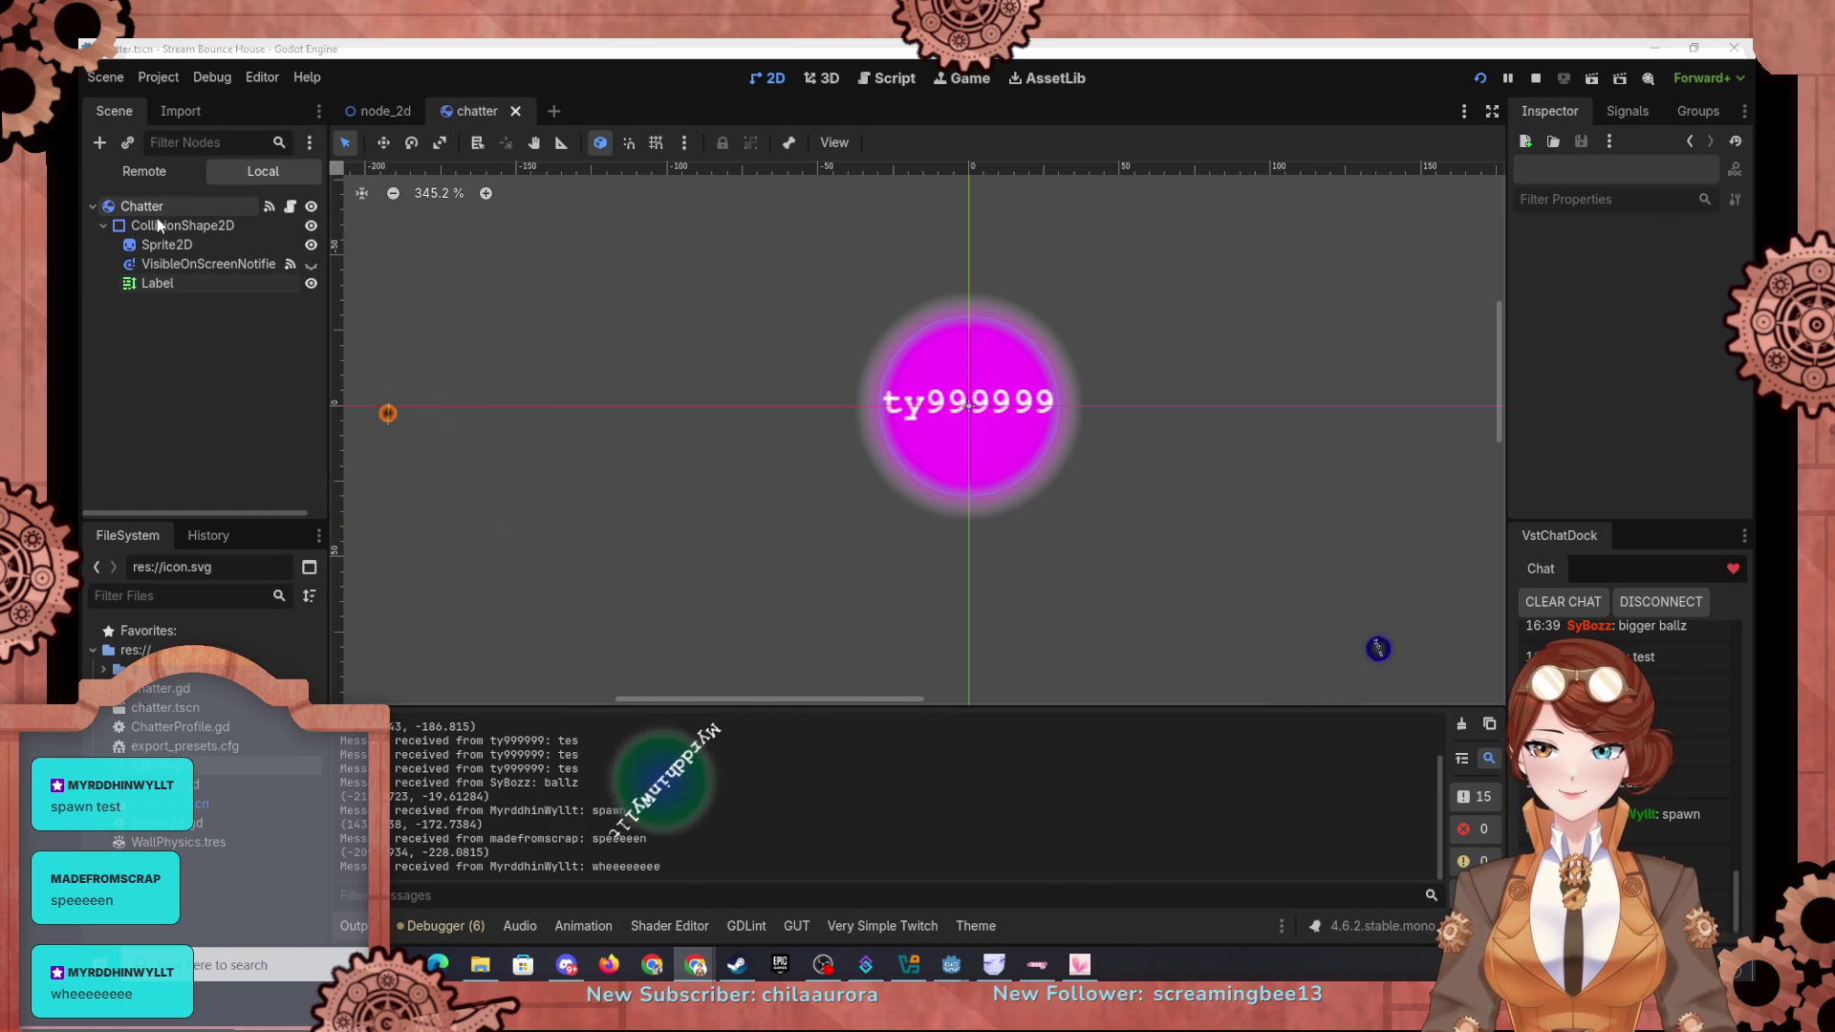
Step: Relaunch the game and select the live kynapse ball in the Remote scene tree
{"action": "left_click", "coordinate": [163, 83]}
{"action": "left_click", "coordinate": [612, 225]}
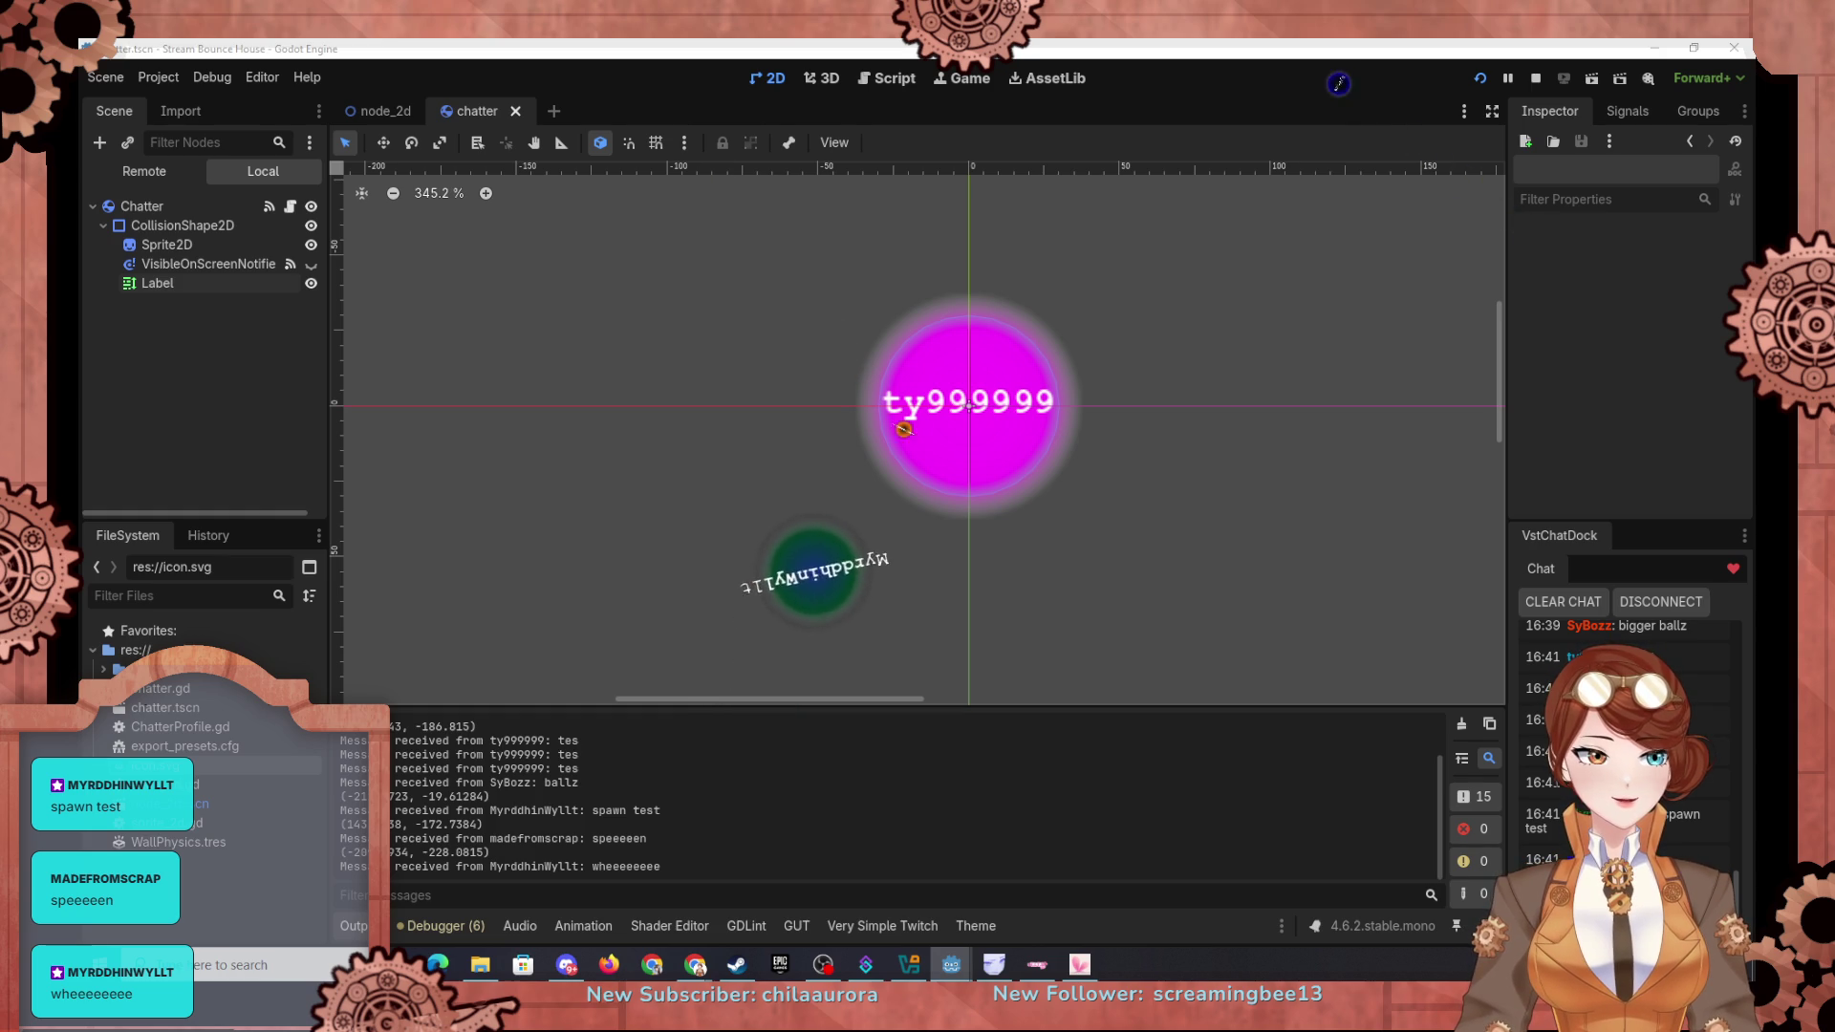
{"action": "key", "text": "F5"}
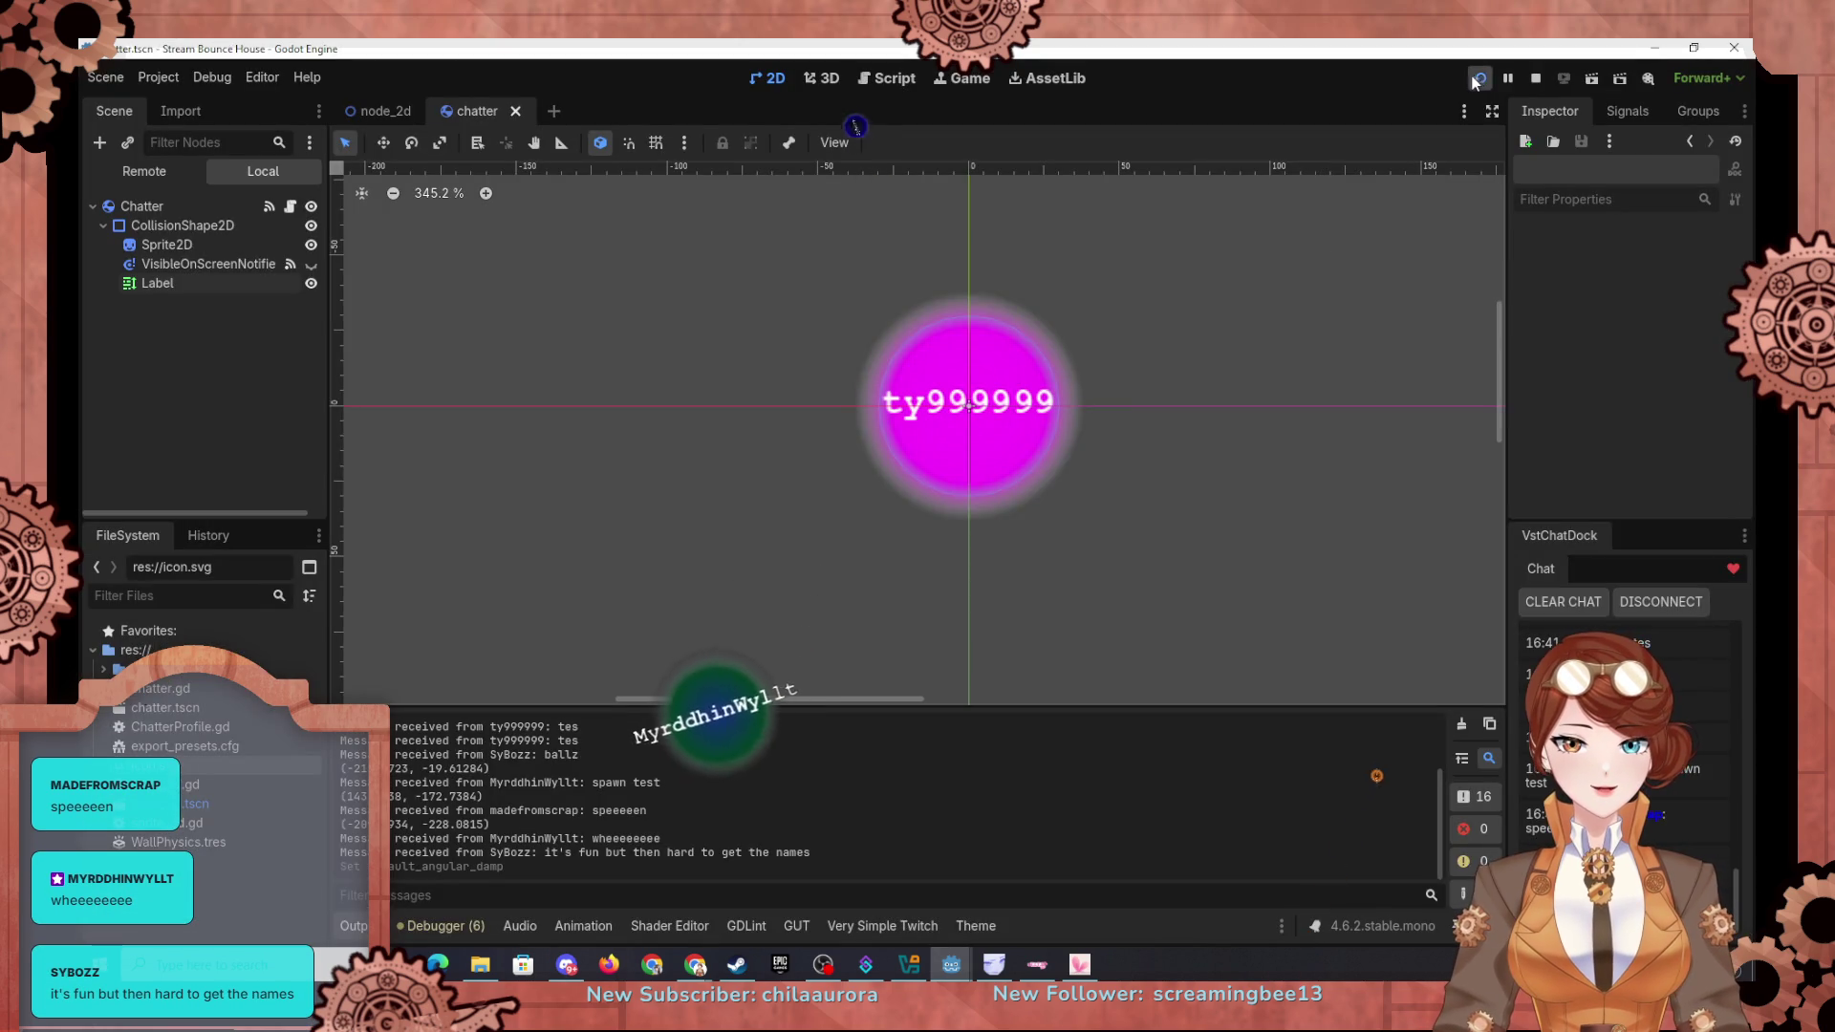
{"action": "left_click", "coordinate": [1477, 79]}
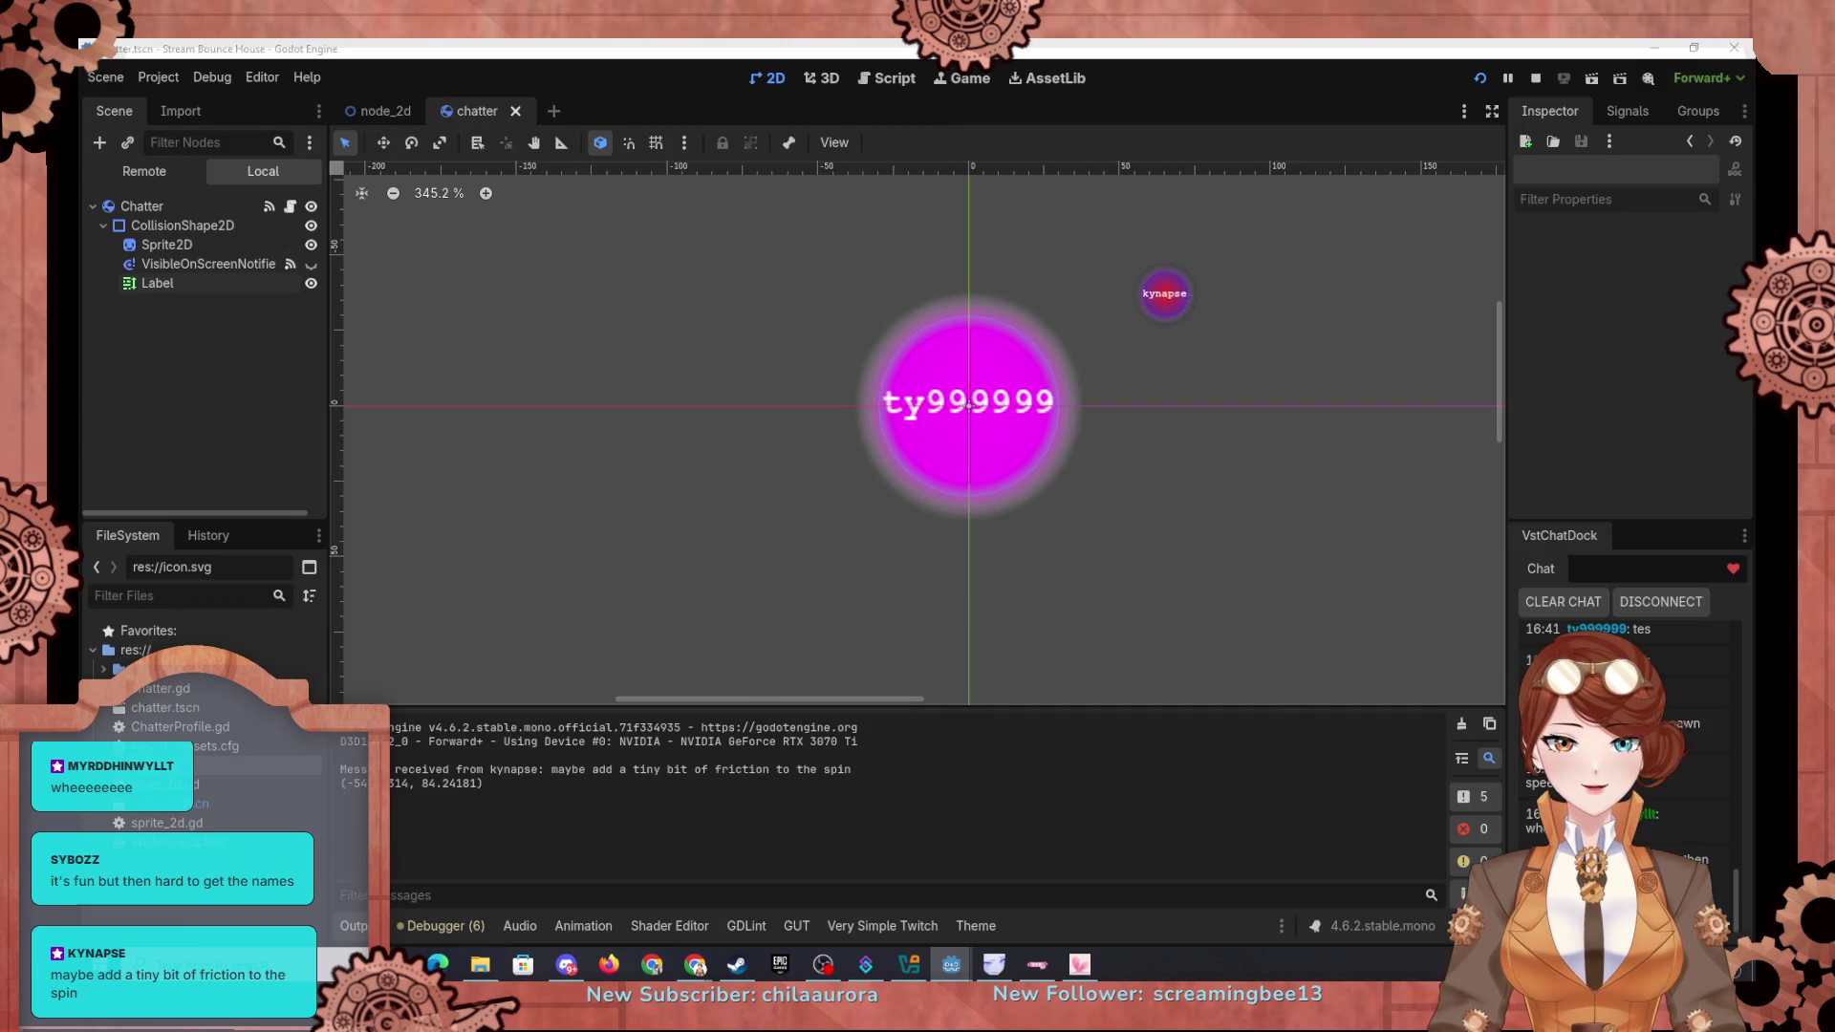
{"action": "left_click", "coordinate": [126, 172]}
{"action": "left_click", "coordinate": [155, 381]}
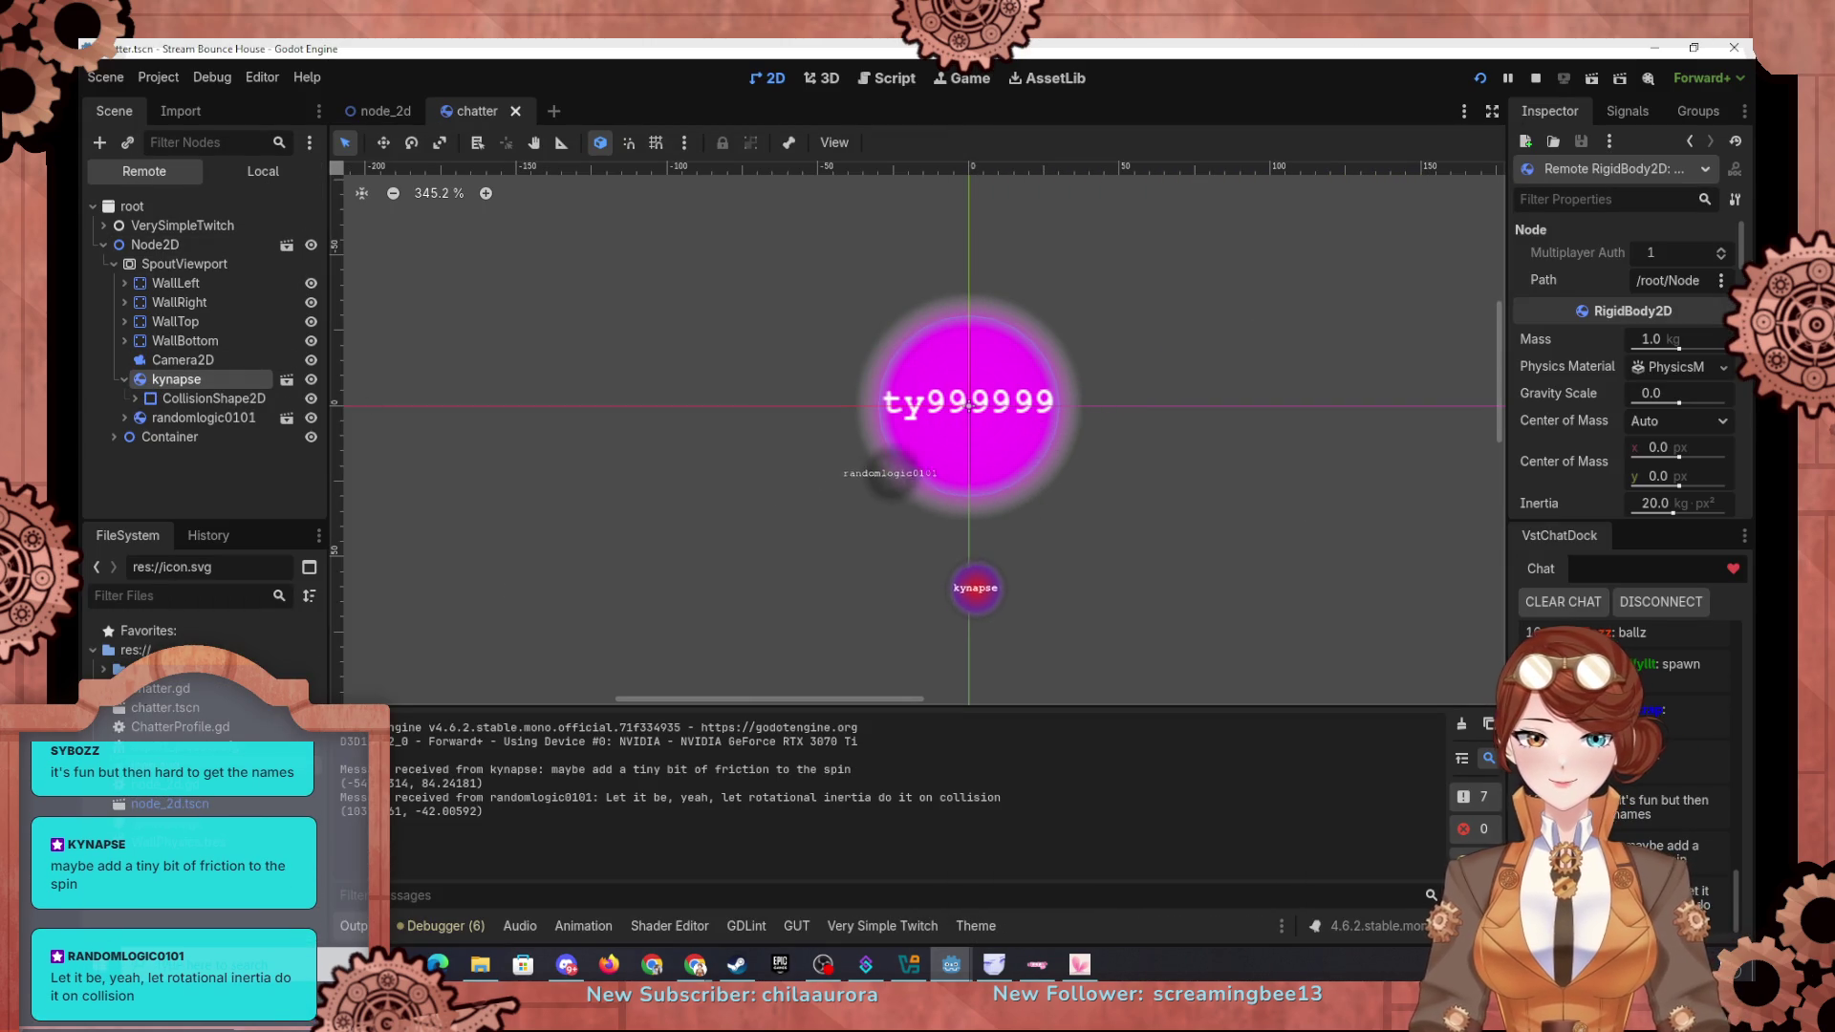
Step: Set the live kynapse ball's Angular Velocity to 5 in the Inspector
{"action": "scroll", "coordinate": [1564, 433], "scroll_direction": "down", "scroll_amount": 3}
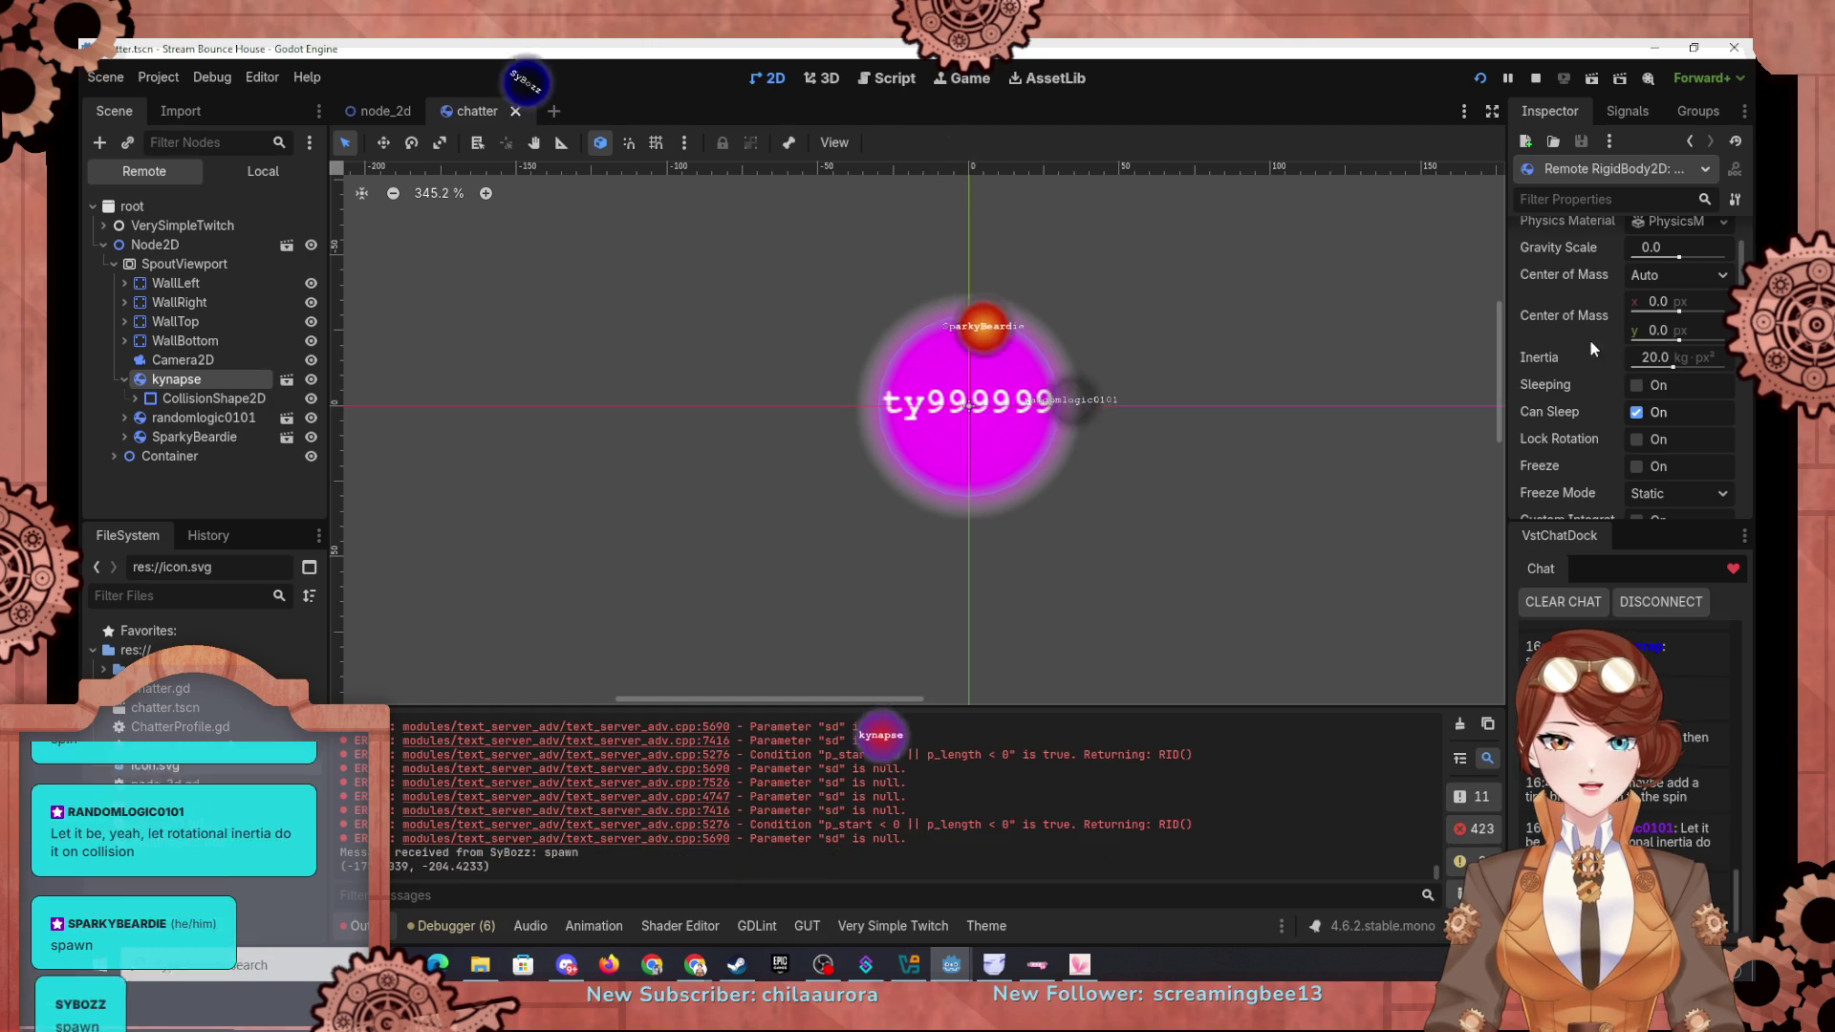
{"action": "scroll", "coordinate": [1598, 463], "scroll_direction": "down", "scroll_amount": 2}
{"action": "scroll", "coordinate": [1599, 462], "scroll_direction": "down", "scroll_amount": 4}
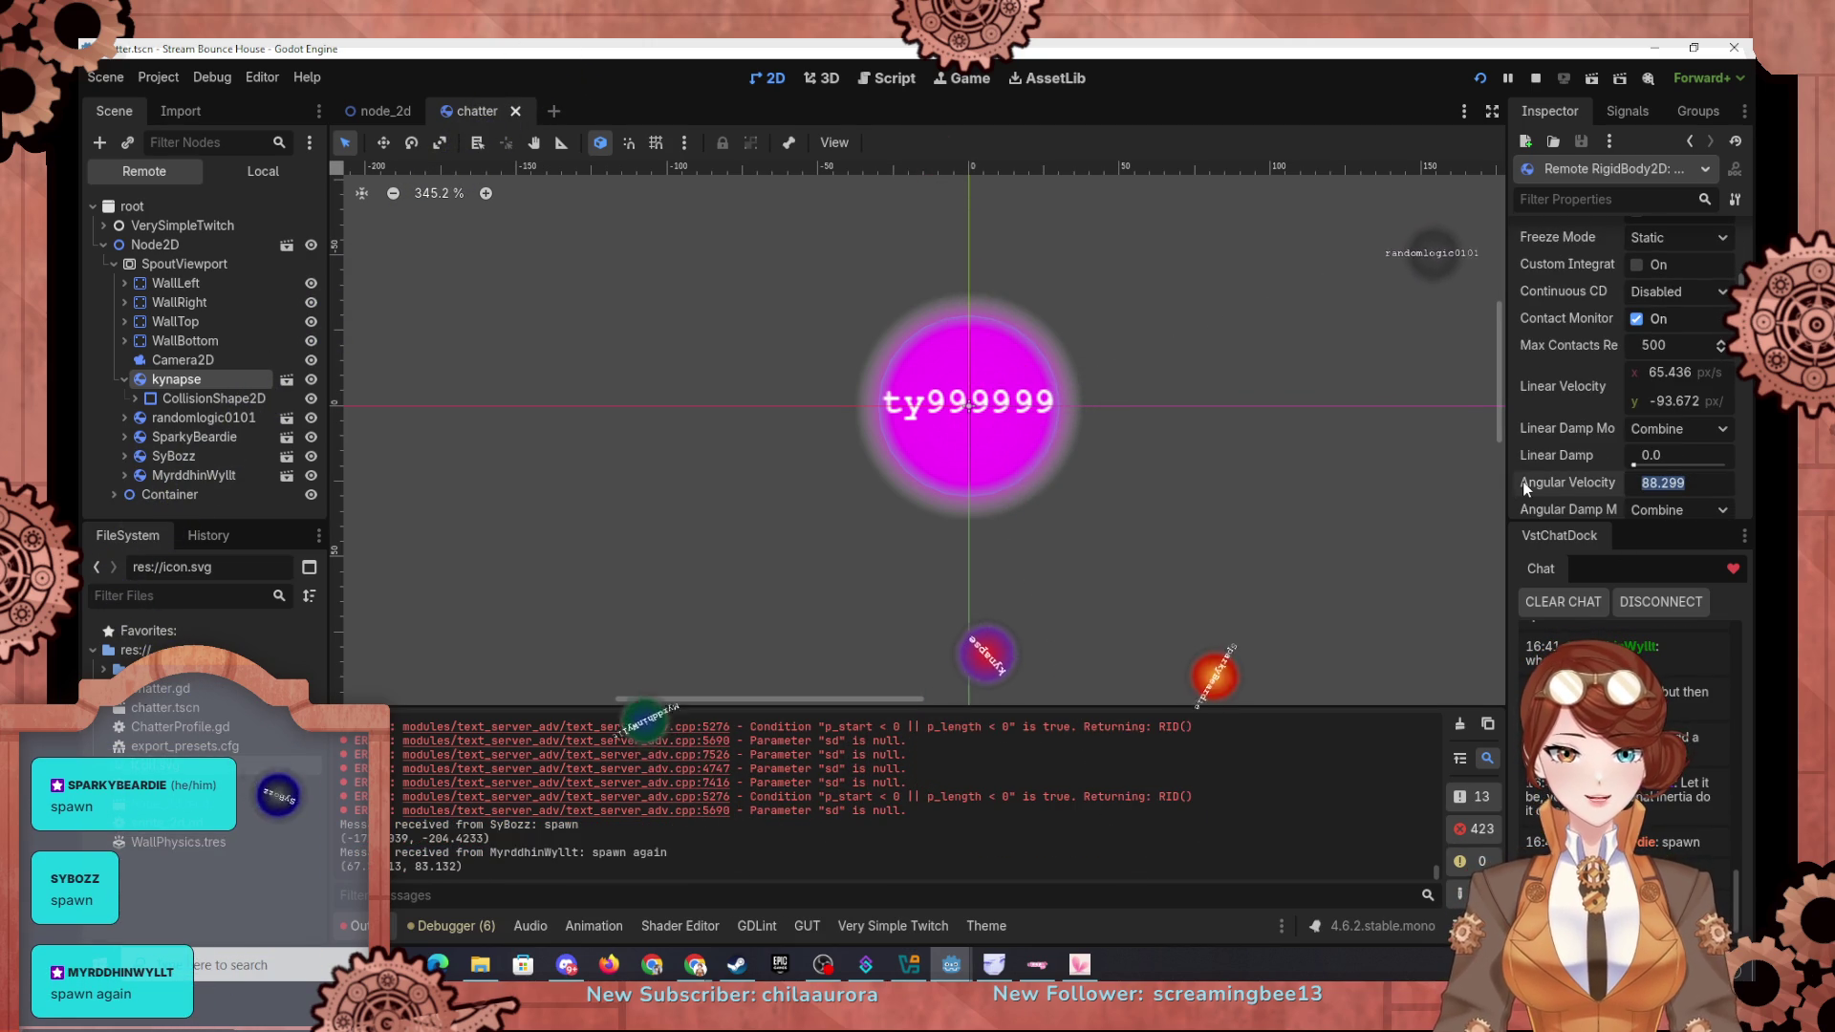
{"action": "type", "text": "5"}
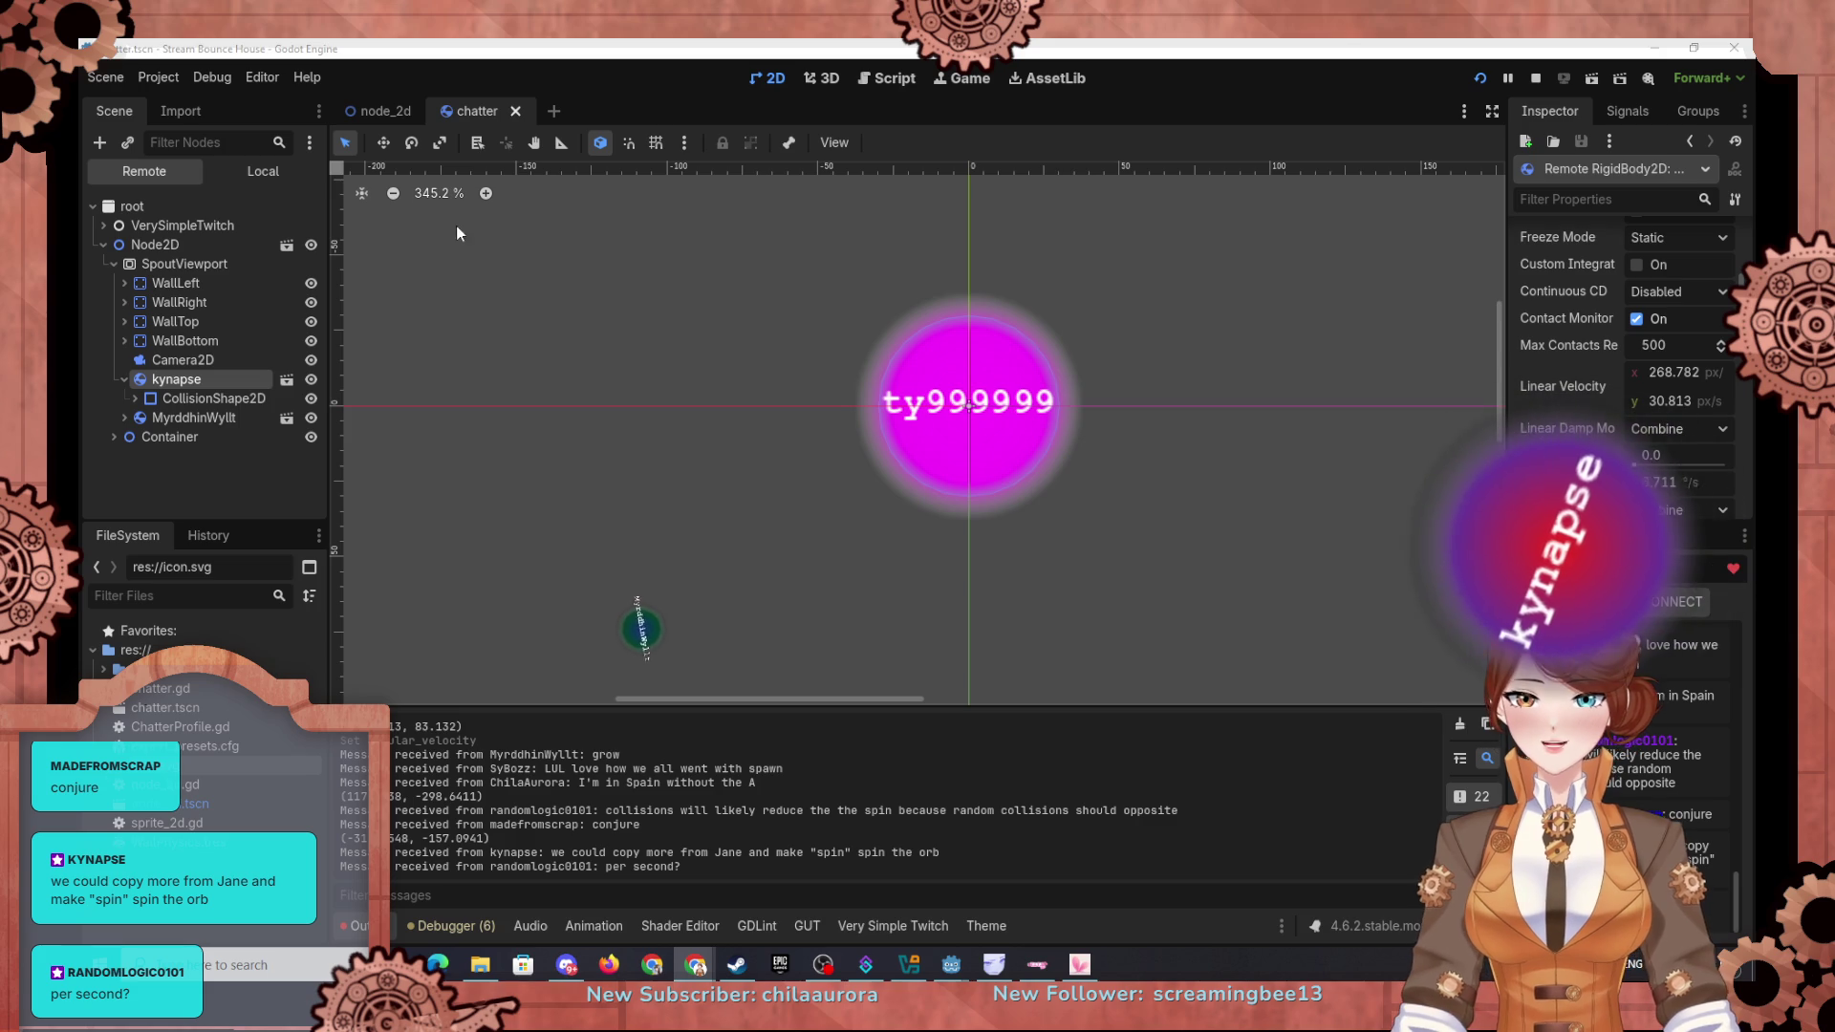
{"action": "left_click", "coordinate": [378, 112]}
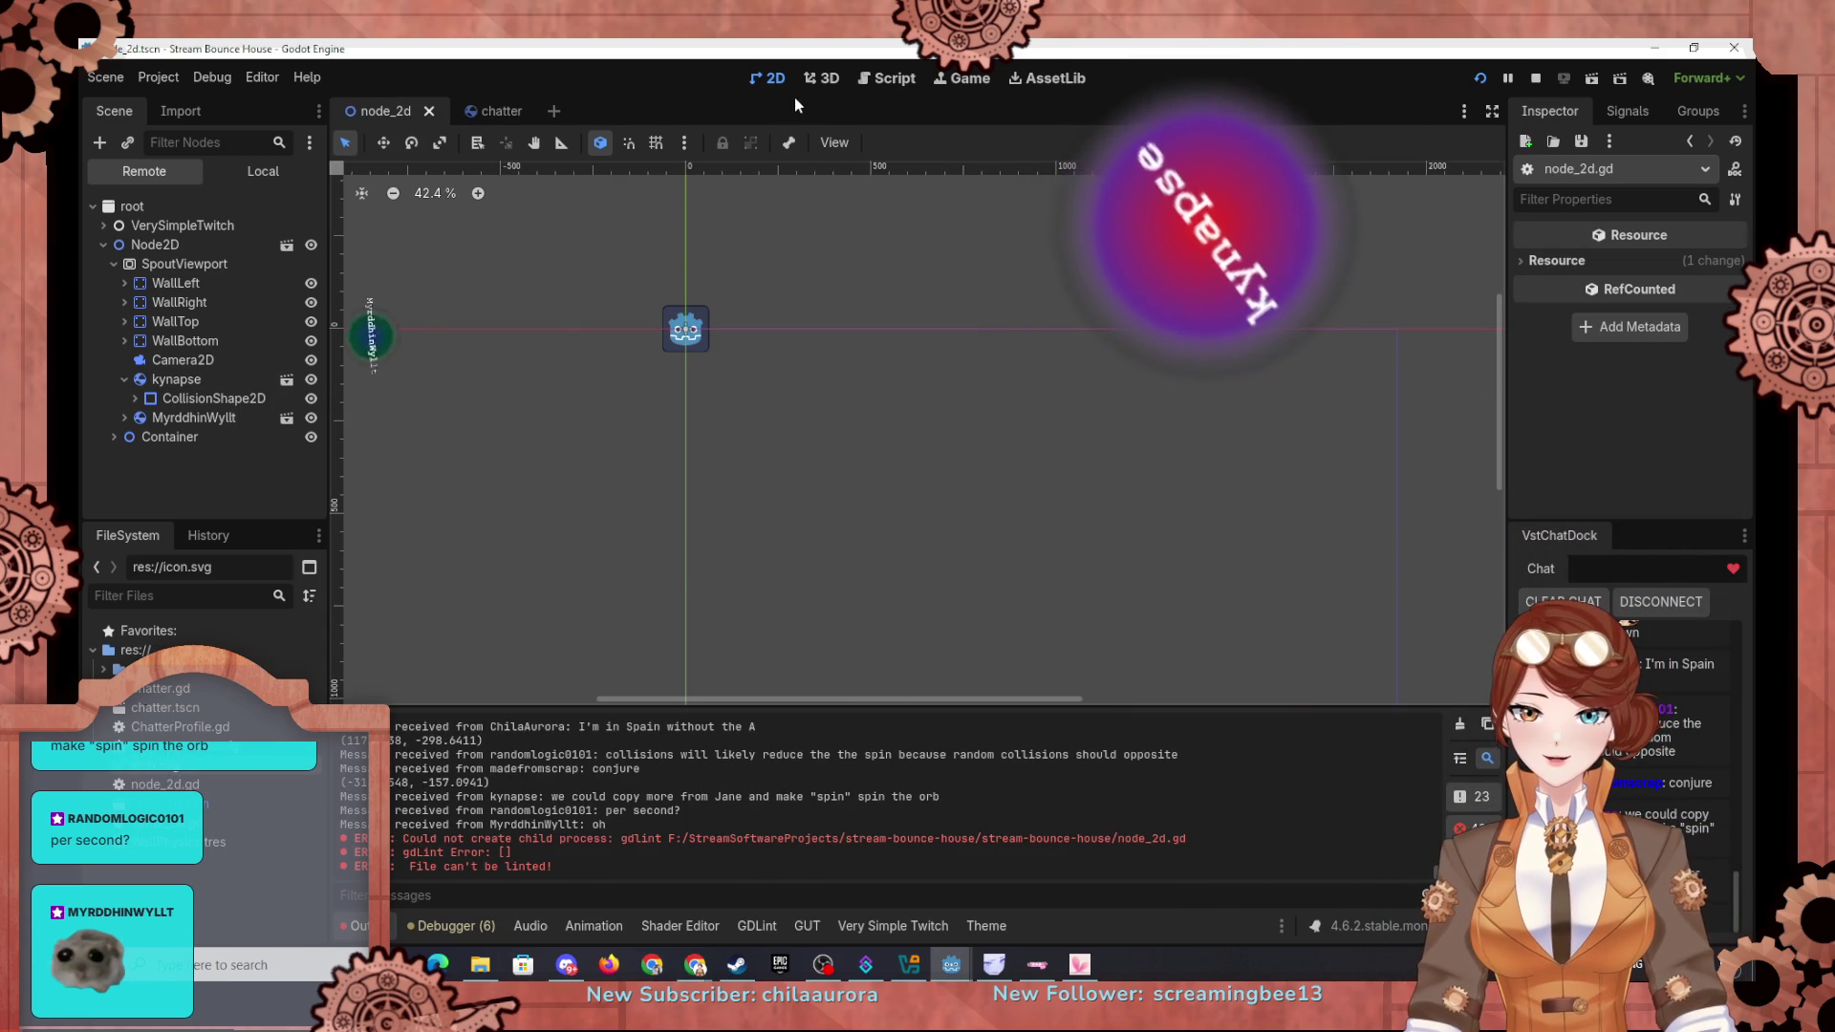
Step: Open node_2d.gd and scroll up to the print_chat_message handler
{"action": "left_click", "coordinate": [916, 77]}
{"action": "scroll", "coordinate": [822, 438], "scroll_direction": "up", "scroll_amount": 5}
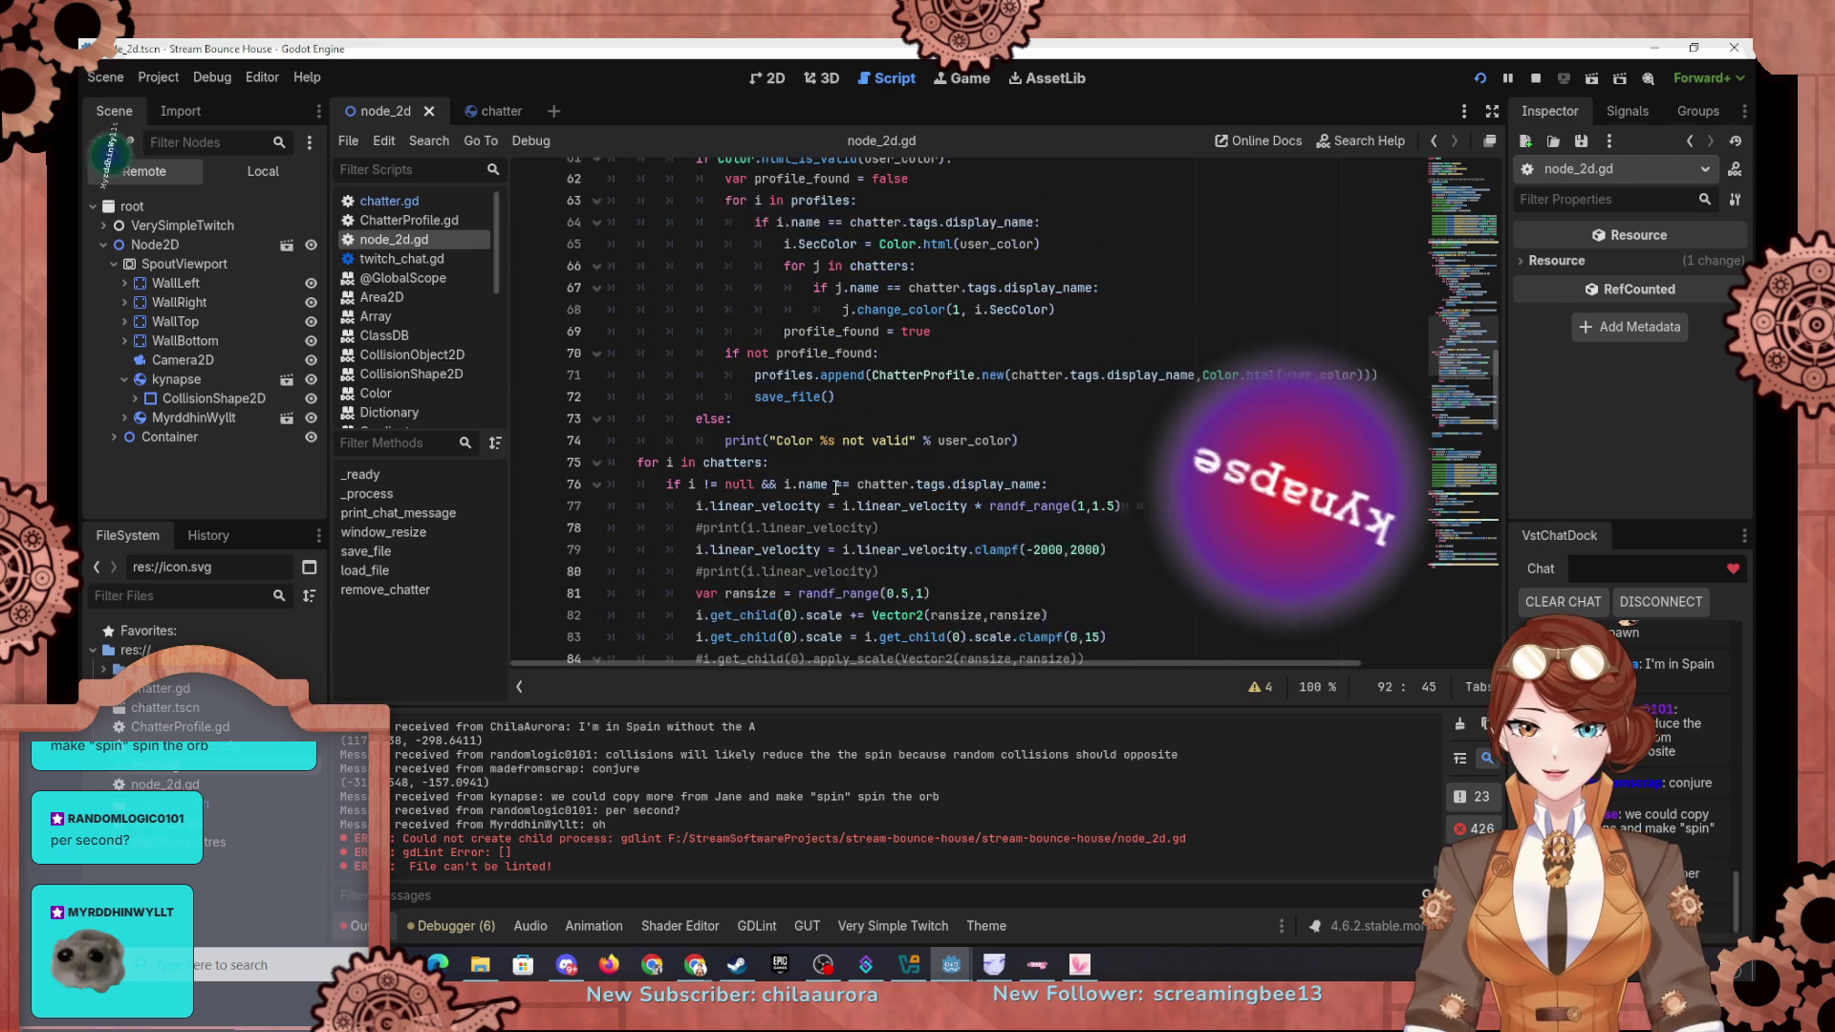
{"action": "scroll", "coordinate": [765, 459], "scroll_direction": "up", "scroll_amount": 2}
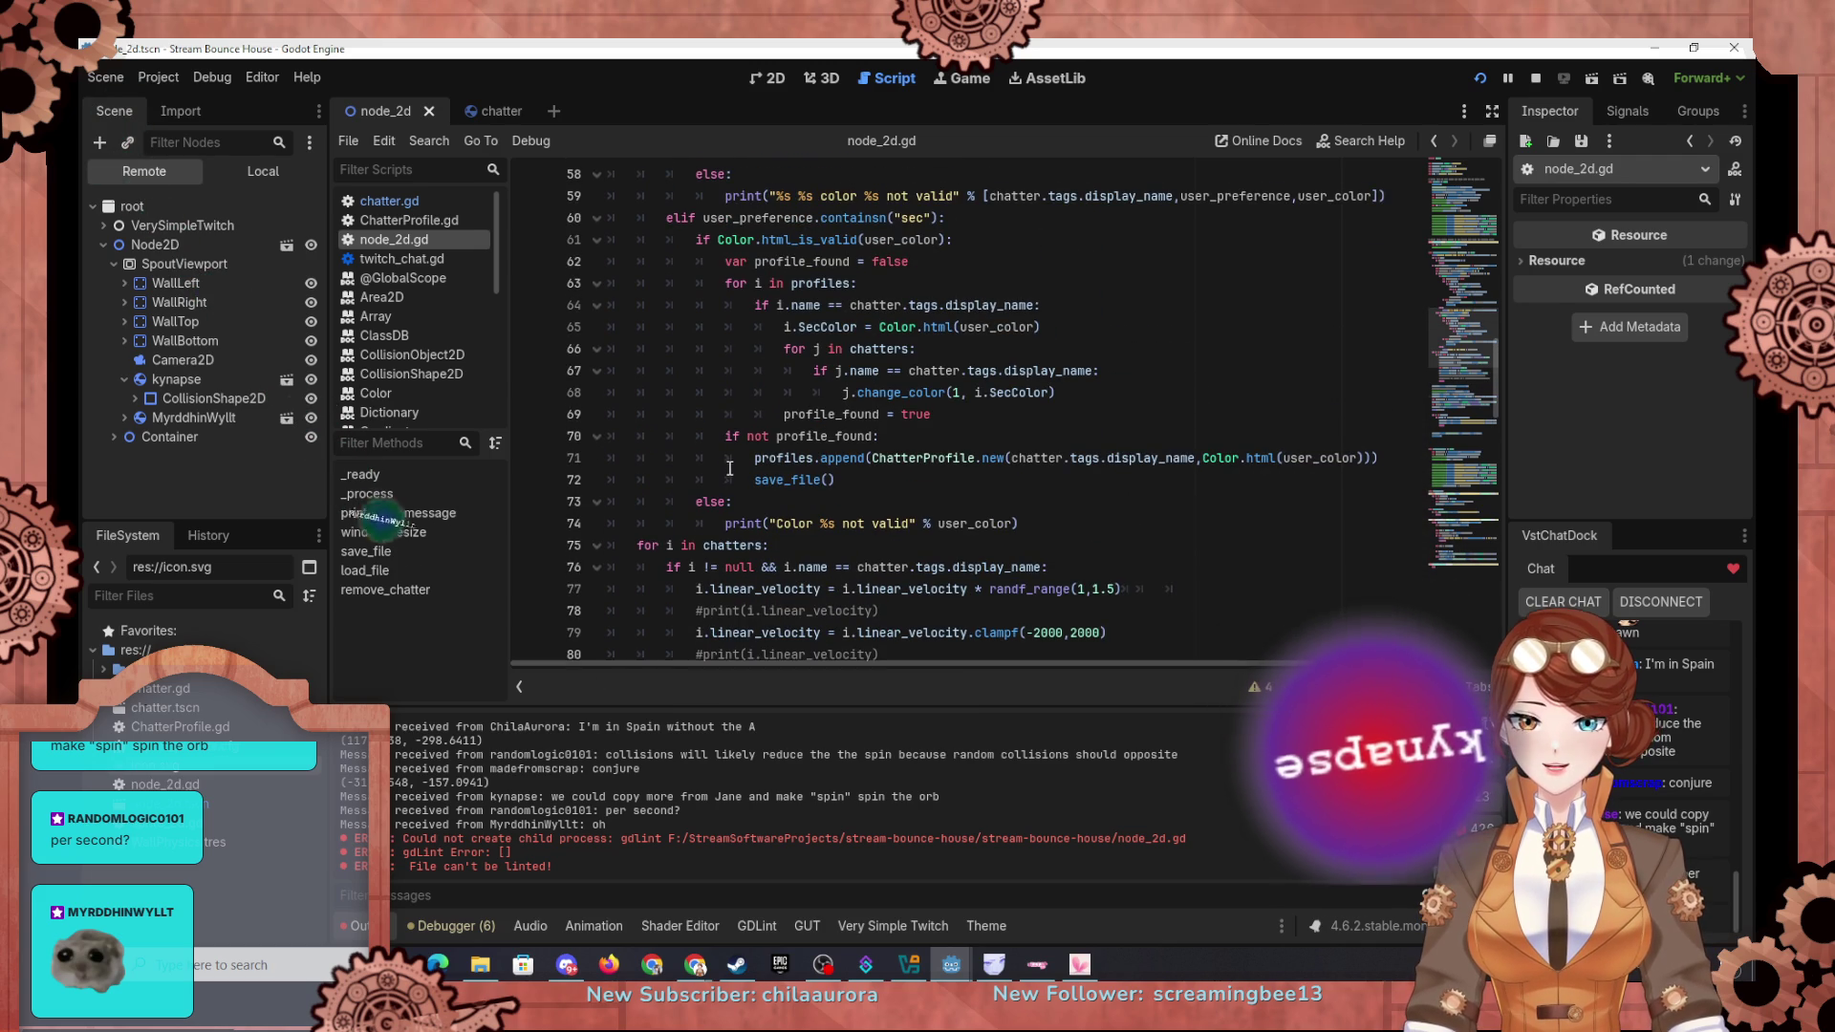
{"action": "scroll", "coordinate": [729, 472], "scroll_direction": "up", "scroll_amount": 9}
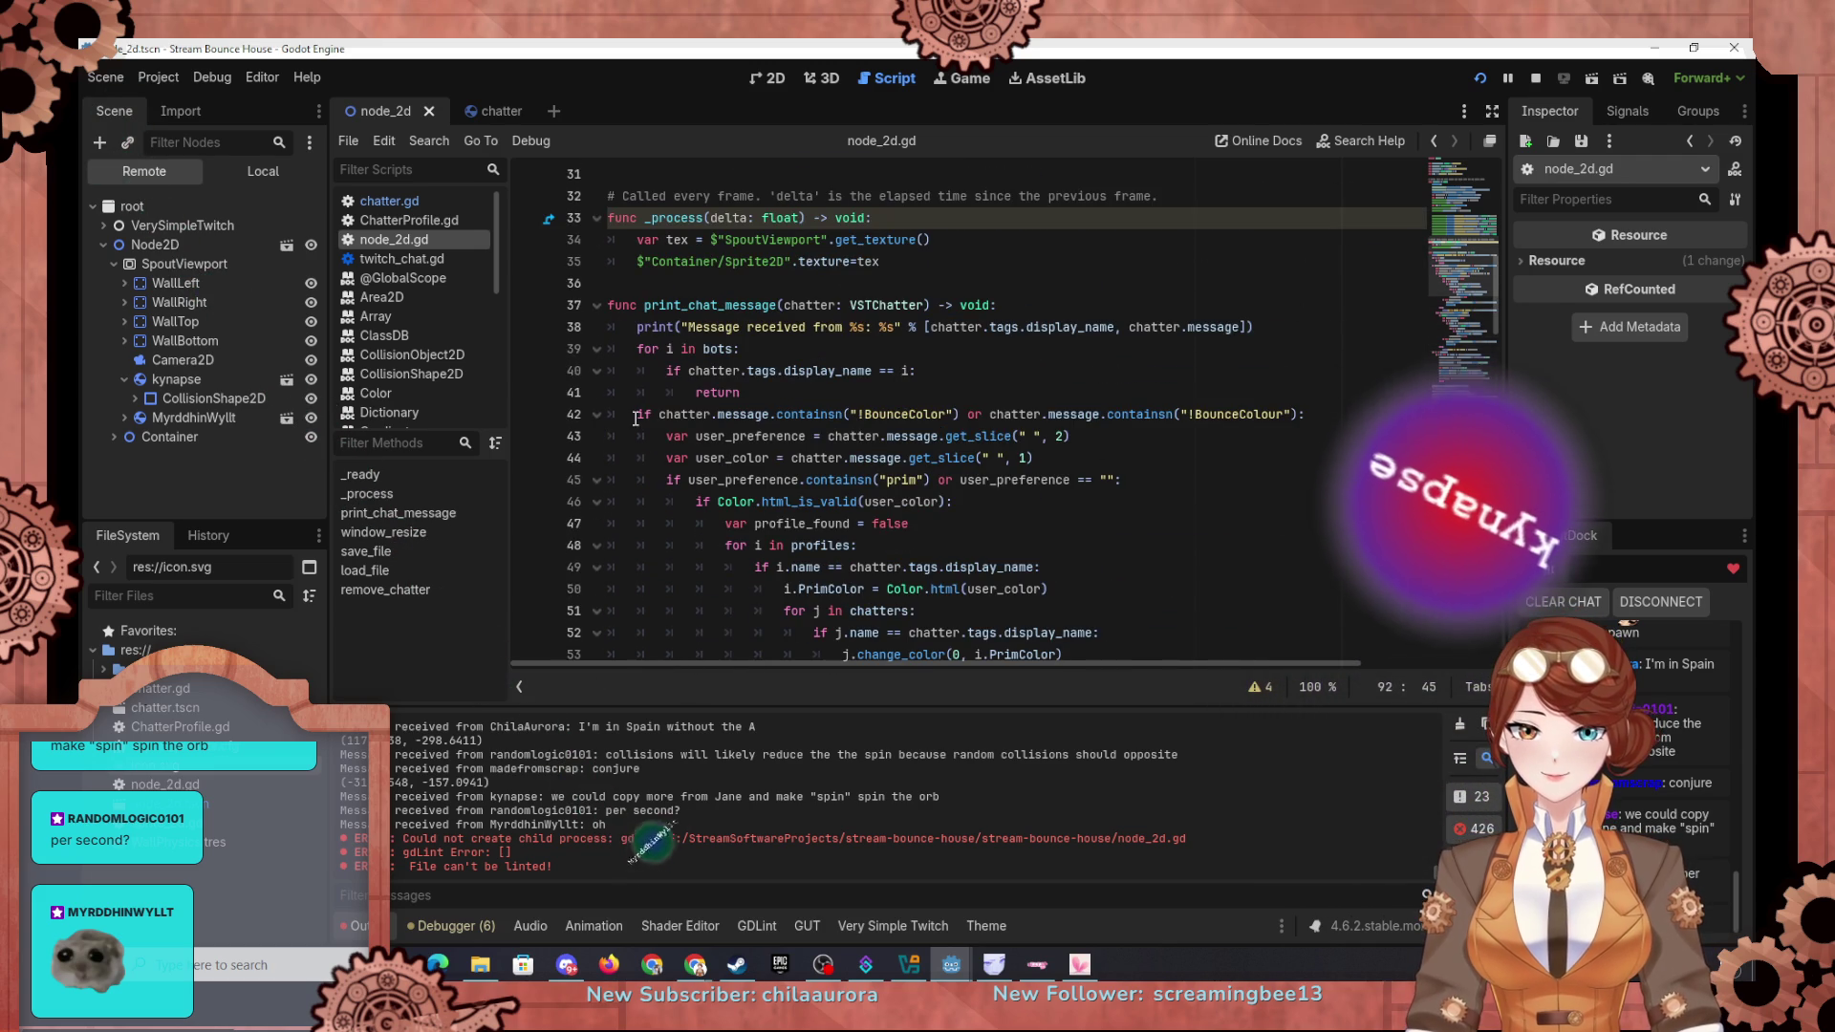
Step: Fold the !BounceColor block on line 42 and the bots loop on line 39
{"action": "left_click", "coordinate": [595, 414]}
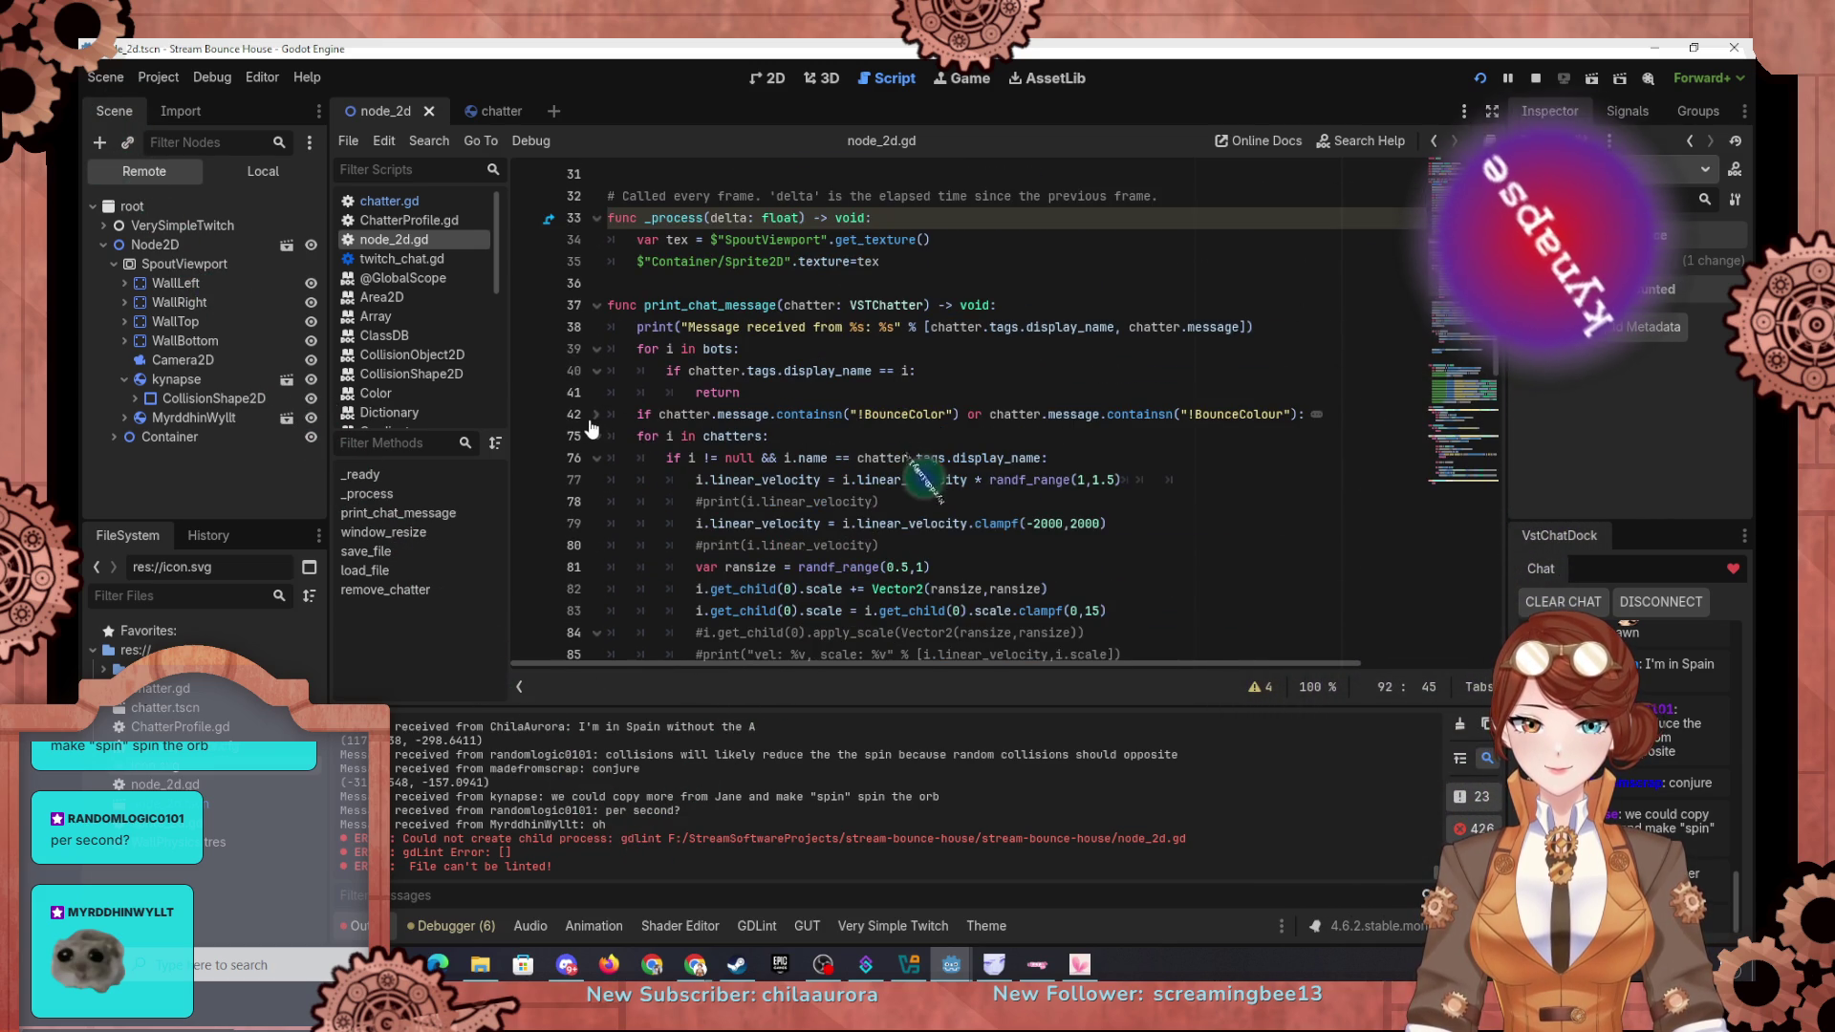
{"action": "left_click", "coordinate": [596, 413]}
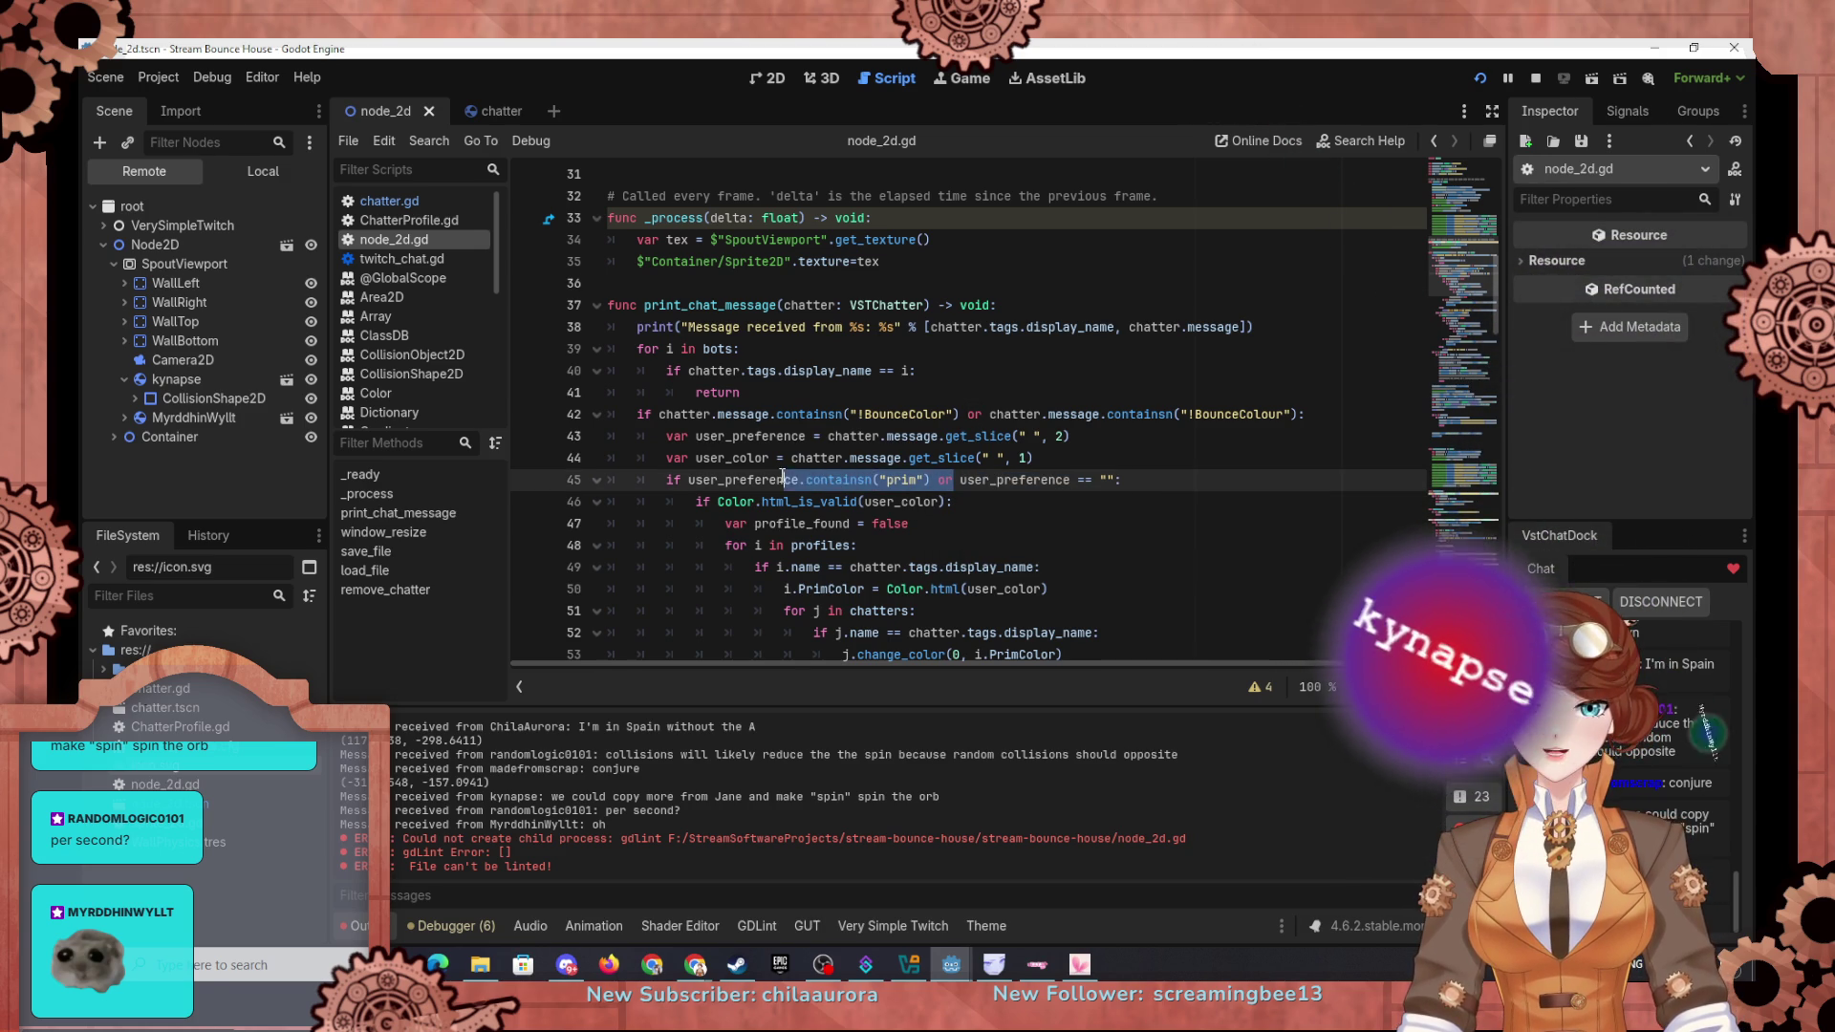
{"action": "mouse_move", "coordinate": [959, 479]}
{"action": "left_mouse_down"}
{"action": "mouse_move", "coordinate": [917, 502]}
{"action": "mouse_move", "coordinate": [806, 483]}
{"action": "left_mouse_up"}
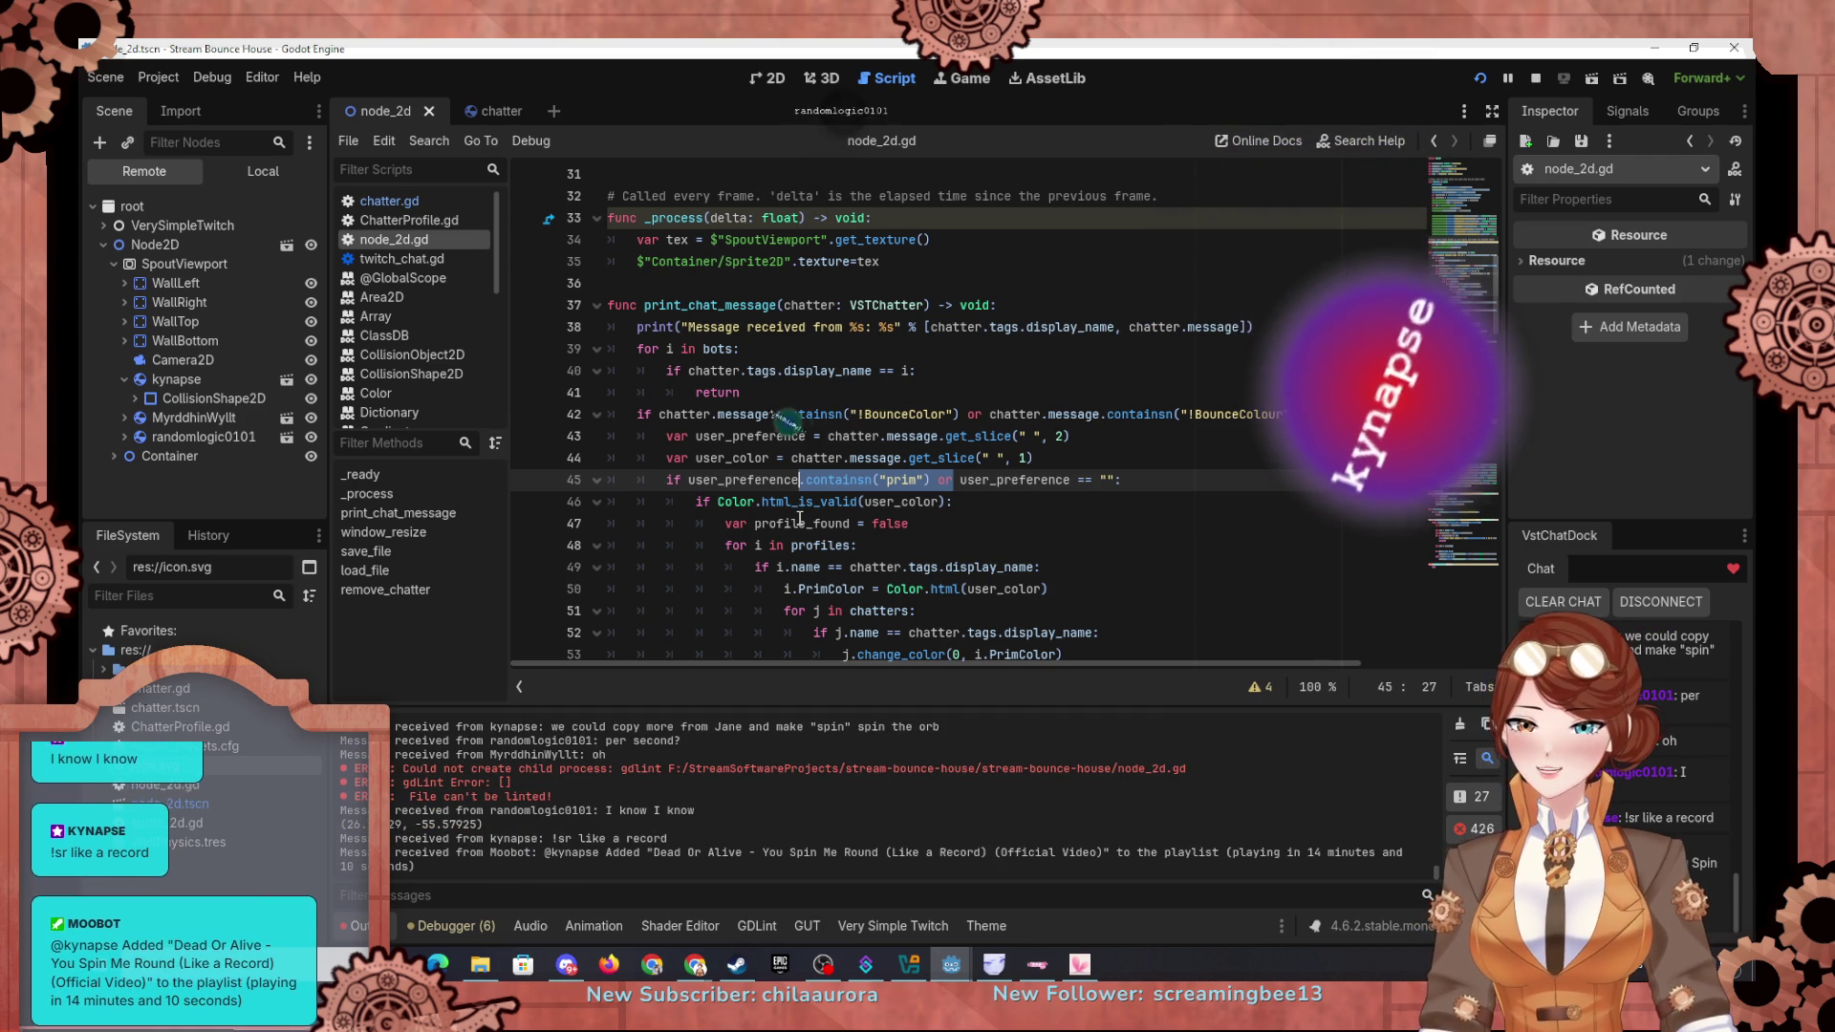
{"action": "left_click", "coordinate": [596, 414]}
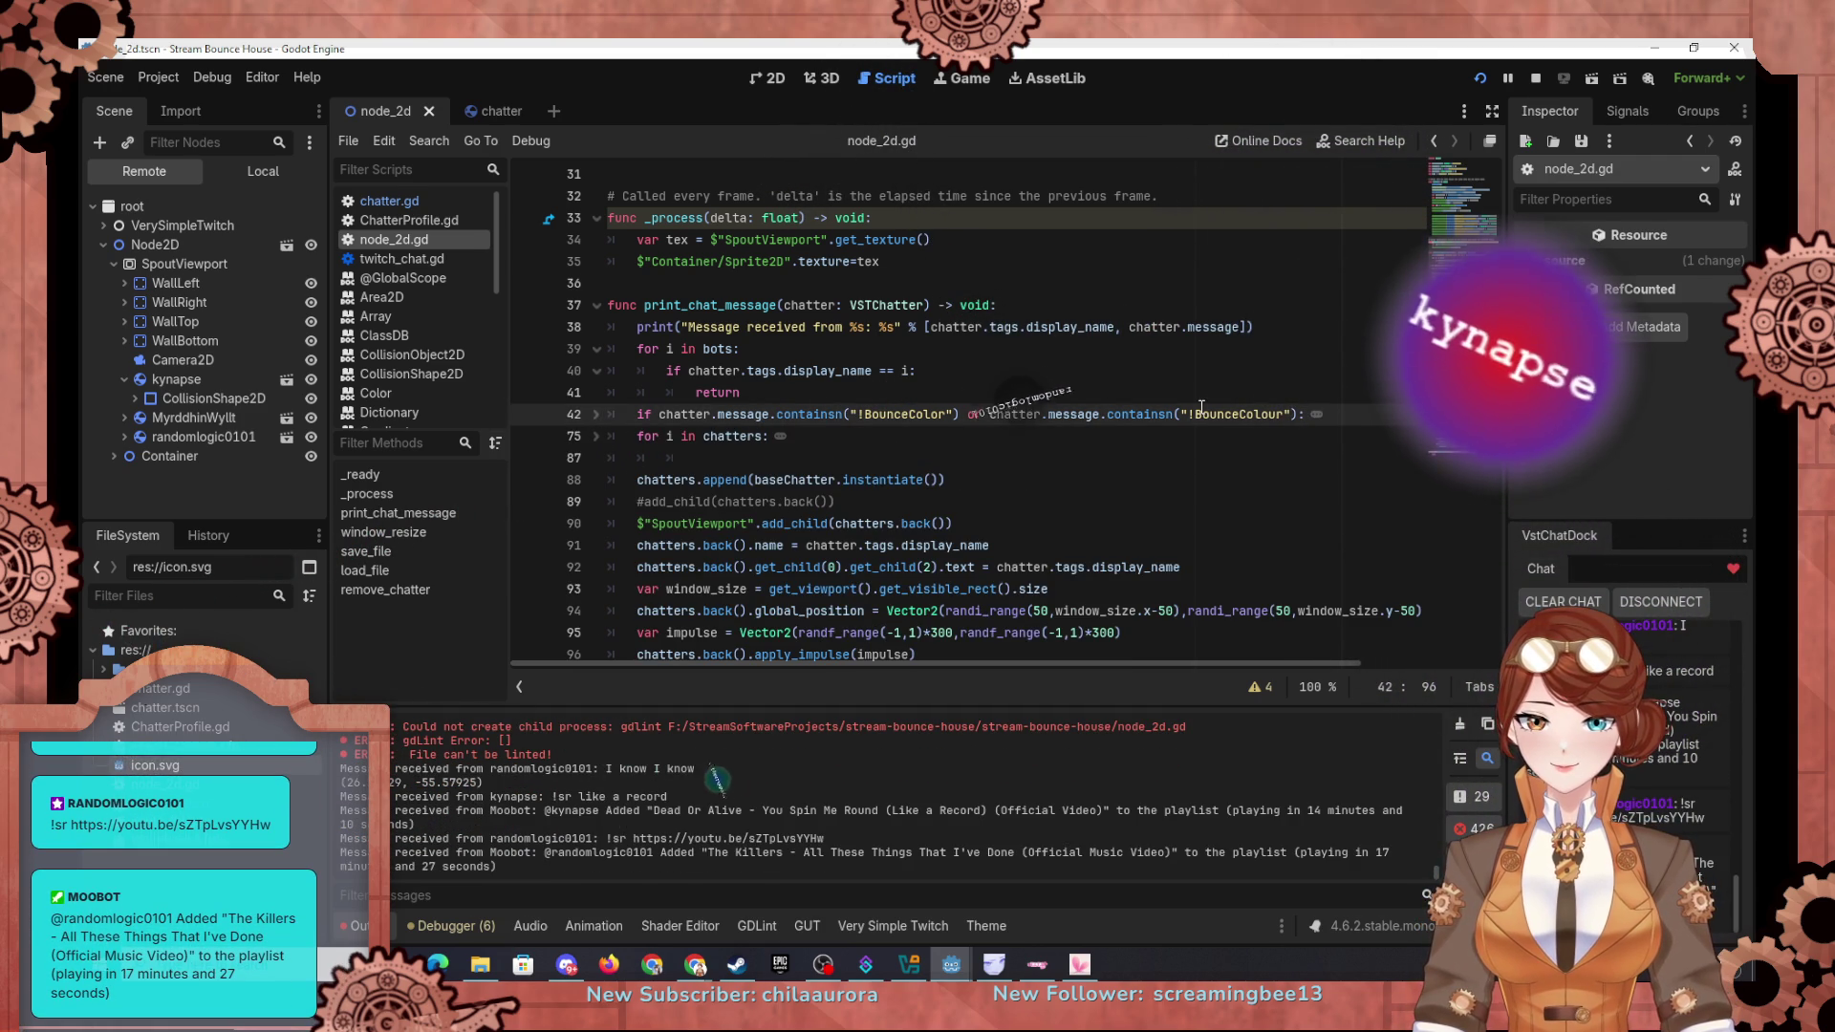
{"action": "left_click", "coordinate": [596, 349]}
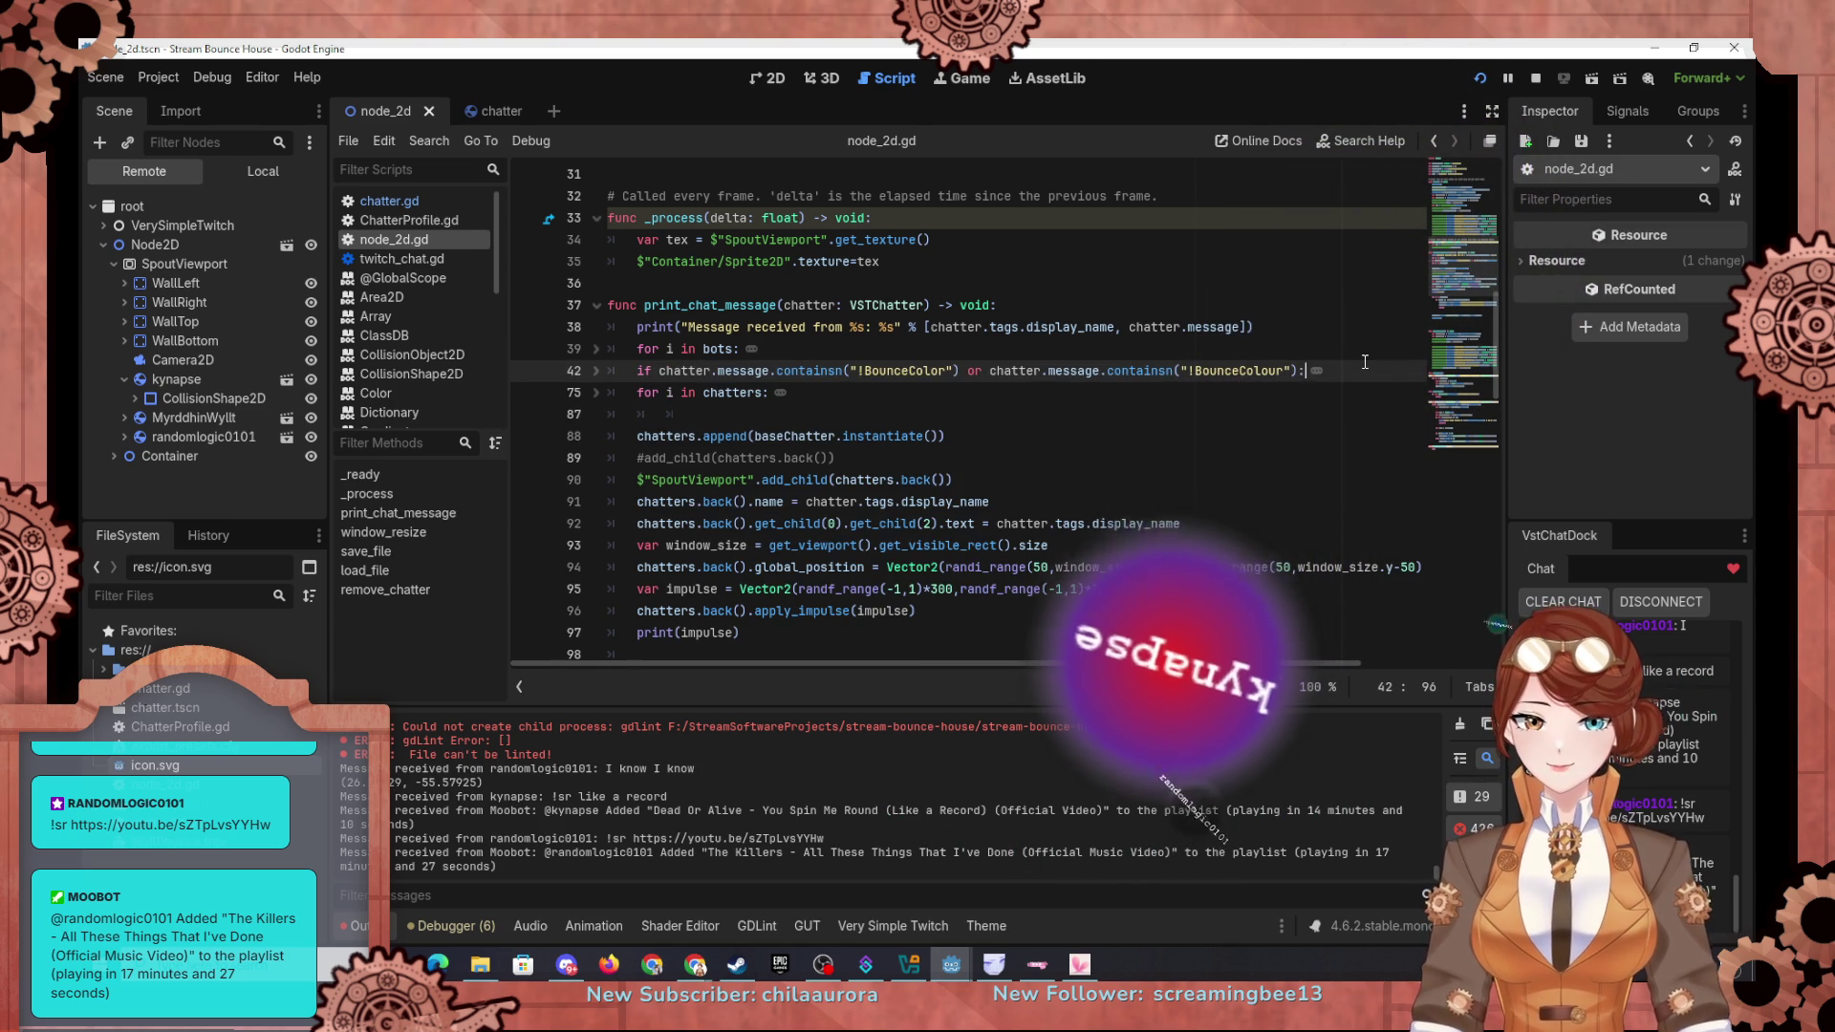
{"action": "key", "text": "Return"}
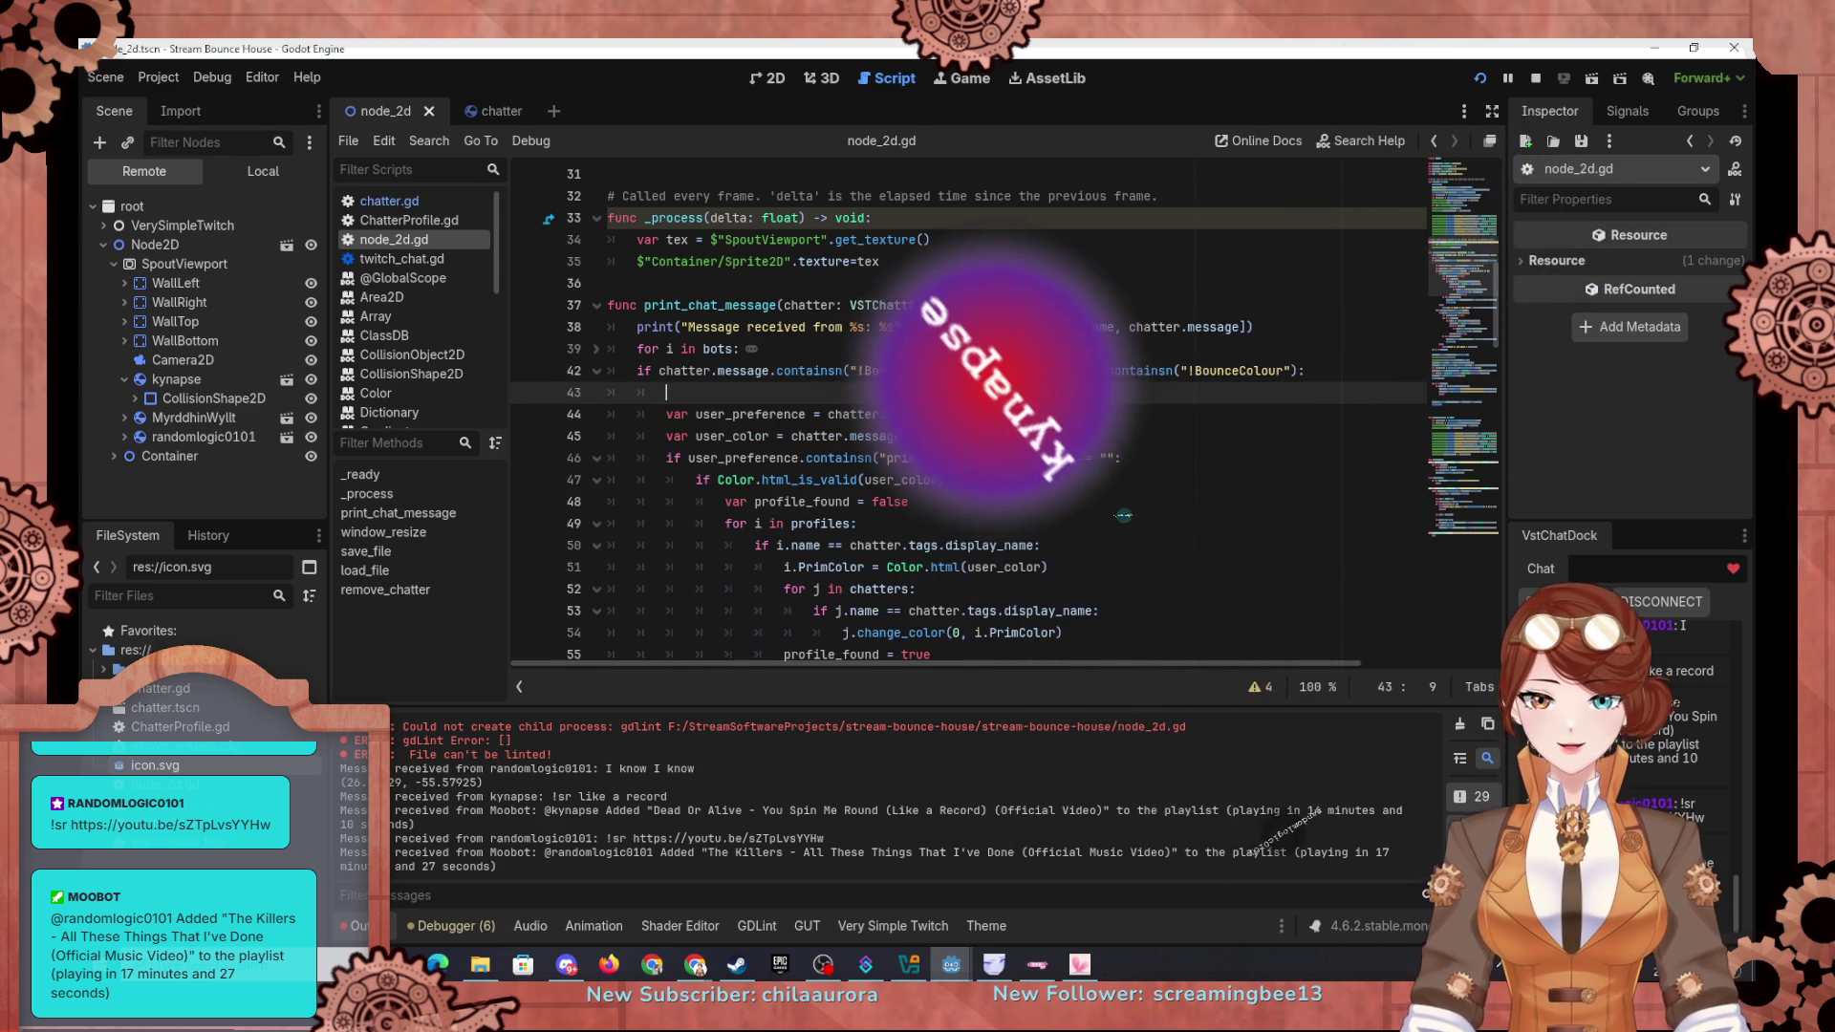
{"action": "key", "text": "BackSpace"}
{"action": "key", "text": "BackSpace"}
{"action": "key", "text": "BackSpace"}
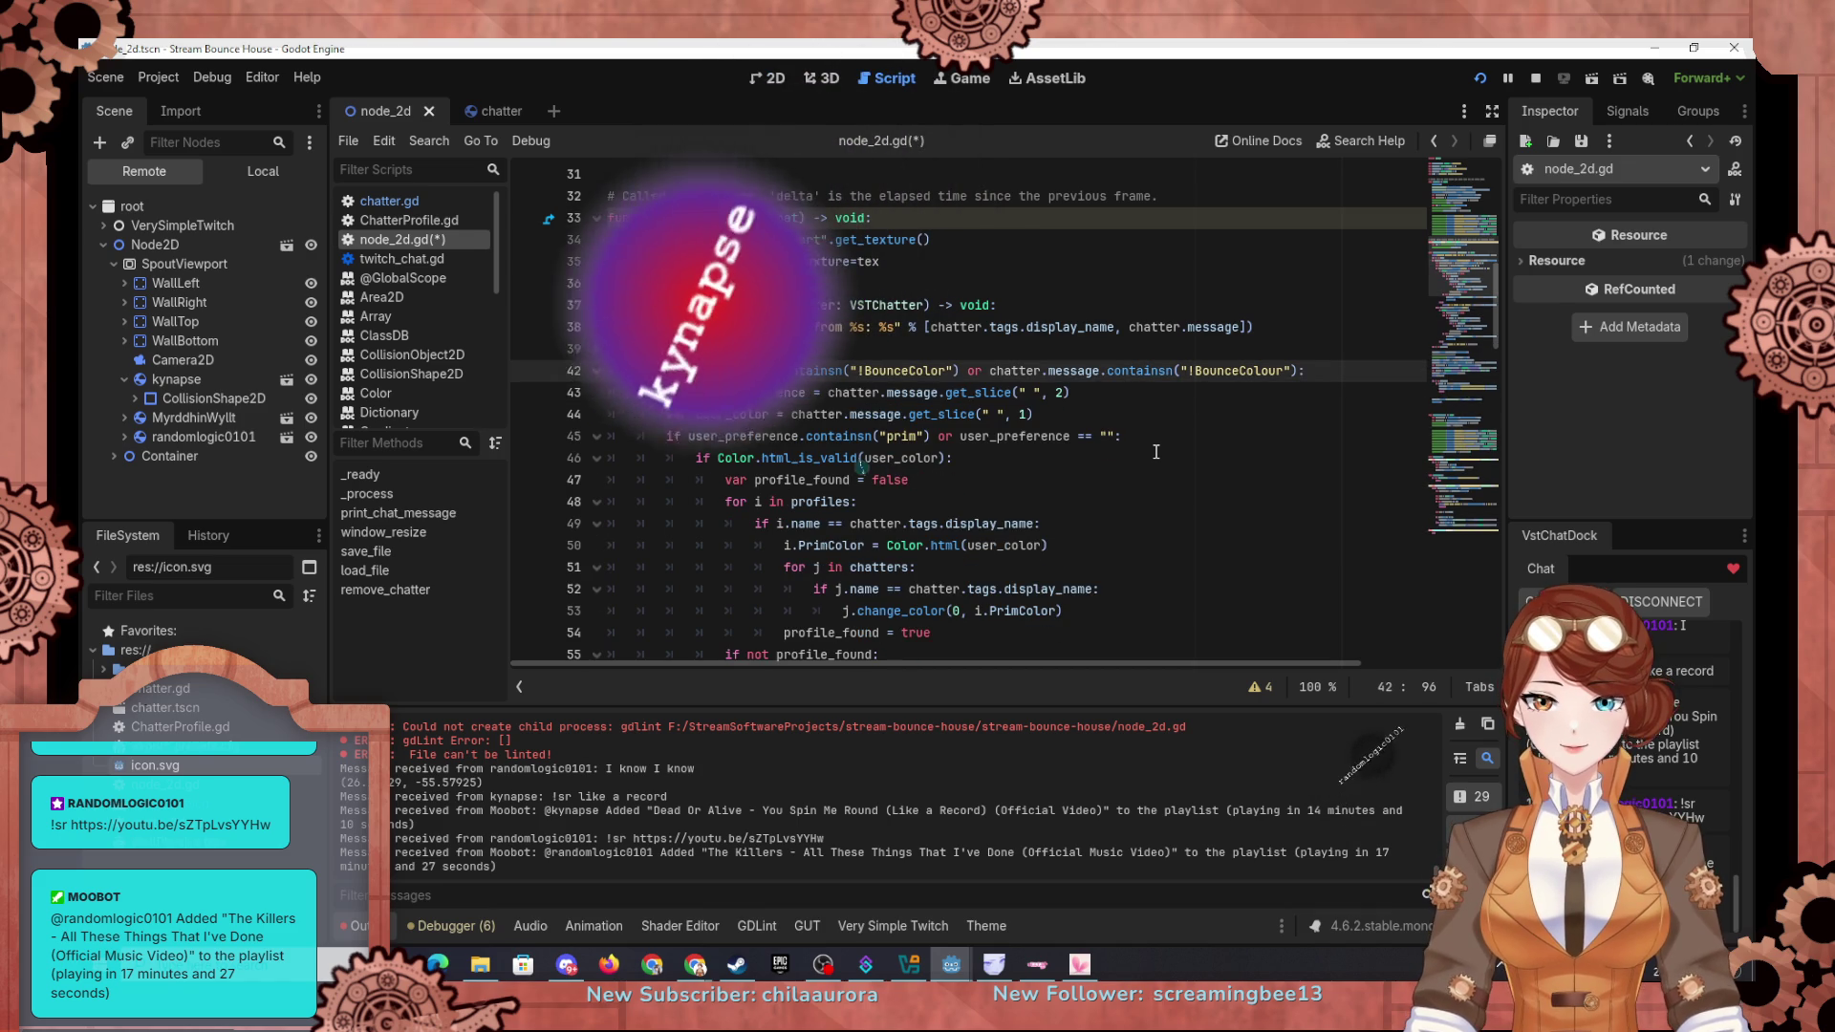
Step: Insert an if line checking chatter.message.contains("spin") above the chatter loop
{"action": "key", "text": "alt+f"}
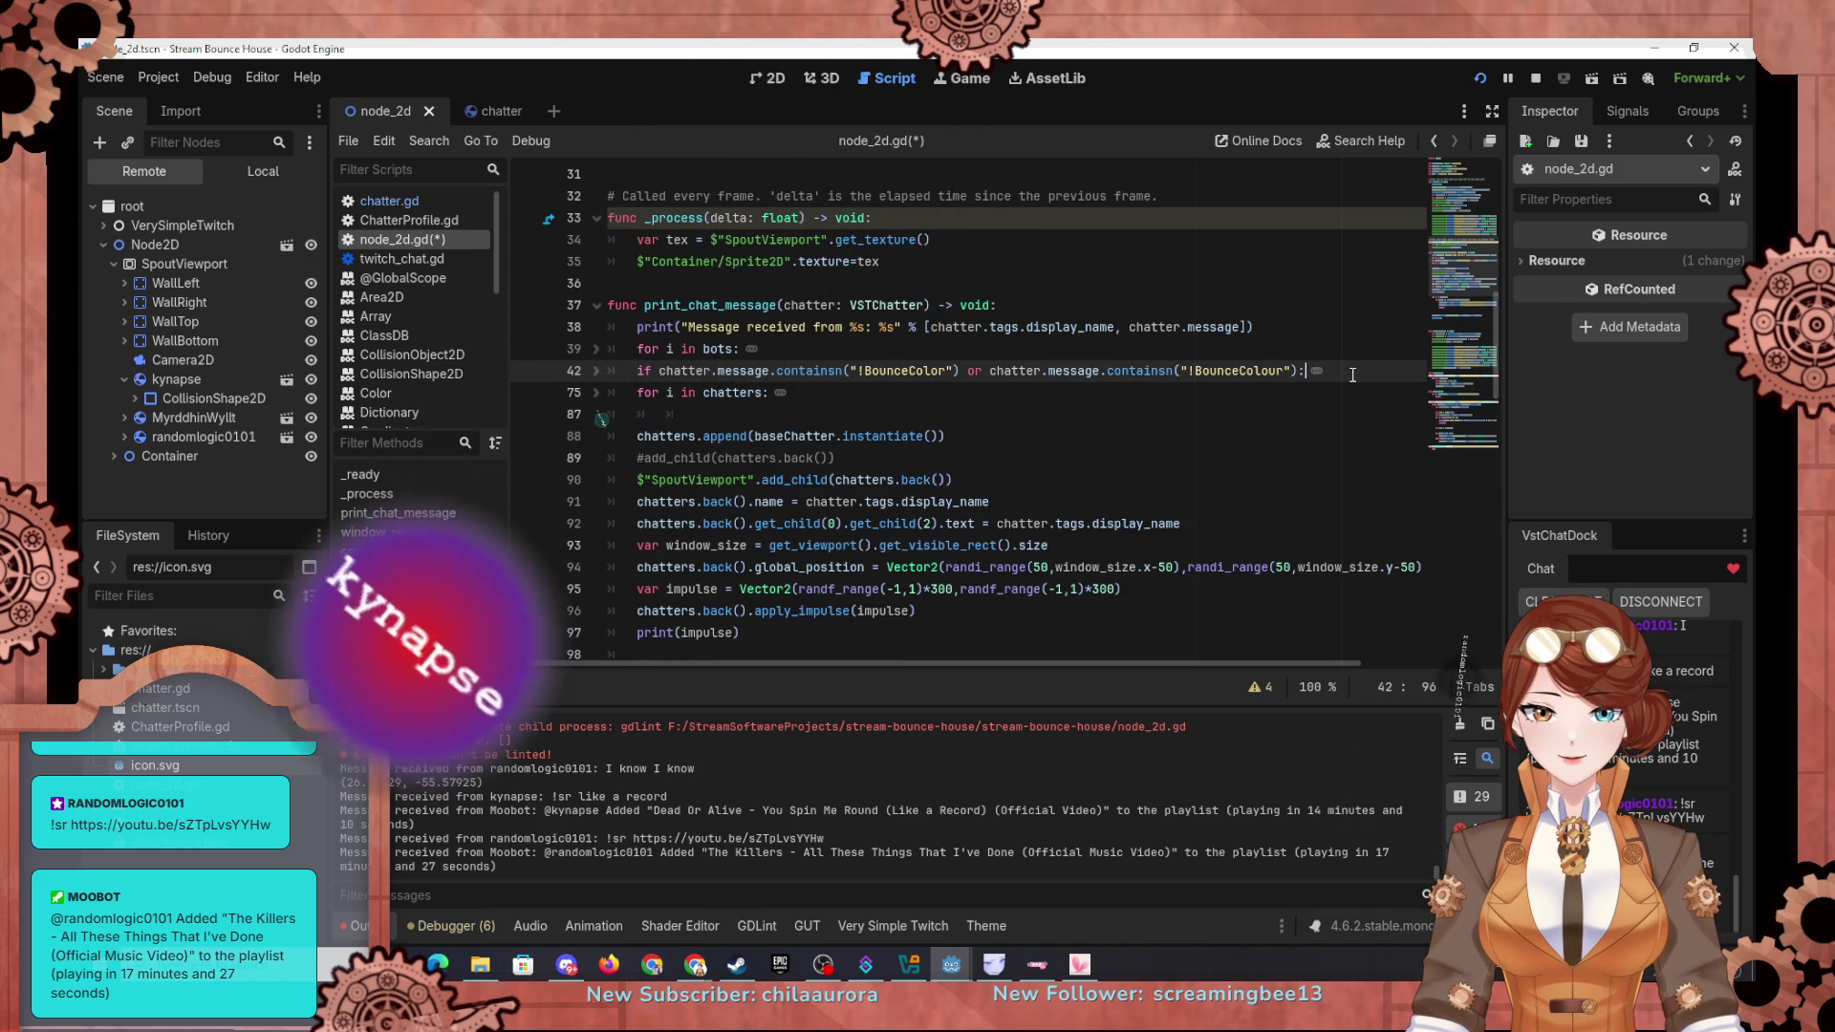
{"action": "key", "text": "Down"}
{"action": "key", "text": "Home"}
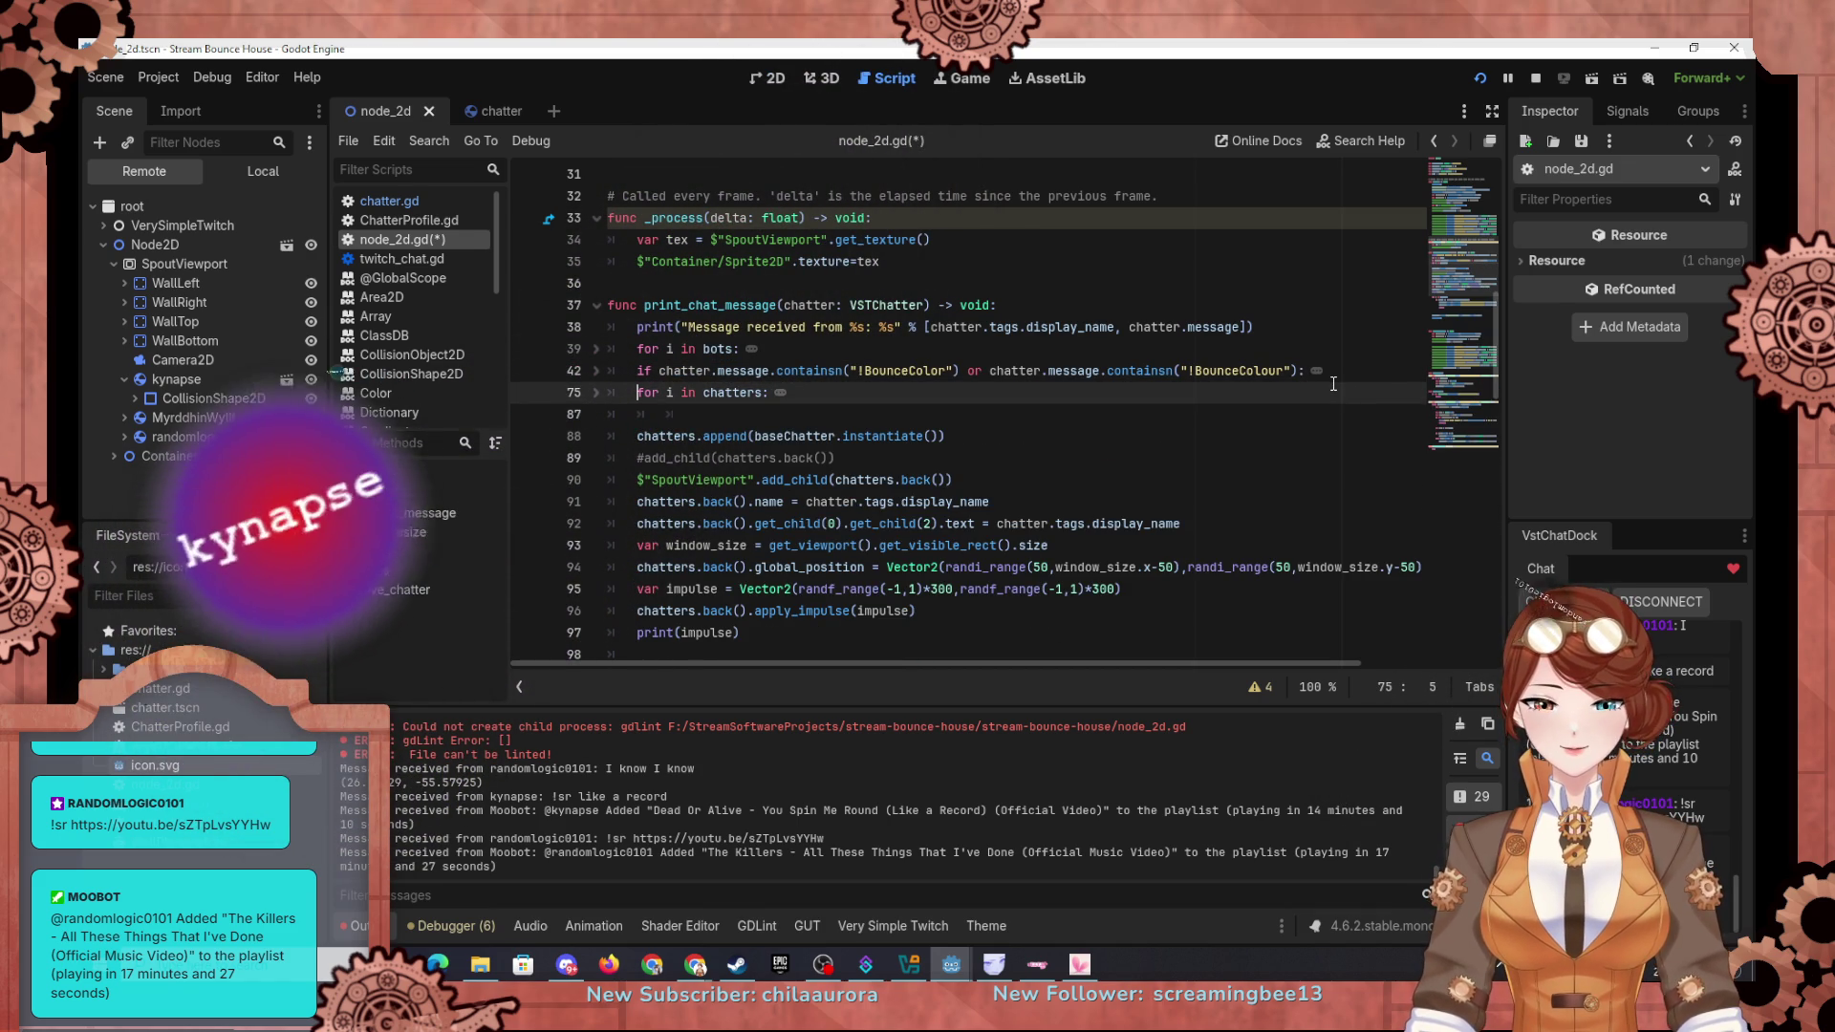
{"action": "key", "text": "Return"}
{"action": "key", "text": "Up"}
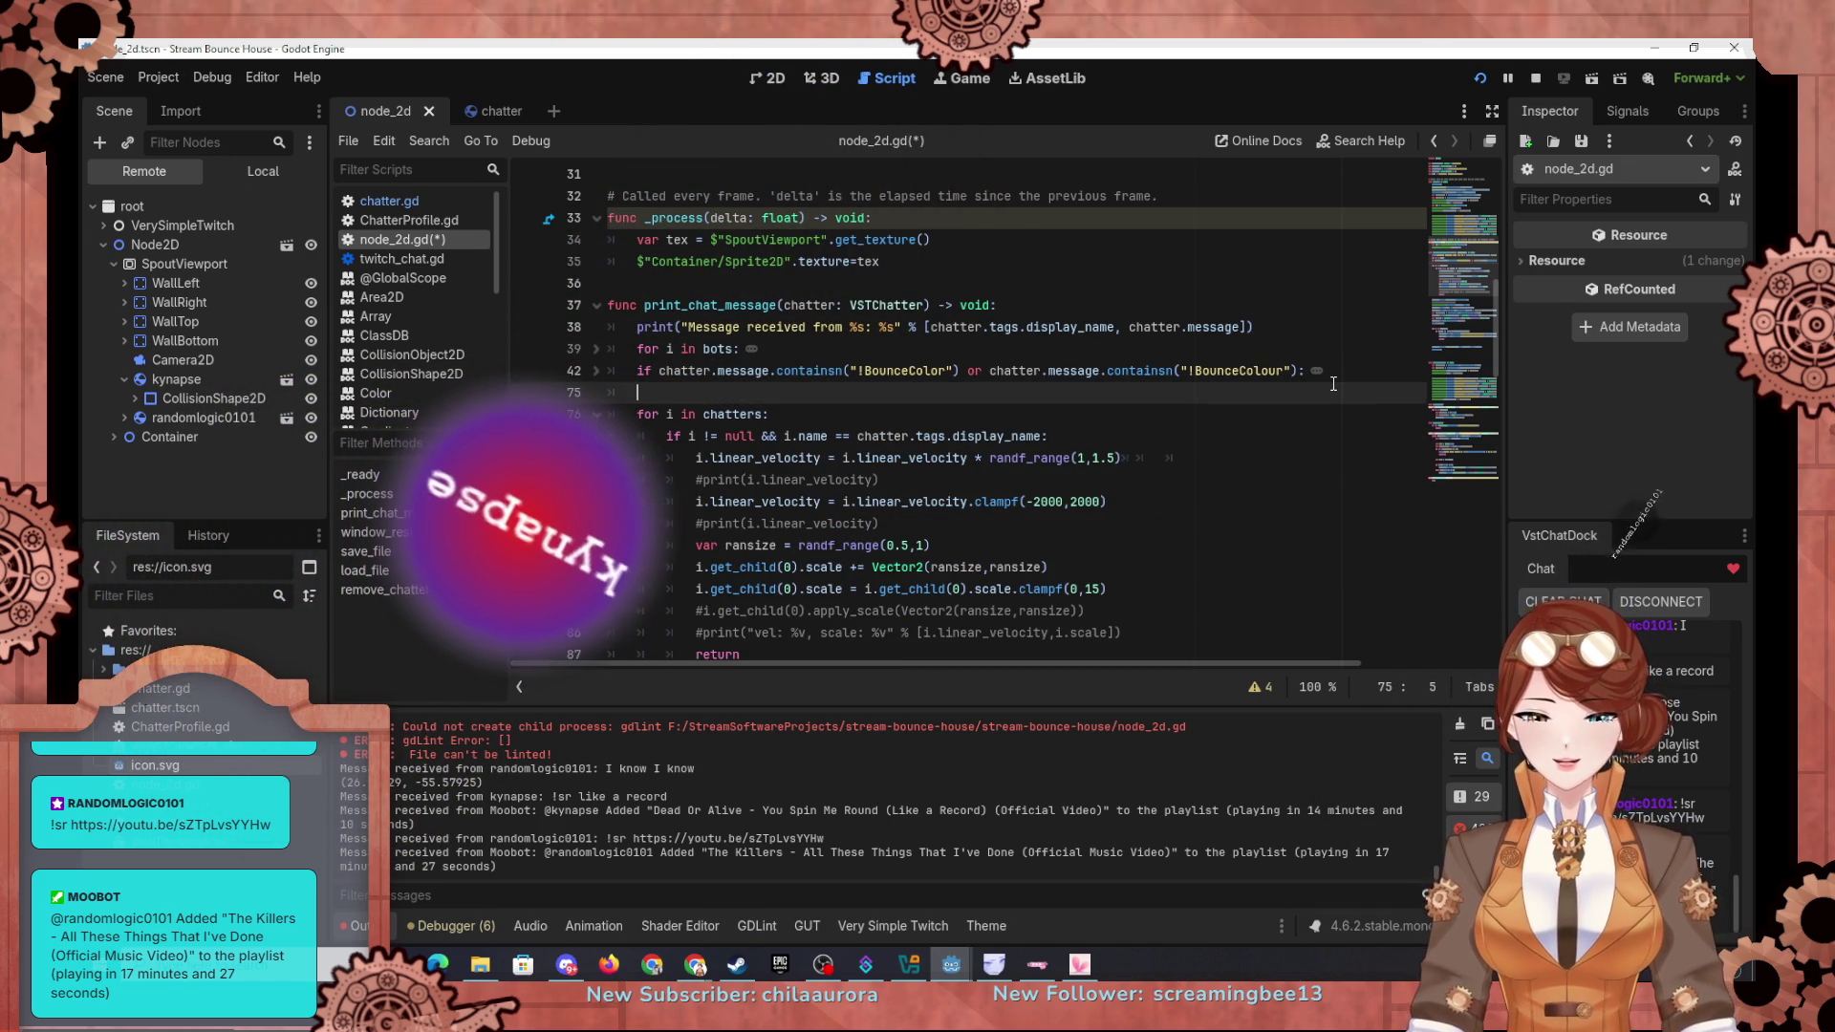
{"action": "type", "text": "if "}
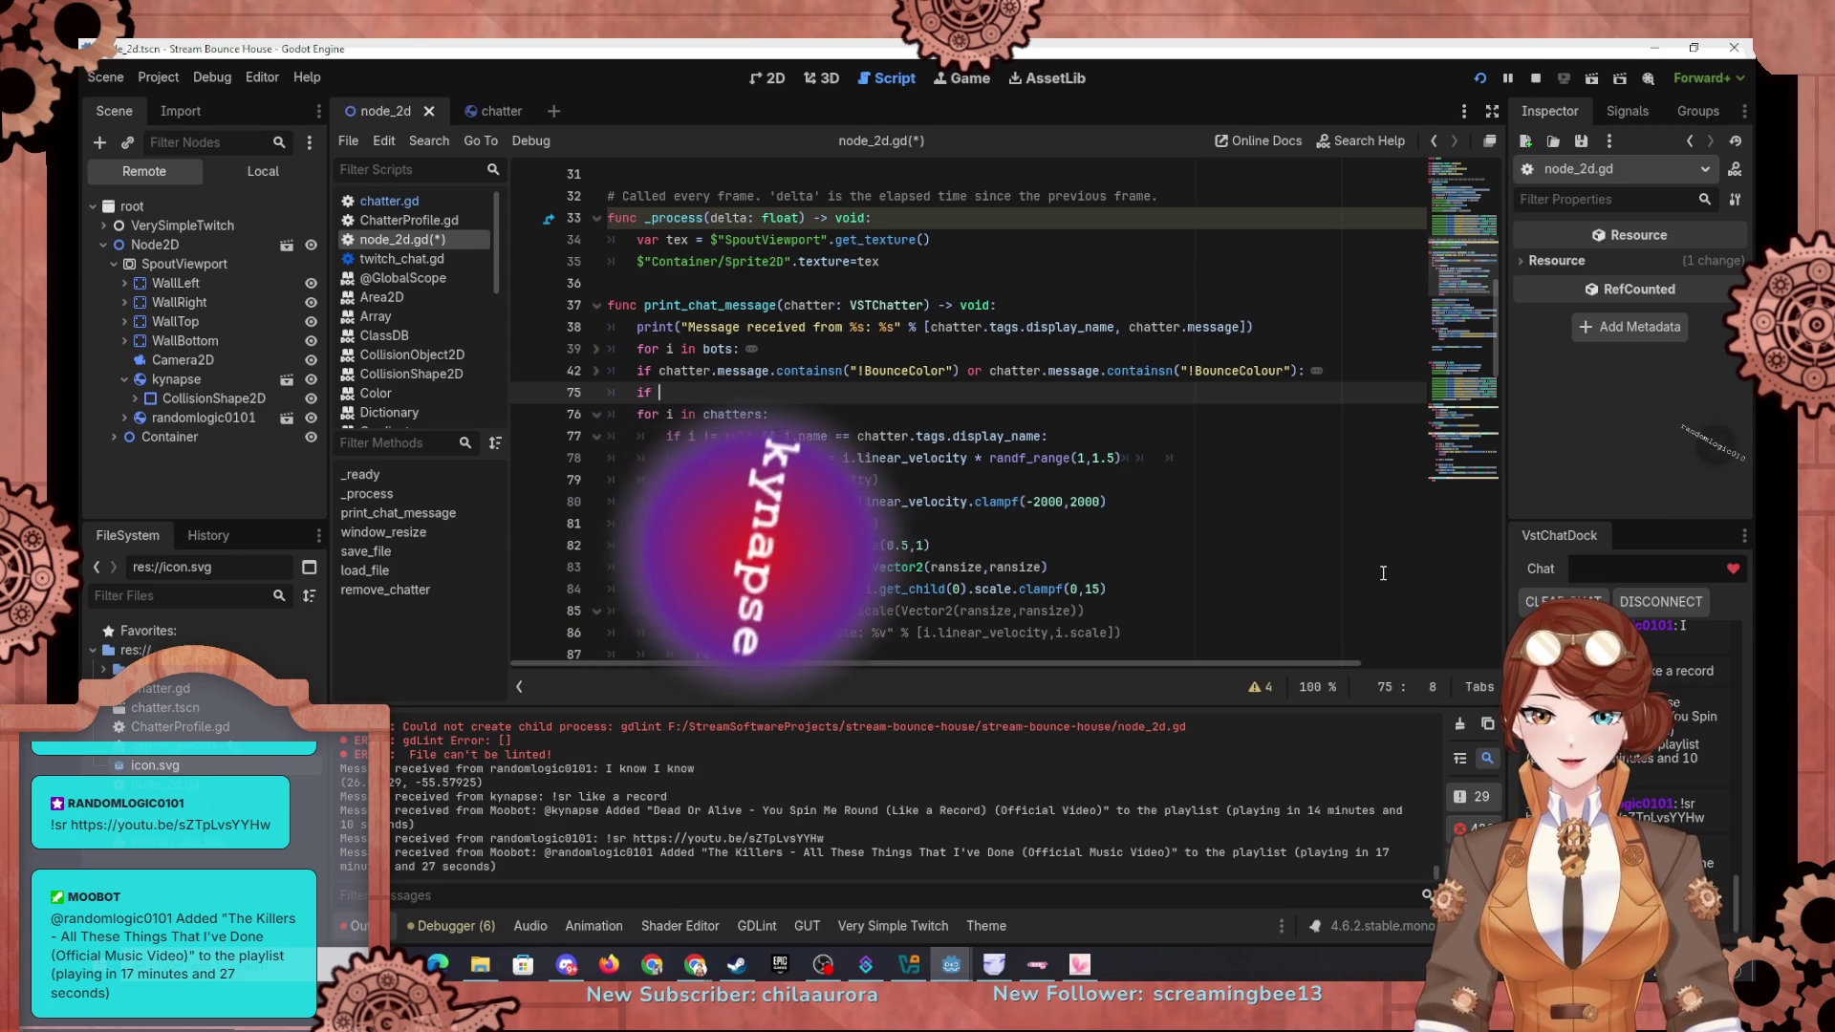
{"action": "type", "text": "cahtter."}
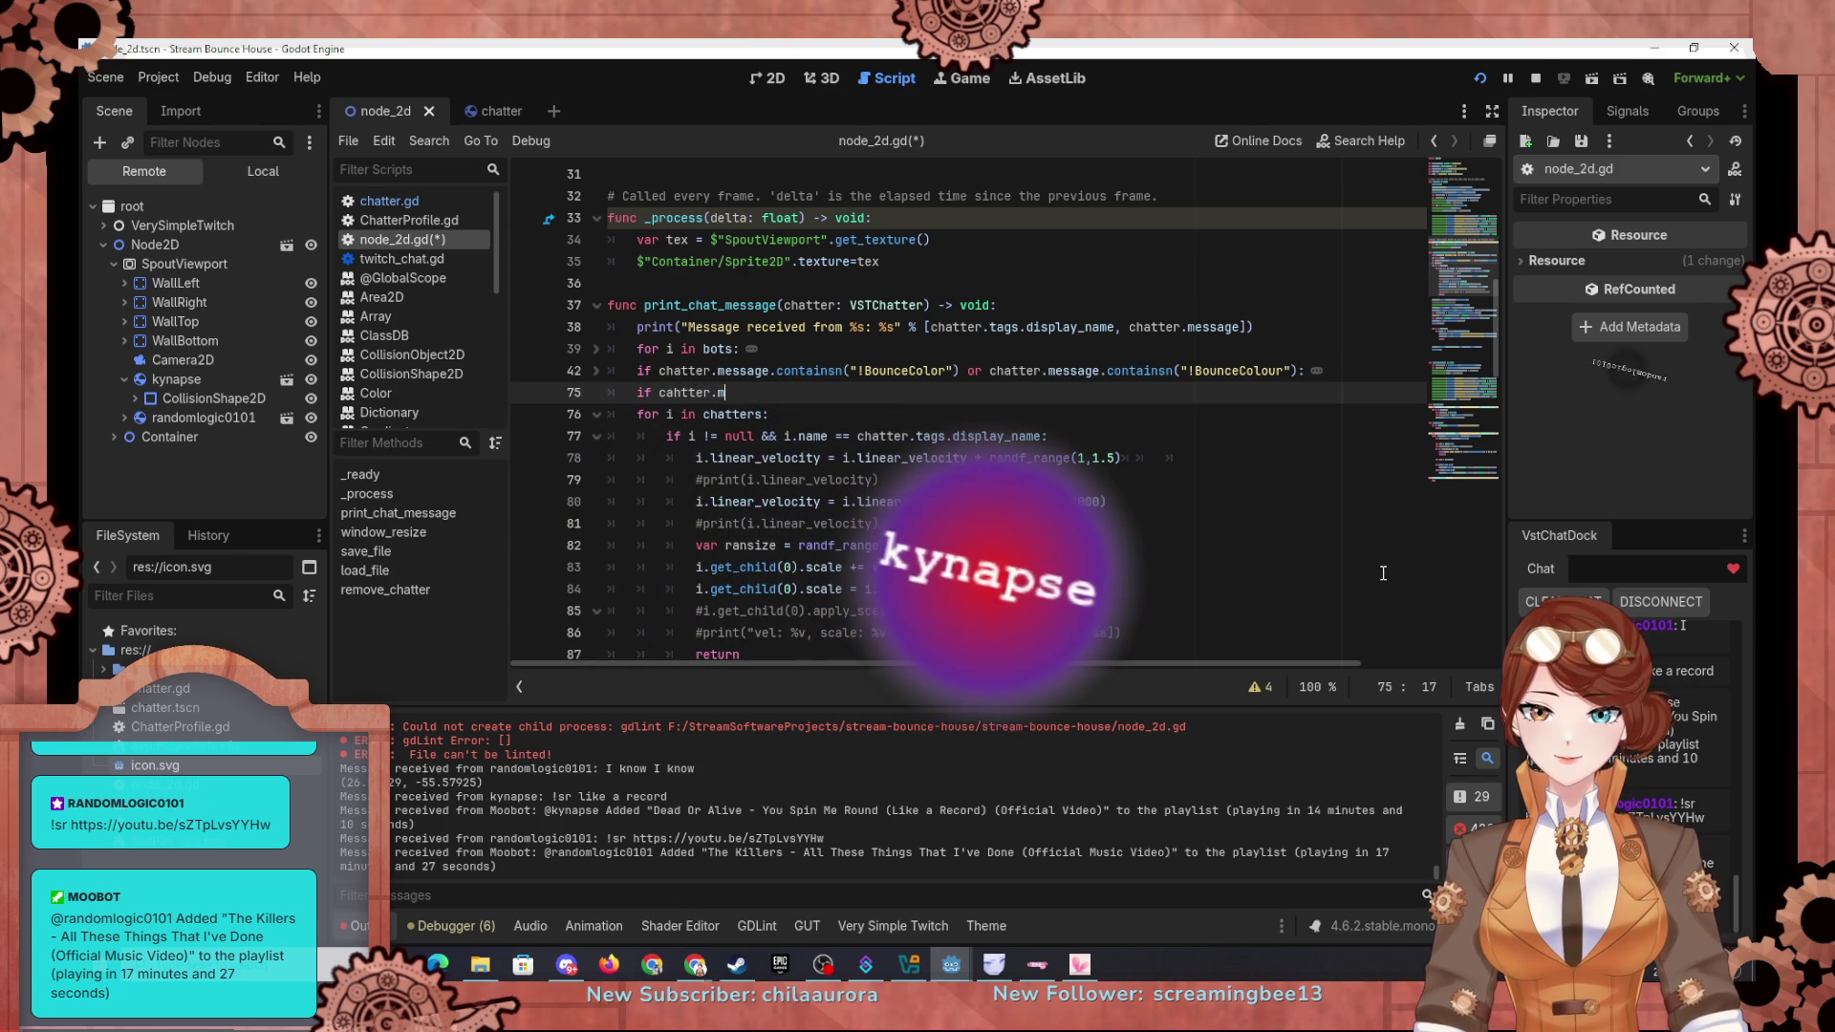
{"action": "type", "text": "message."}
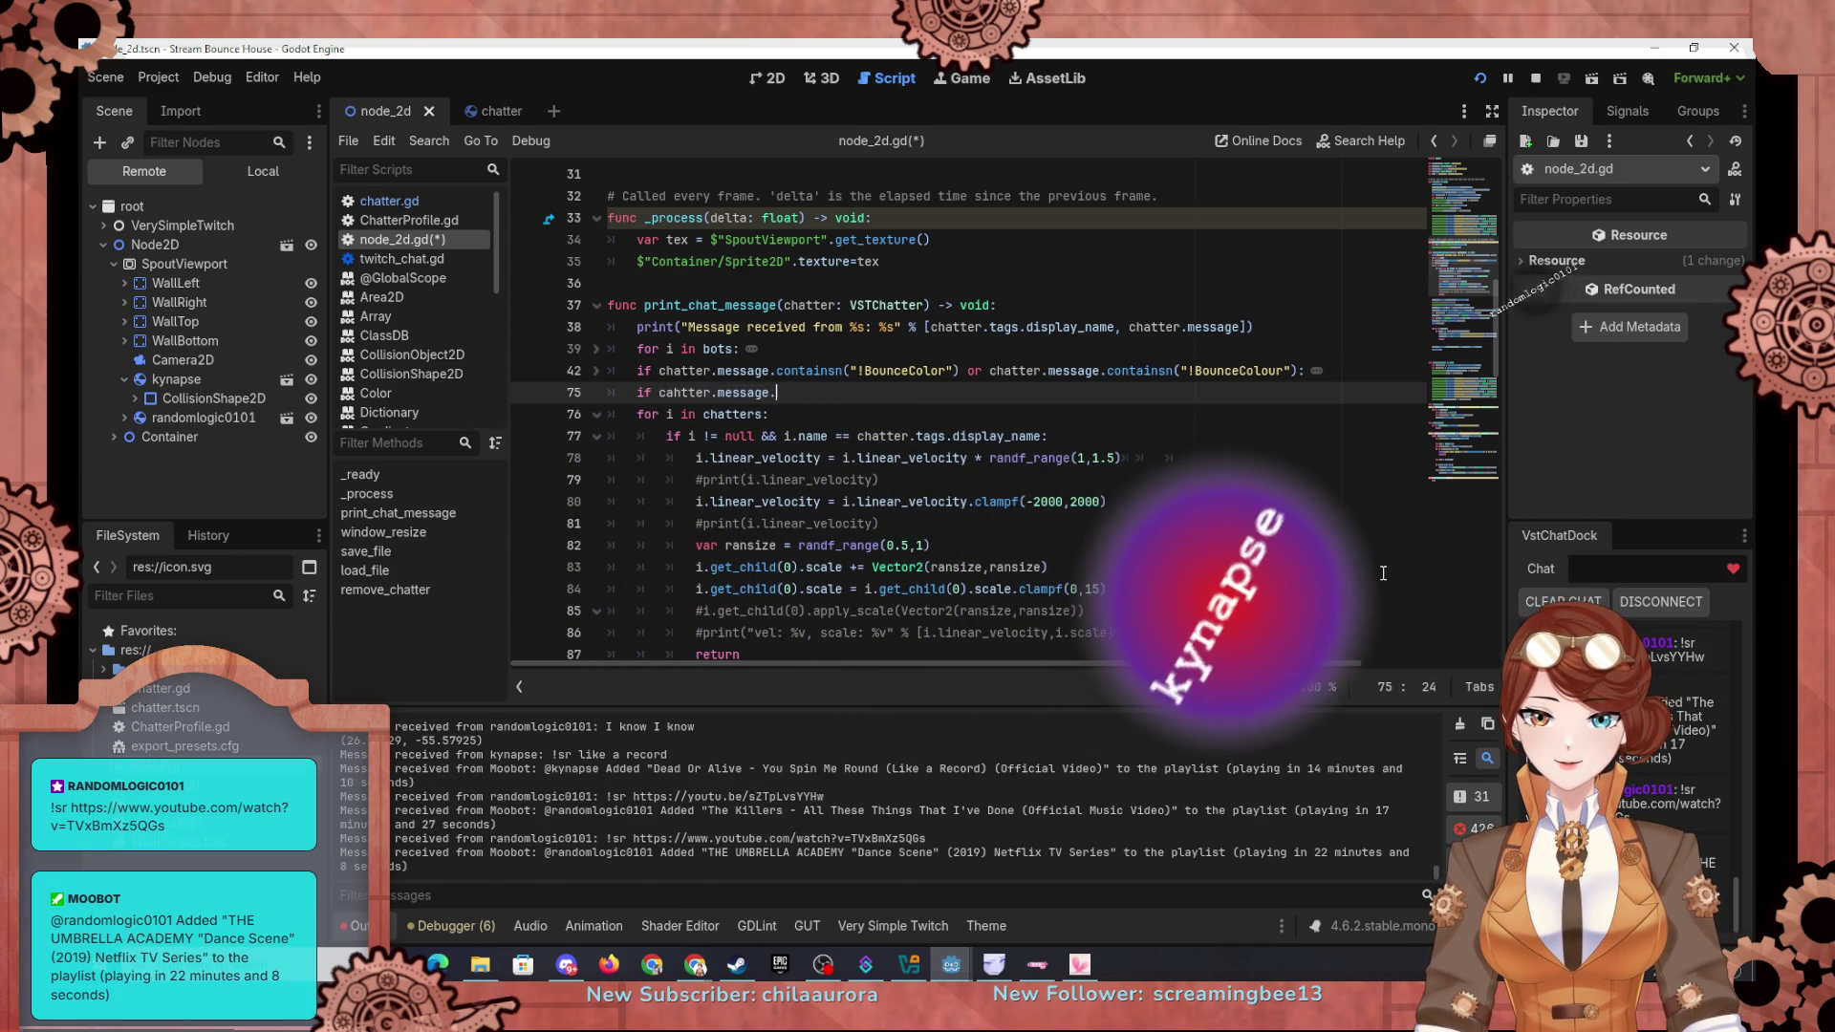
{"action": "type", "text": "constai"}
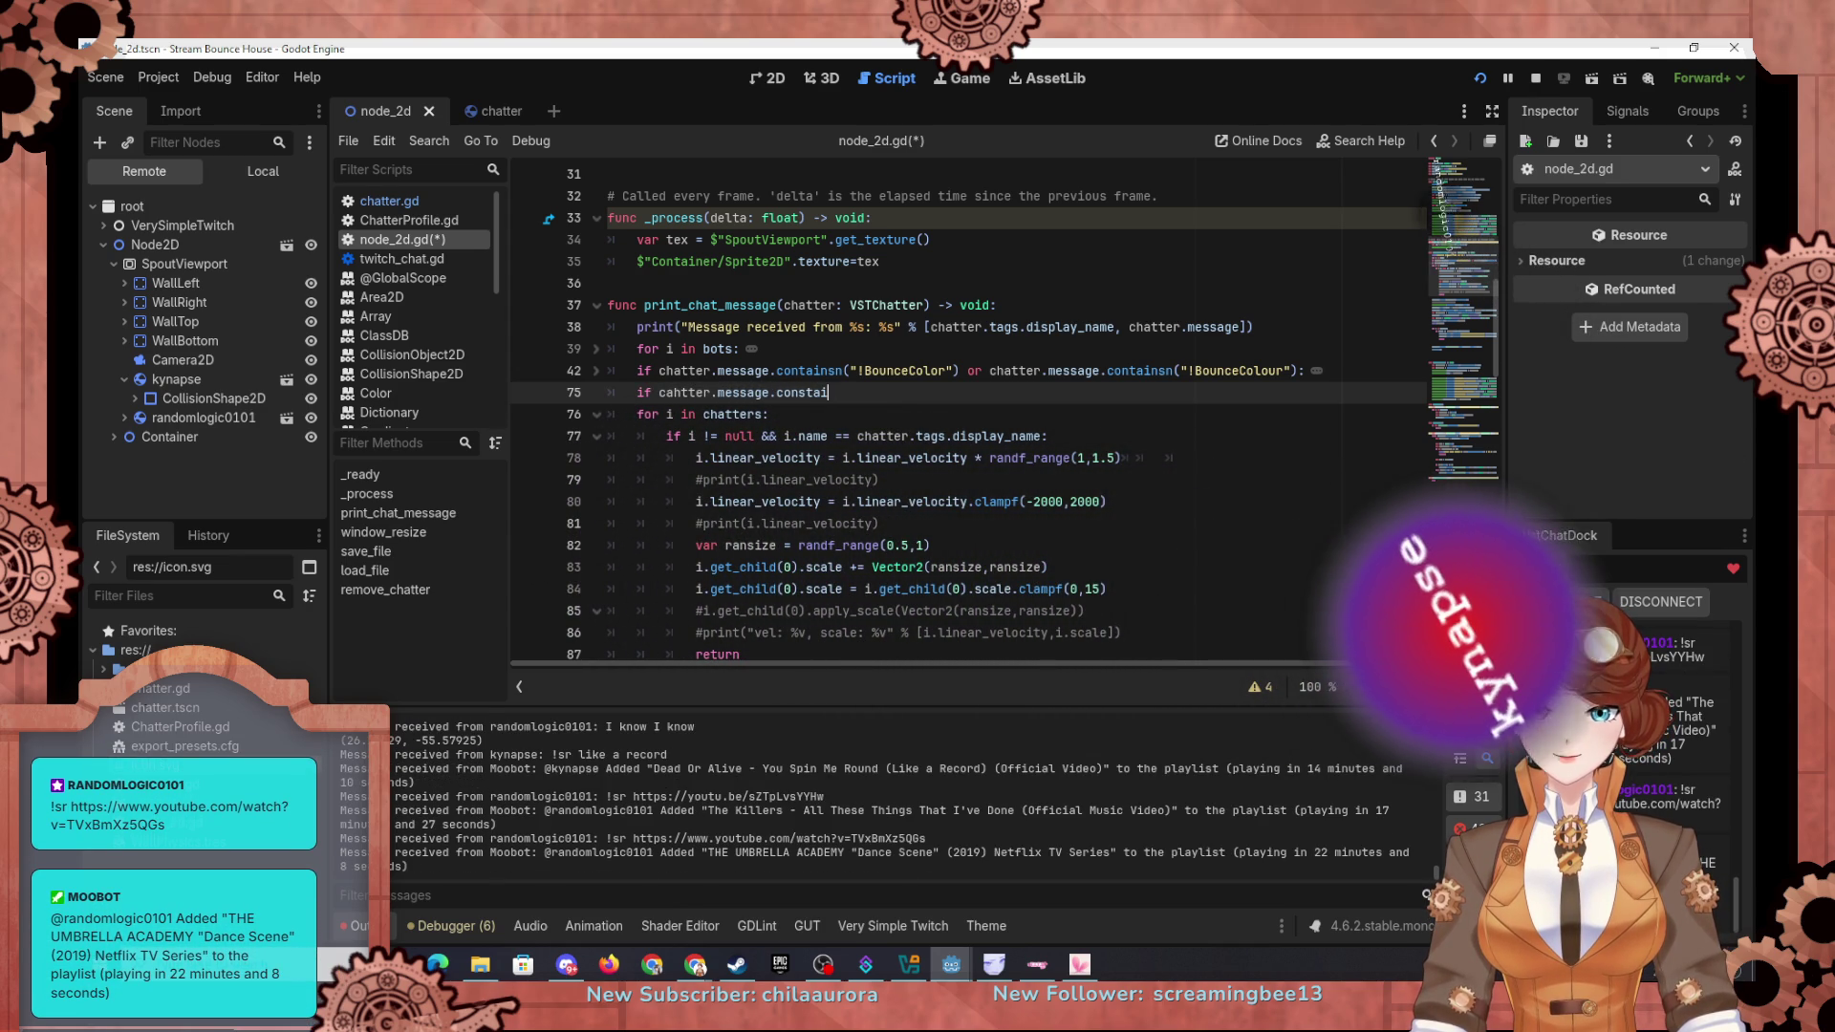
{"action": "key", "text": "BackSpace"}
{"action": "type", "text": "ons"}
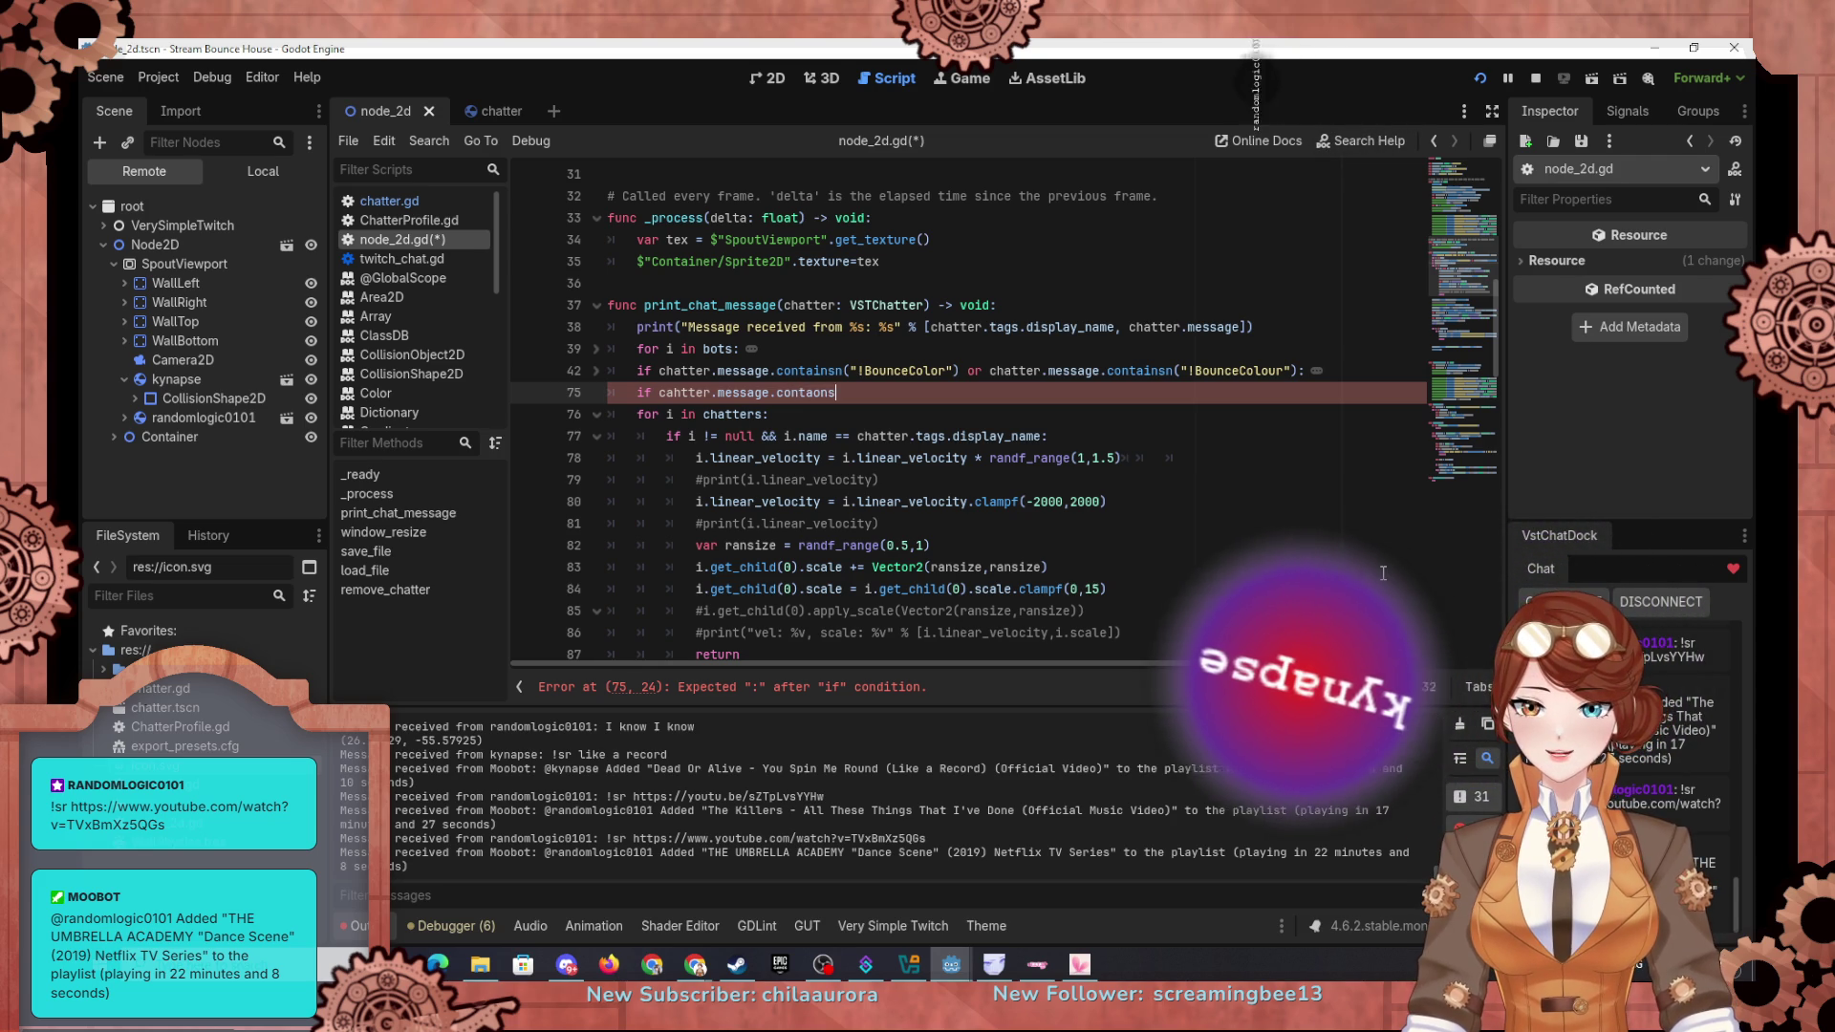
{"action": "type", "text": "n("}
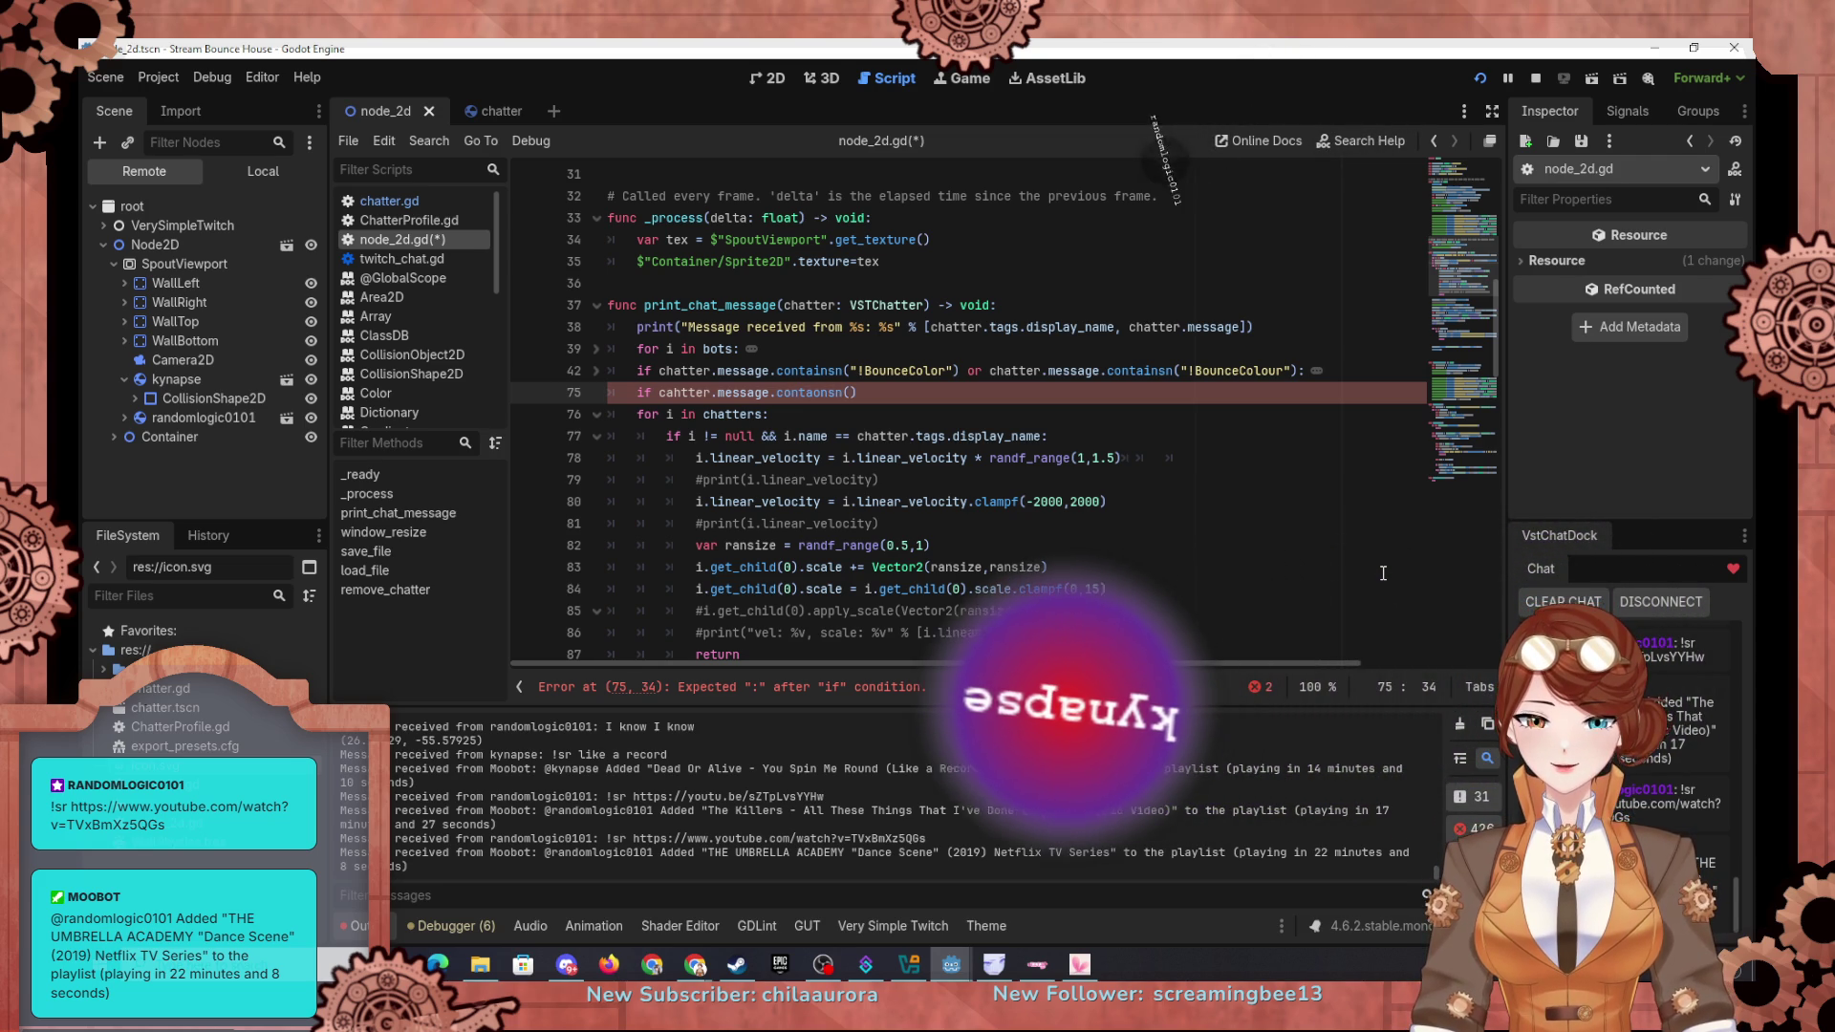
{"action": "type", "text": "\"spin"}
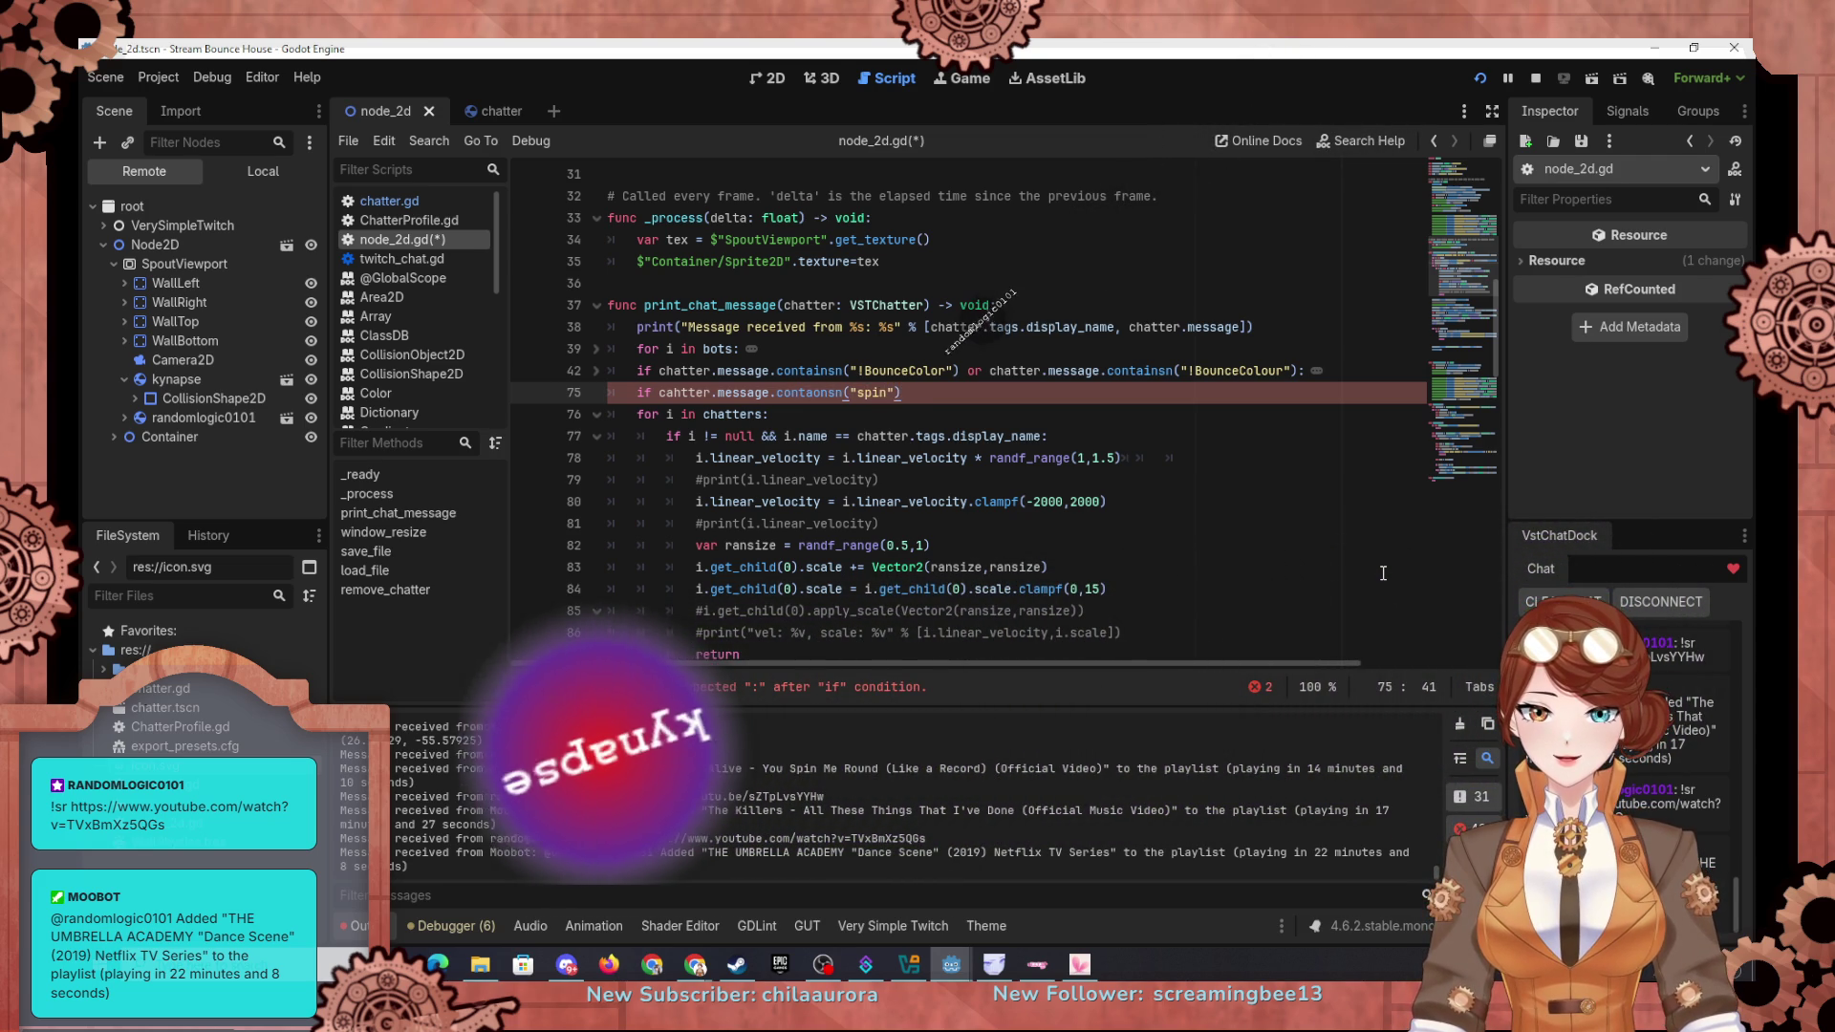
{"action": "type", "text": ":"}
{"action": "key", "text": "Return"}
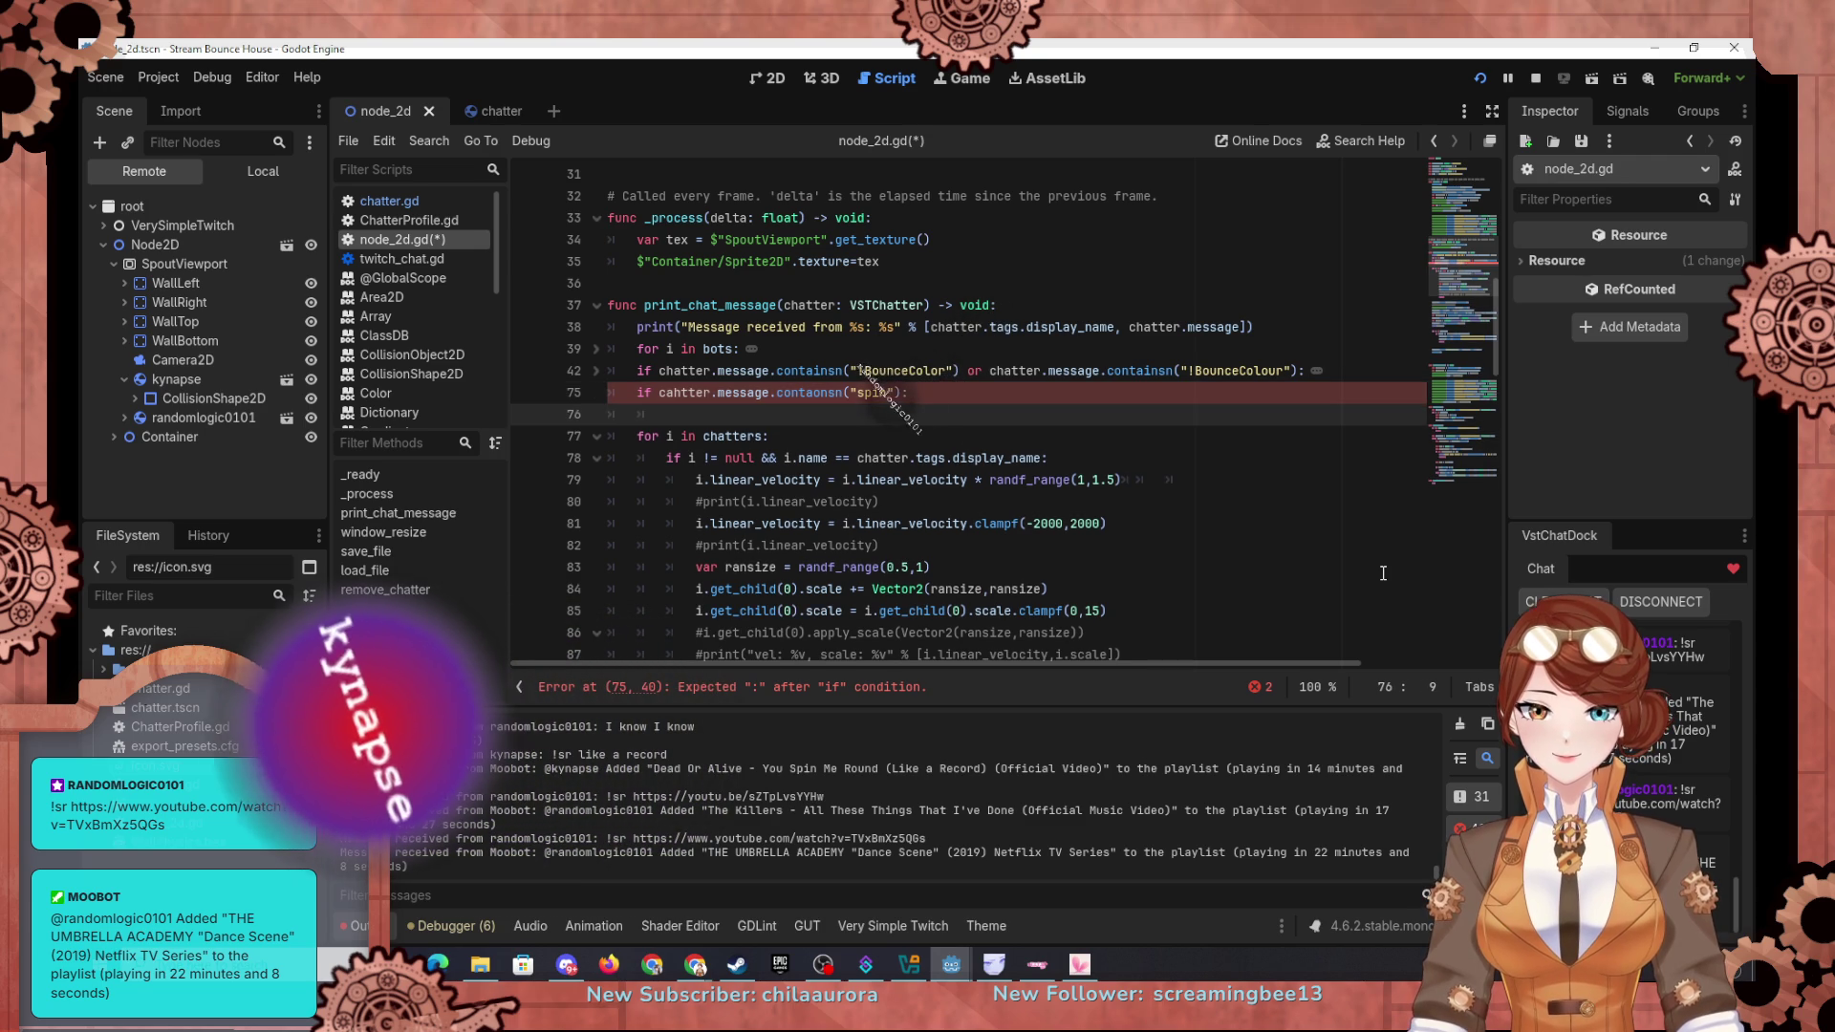
Step: Unfold the BounceColor block and select its loop that finds the matching chatter
{"action": "left_click", "coordinate": [597, 371]}
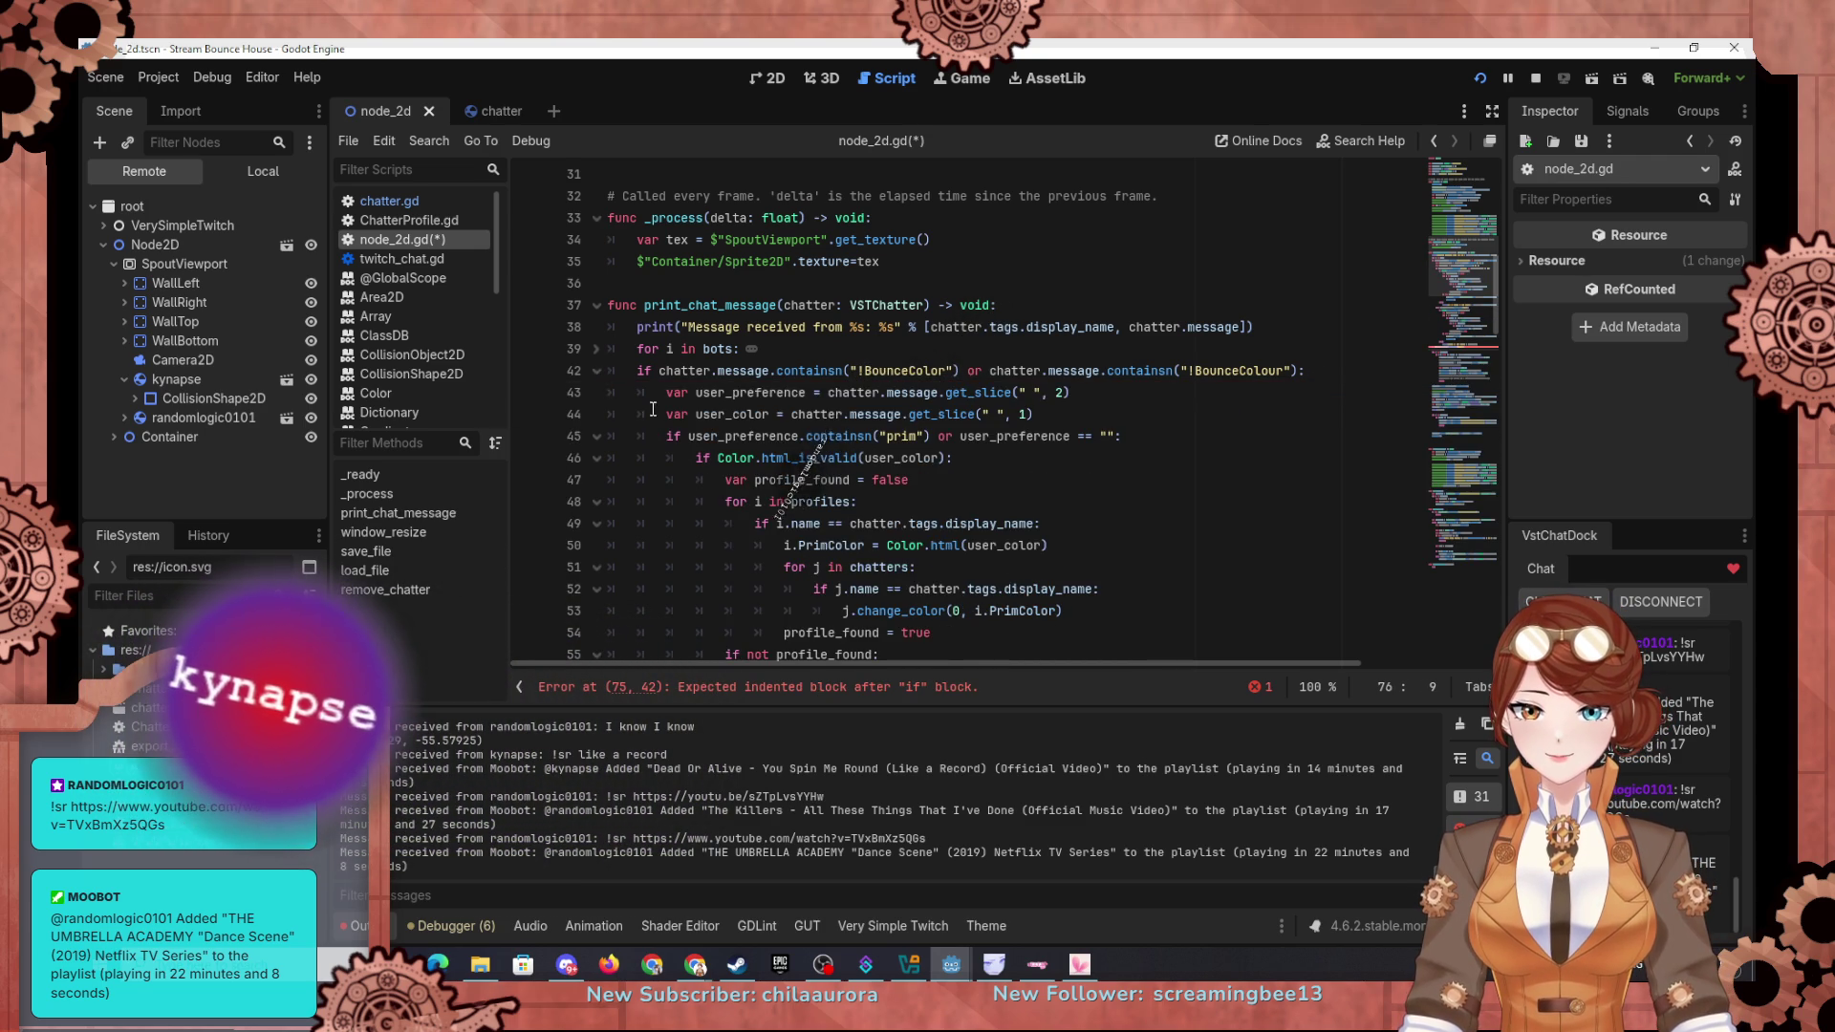
{"action": "scroll", "coordinate": [632, 393], "scroll_direction": "down", "scroll_amount": 2}
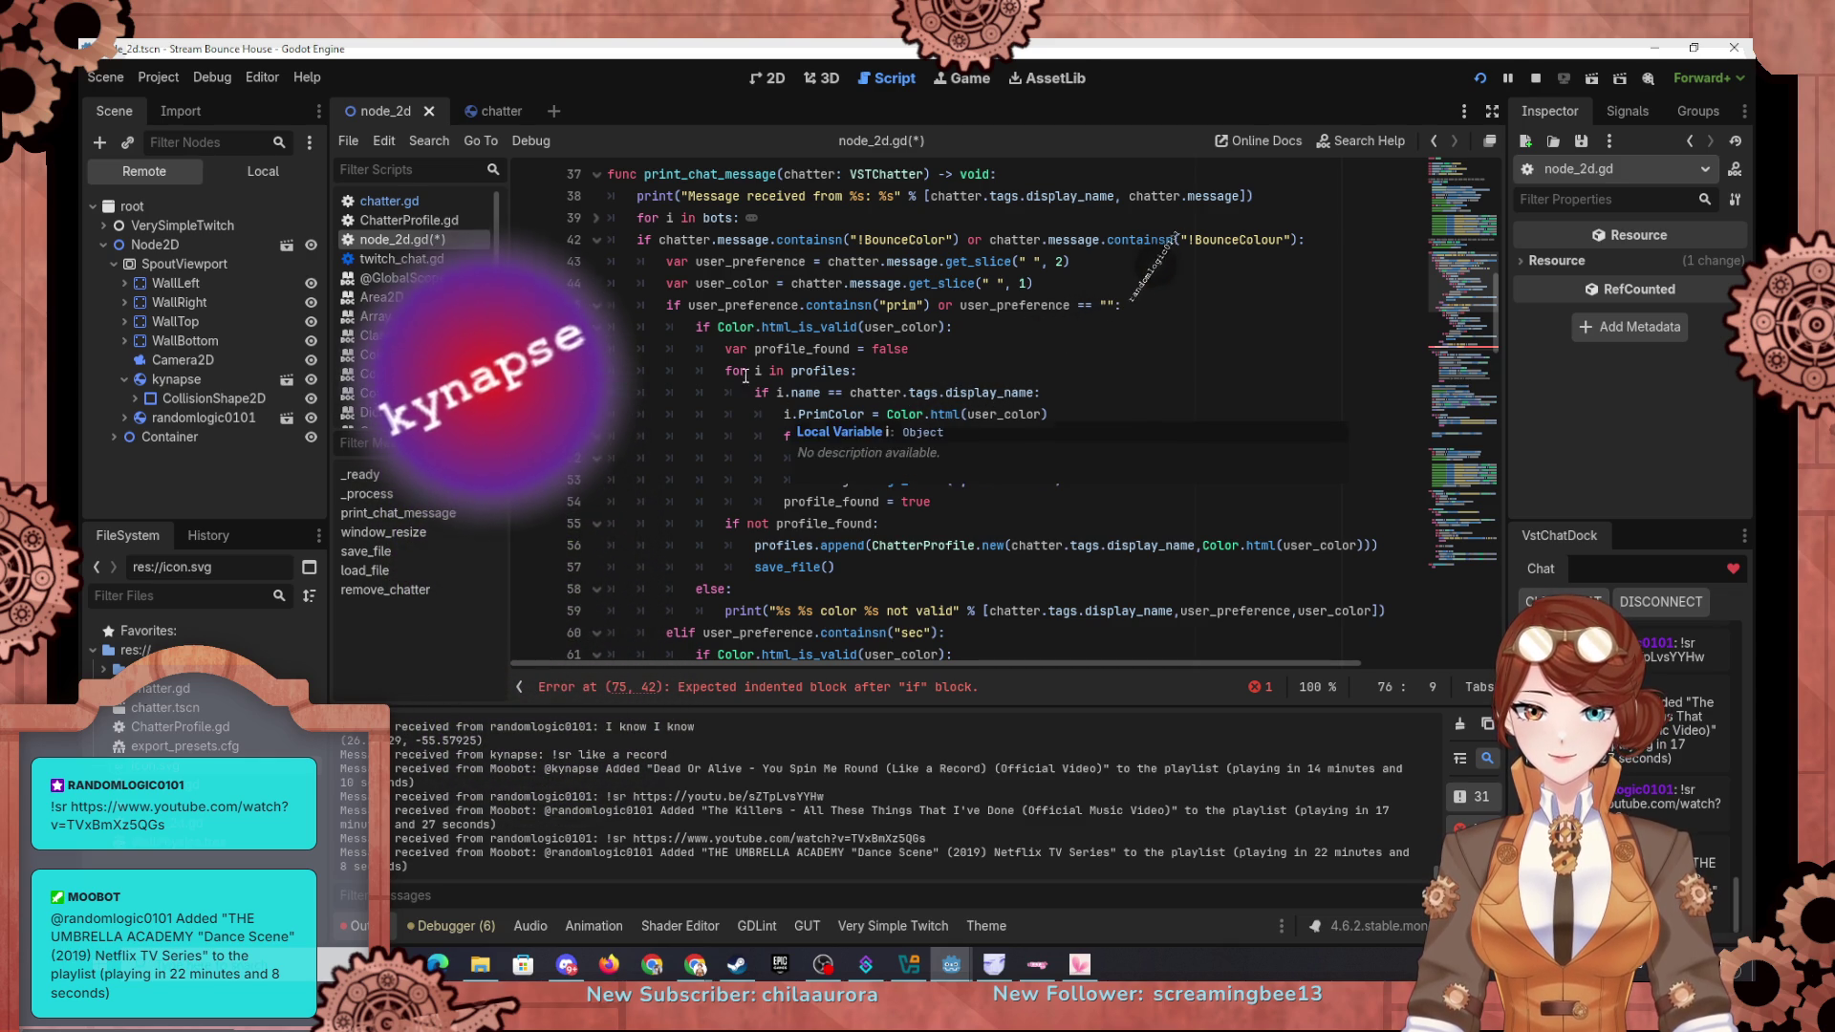
{"action": "mouse_move", "coordinate": [784, 436]}
{"action": "left_mouse_down"}
{"action": "mouse_move", "coordinate": [908, 439]}
{"action": "mouse_move", "coordinate": [1017, 484]}
{"action": "left_mouse_up"}
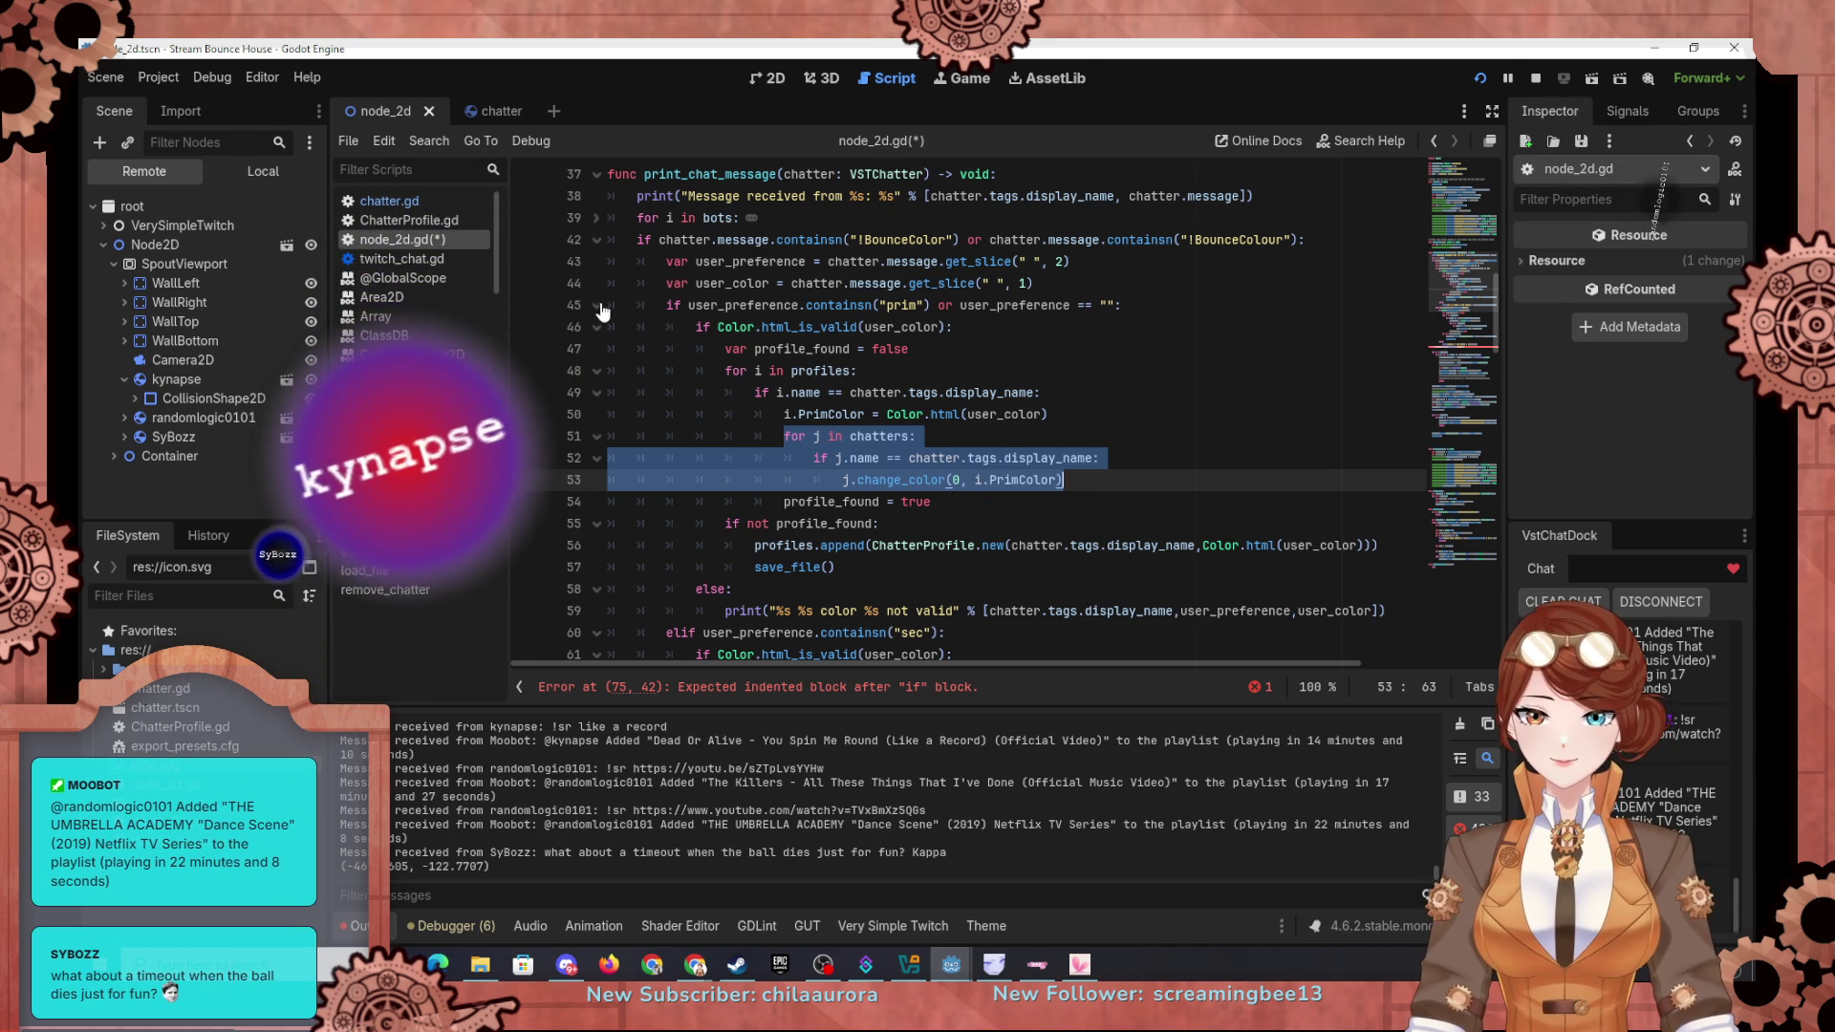
Step: Paste the chatter-matching loop under the spin check and remove its extra indentation
{"action": "left_click", "coordinate": [597, 240]}
{"action": "left_click", "coordinate": [691, 283]}
{"action": "type", "text": "for j in chatters: \t\t\t\t\t\t\tif j.name == chatter.tags.display_name: \t\t\t\t\t\t\t\tj.change_color(0, i.PrimColor)"}
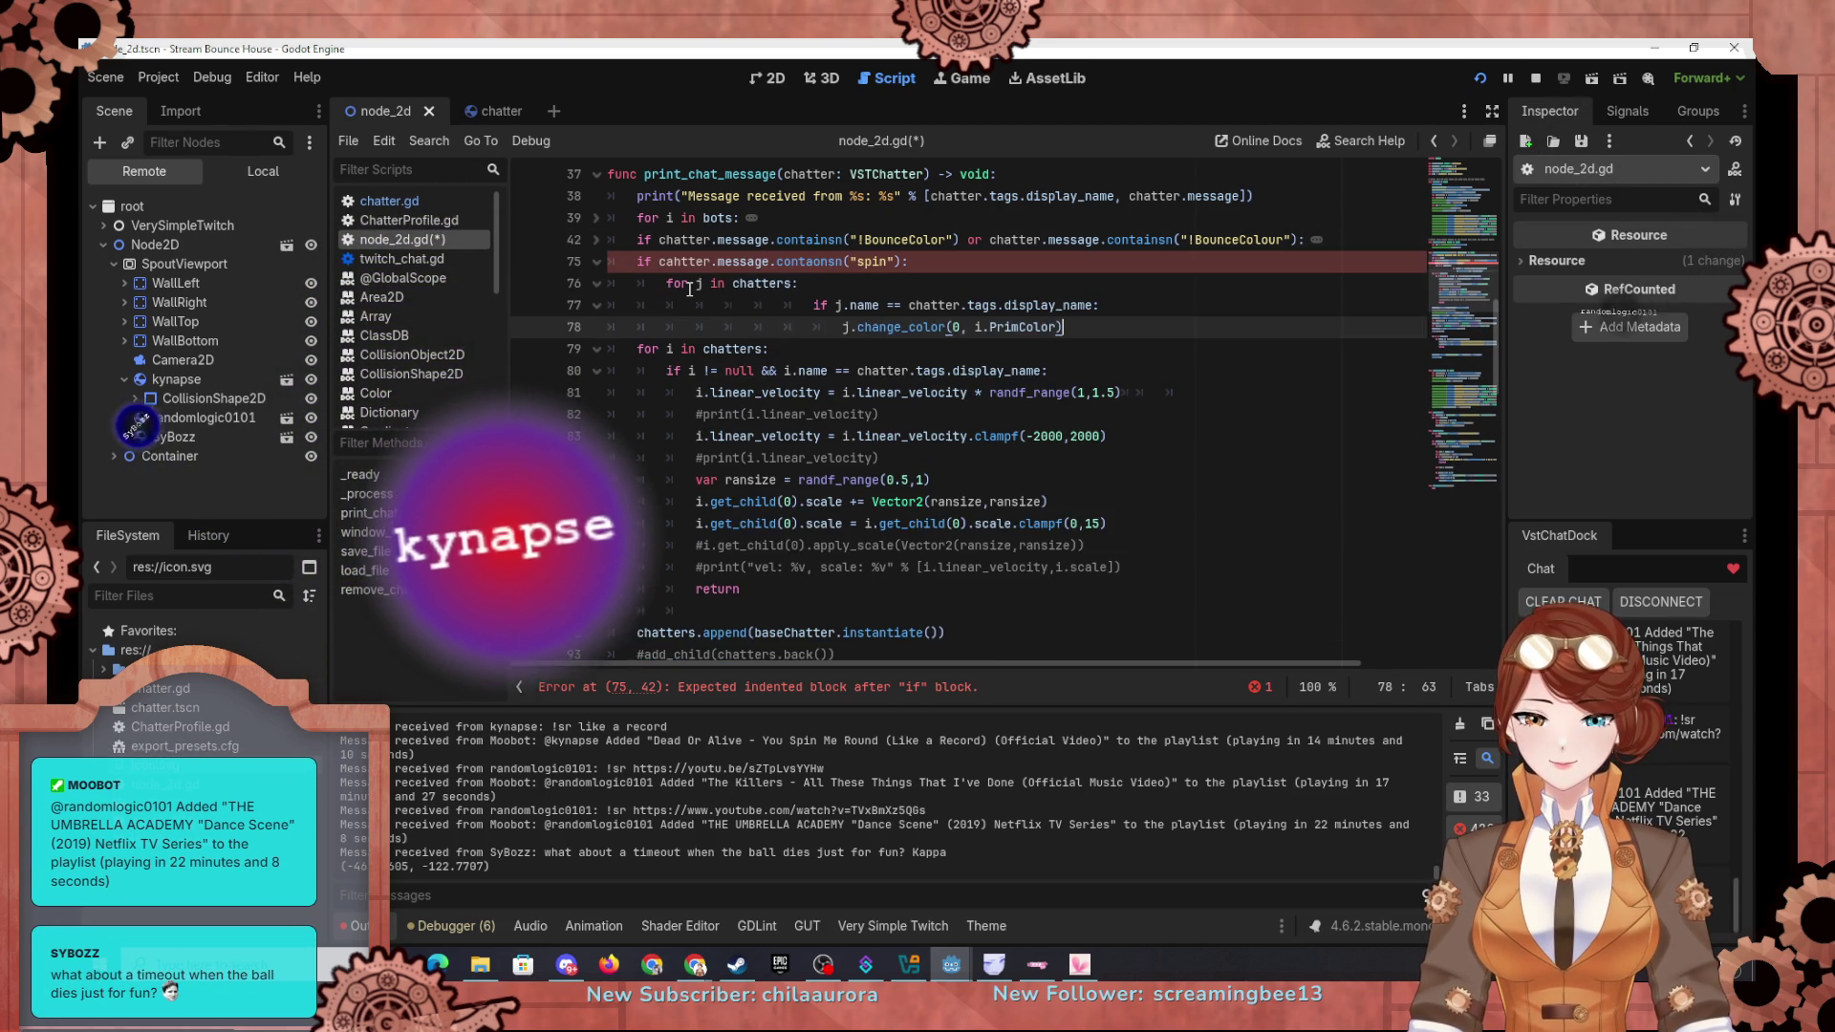
{"action": "left_click", "coordinate": [685, 304]}
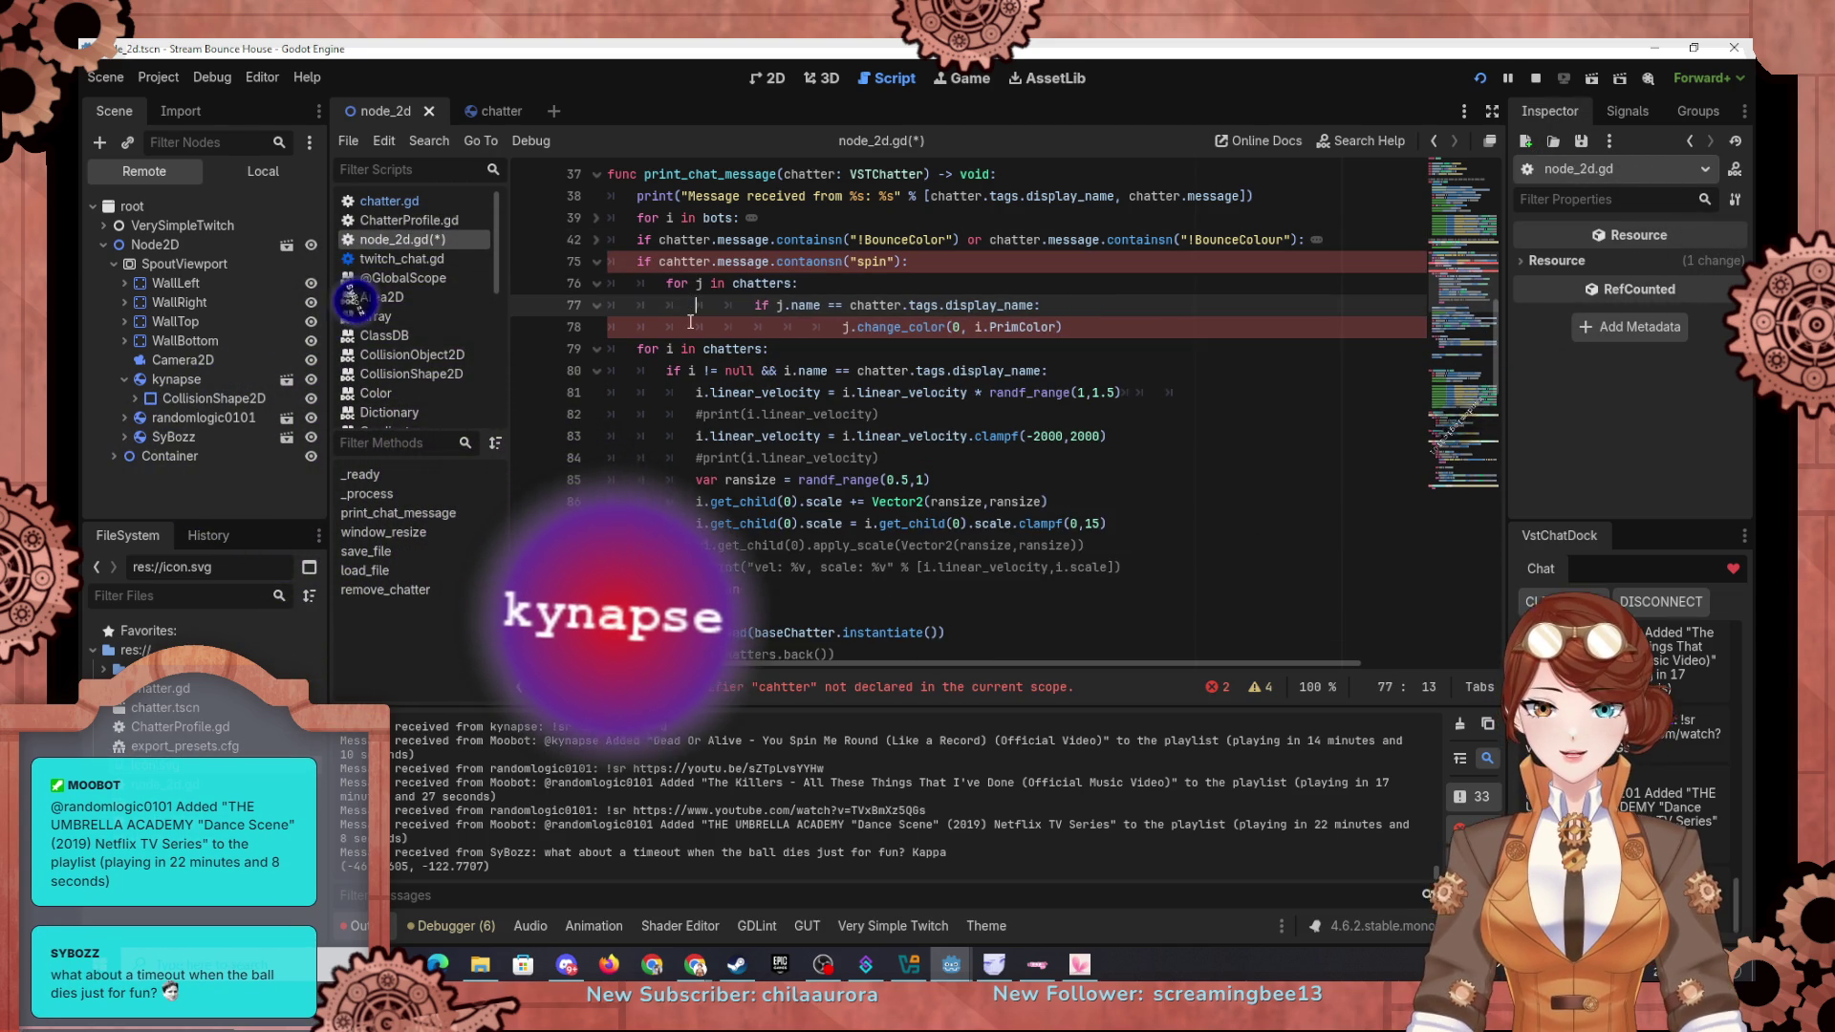
{"action": "key", "text": "Delete"}
{"action": "key", "text": "Delete"}
{"action": "key", "text": "Delete"}
{"action": "left_click", "coordinate": [704, 331]}
{"action": "key", "text": "Delete"}
{"action": "key", "text": "Delete"}
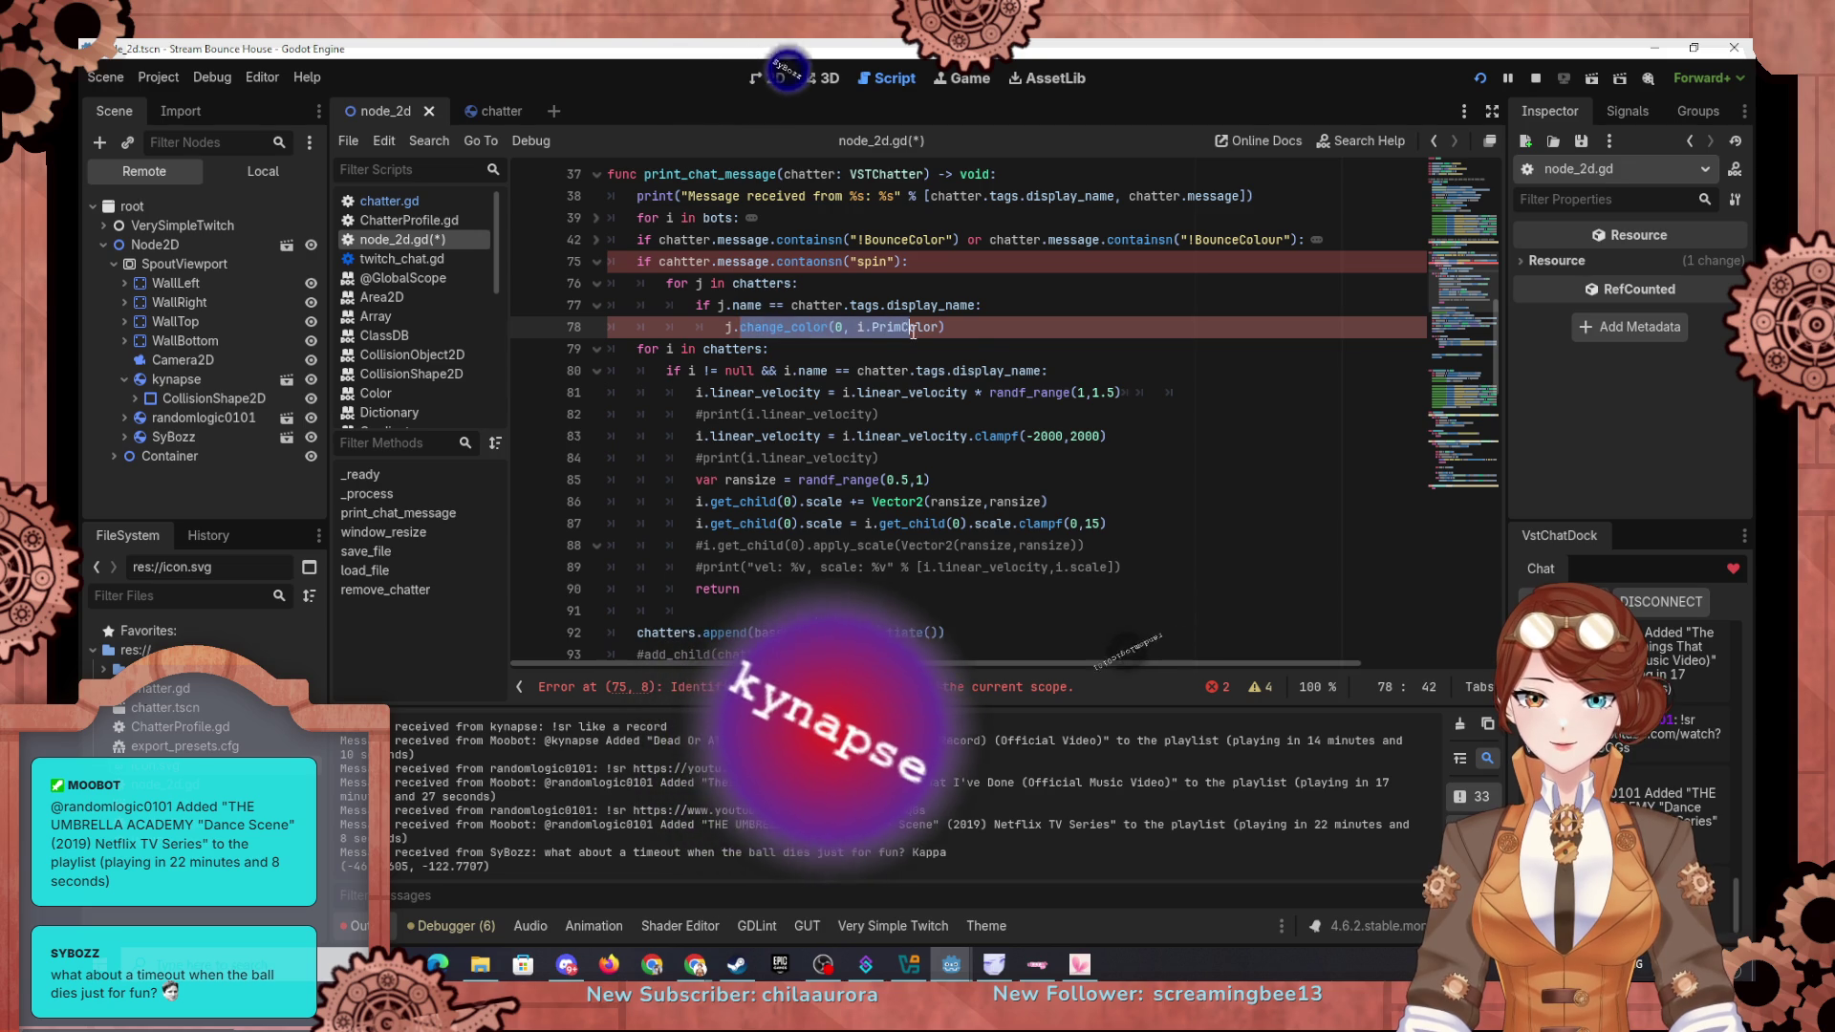
{"action": "left_click_drag", "start_coordinate": [908, 332], "coordinate": [1001, 335]}
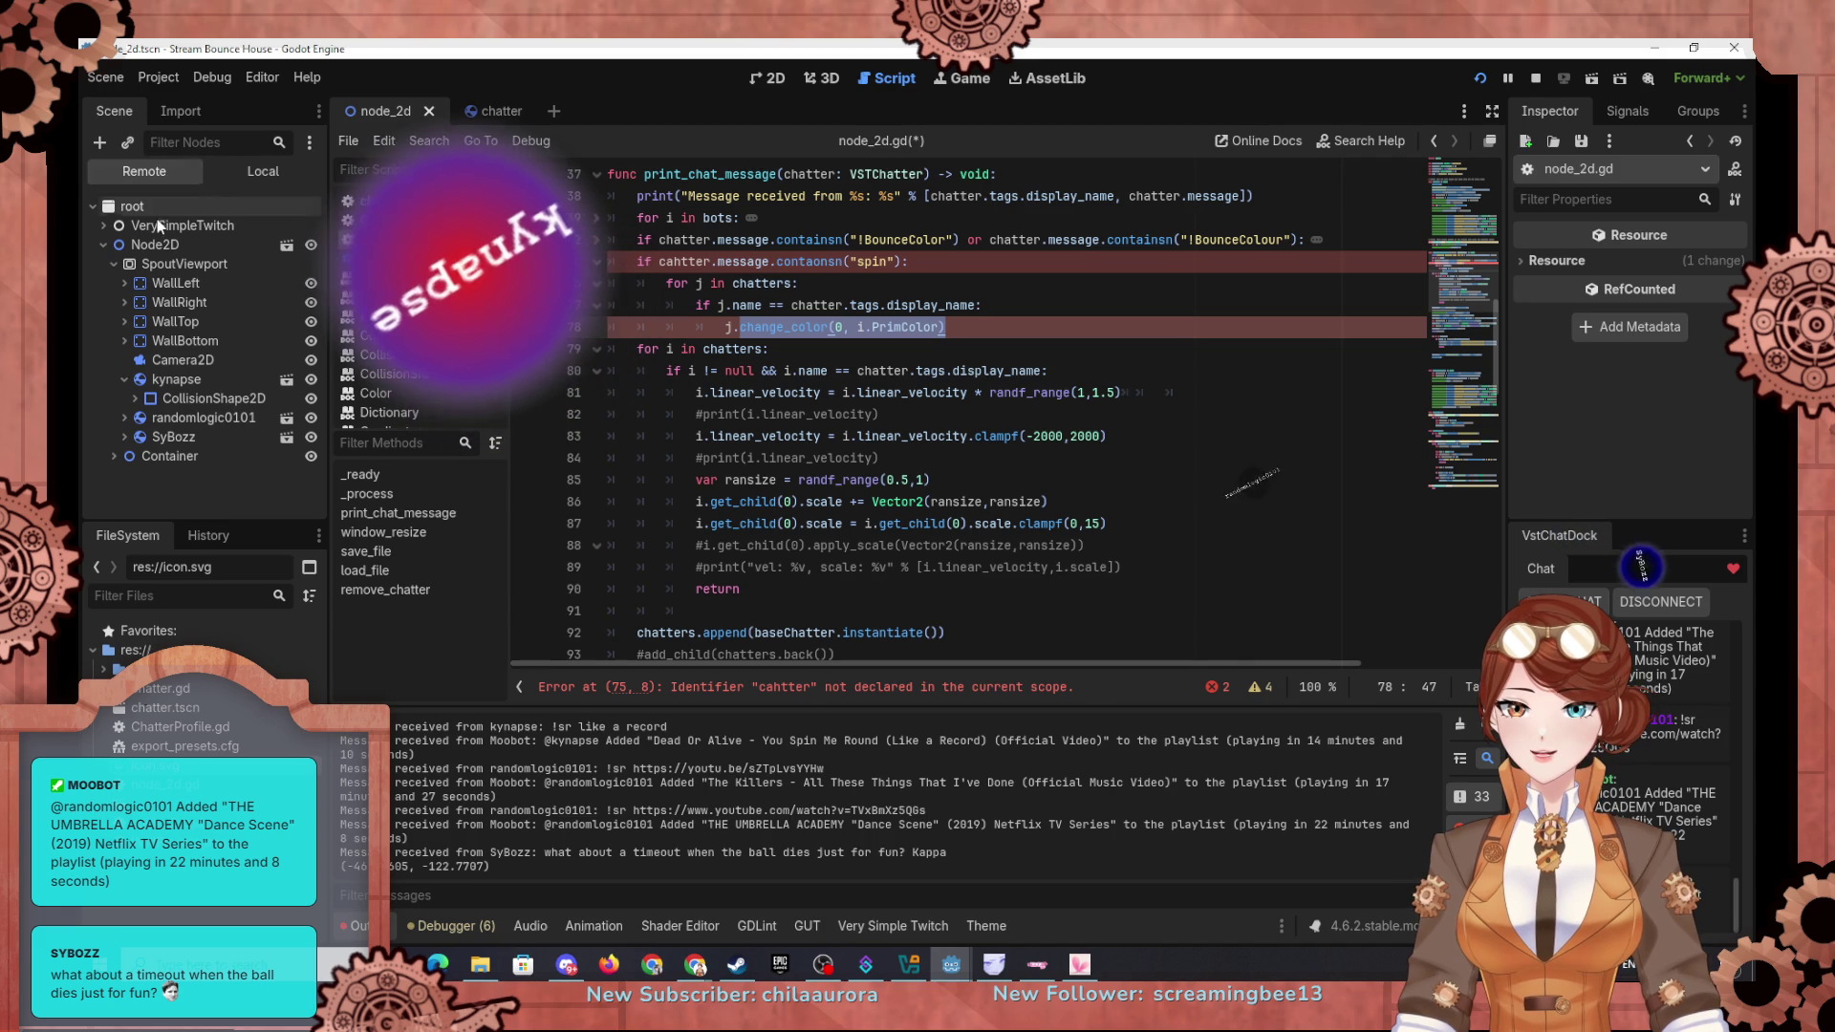
{"action": "left_click", "coordinate": [157, 419]}
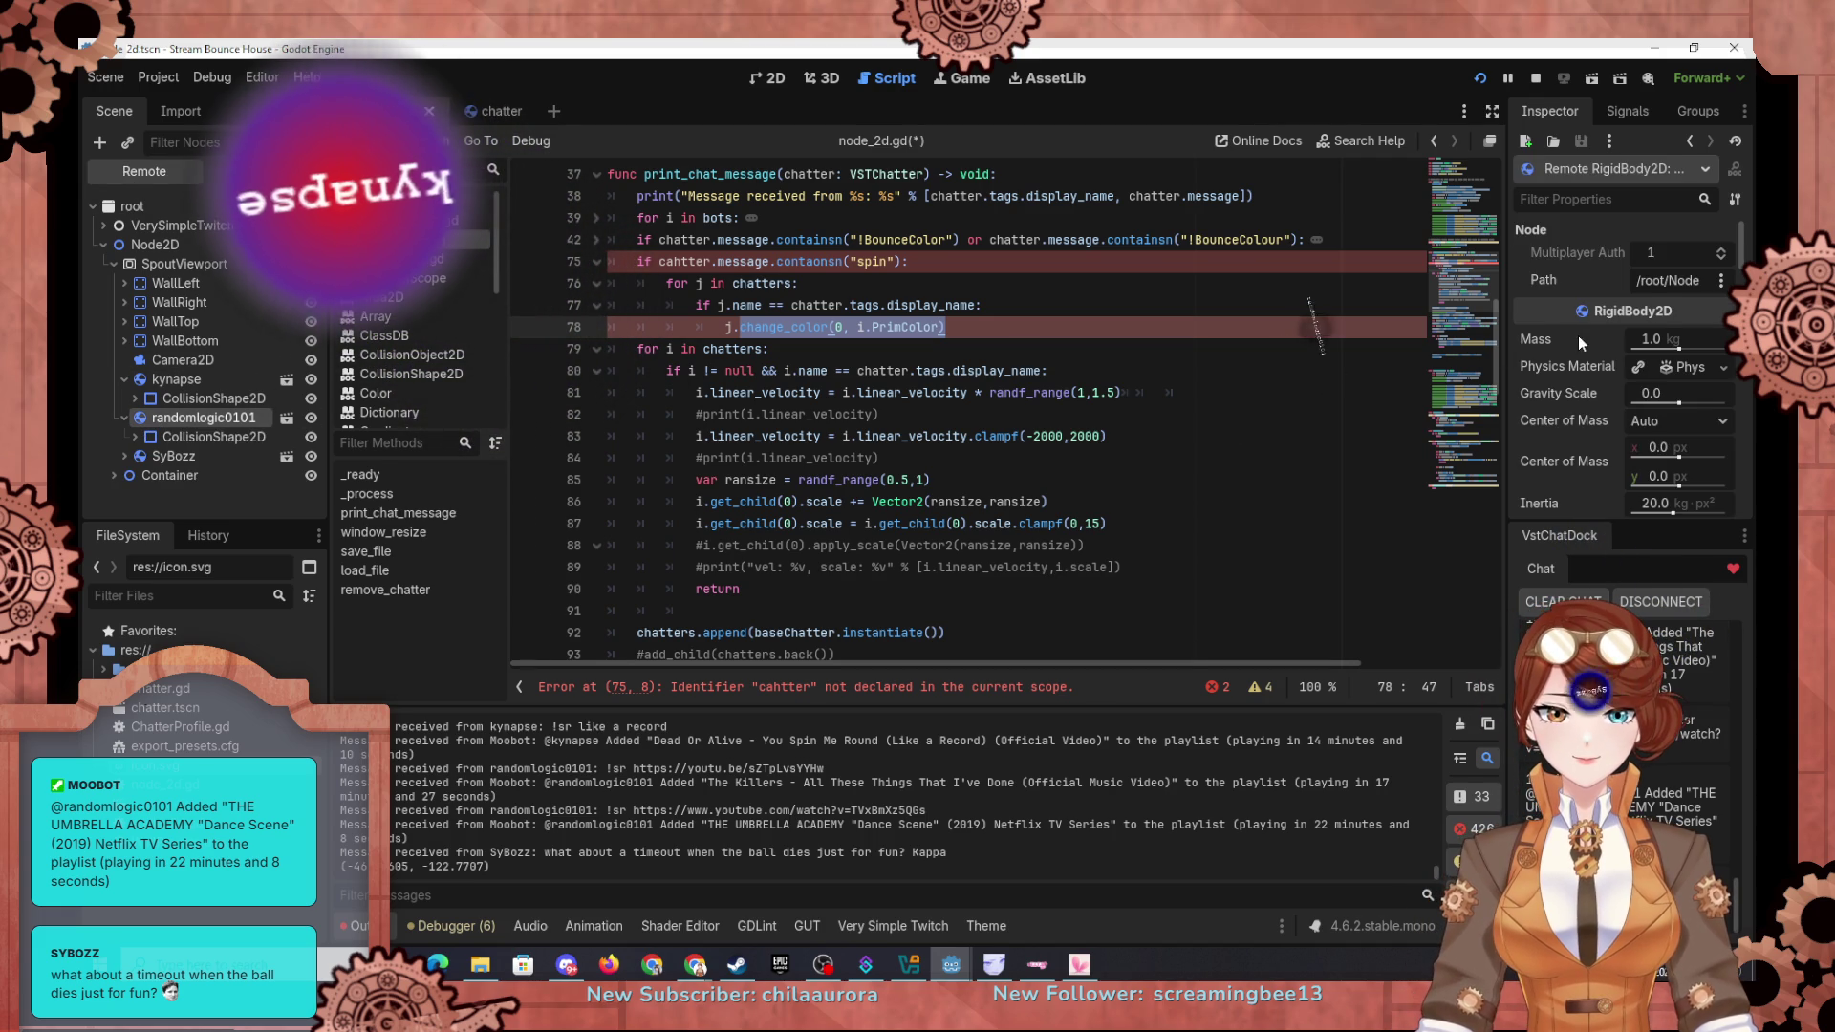
Step: Replace the change_color call on line 78 with an angular_velocity assignment
{"action": "scroll", "coordinate": [1579, 336], "scroll_direction": "down", "scroll_amount": 5}
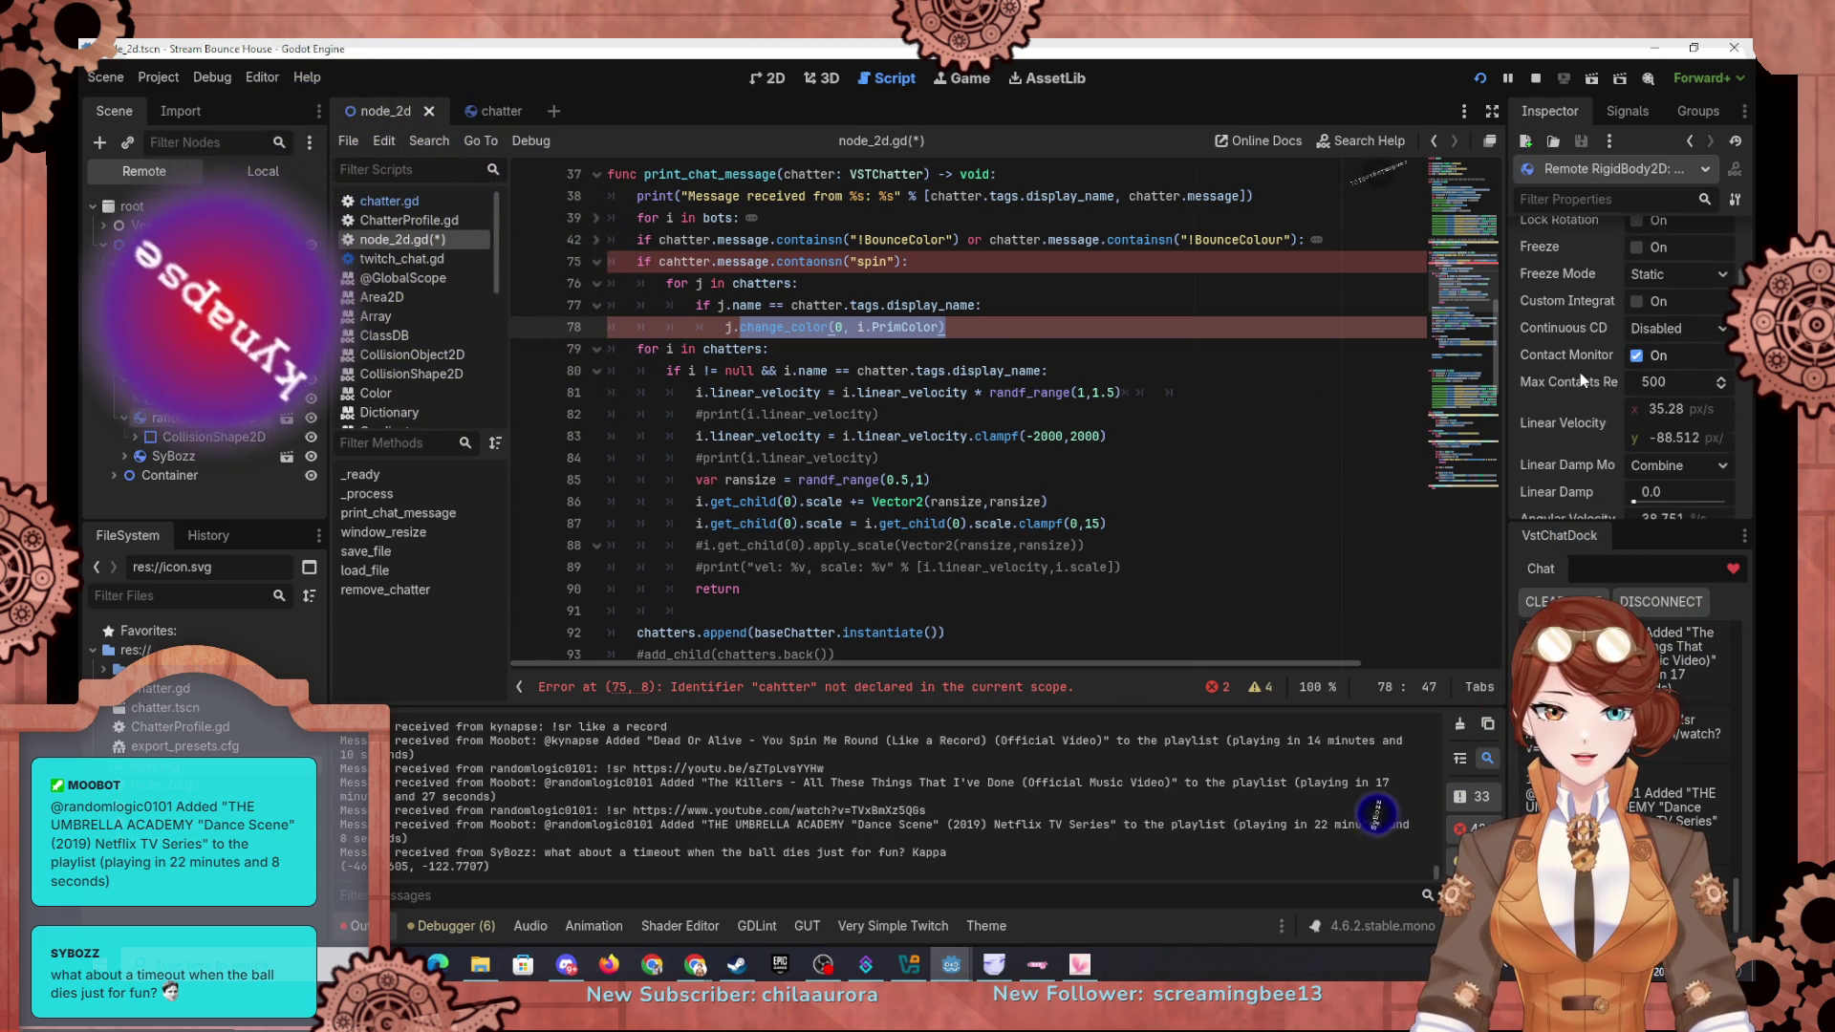
{"action": "scroll", "coordinate": [1579, 379], "scroll_direction": "down", "scroll_amount": 3}
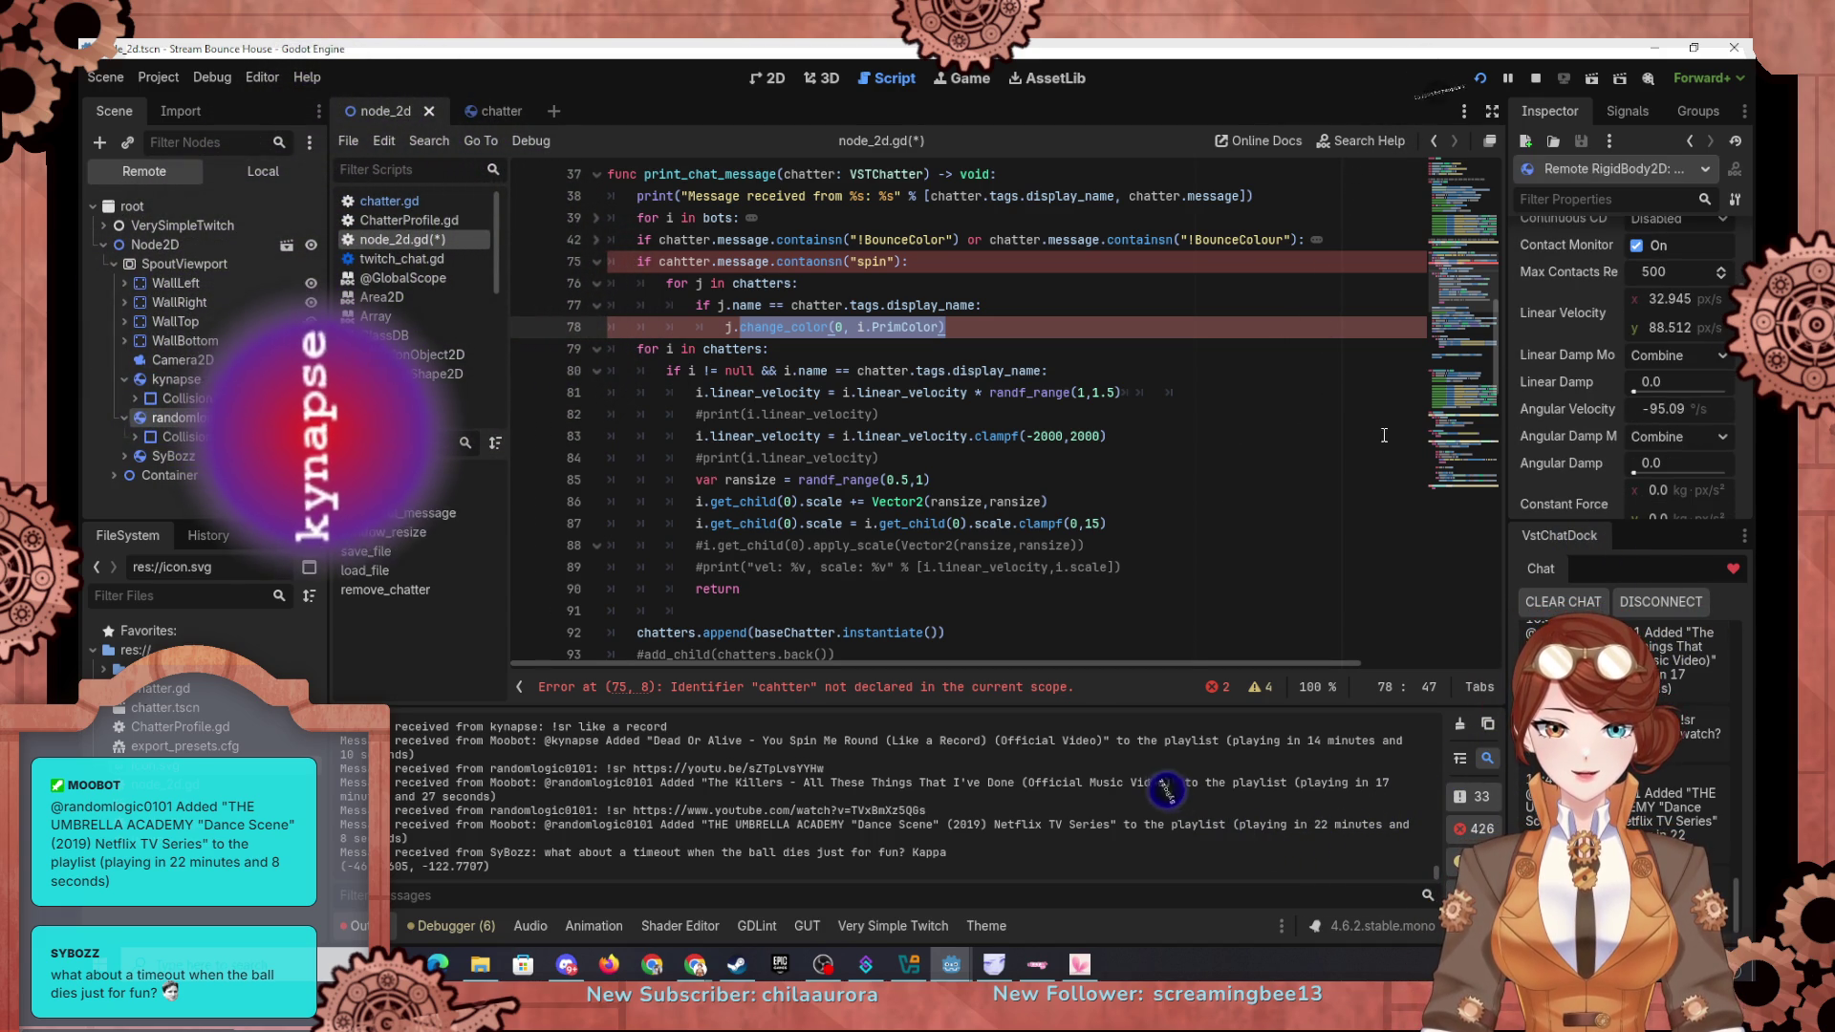
{"action": "type", "text": "angular_velocity ="}
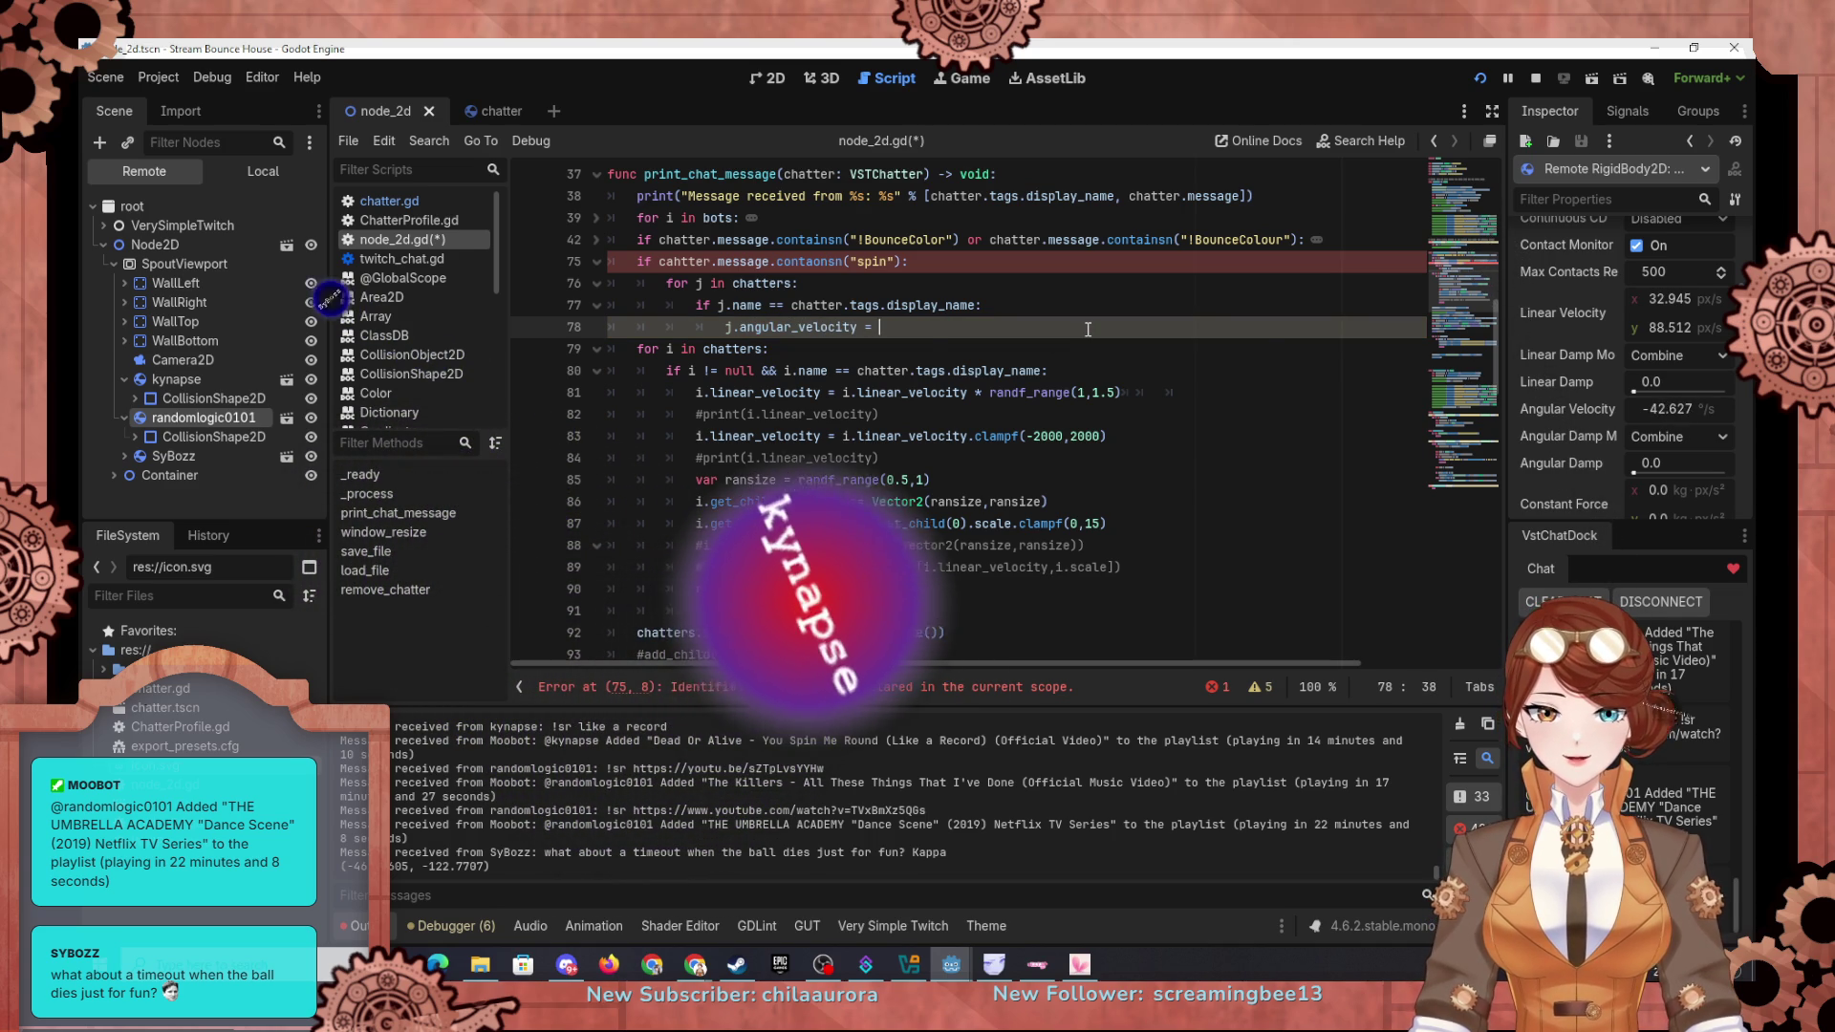
{"action": "type", "text": "500"}
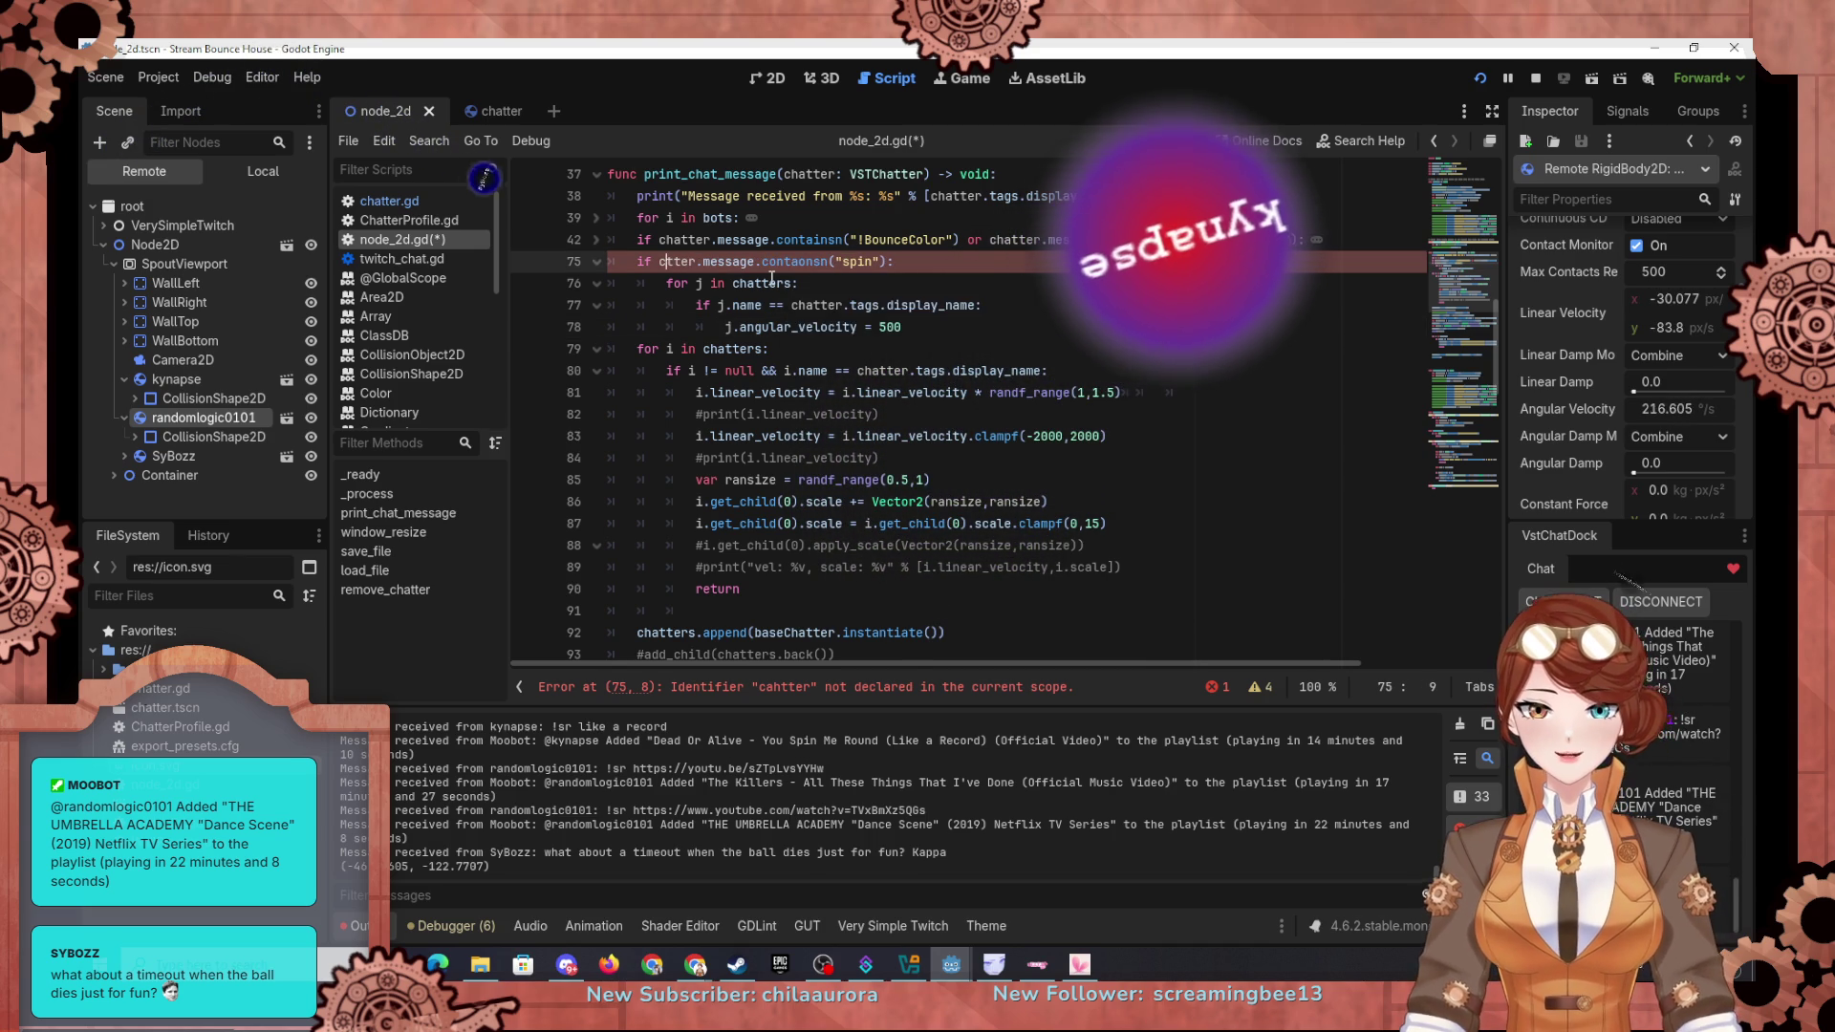
Step: Set angular_velocity to 500, fix the contains typo on line 75, and restart the project
{"action": "type", "text": "ha"}
{"action": "left_click", "coordinate": [826, 258]}
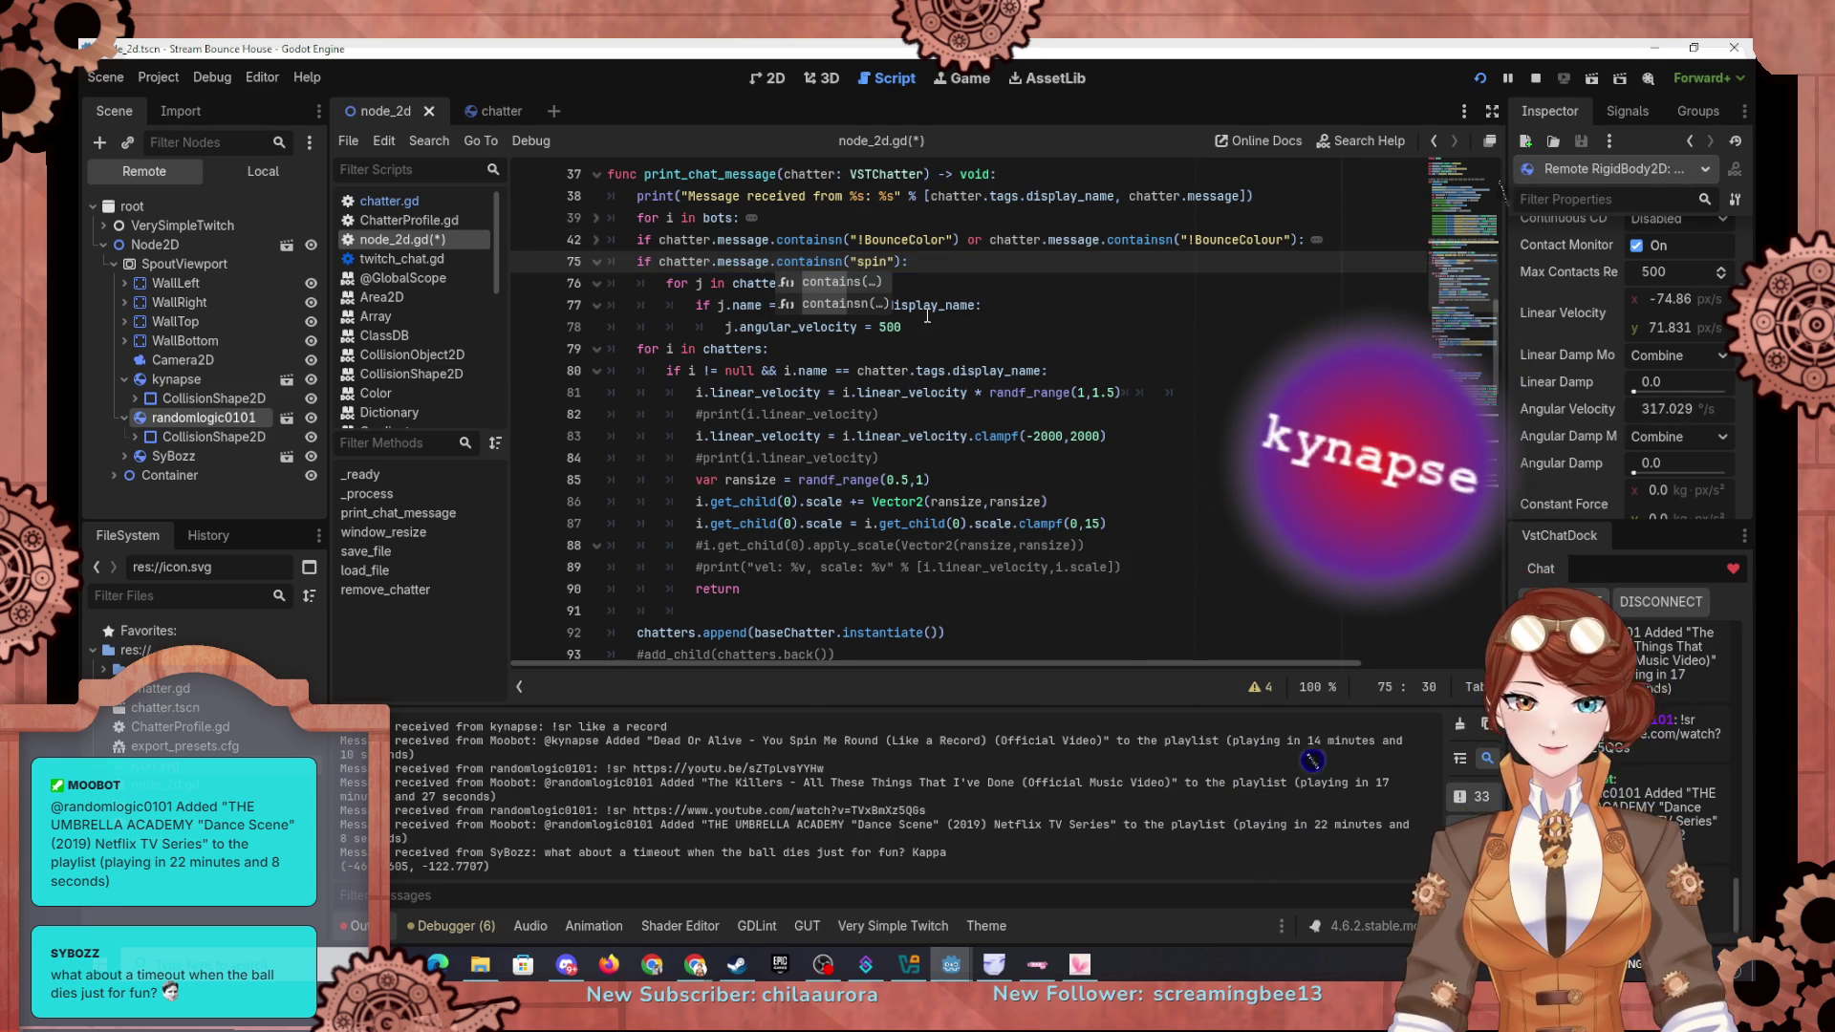
{"action": "left_click", "coordinate": [1483, 84]}
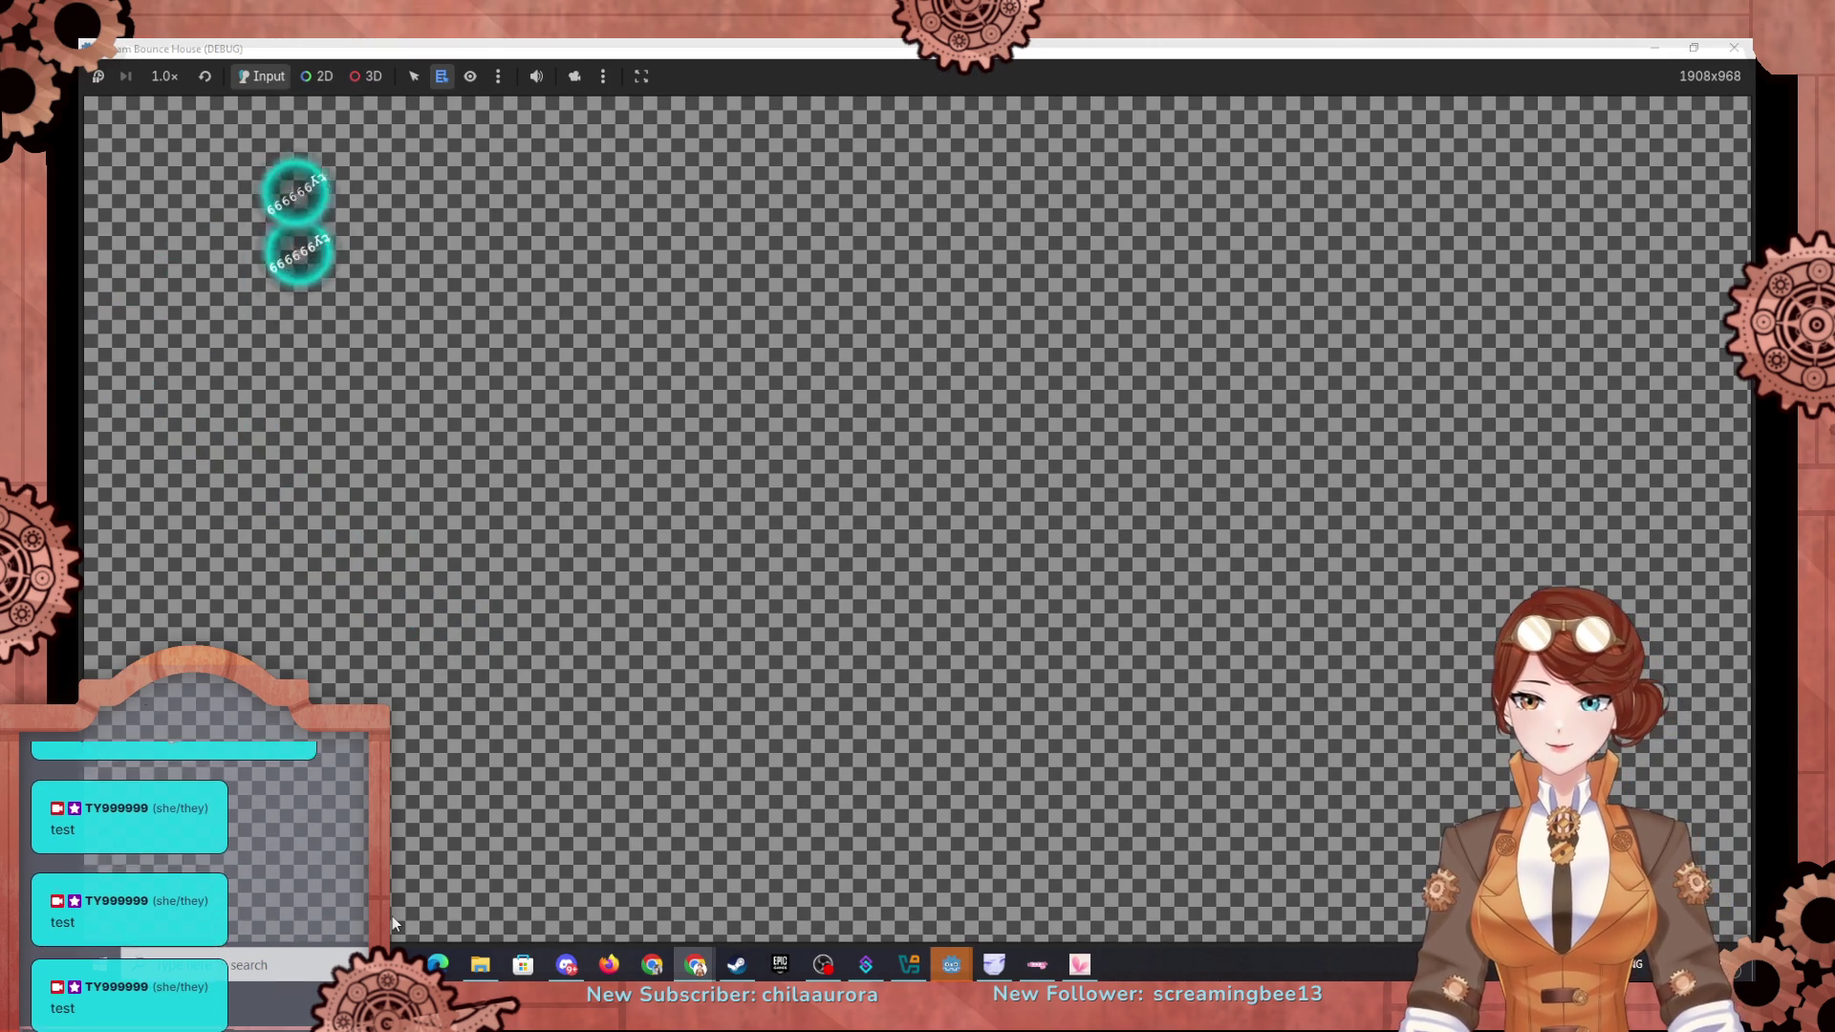
Step: Restore the game window to a smaller size and watch chat 'spin' commands rotate balls
{"action": "double_click", "coordinate": [469, 60]}
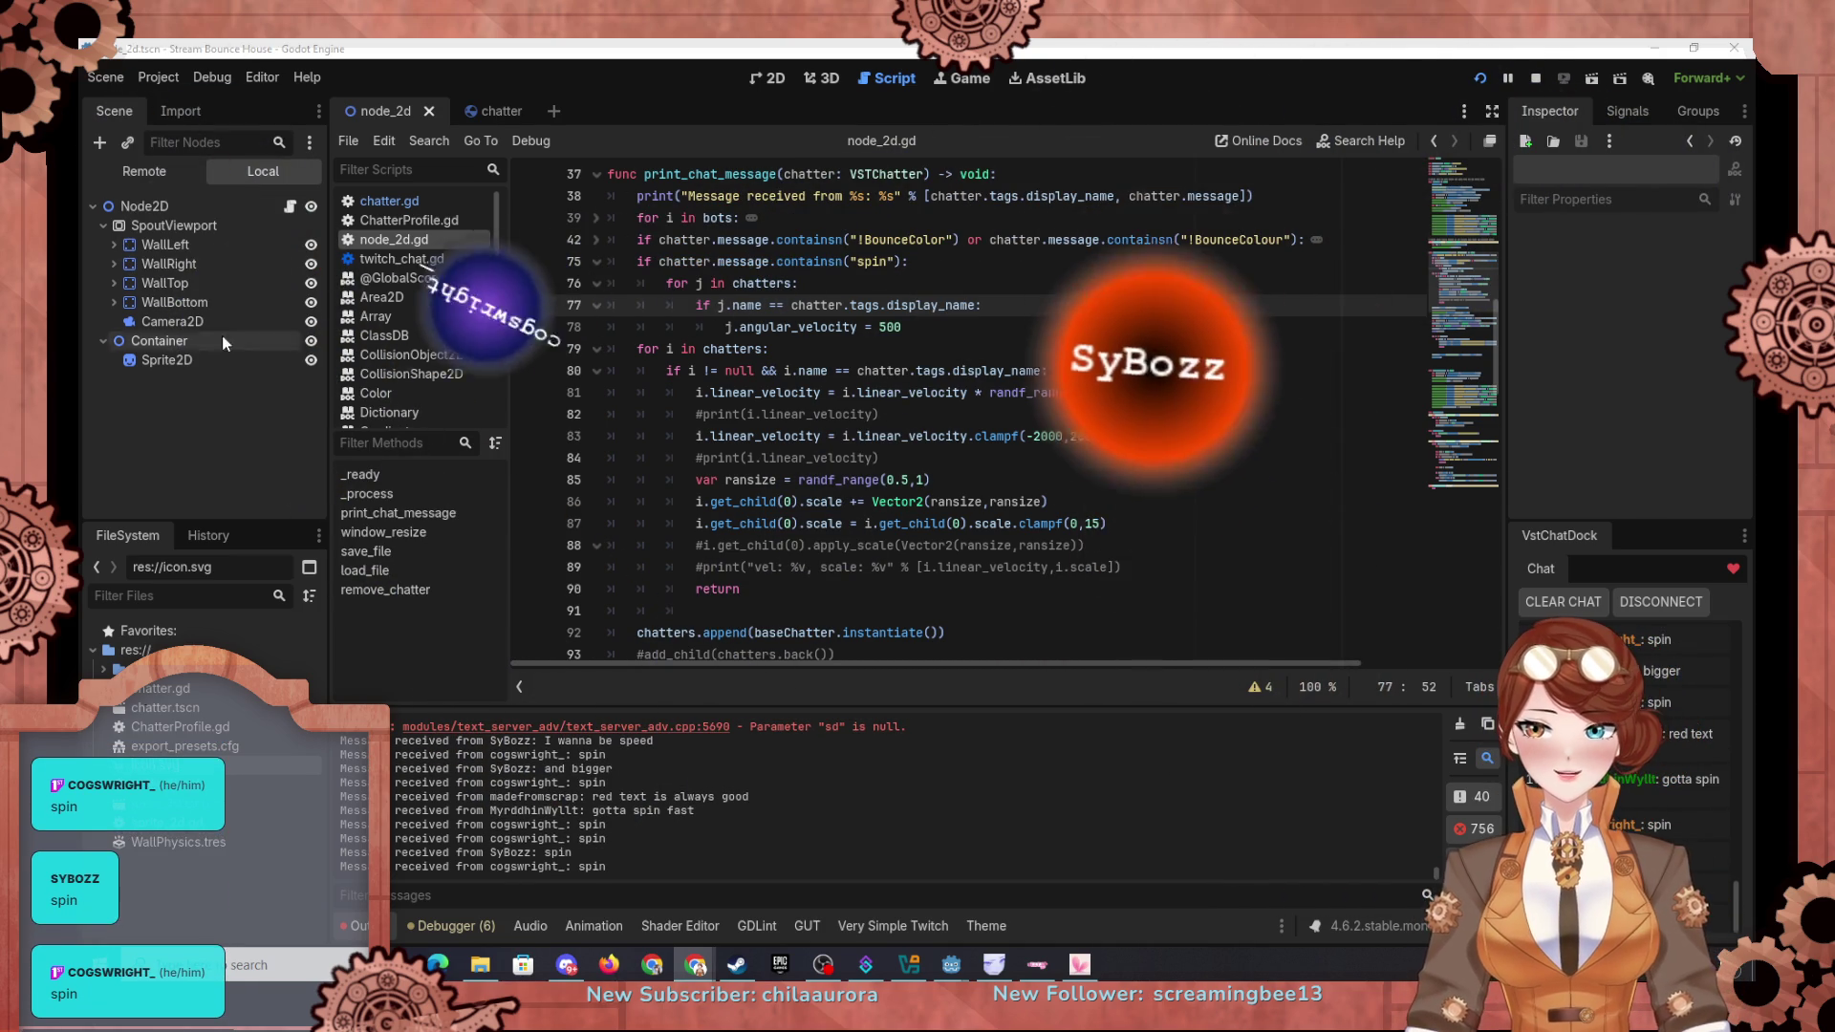
Step: Make WallLeft's physics material absorbent with friction 0.0 and bounce 0.1
{"action": "left_click", "coordinate": [158, 244]}
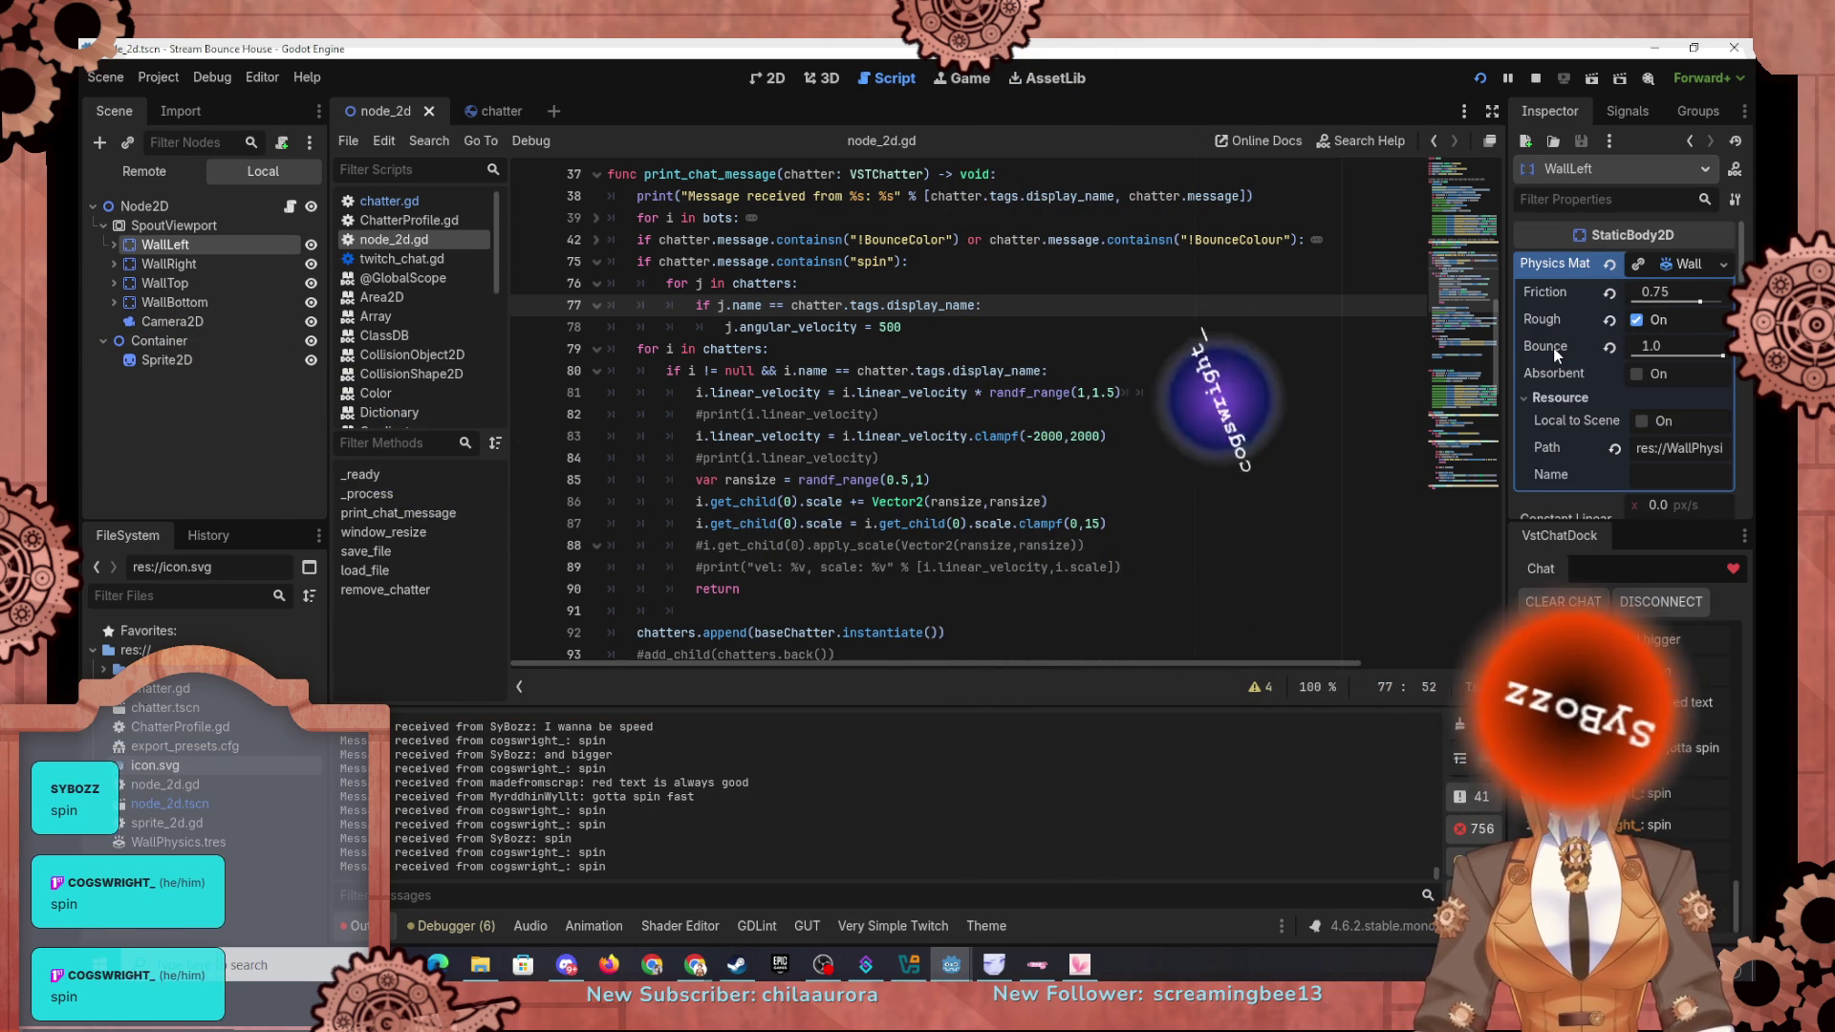
{"action": "mouse_move", "coordinate": [1578, 475]}
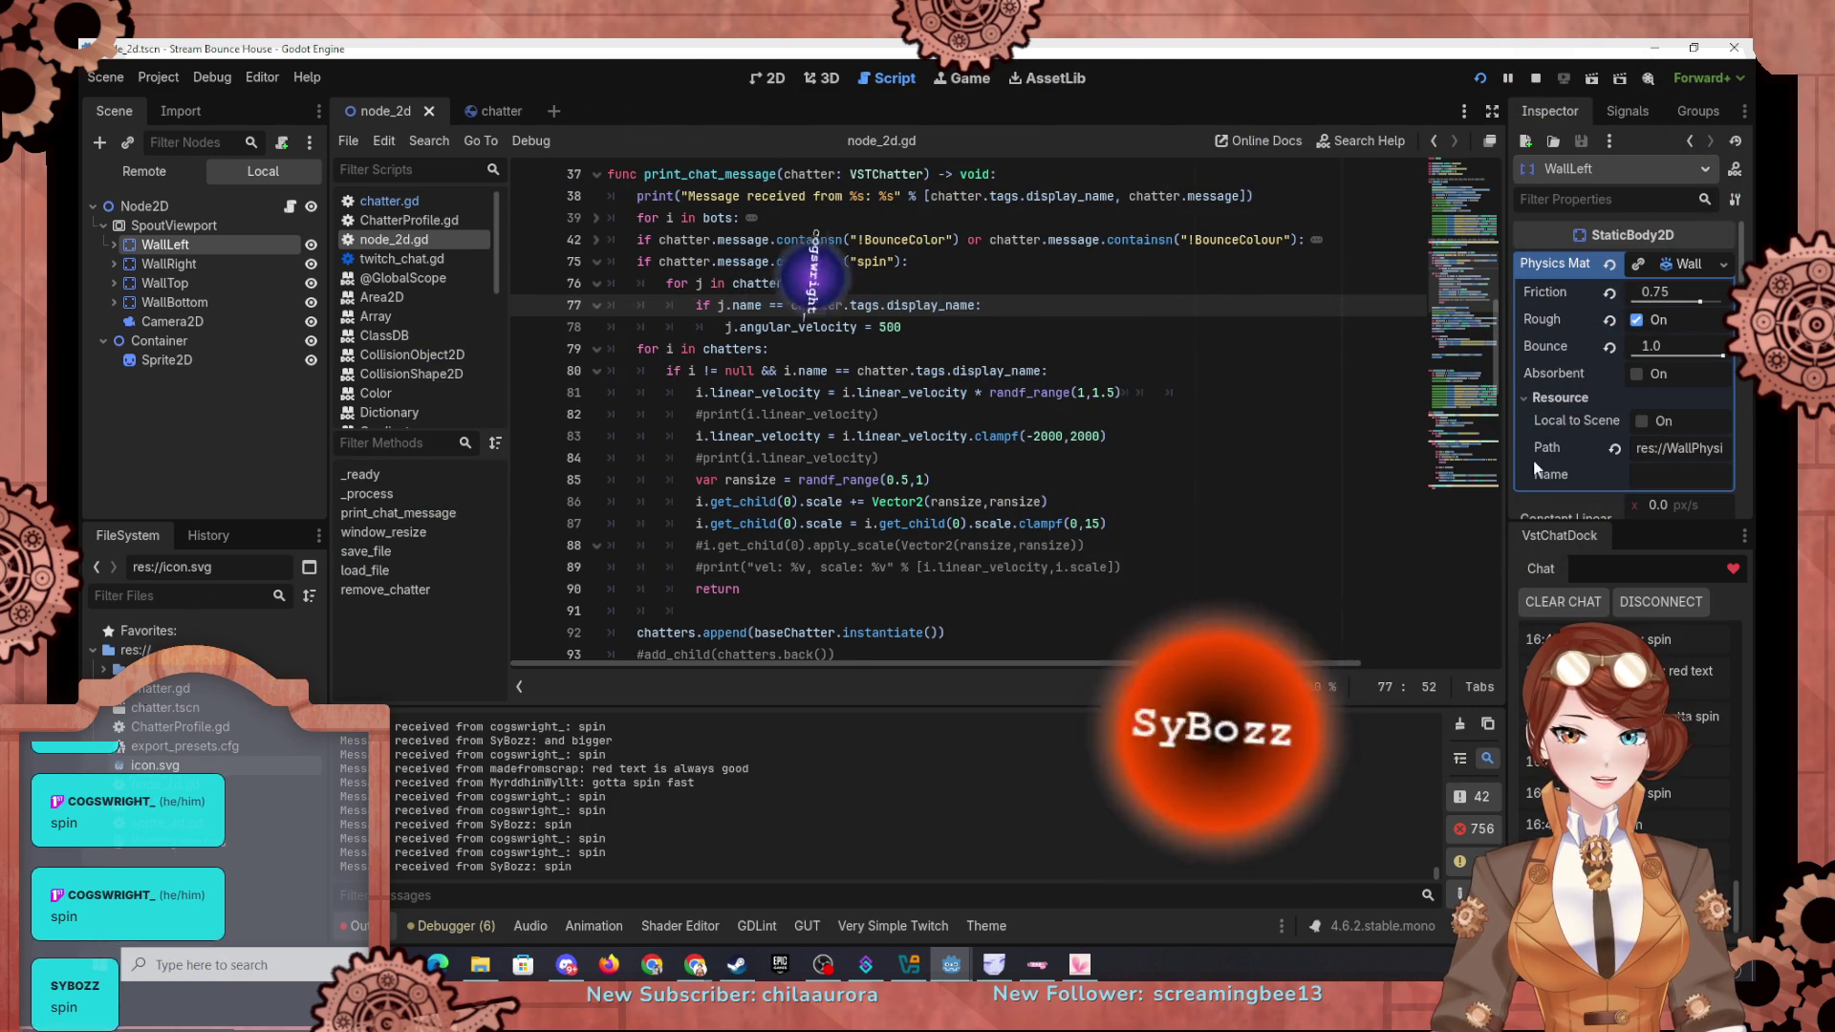
{"action": "mouse_move", "coordinate": [1553, 374]}
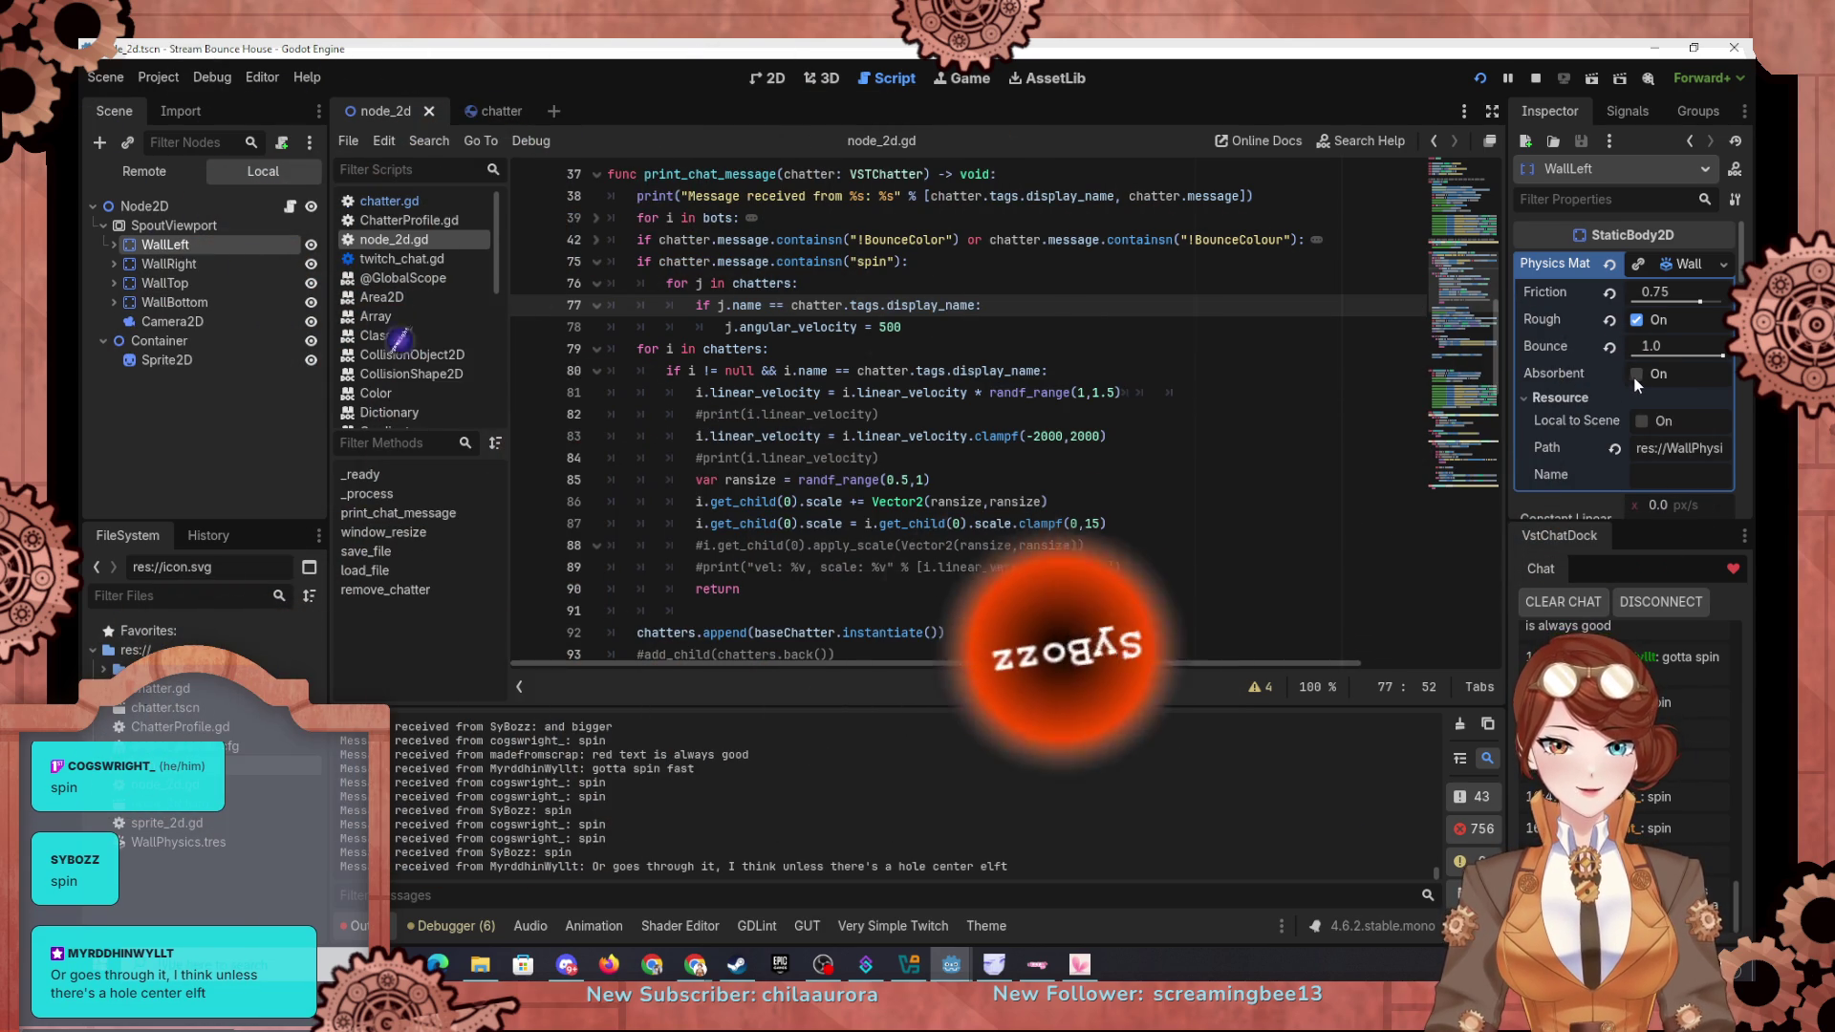
{"action": "left_click", "coordinate": [481, 113]}
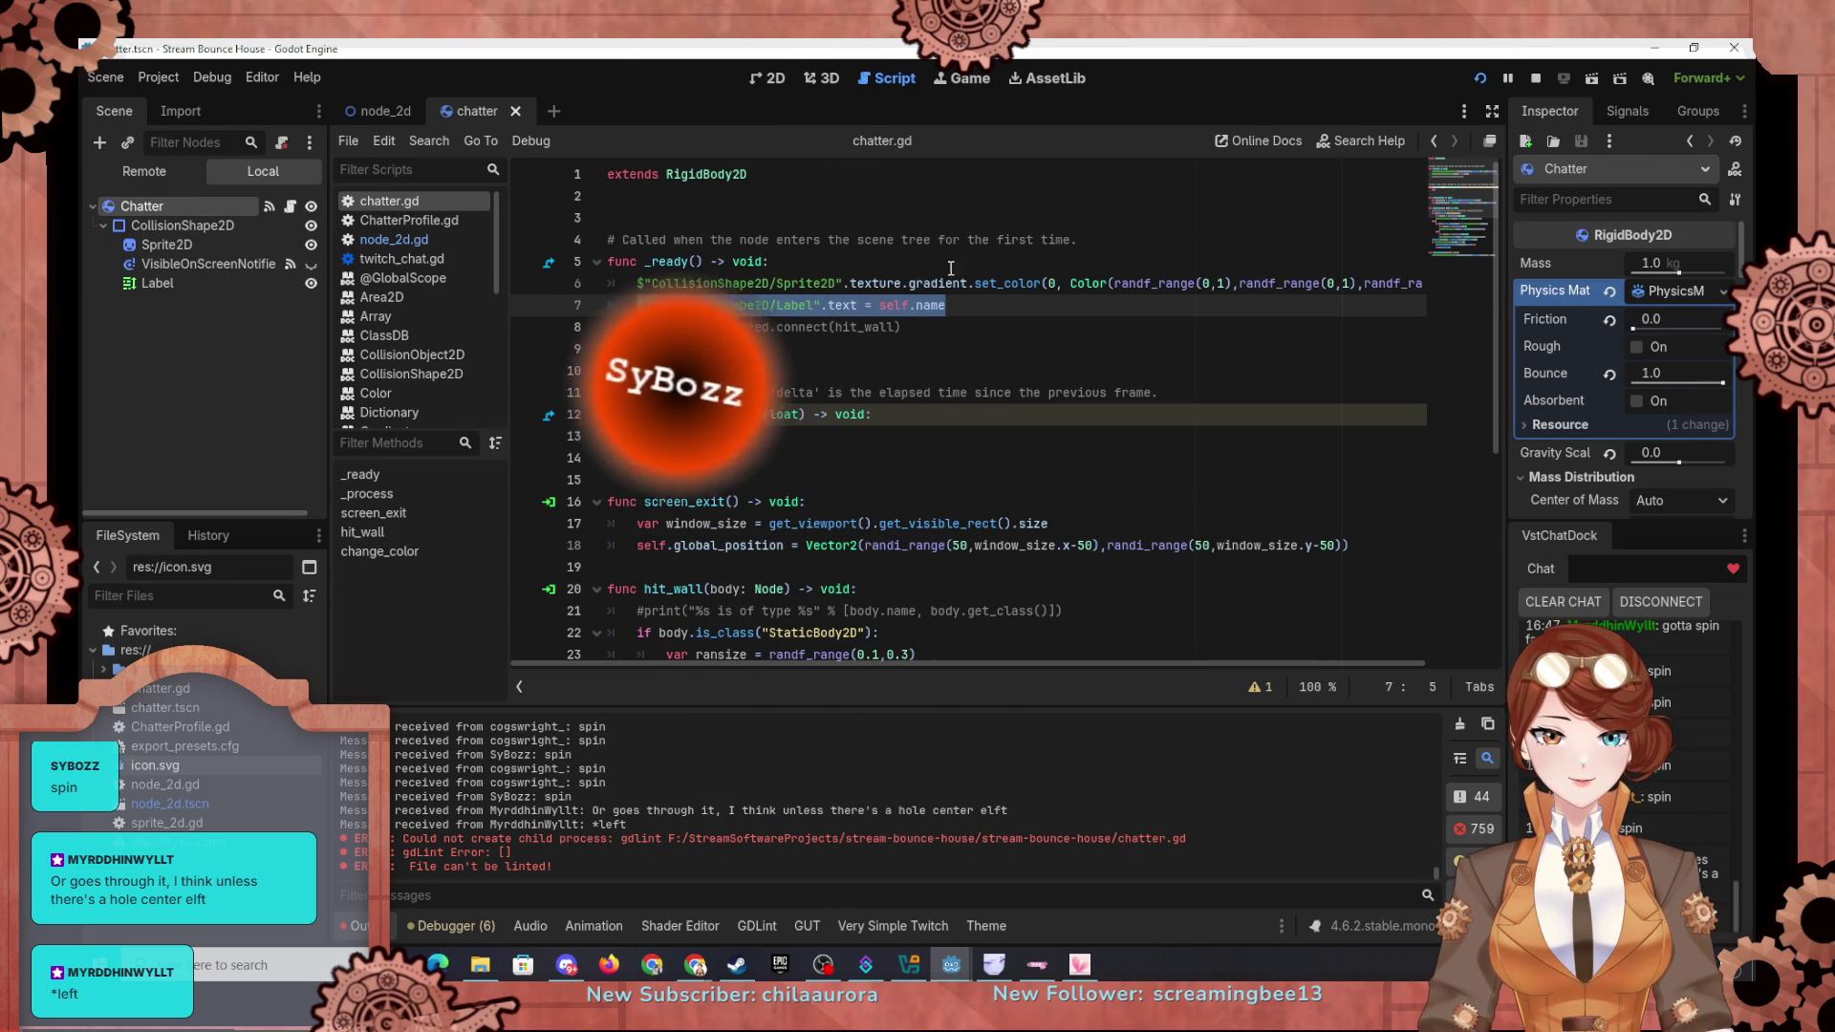
{"action": "left_click", "coordinate": [379, 111]}
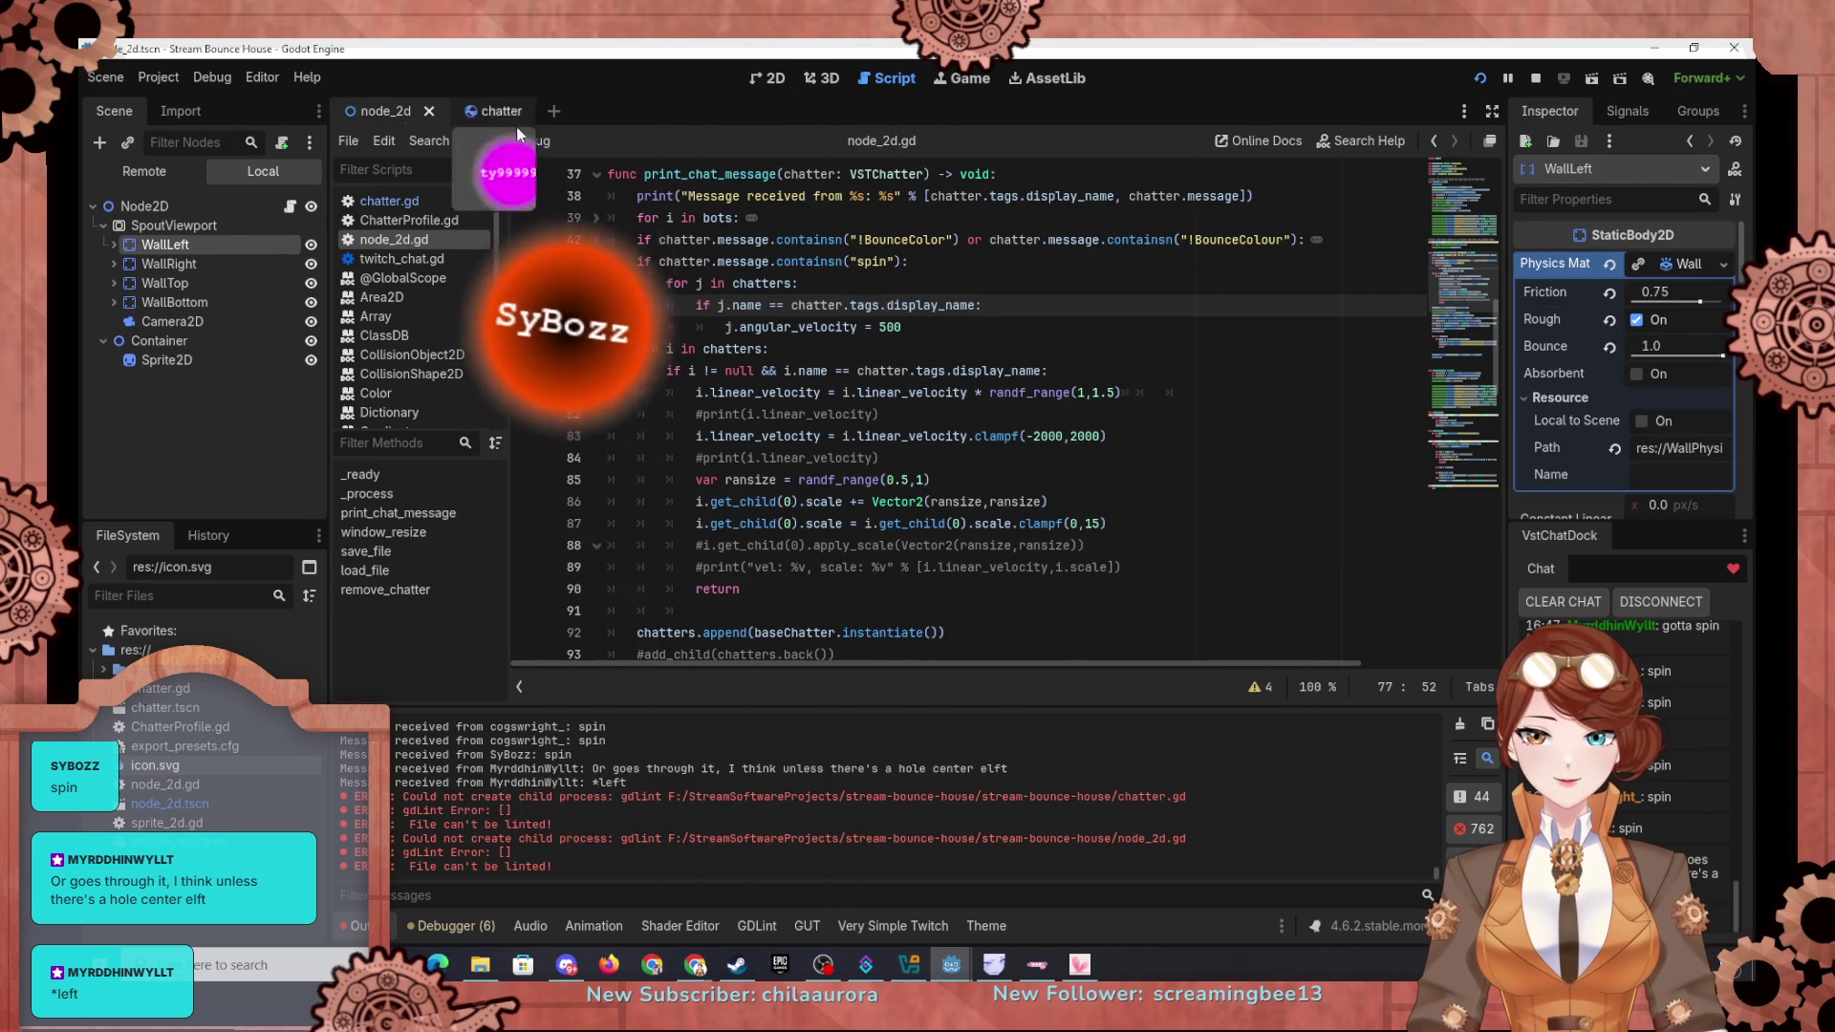
{"action": "left_click", "coordinate": [1636, 375]}
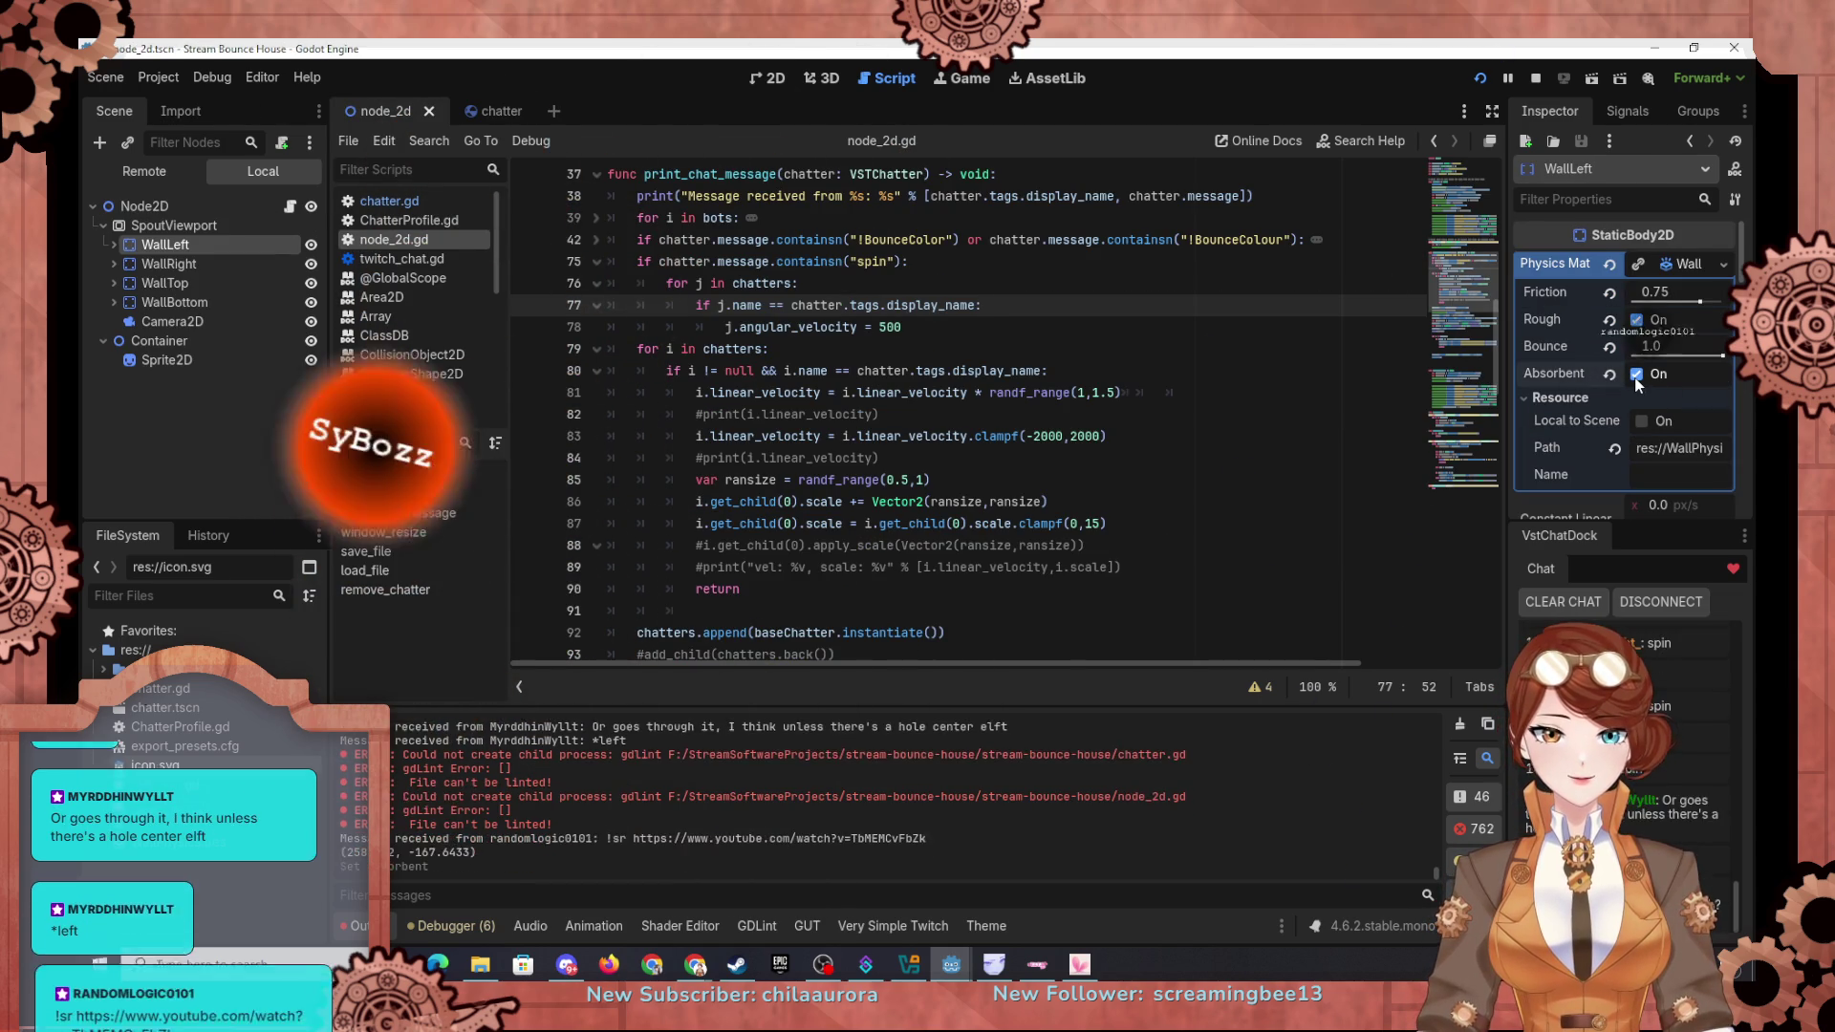
{"action": "left_click_drag", "start_coordinate": [1688, 298], "coordinate": [1646, 300]}
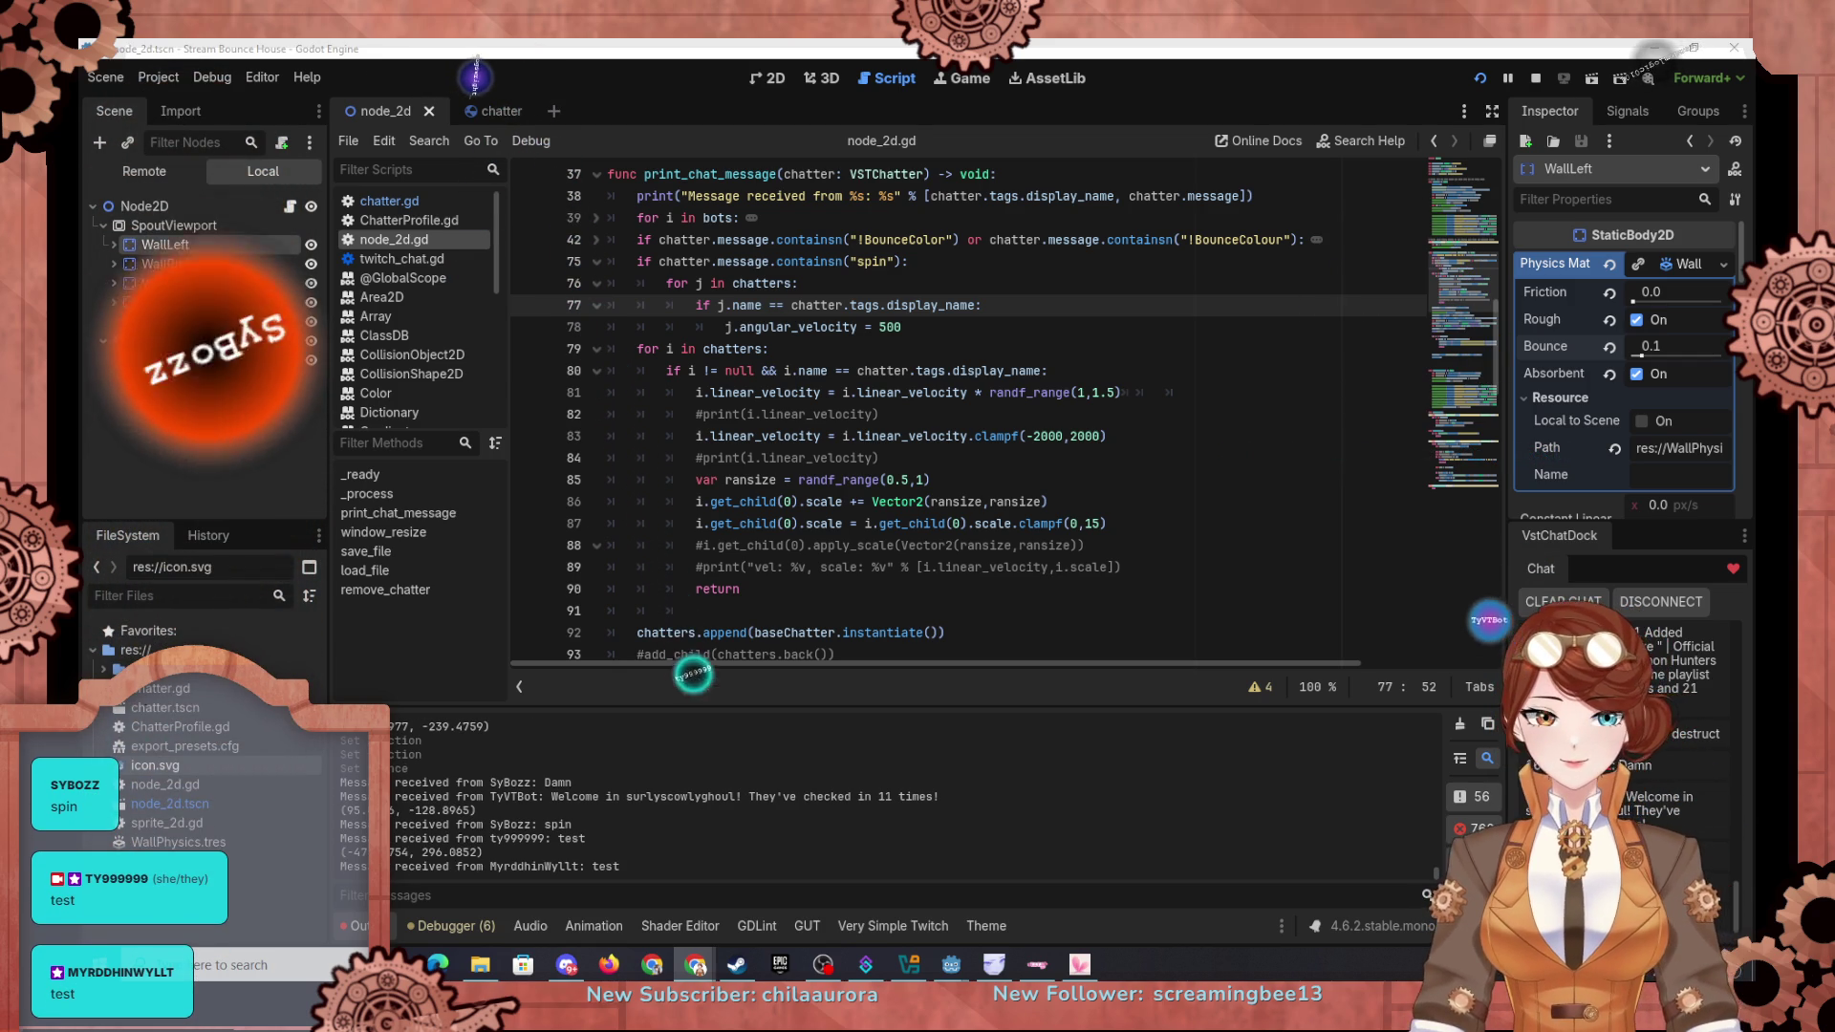
{"action": "left_click", "coordinate": [143, 171]}
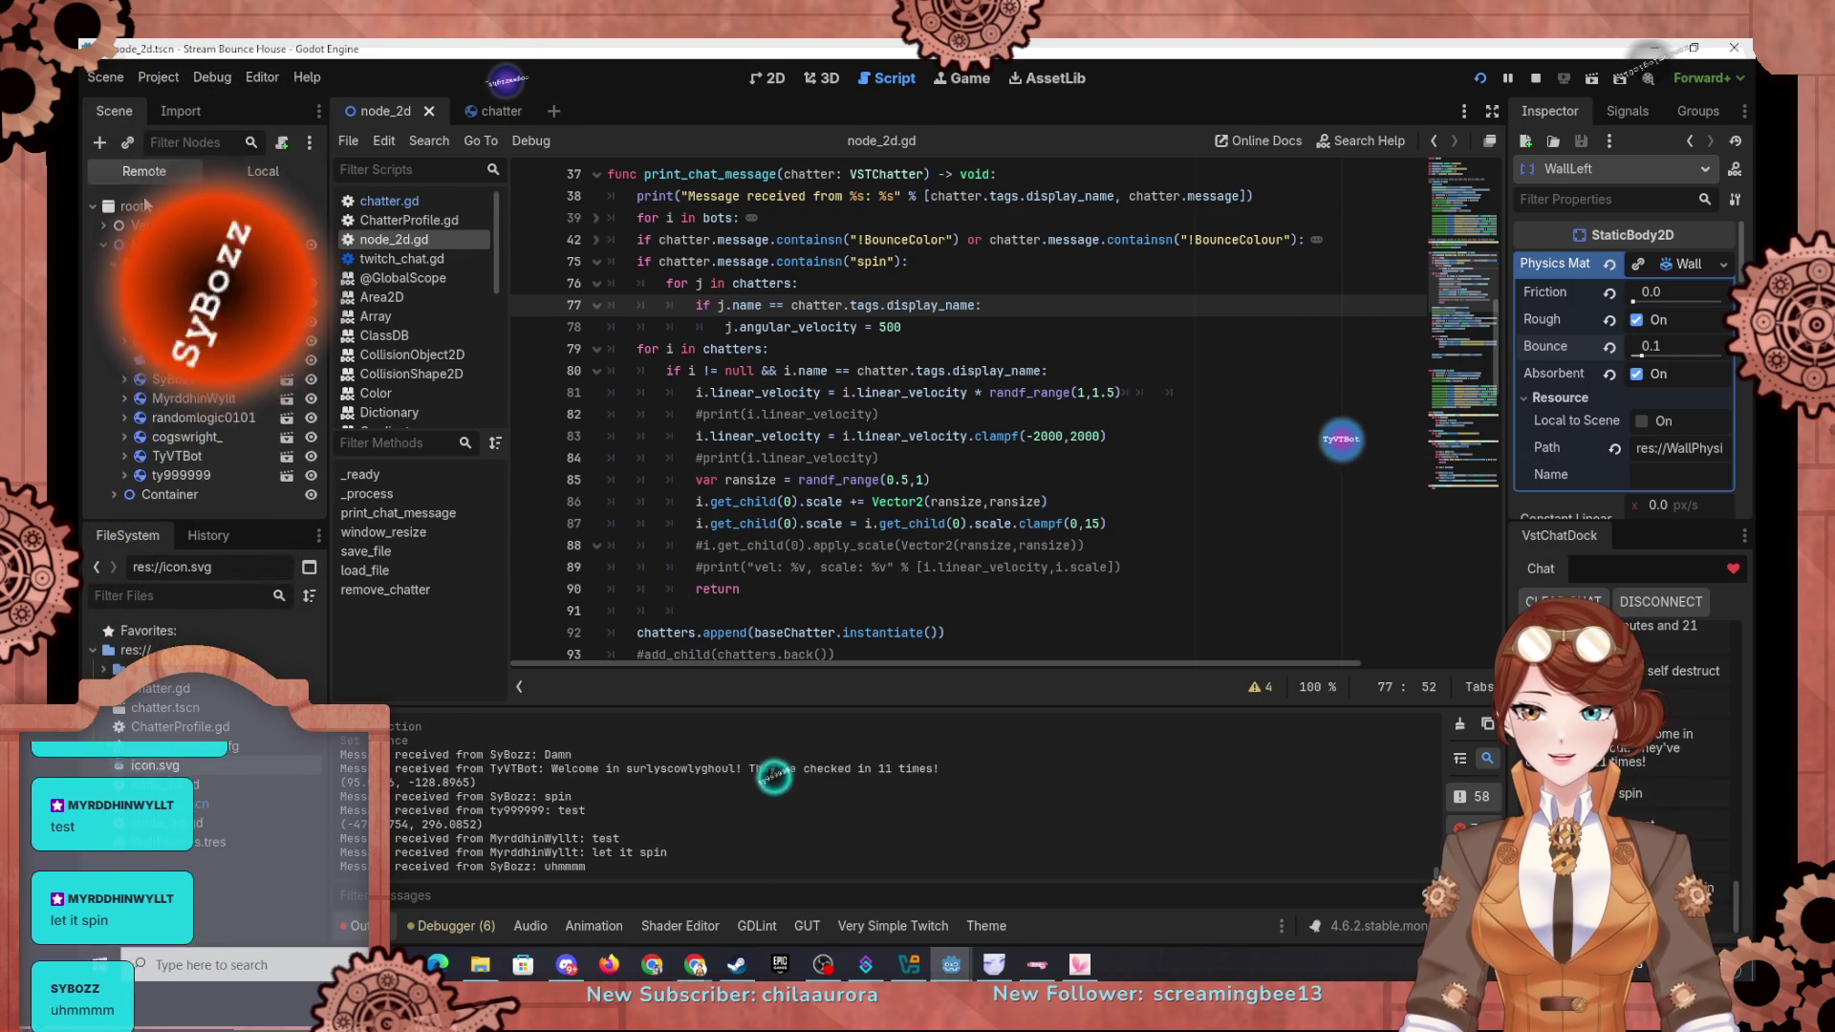
Step: Set a live chatter ball's horizontal linear velocity to 1000 px/s in the Remote tree
{"action": "left_click", "coordinate": [173, 379]}
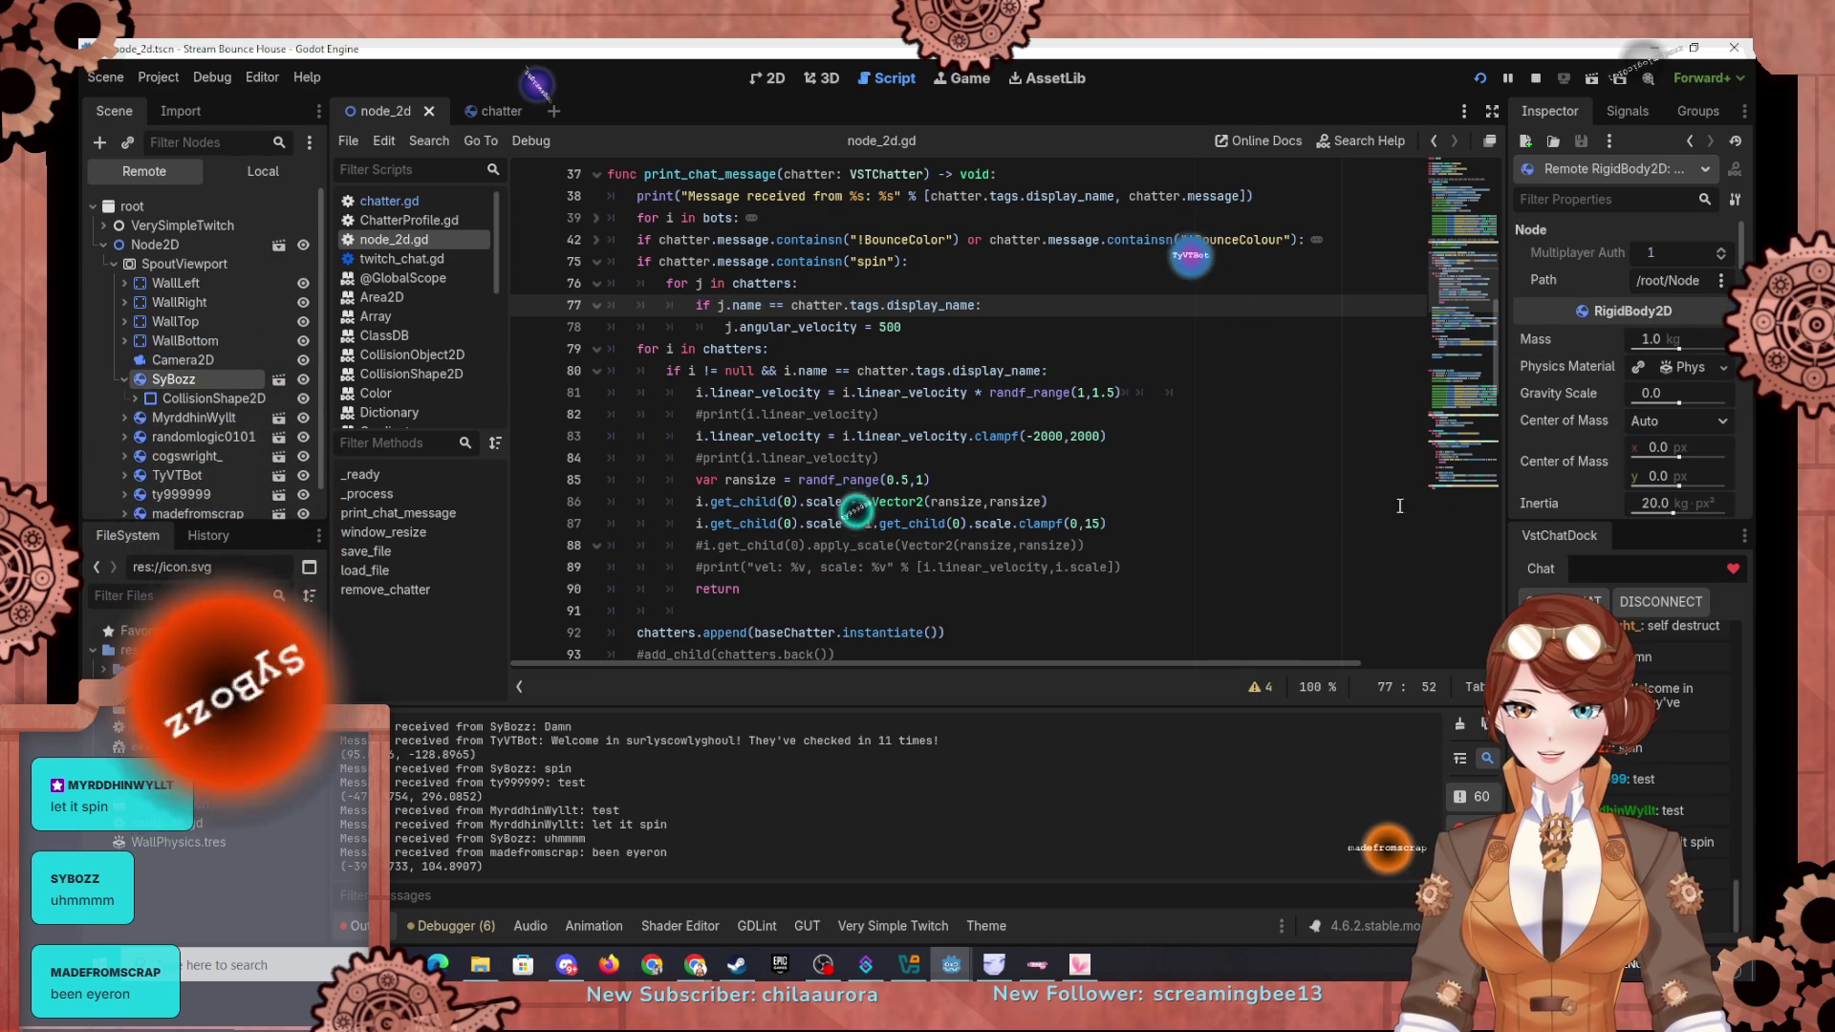
{"action": "scroll", "coordinate": [1574, 466], "scroll_direction": "down", "scroll_amount": 3}
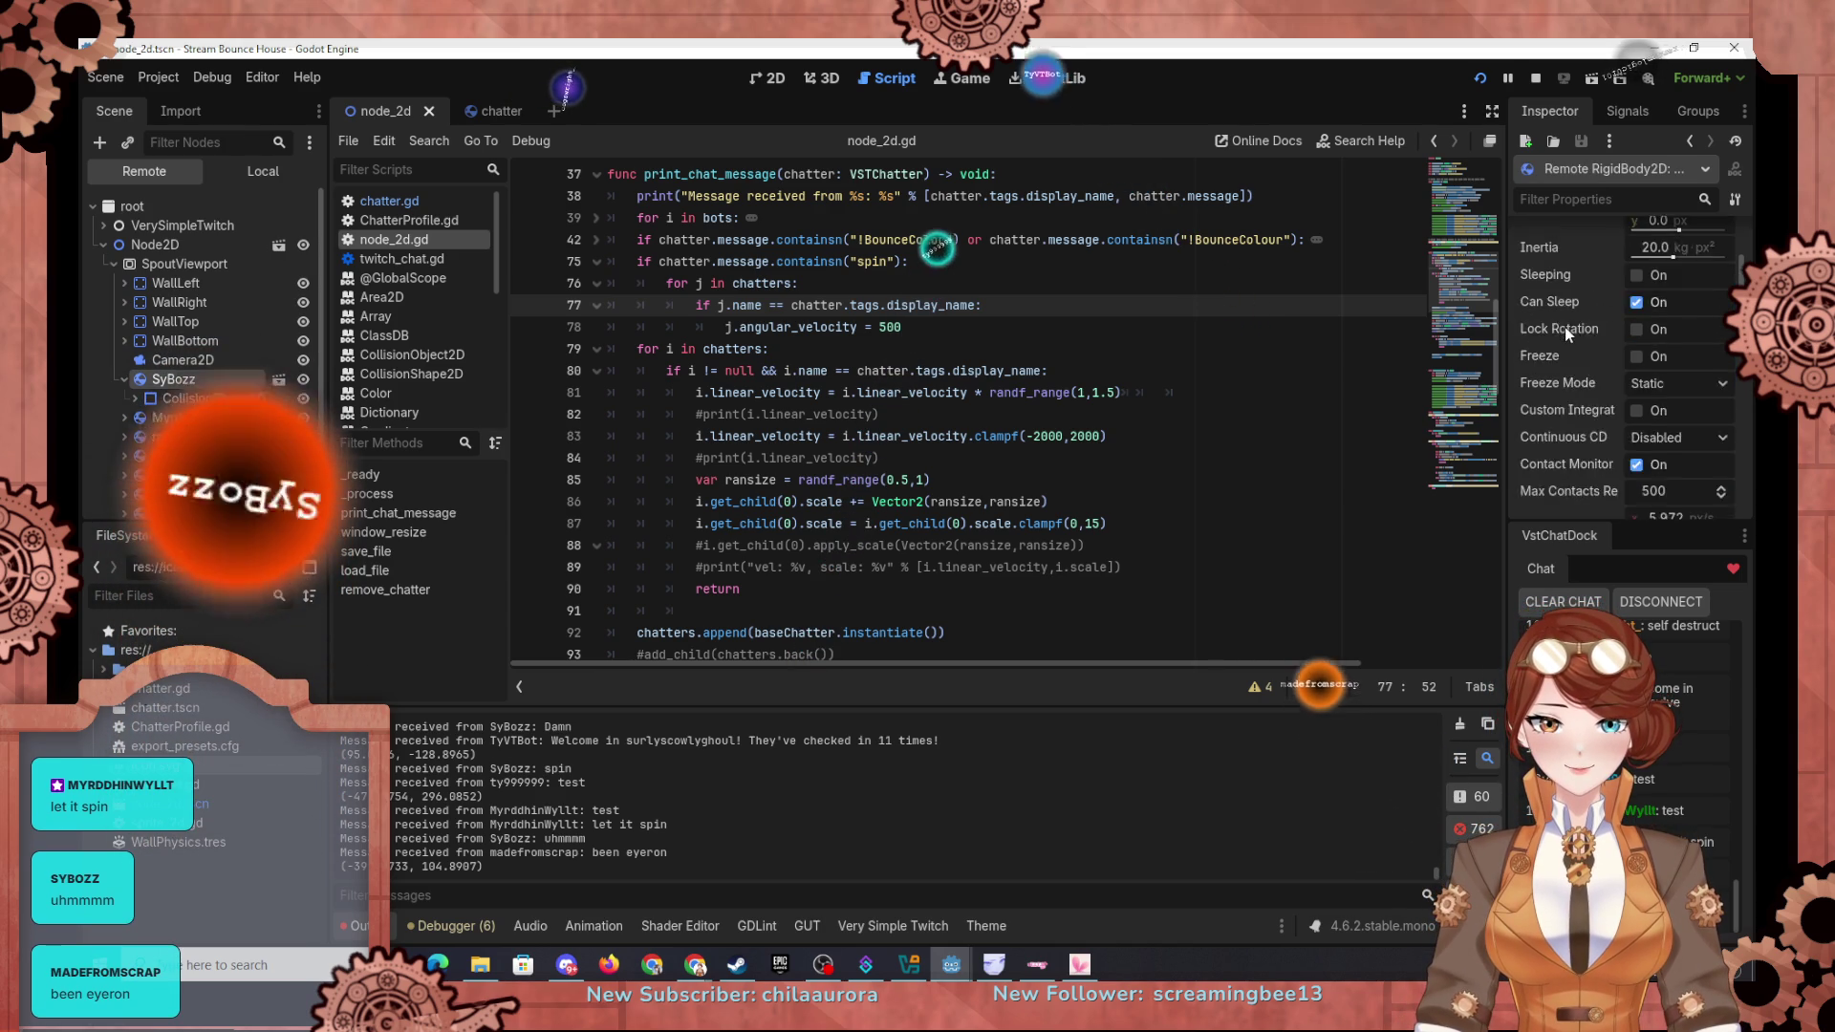
{"action": "scroll", "coordinate": [1656, 411], "scroll_direction": "down", "scroll_amount": 2}
{"action": "left_click", "coordinate": [1672, 406]}
{"action": "type", "text": "1000"}
{"action": "key", "text": "Return"}
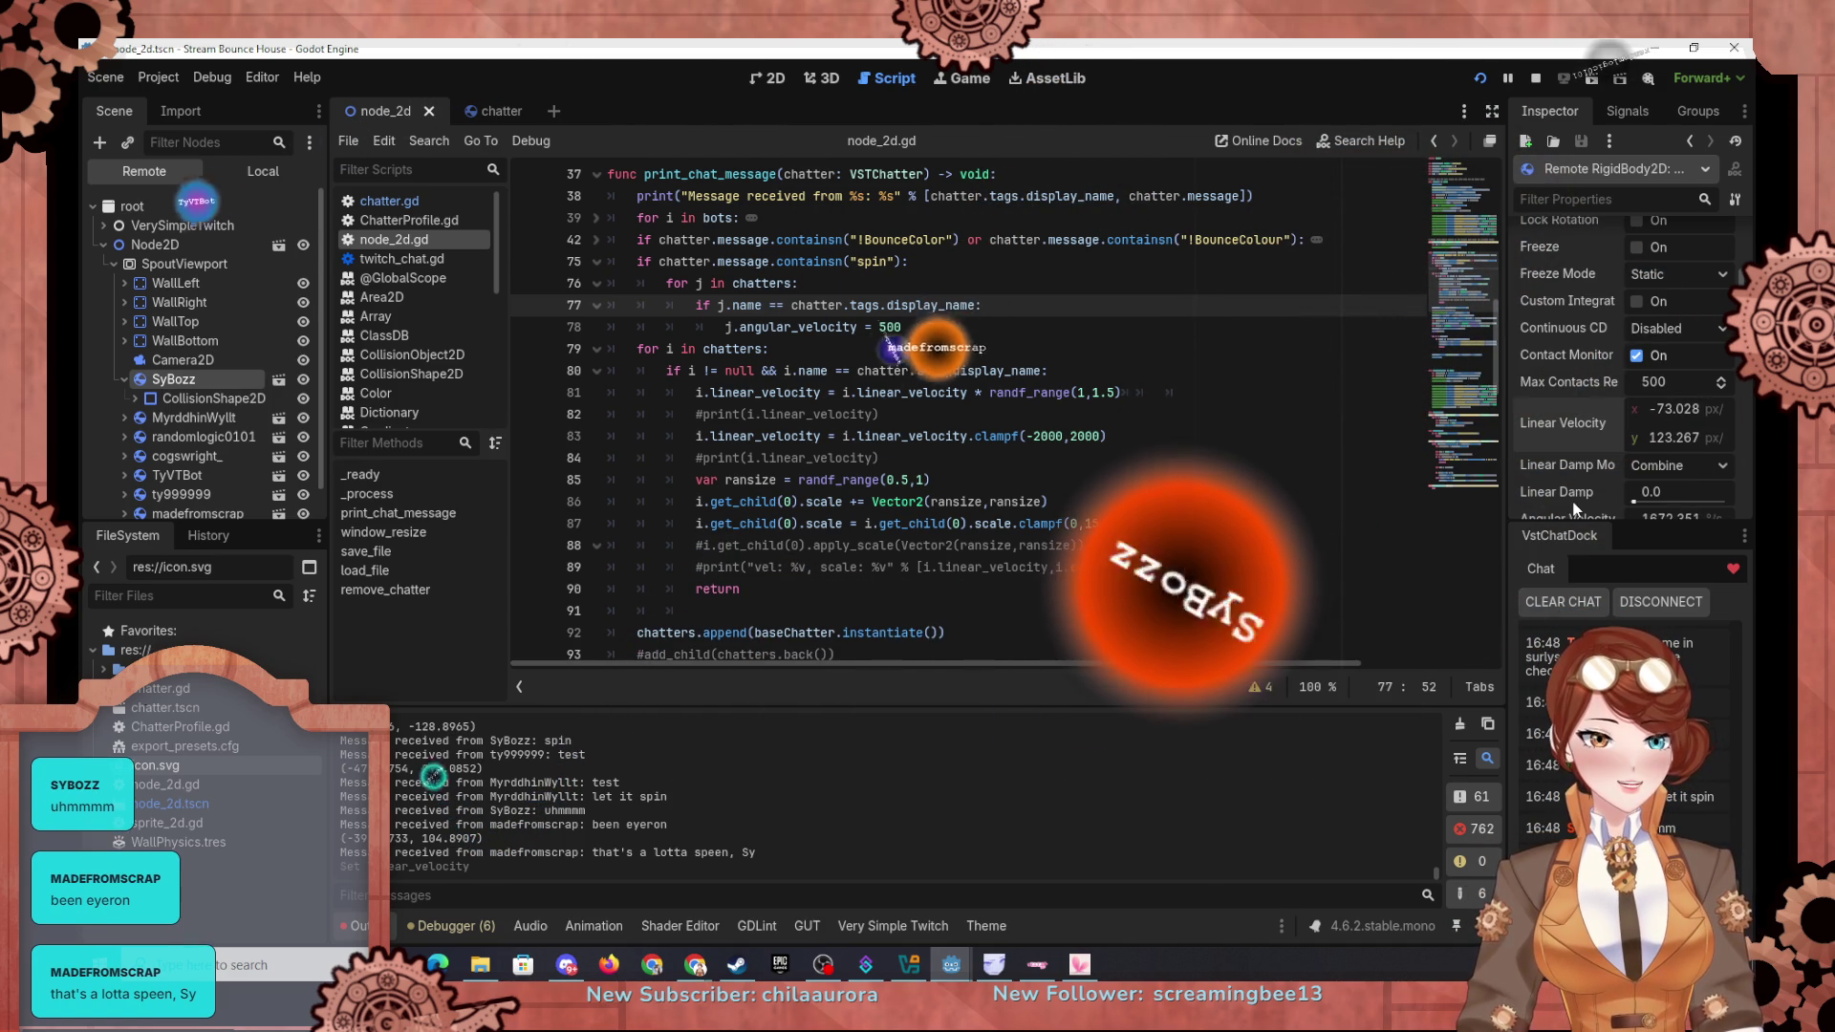
{"action": "mouse_move", "coordinate": [1547, 461]}
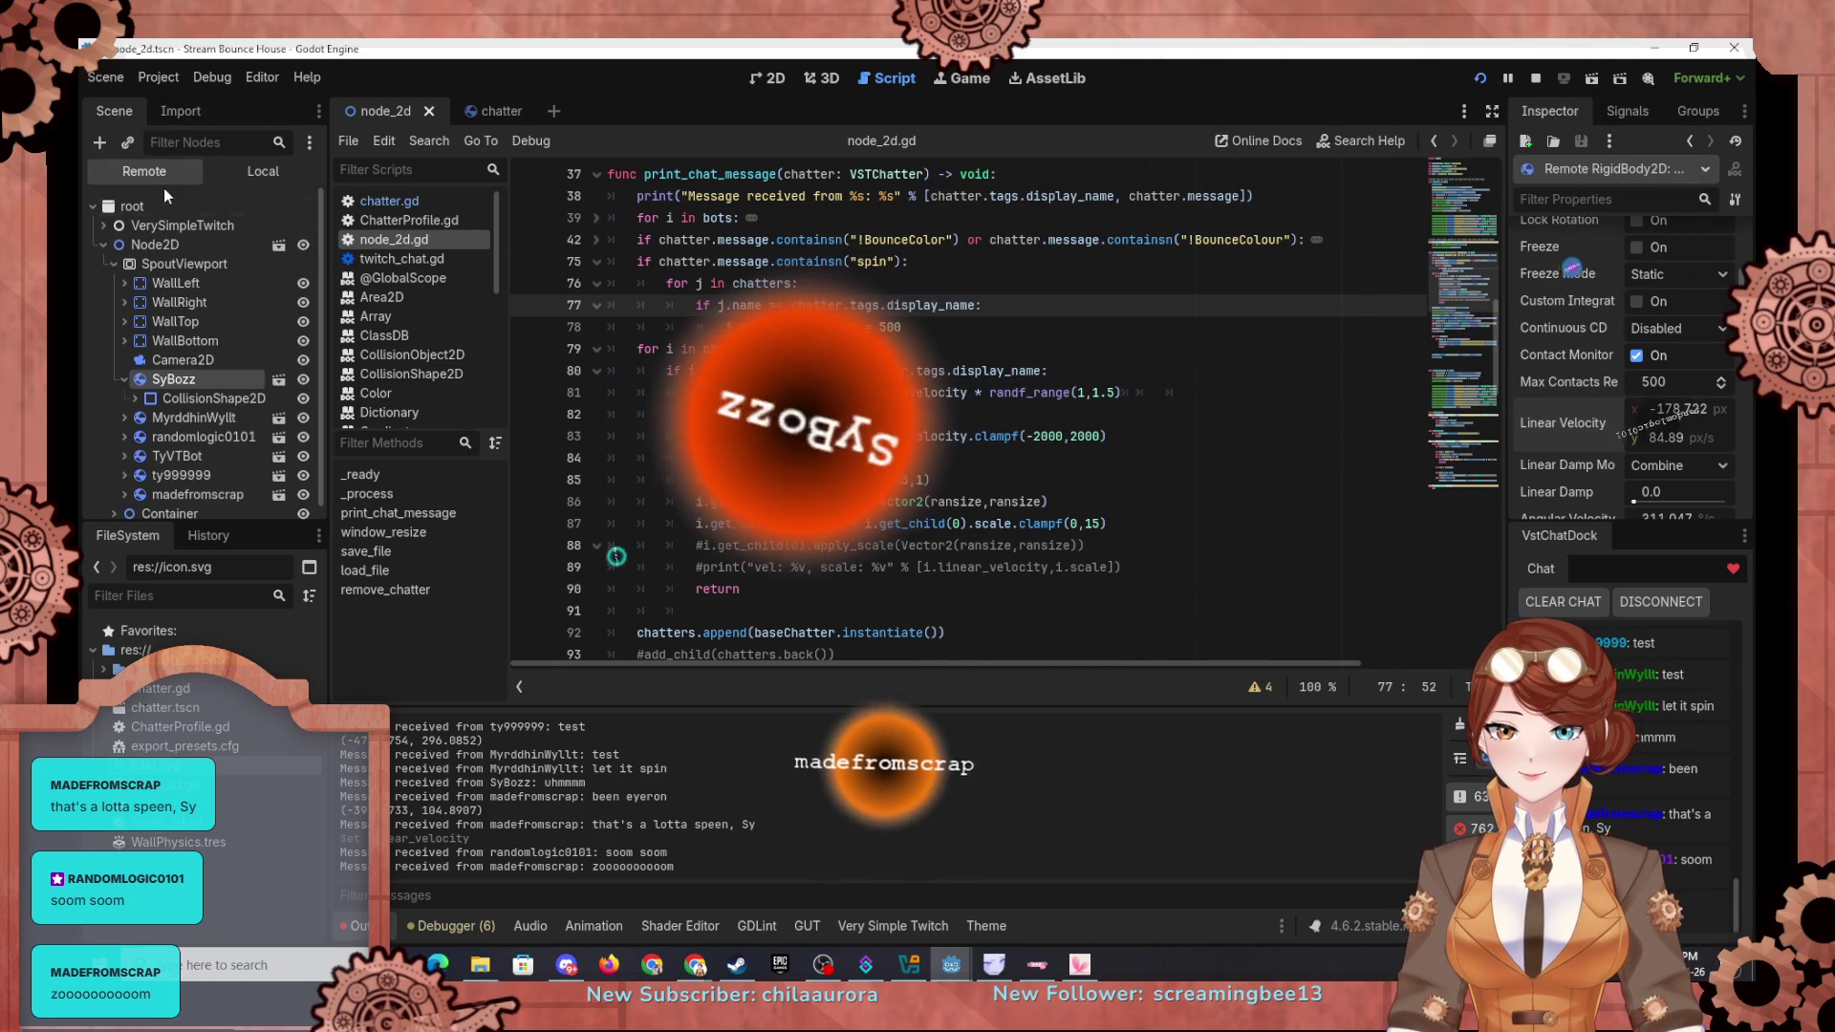
{"action": "left_click", "coordinate": [263, 171]}
Step: Give WallLeft's physics material friction 0.05 and bounce 0.15
{"action": "left_click", "coordinate": [165, 245]}
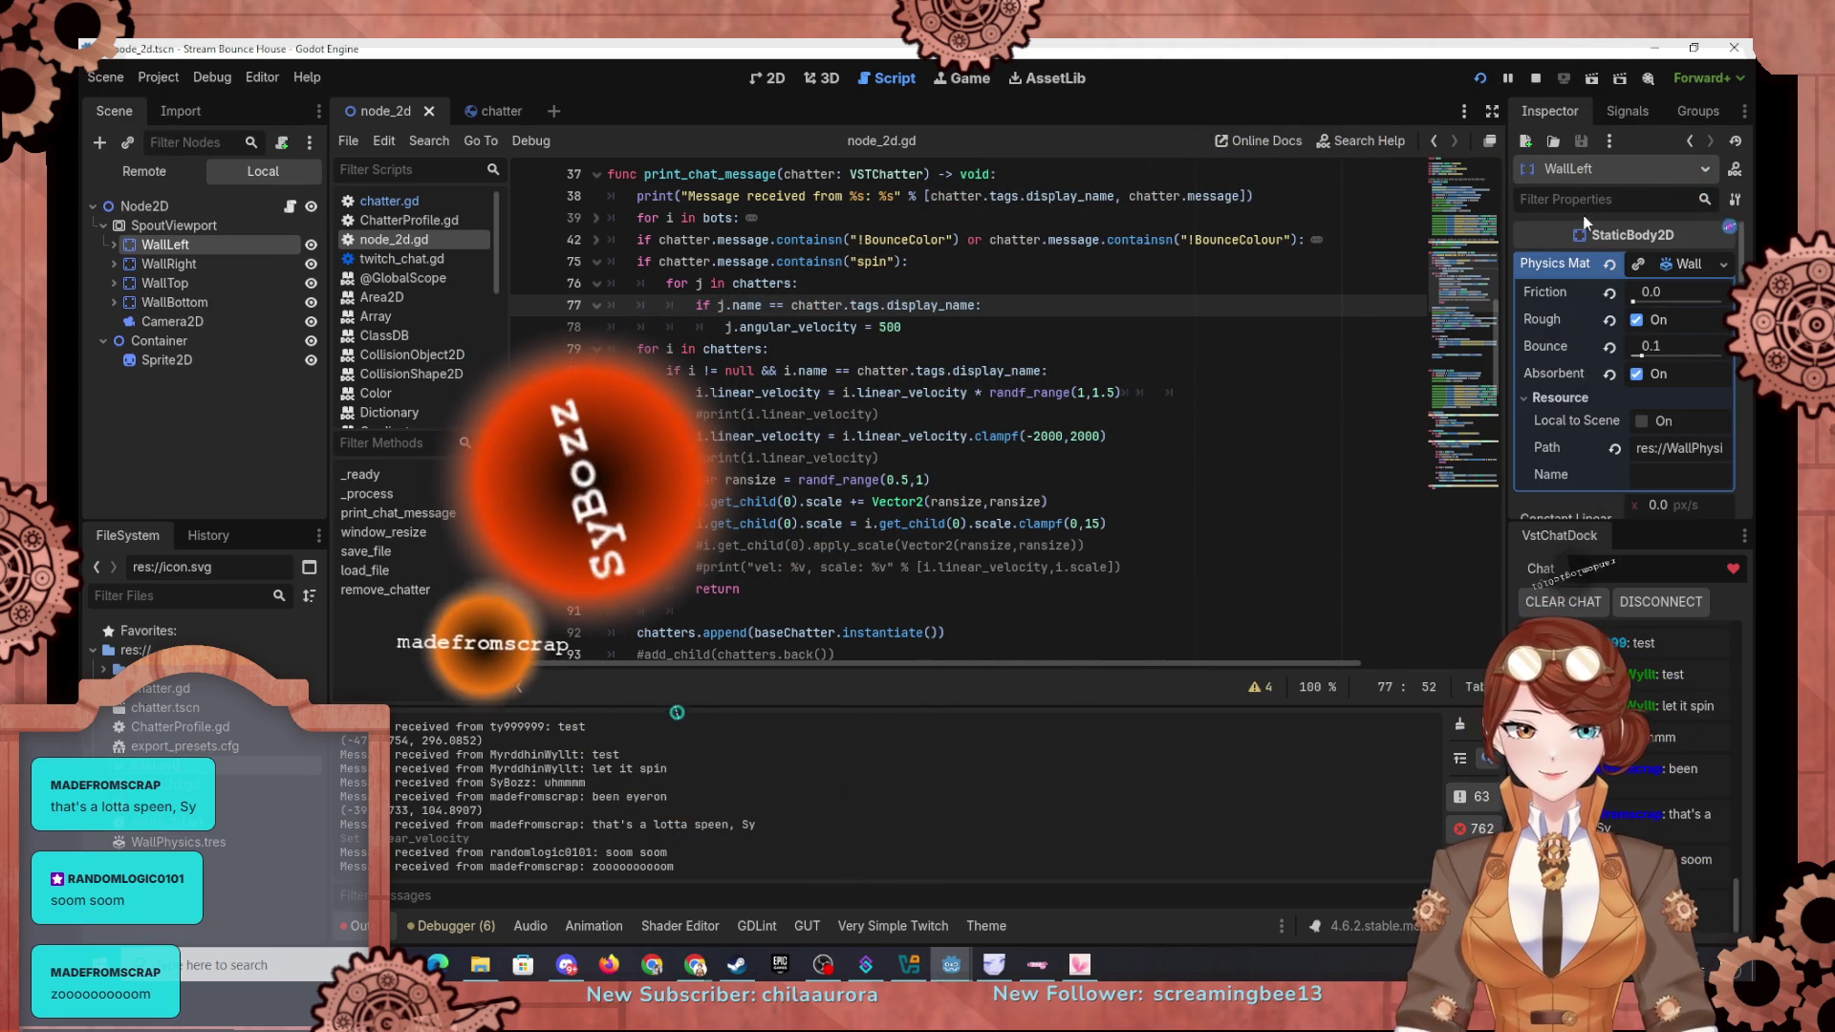
{"action": "left_click", "coordinate": [1665, 293]}
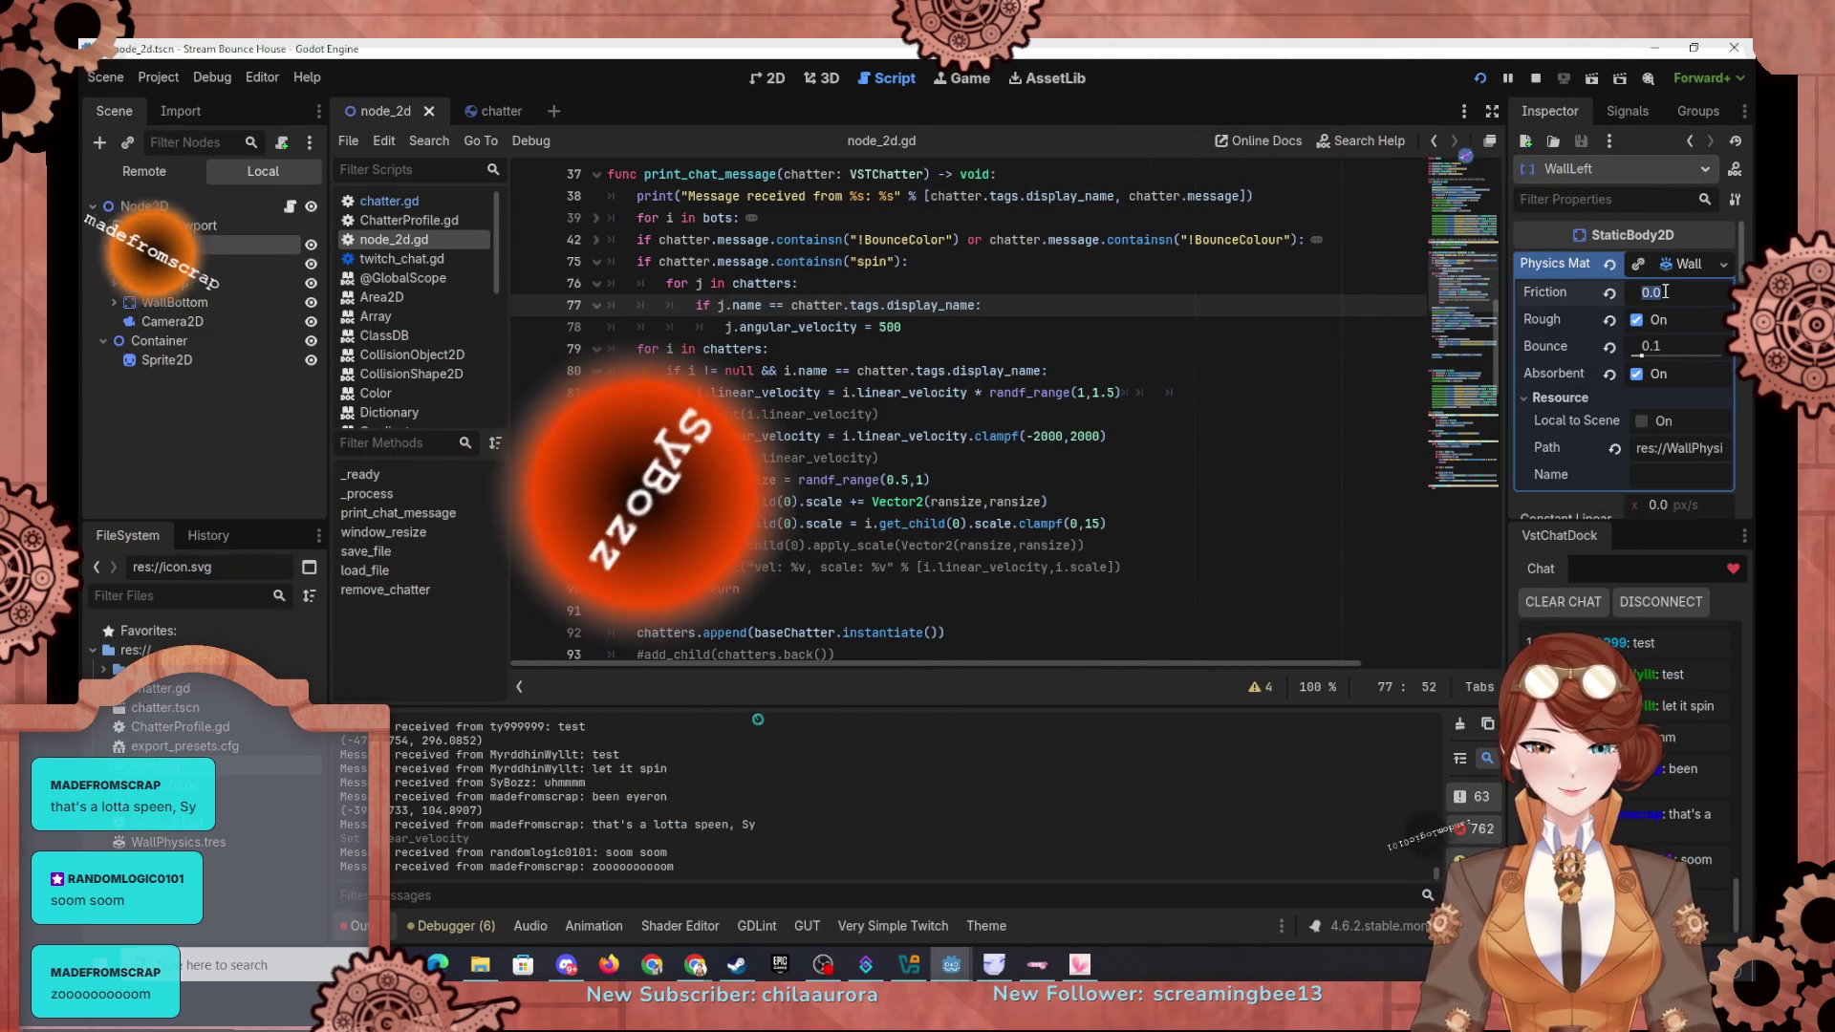
{"action": "type", "text": "0.1"}
{"action": "key", "text": "Return"}
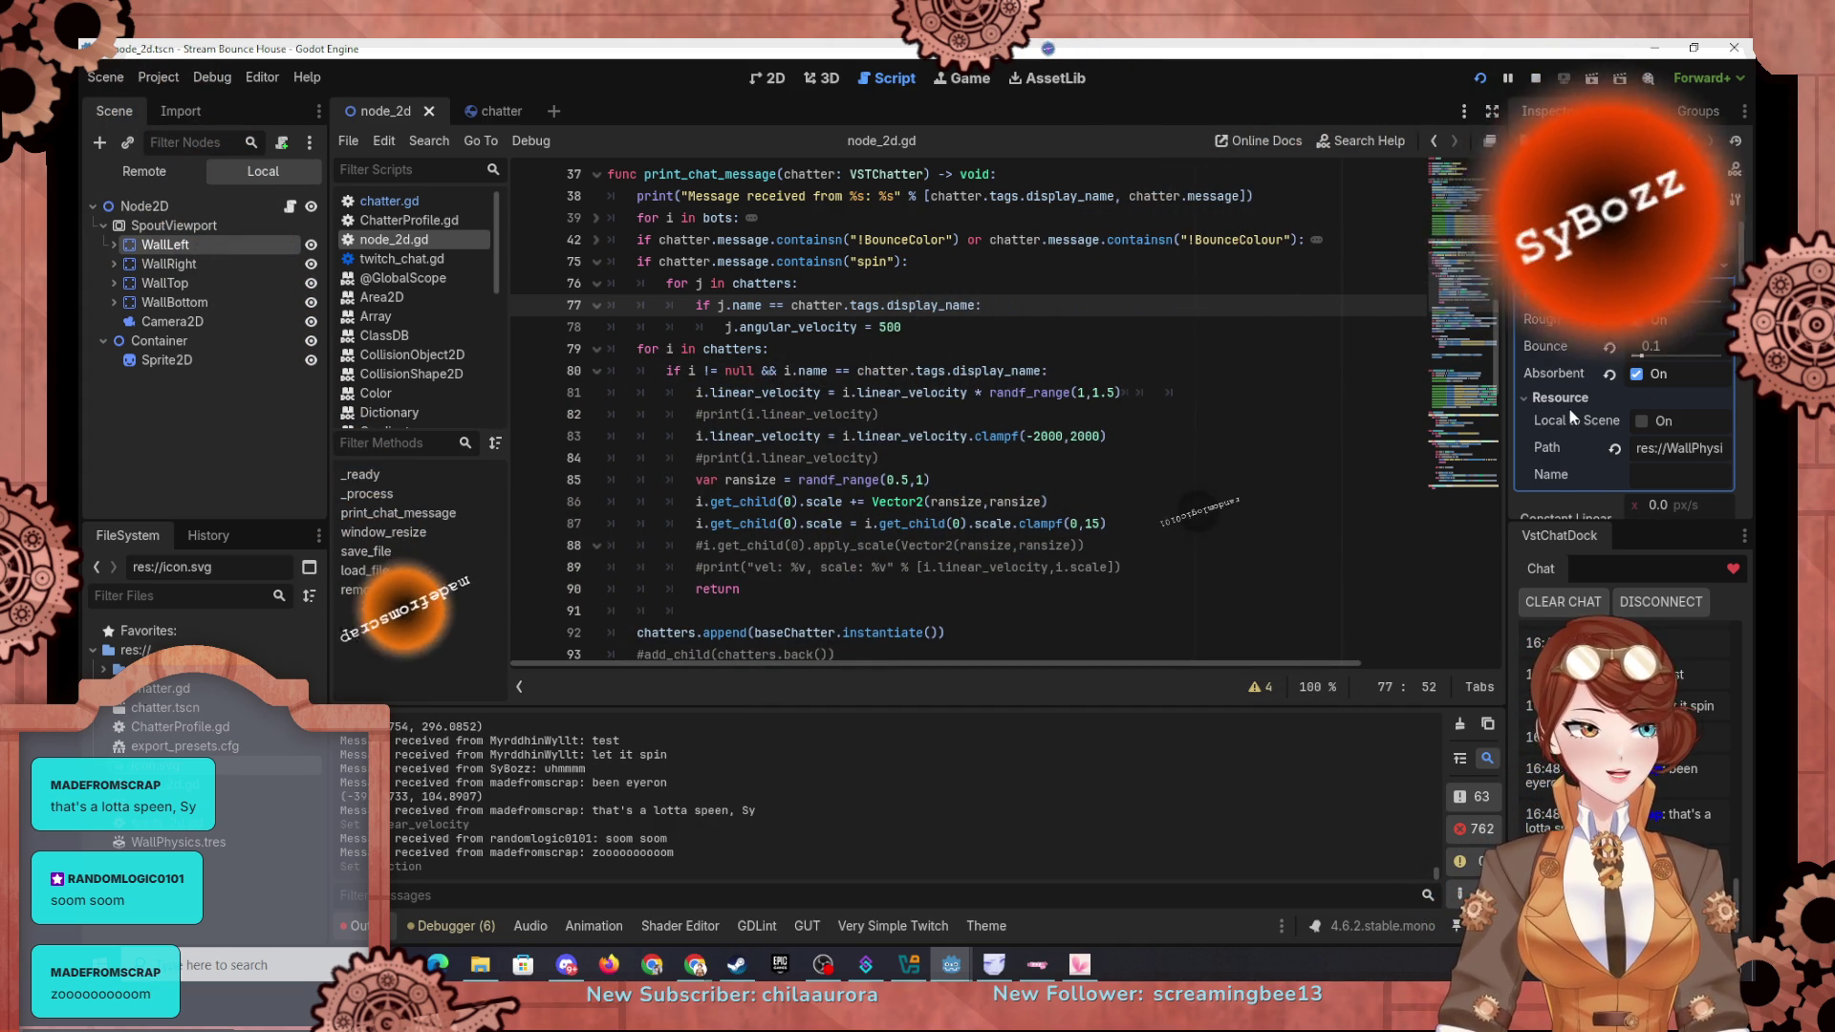
{"action": "mouse_move", "coordinate": [1570, 409]}
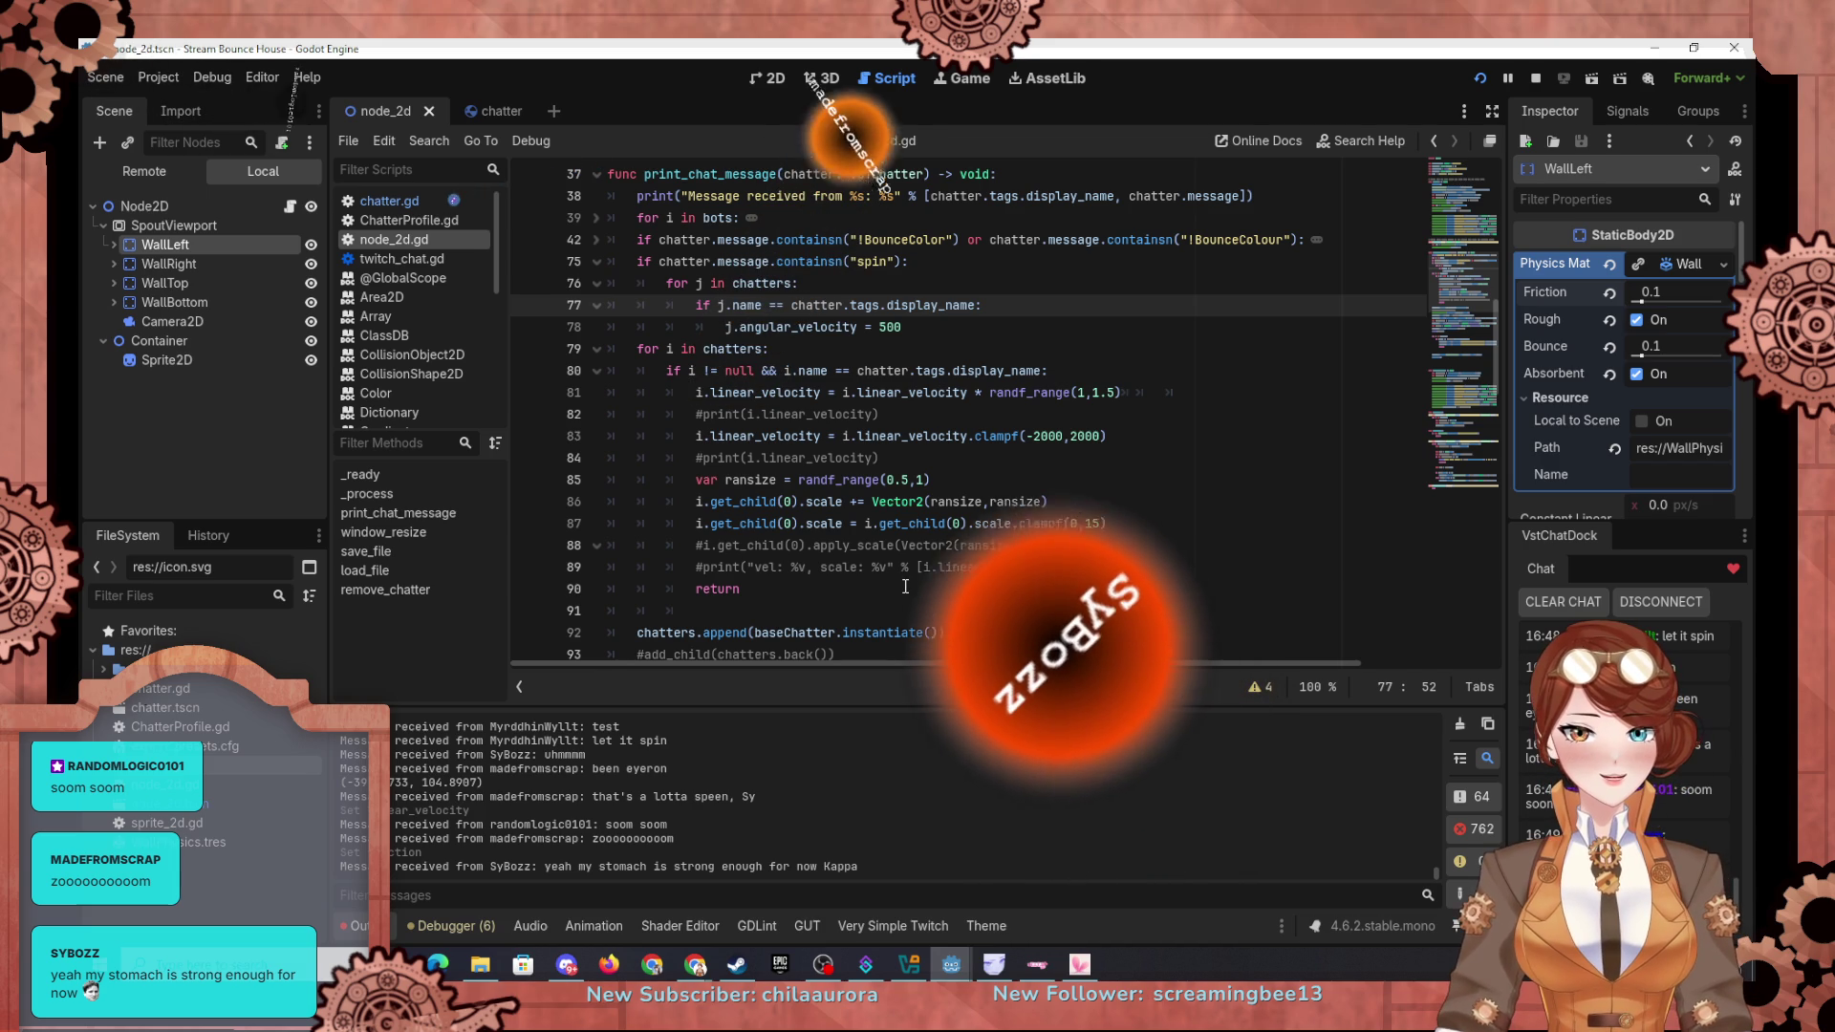
{"action": "left_click", "coordinate": [1674, 292]}
{"action": "type", "text": ".05"}
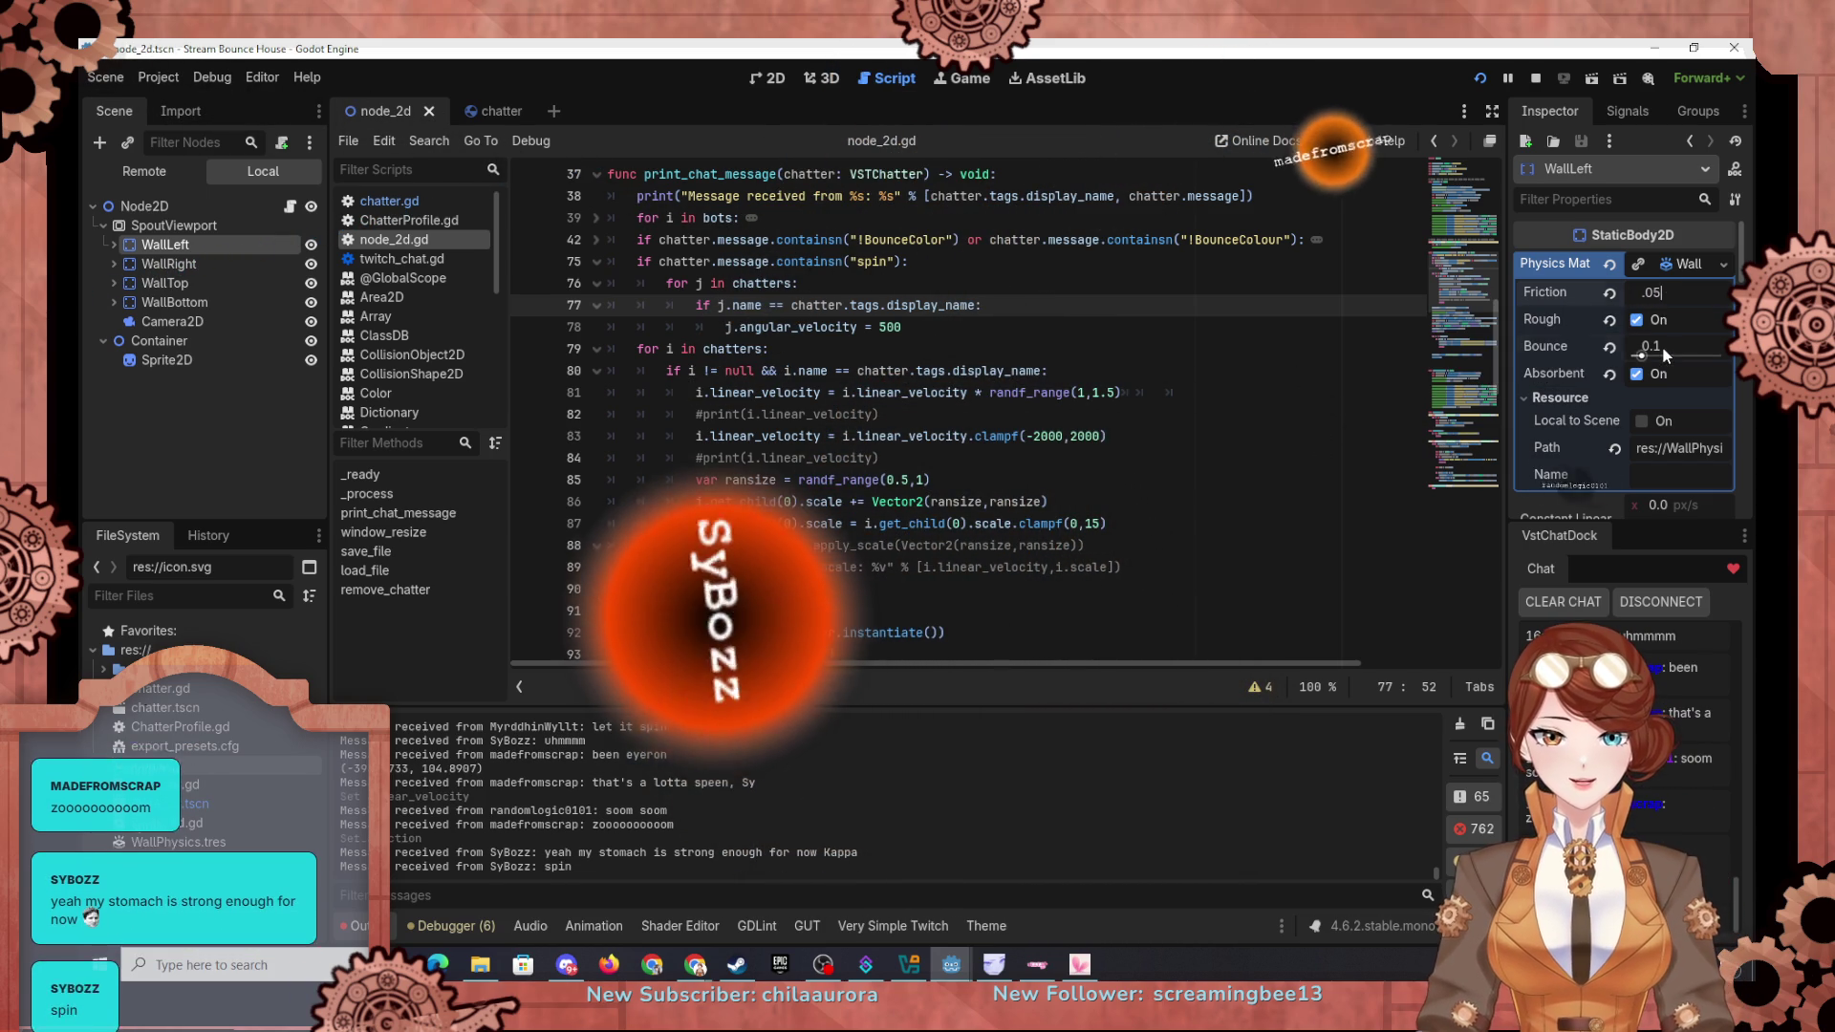
{"action": "left_click", "coordinate": [1664, 348]}
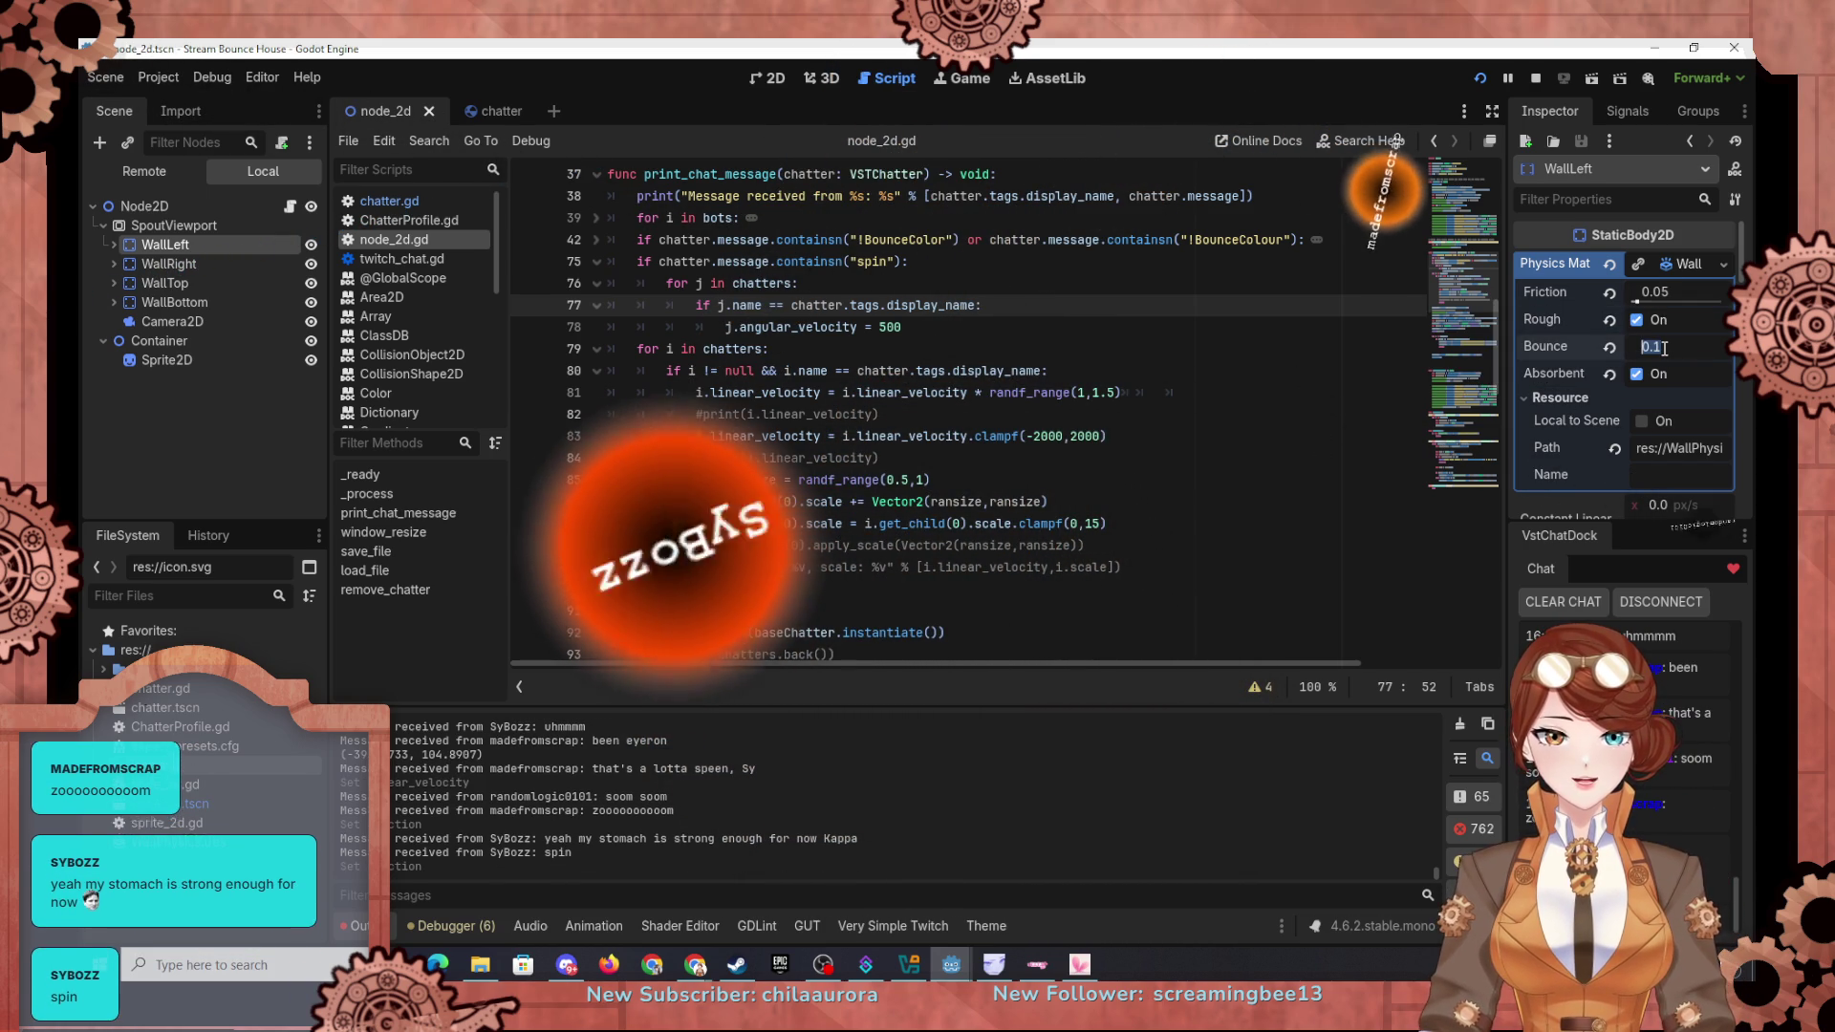
{"action": "type", "text": ".15"}
{"action": "type", "text": "0.15"}
{"action": "key", "text": "Return"}
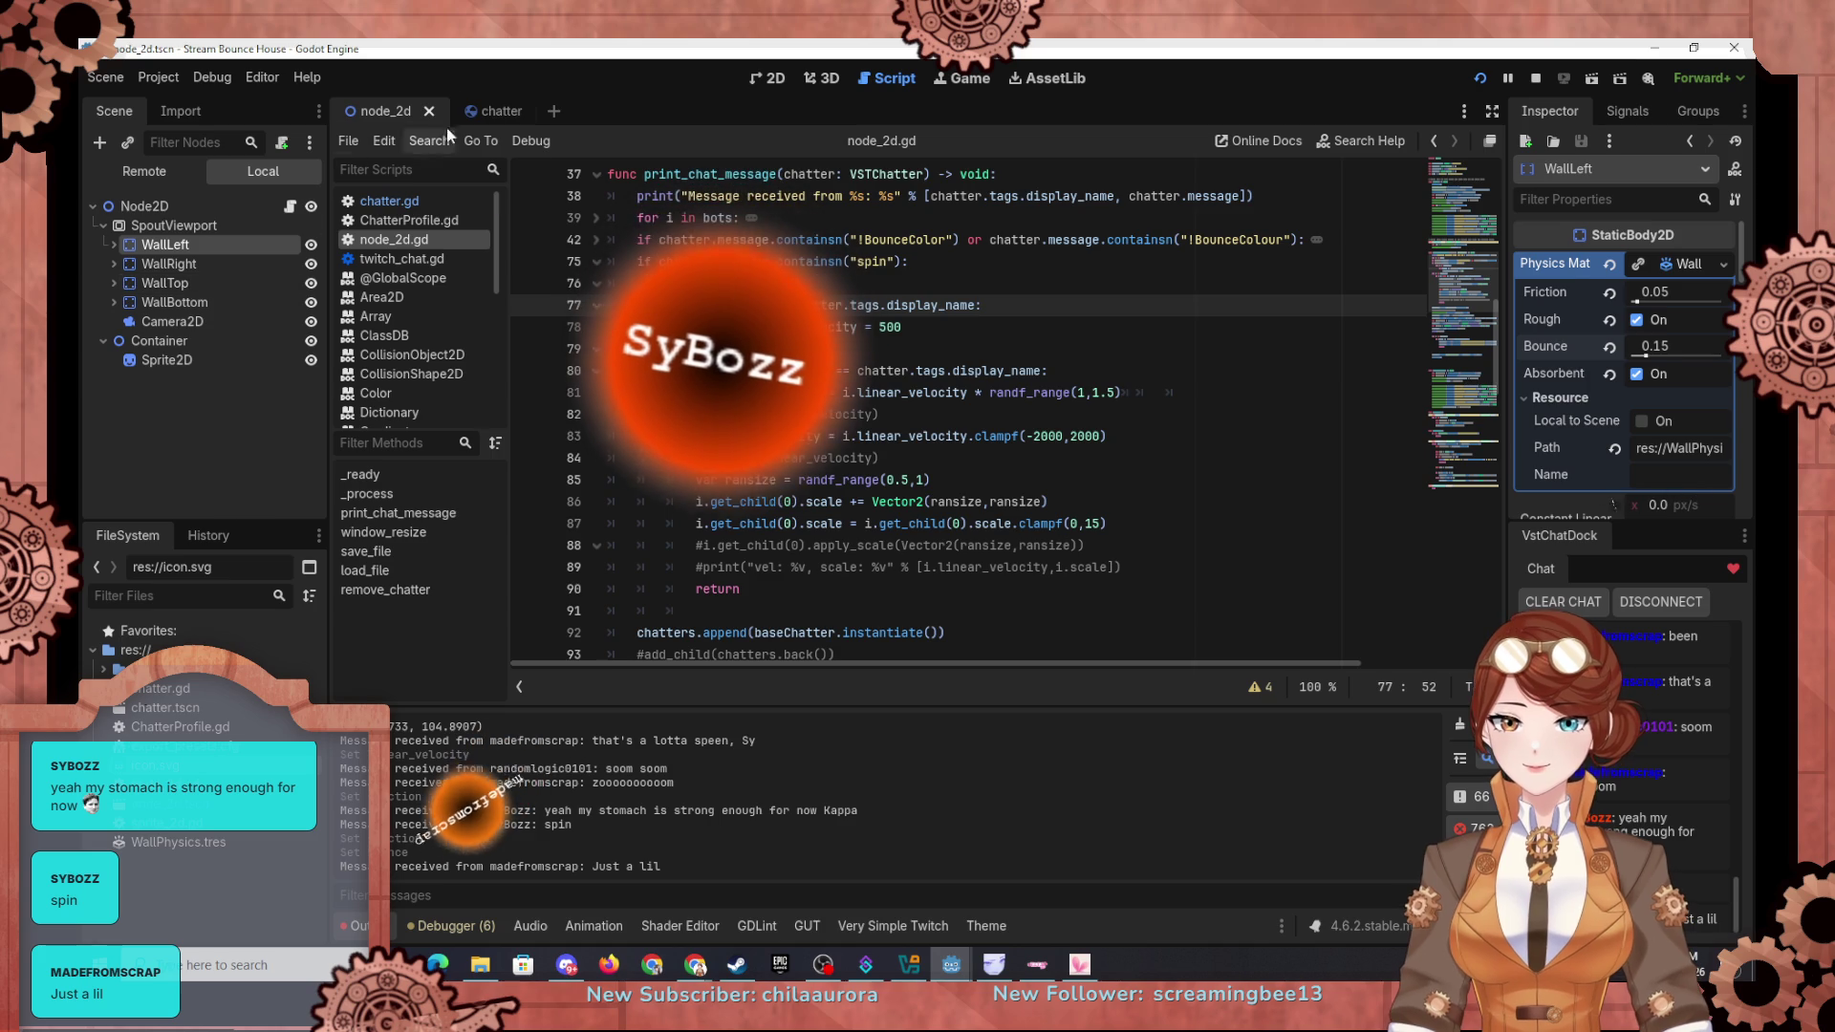
Step: In the chatter scene, set the ball's material friction to 0.05 and enable Rough
{"action": "left_click", "coordinate": [483, 111]}
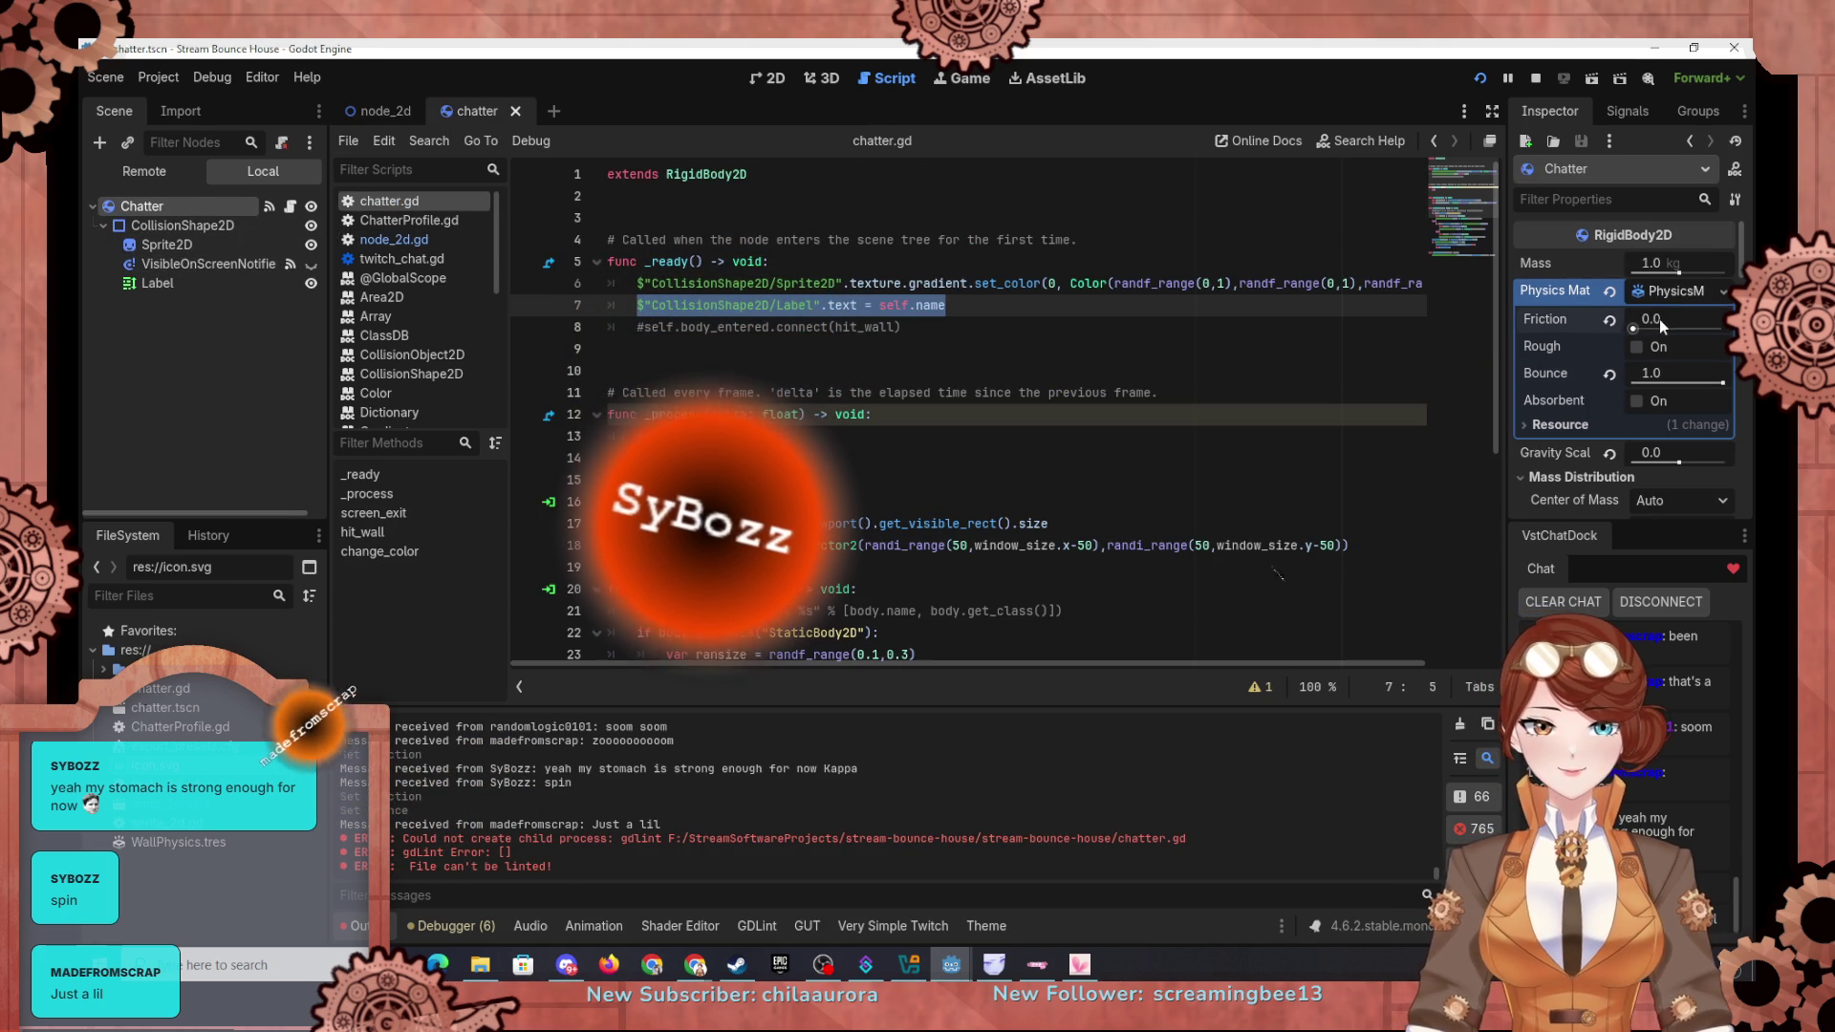
{"action": "type", "text": "5"}
{"action": "key", "text": "Return"}
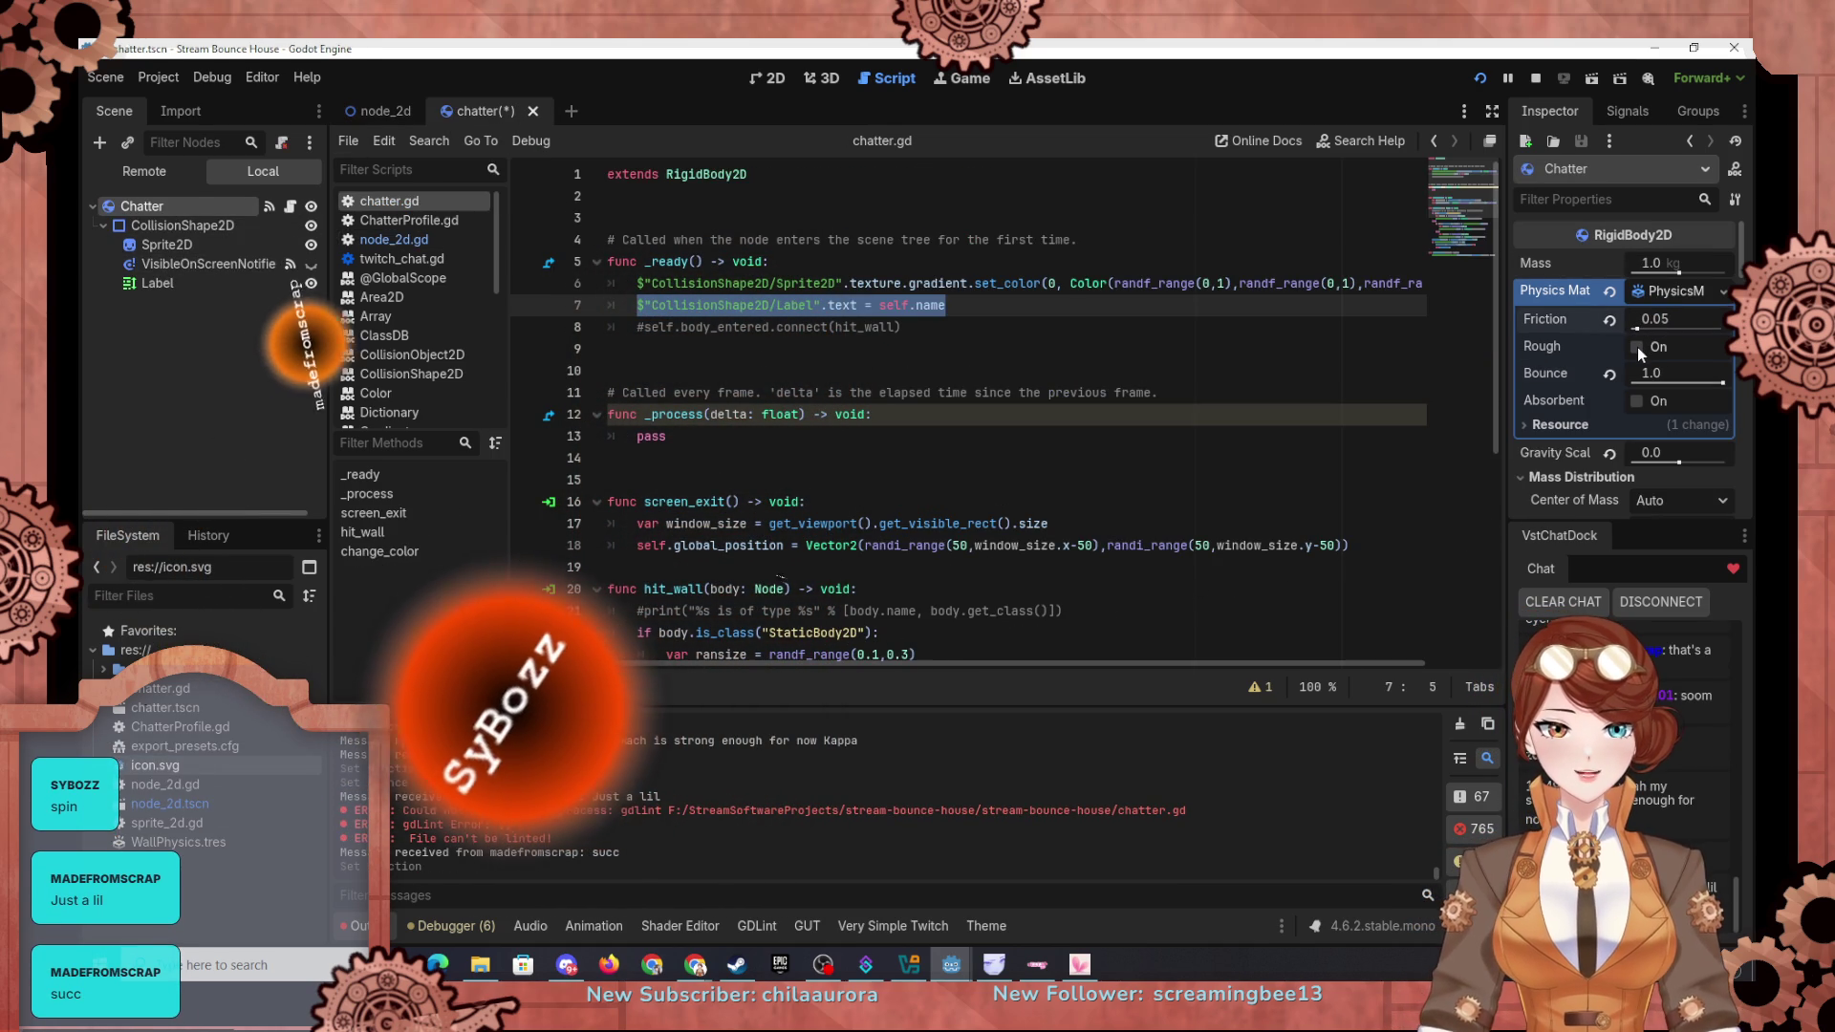
{"action": "left_click", "coordinate": [1638, 347]}
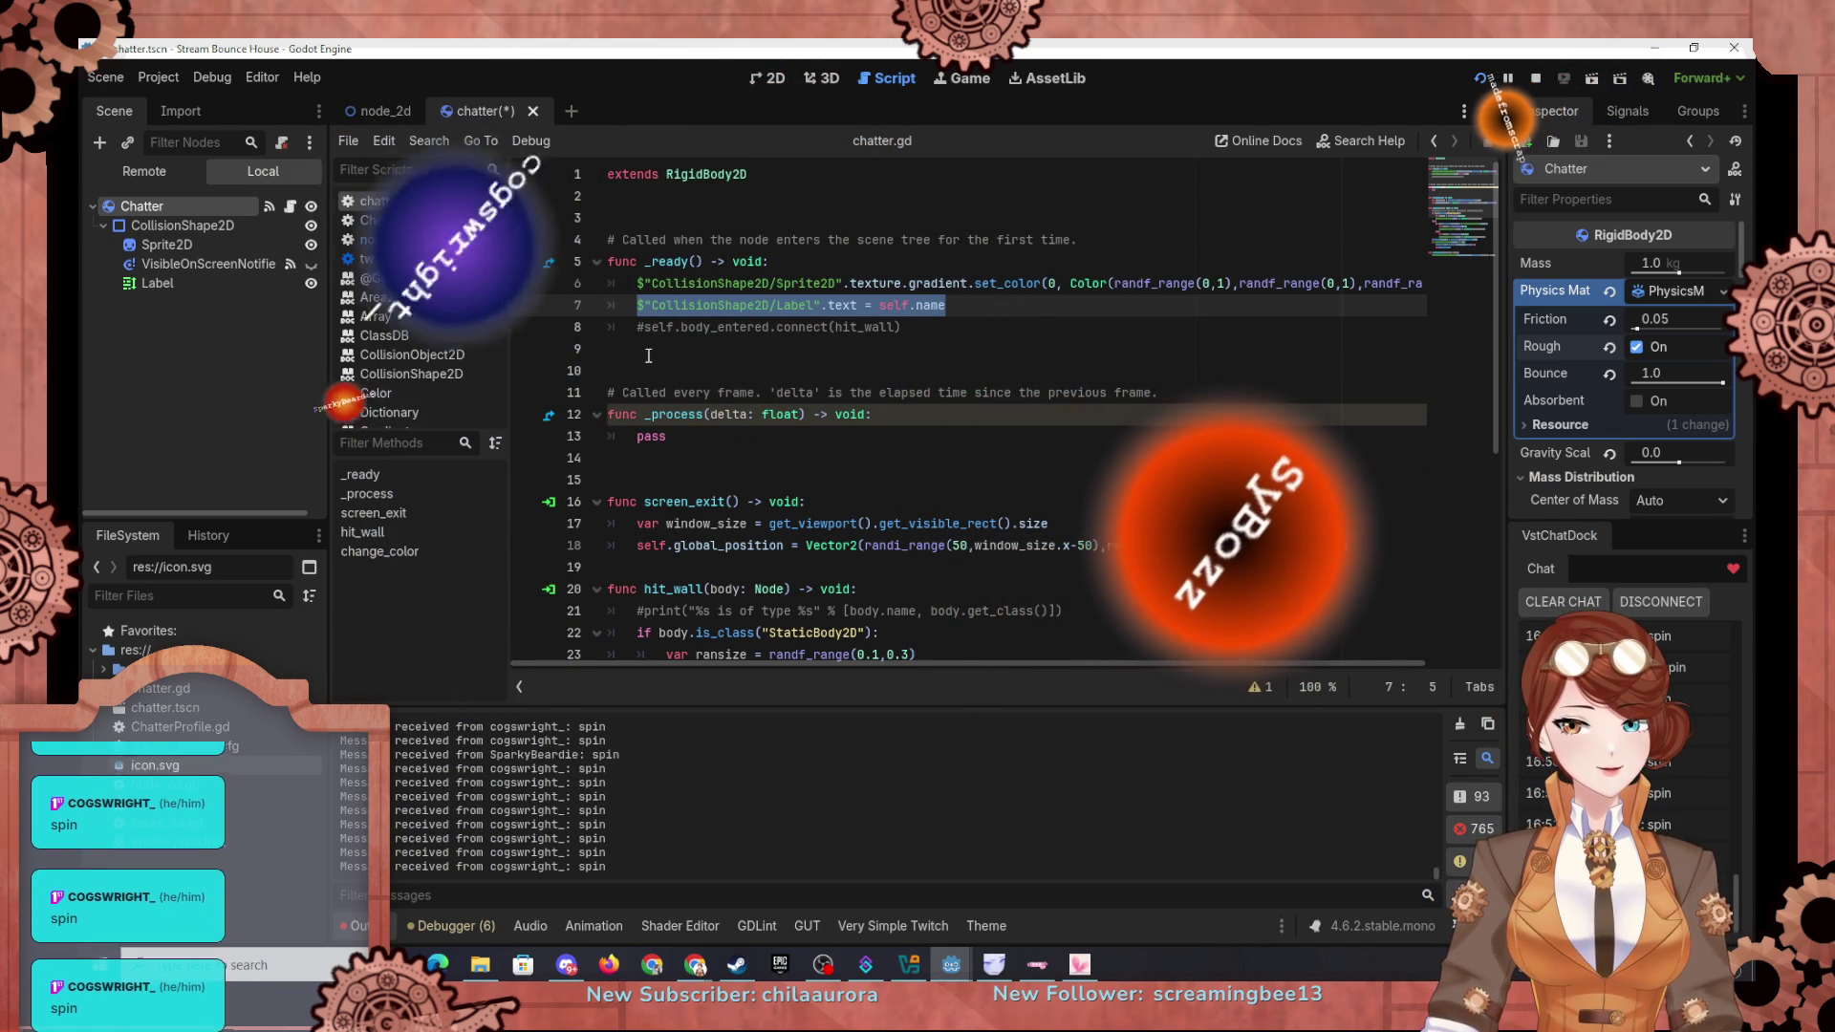
Step: Inspect the live WallLeft node in the running game's Remote scene tree
{"action": "left_click", "coordinate": [153, 172]}
{"action": "left_click", "coordinate": [191, 286]}
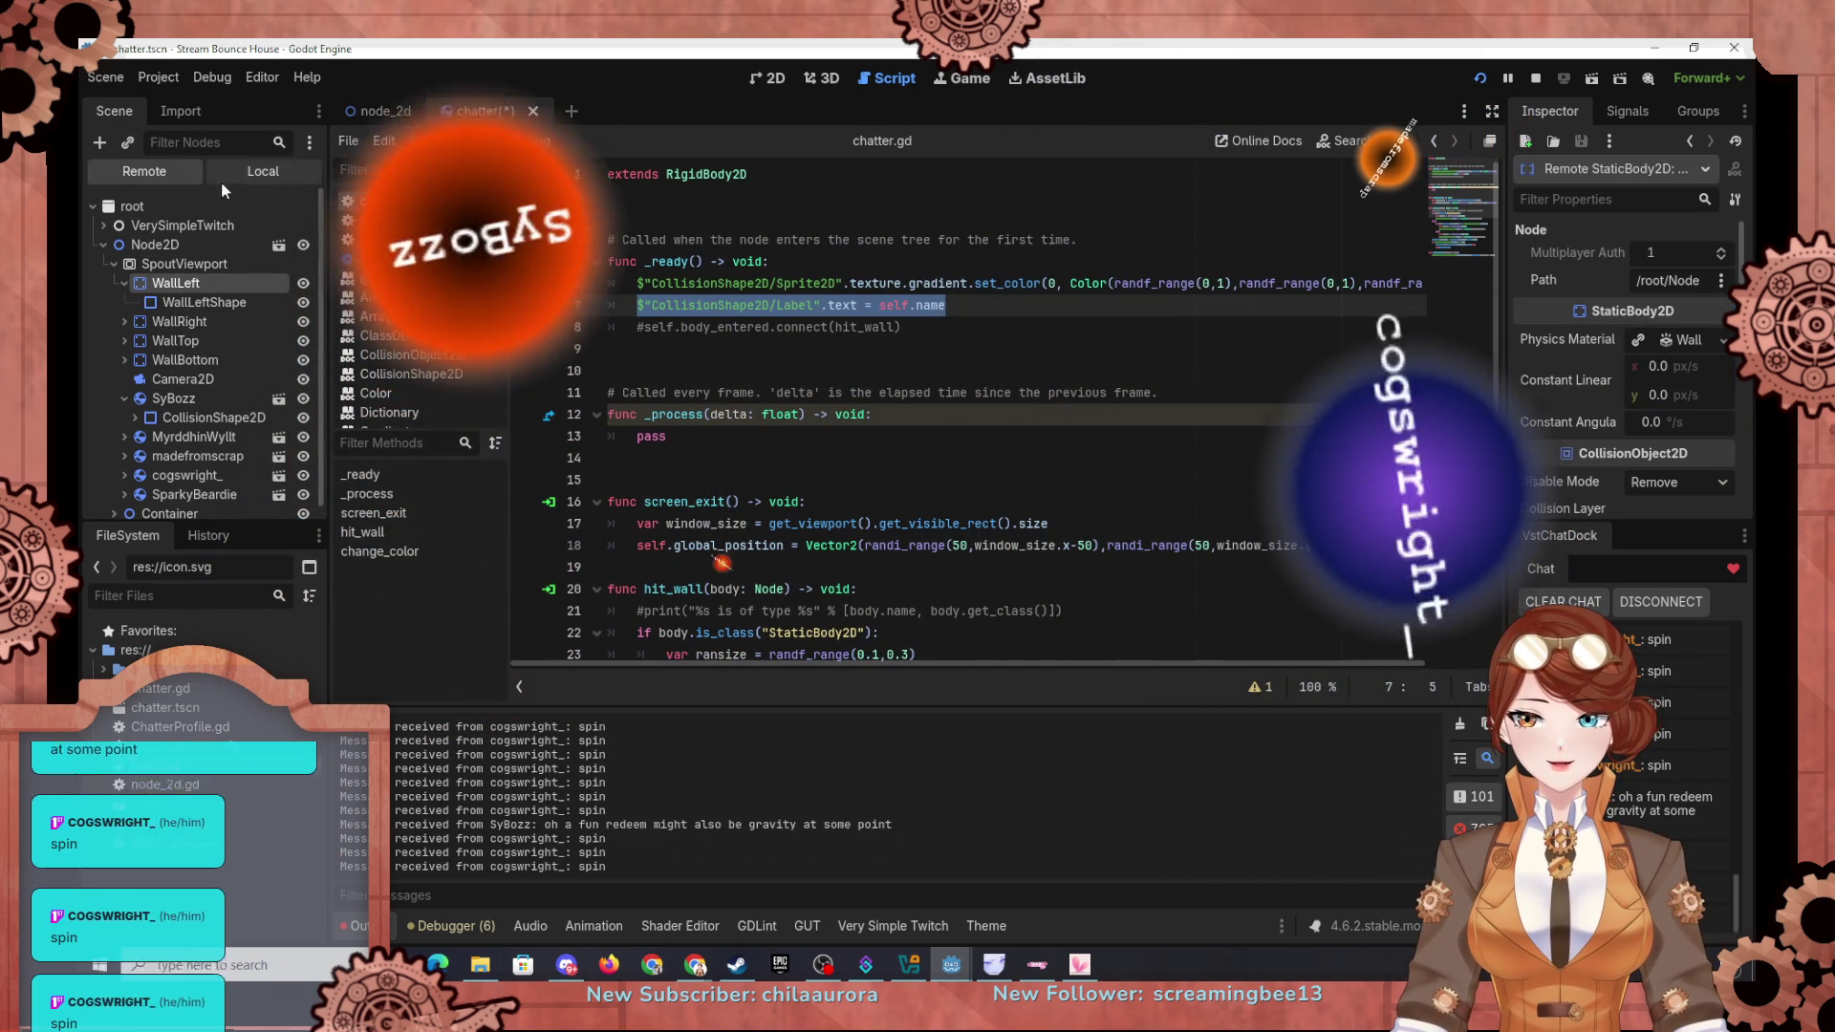
{"action": "left_click", "coordinate": [263, 171]}
Step: Back in the node_2d scene, lower WallLeft's material bounce to 0.05
{"action": "left_click", "coordinate": [379, 111]}
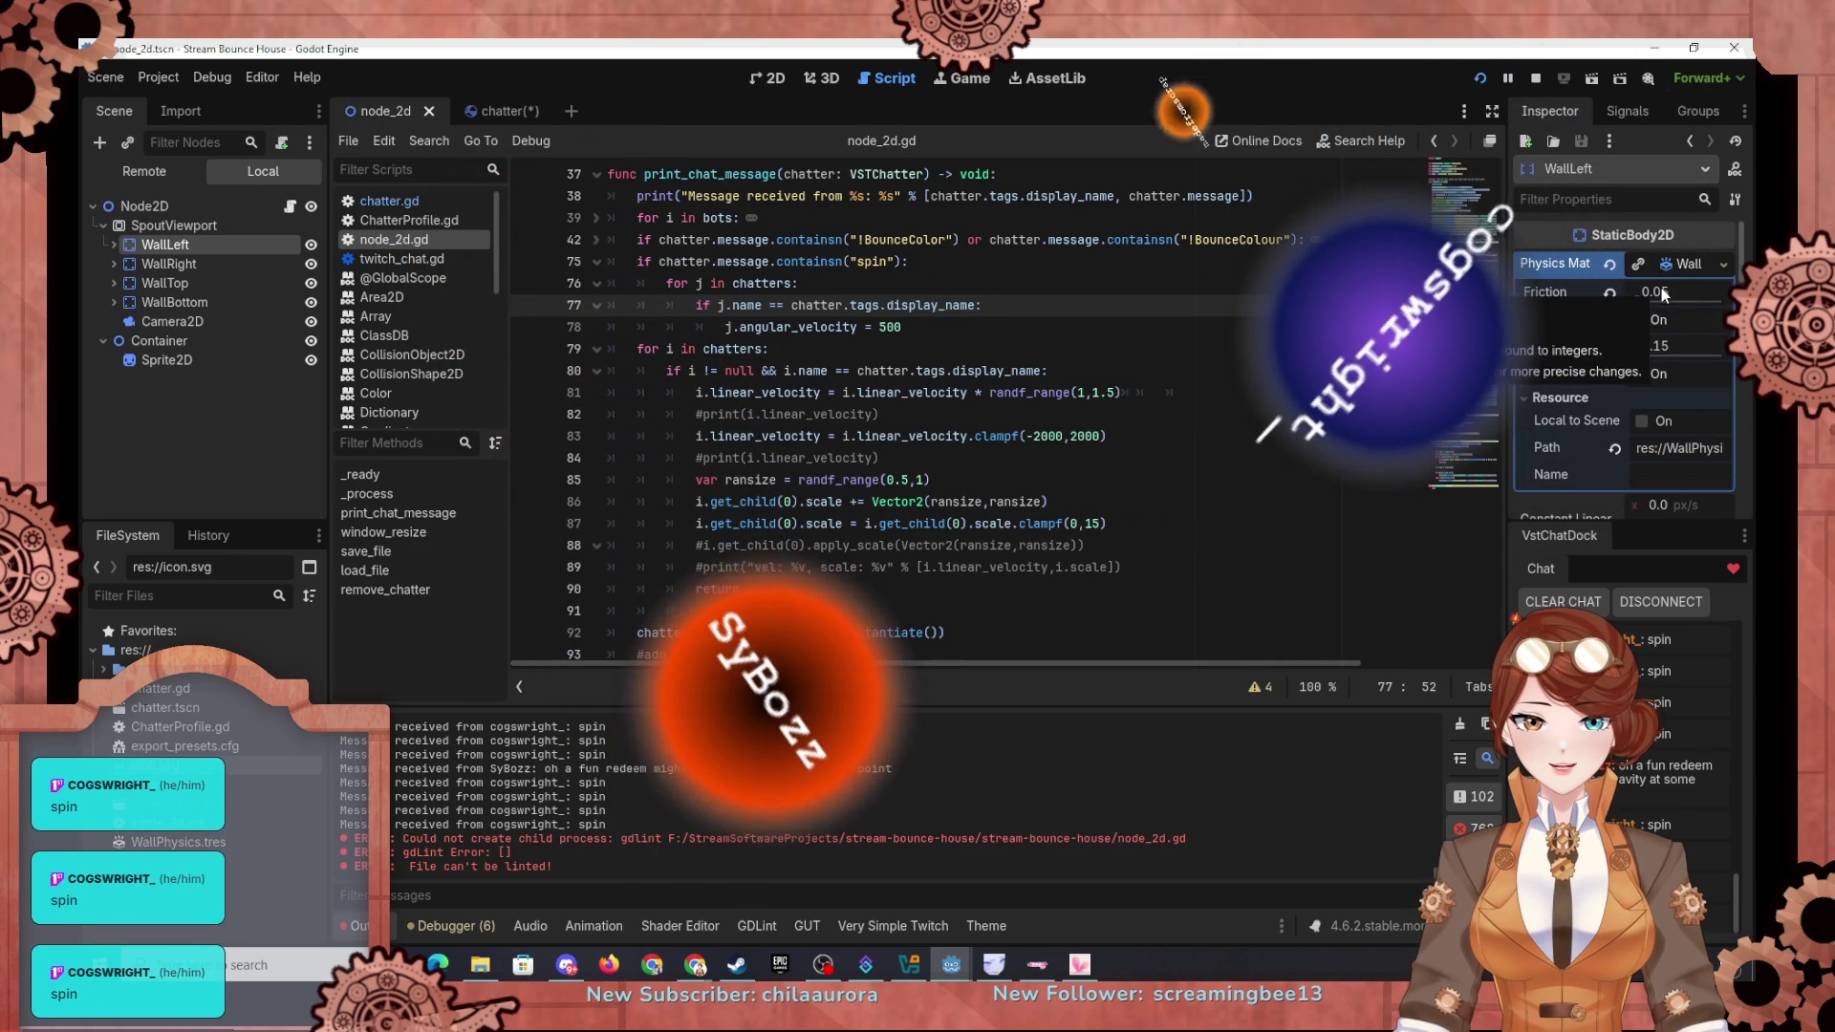
{"action": "left_click", "coordinate": [1665, 345]}
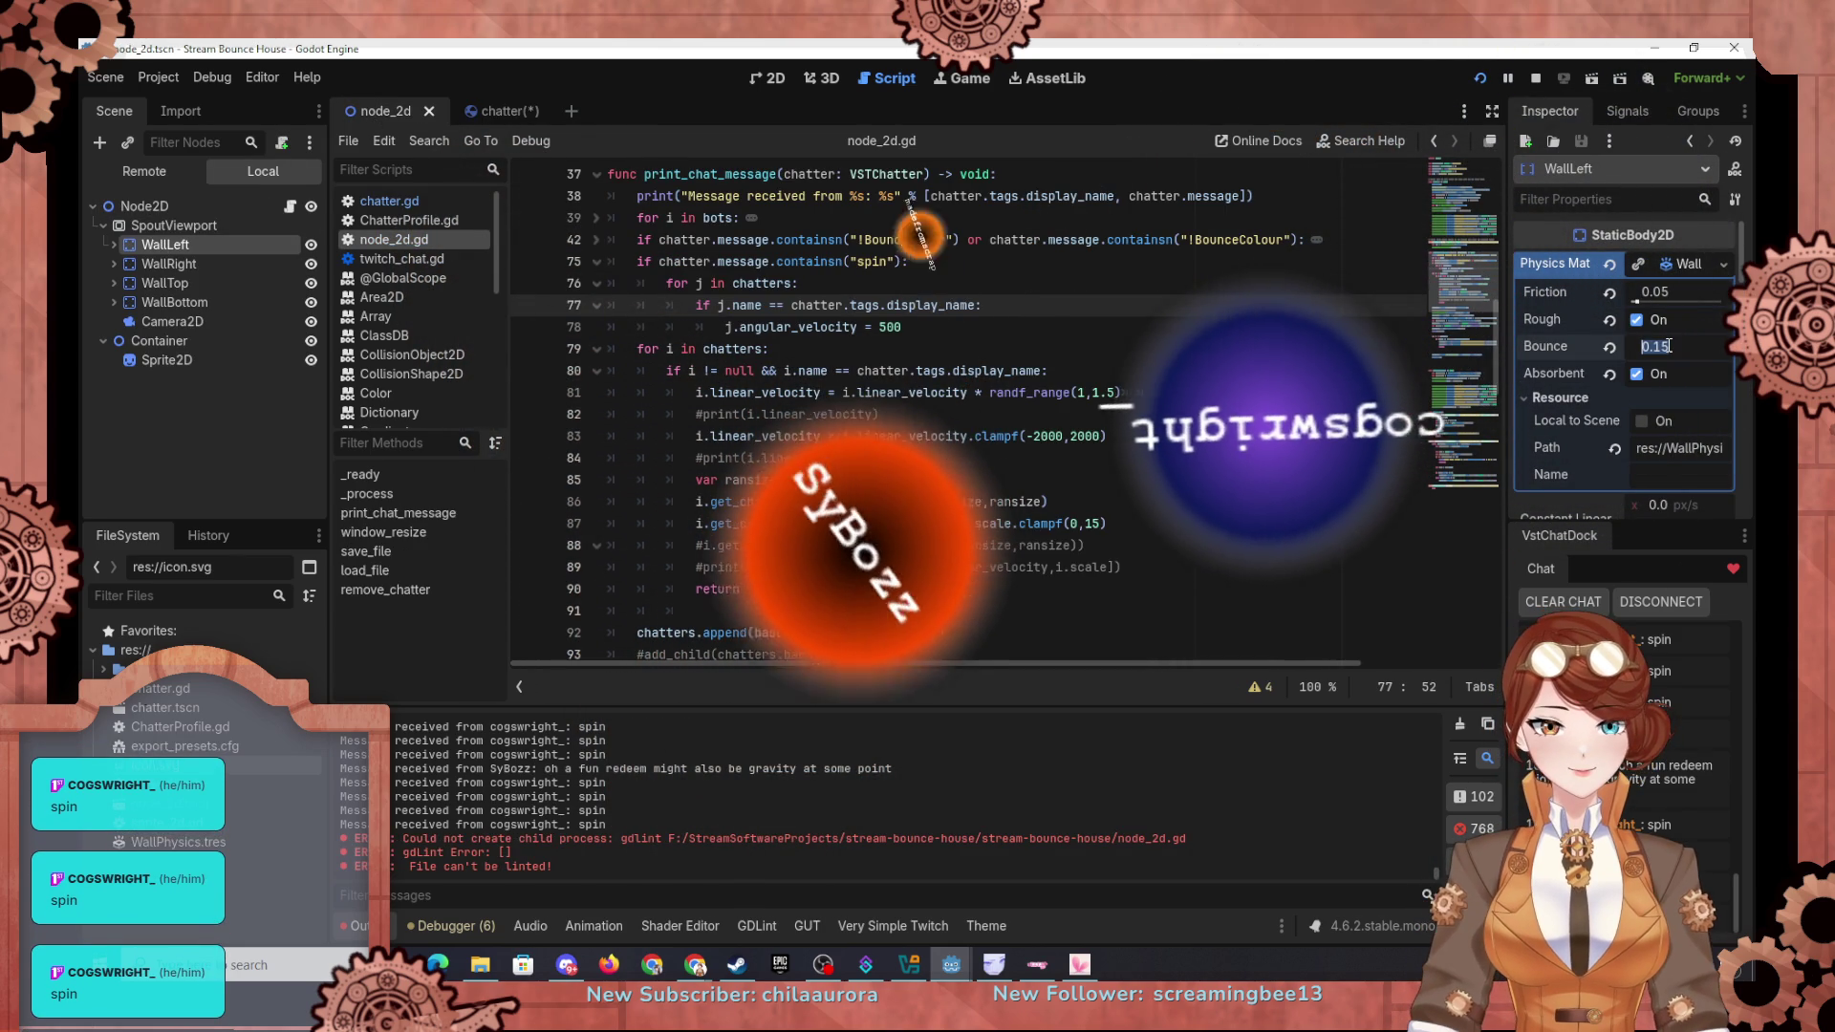
{"action": "type", "text": "0.05"}
{"action": "key", "text": "Return"}
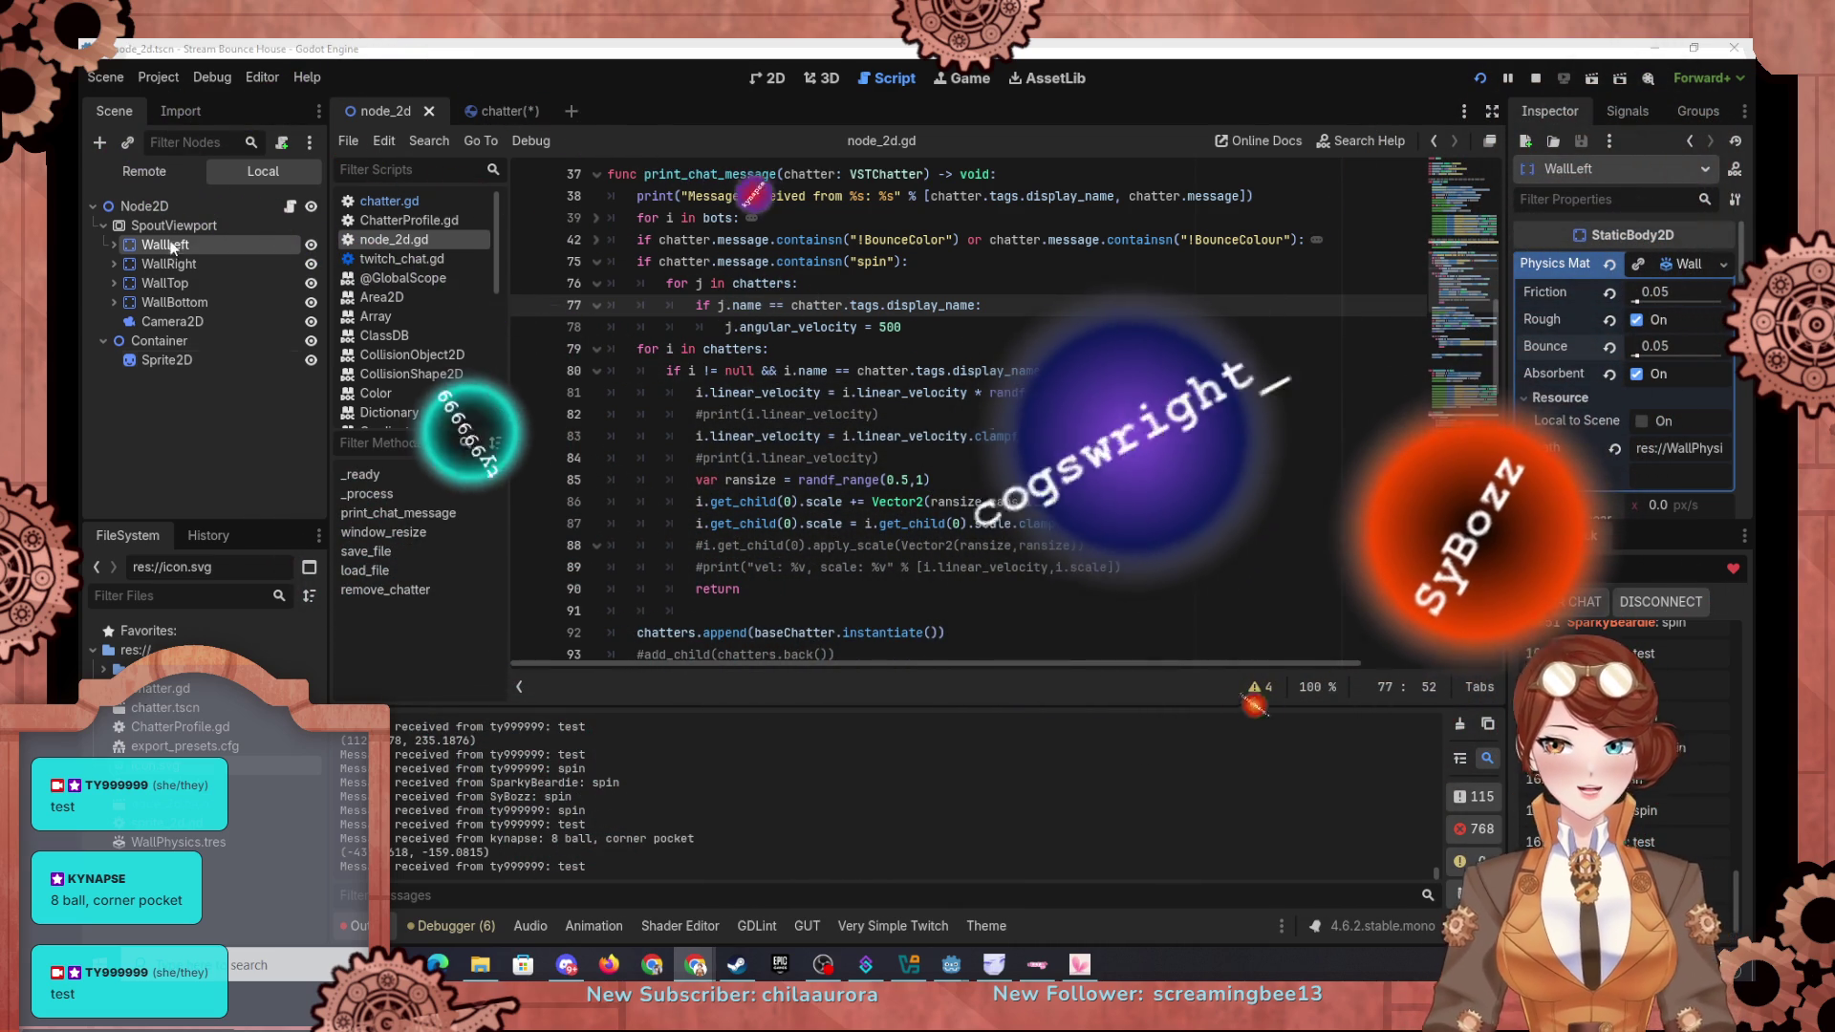
Step: Check a live chatter ball in the Remote tree, then reload the running project
{"action": "left_click", "coordinate": [144, 171]}
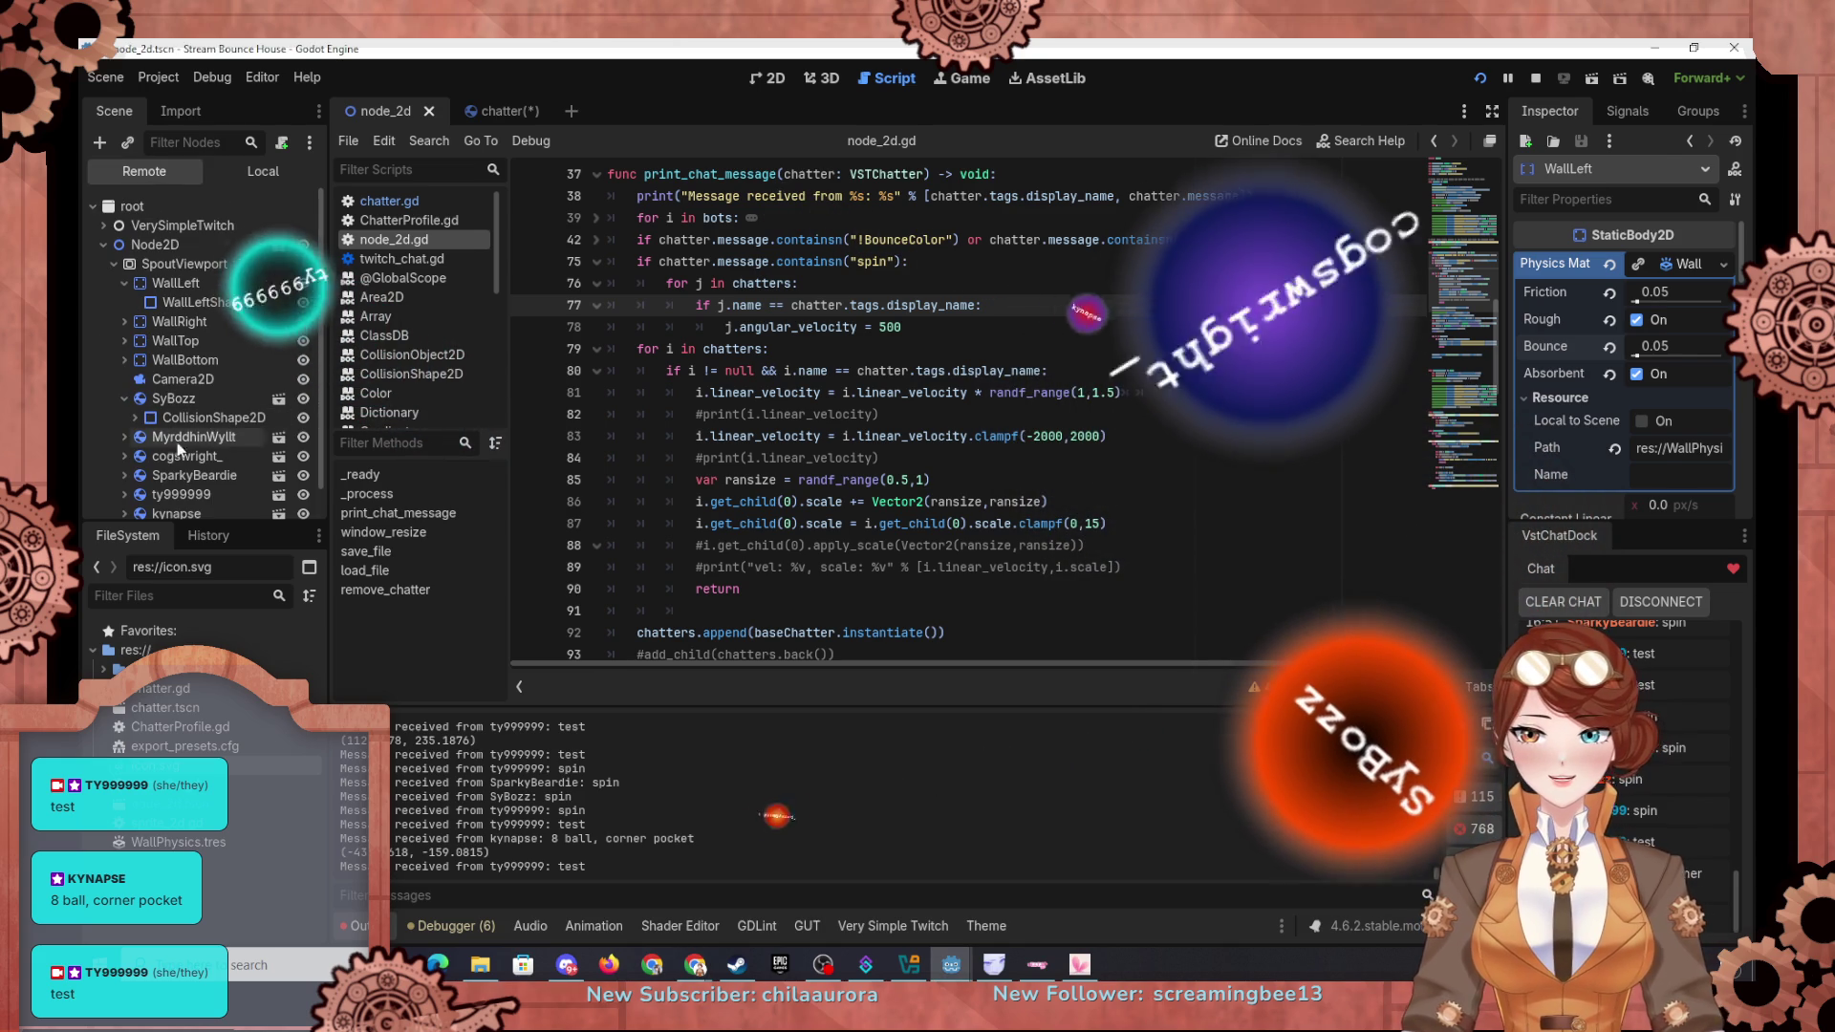
{"action": "left_click", "coordinate": [180, 494]}
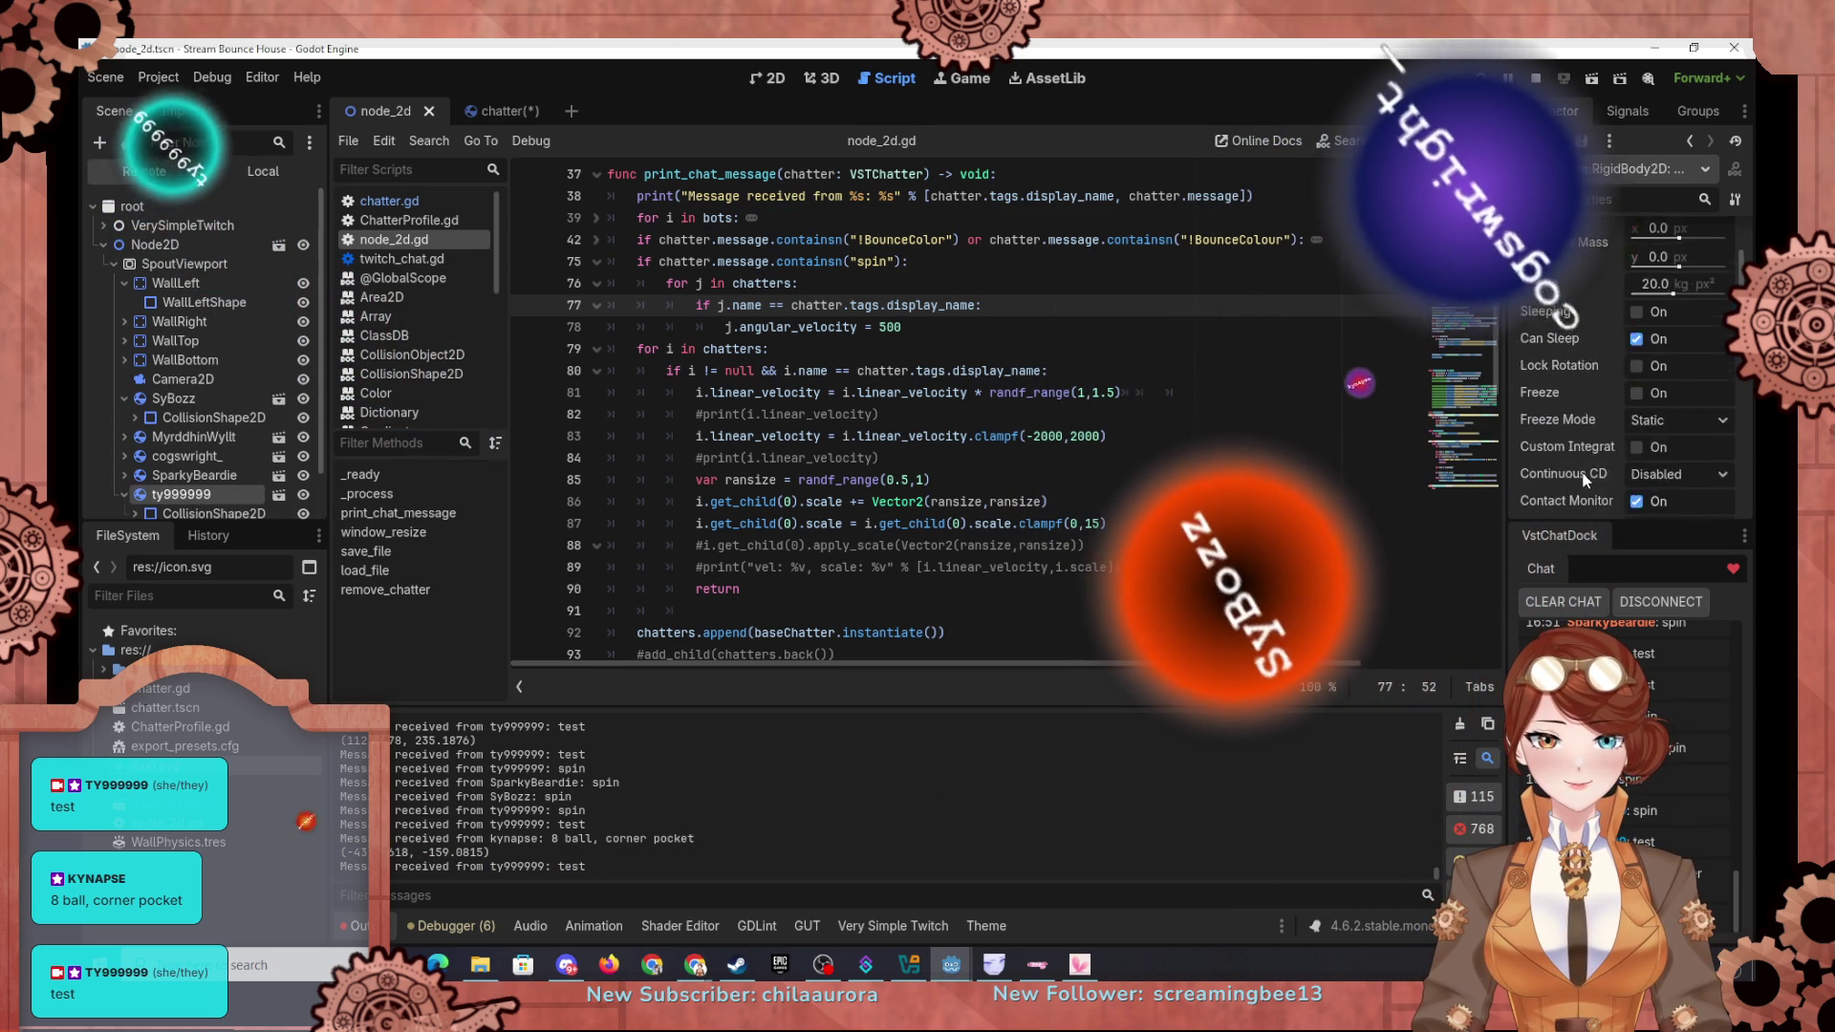
{"action": "scroll", "coordinate": [1579, 472], "scroll_direction": "down", "scroll_amount": 5}
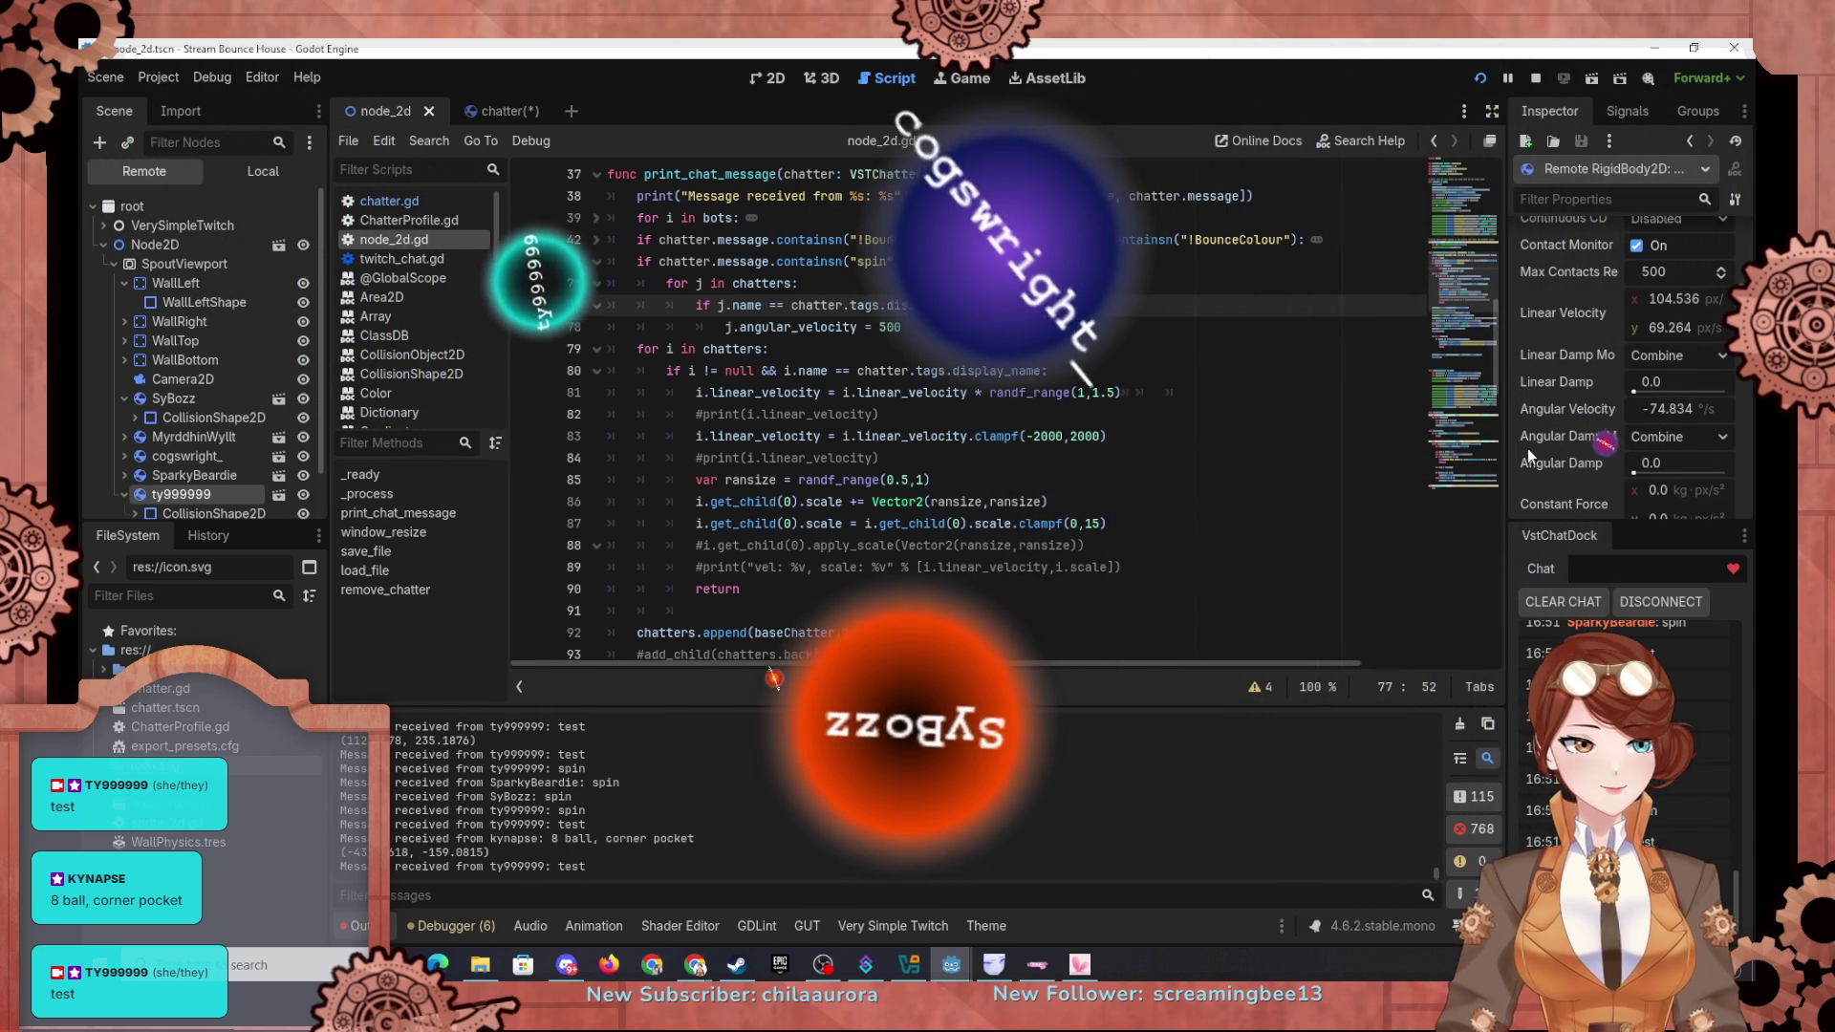
{"action": "mouse_move", "coordinate": [1560, 468]}
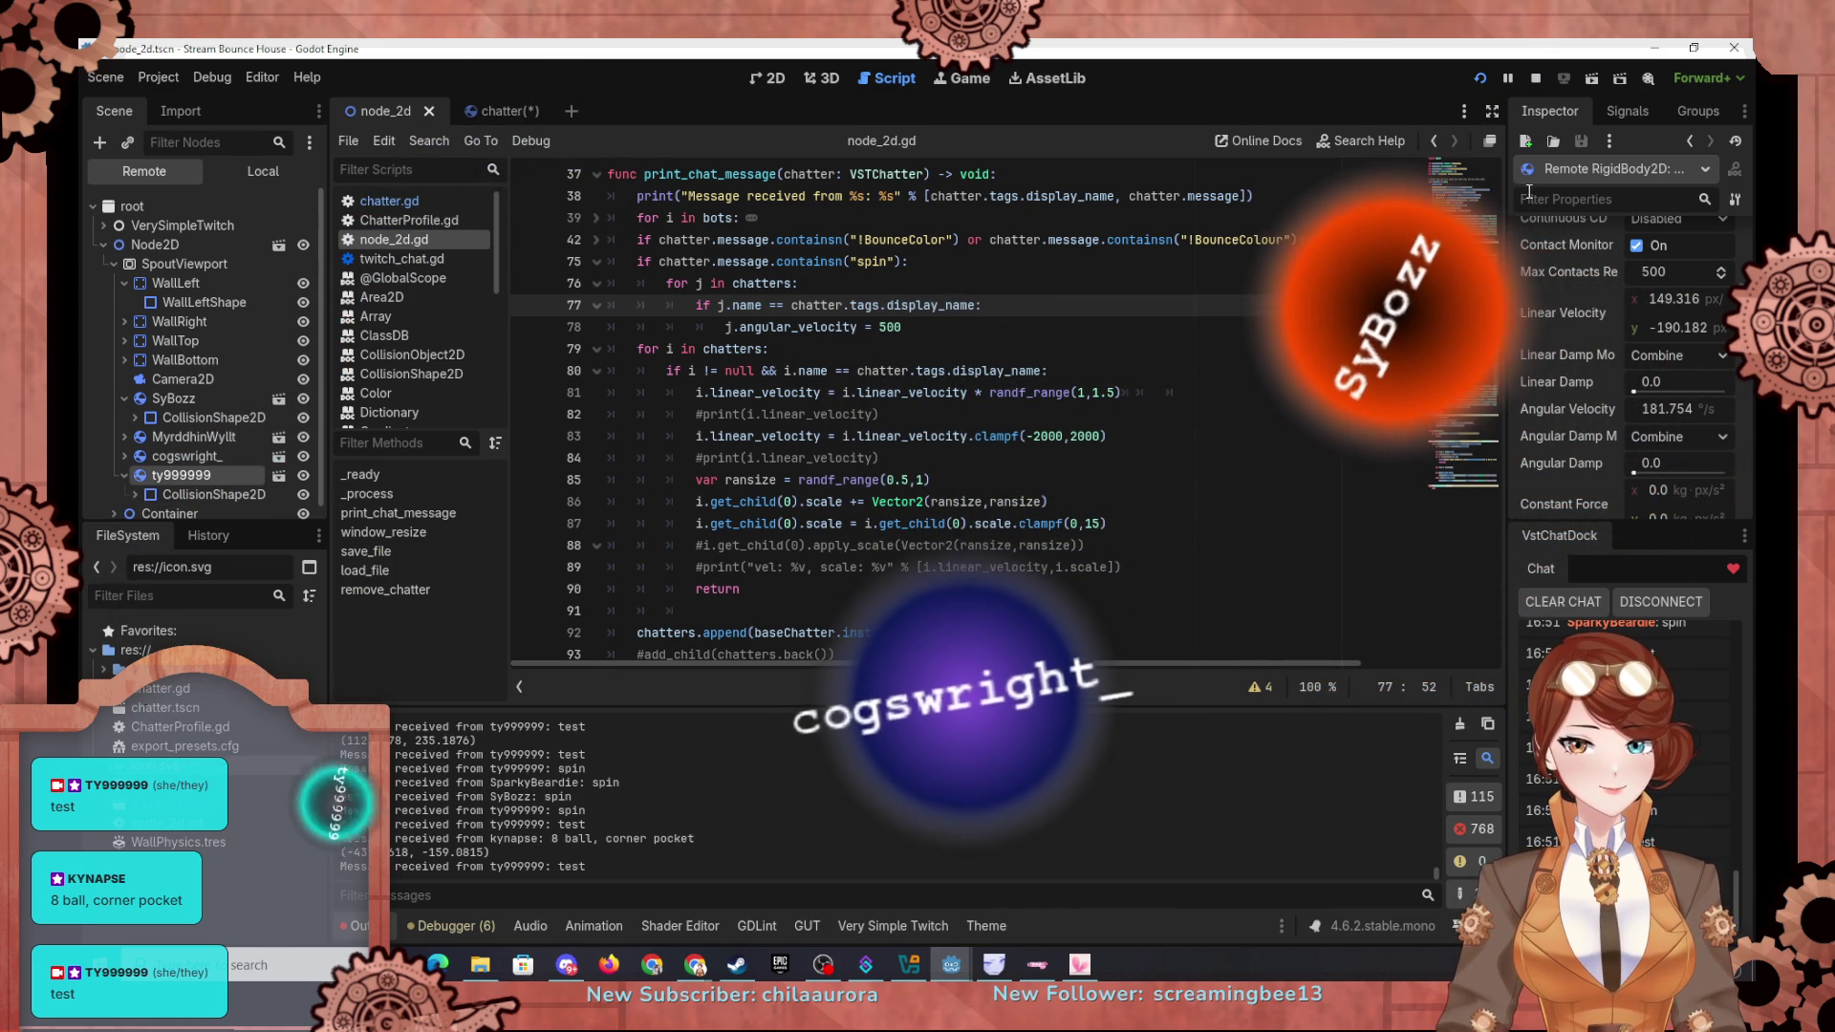
{"action": "left_click", "coordinate": [1479, 78]}
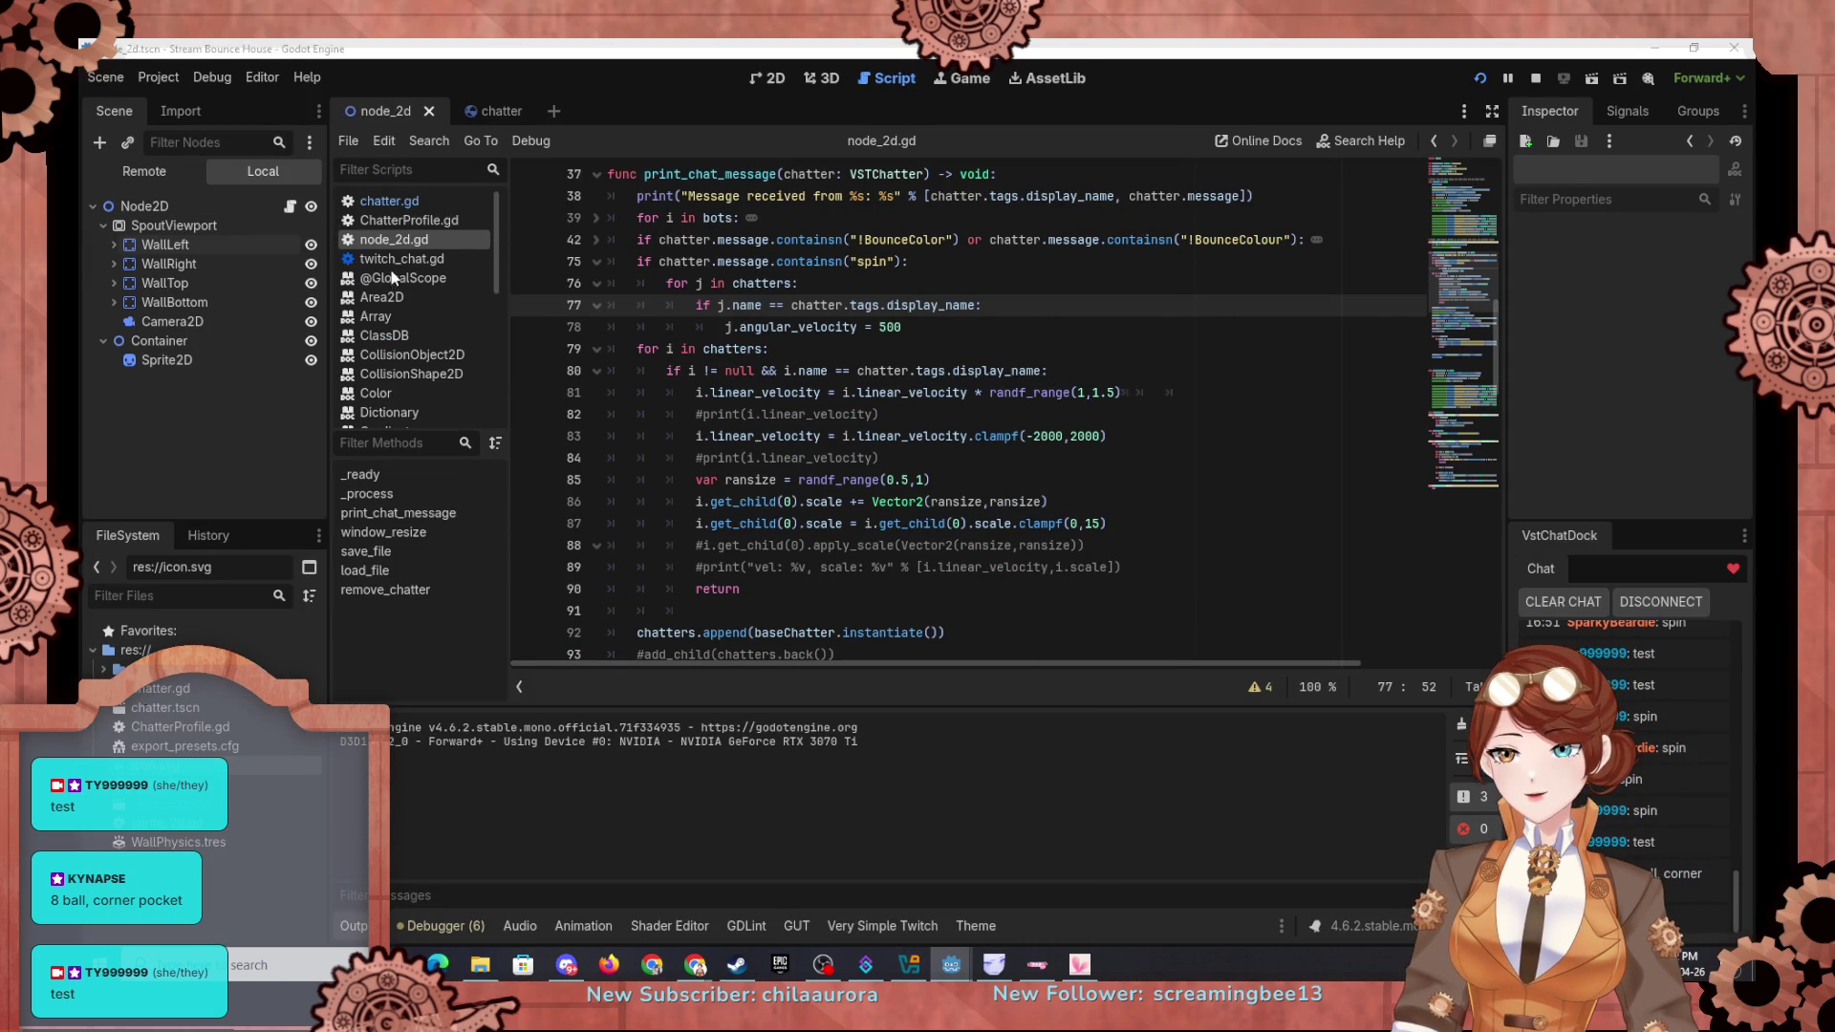
{"action": "left_click", "coordinate": [472, 114]}
{"action": "left_click", "coordinate": [176, 209]}
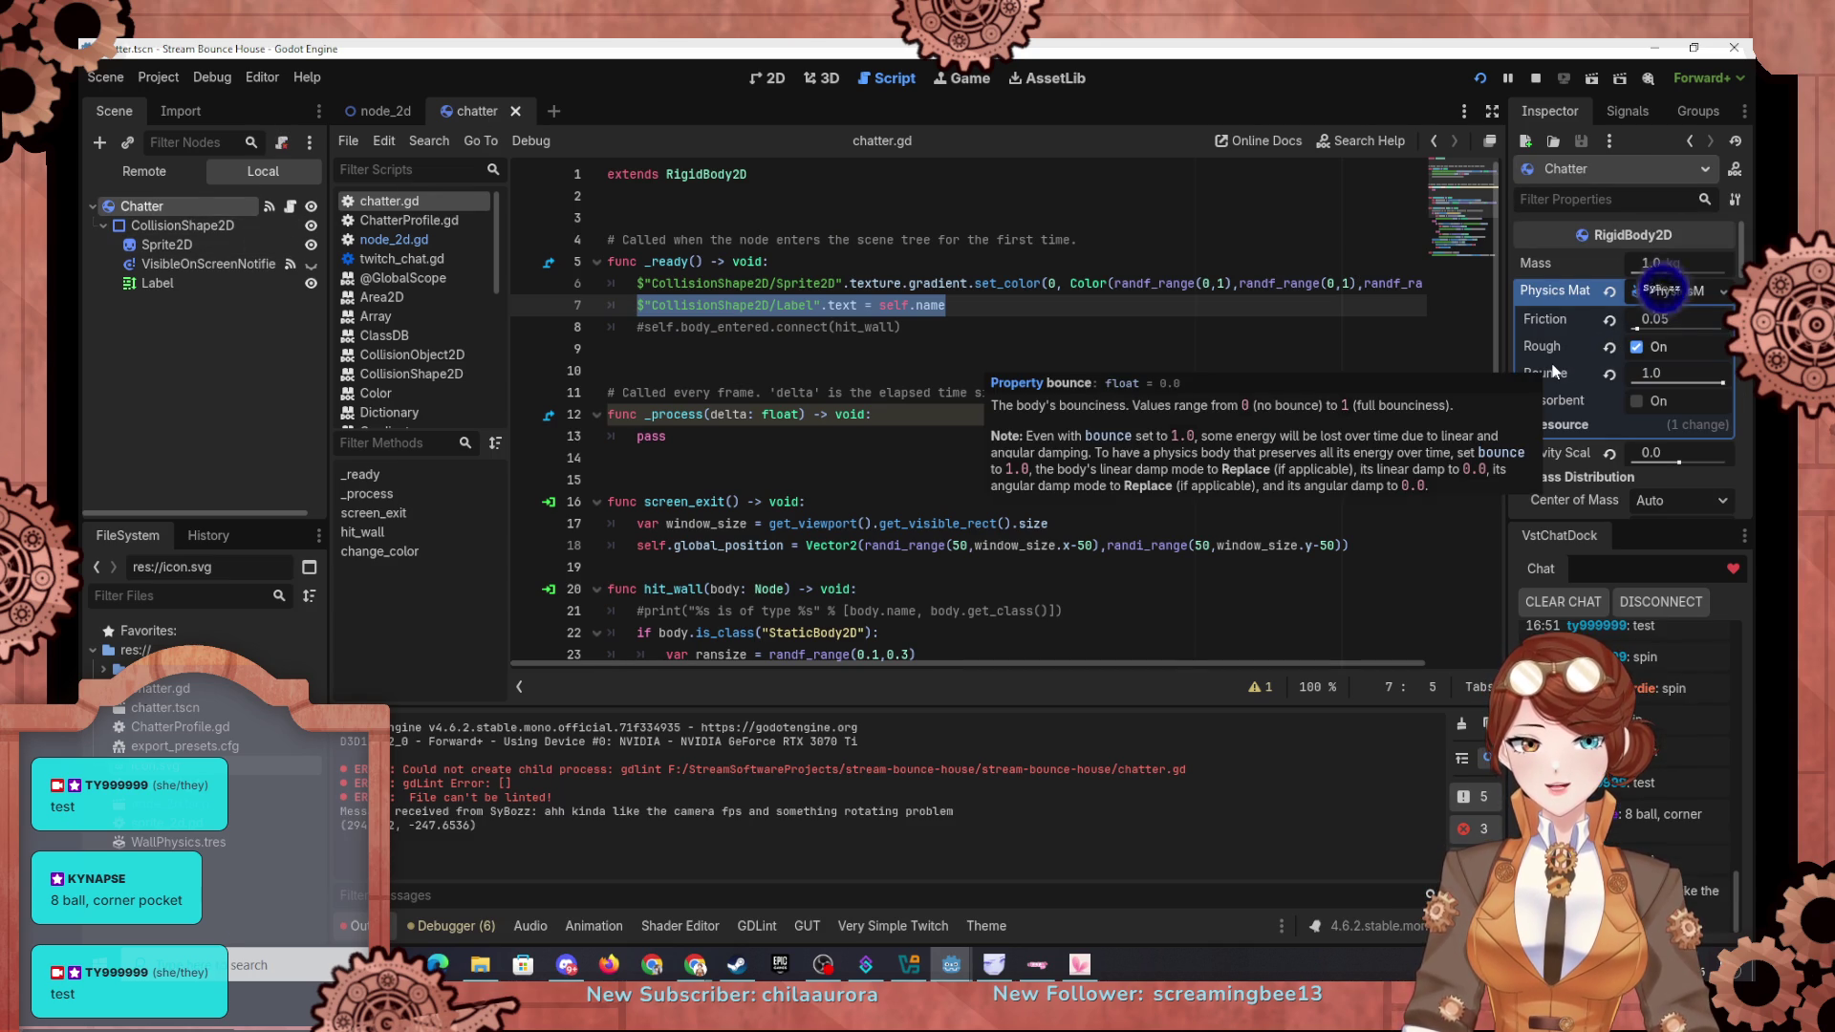
{"action": "scroll", "coordinate": [1549, 481], "scroll_direction": "down", "scroll_amount": 5}
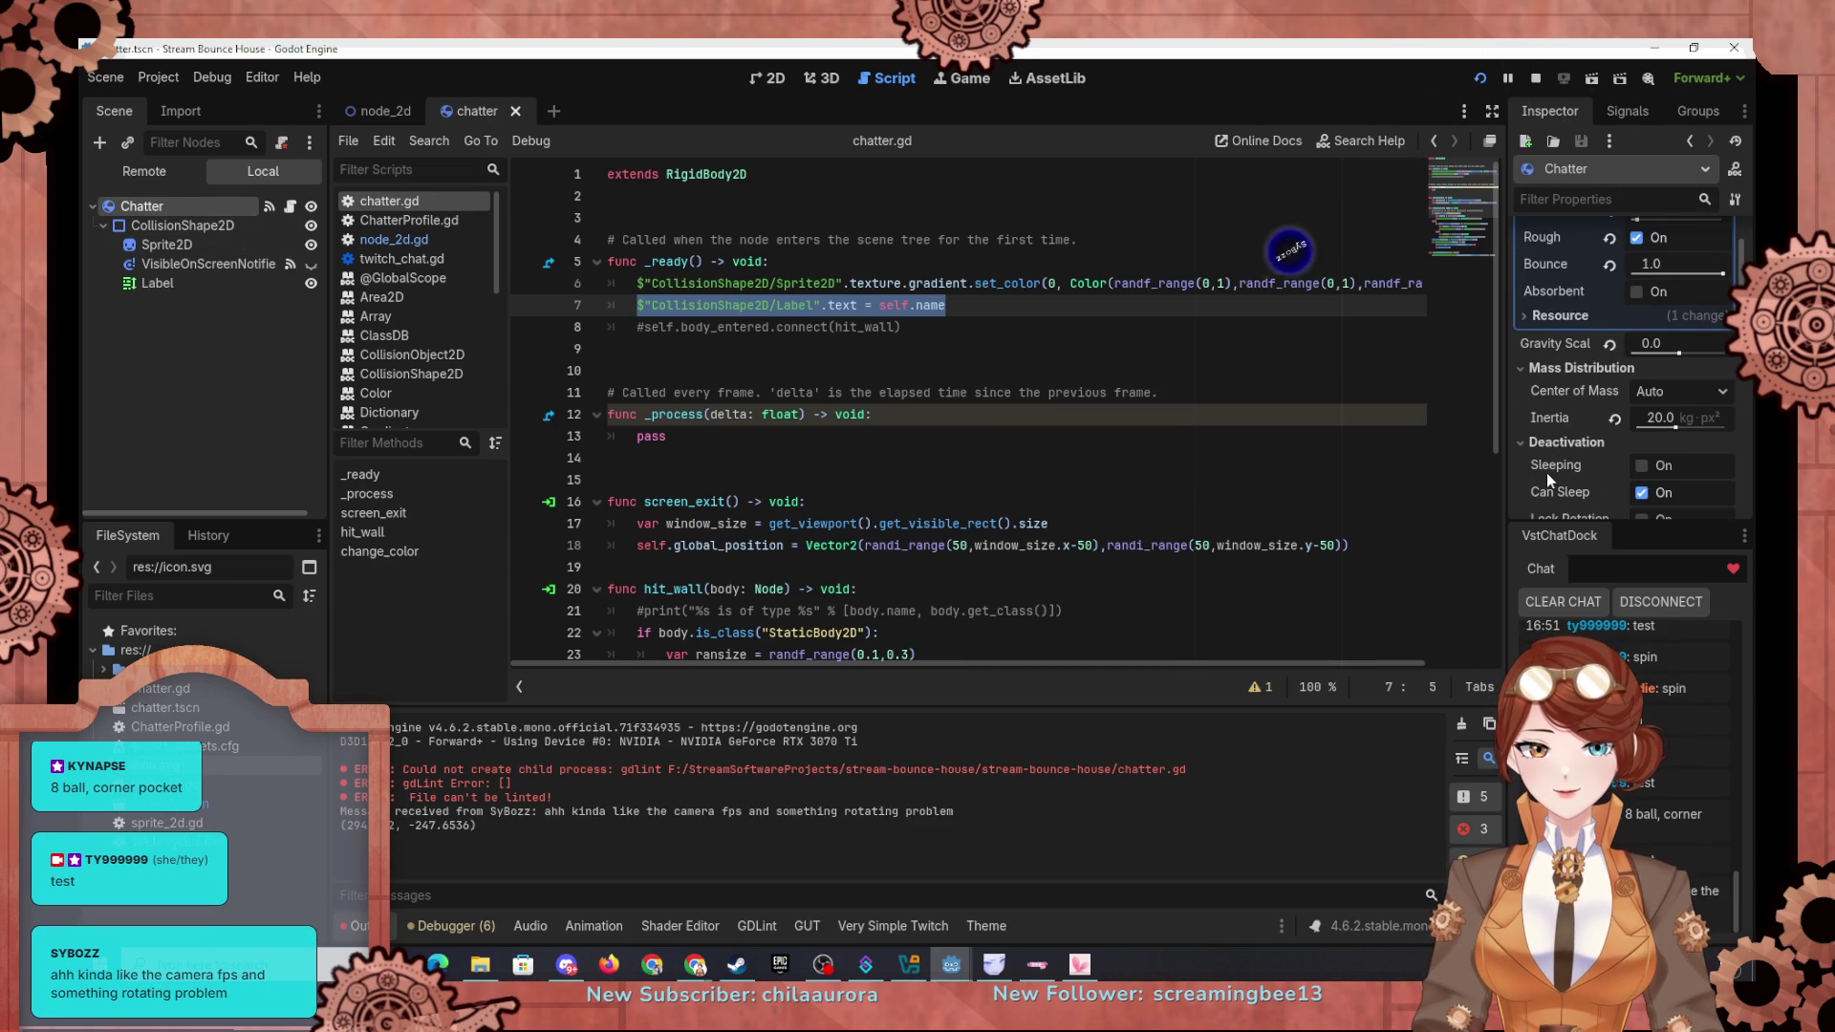
{"action": "scroll", "coordinate": [1546, 472], "scroll_direction": "down", "scroll_amount": 2}
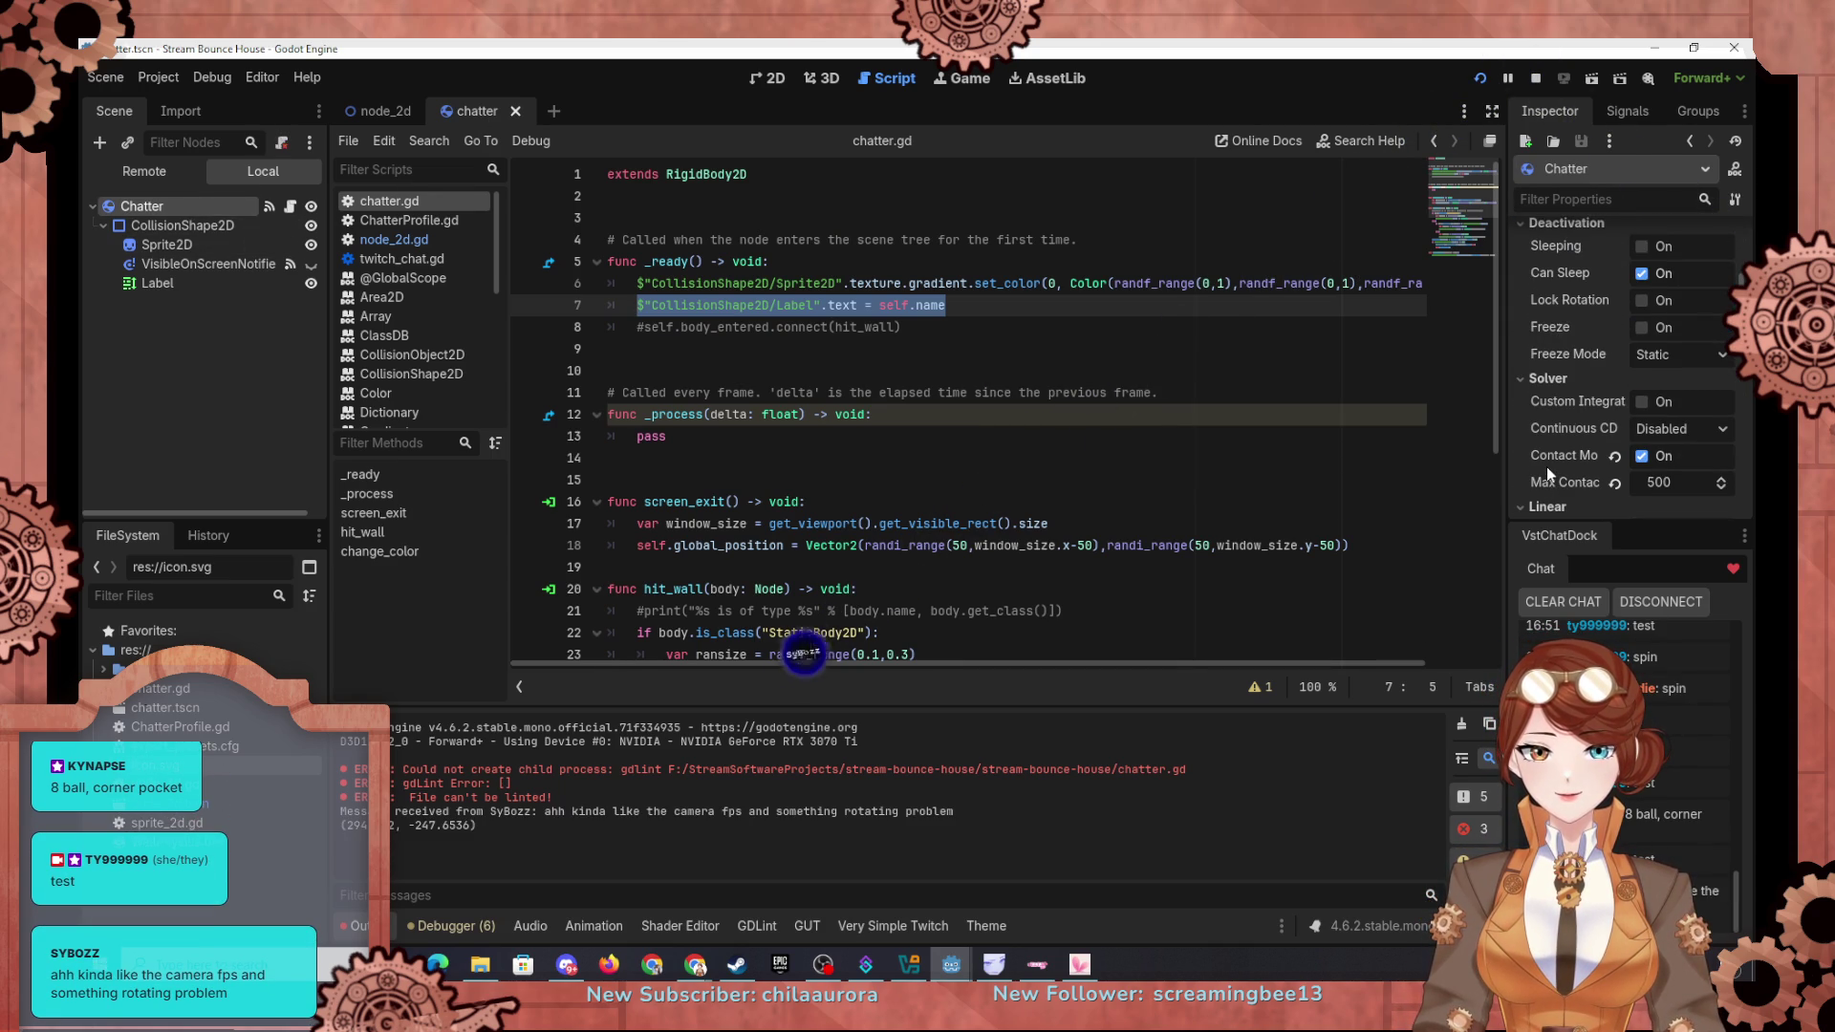
{"action": "scroll", "coordinate": [1547, 466], "scroll_direction": "down", "scroll_amount": 2}
{"action": "scroll", "coordinate": [1546, 467], "scroll_direction": "down", "scroll_amount": 1}
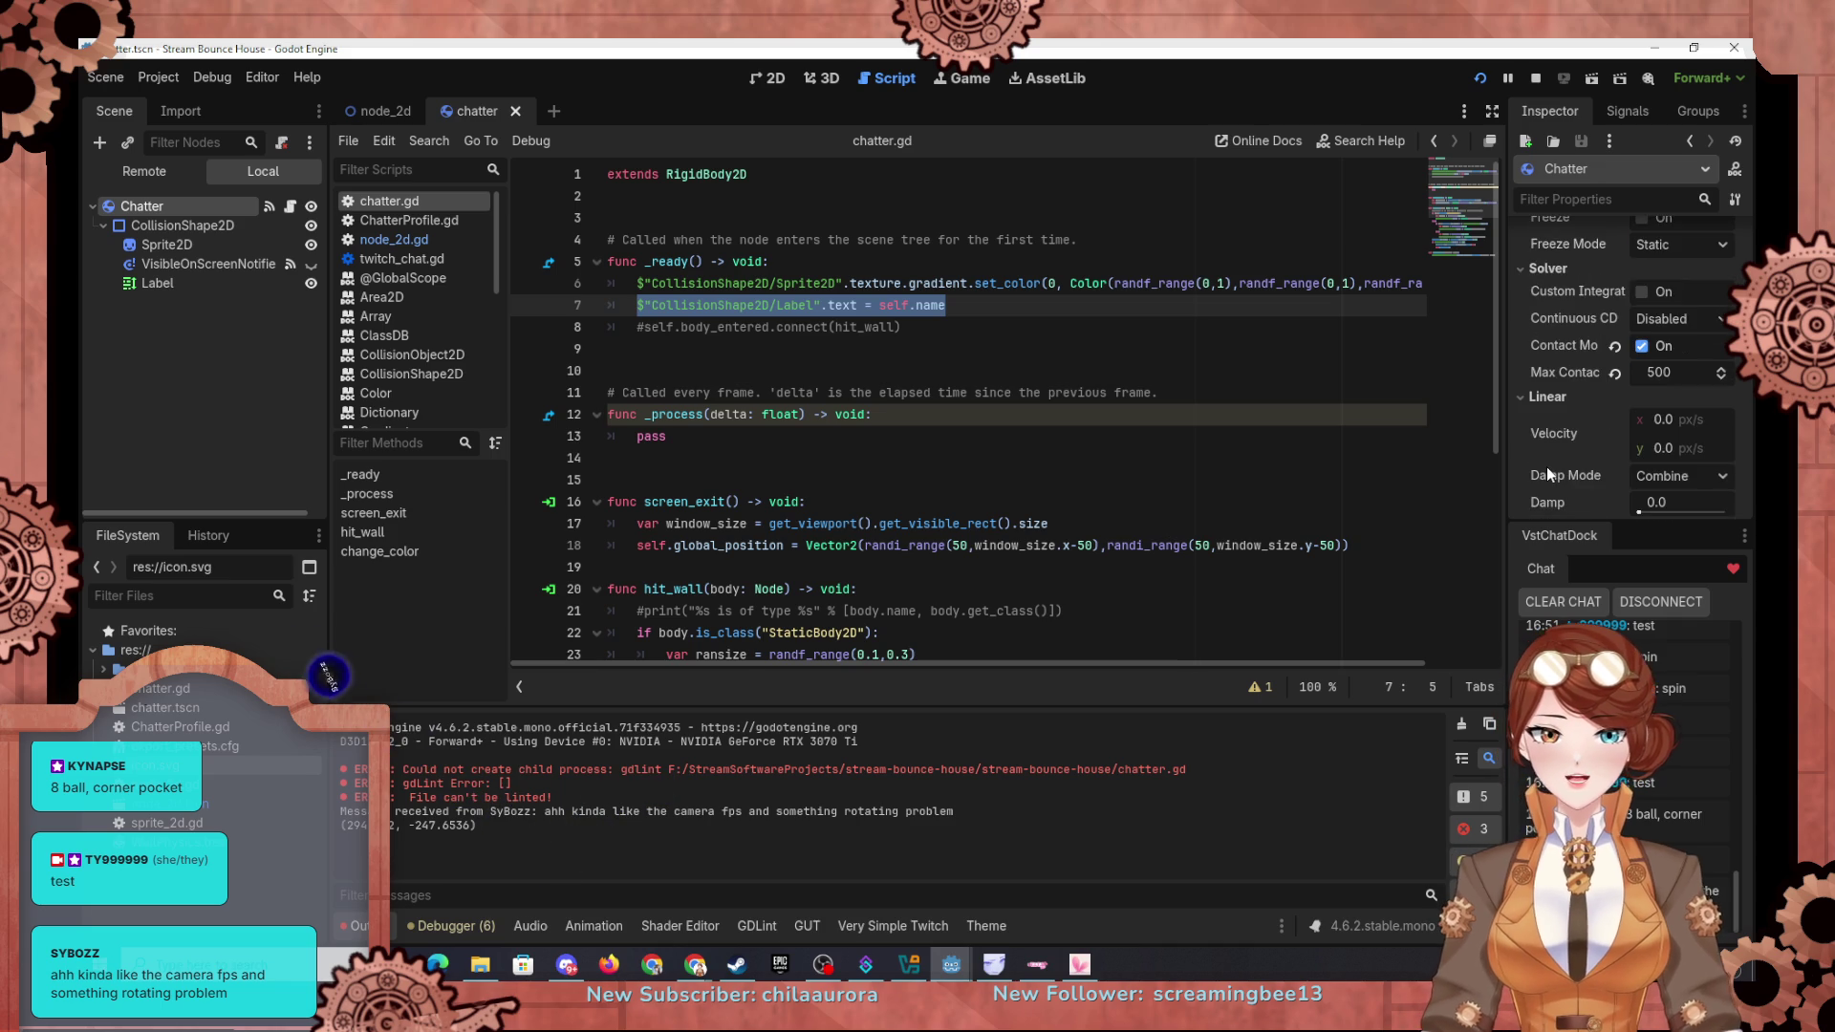
{"action": "scroll", "coordinate": [1546, 466], "scroll_direction": "down", "scroll_amount": 1}
{"action": "left_click", "coordinate": [1675, 405]}
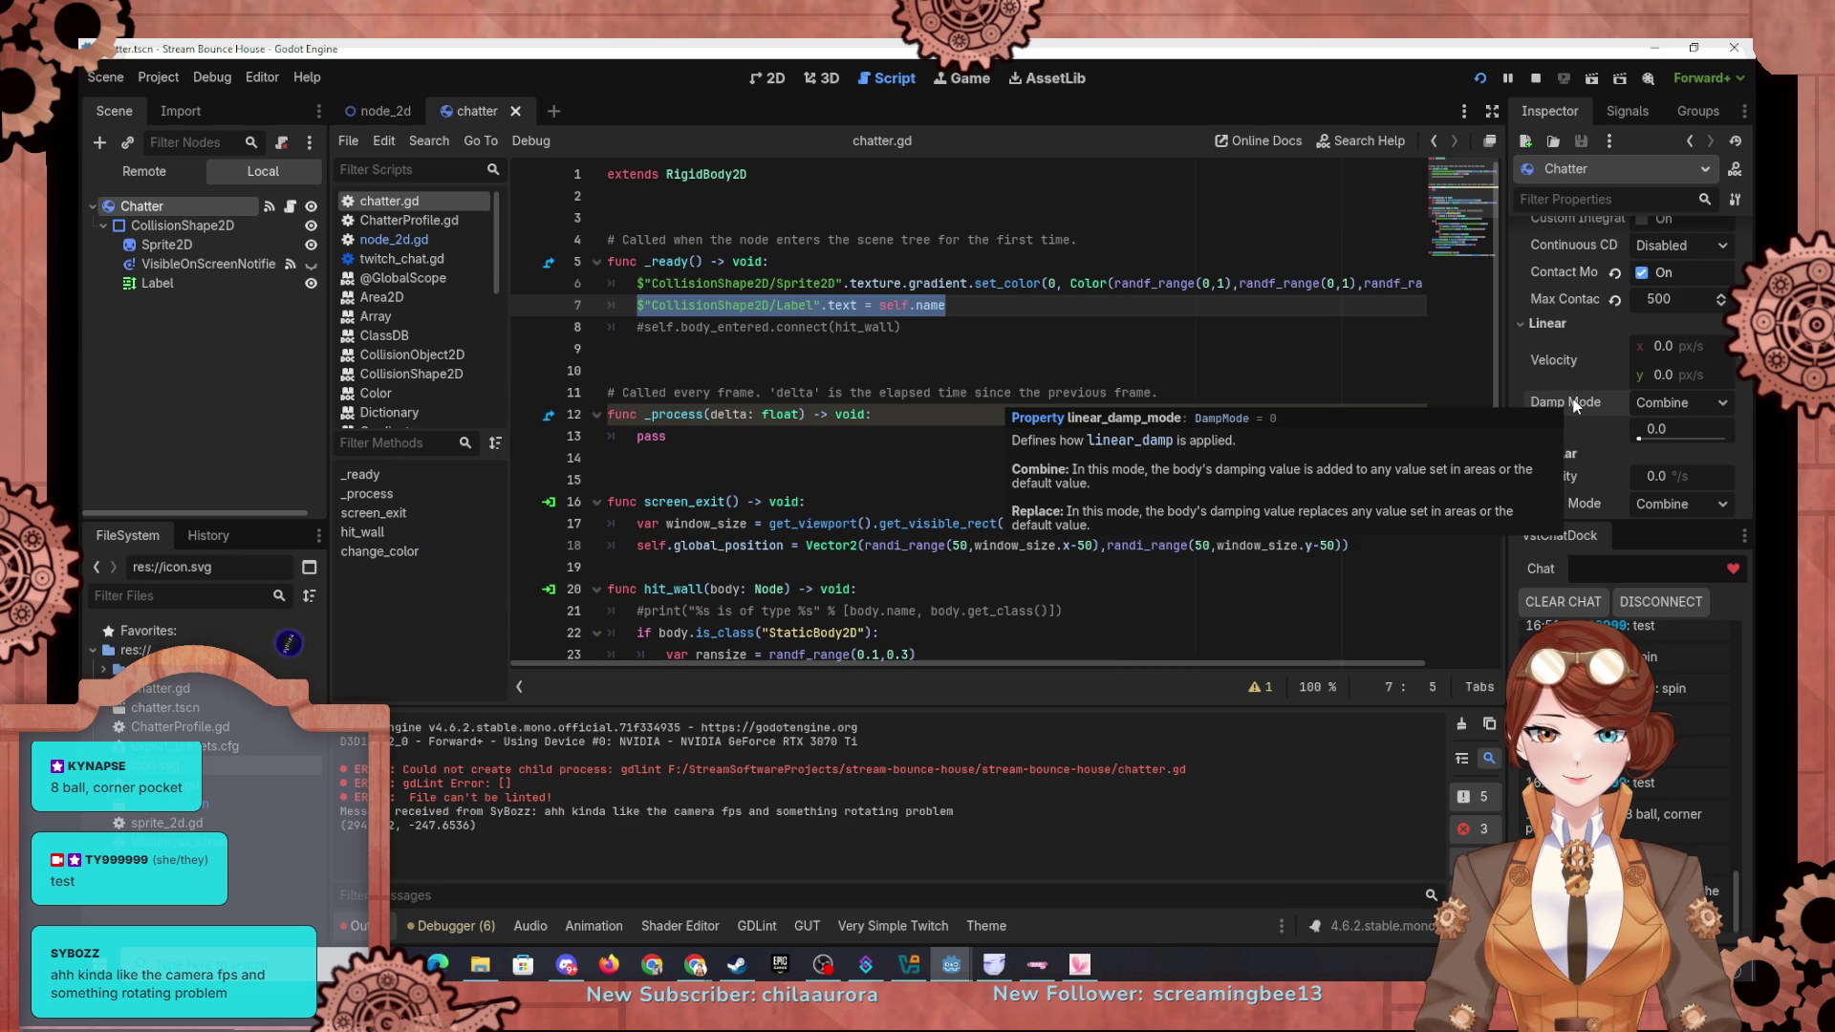
{"action": "mouse_move", "coordinate": [1560, 430]}
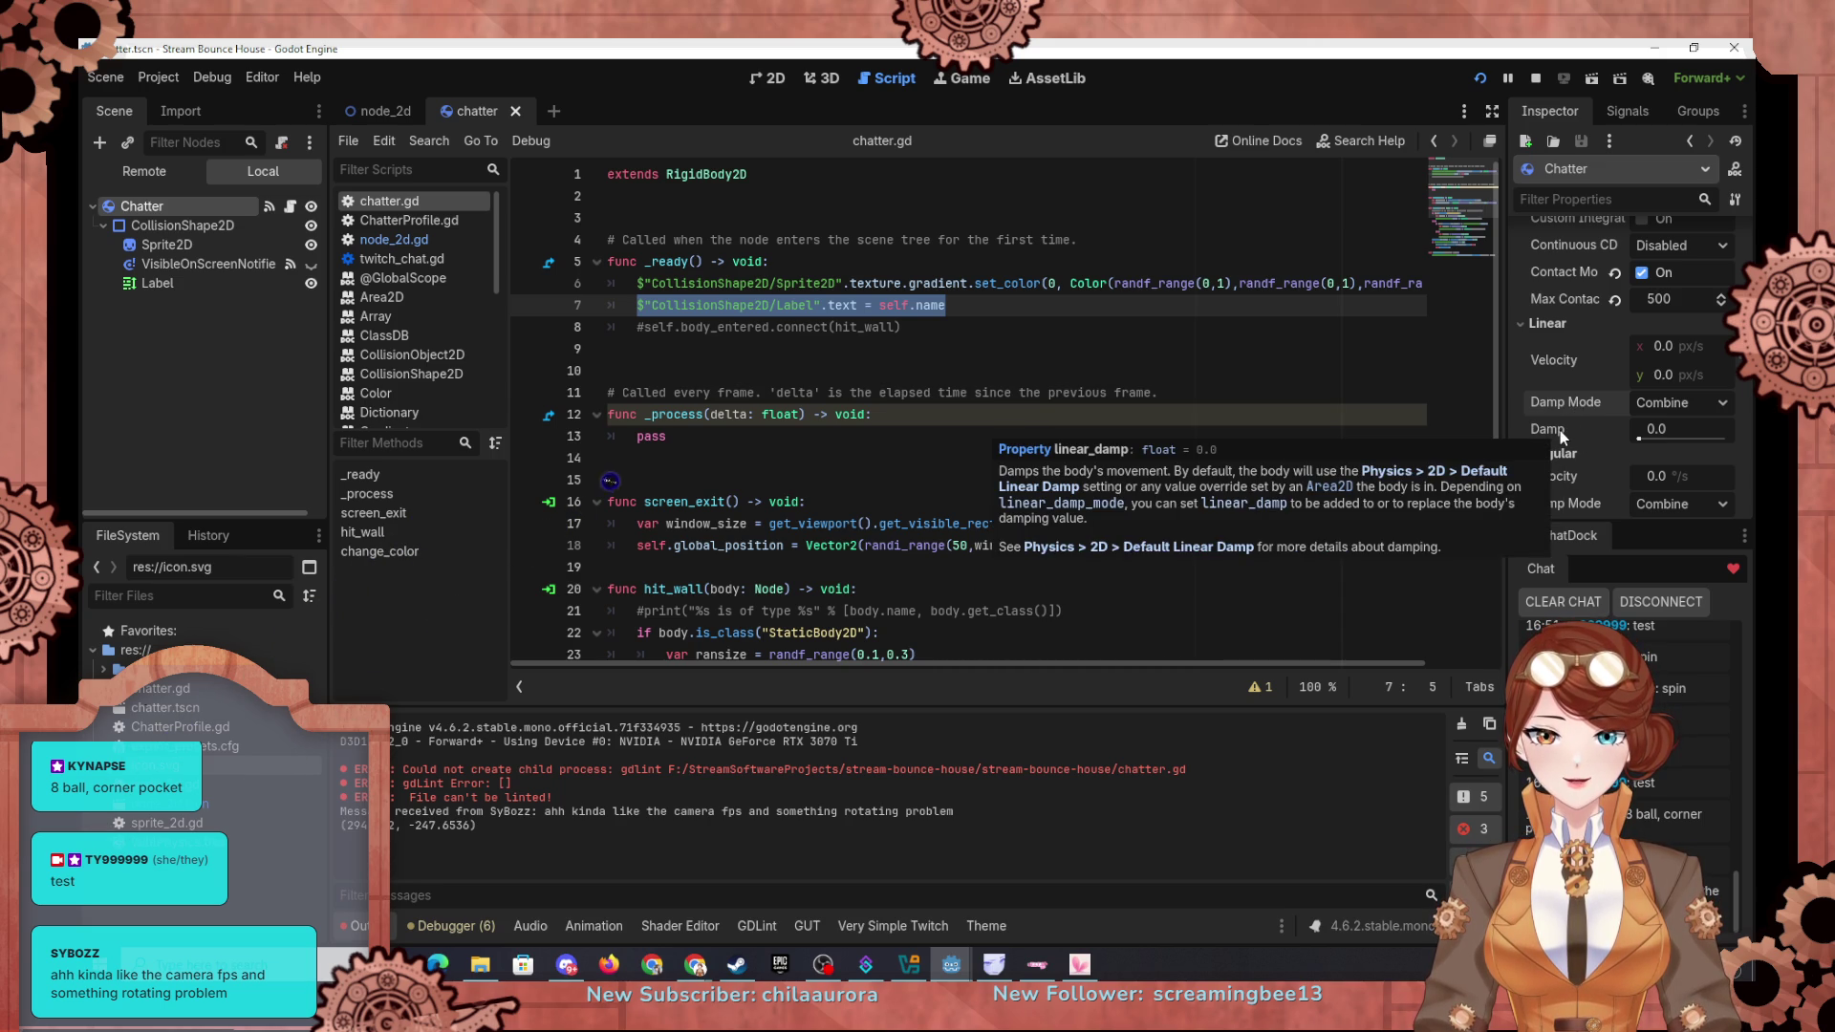
{"action": "scroll", "coordinate": [1563, 440], "scroll_direction": "down", "scroll_amount": 4}
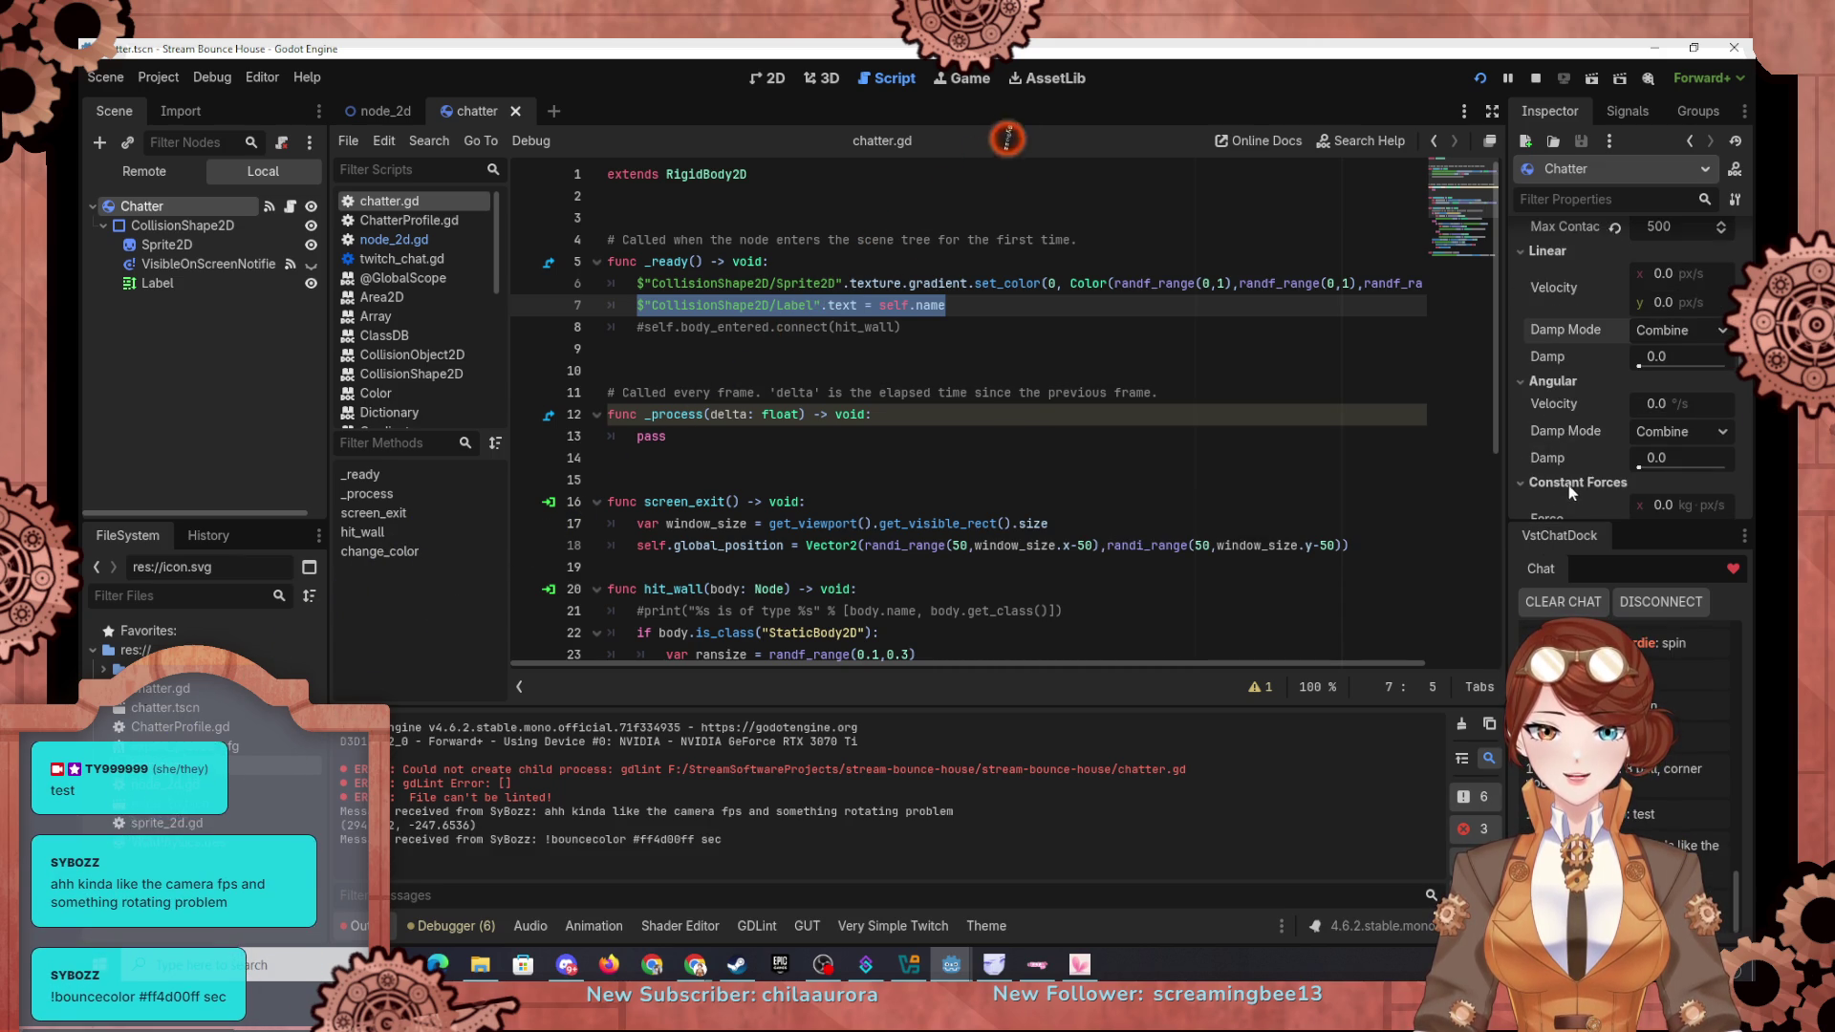
{"action": "scroll", "coordinate": [1587, 392], "scroll_direction": "down", "scroll_amount": 3}
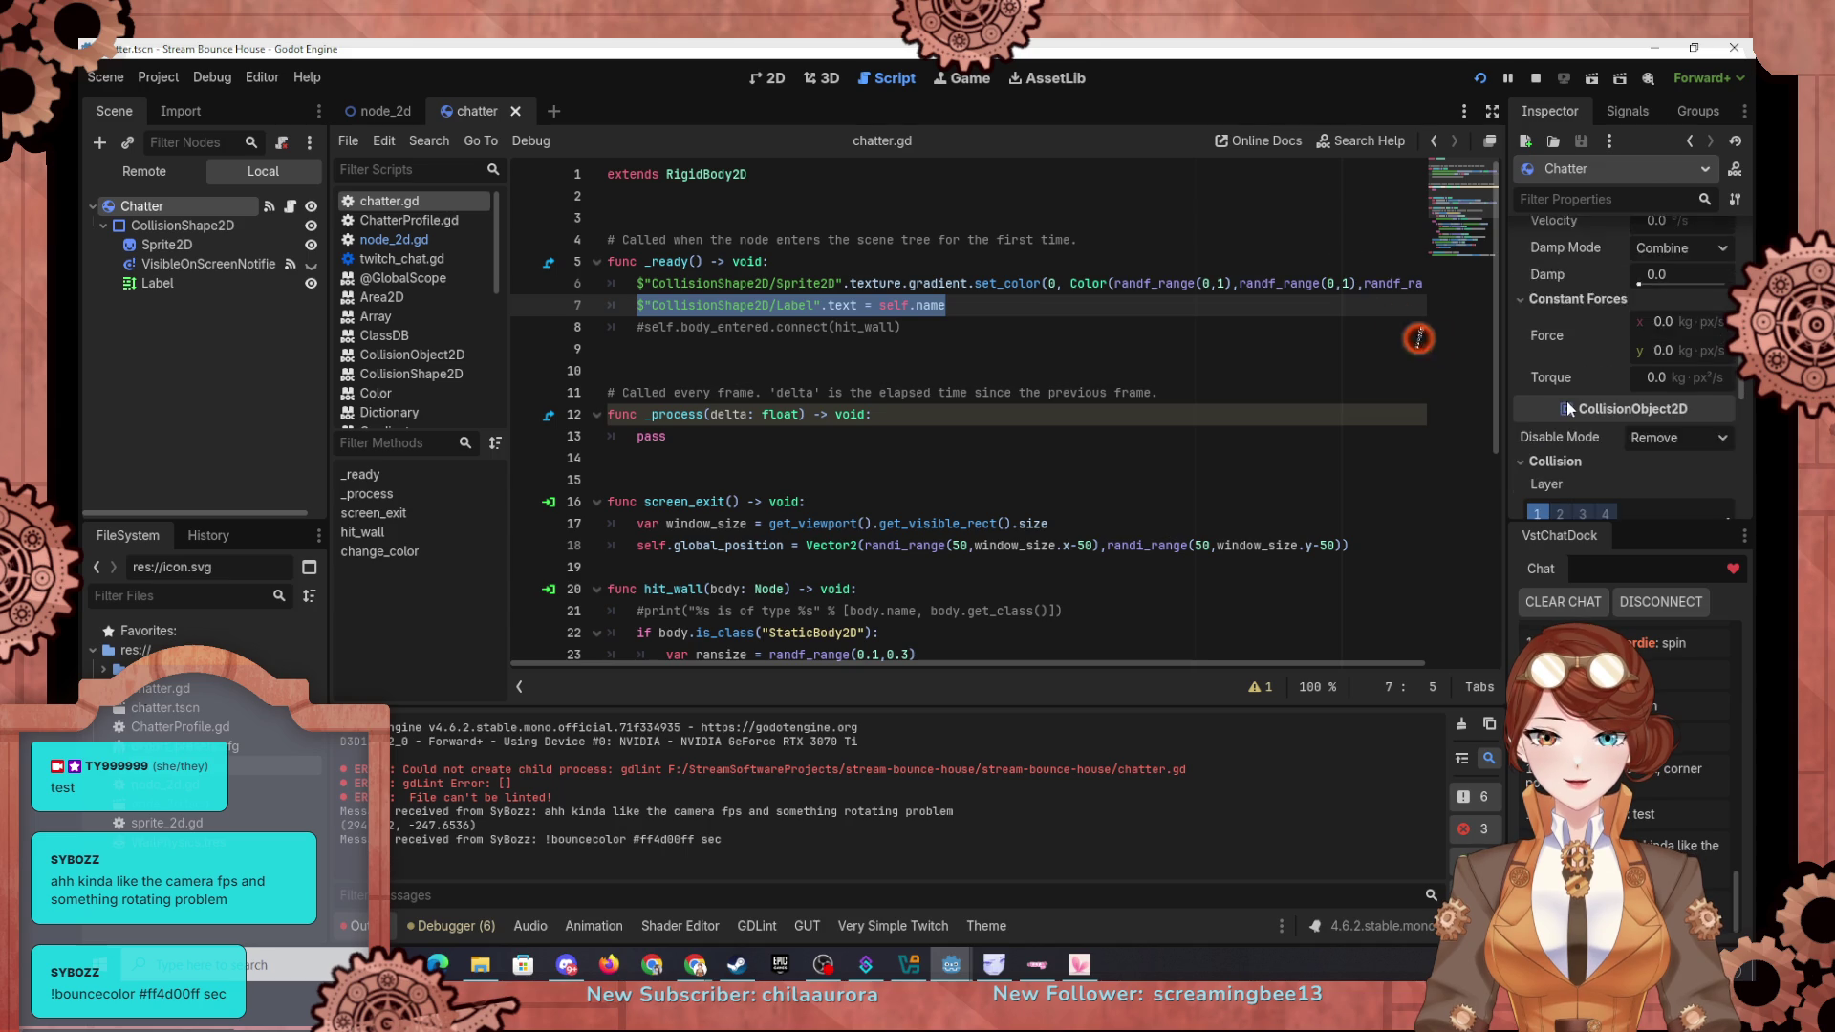
{"action": "left_click", "coordinate": [1535, 353]}
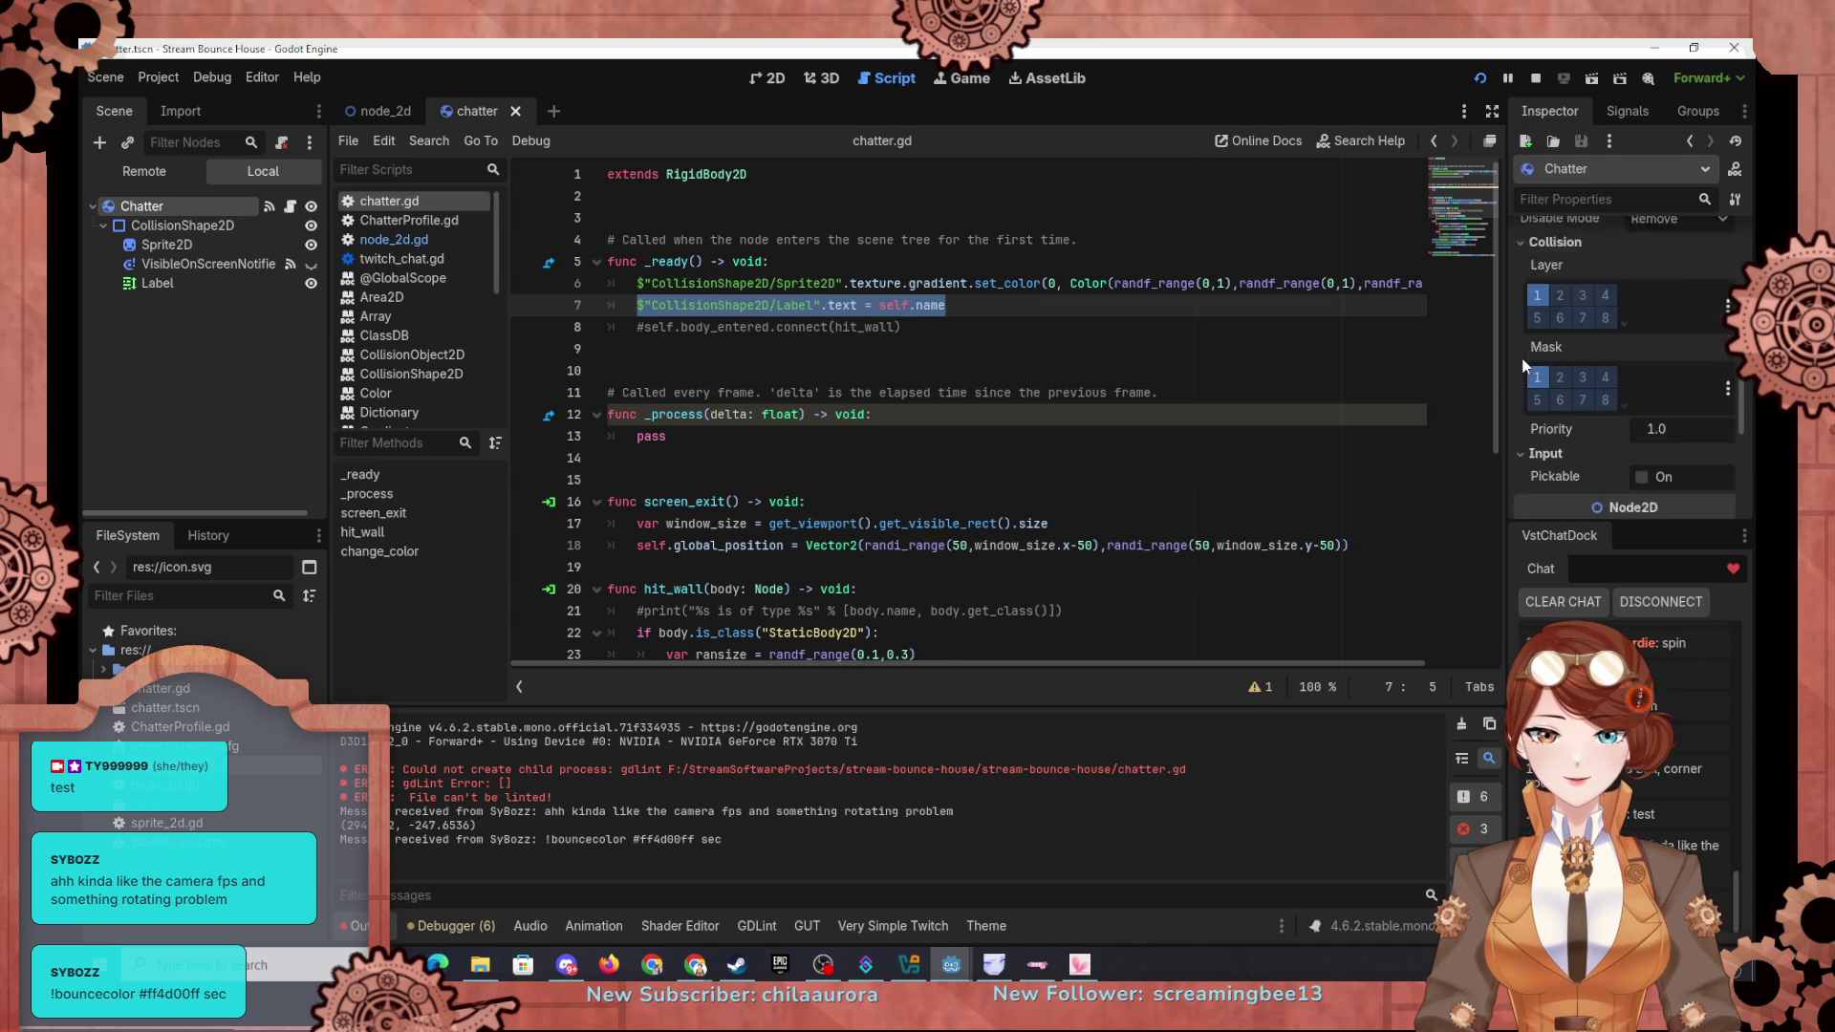
{"action": "left_click", "coordinate": [1524, 356]}
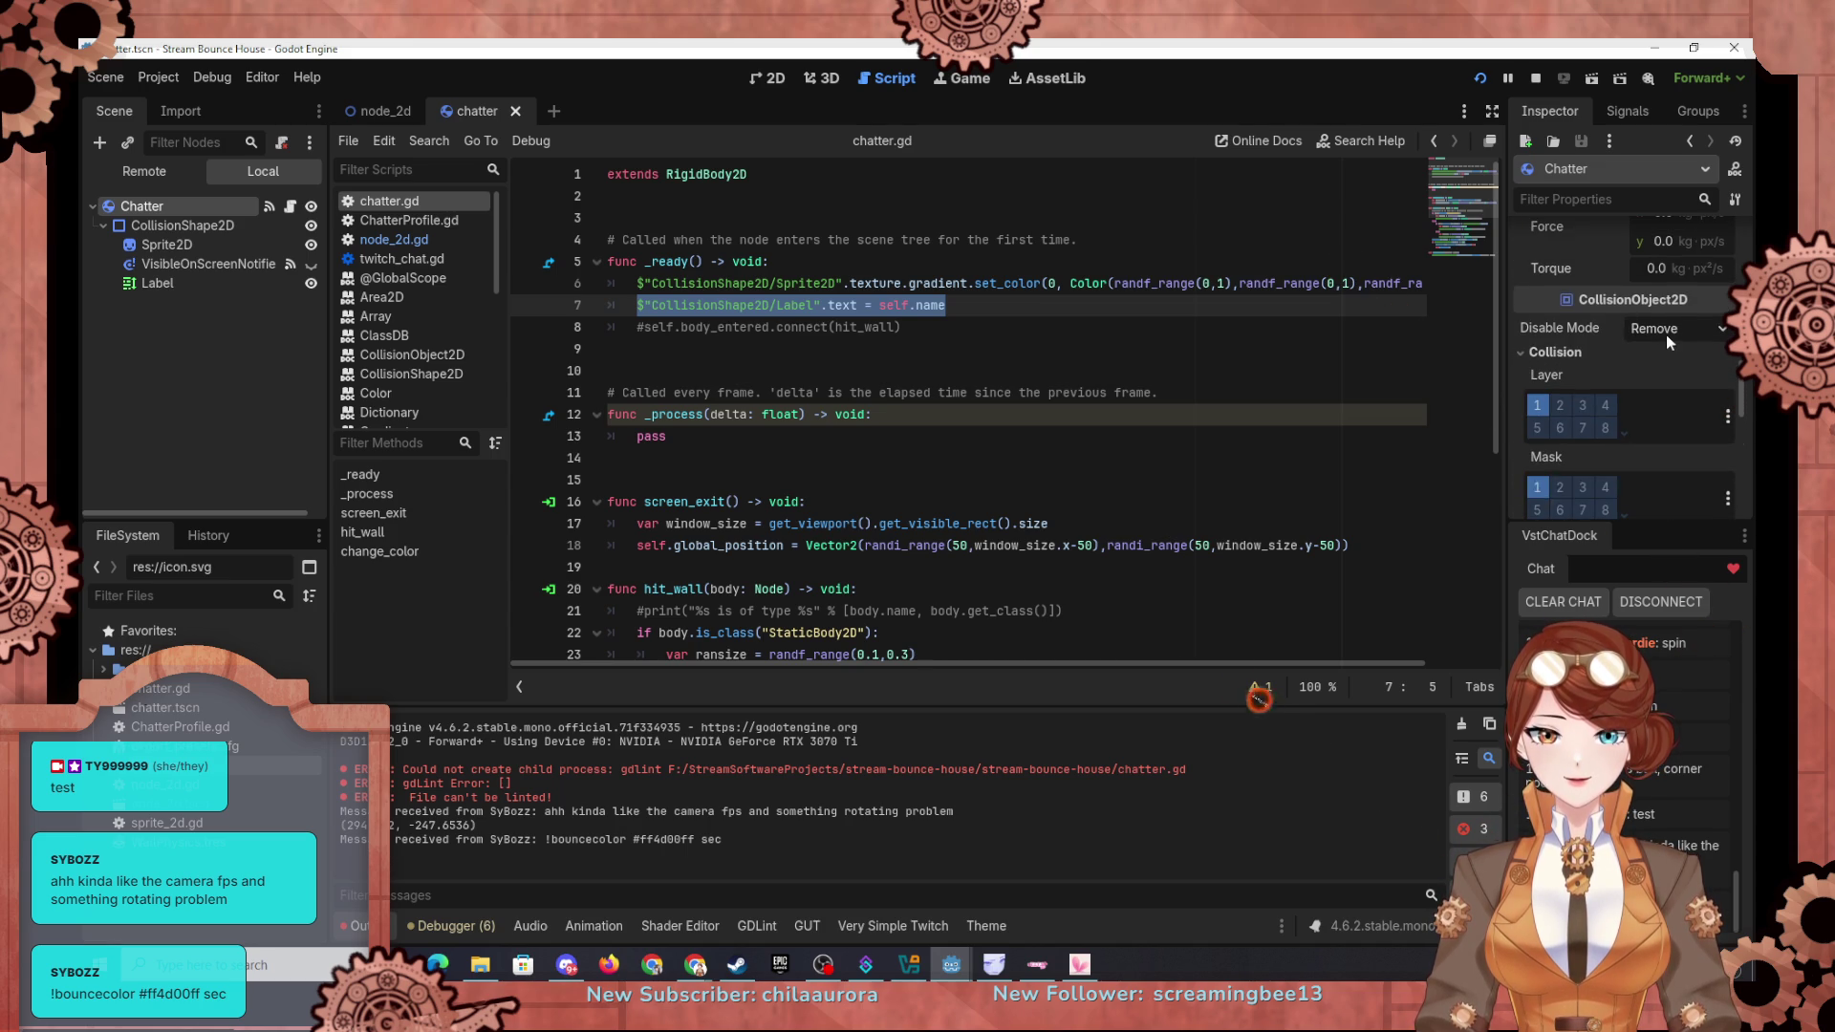
{"action": "scroll", "coordinate": [1625, 339], "scroll_direction": "down", "scroll_amount": 3}
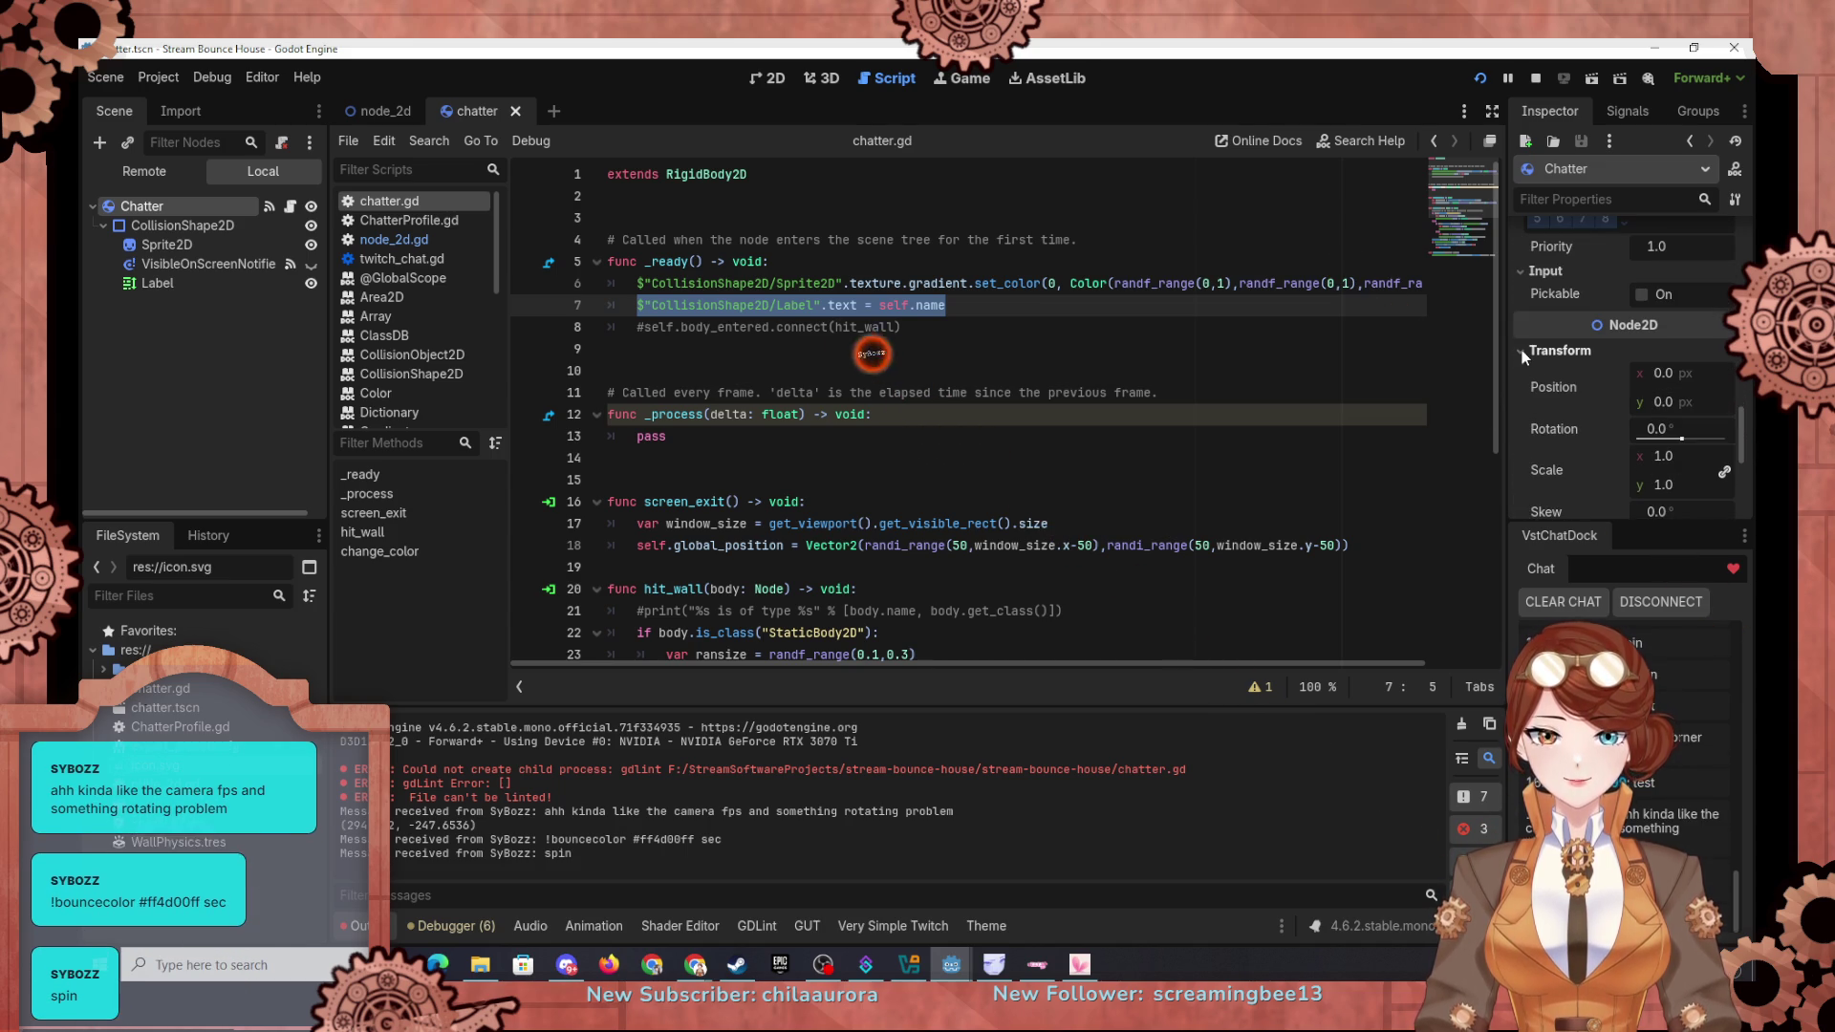
{"action": "scroll", "coordinate": [1548, 411], "scroll_direction": "down", "scroll_amount": 2}
{"action": "scroll", "coordinate": [1558, 421], "scroll_direction": "down", "scroll_amount": 4}
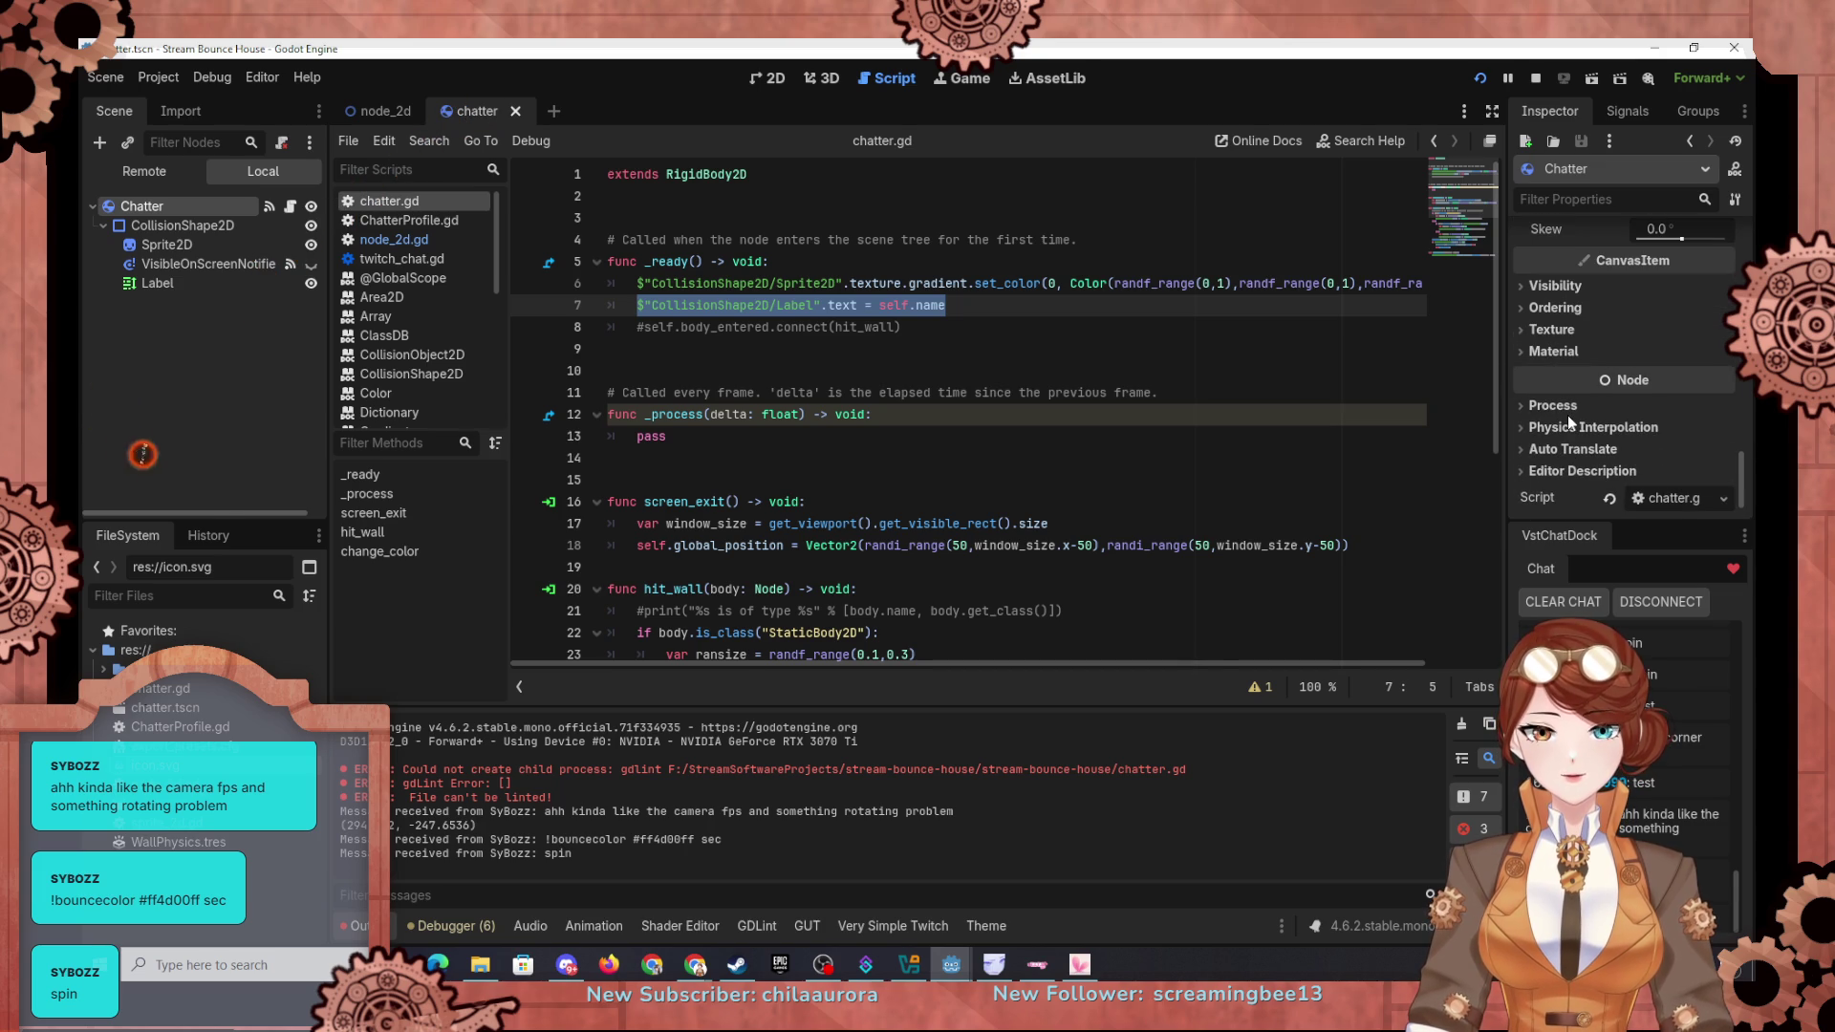
{"action": "scroll", "coordinate": [1566, 416], "scroll_direction": "up", "scroll_amount": 8}
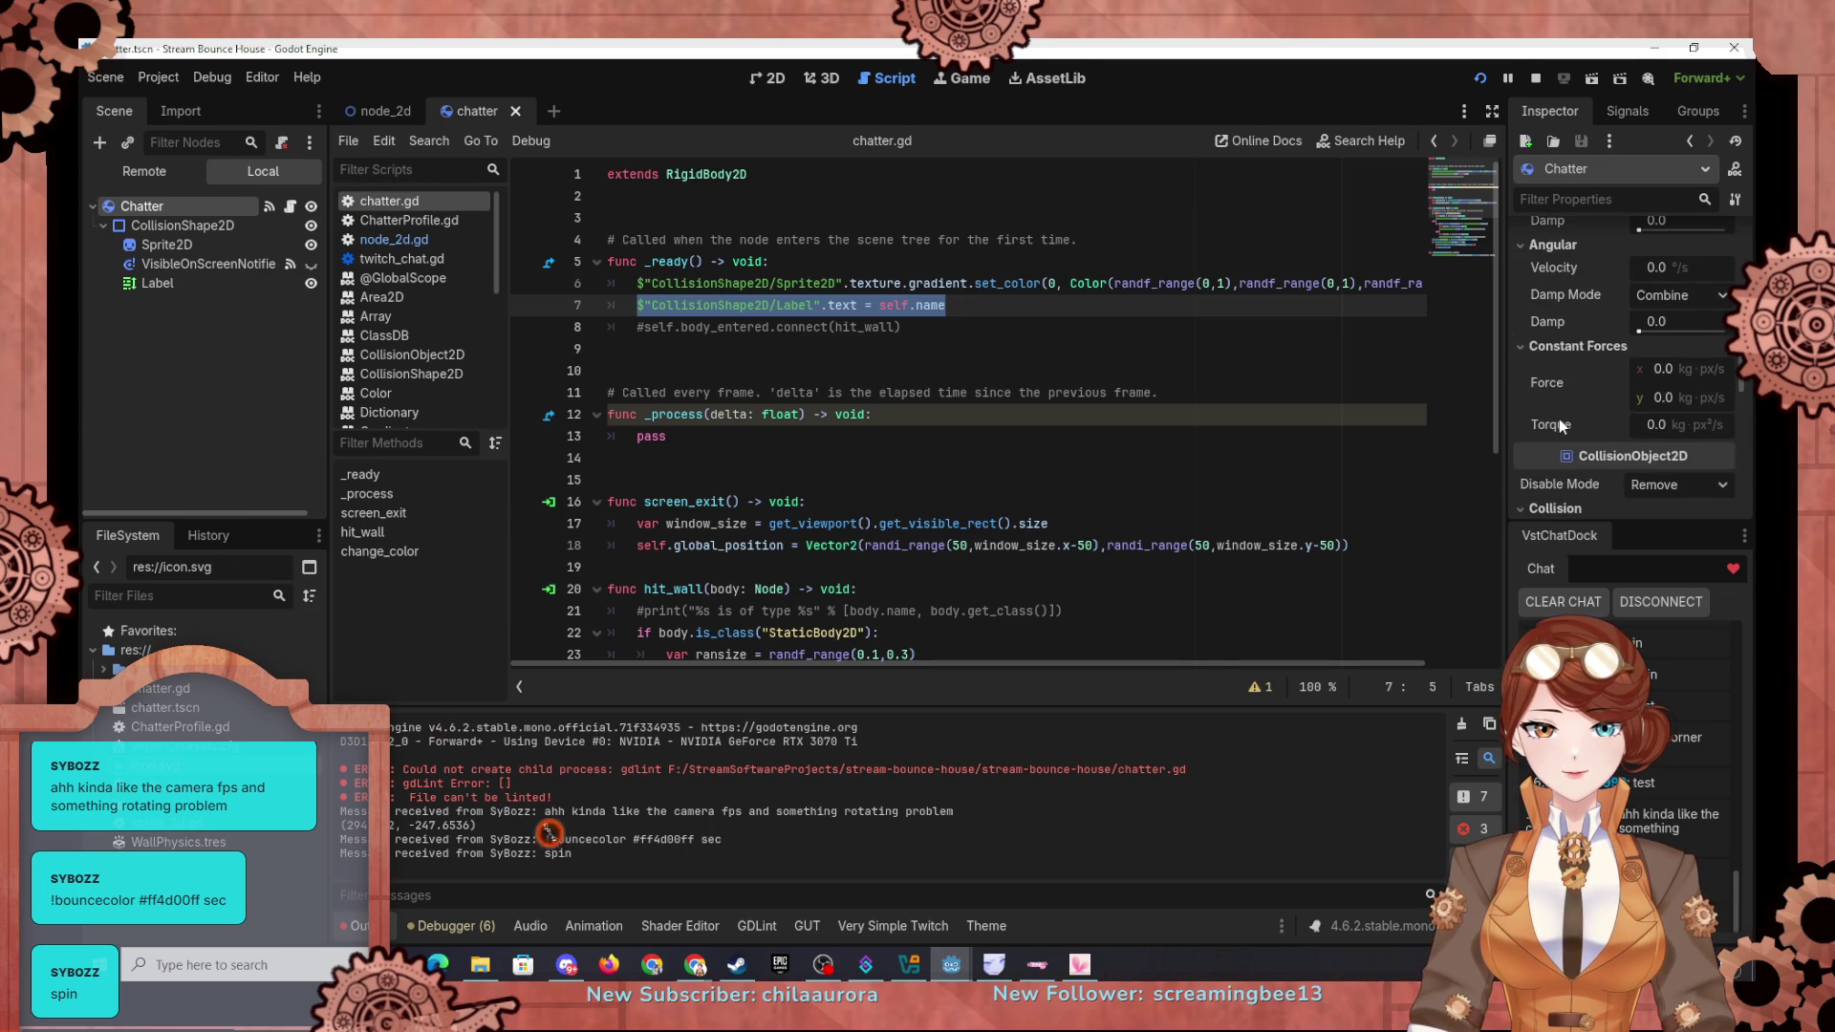
{"action": "scroll", "coordinate": [1558, 418], "scroll_direction": "up", "scroll_amount": 5}
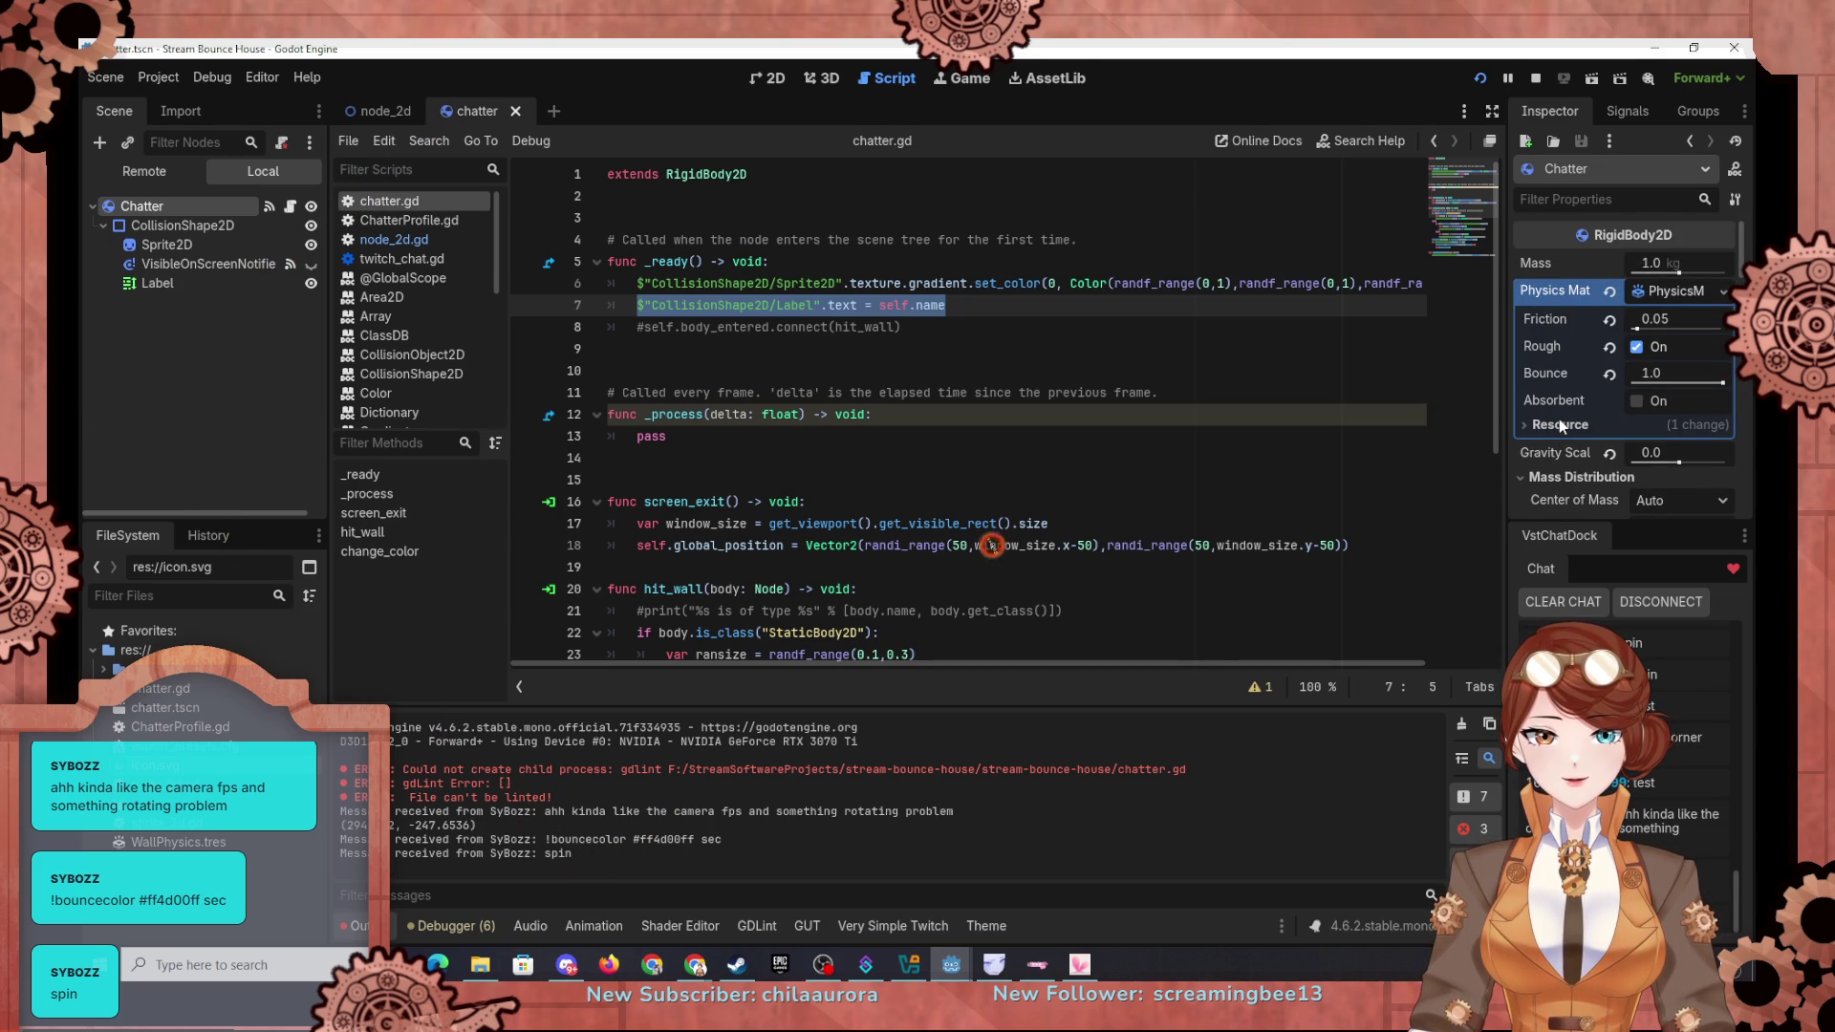
{"action": "left_click", "coordinate": [1610, 347]}
Step: Set the chatter material's friction to 0.0 and switch back to the node_2d scene
{"action": "left_click", "coordinate": [1651, 322]}
{"action": "type", "text": "0"}
{"action": "key", "text": "Return"}
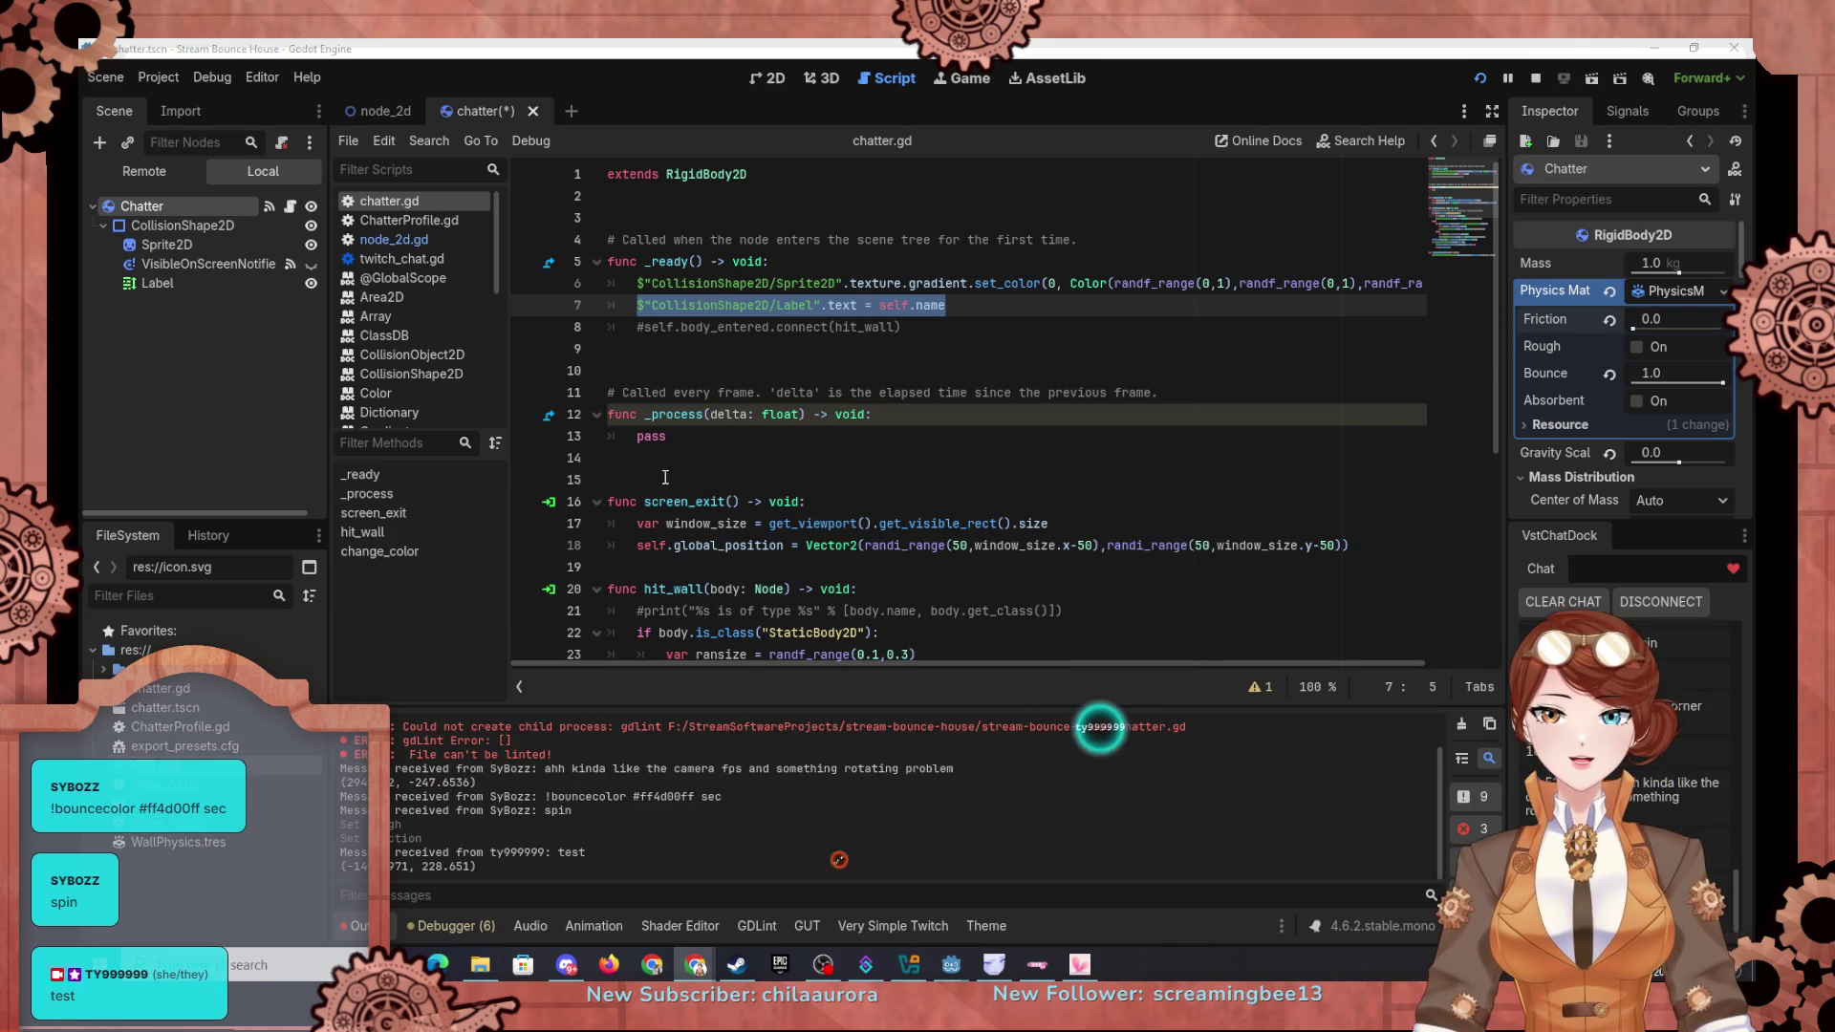
{"action": "left_click", "coordinate": [386, 115]}
{"action": "scroll", "coordinate": [769, 353], "scroll_direction": "up", "scroll_amount": 2}
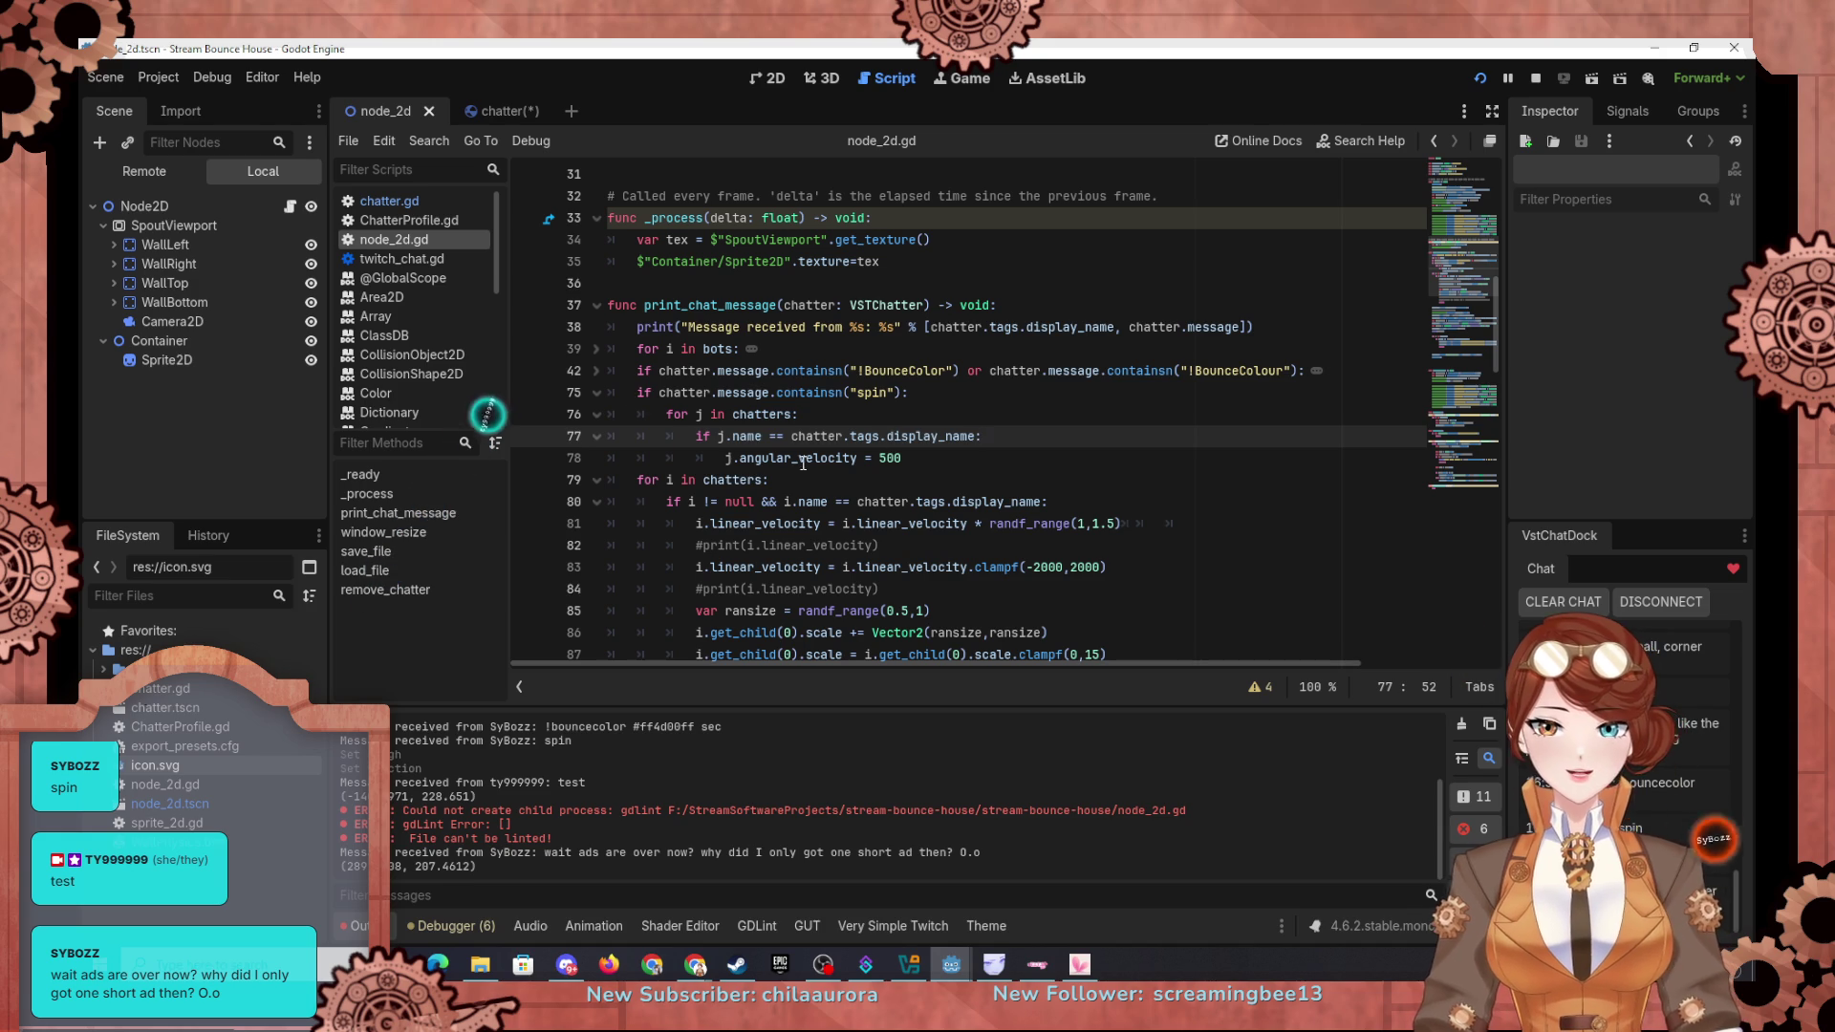
Step: Unfold the BounceColor block, then fold the spin and BounceColor blocks in node_2d.gd
{"action": "left_click", "coordinate": [587, 369]}
{"action": "scroll", "coordinate": [831, 445], "scroll_direction": "down", "scroll_amount": 5}
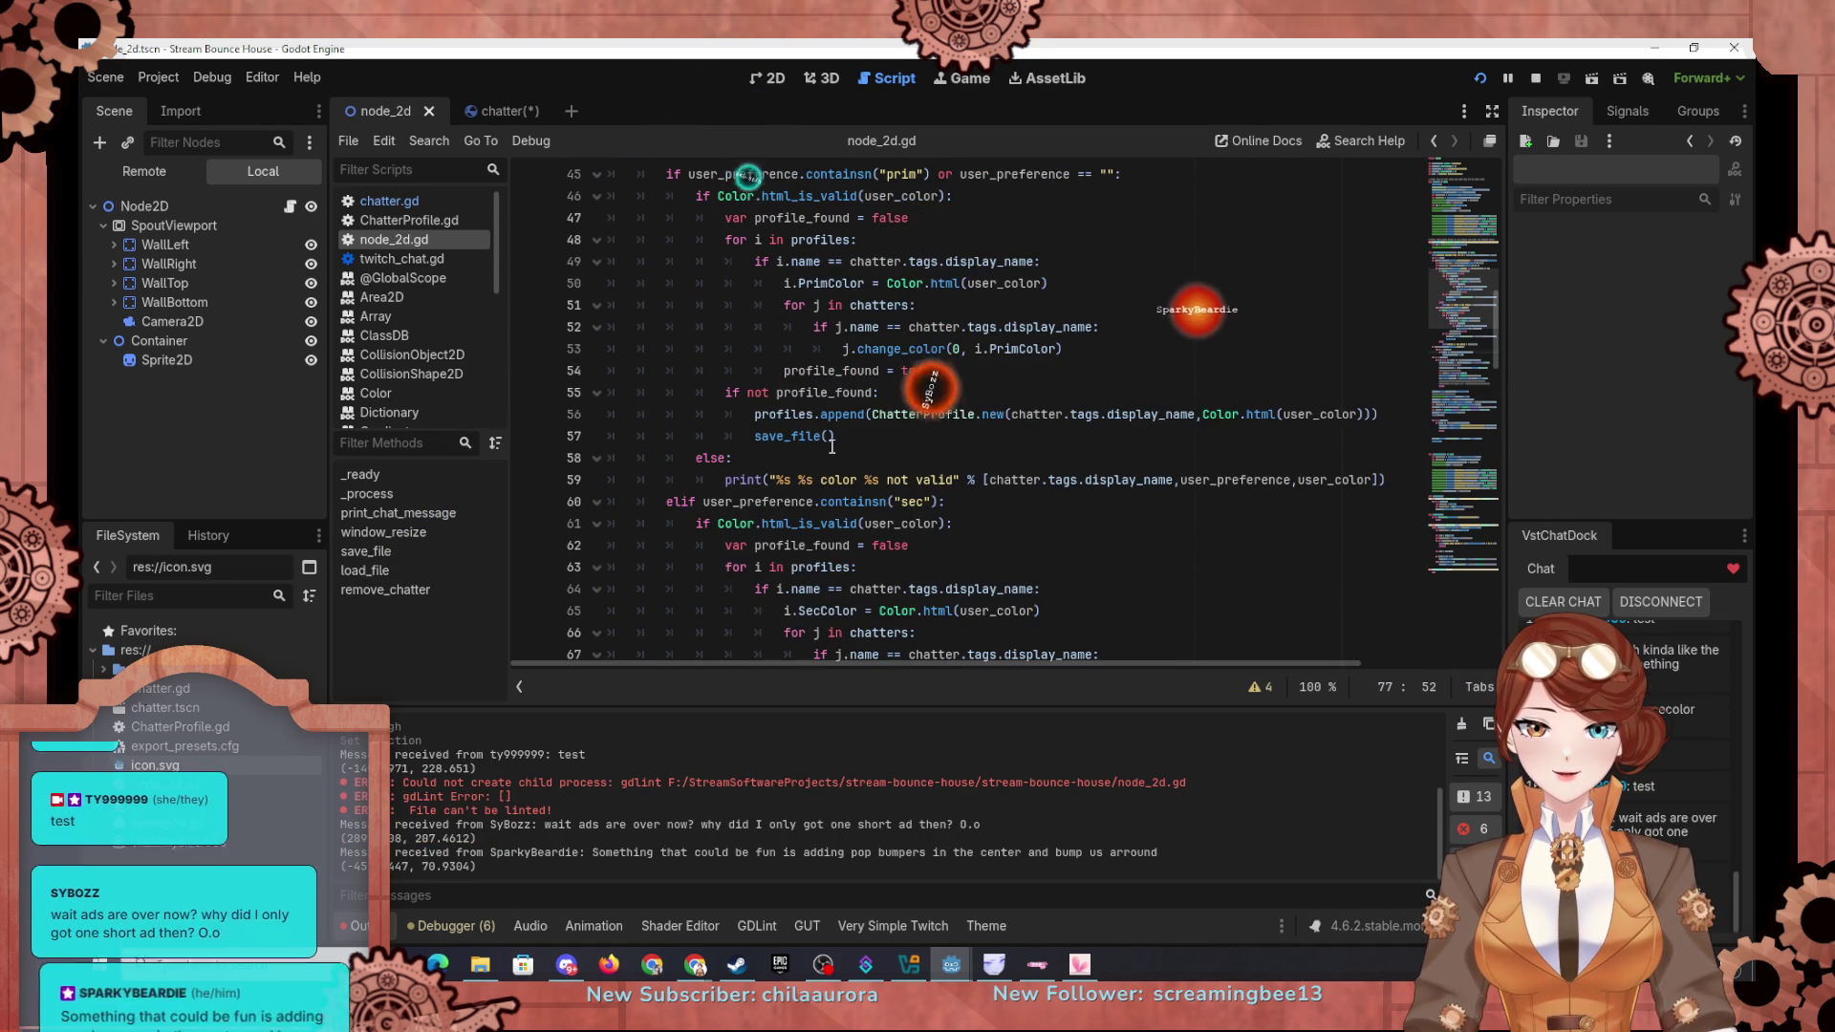
{"action": "scroll", "coordinate": [832, 446], "scroll_direction": "down", "scroll_amount": 5}
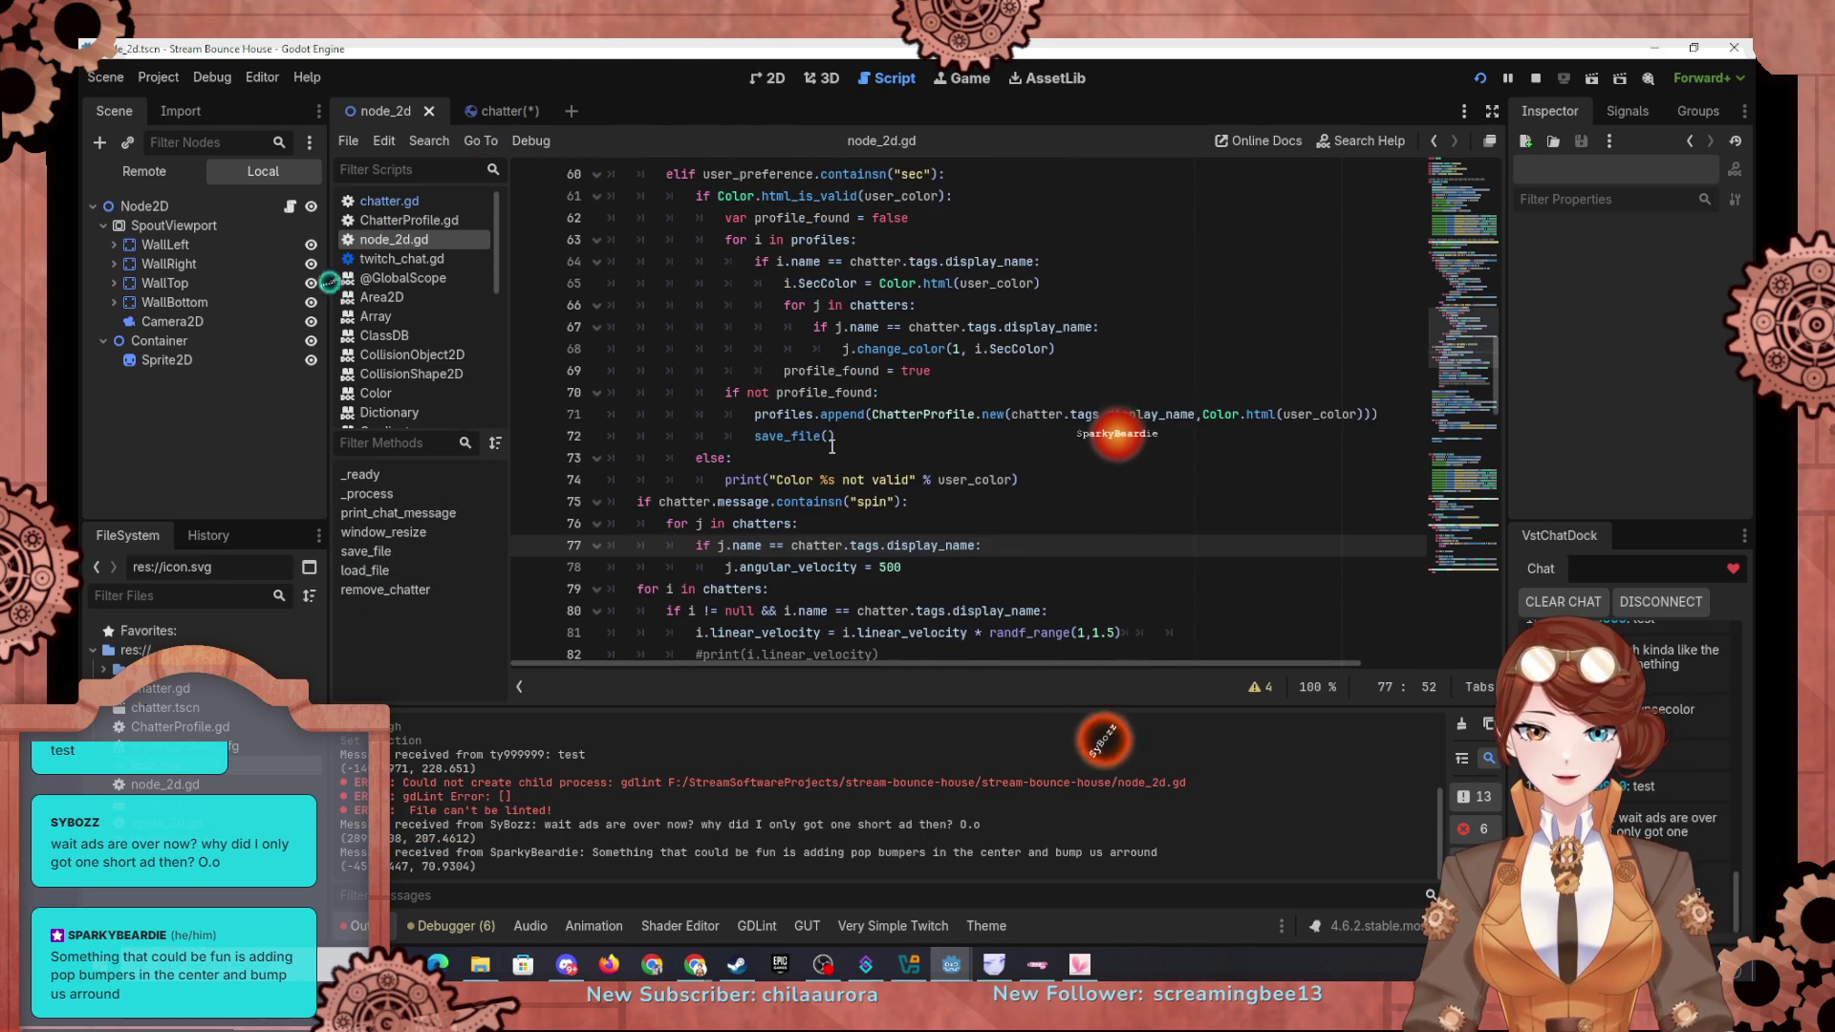
{"action": "scroll", "coordinate": [726, 439], "scroll_direction": "down", "scroll_amount": 1}
{"action": "left_click", "coordinate": [596, 436]}
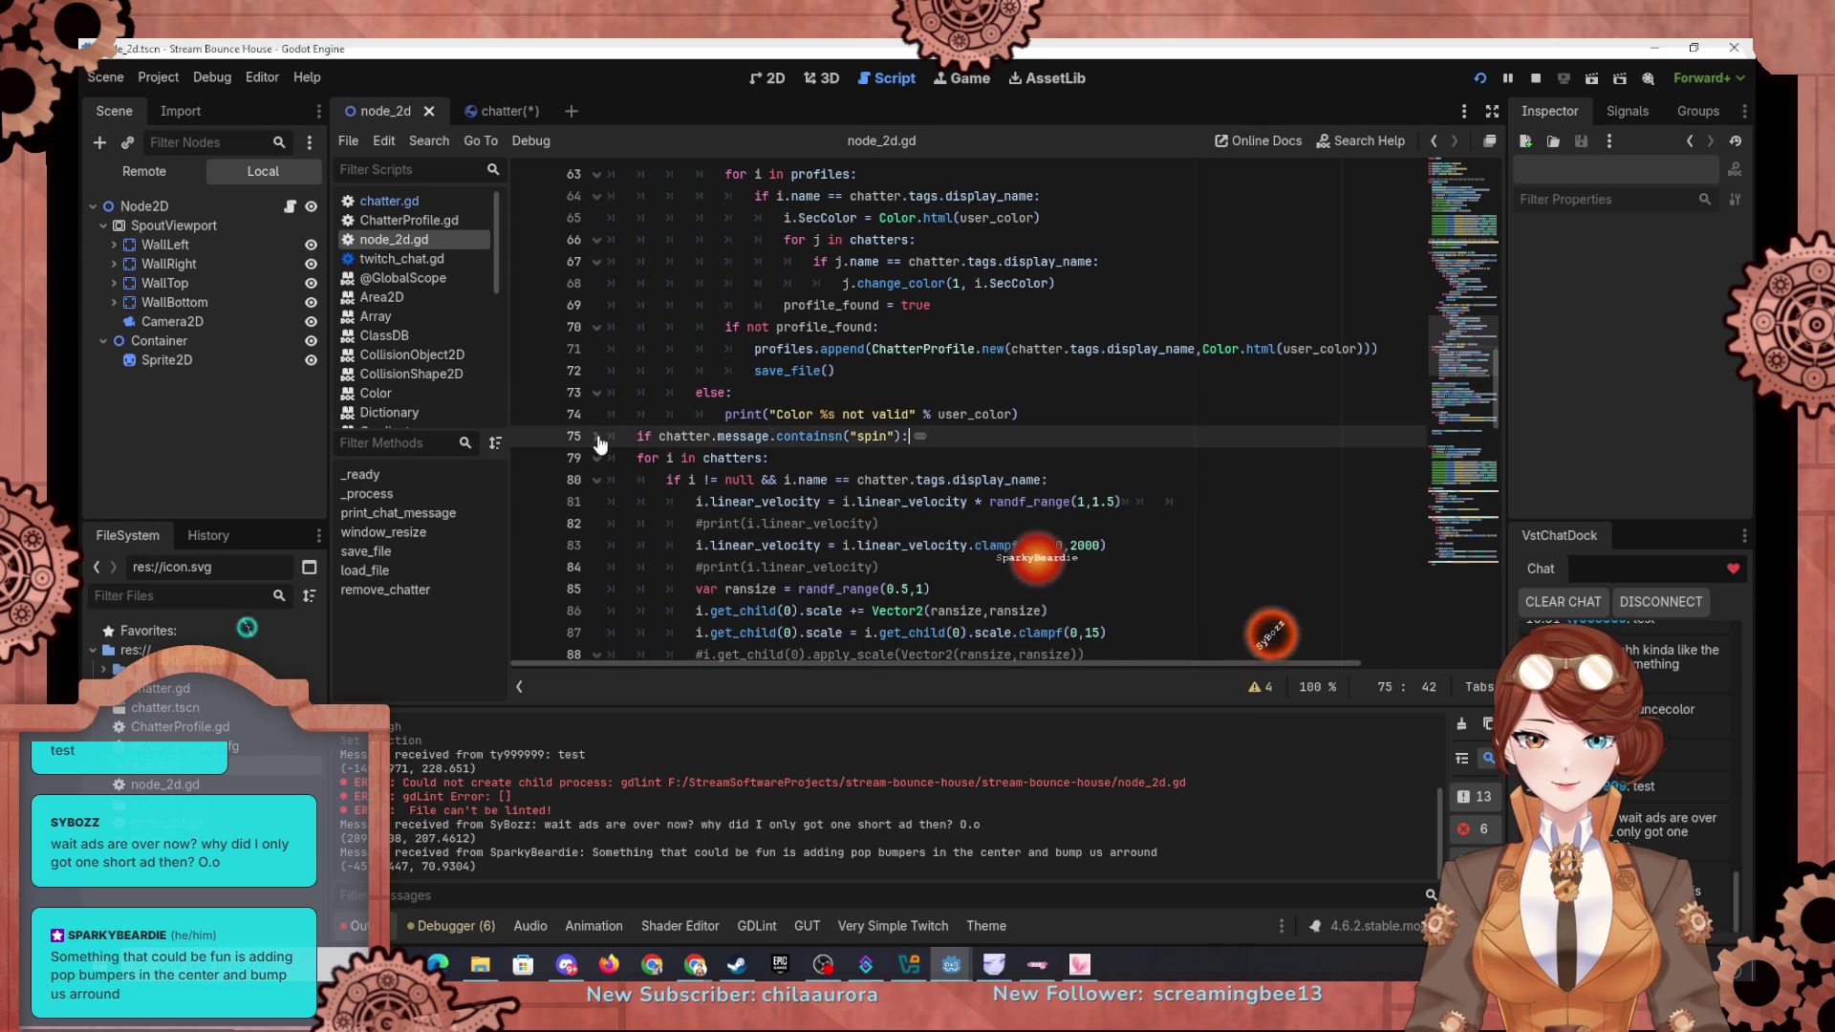
{"action": "scroll", "coordinate": [597, 353], "scroll_direction": "up", "scroll_amount": 10}
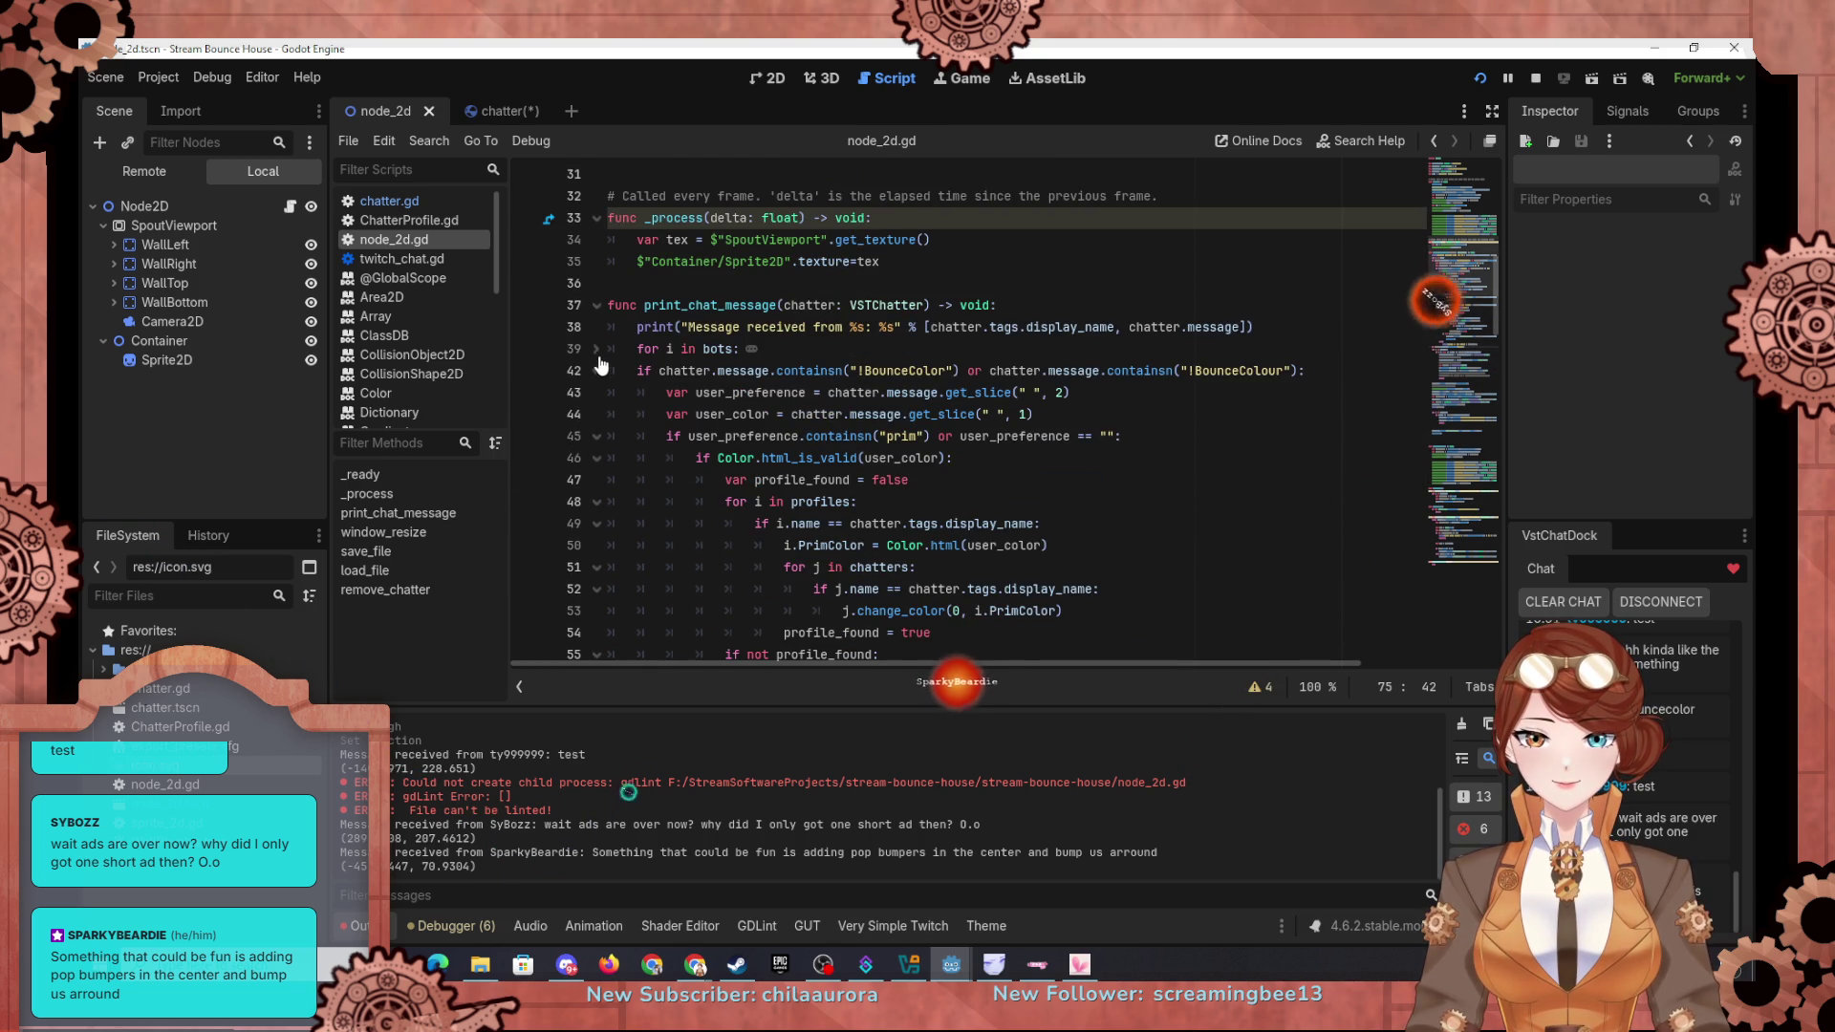
{"action": "left_click", "coordinate": [597, 371]}
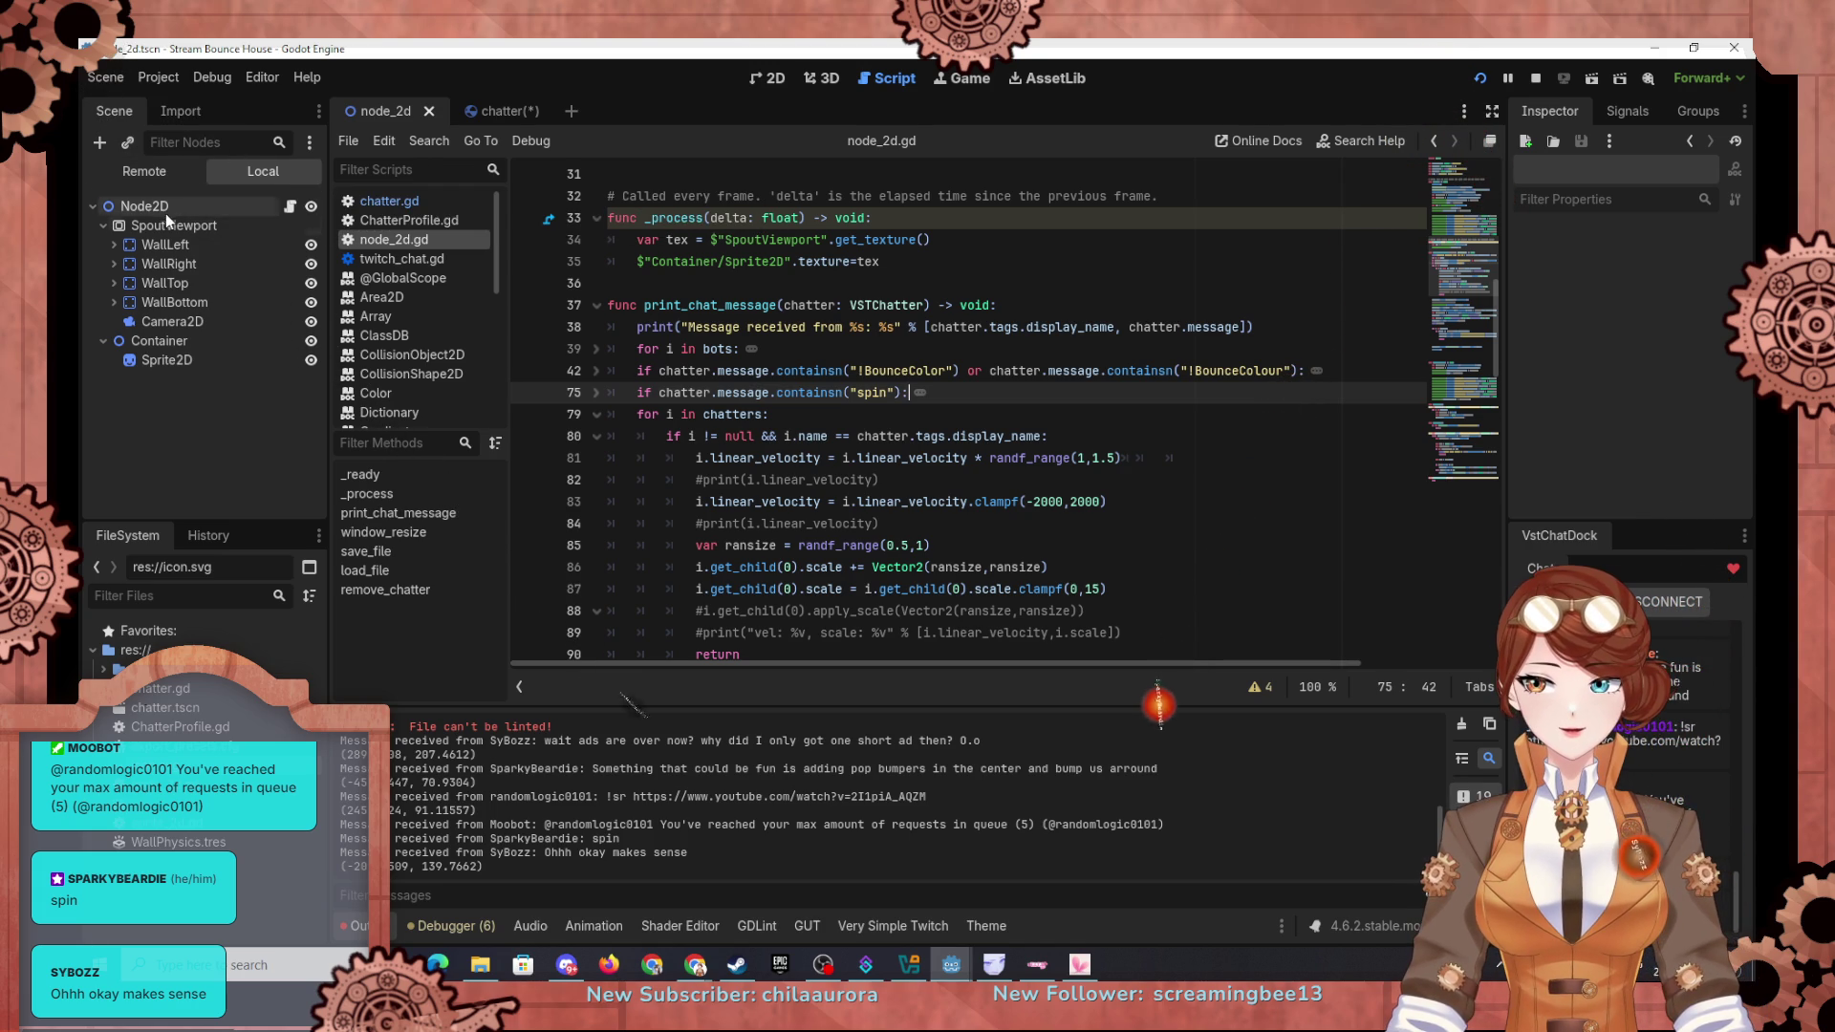
Step: Lower WallLeft's bounce to 0.01 and give a live chatter ball horizontal velocity 10000
{"action": "left_click", "coordinate": [160, 247]}
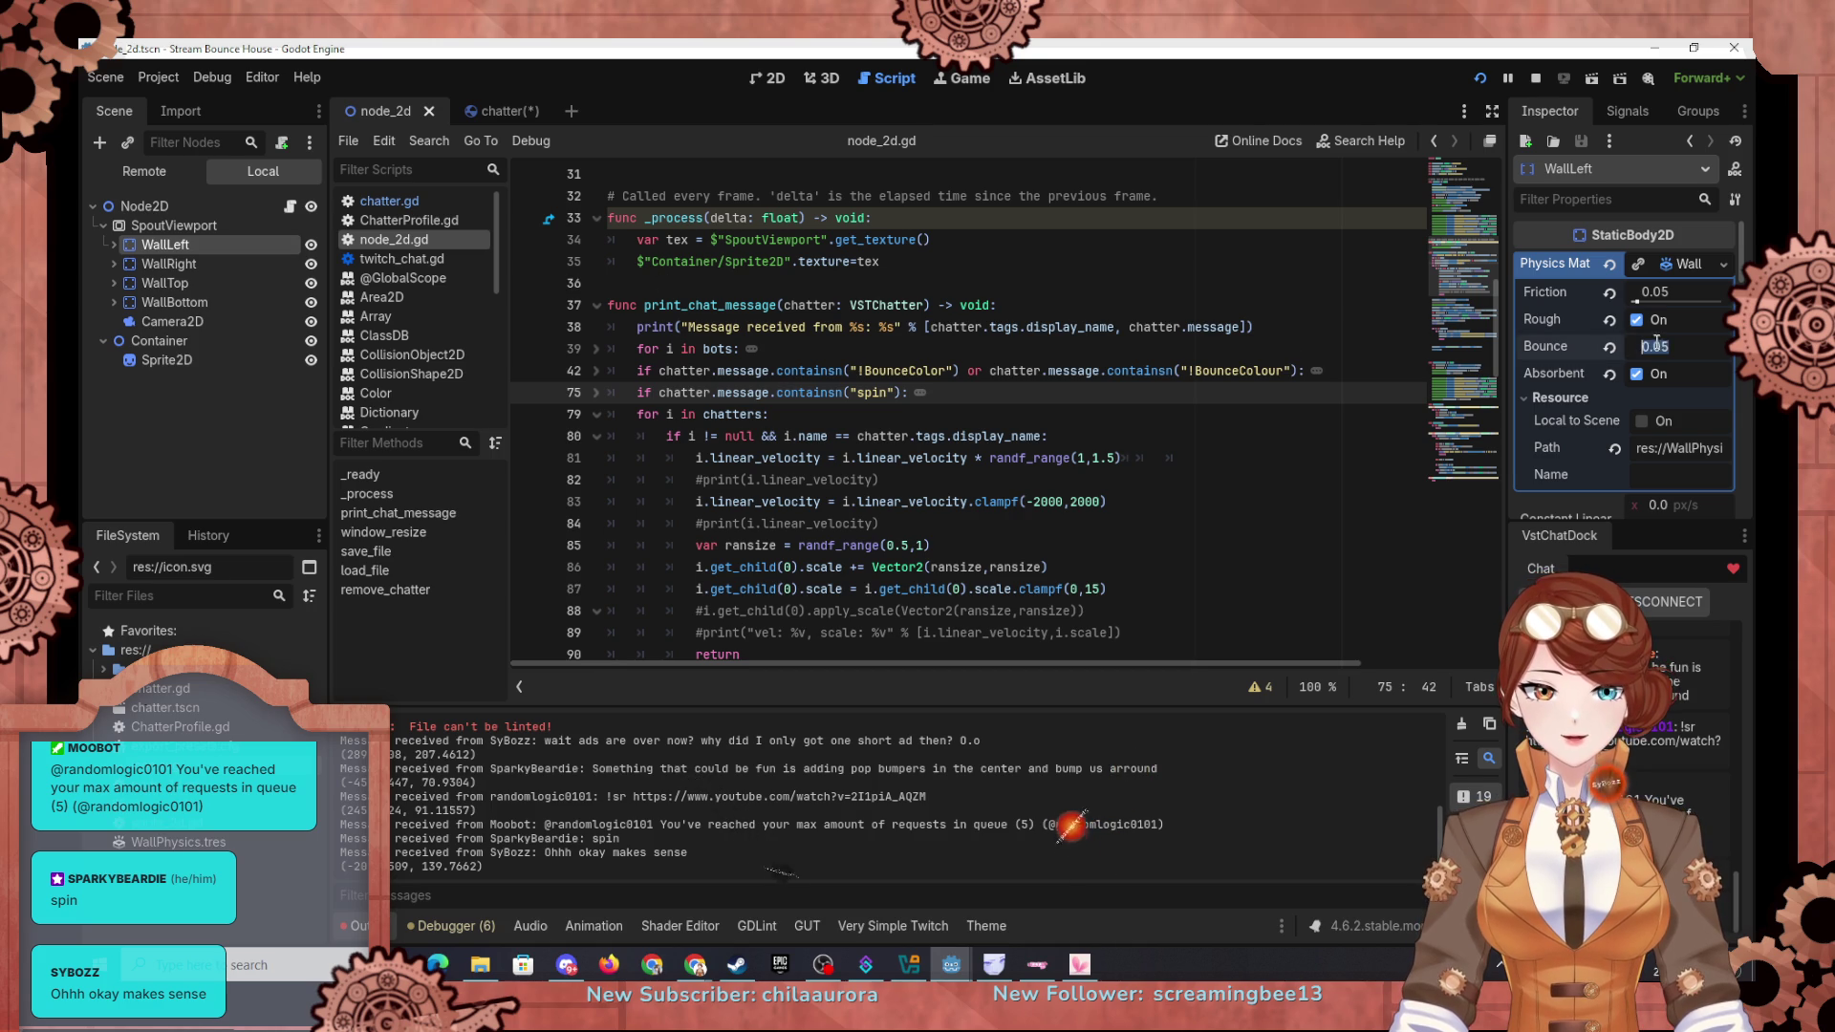
{"action": "type", "text": "0.01"}
{"action": "key", "text": "Return"}
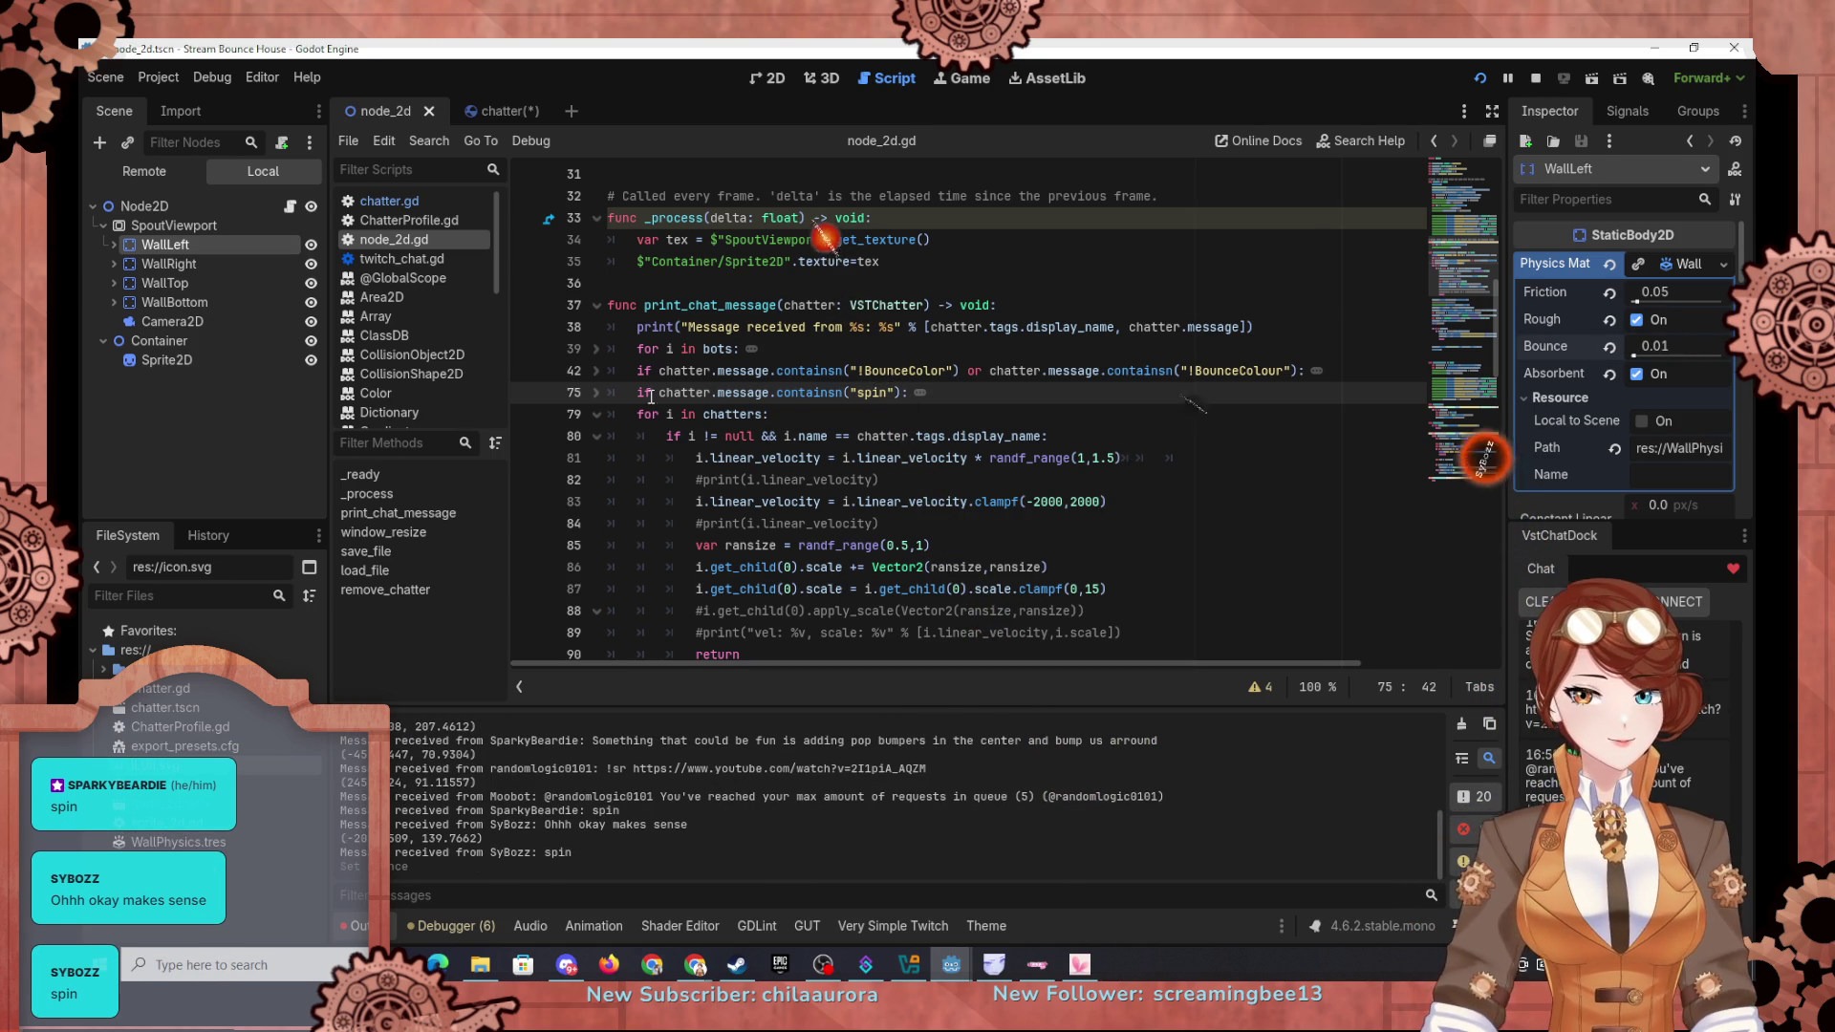
{"action": "left_click", "coordinate": [132, 172]}
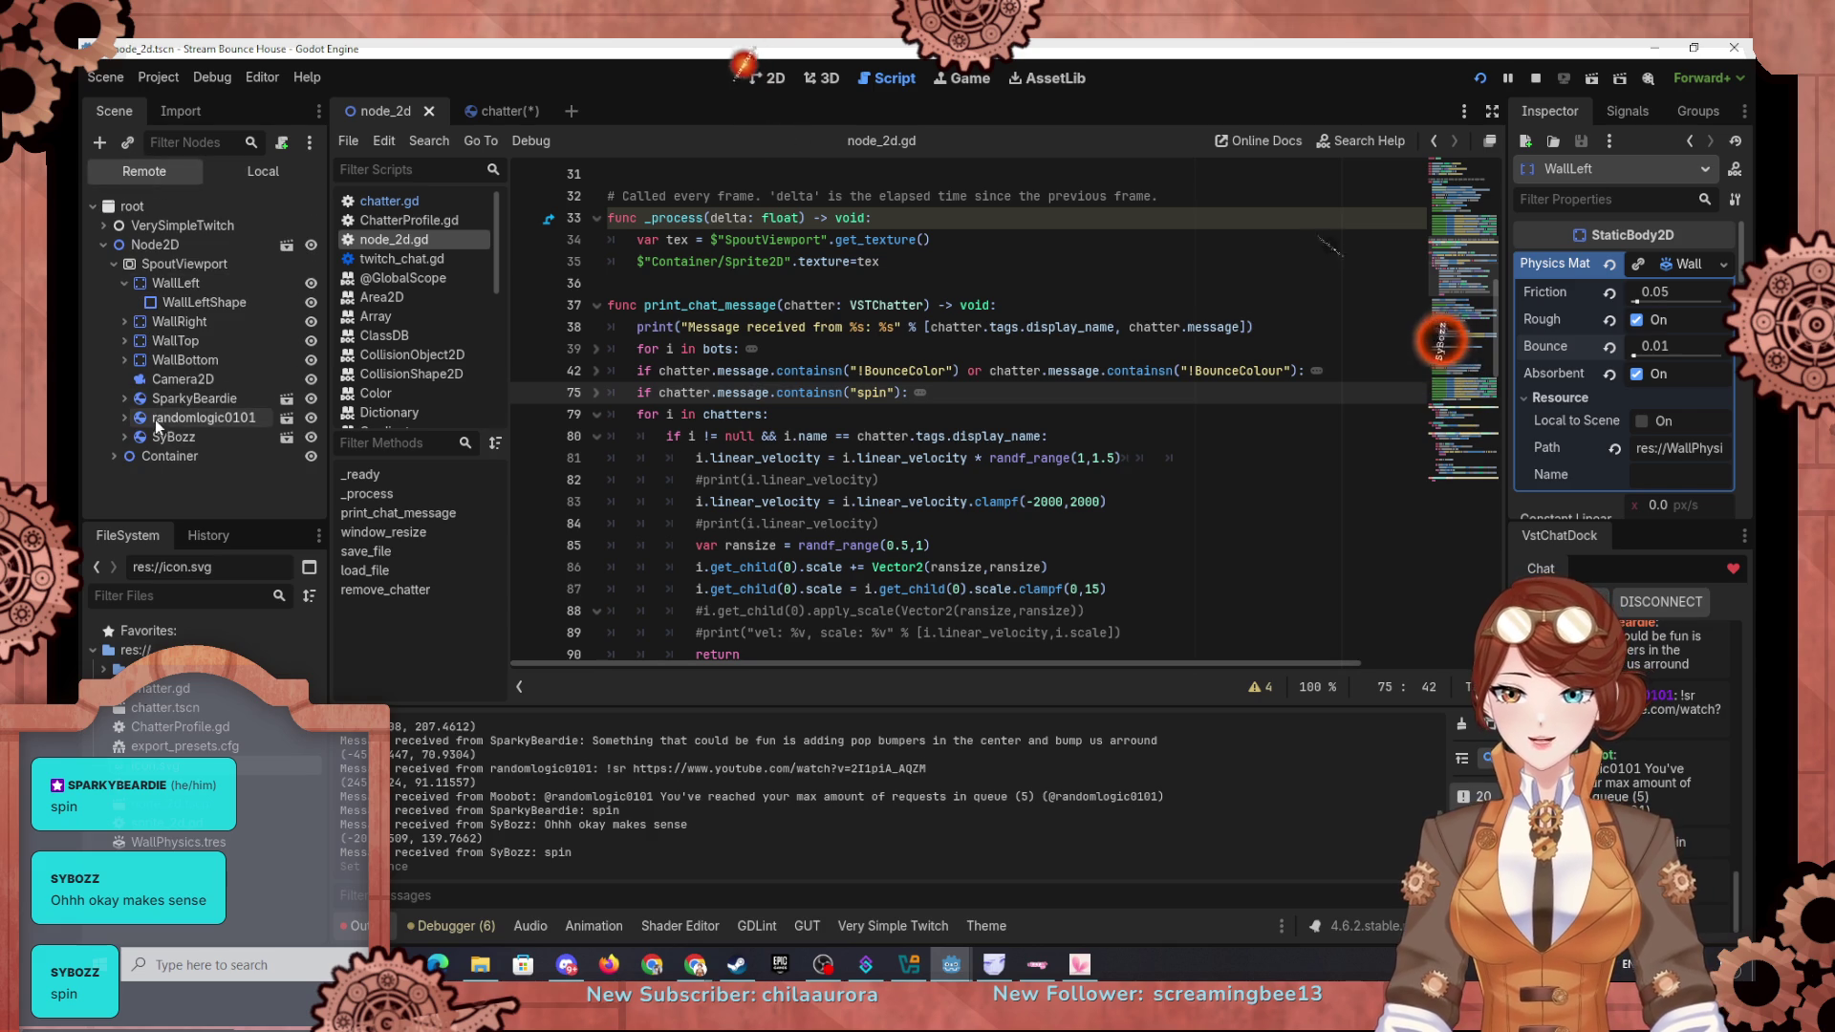
{"action": "left_click", "coordinate": [213, 438]}
{"action": "scroll", "coordinate": [1582, 466], "scroll_direction": "down", "scroll_amount": 5}
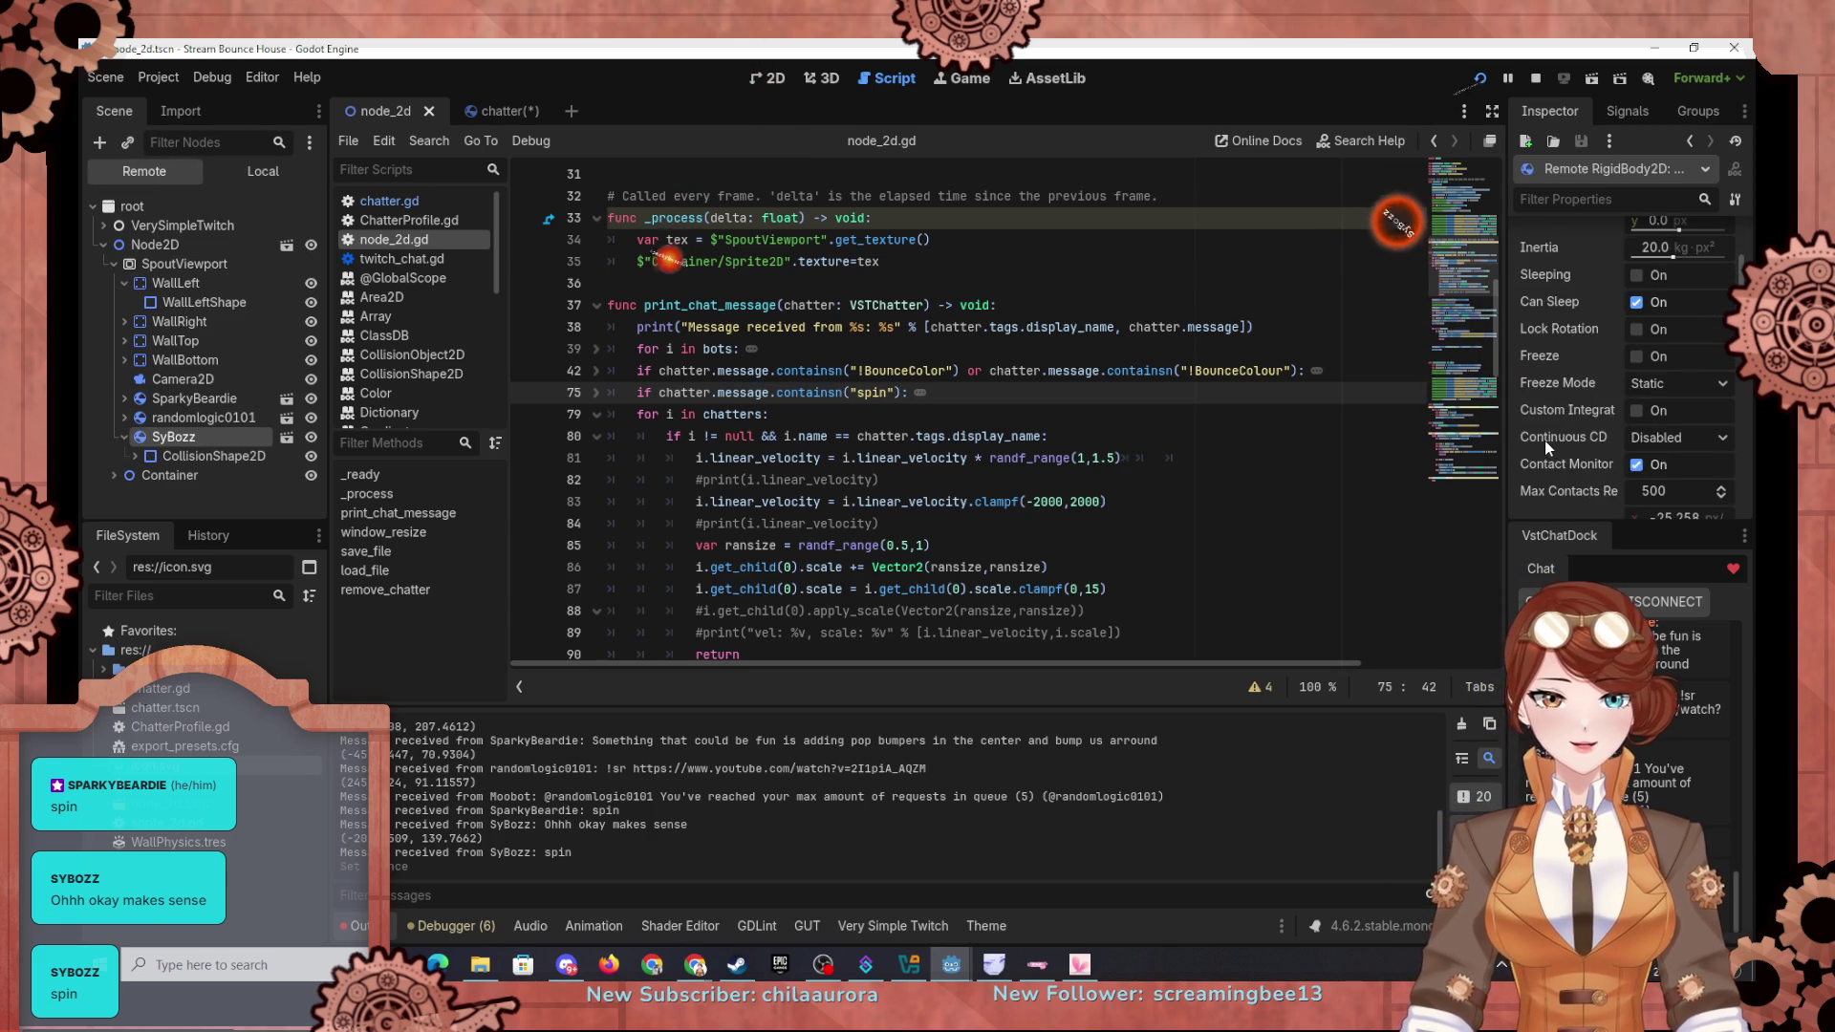
{"action": "left_click", "coordinate": [1681, 413]}
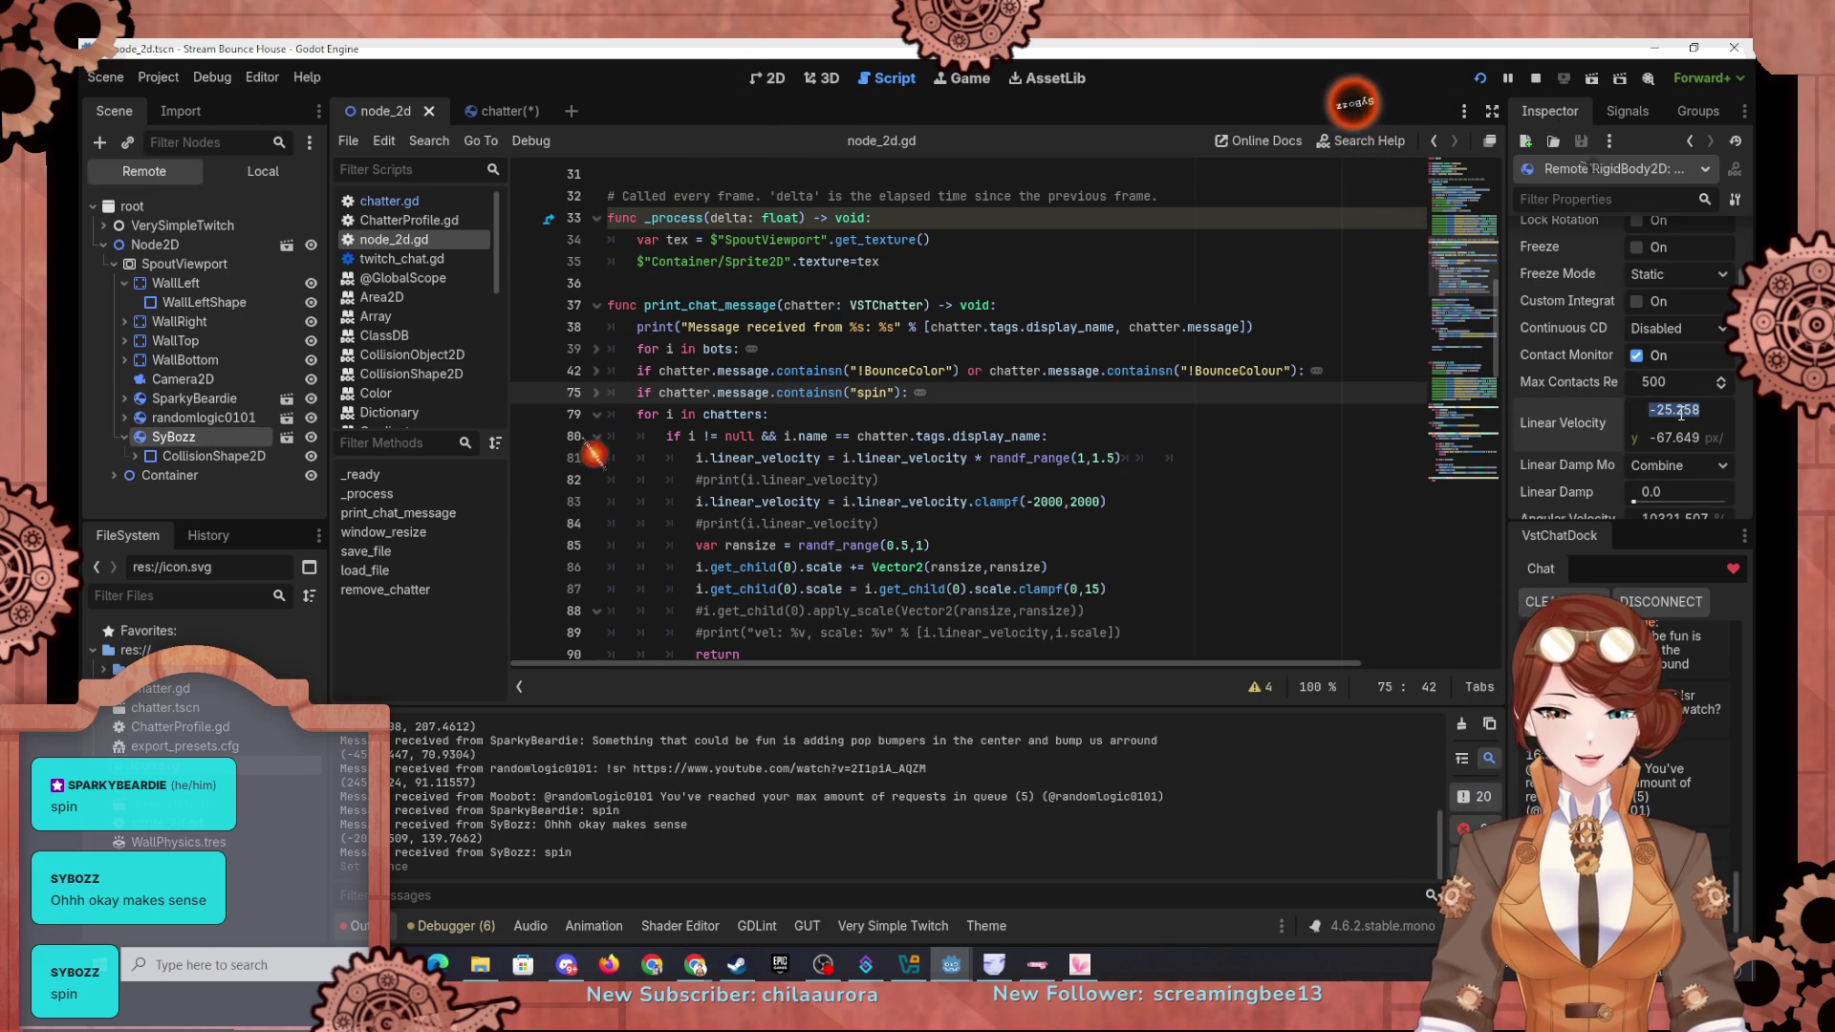
{"action": "type", "text": "000"}
{"action": "key", "text": "Return"}
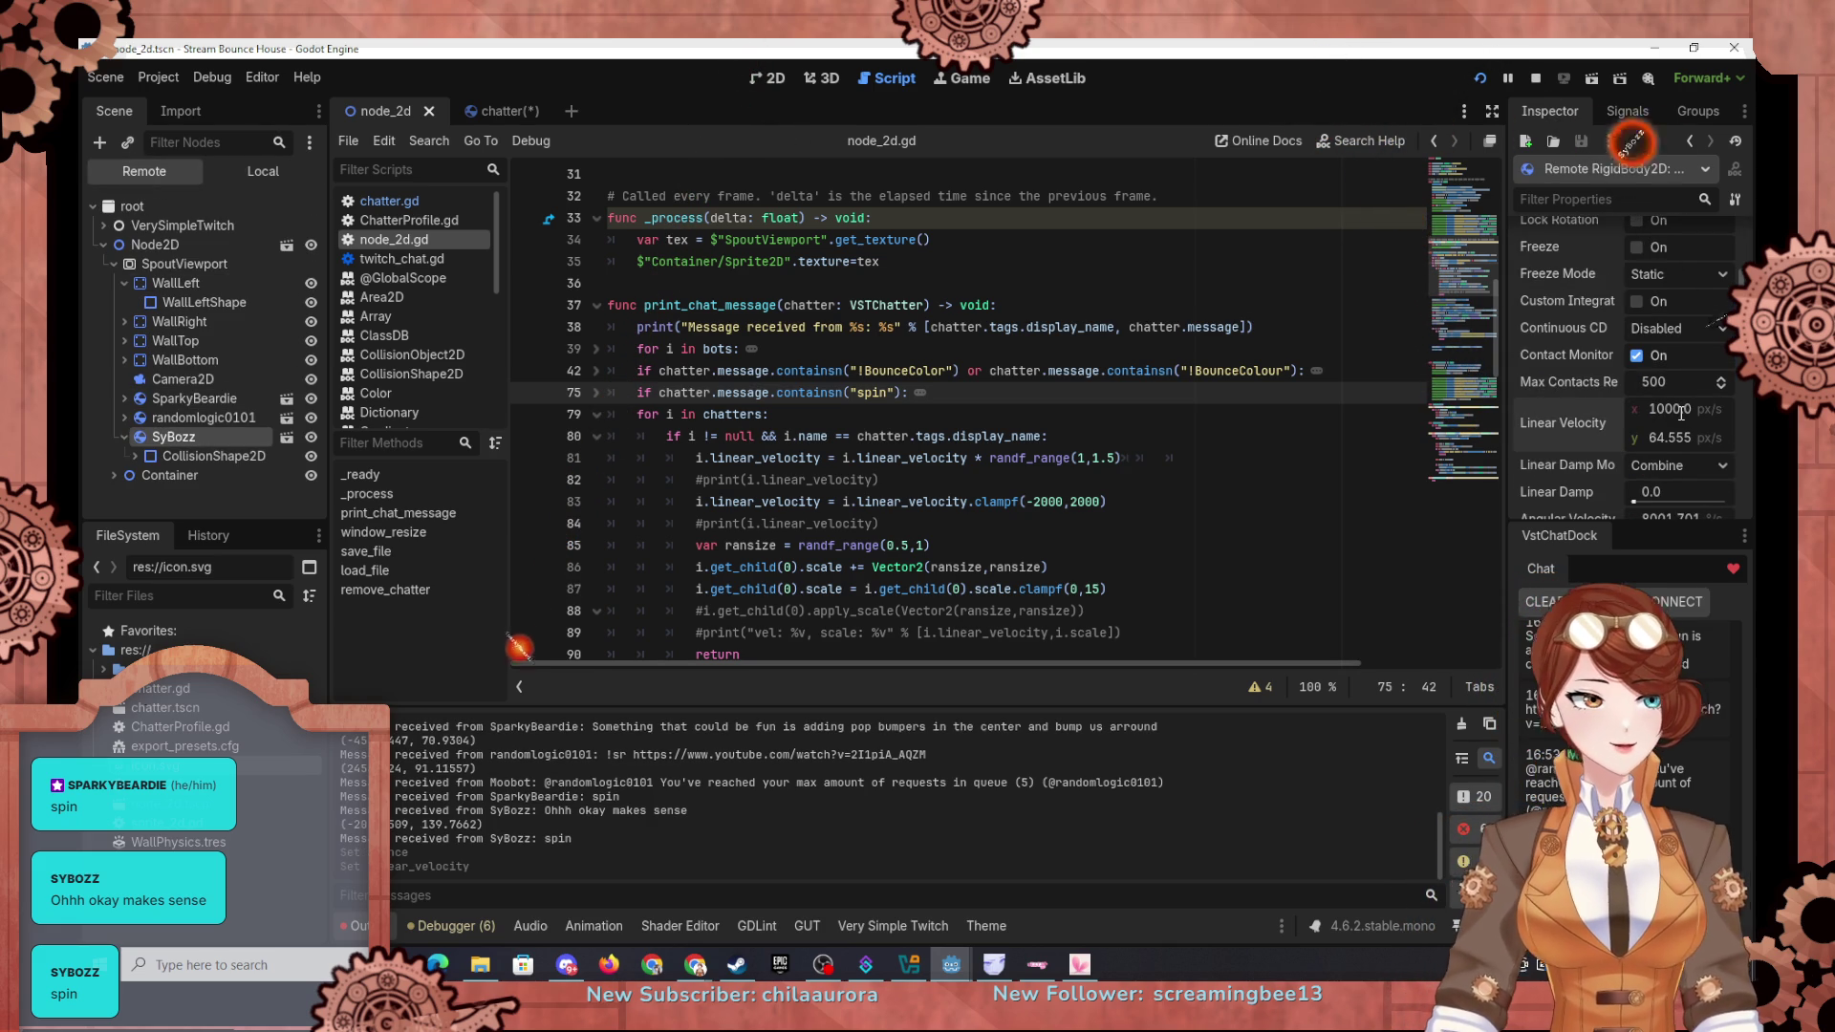
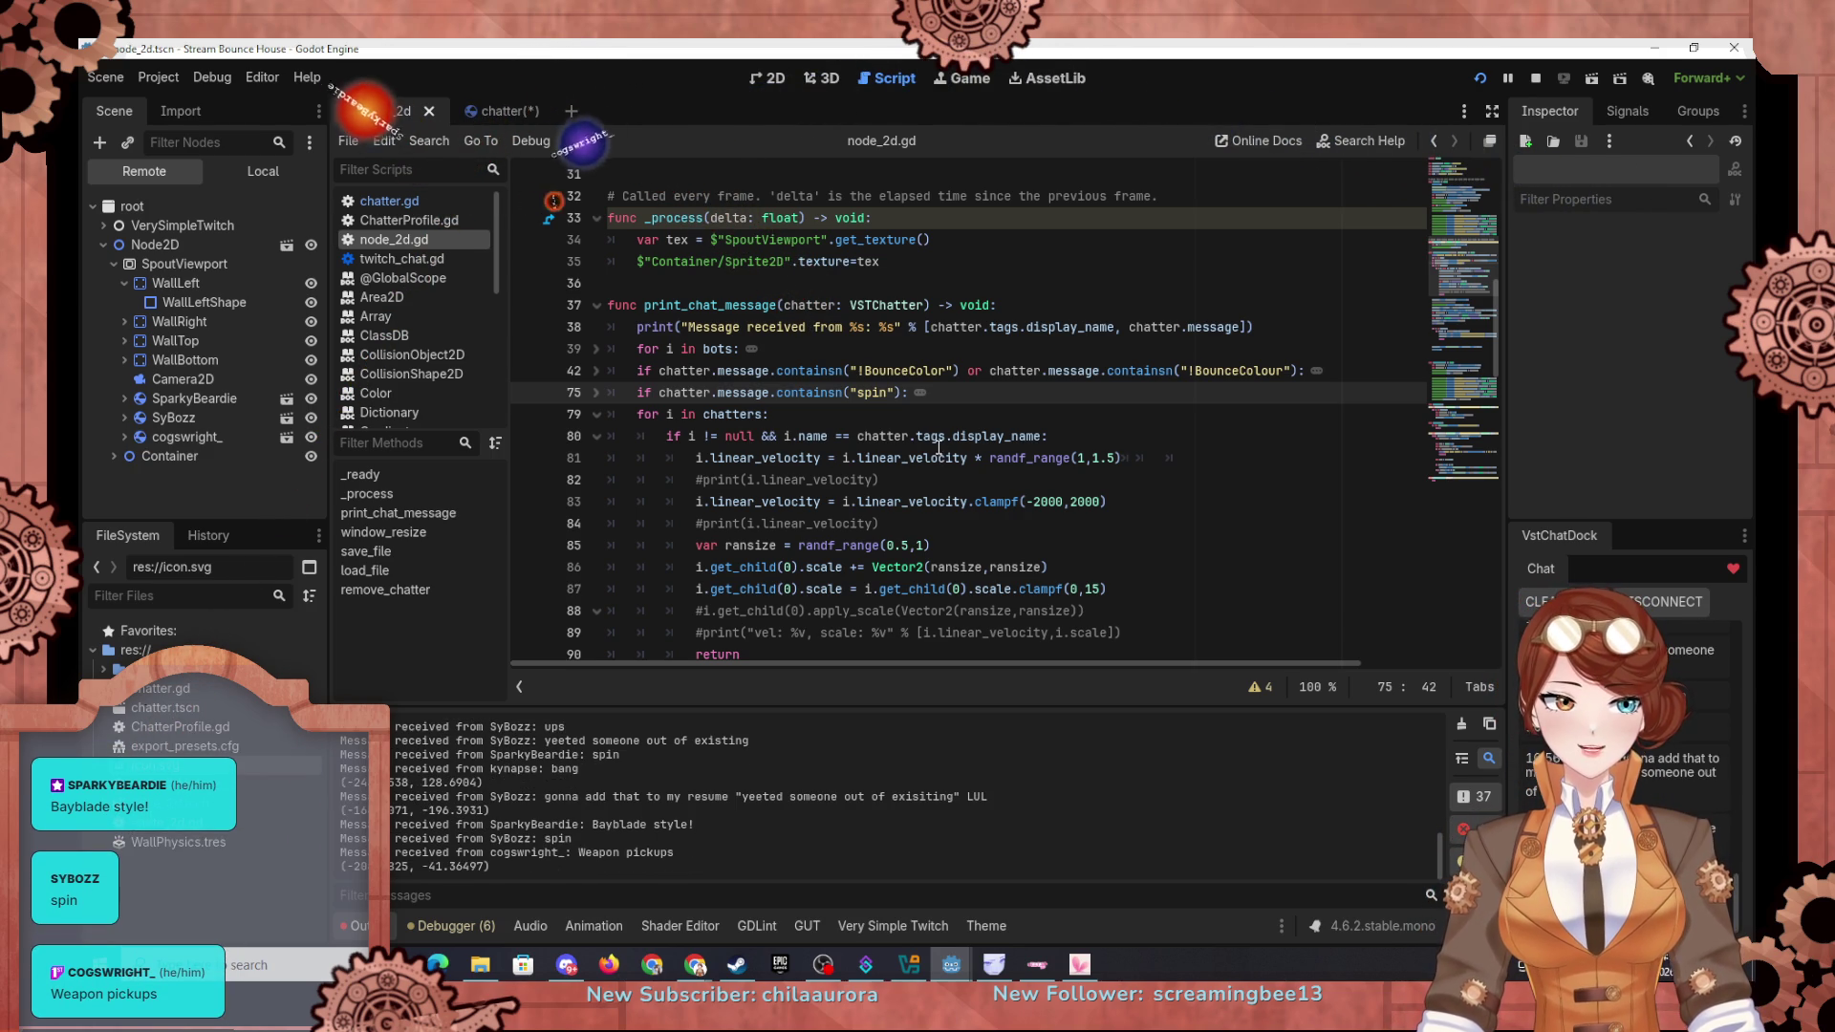
Step: In the Local scene tree, start adding a node and clear the old search
{"action": "mouse_move", "coordinate": [936, 444]}
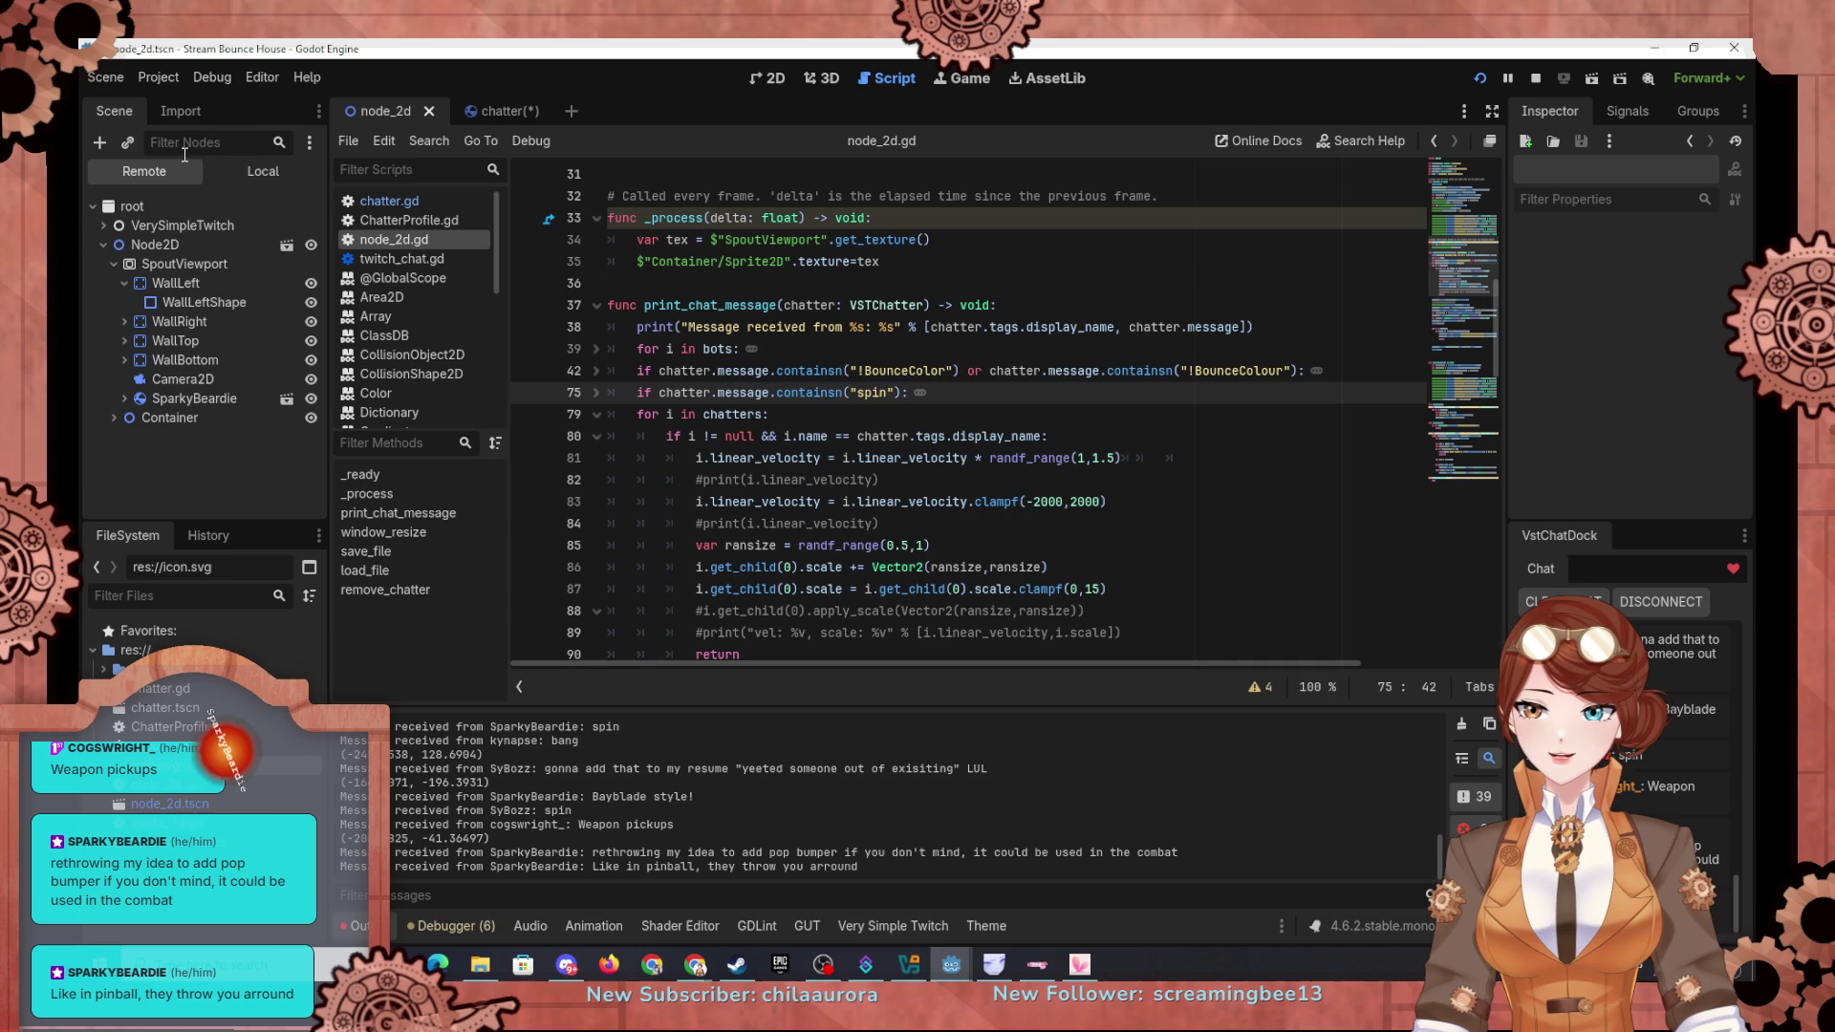
{"action": "left_click", "coordinate": [244, 174]}
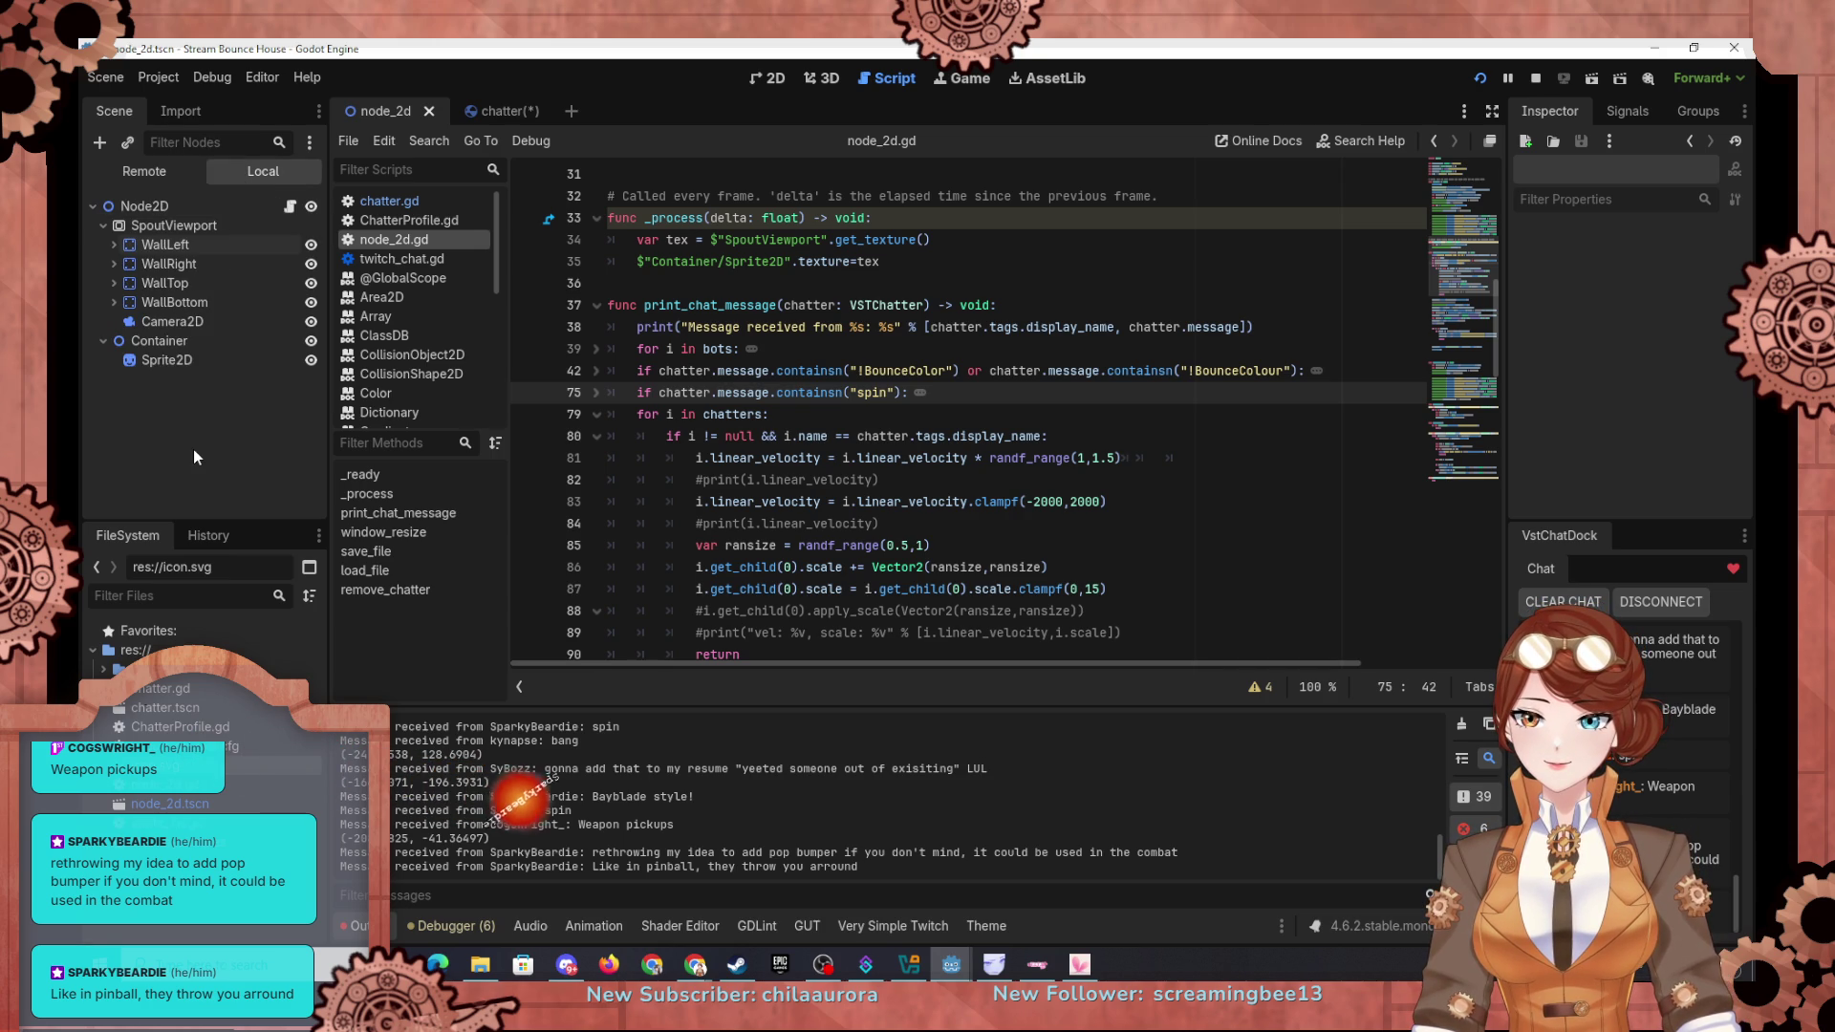
{"action": "left_click", "coordinate": [100, 144]}
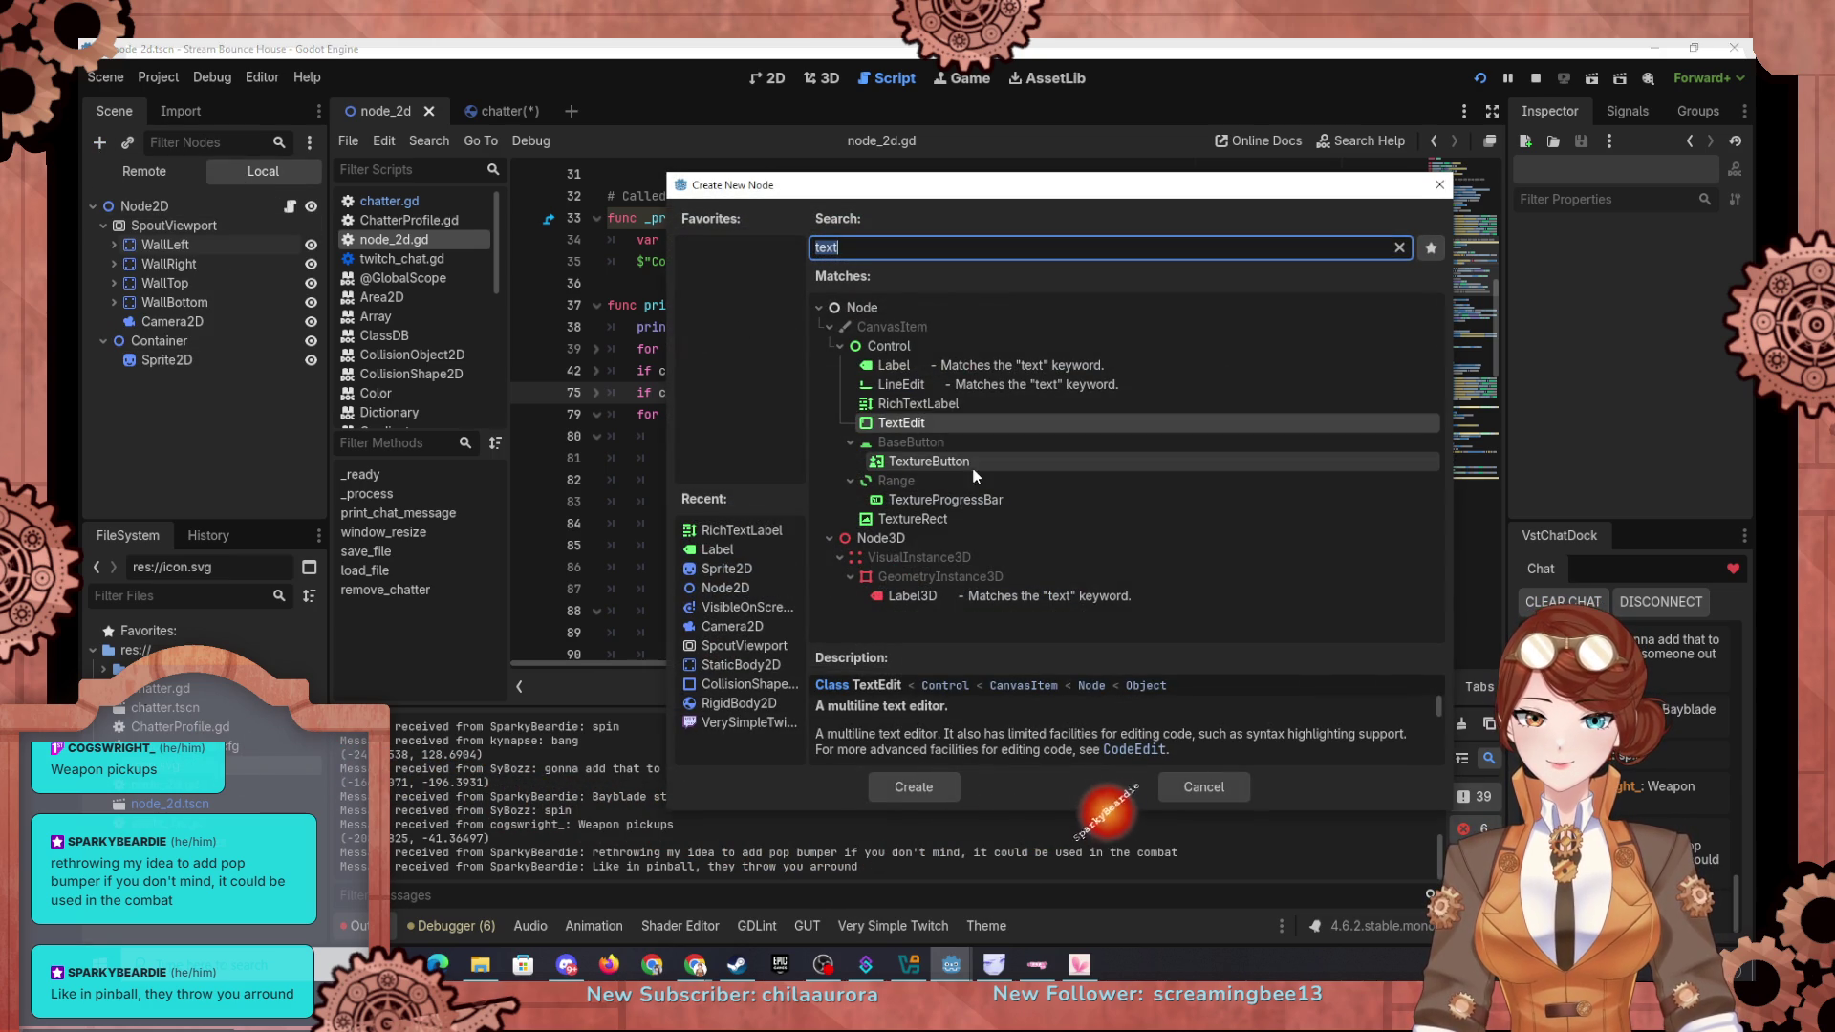
{"action": "left_click", "coordinate": [1399, 248]}
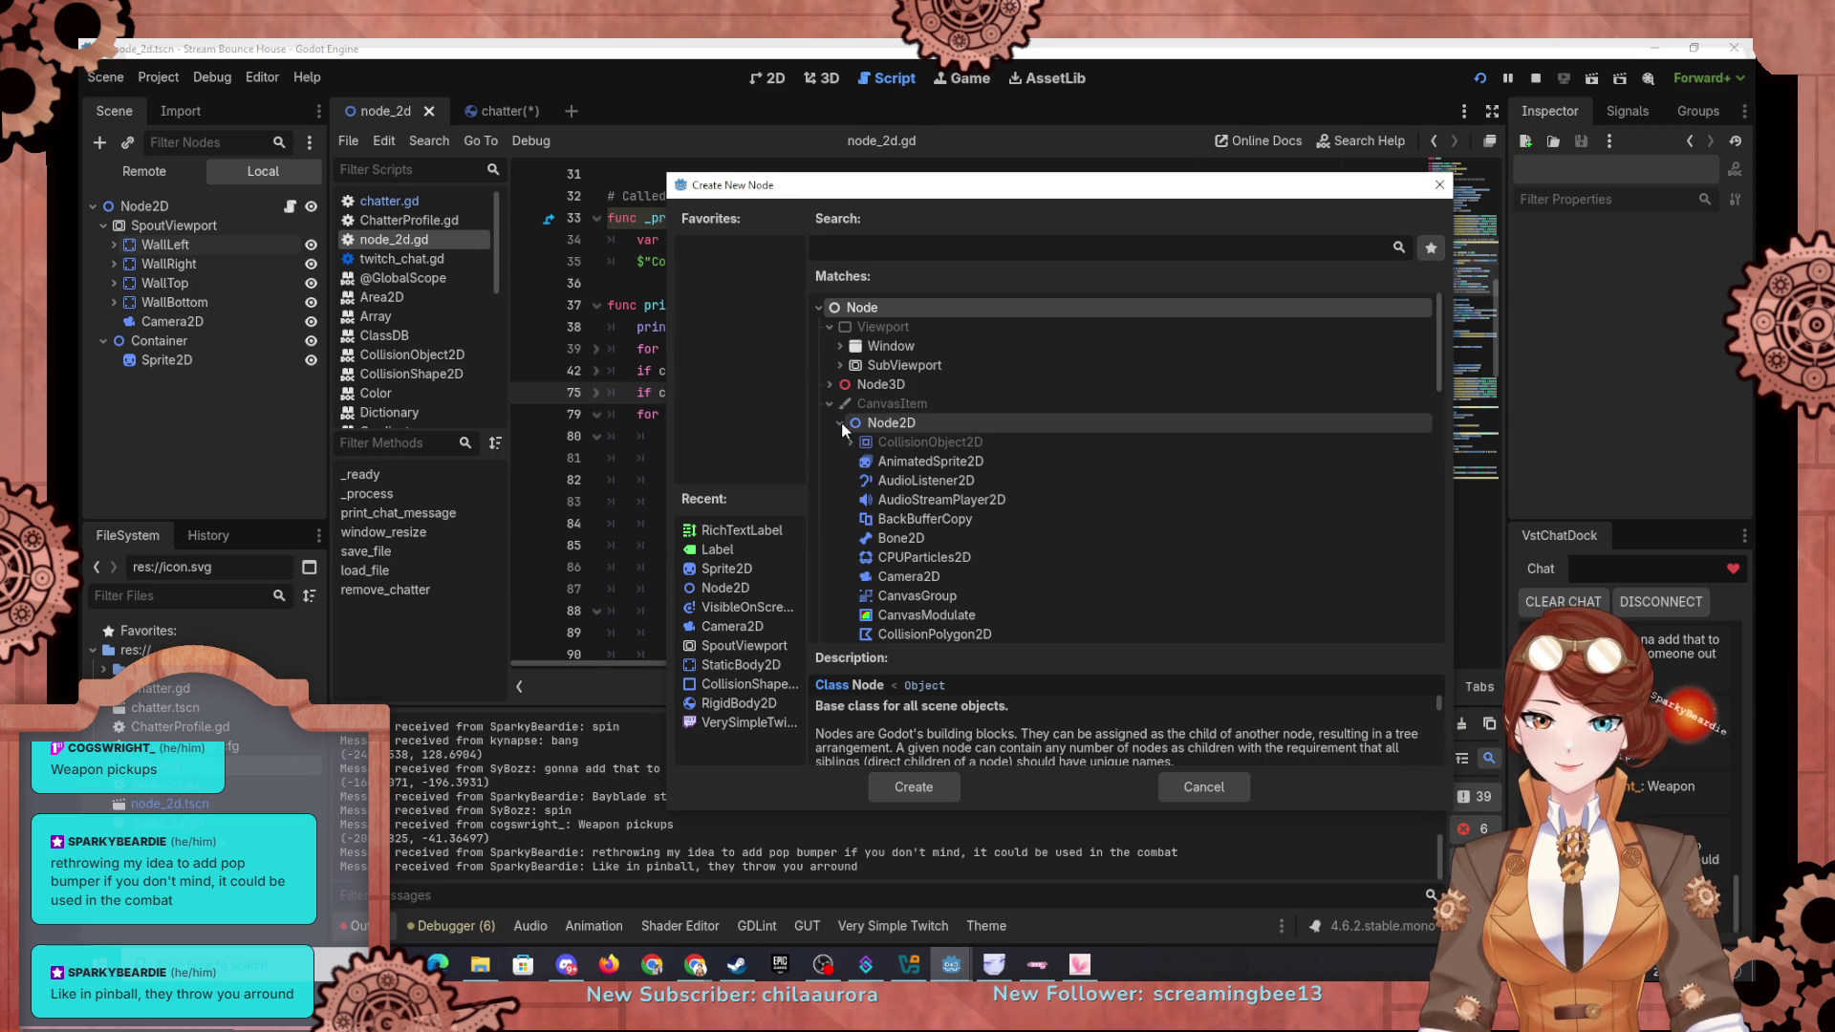
Step: Pick StaticBody2D from the PhysicsBody2D types and create it under the root Node2D
{"action": "scroll", "coordinate": [858, 493], "scroll_direction": "down", "scroll_amount": 3}
{"action": "scroll", "coordinate": [868, 564], "scroll_direction": "down", "scroll_amount": 6}
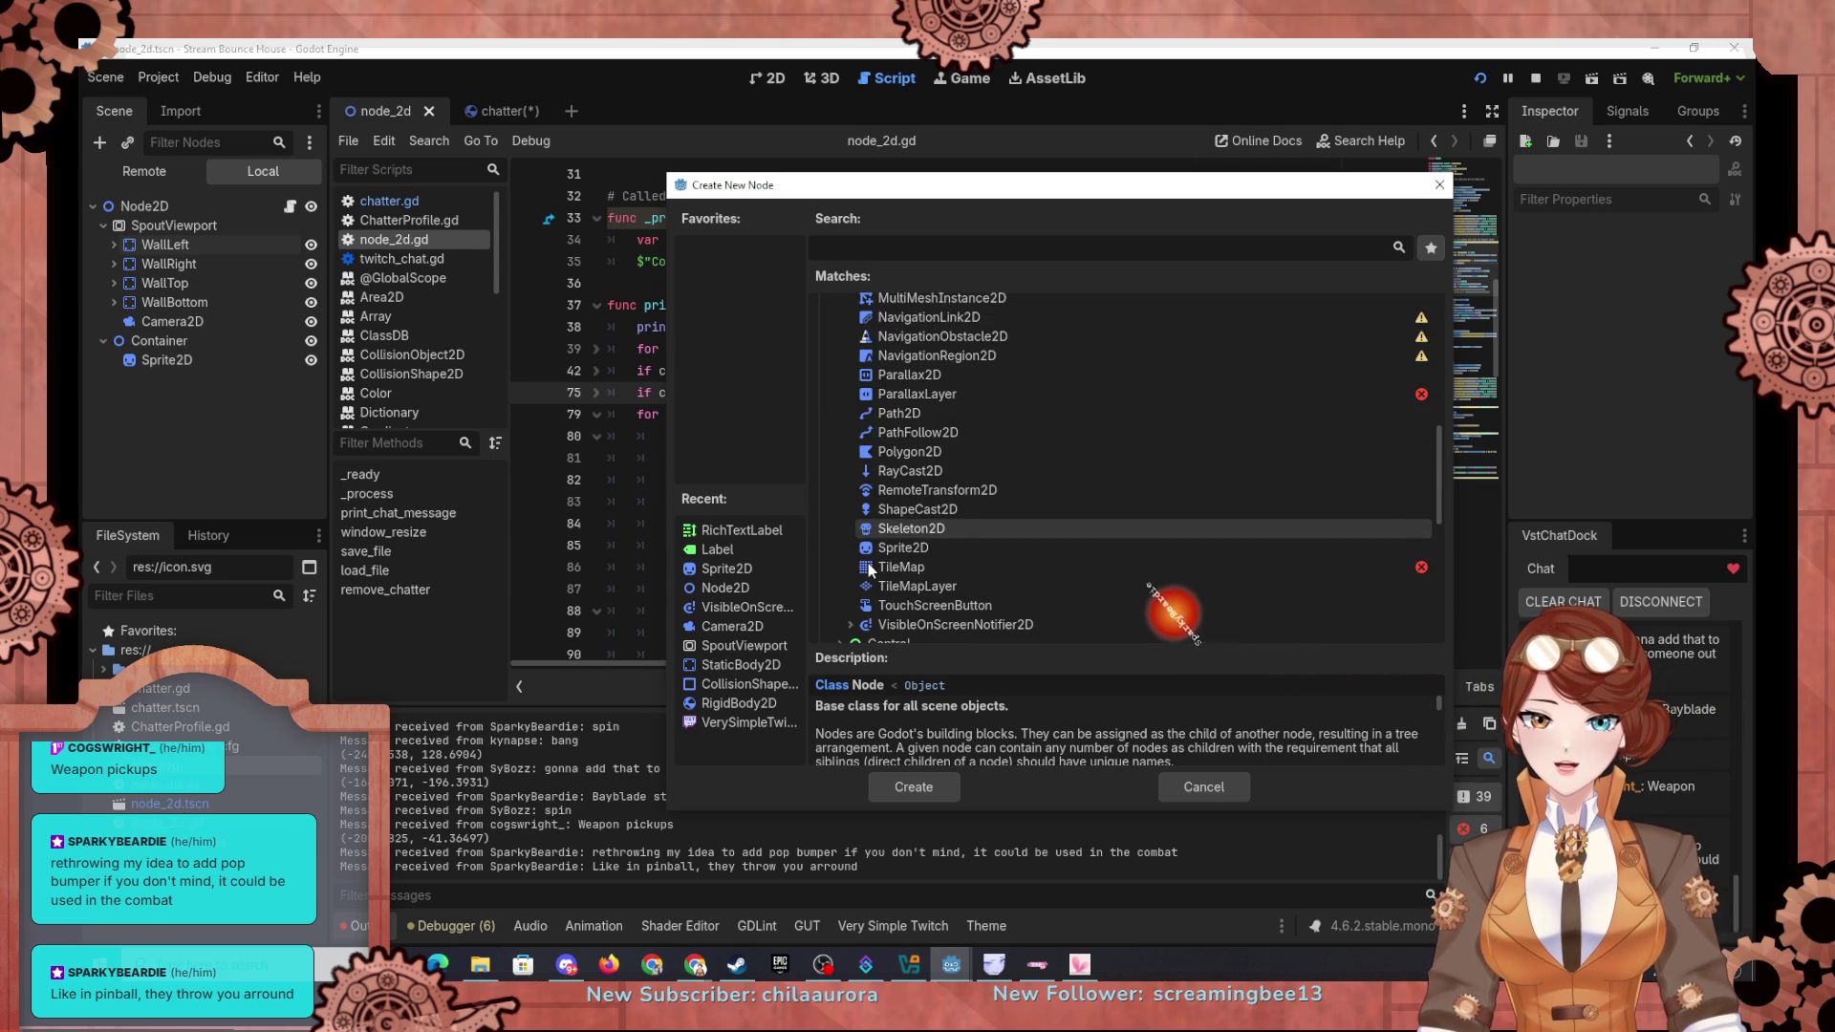
{"action": "scroll", "coordinate": [868, 564], "scroll_direction": "down", "scroll_amount": 1}
{"action": "scroll", "coordinate": [877, 466], "scroll_direction": "up", "scroll_amount": 12}
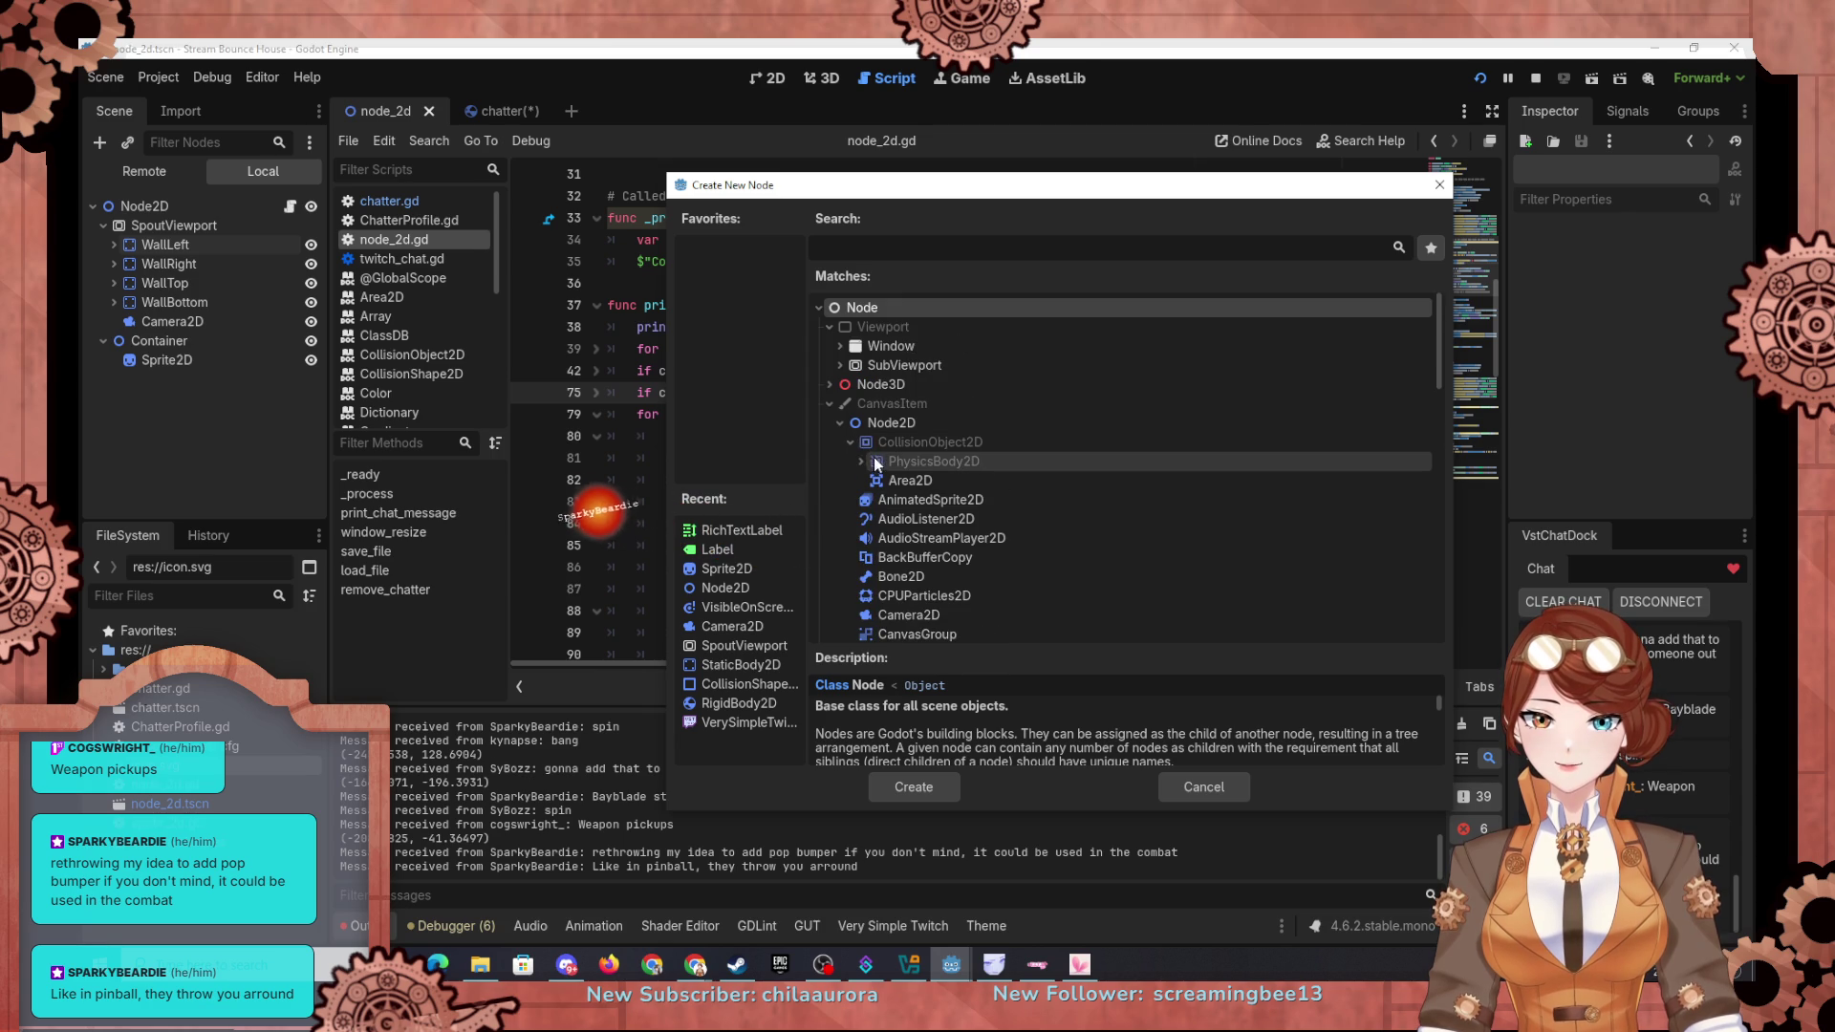
{"action": "left_click", "coordinate": [861, 461]}
{"action": "left_click", "coordinate": [904, 483]}
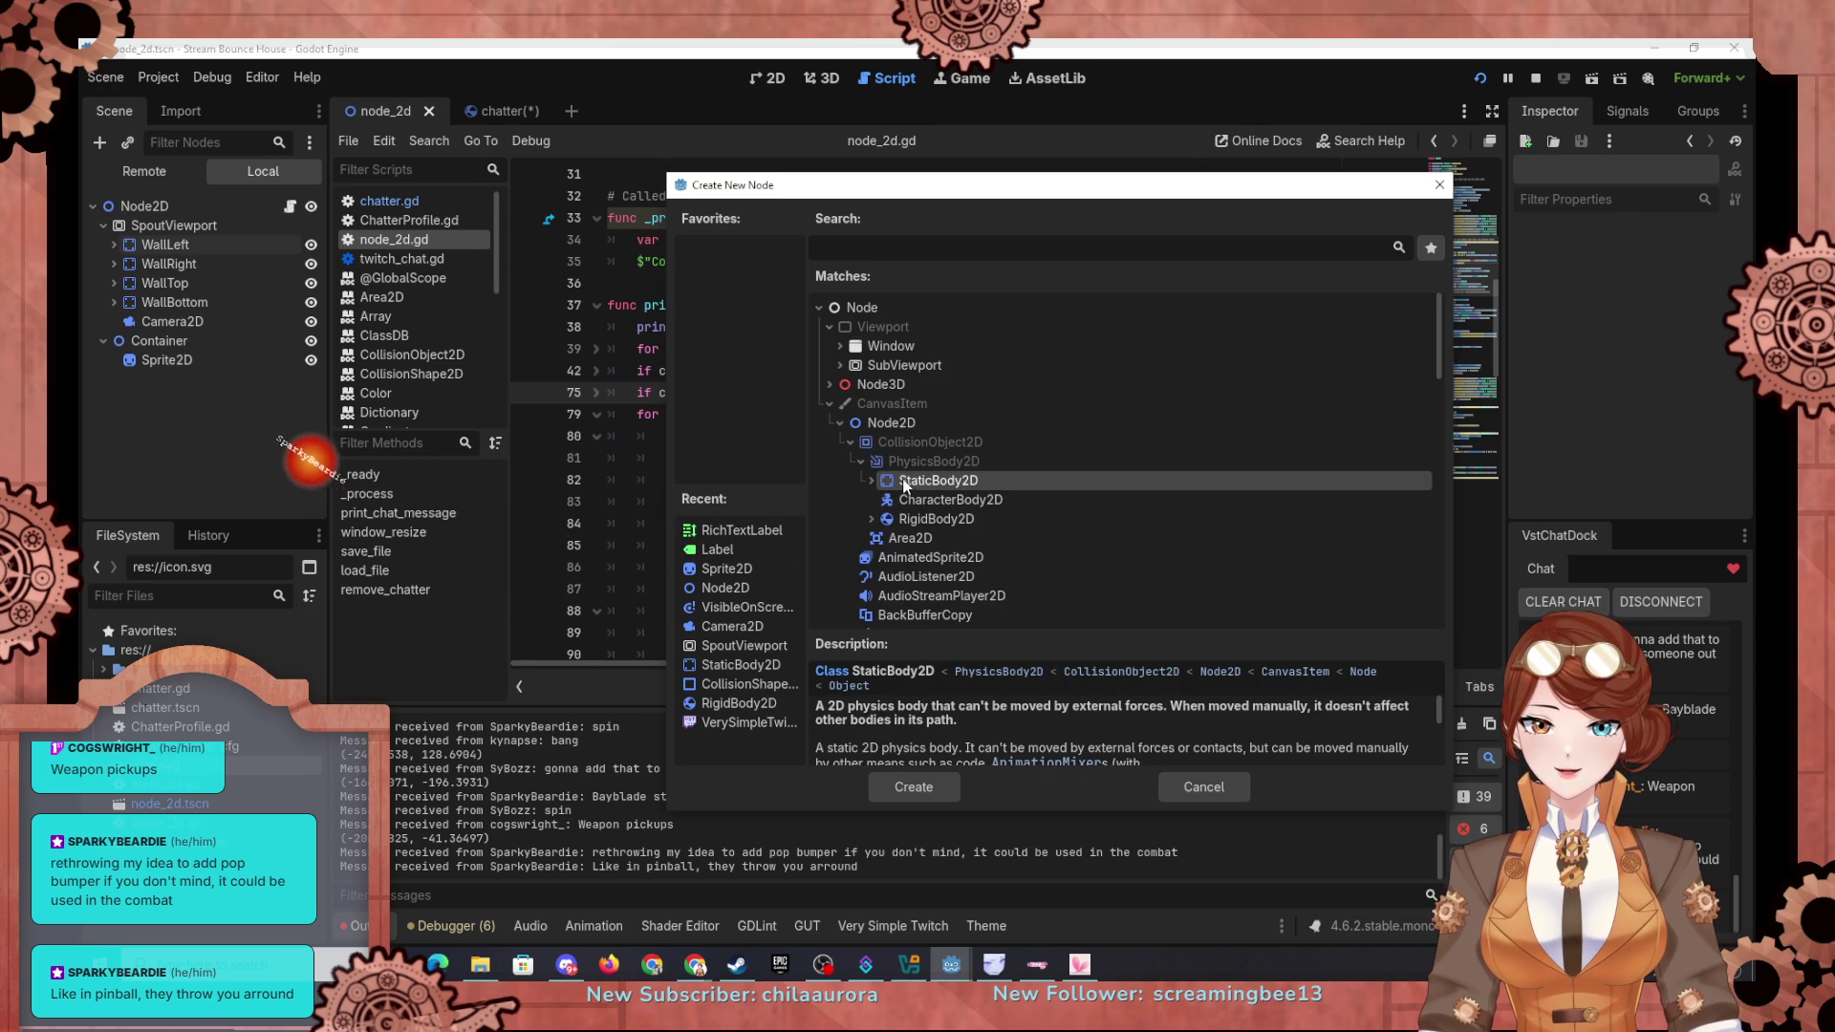
{"action": "left_click", "coordinate": [871, 480]}
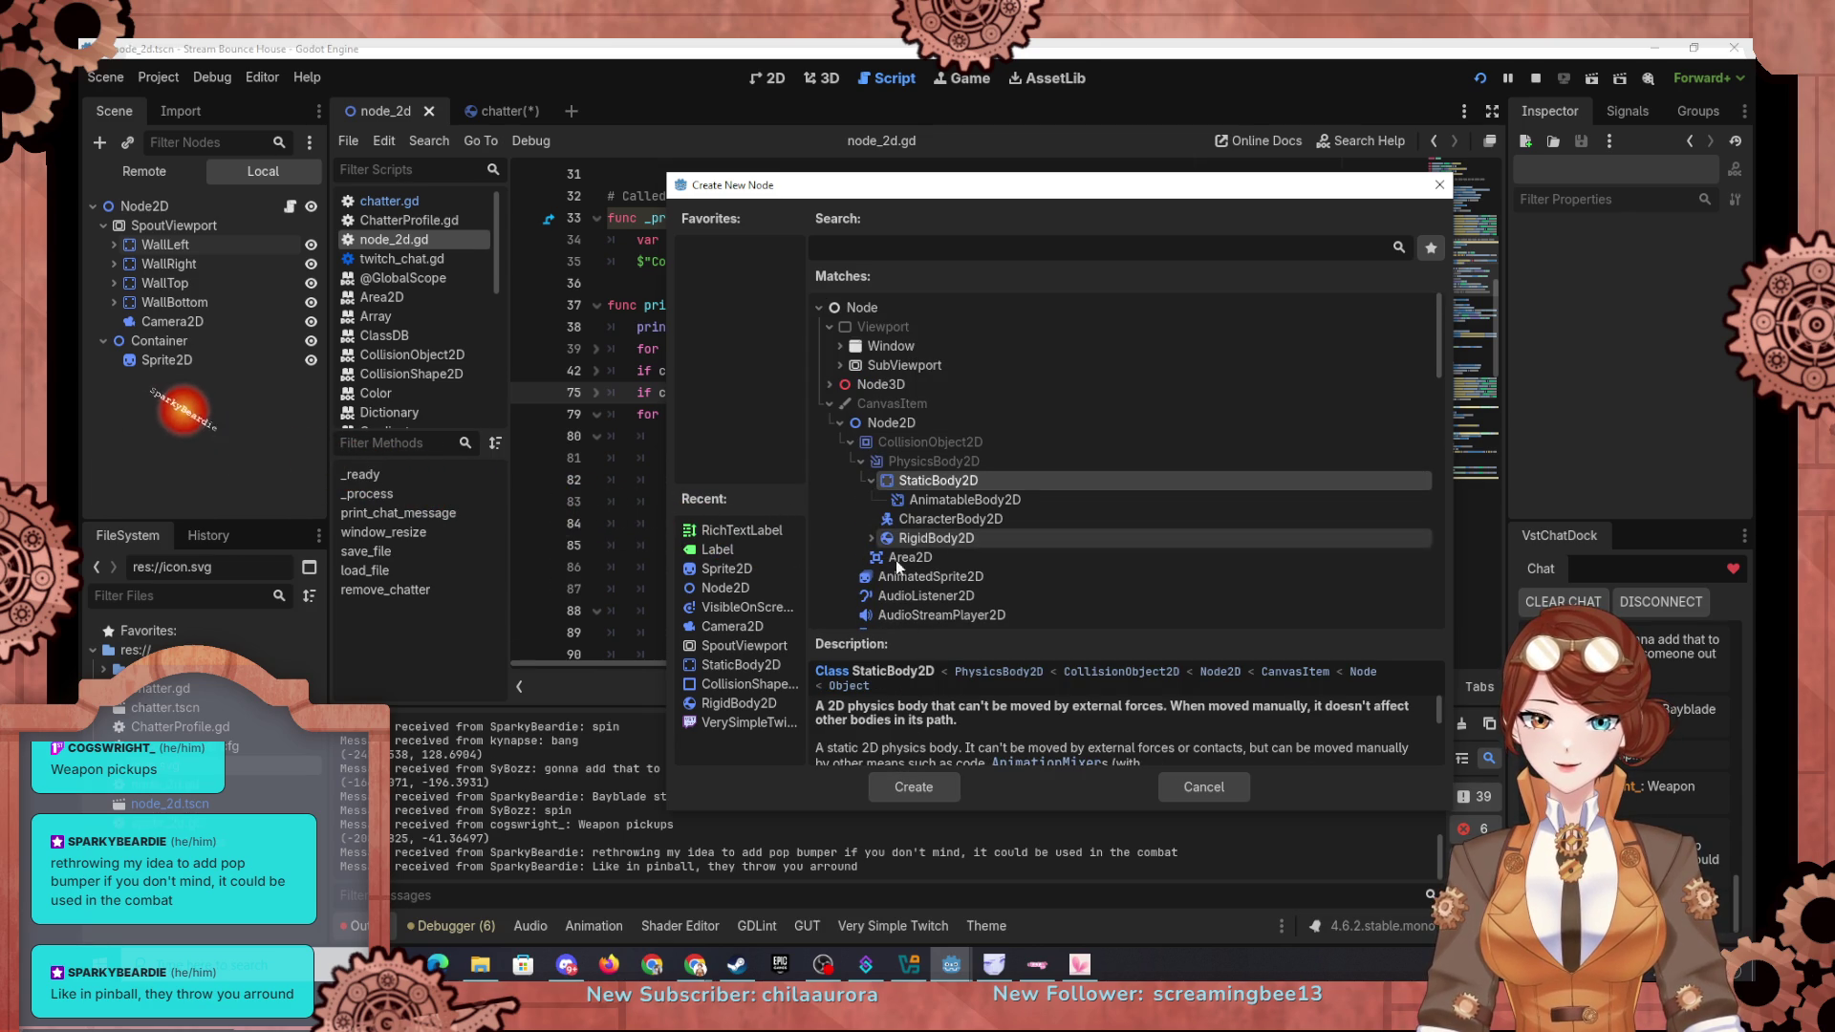
{"action": "left_click", "coordinate": [966, 499]}
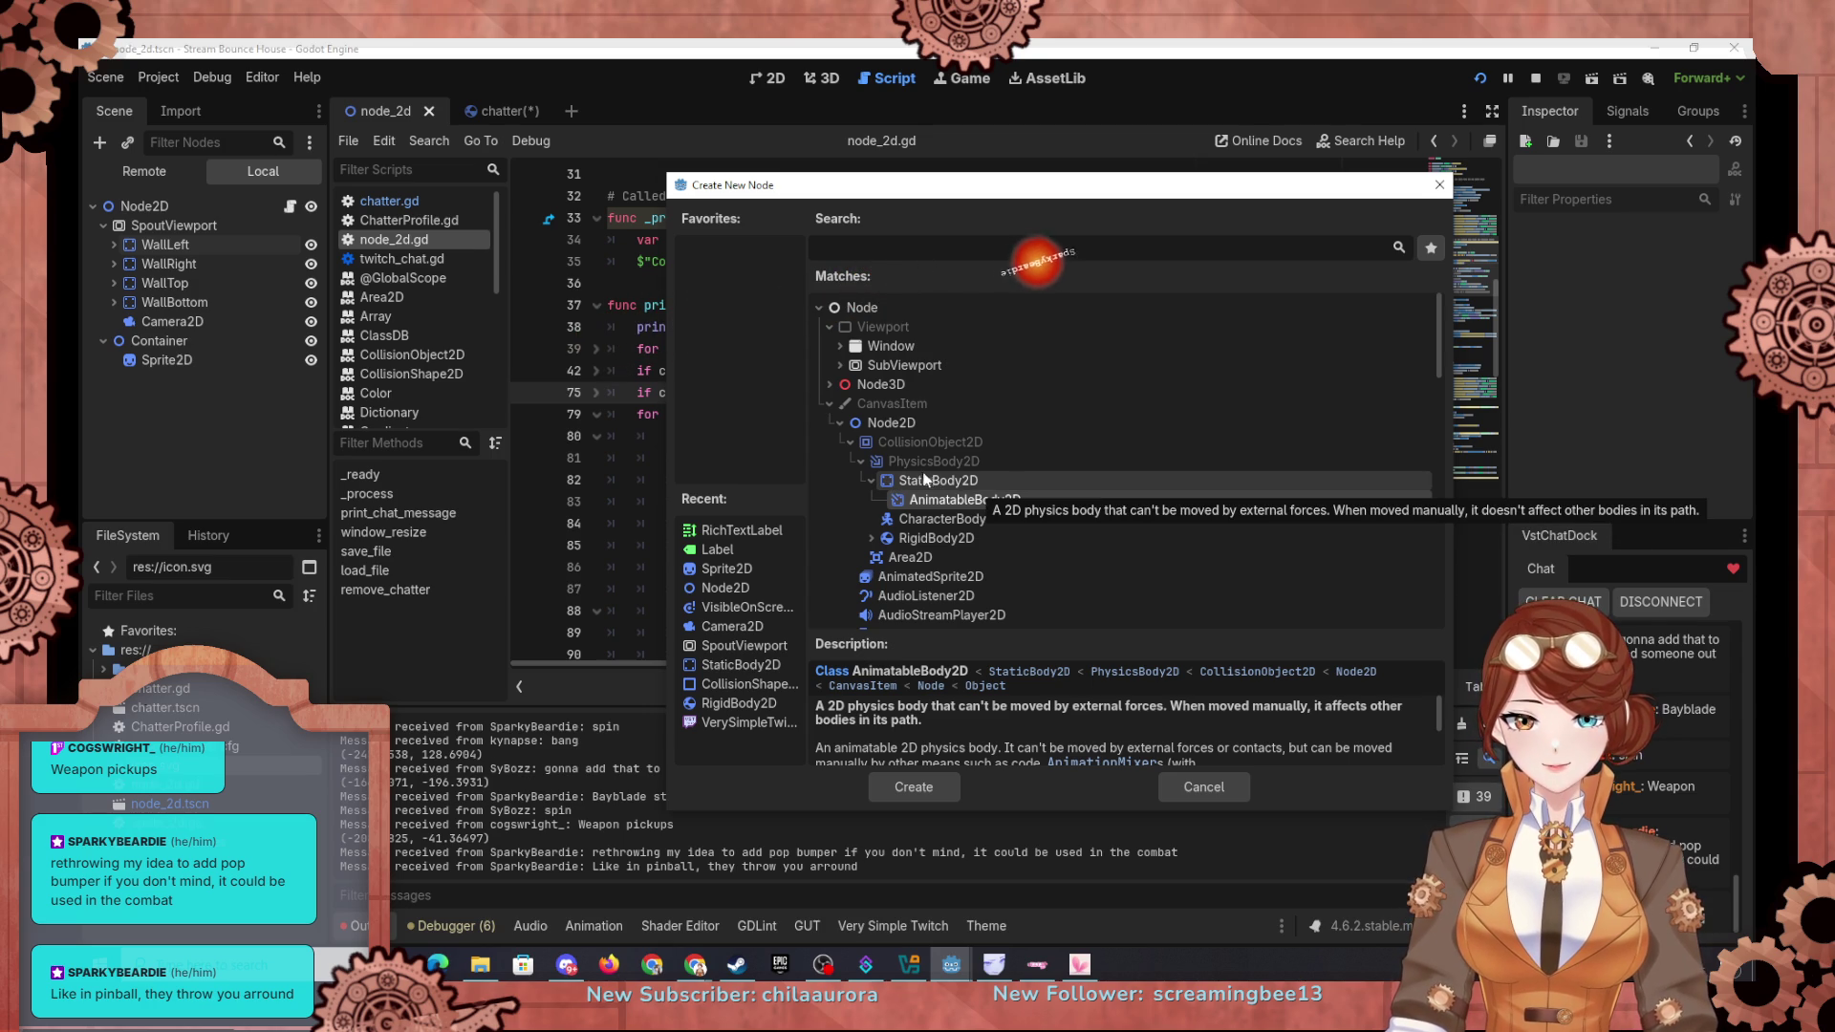
{"action": "left_click", "coordinate": [939, 481]}
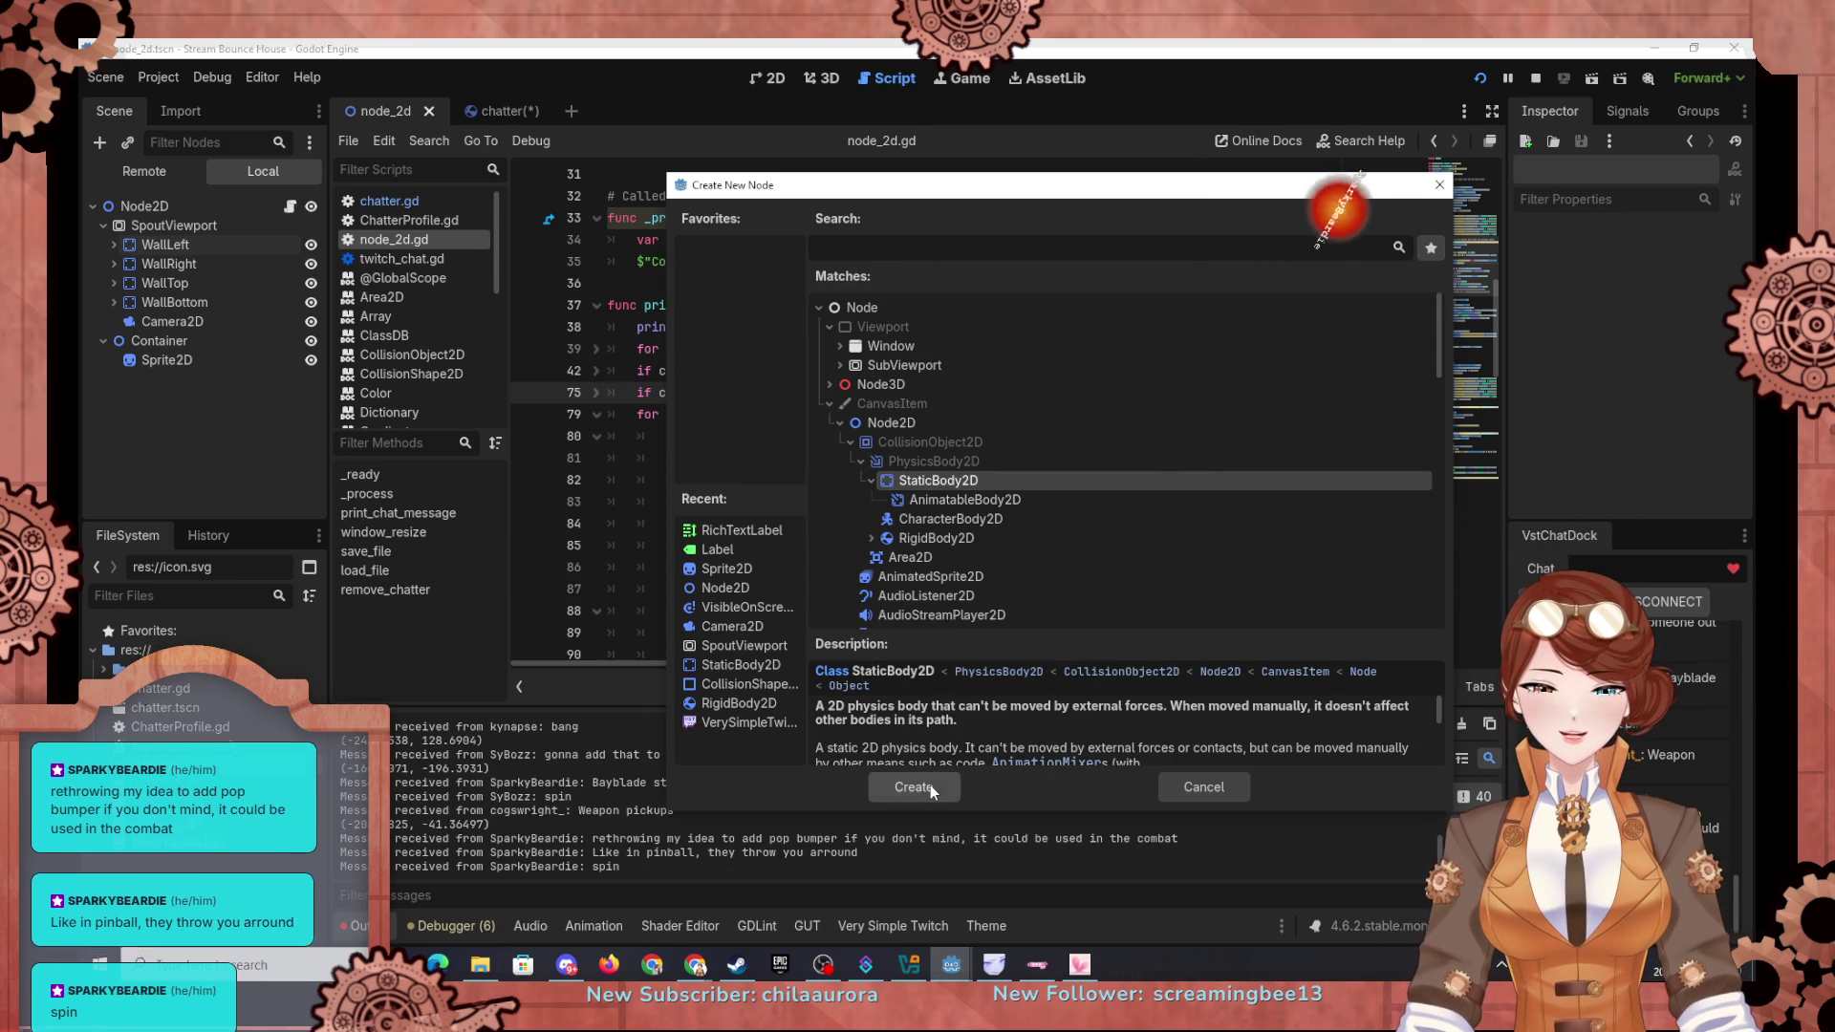
{"action": "left_click", "coordinate": [931, 783]}
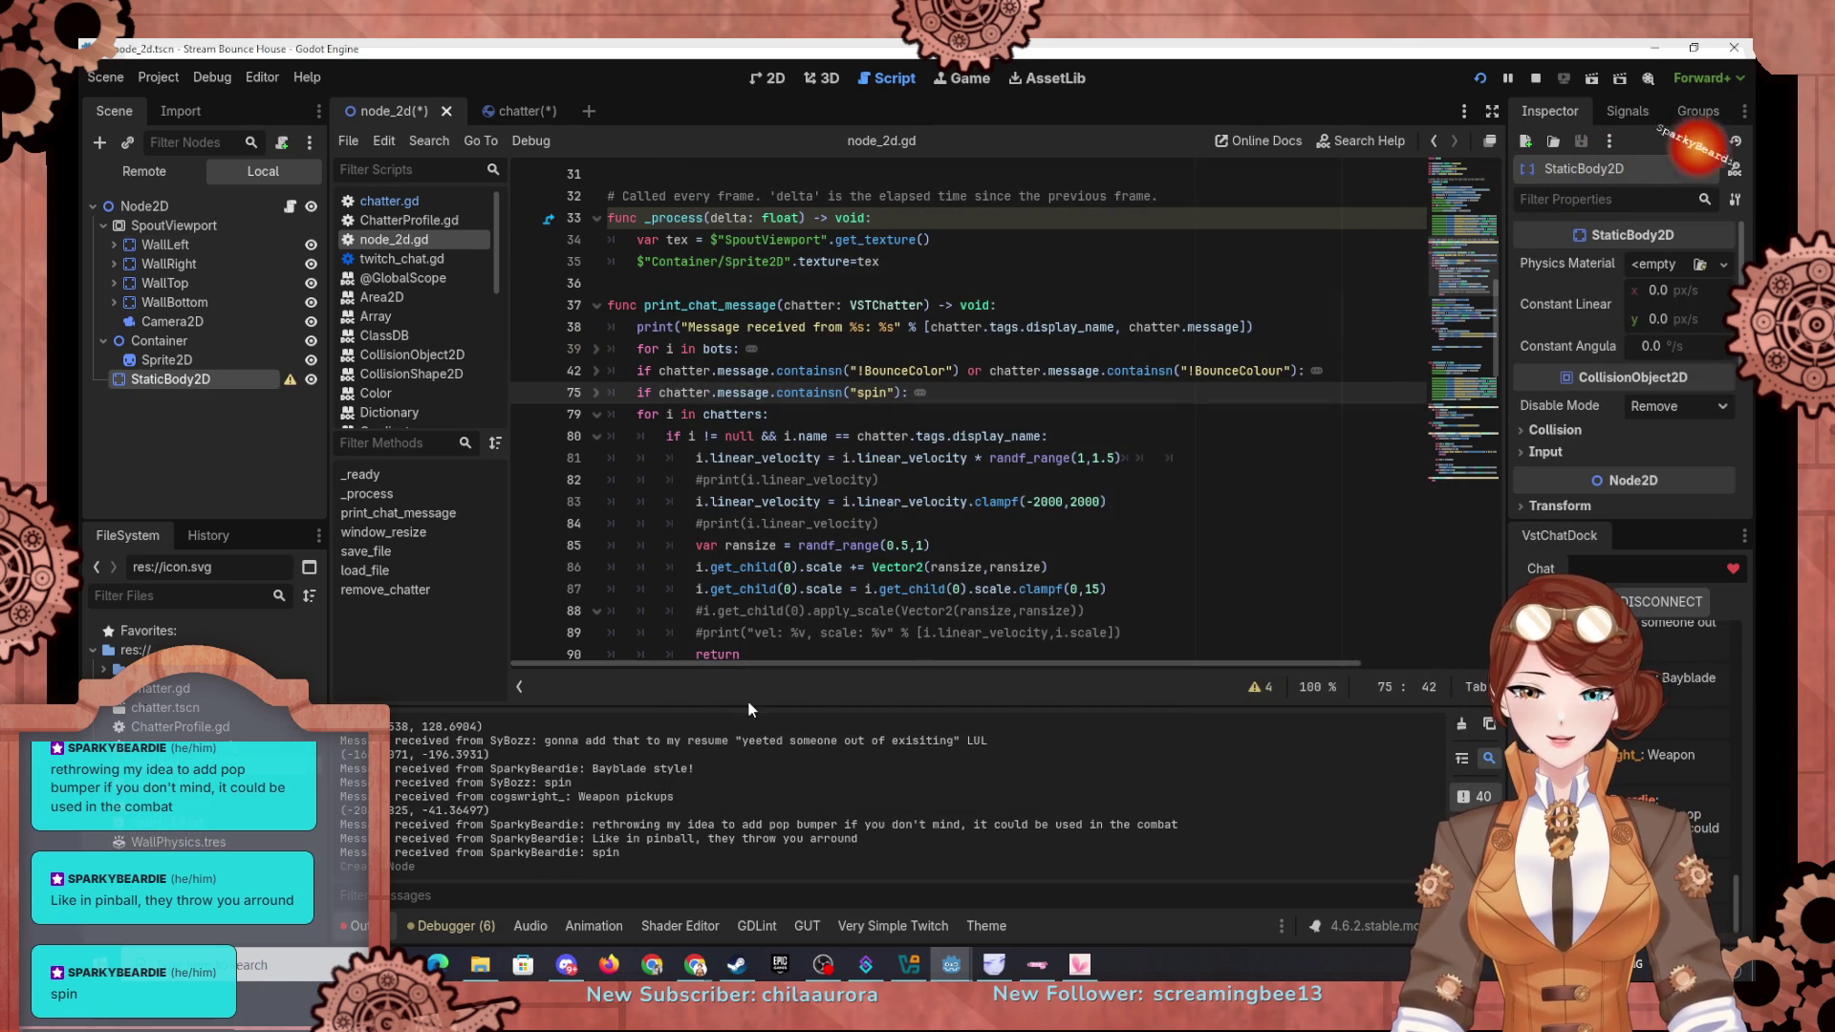
Step: Inspect the existing WallBottom collision shape for reference
{"action": "right_click", "coordinate": [172, 380]}
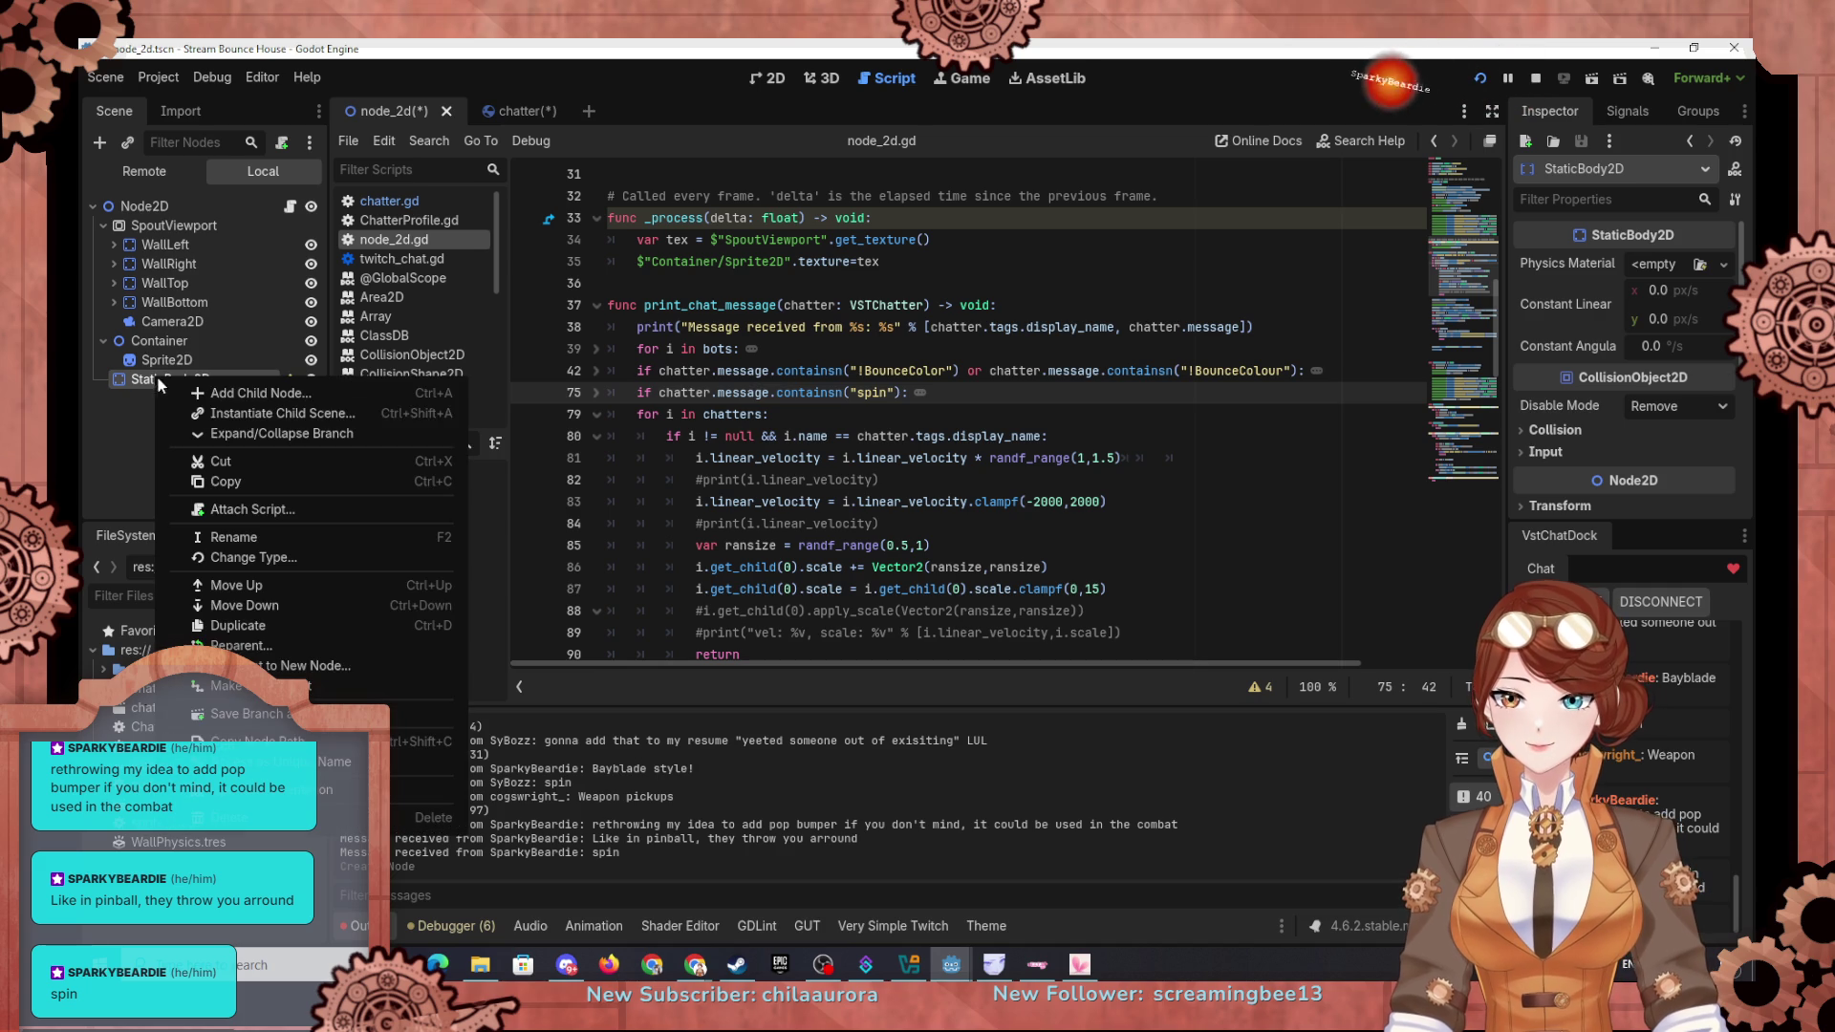
{"action": "left_click", "coordinate": [250, 396]}
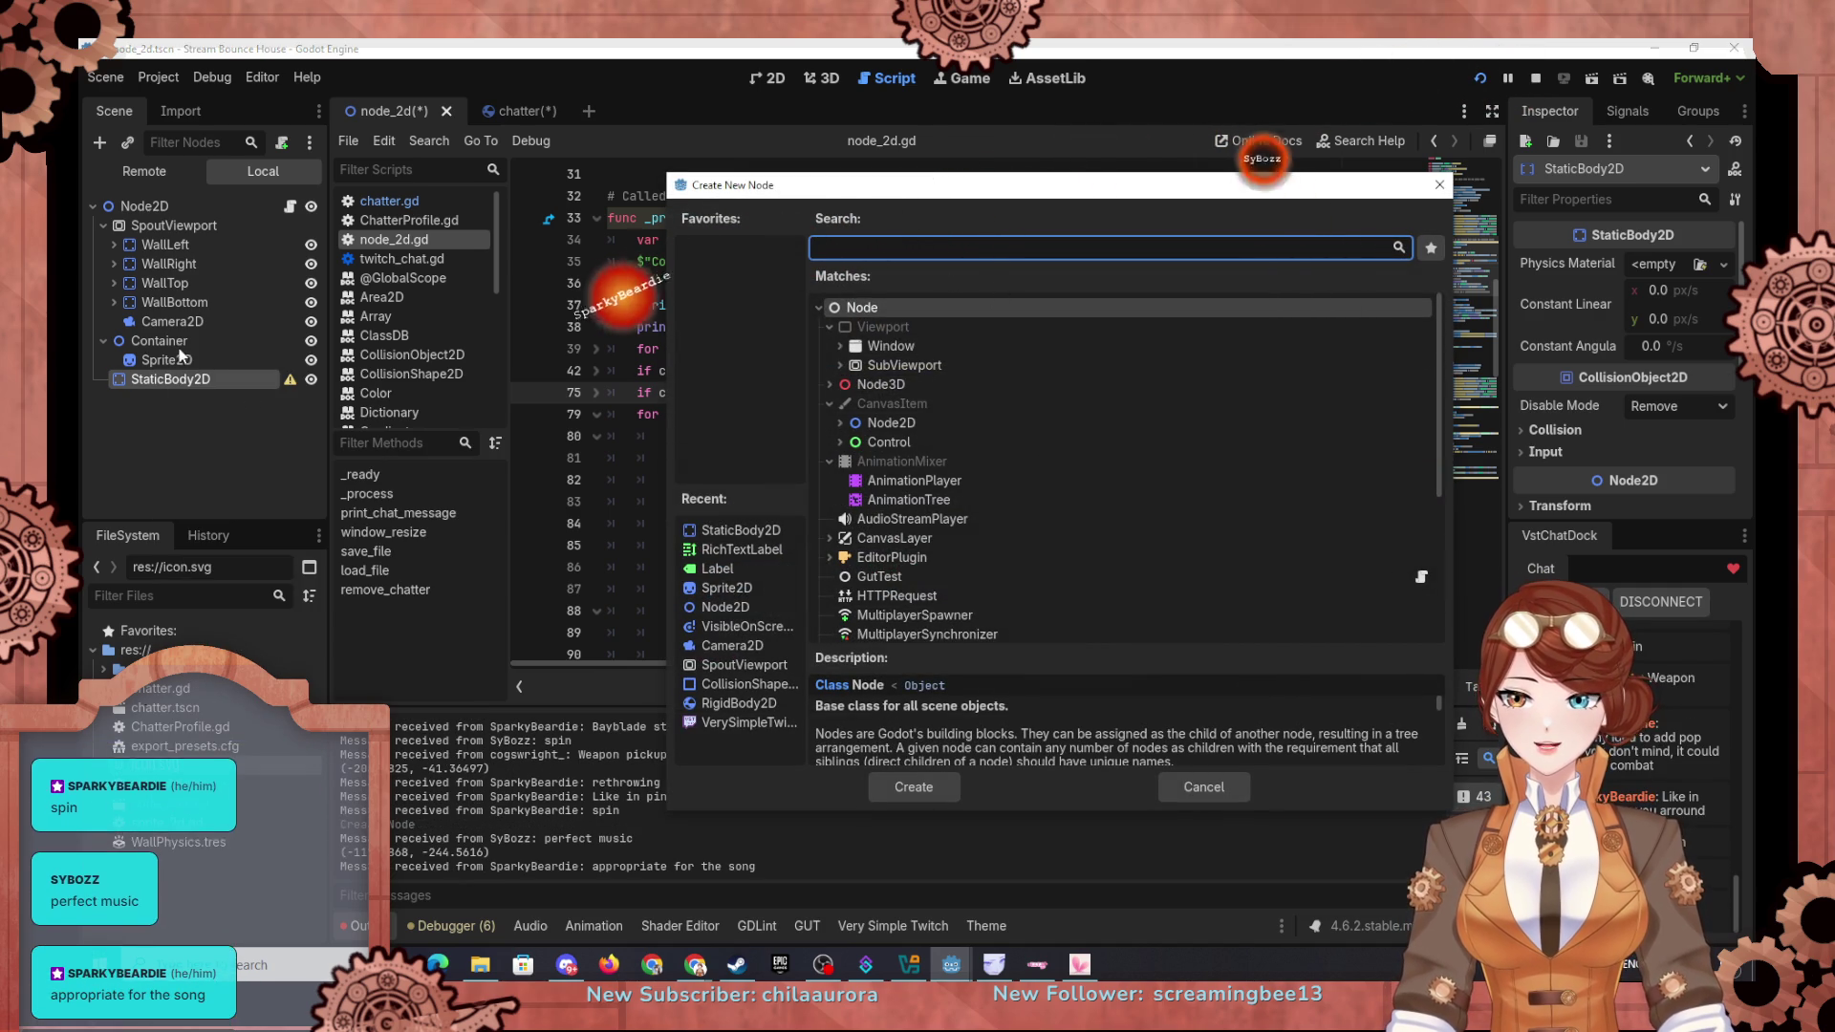
{"action": "key", "text": "Escape"}
{"action": "left_click", "coordinate": [113, 302]}
{"action": "right_click", "coordinate": [178, 397]}
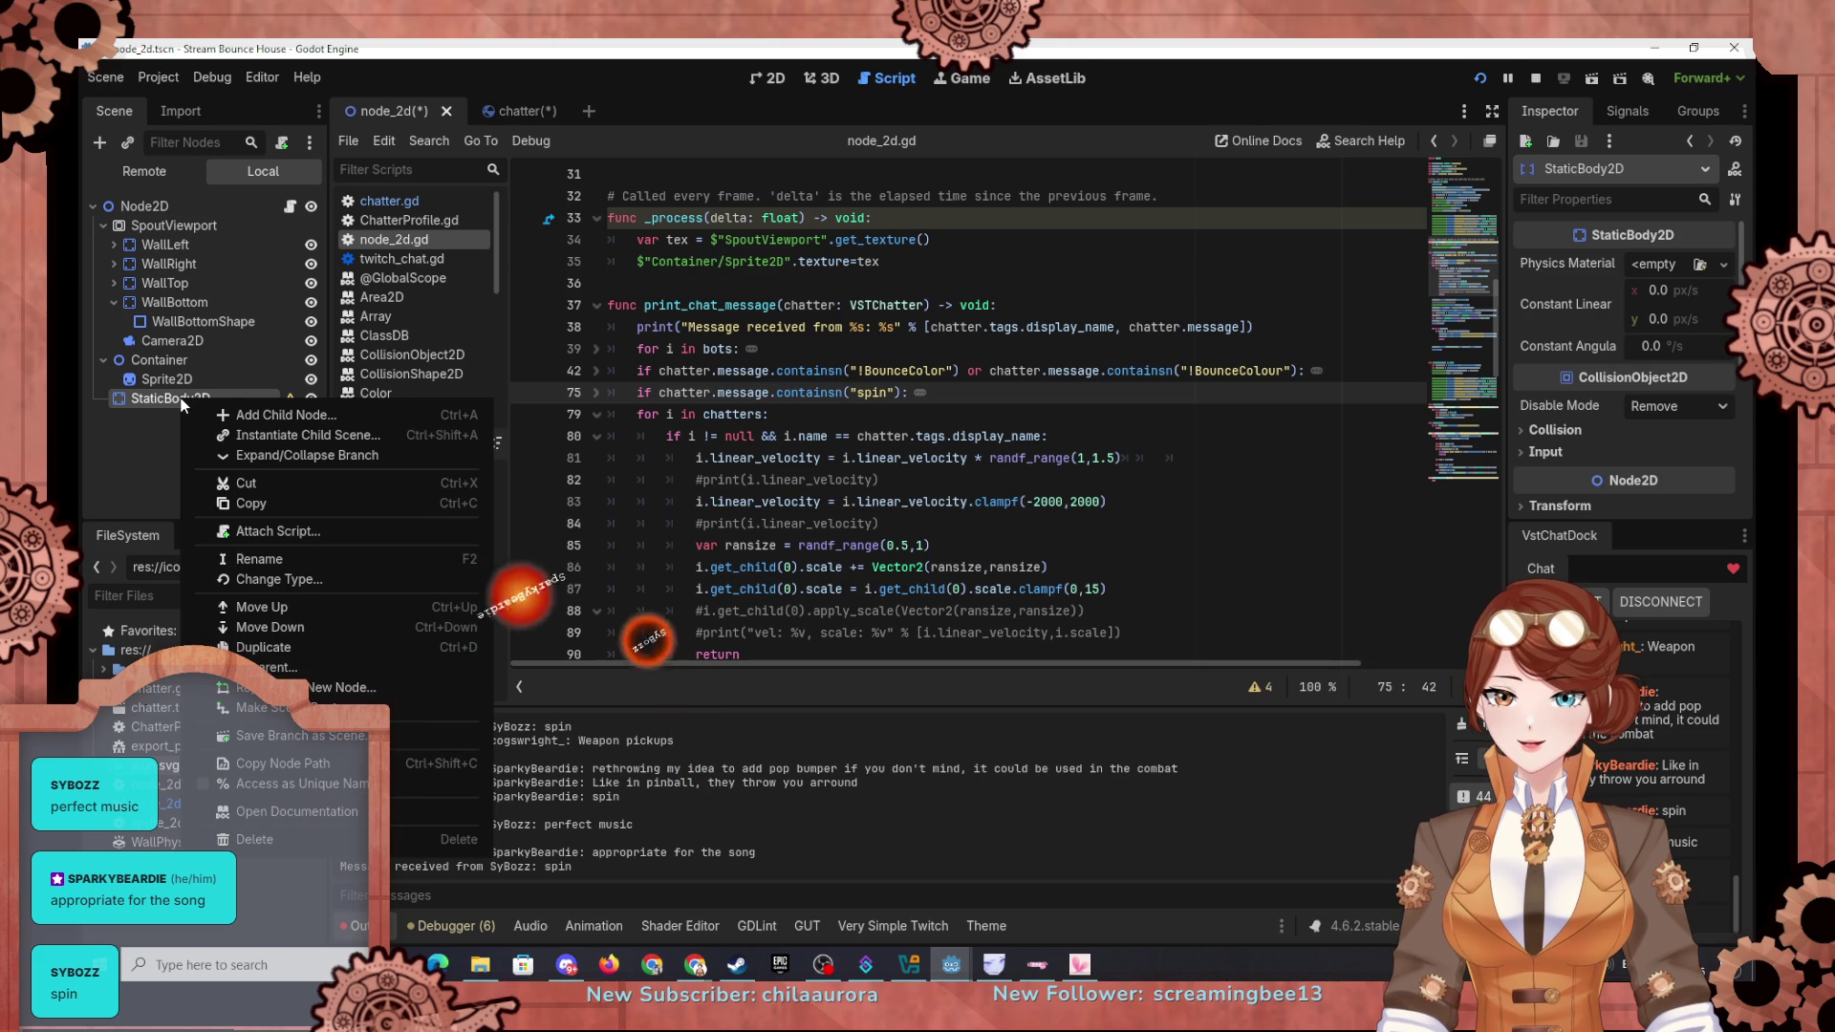
{"action": "key", "text": "Escape"}
{"action": "left_click", "coordinate": [140, 322]}
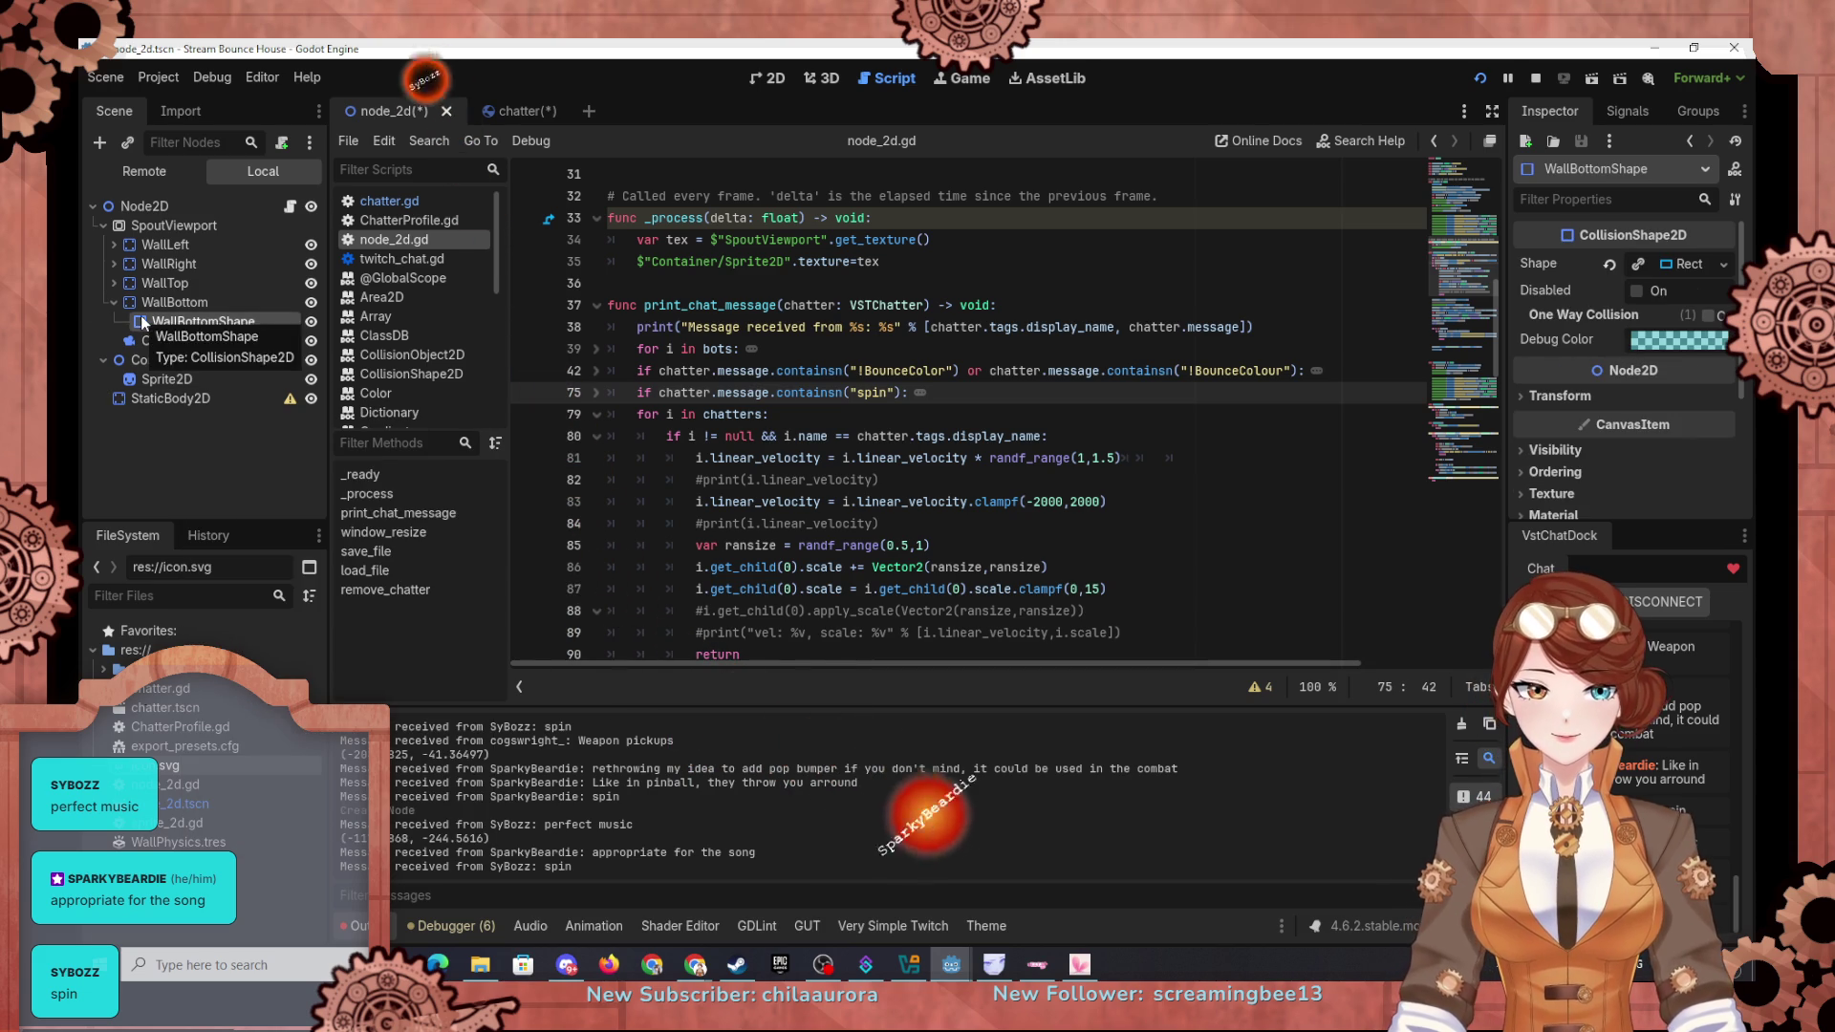
Step: Add a CollisionShape2D child to StaticBody2D by searching 'colli'
{"action": "left_click", "coordinate": [170, 397]}
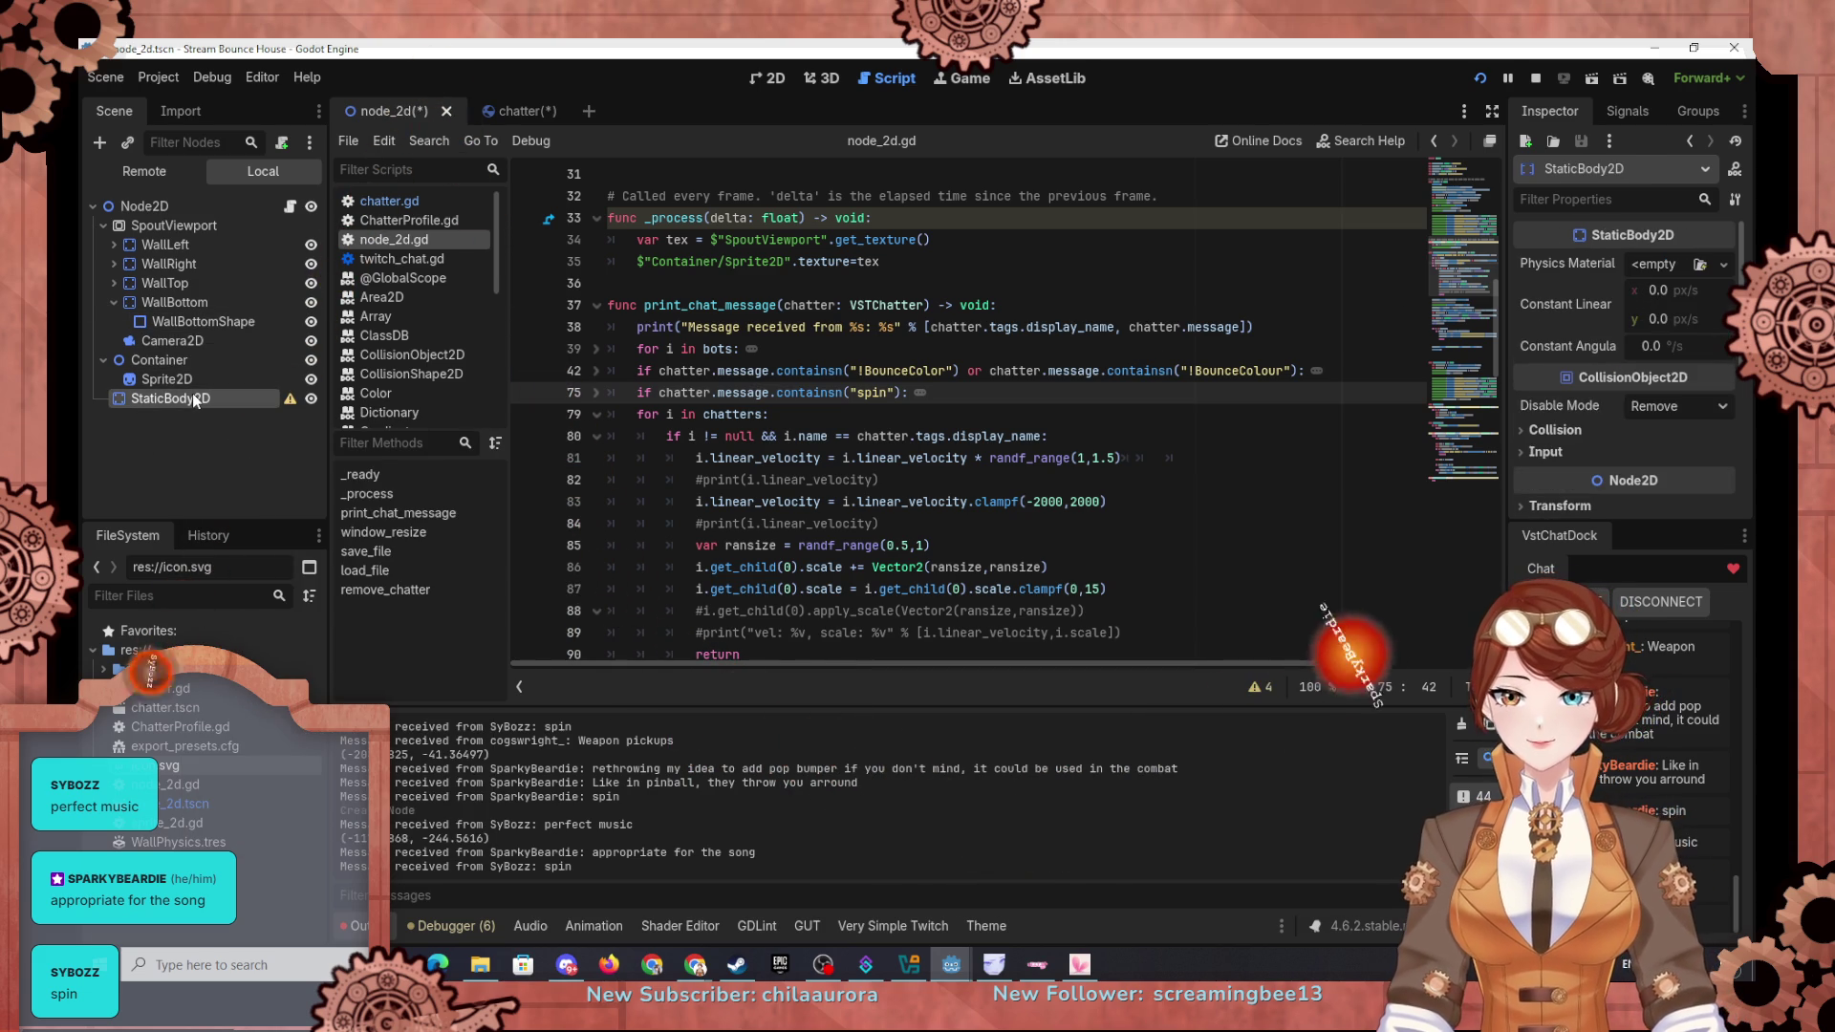
{"action": "left_click", "coordinate": [94, 141]}
{"action": "type", "text": "colli"}
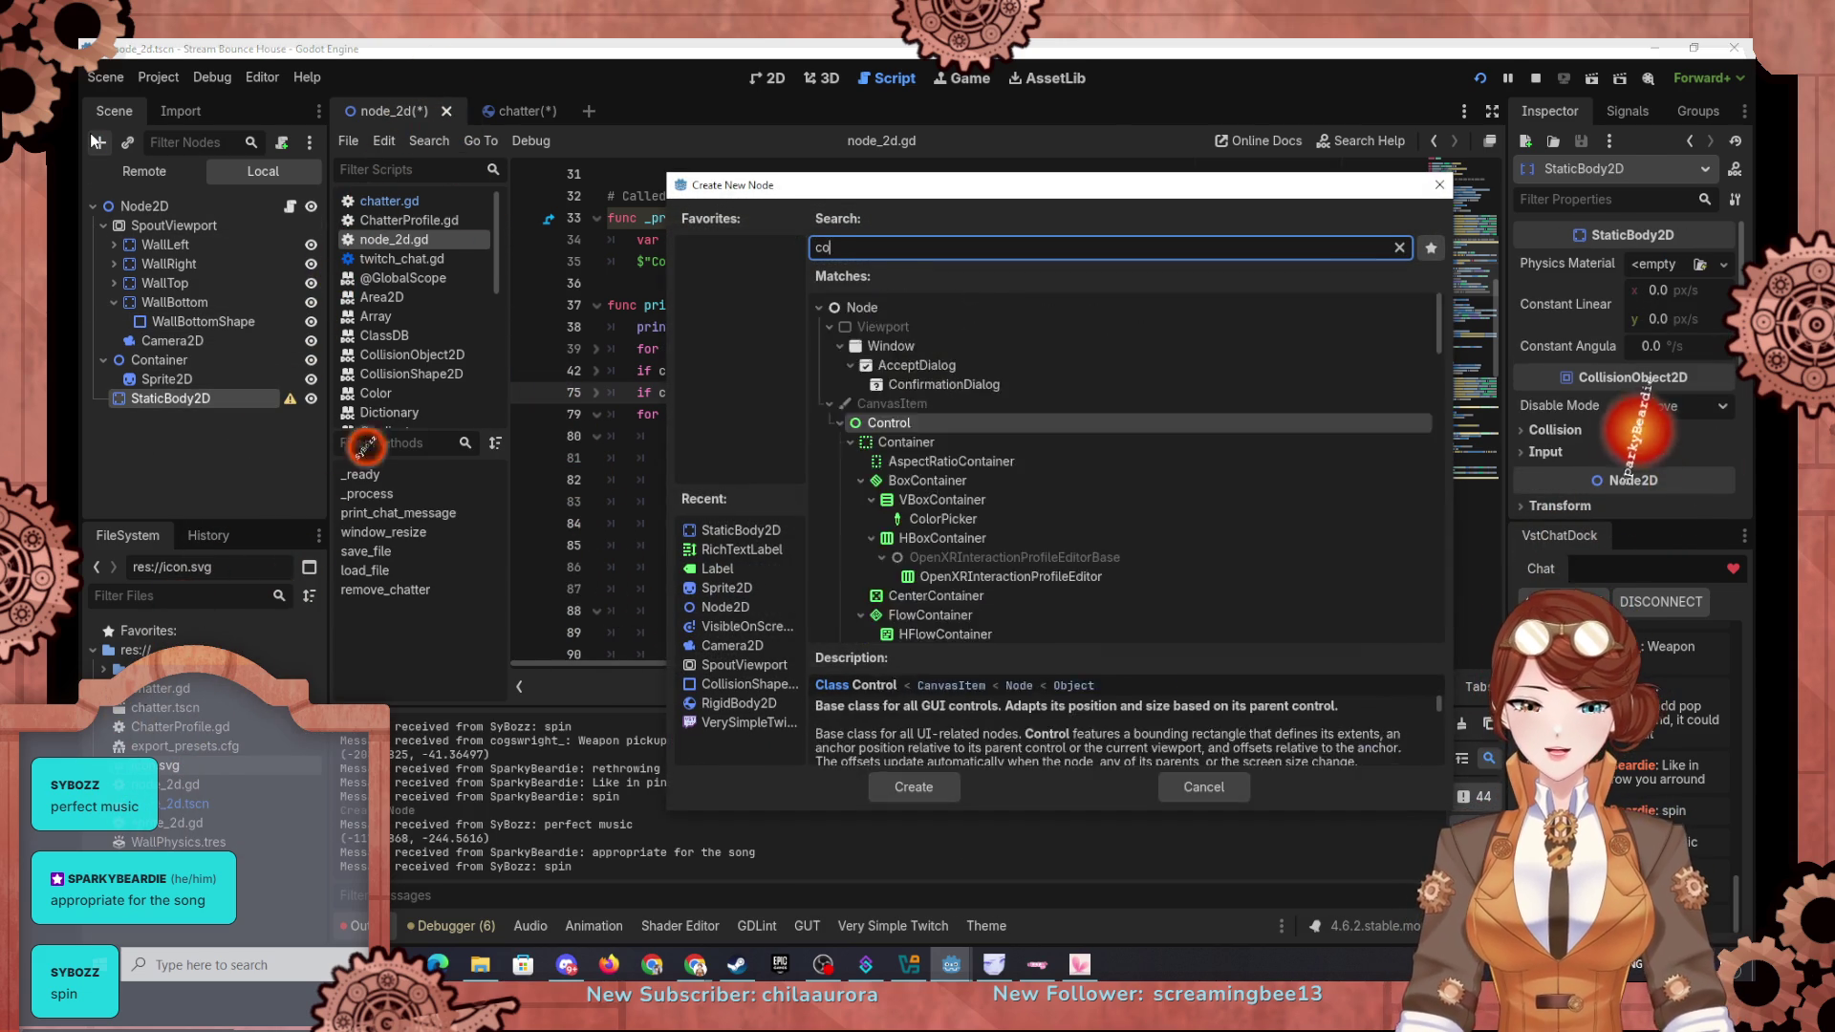
{"action": "left_click", "coordinate": [921, 381]}
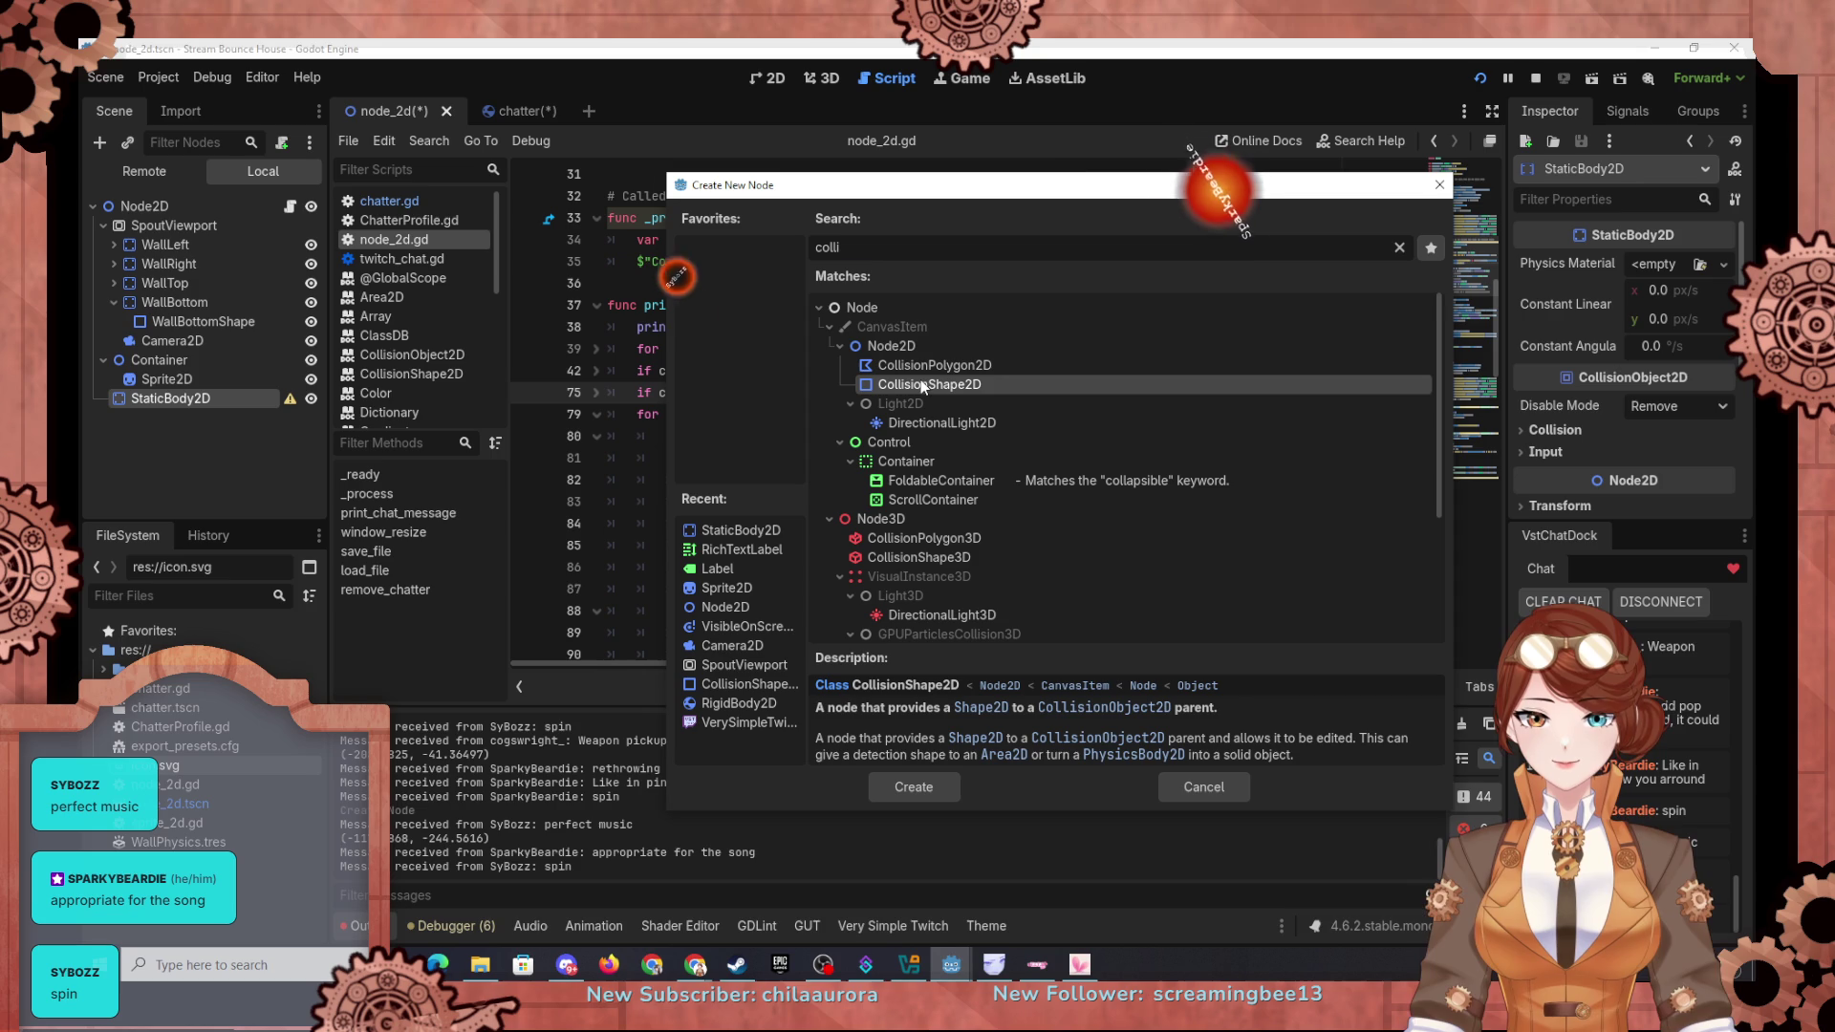
{"action": "key", "text": "Return"}
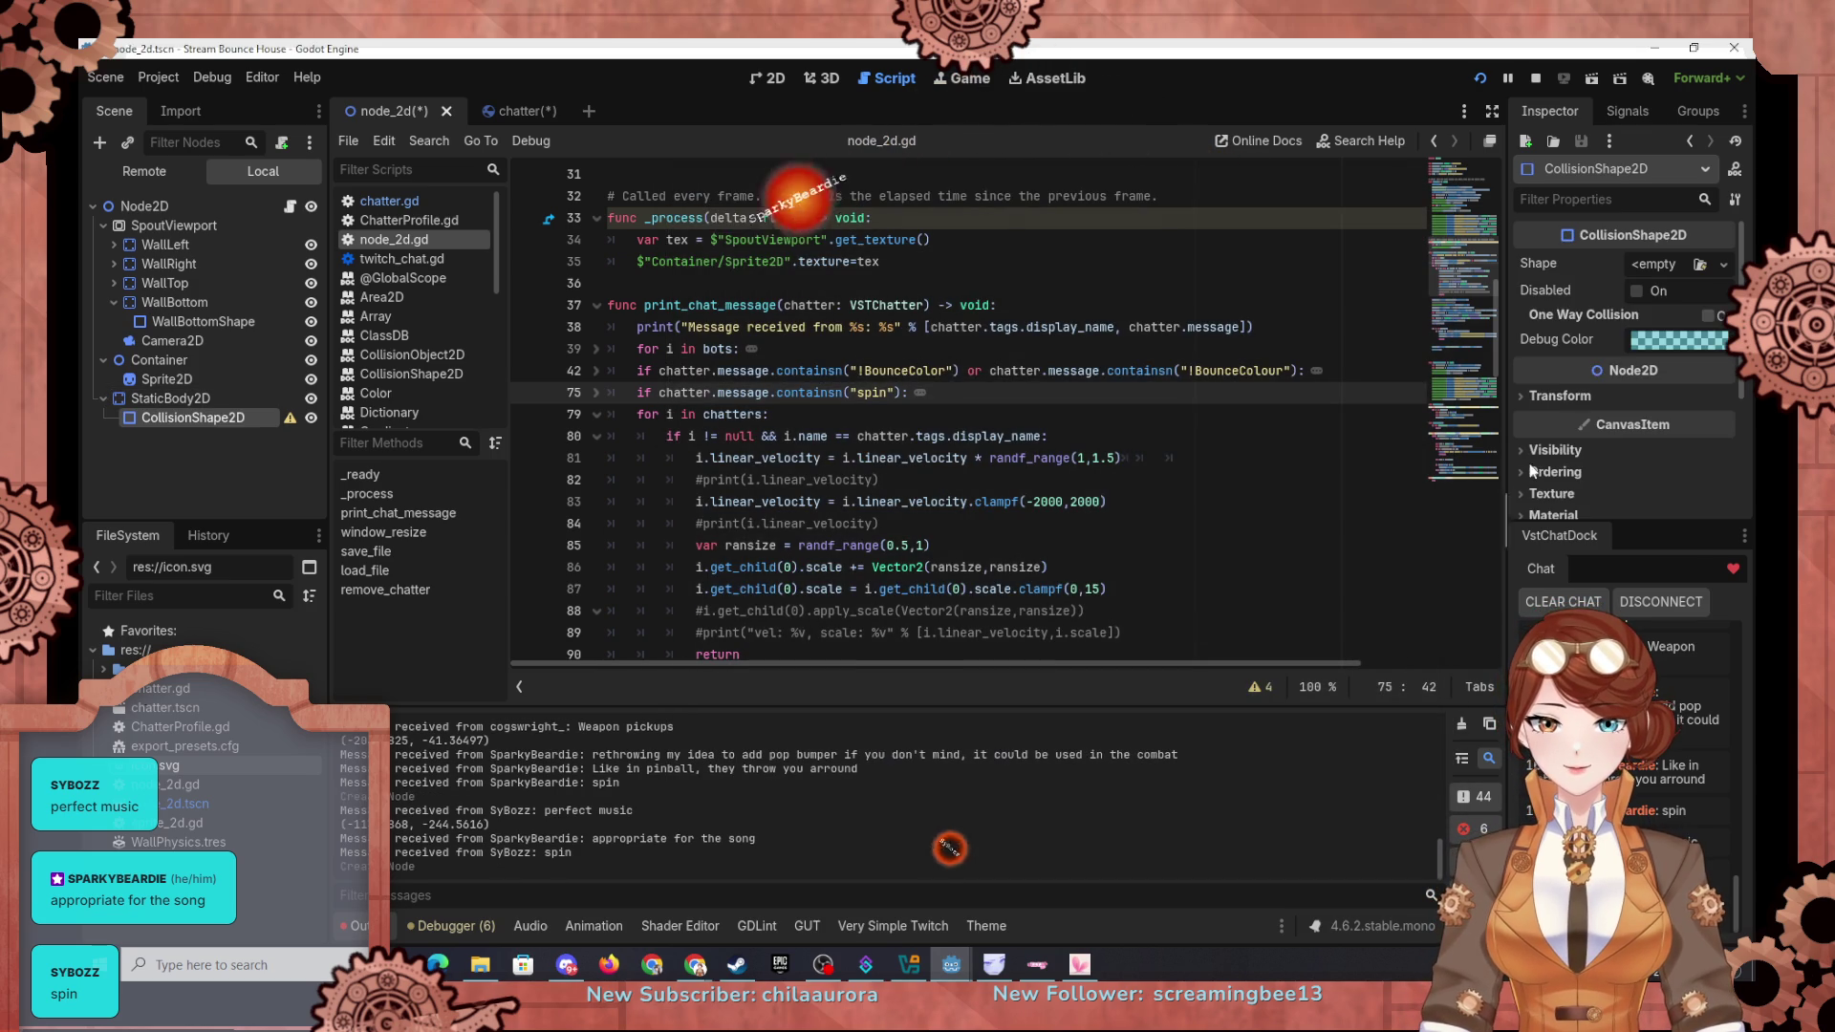
Step: Set the collision shape to a new CircleShape2D
{"action": "left_click", "coordinate": [1666, 265]}
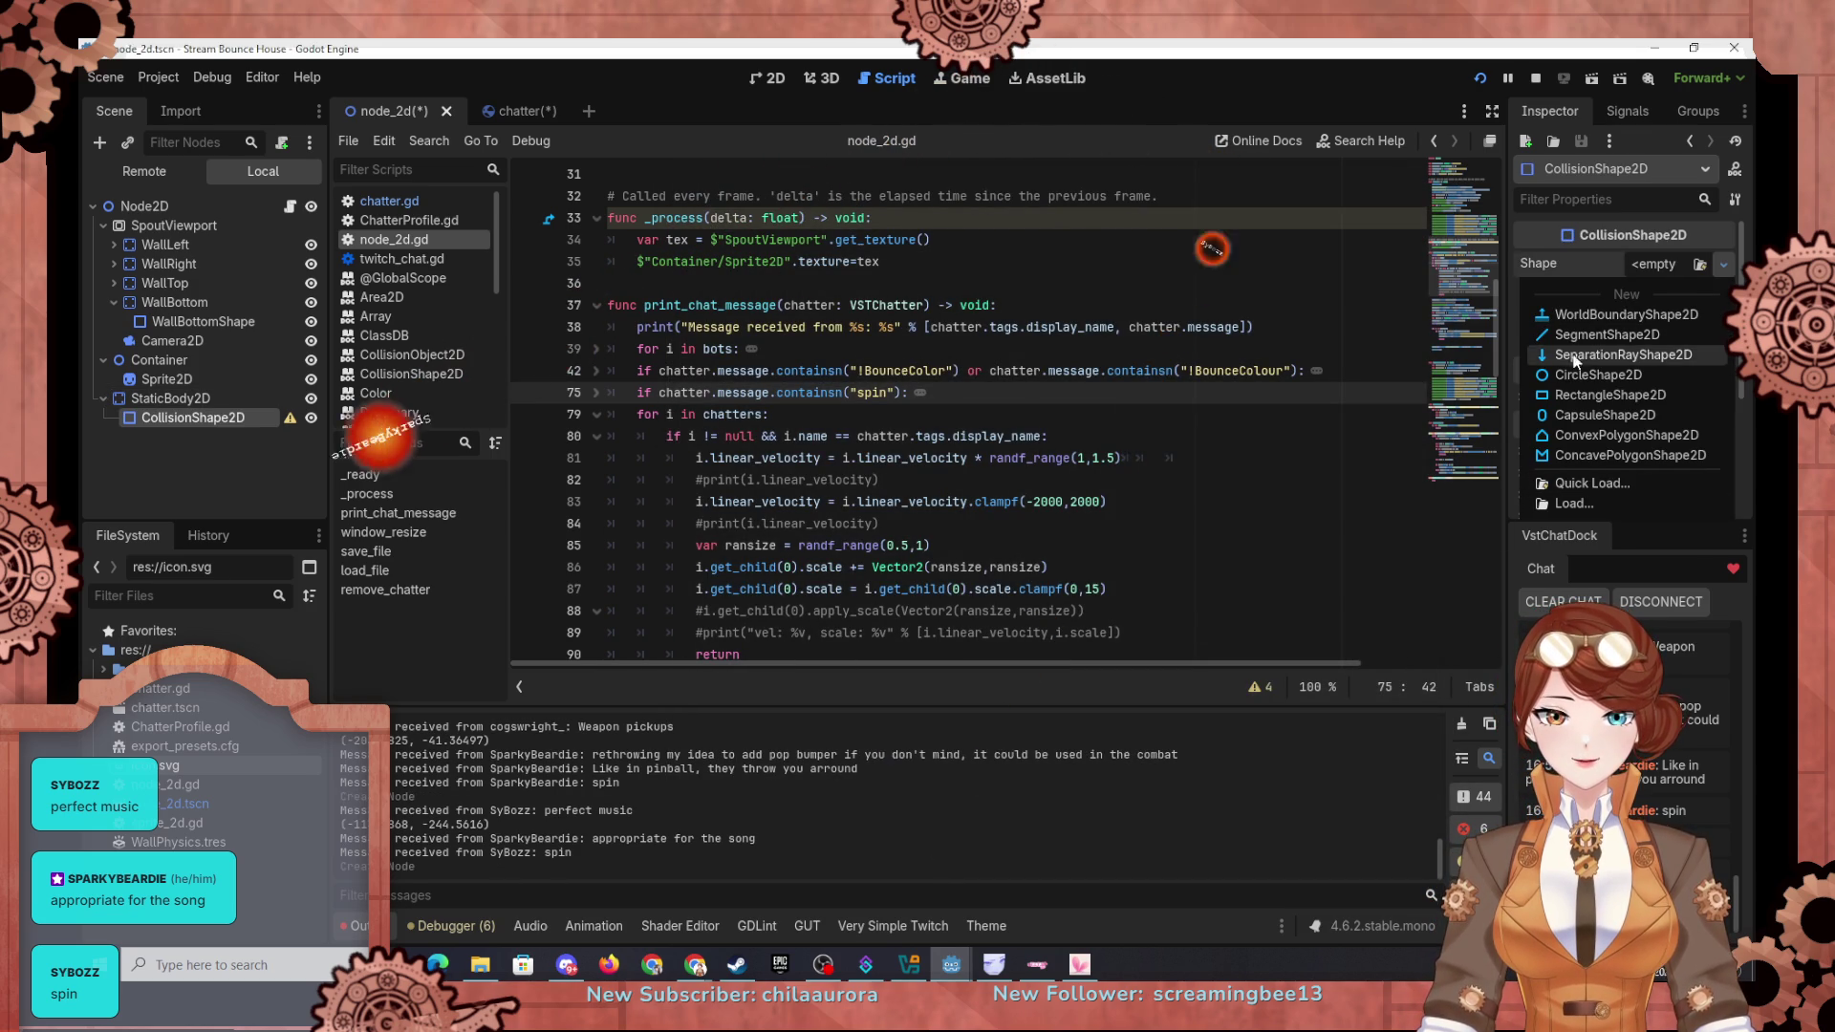
{"action": "key", "text": "Escape"}
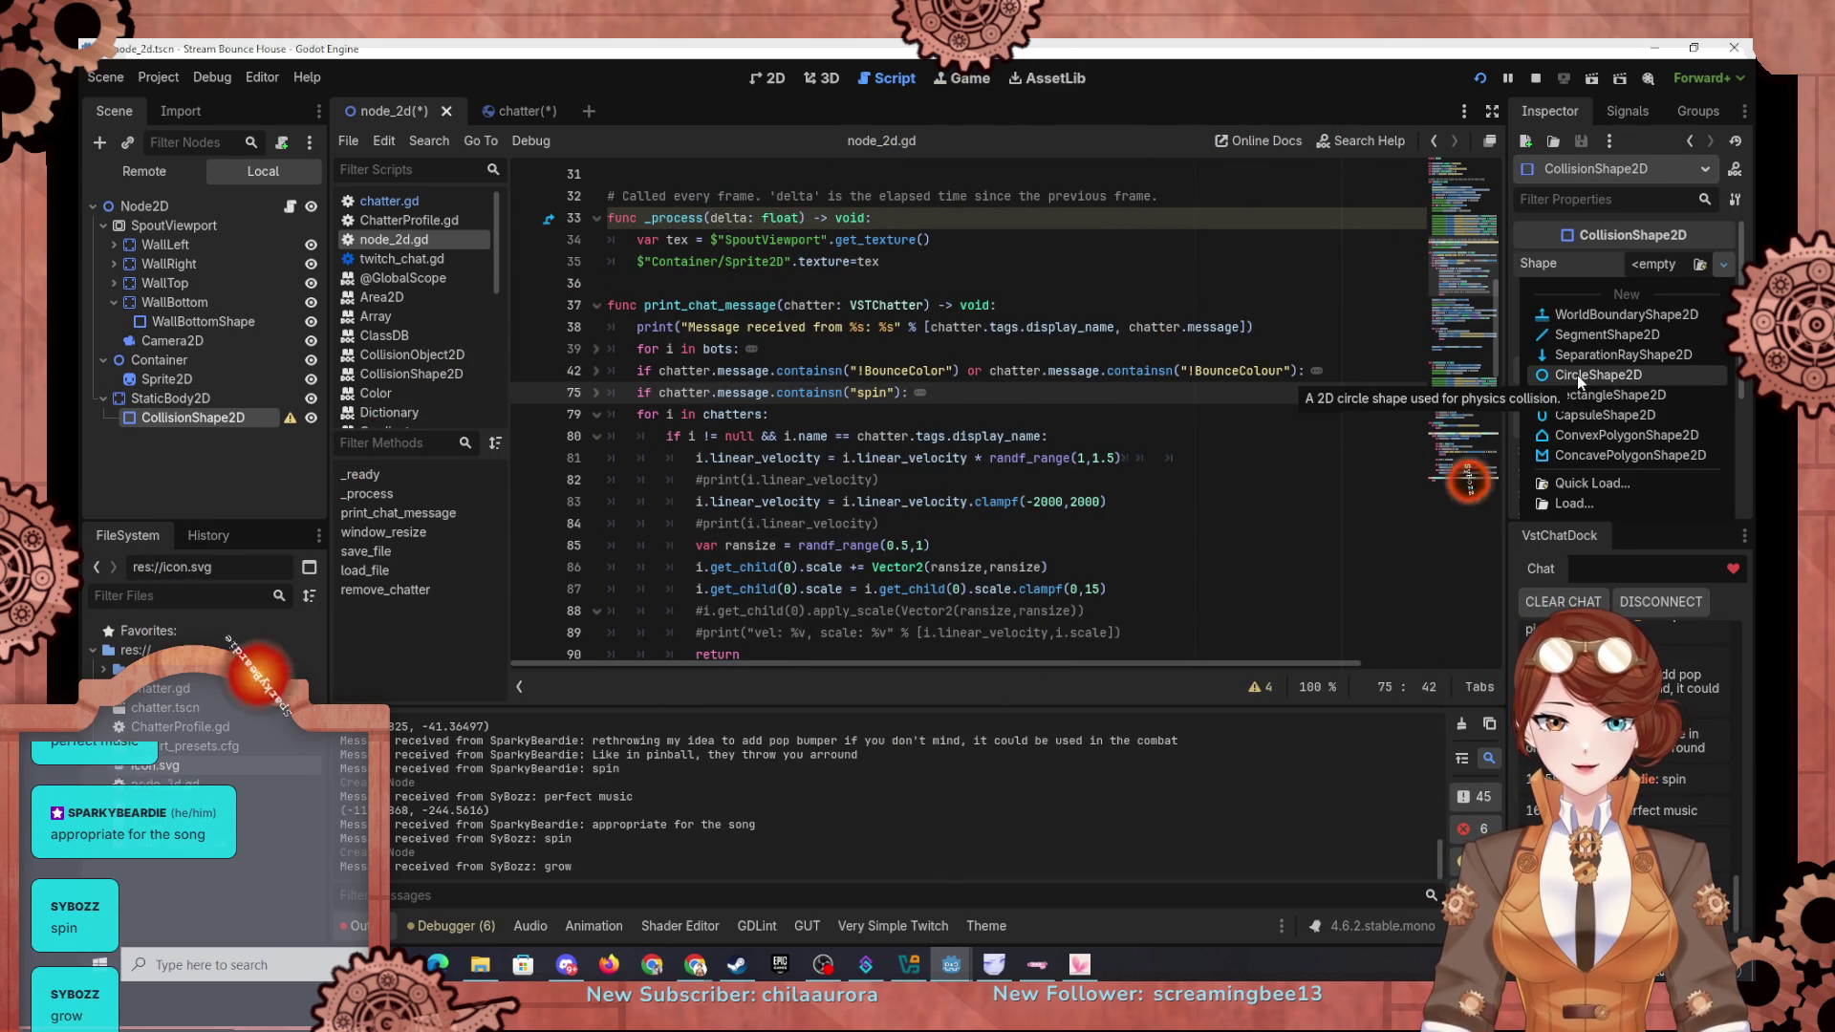
{"action": "left_click", "coordinate": [1666, 265]}
{"action": "left_click", "coordinate": [1529, 411]}
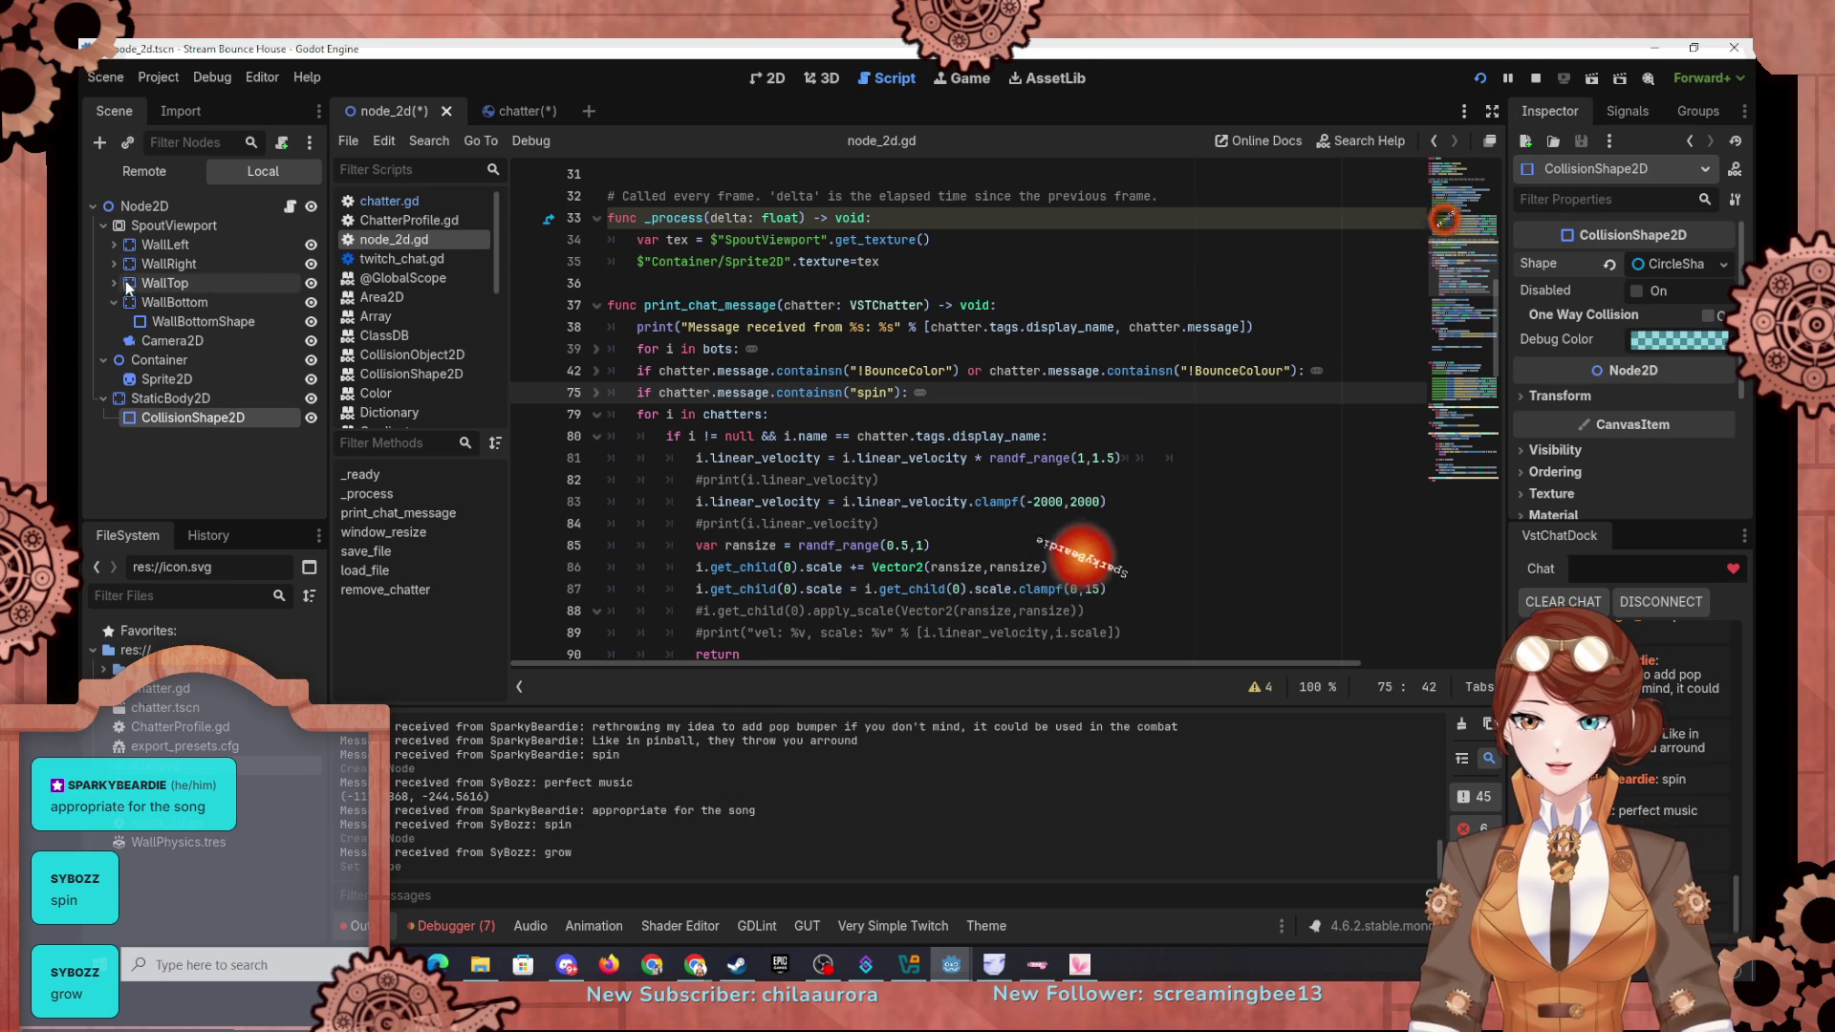
{"action": "left_click", "coordinate": [501, 112]}
{"action": "left_click", "coordinate": [377, 115]}
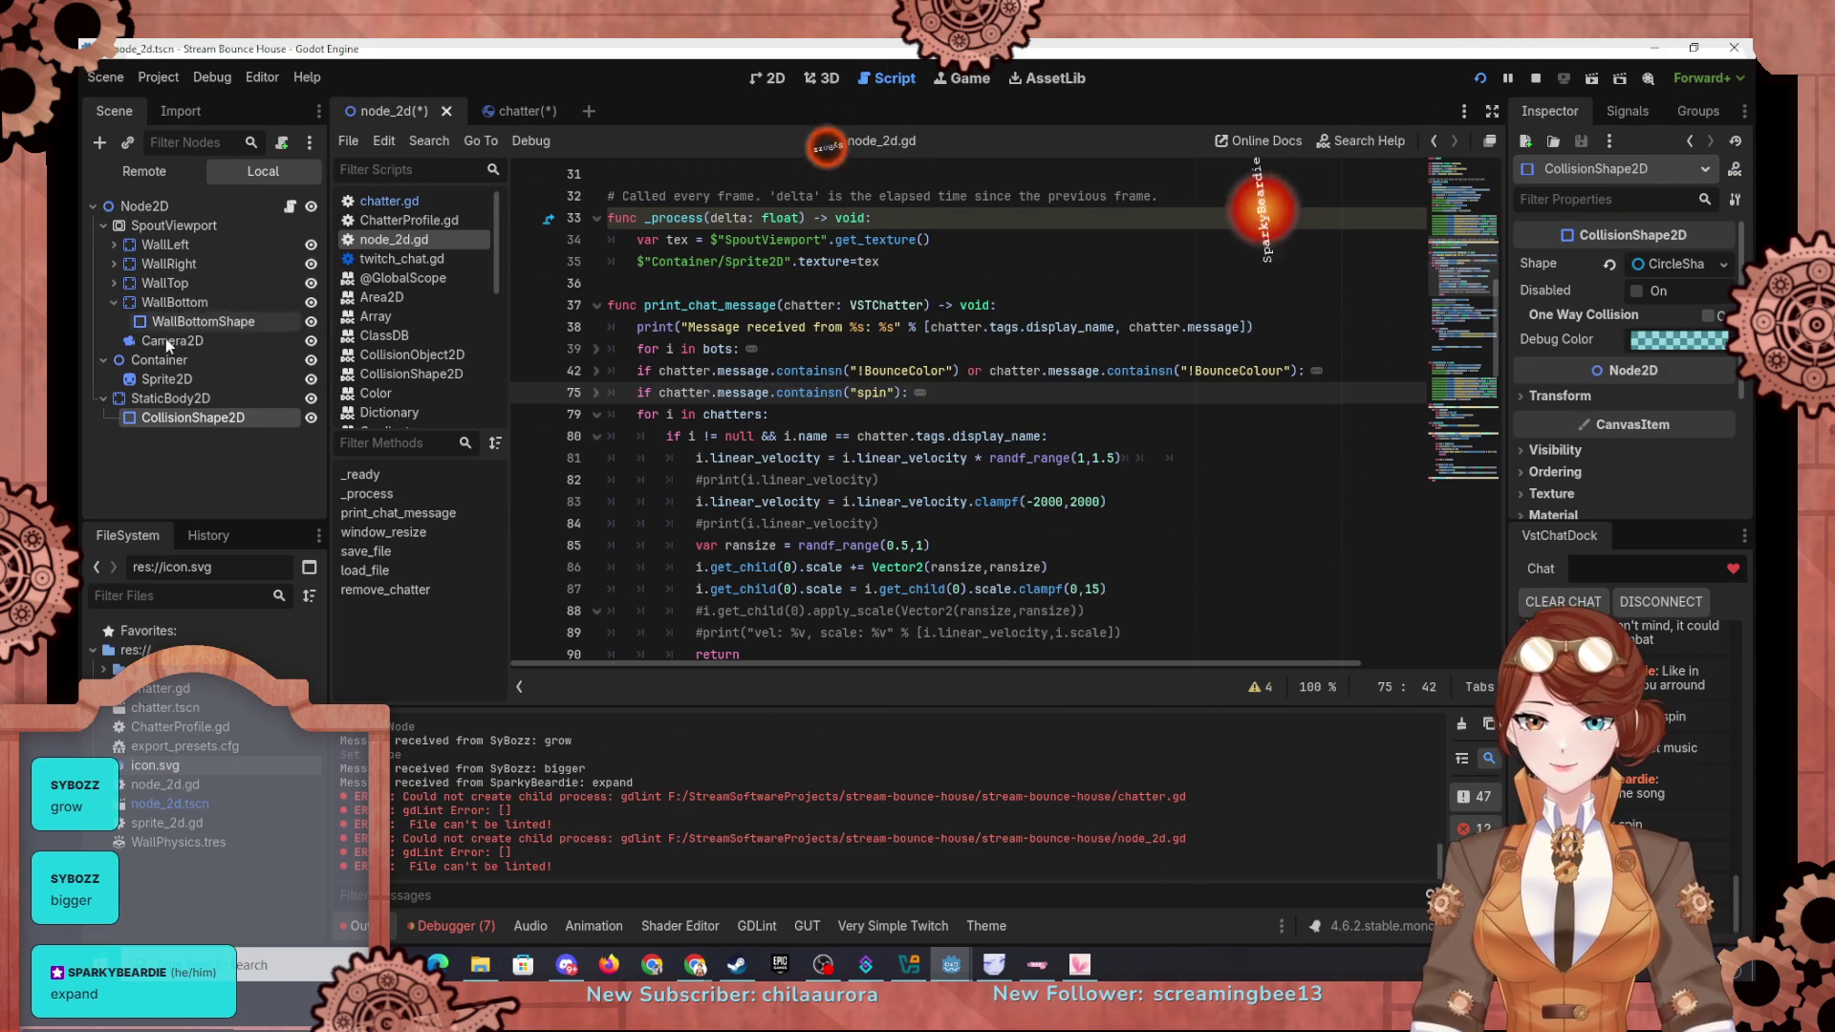
{"action": "left_click", "coordinate": [99, 143]}
Step: Create a Sprite2D under CollisionShape2D and set its Texture to a new GradientTexture2D
{"action": "type", "text": "sprite"}
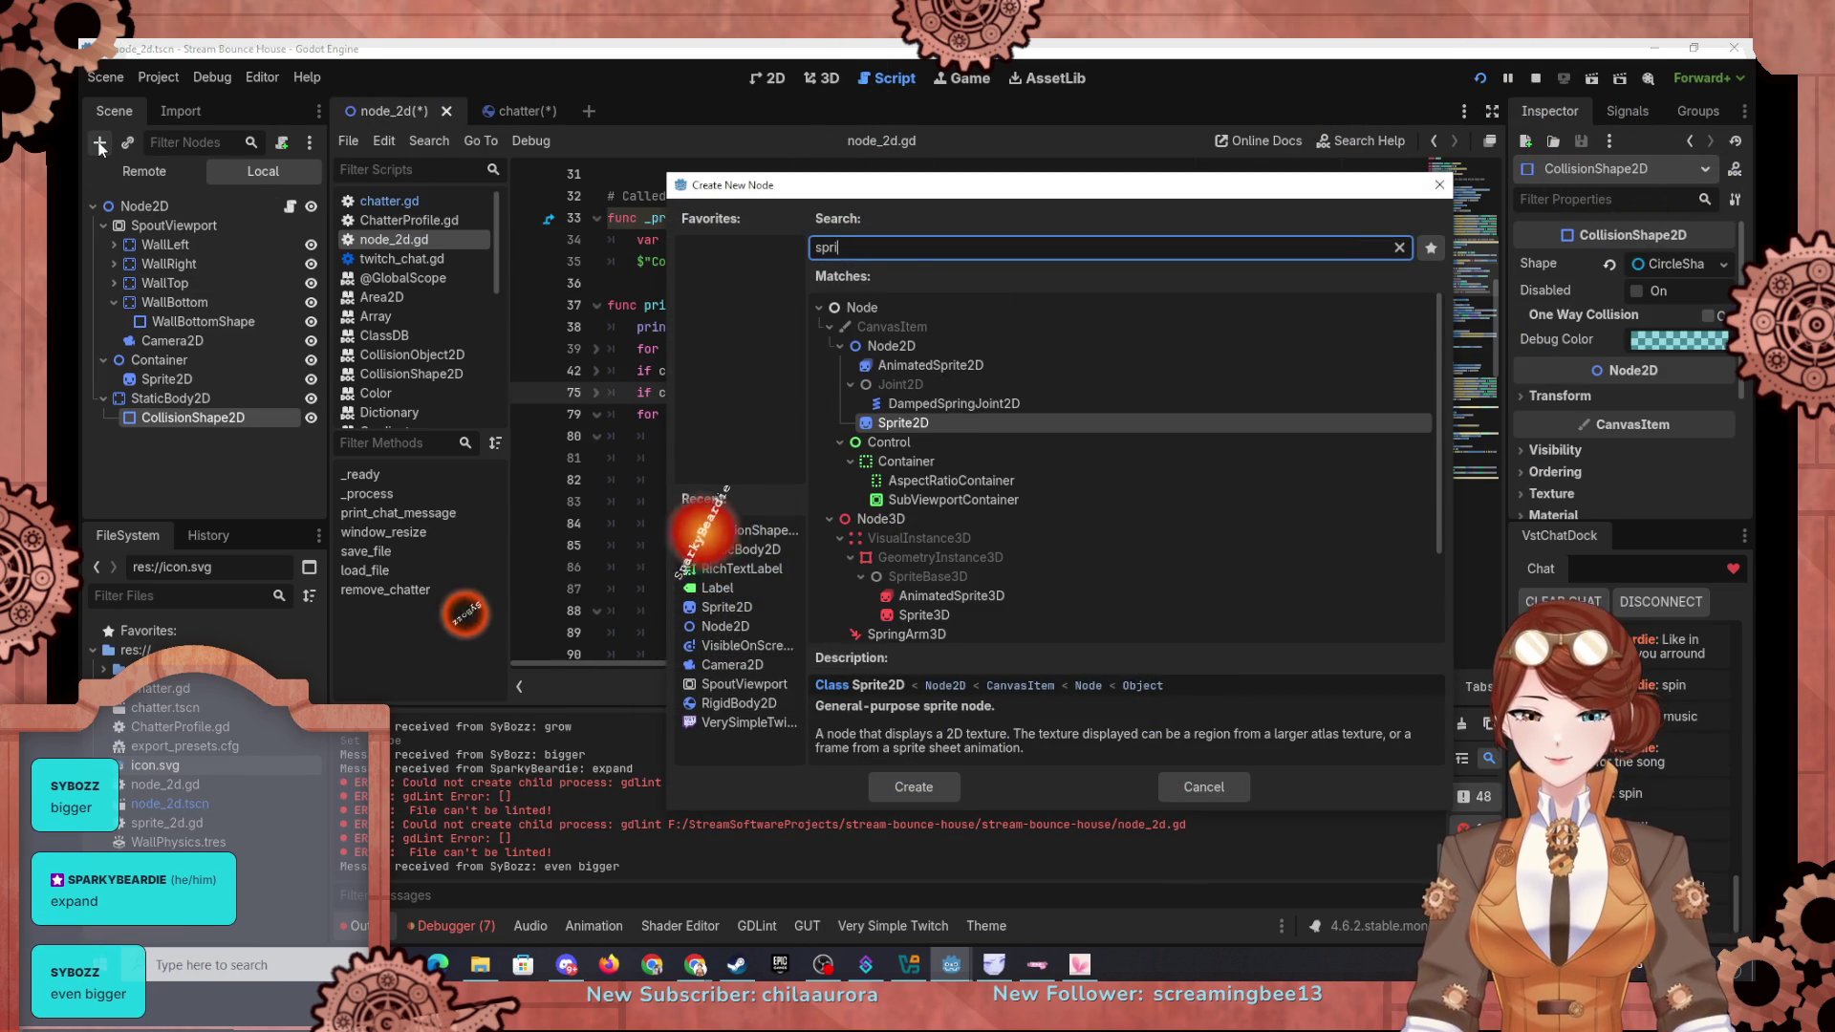
{"action": "key", "text": "Return"}
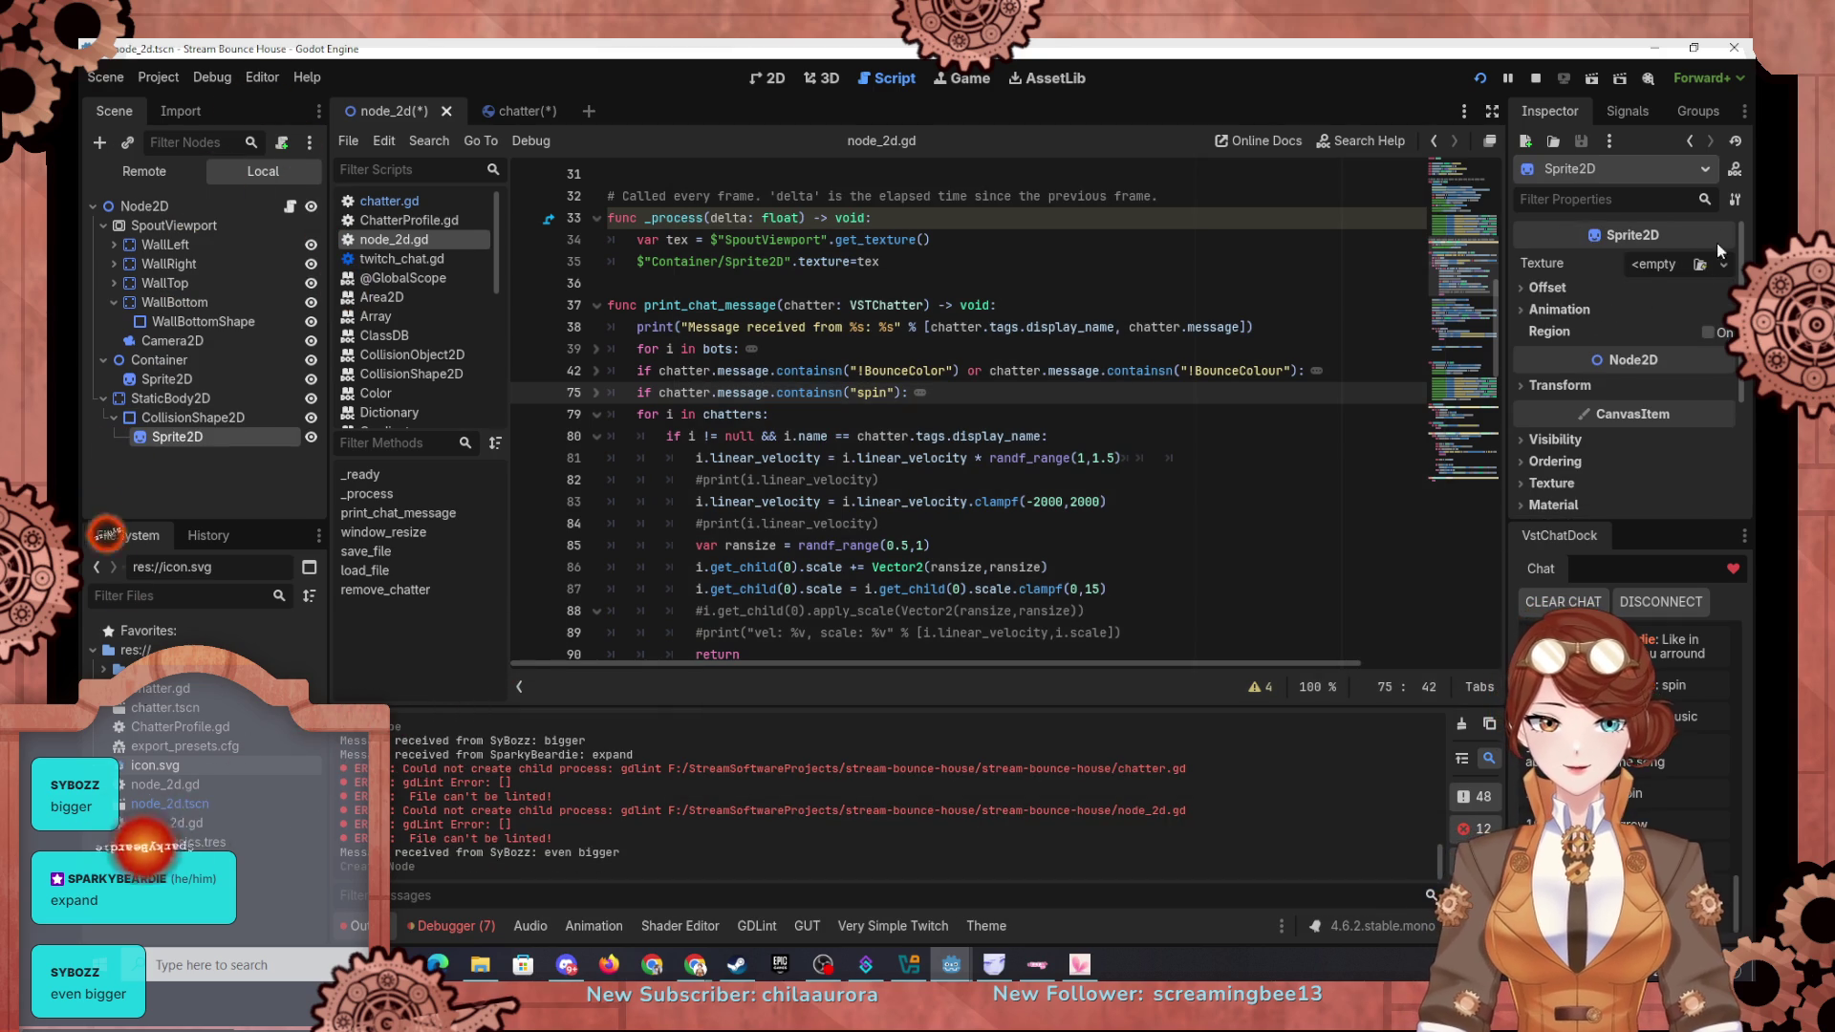
{"action": "left_click", "coordinate": [1663, 267]}
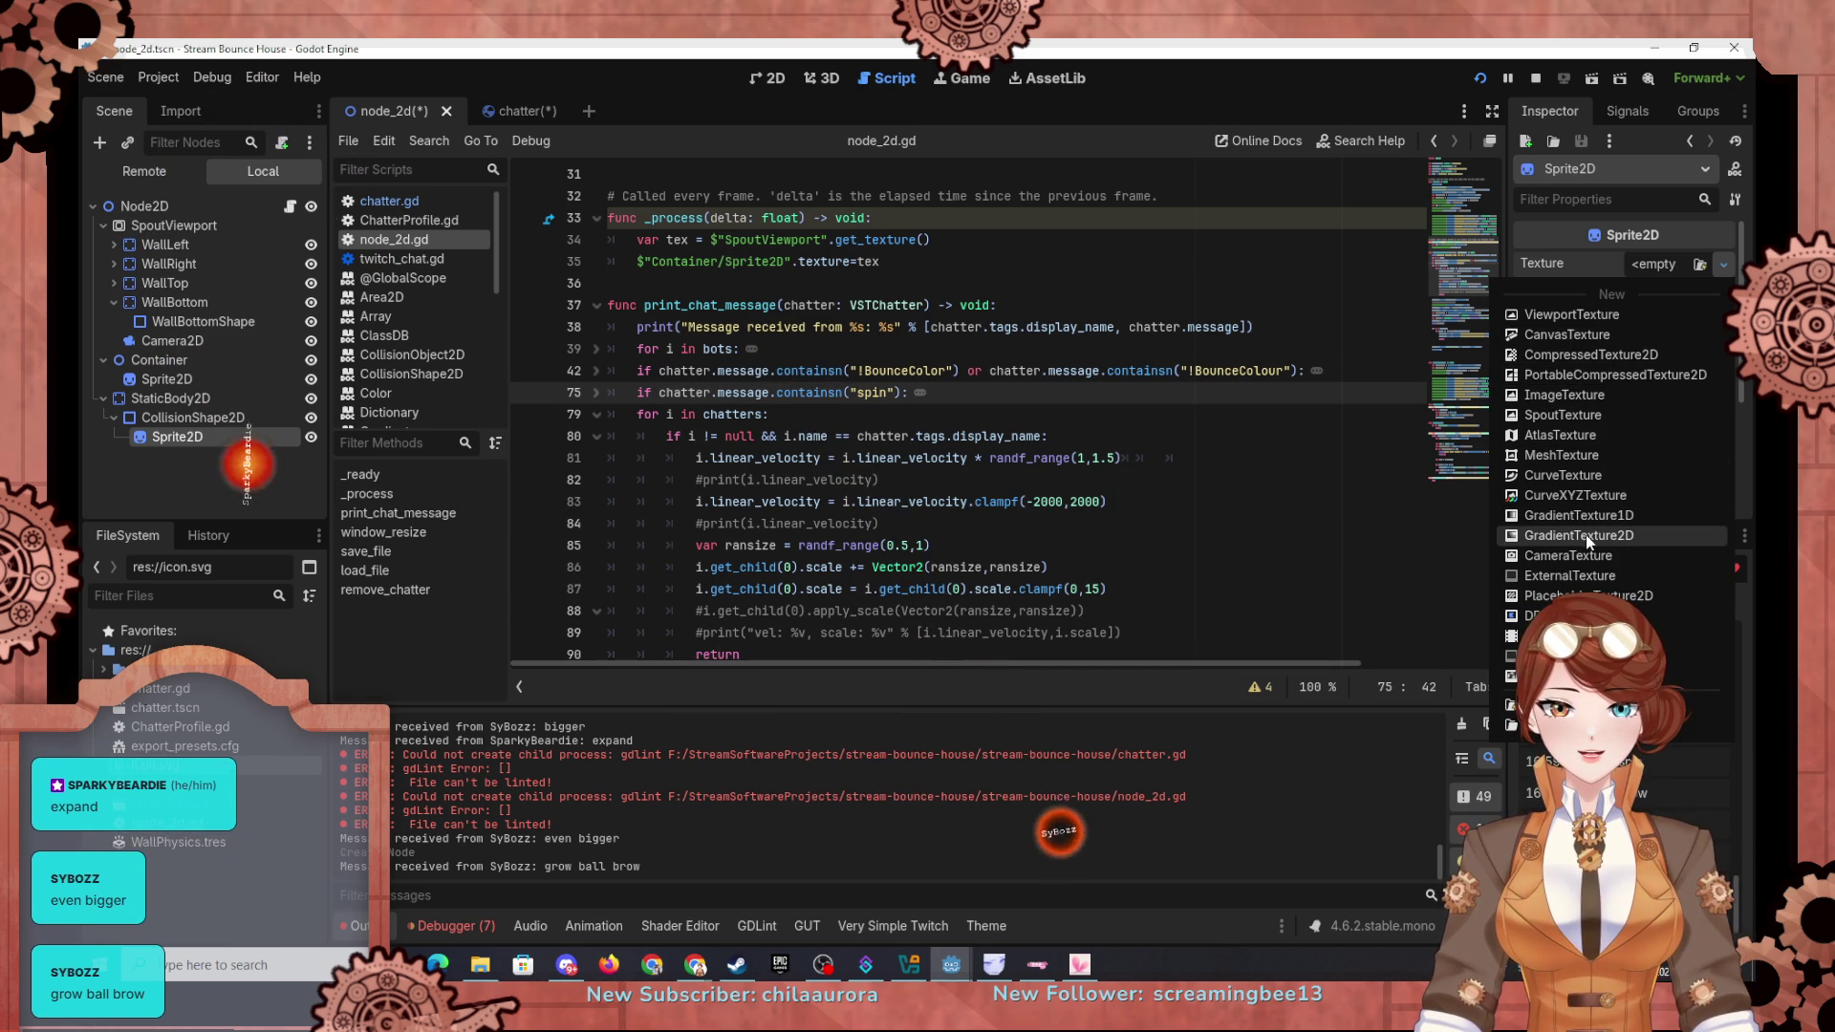
{"action": "left_click", "coordinate": [1556, 537]}
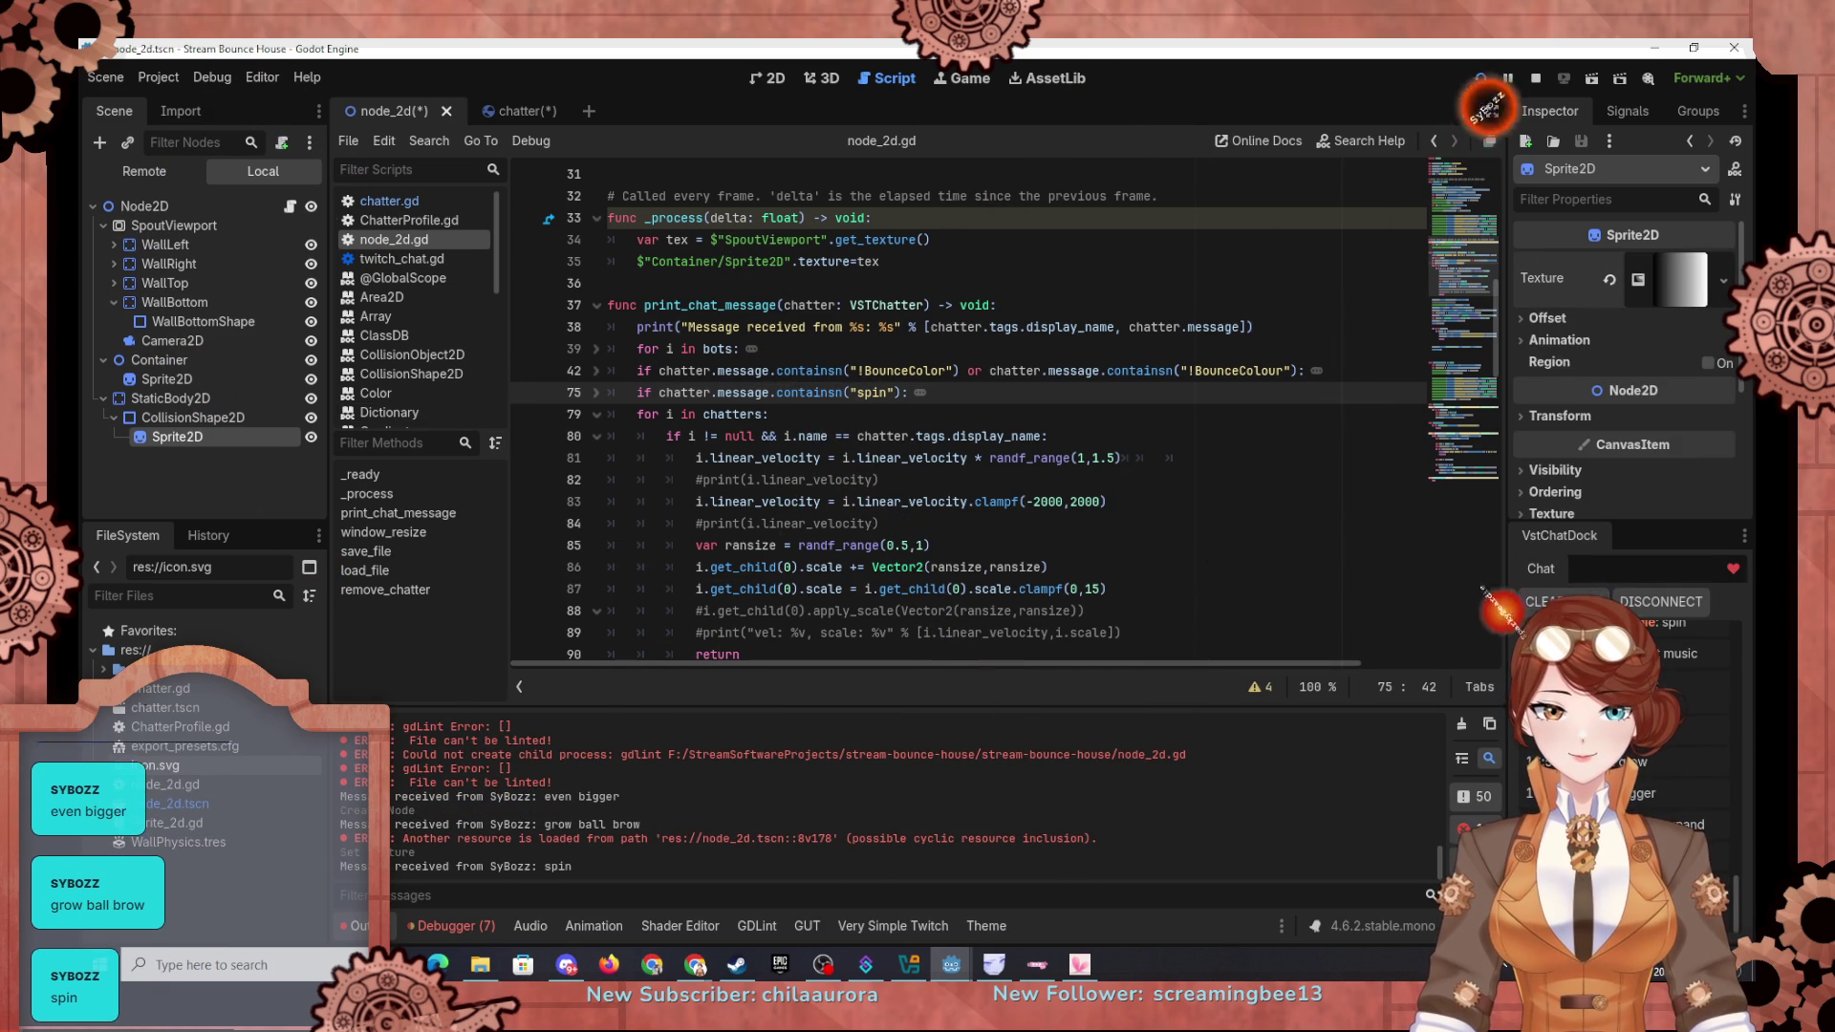
Step: Make the gradient fill Radial with the fill start at 0.5, 0.5
{"action": "left_click", "coordinate": [1690, 283]}
{"action": "scroll", "coordinate": [1664, 330], "scroll_direction": "down", "scroll_amount": 3}
{"action": "scroll", "coordinate": [1587, 327], "scroll_direction": "up", "scroll_amount": 1}
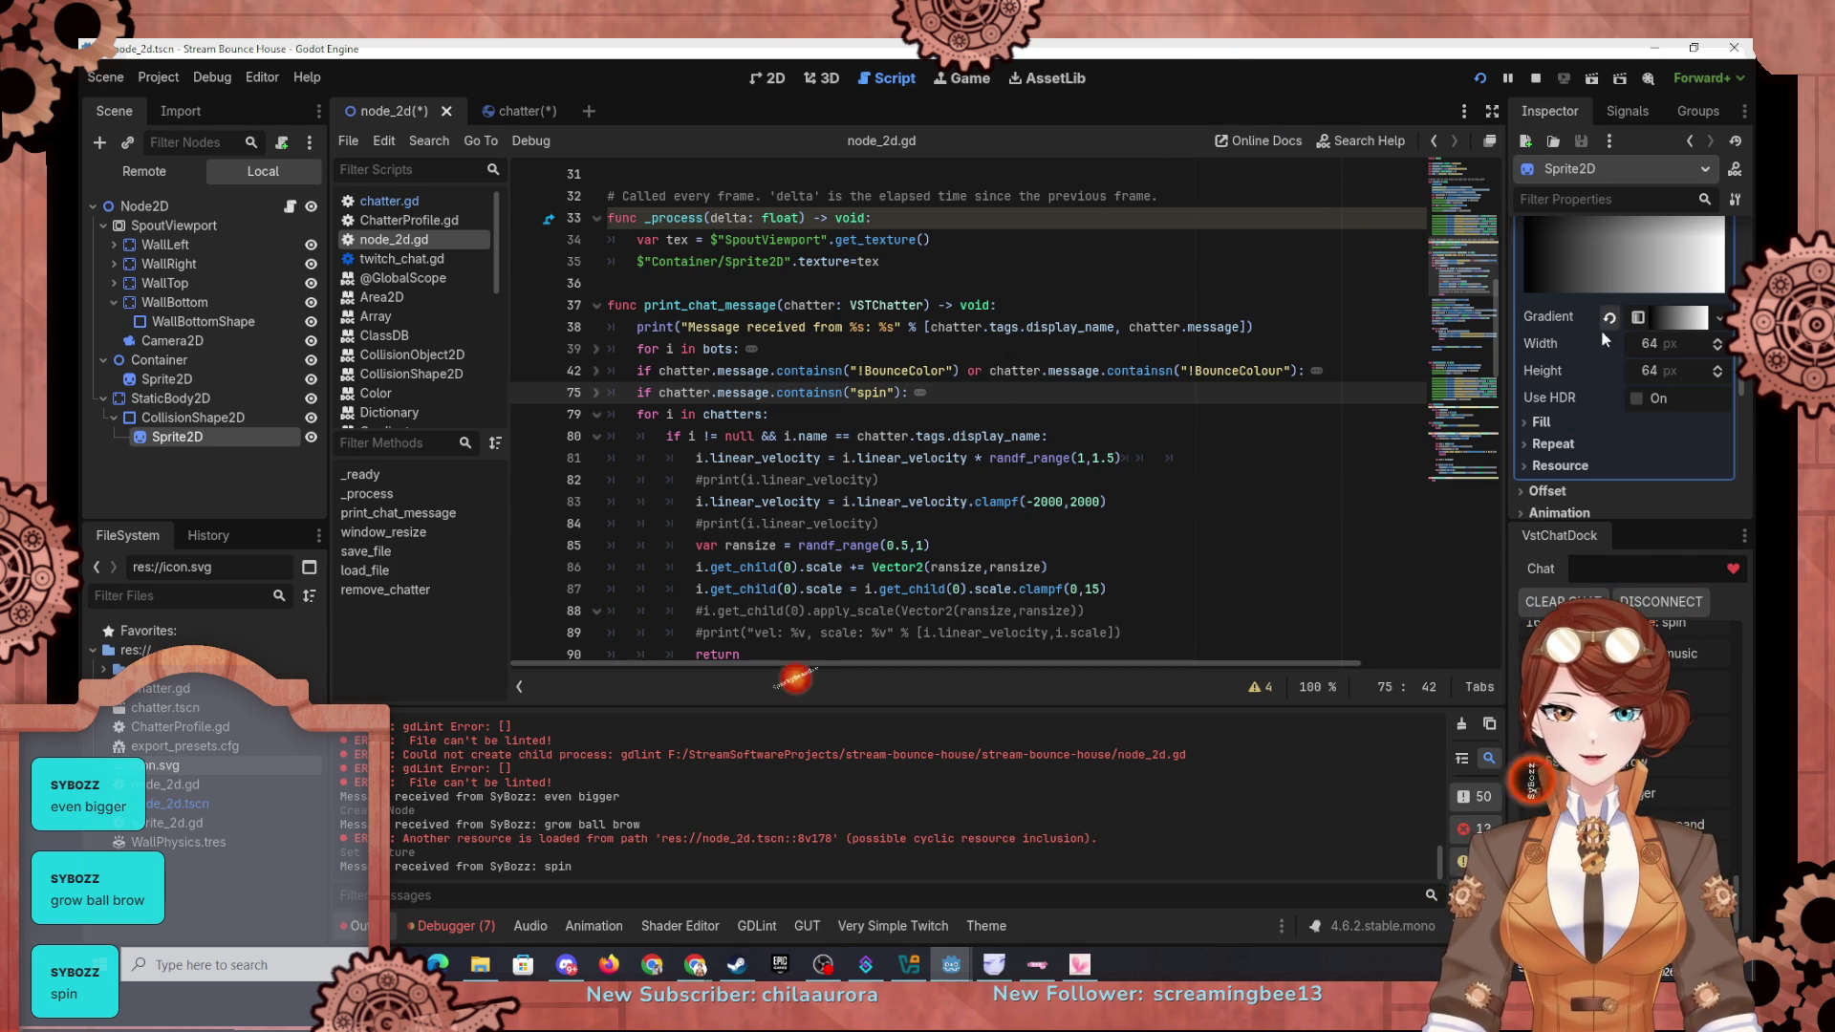
{"action": "left_click", "coordinate": [1541, 422]}
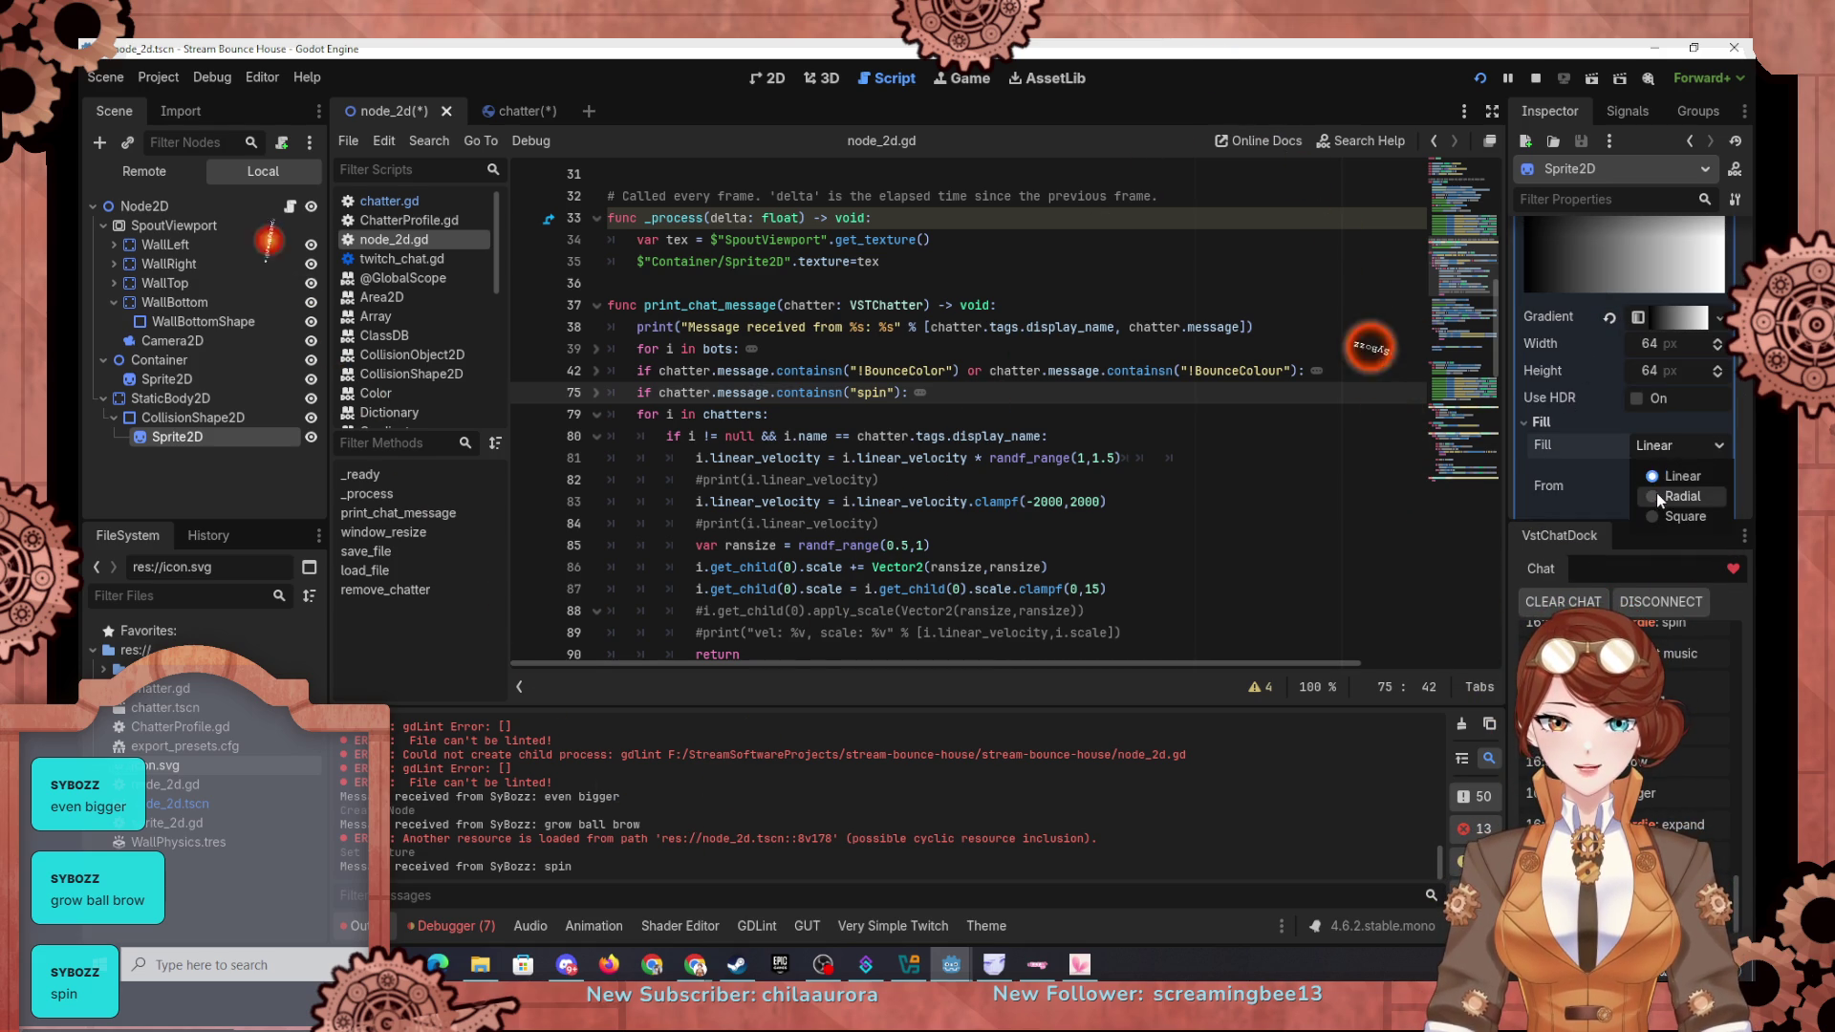
{"action": "left_click", "coordinate": [1656, 491]}
{"action": "scroll", "coordinate": [1585, 369], "scroll_direction": "up", "scroll_amount": 1}
{"action": "scroll", "coordinate": [1586, 369], "scroll_direction": "down", "scroll_amount": 2}
{"action": "left_click_drag", "start_coordinate": [1683, 359], "coordinate": [1711, 360]}
{"action": "left_click", "coordinate": [1670, 389]}
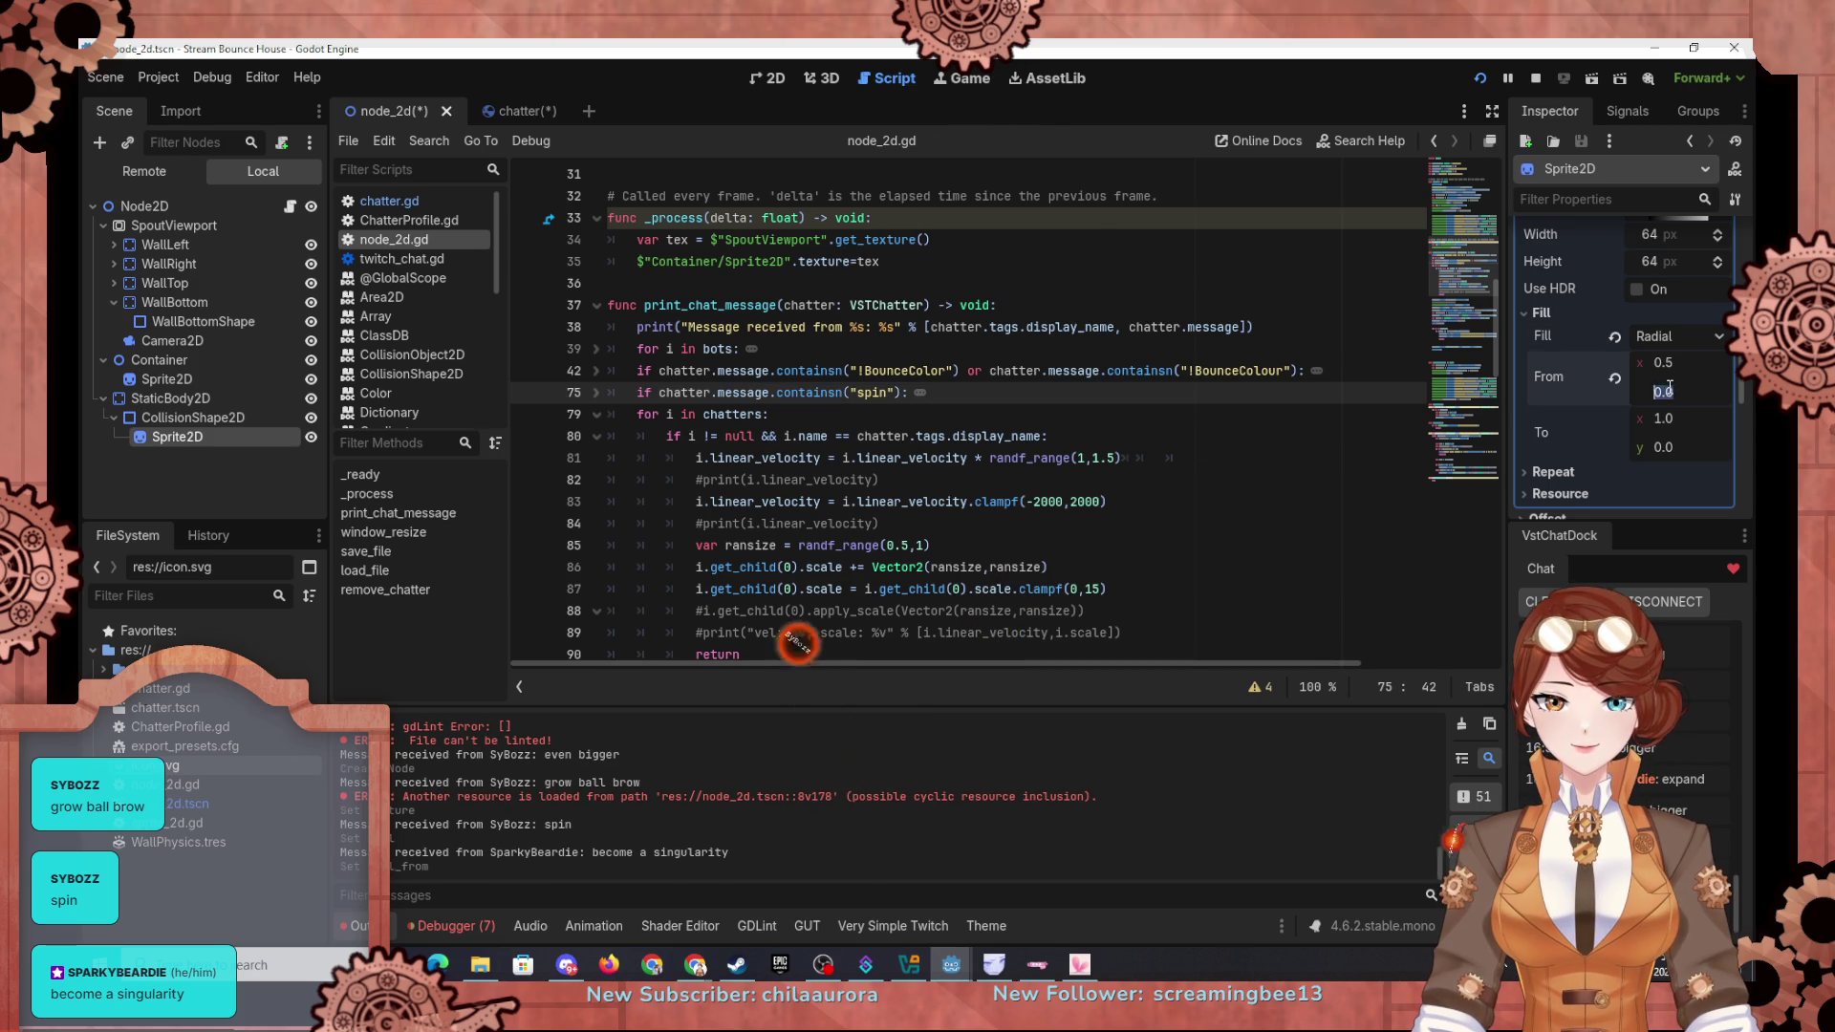
{"action": "key", "text": "Return"}
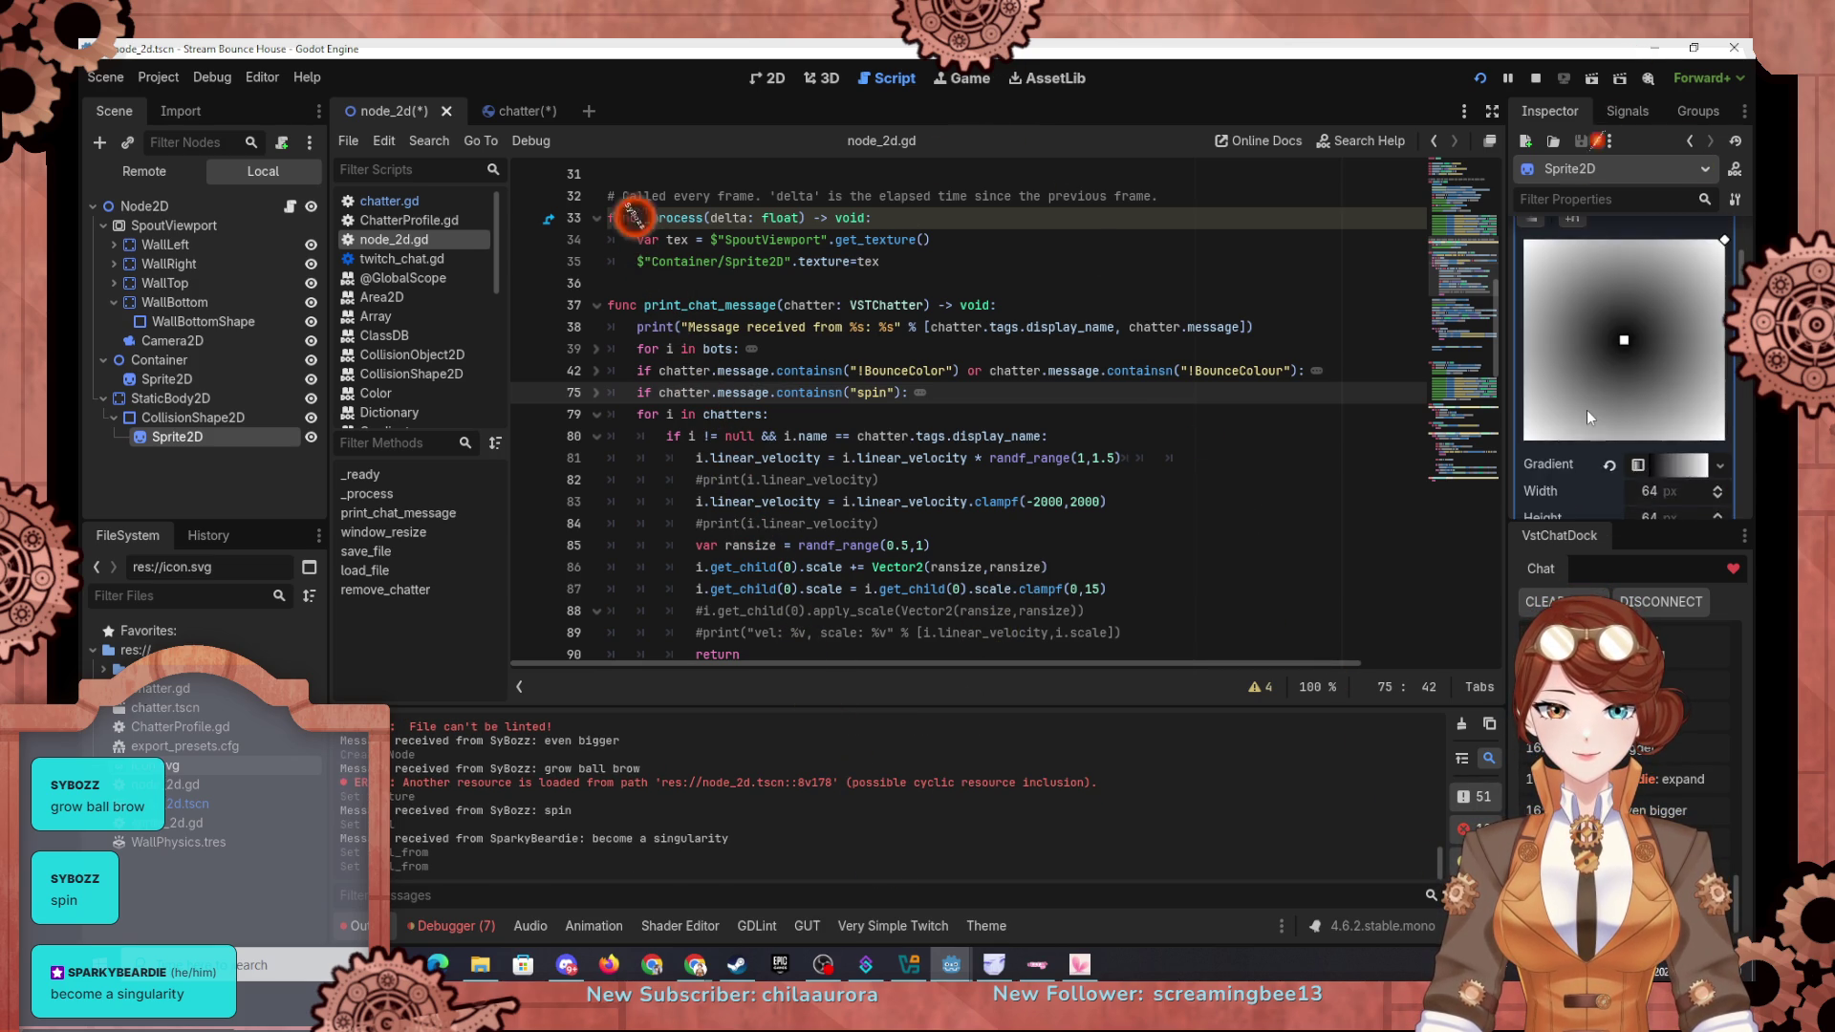
{"action": "type", "text": ".5"}
{"action": "key", "text": "Return"}
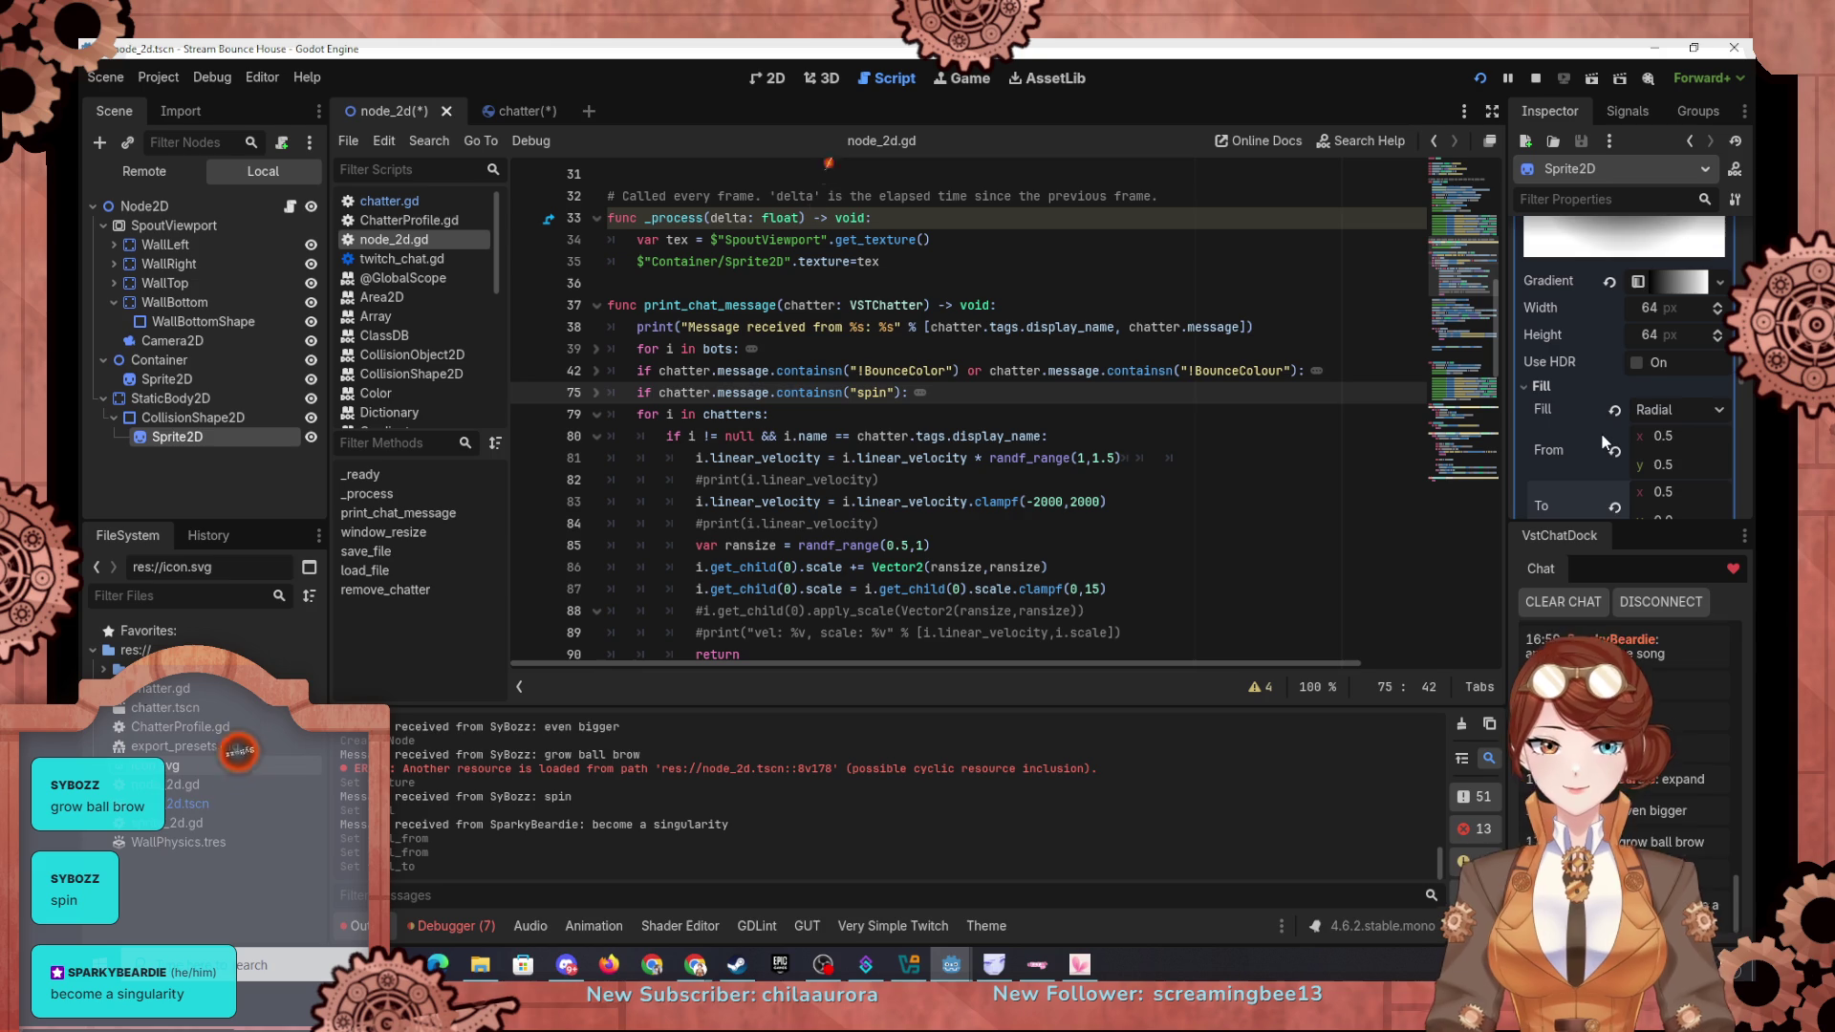
Step: Move the gradient colour stops toward the edge and make the outer stop transparent
{"action": "scroll", "coordinate": [1627, 377], "scroll_direction": "up", "scroll_amount": 4}
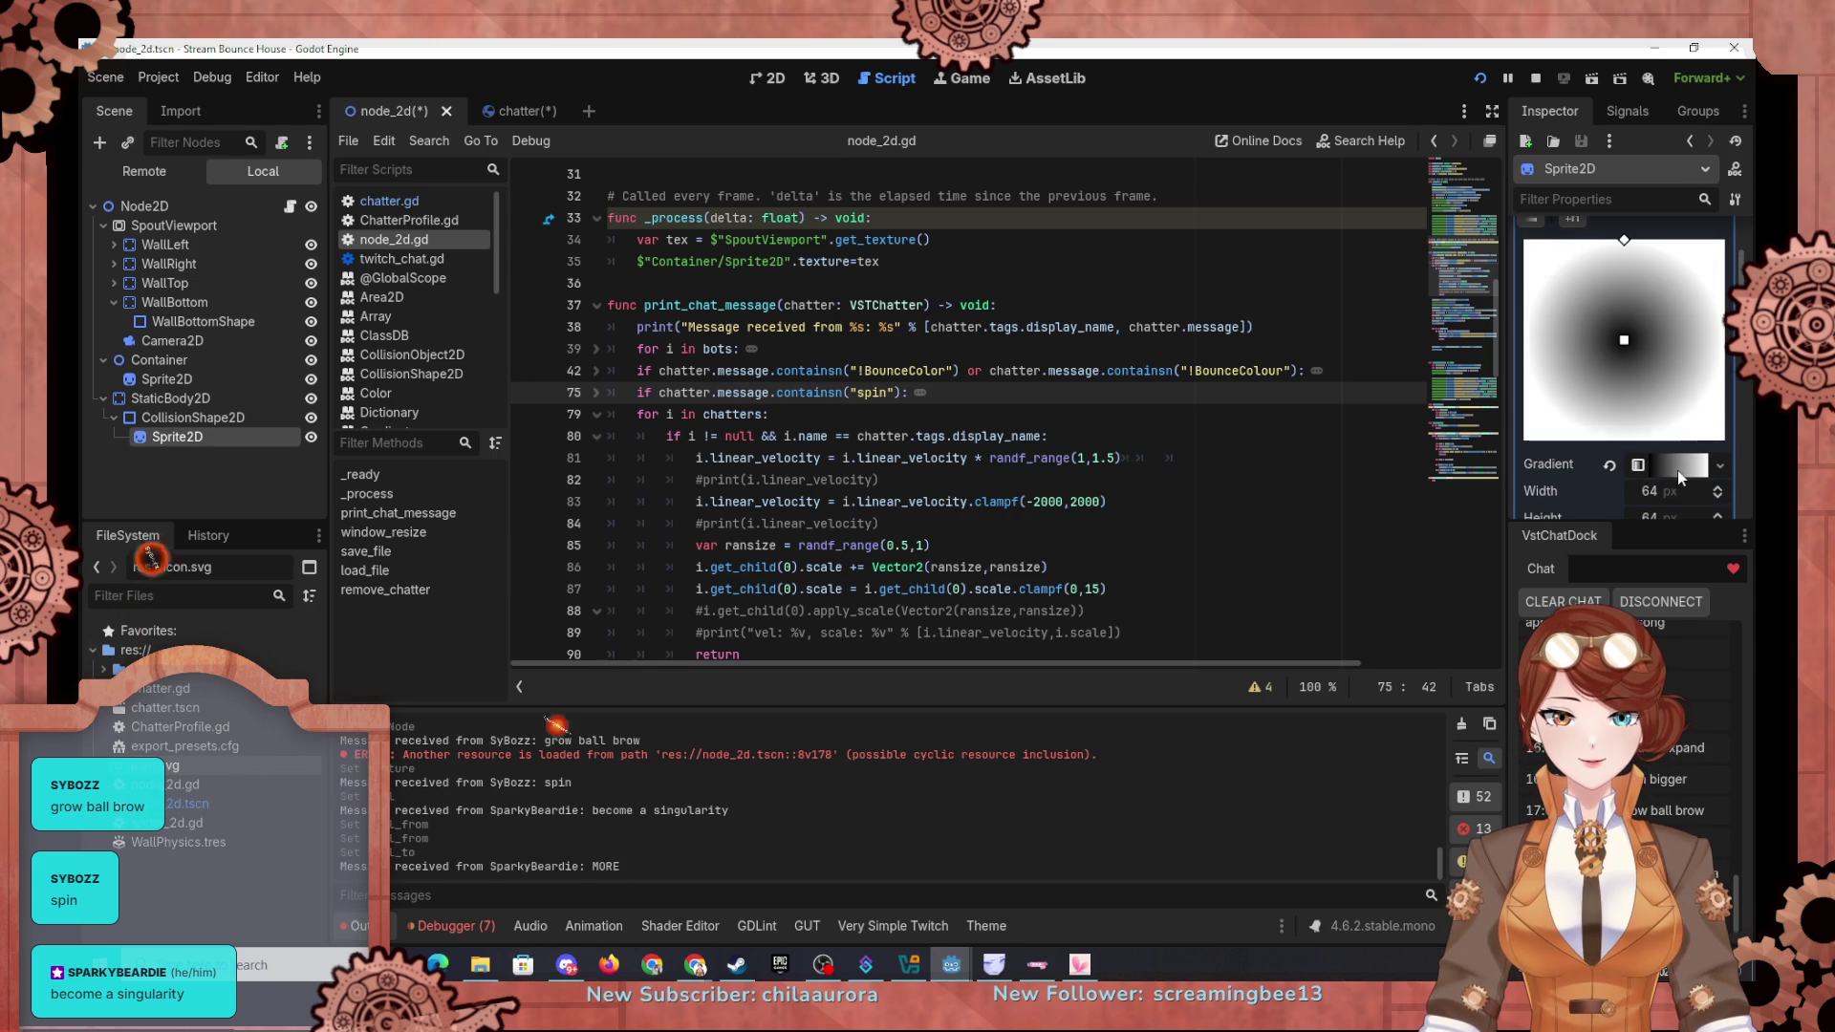
{"action": "left_click", "coordinate": [1678, 470]}
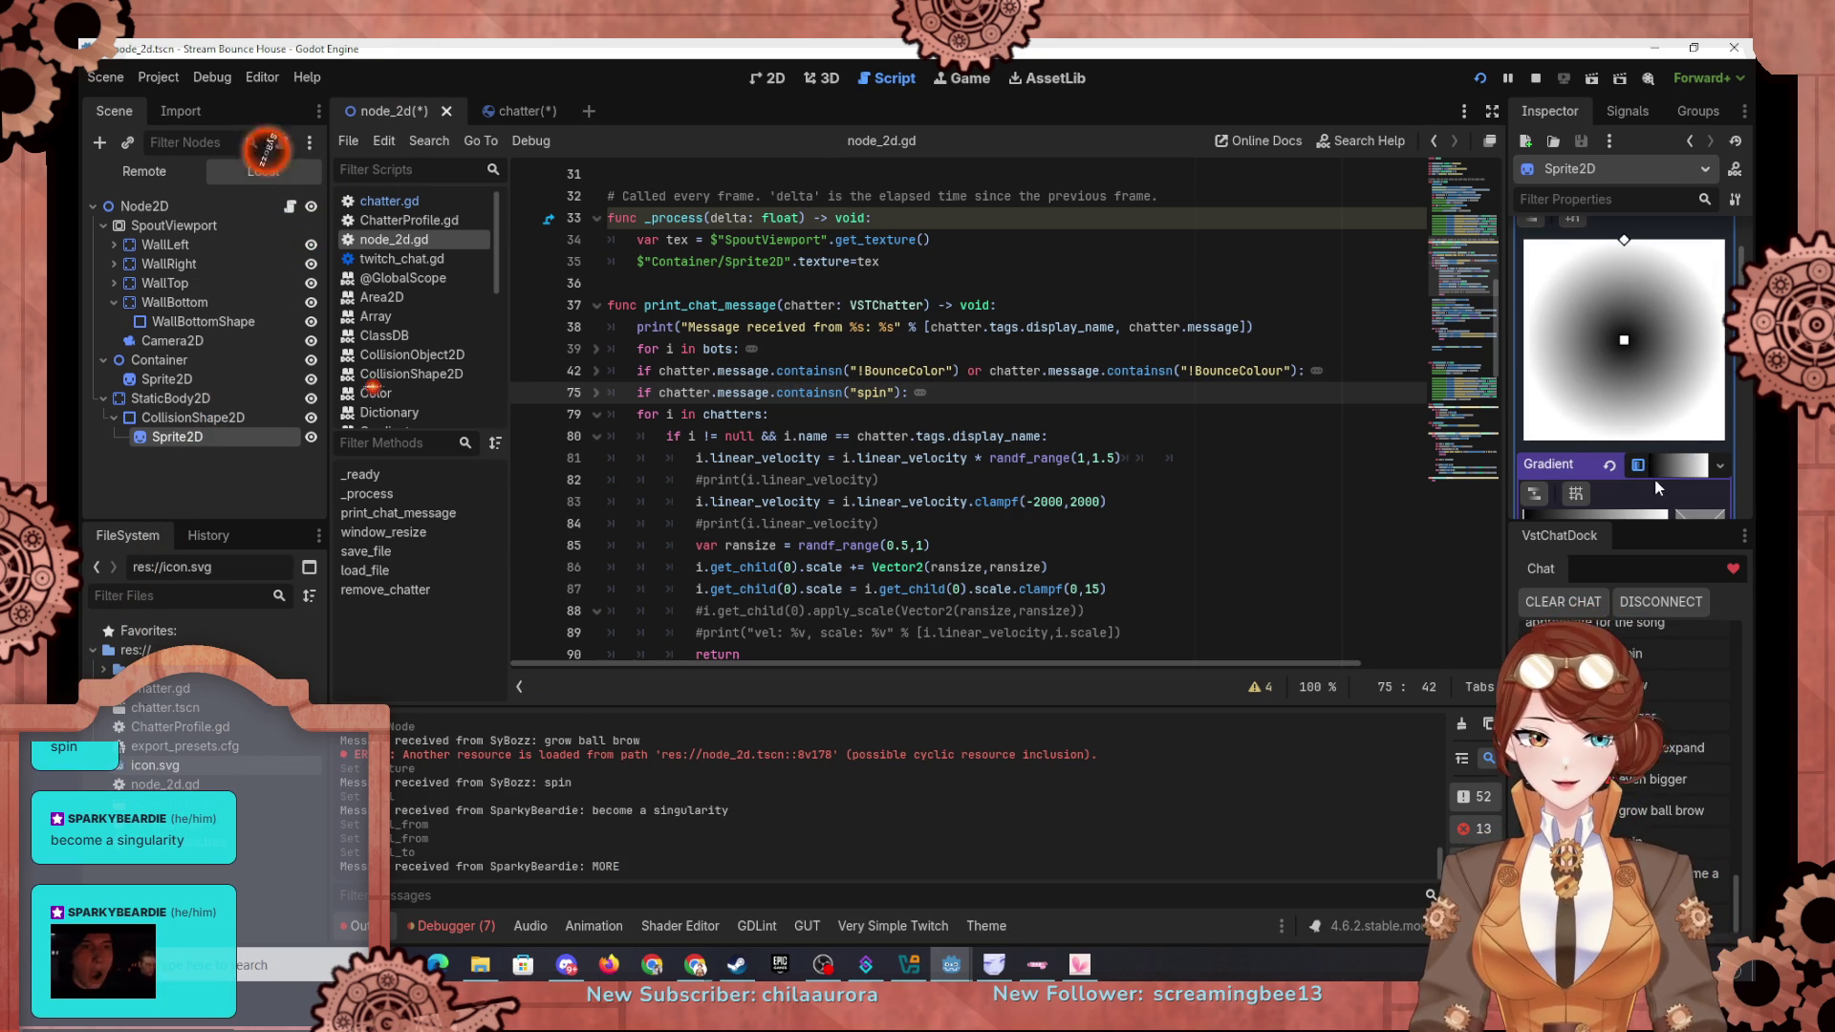
{"action": "scroll", "coordinate": [1654, 471], "scroll_direction": "down", "scroll_amount": 1}
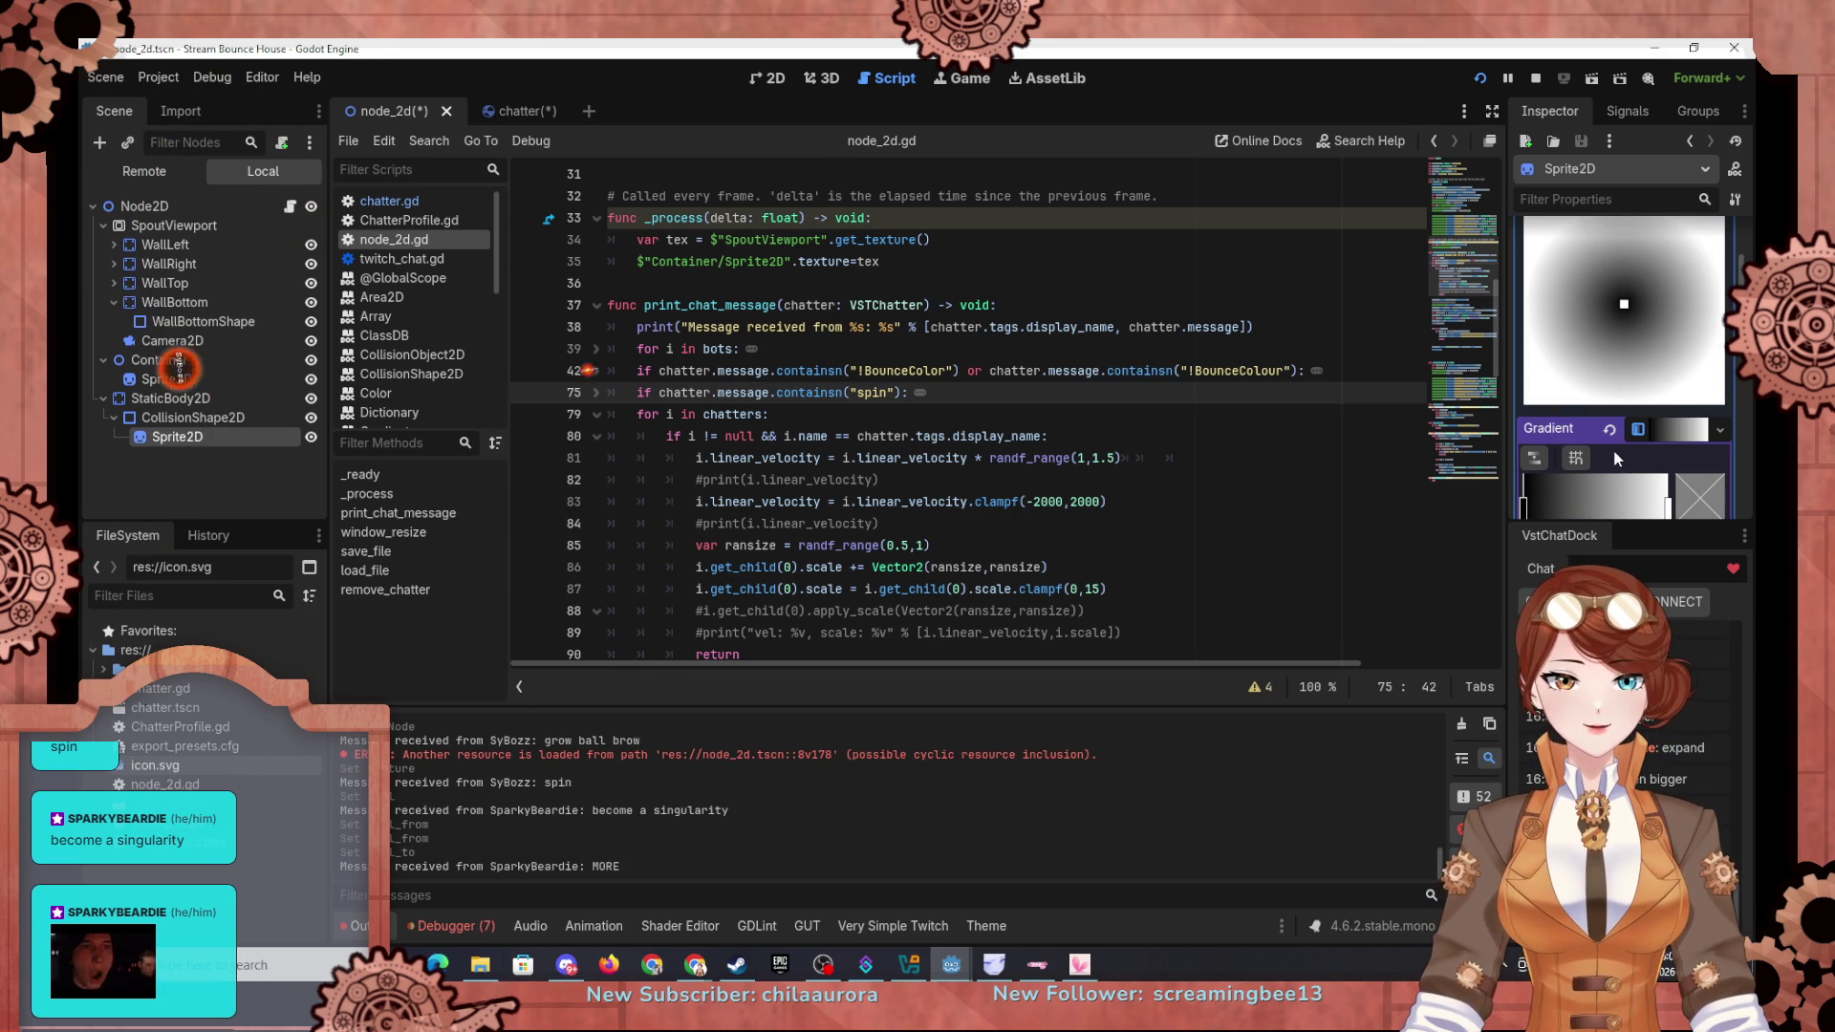
{"action": "scroll", "coordinate": [1618, 451], "scroll_direction": "down", "scroll_amount": 3}
{"action": "left_click_drag", "start_coordinate": [1669, 403], "coordinate": [1479, 398]}
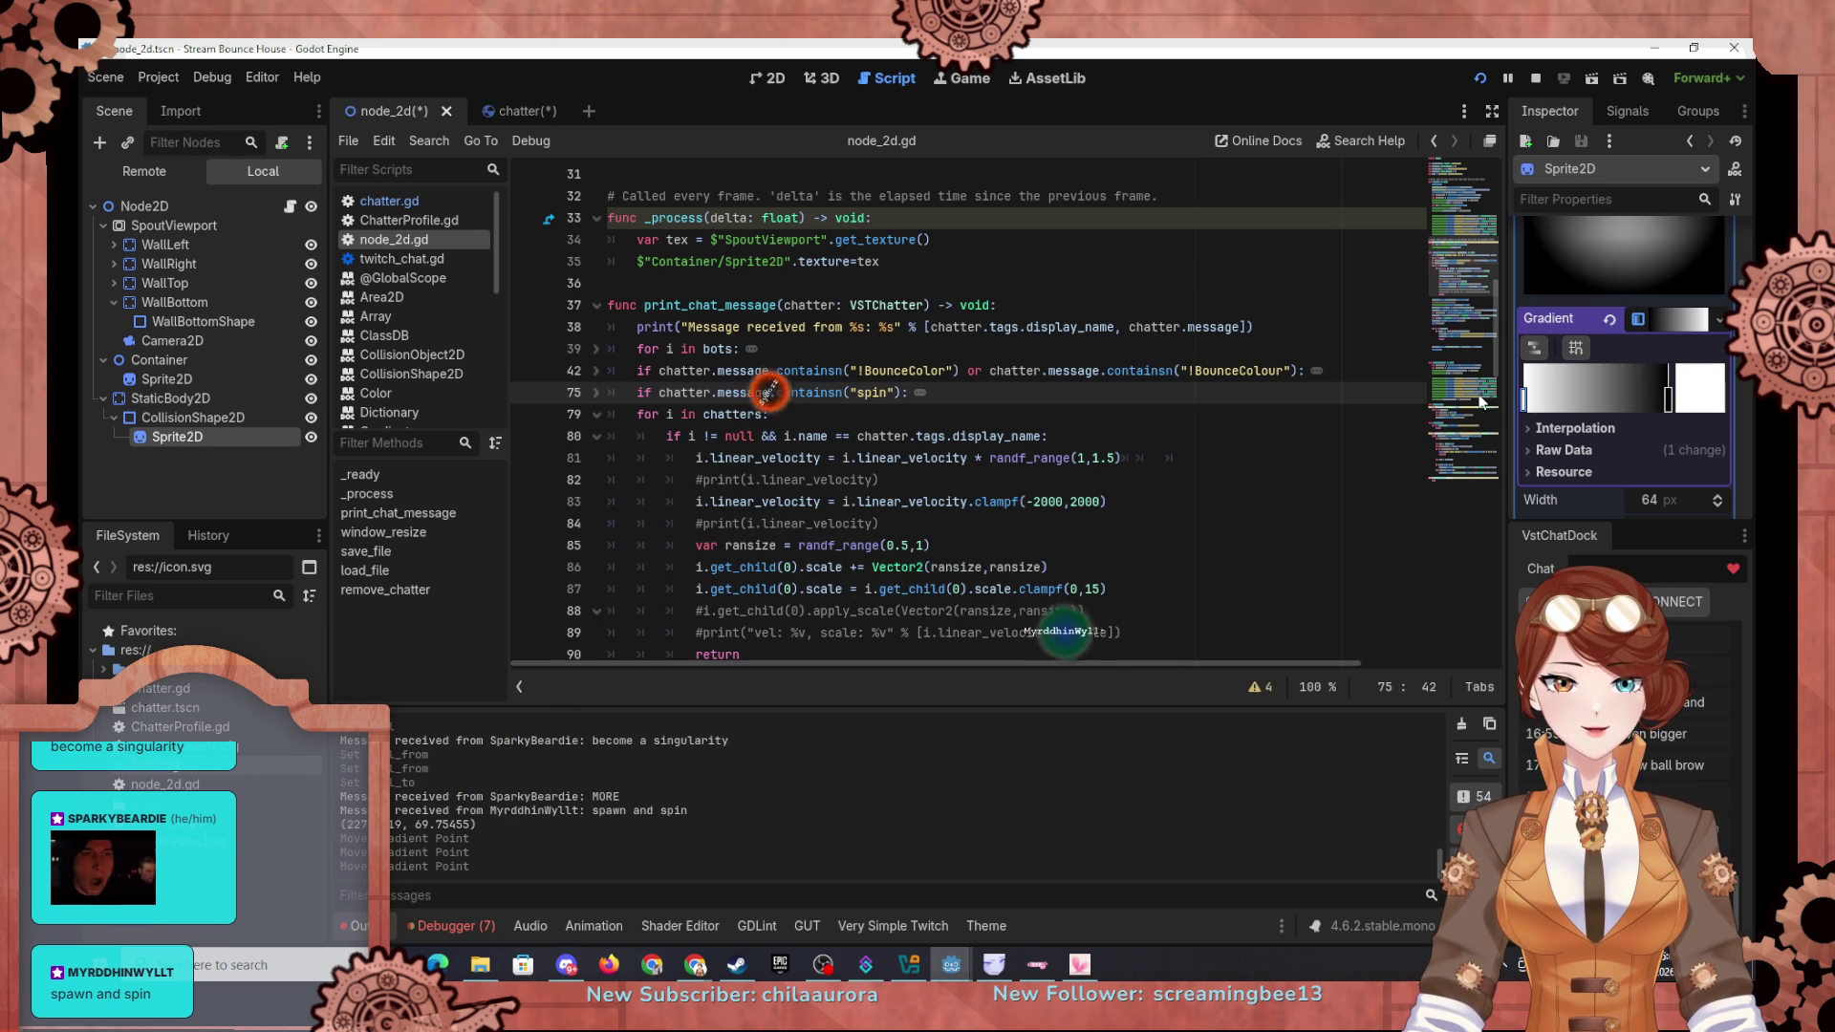
{"action": "double_click", "coordinate": [1670, 402]}
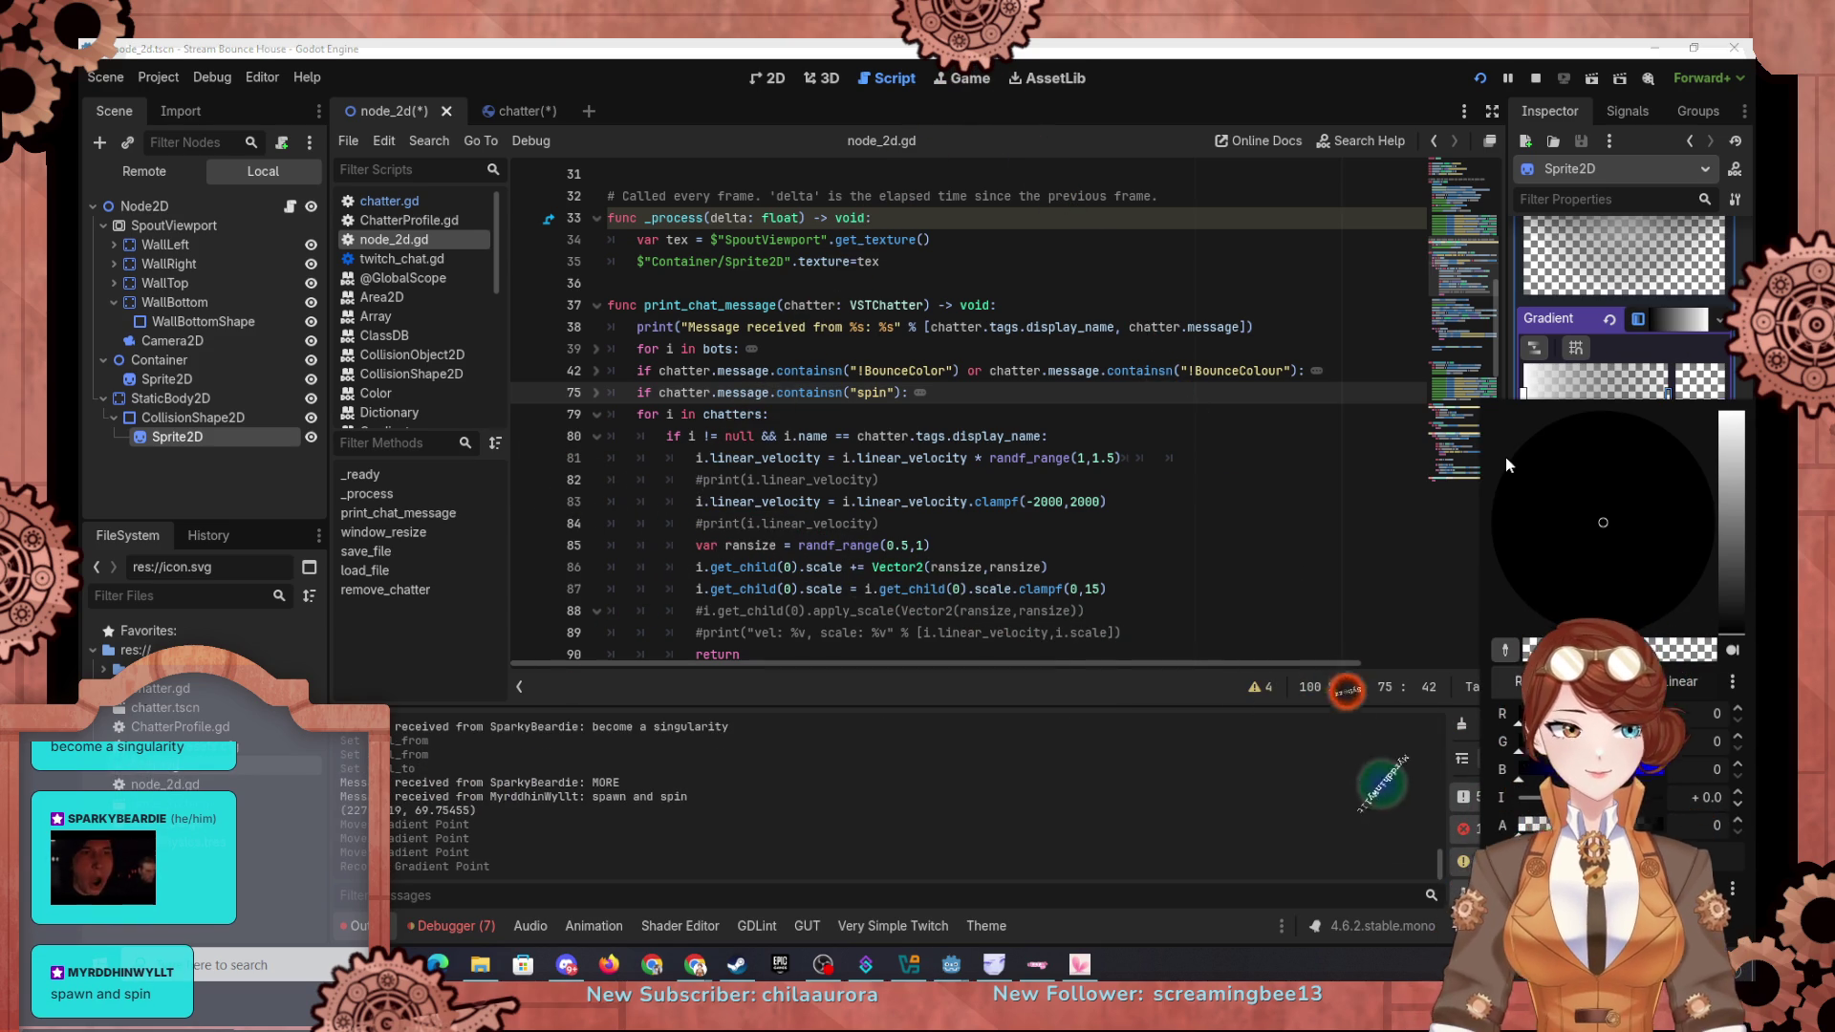
{"action": "left_click", "coordinate": [1525, 400]}
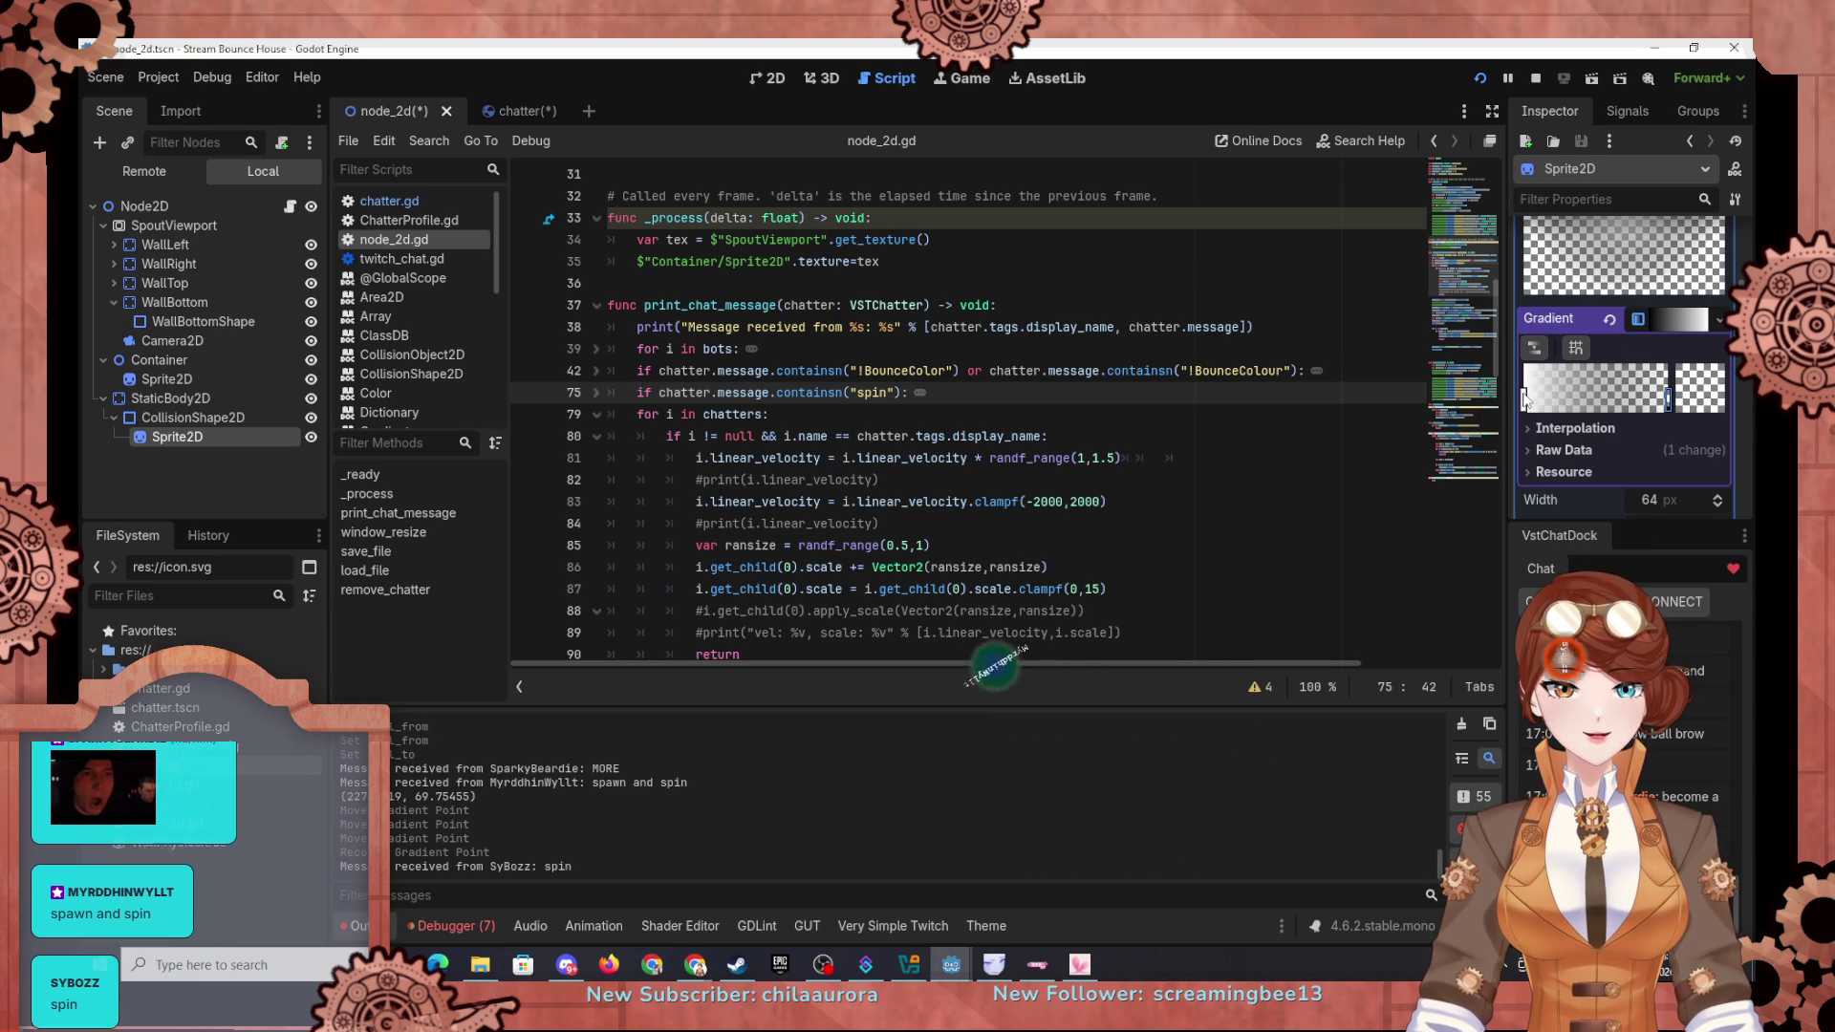
Step: Colour the inner gradient stop red-pink (R 235, G 30, B 75) and show the 2D view
{"action": "double_click", "coordinate": [1525, 399]}
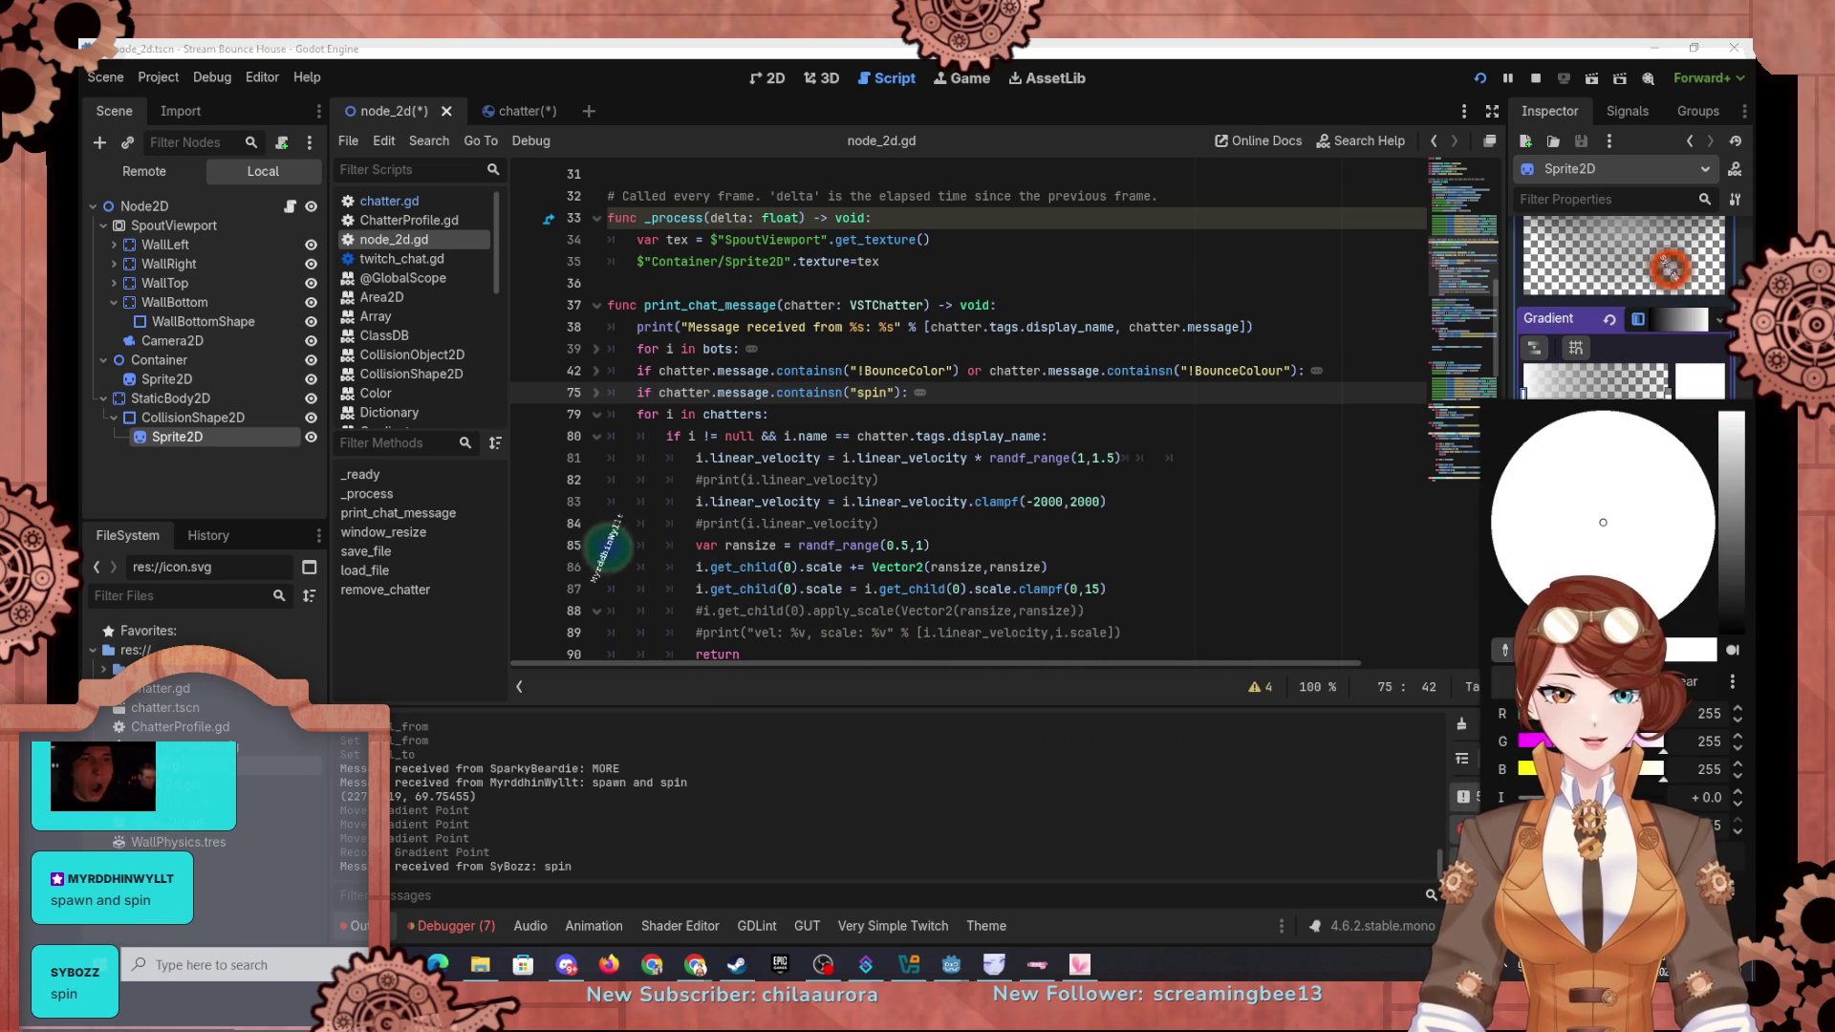
{"action": "left_click_drag", "start_coordinate": [1732, 415], "coordinate": [1732, 482]}
{"action": "left_click", "coordinate": [1699, 539]}
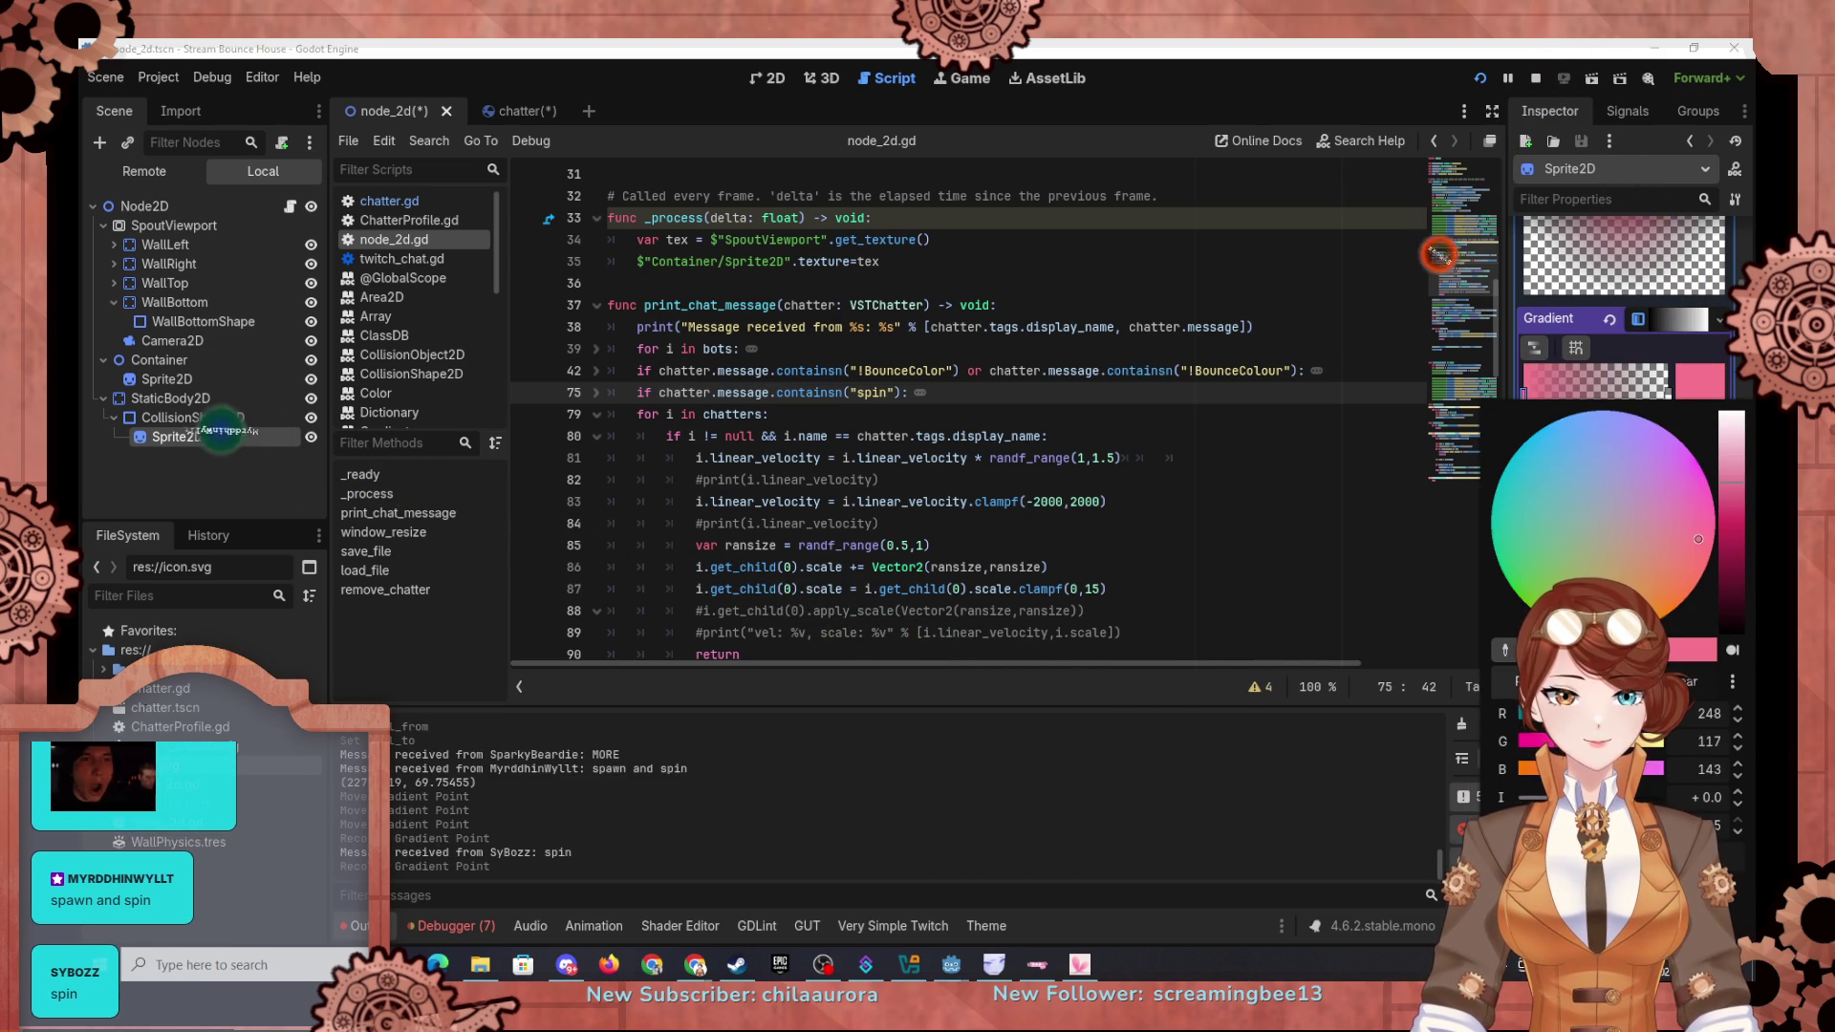
{"action": "left_click", "coordinate": [1735, 542]}
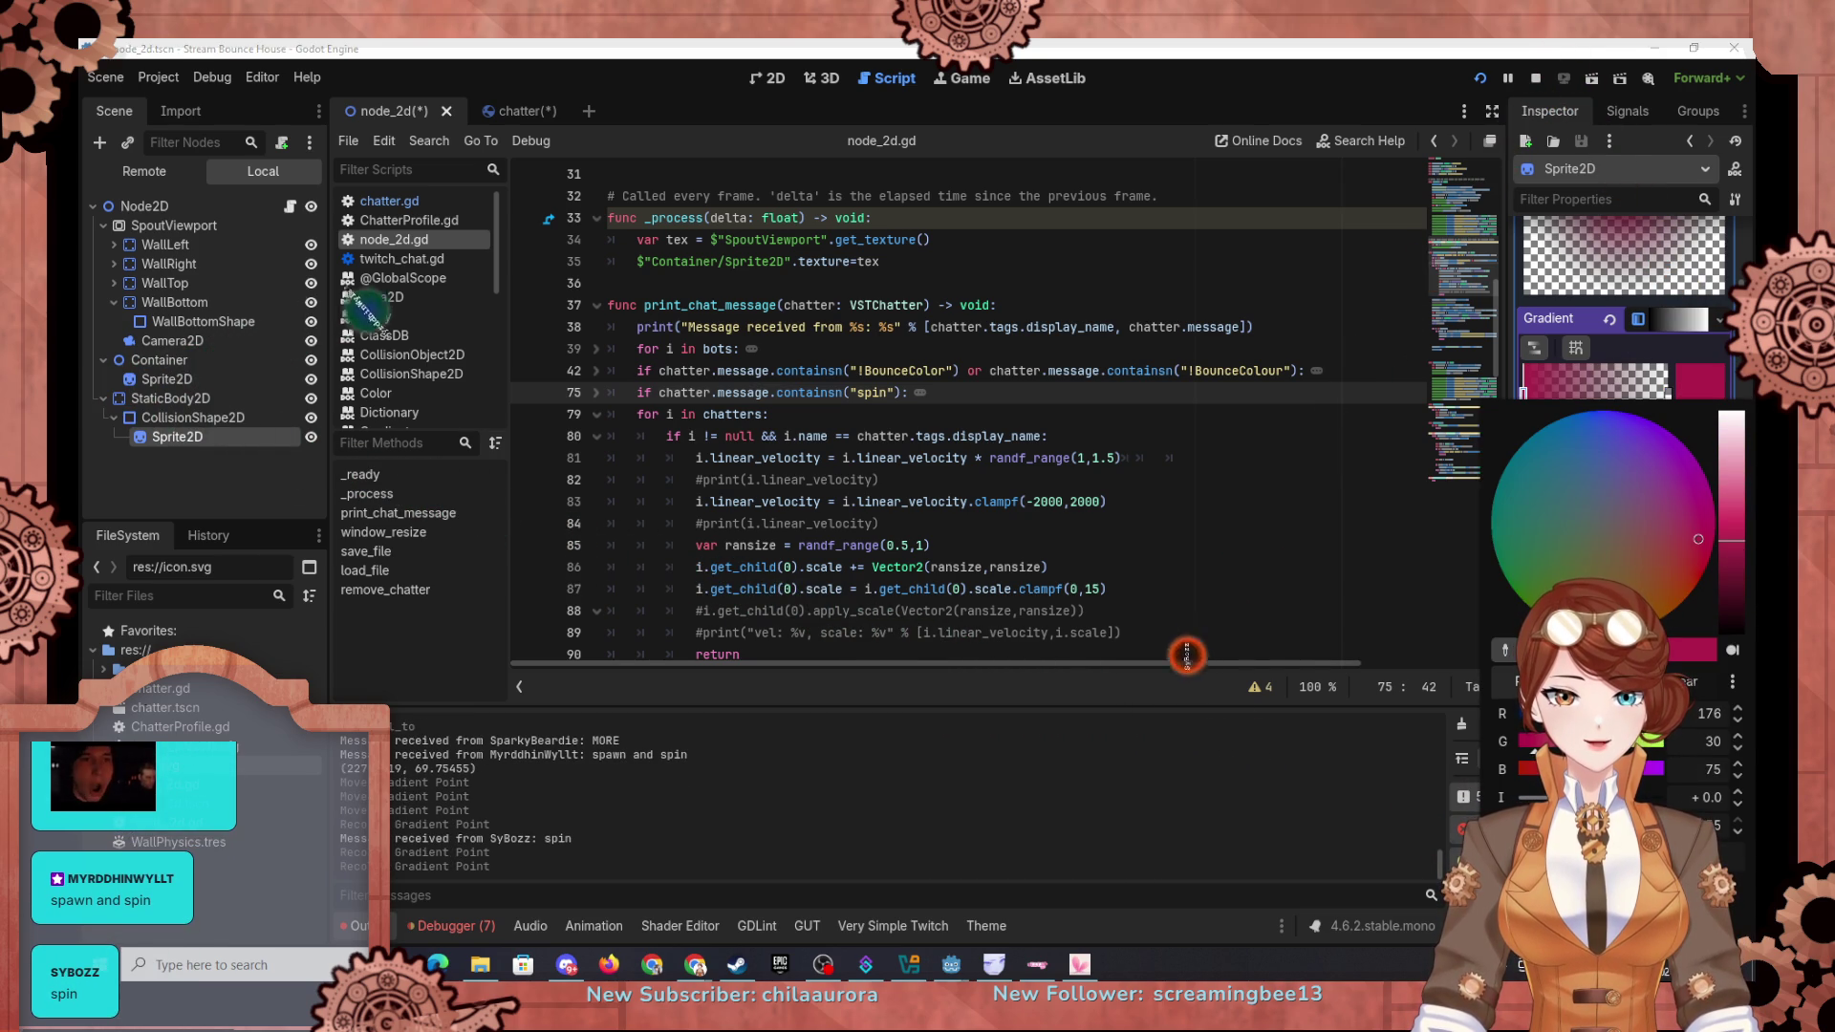
{"action": "left_click", "coordinate": [1706, 555]}
{"action": "left_click", "coordinate": [1732, 512]}
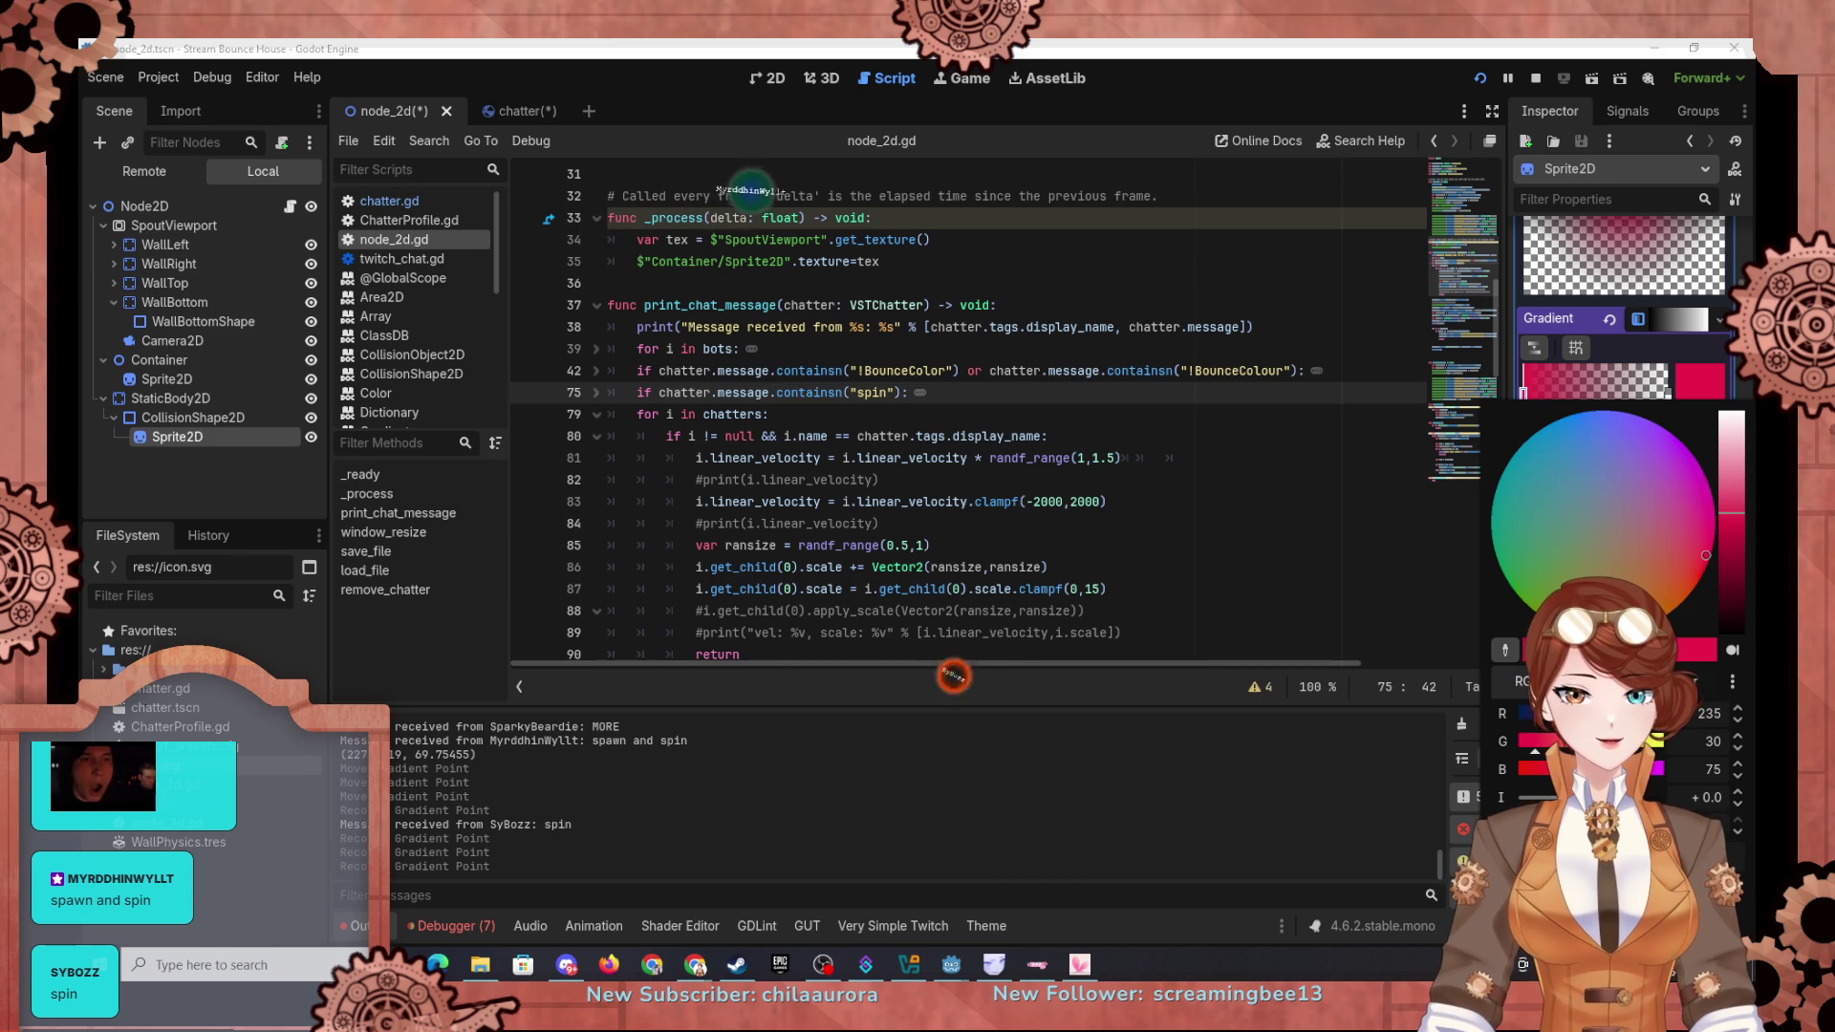
{"action": "left_click", "coordinate": [400, 136]}
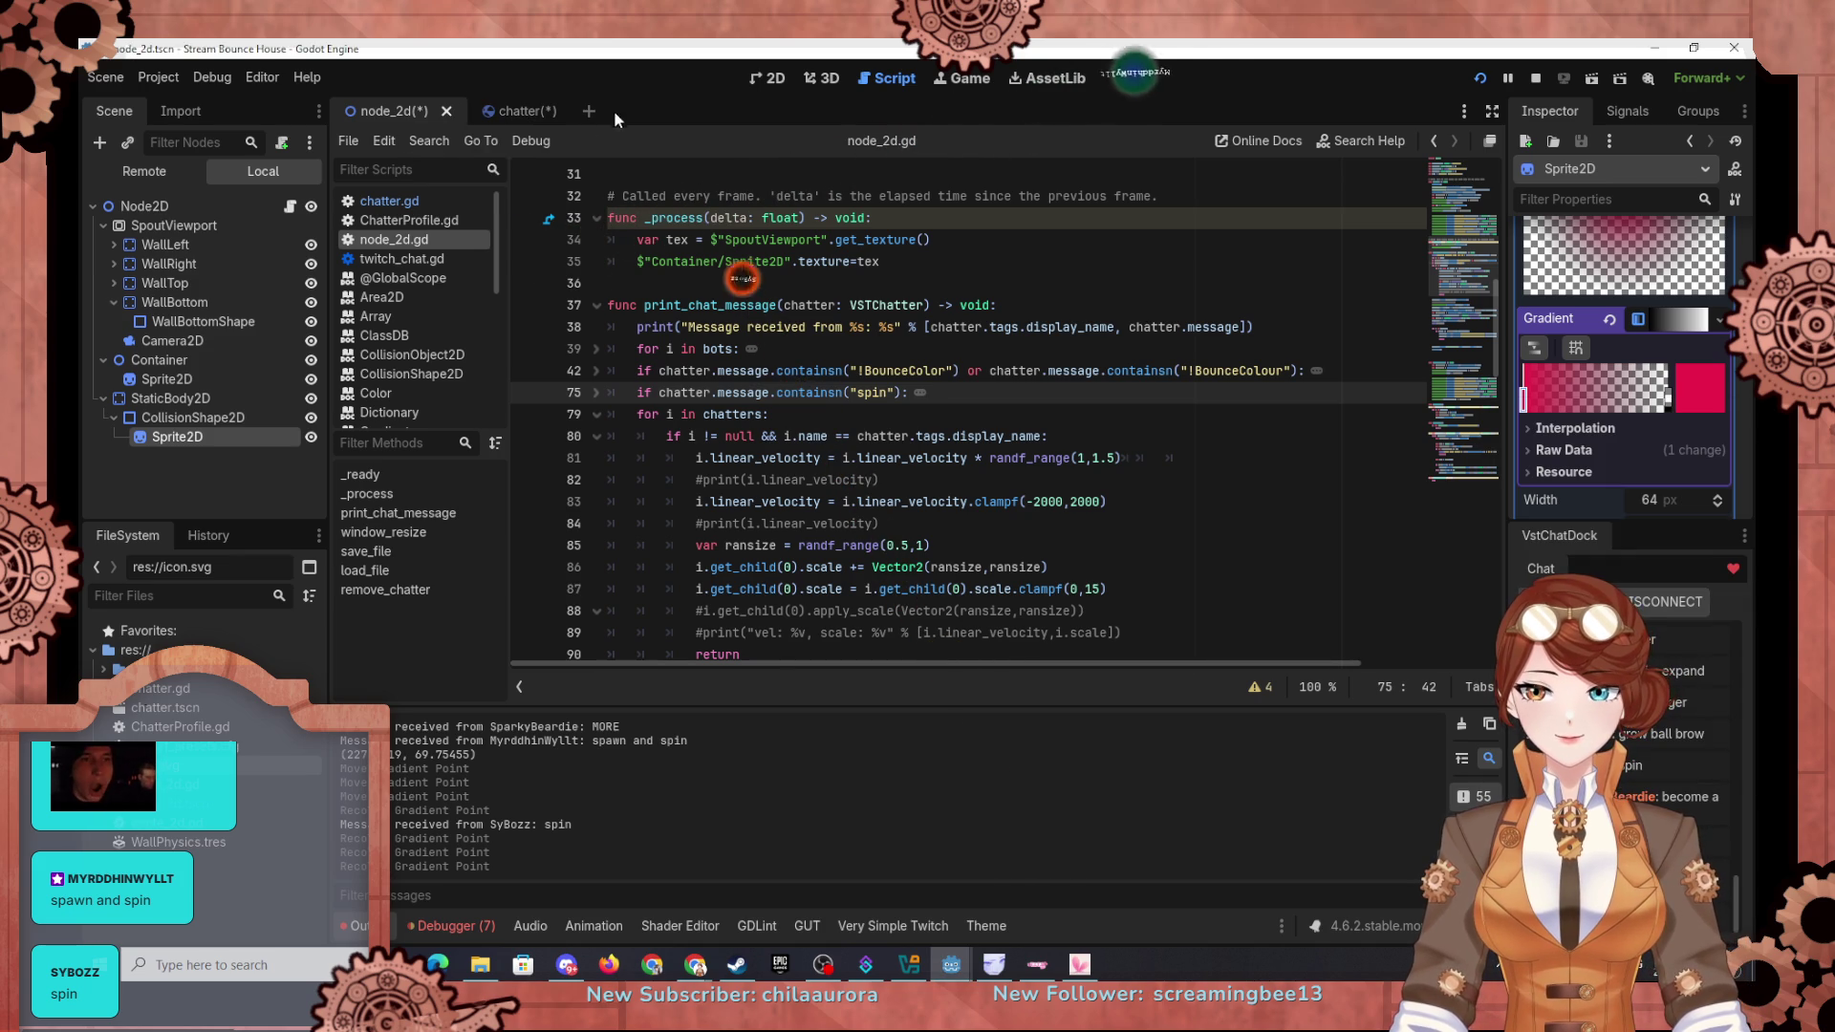
{"action": "left_click", "coordinate": [166, 416]}
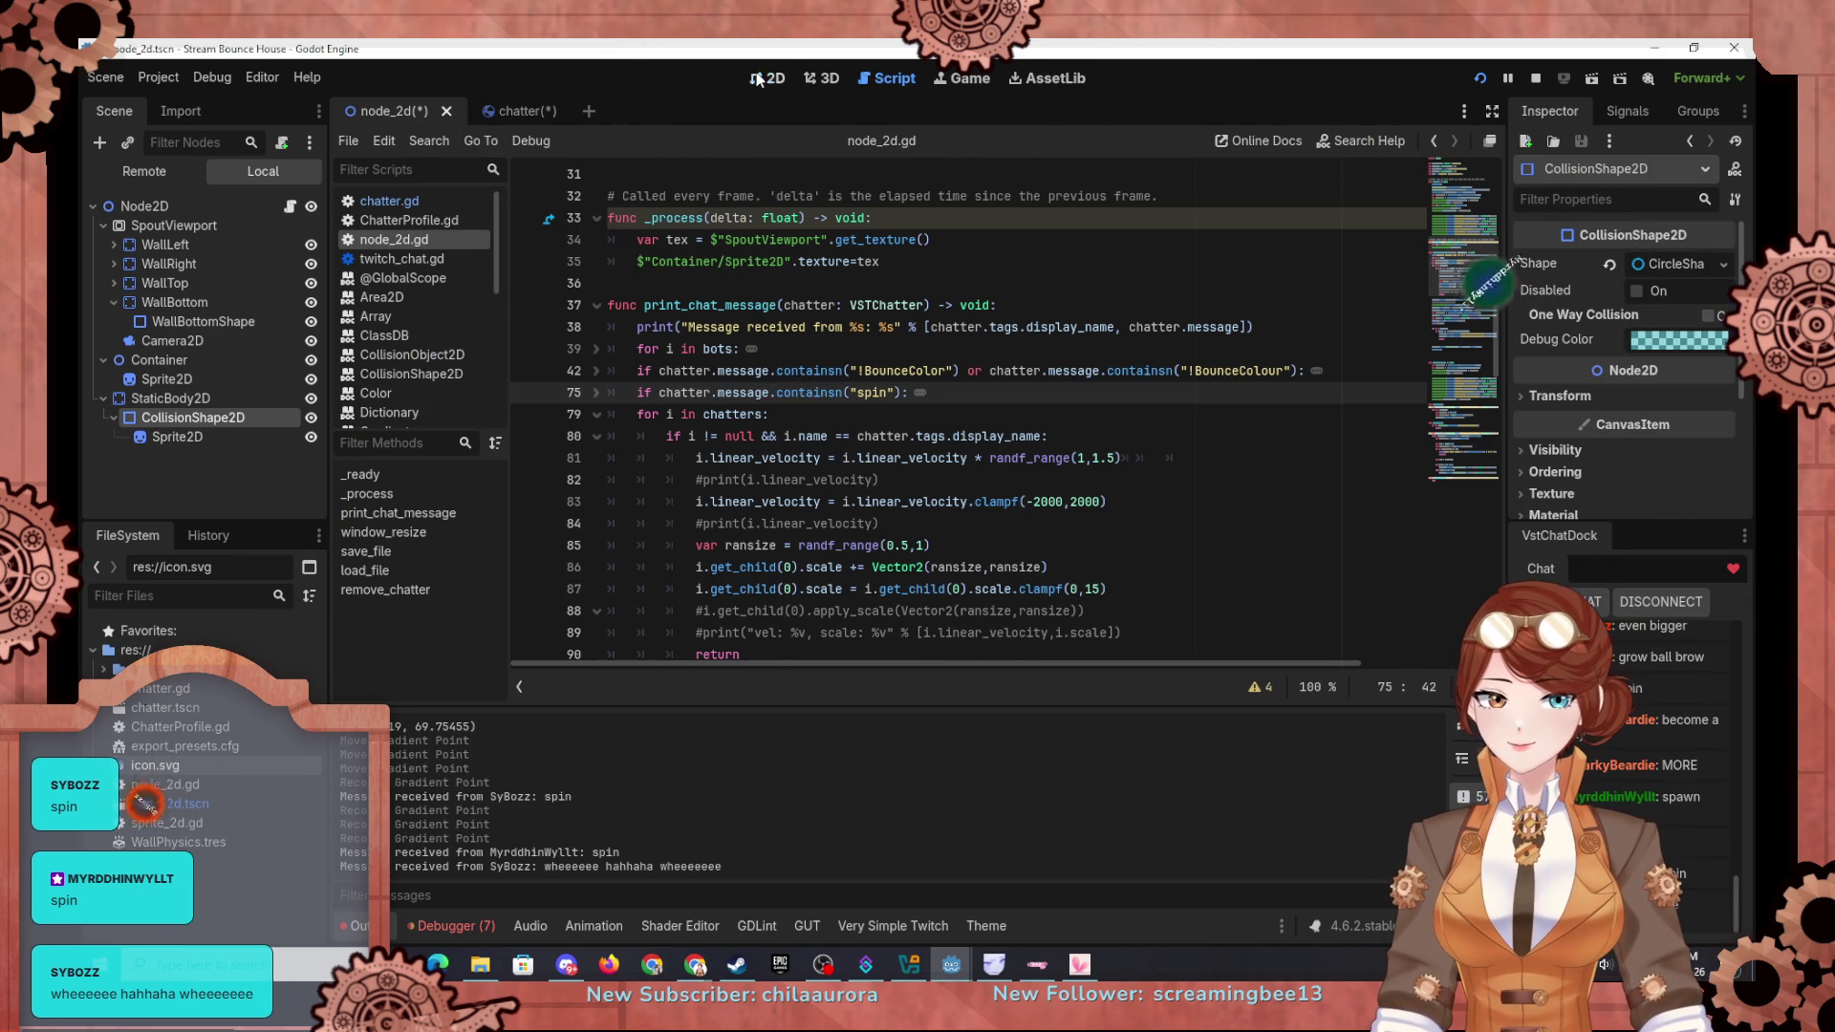
{"action": "key", "text": "ctrl+F1"}
Step: Drag the red glow sprite into place in the 2D viewport
{"action": "scroll", "coordinate": [683, 310], "scroll_direction": "up", "scroll_amount": 3}
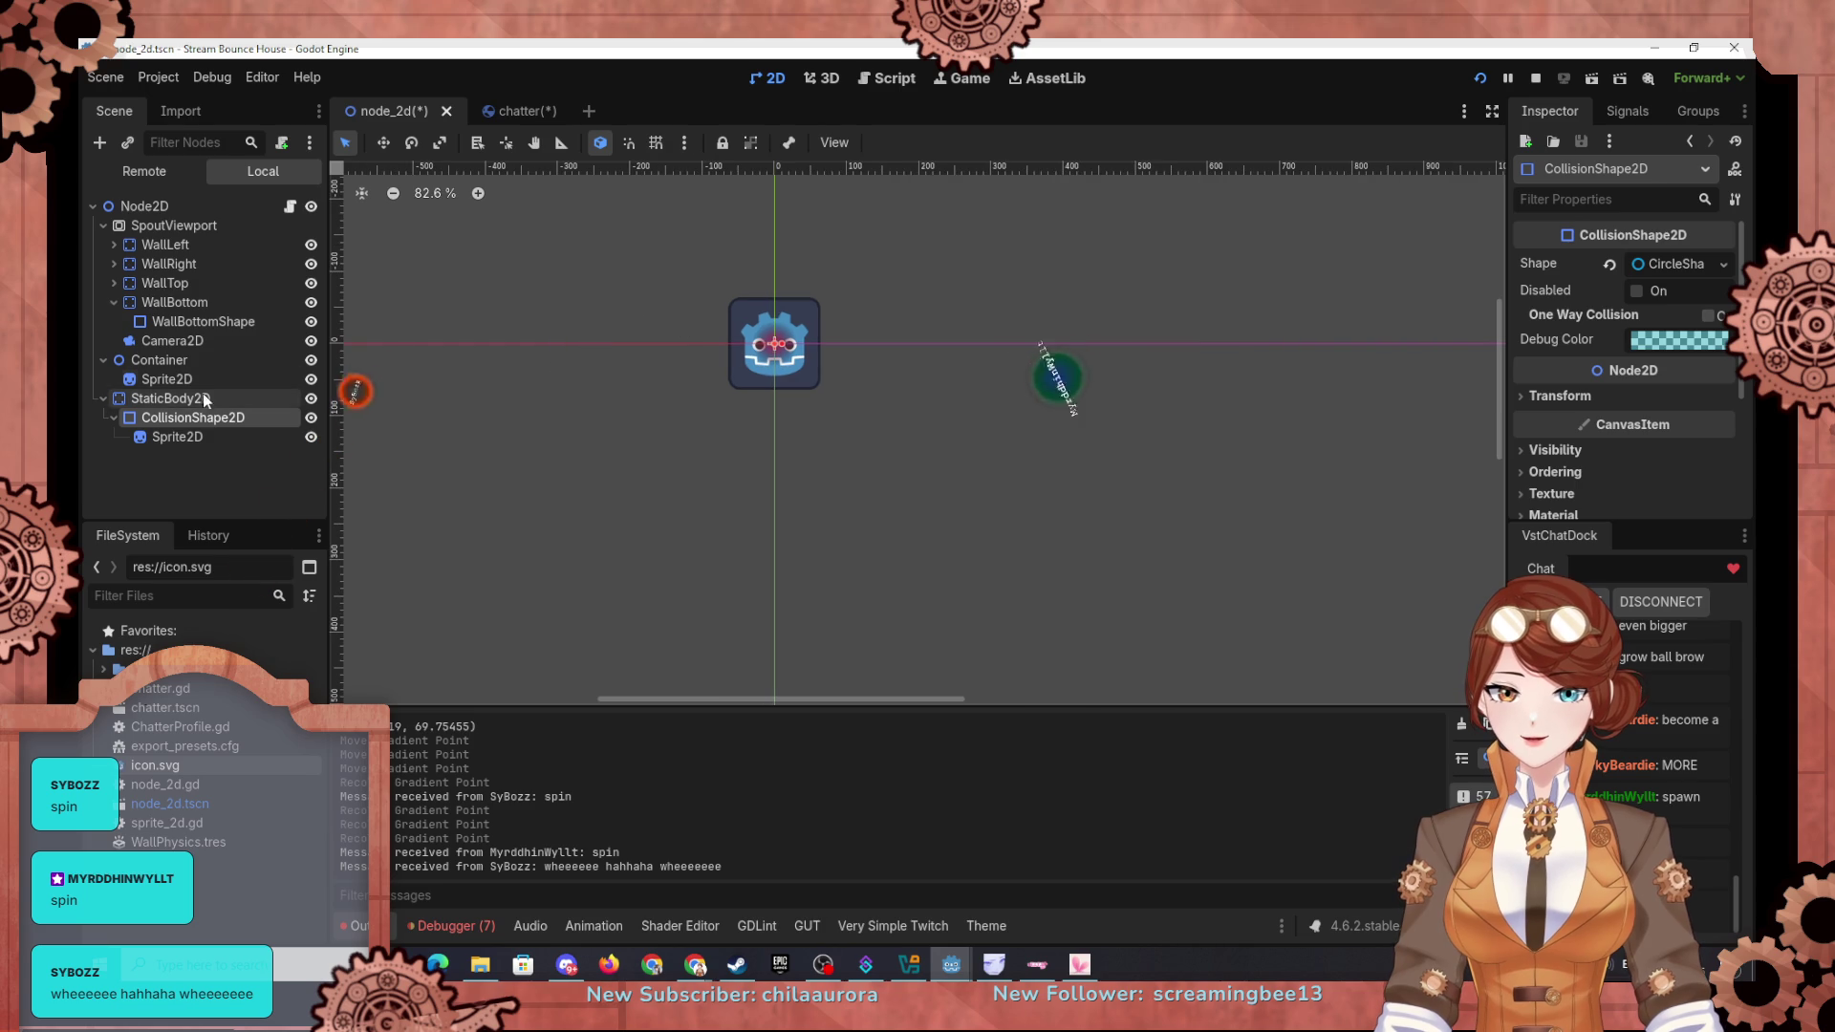
{"action": "left_click", "coordinate": [174, 400]}
{"action": "scroll", "coordinate": [822, 413], "scroll_direction": "down", "scroll_amount": 1}
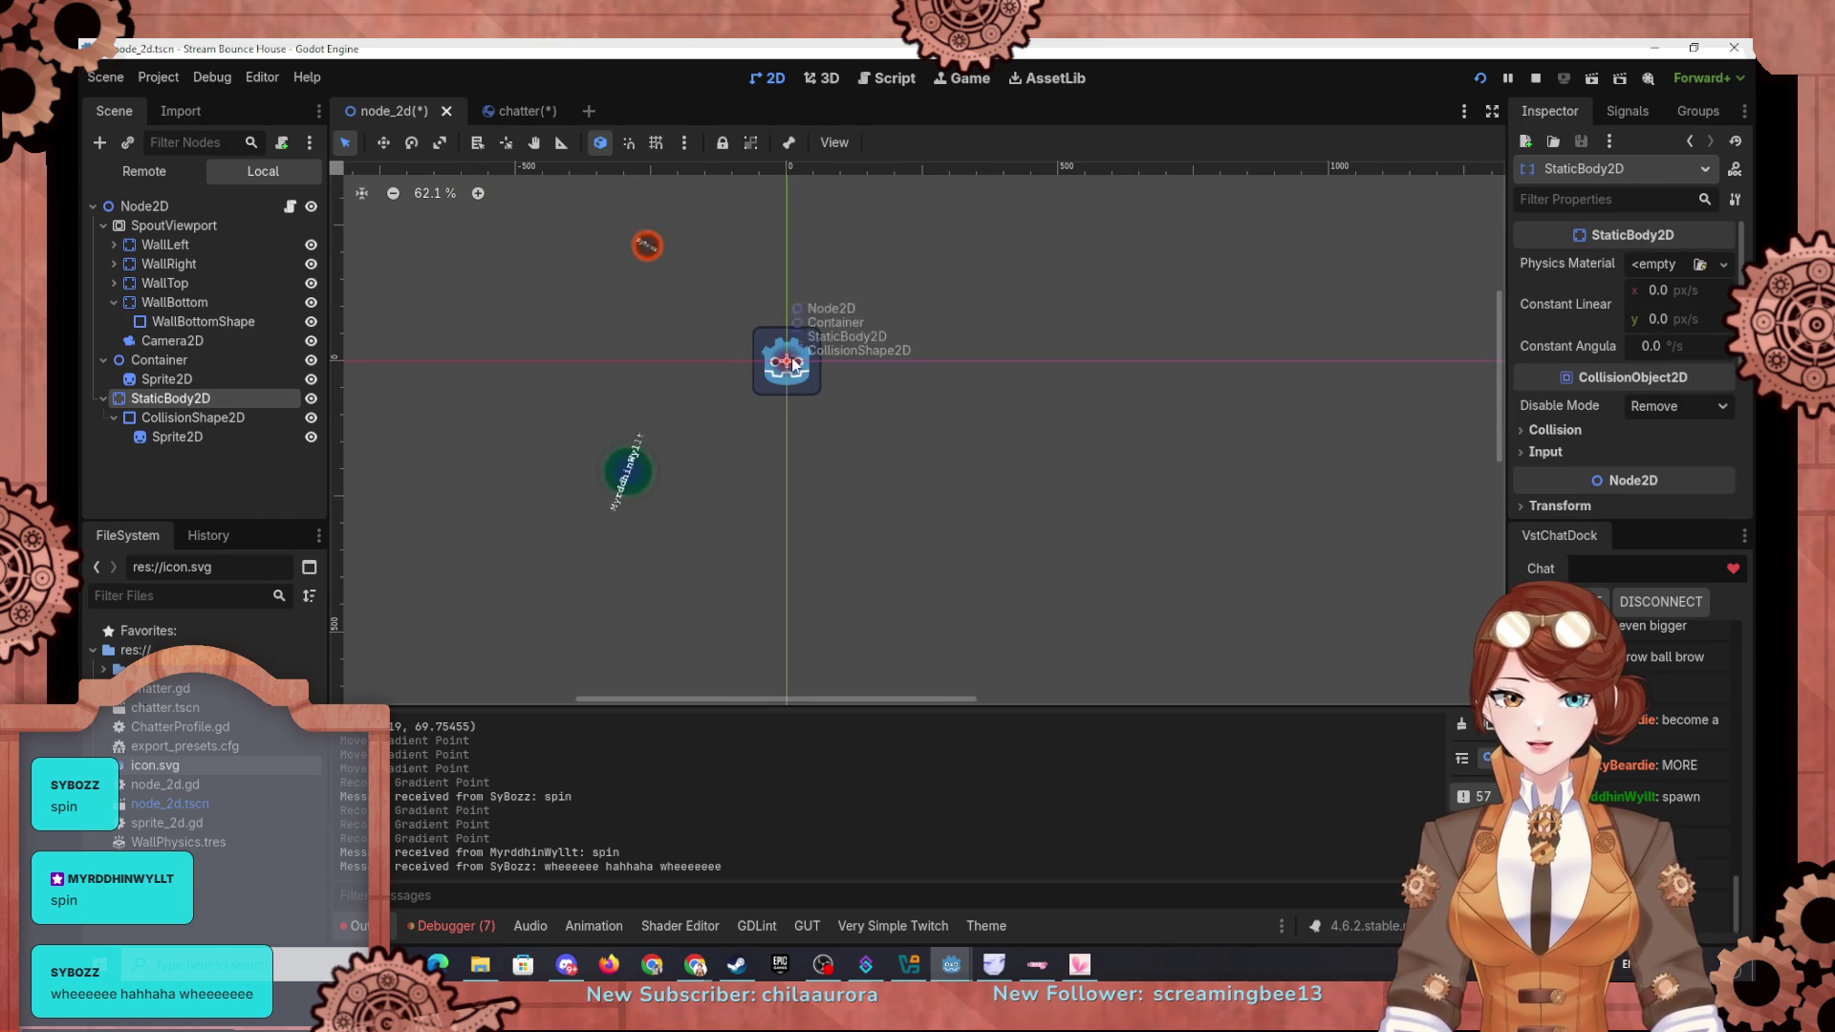
{"action": "left_click", "coordinate": [797, 367]}
{"action": "left_click_drag", "start_coordinate": [1162, 513], "coordinate": [1237, 606]}
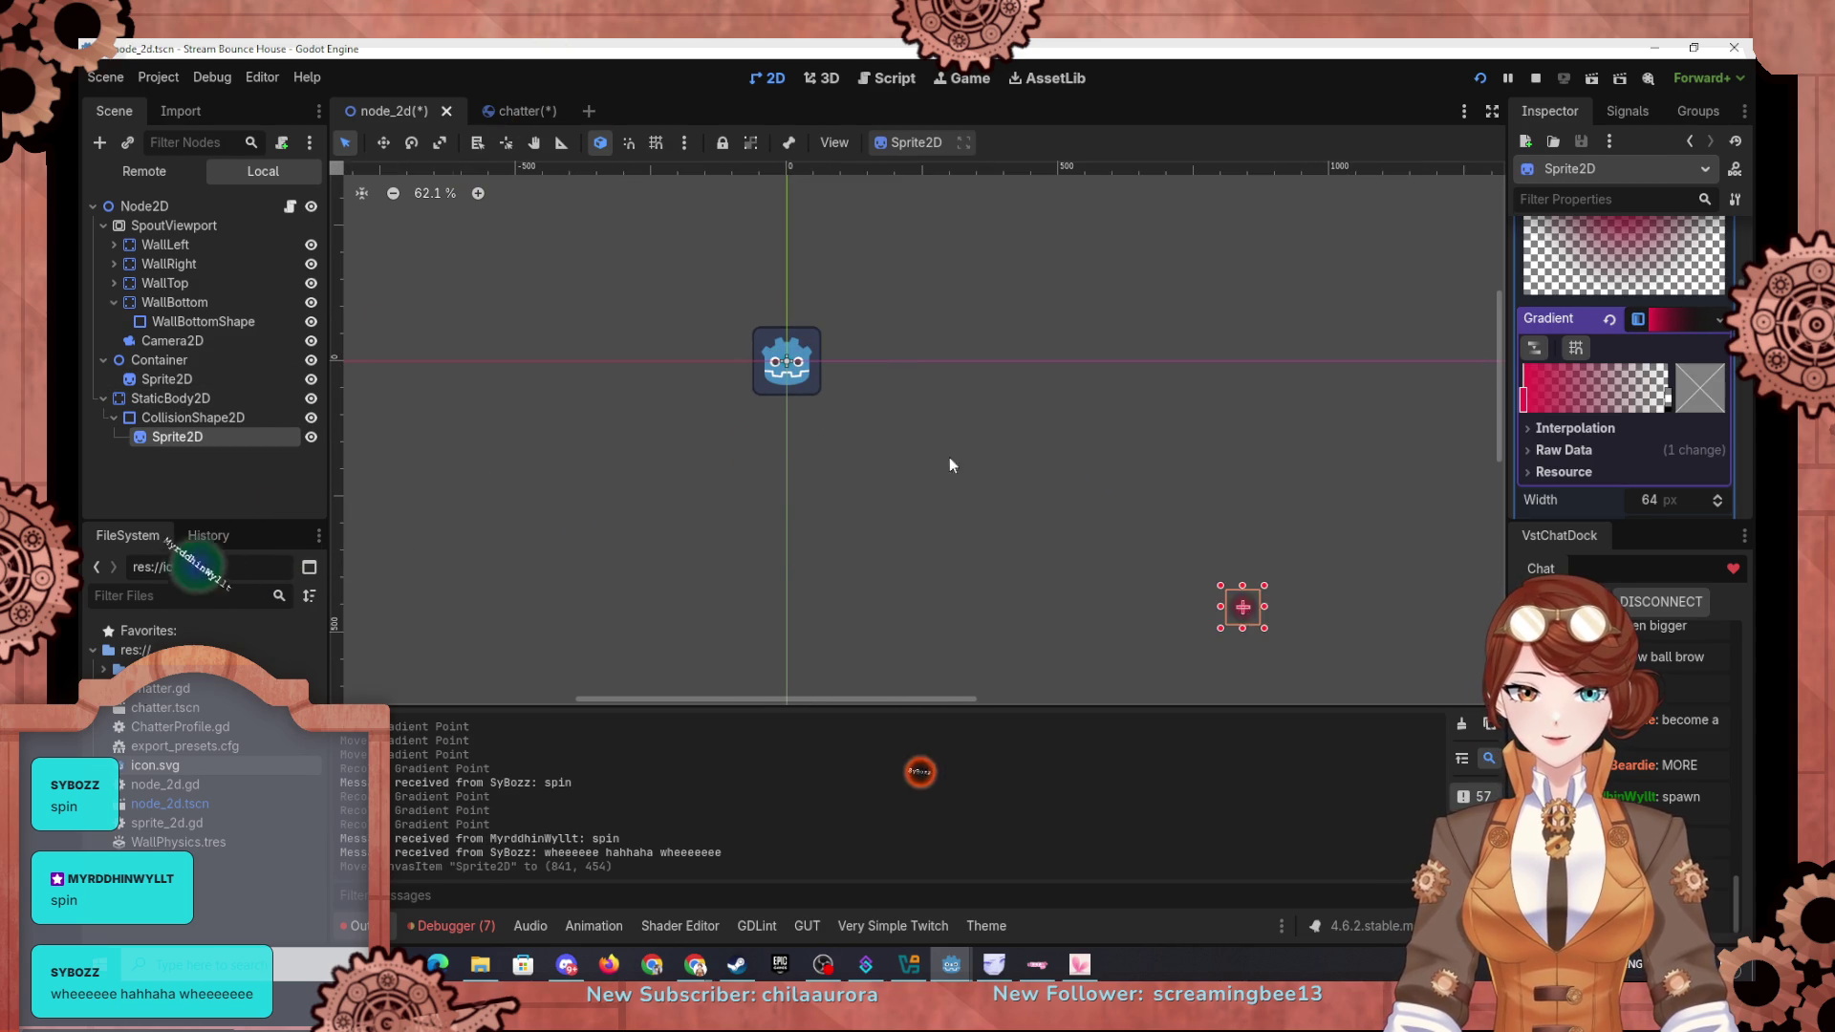
{"action": "scroll", "coordinate": [1000, 478], "scroll_direction": "down", "scroll_amount": 6}
{"action": "scroll", "coordinate": [1262, 626], "scroll_direction": "up", "scroll_amount": 3}
{"action": "scroll", "coordinate": [1214, 512], "scroll_direction": "up", "scroll_amount": 3}
{"action": "mouse_move", "coordinate": [1202, 504]}
{"action": "left_mouse_down"}
{"action": "mouse_move", "coordinate": [1151, 299]}
{"action": "mouse_move", "coordinate": [929, 340]}
{"action": "left_mouse_up"}
{"action": "left_click_drag", "start_coordinate": [1062, 334], "coordinate": [984, 420]}
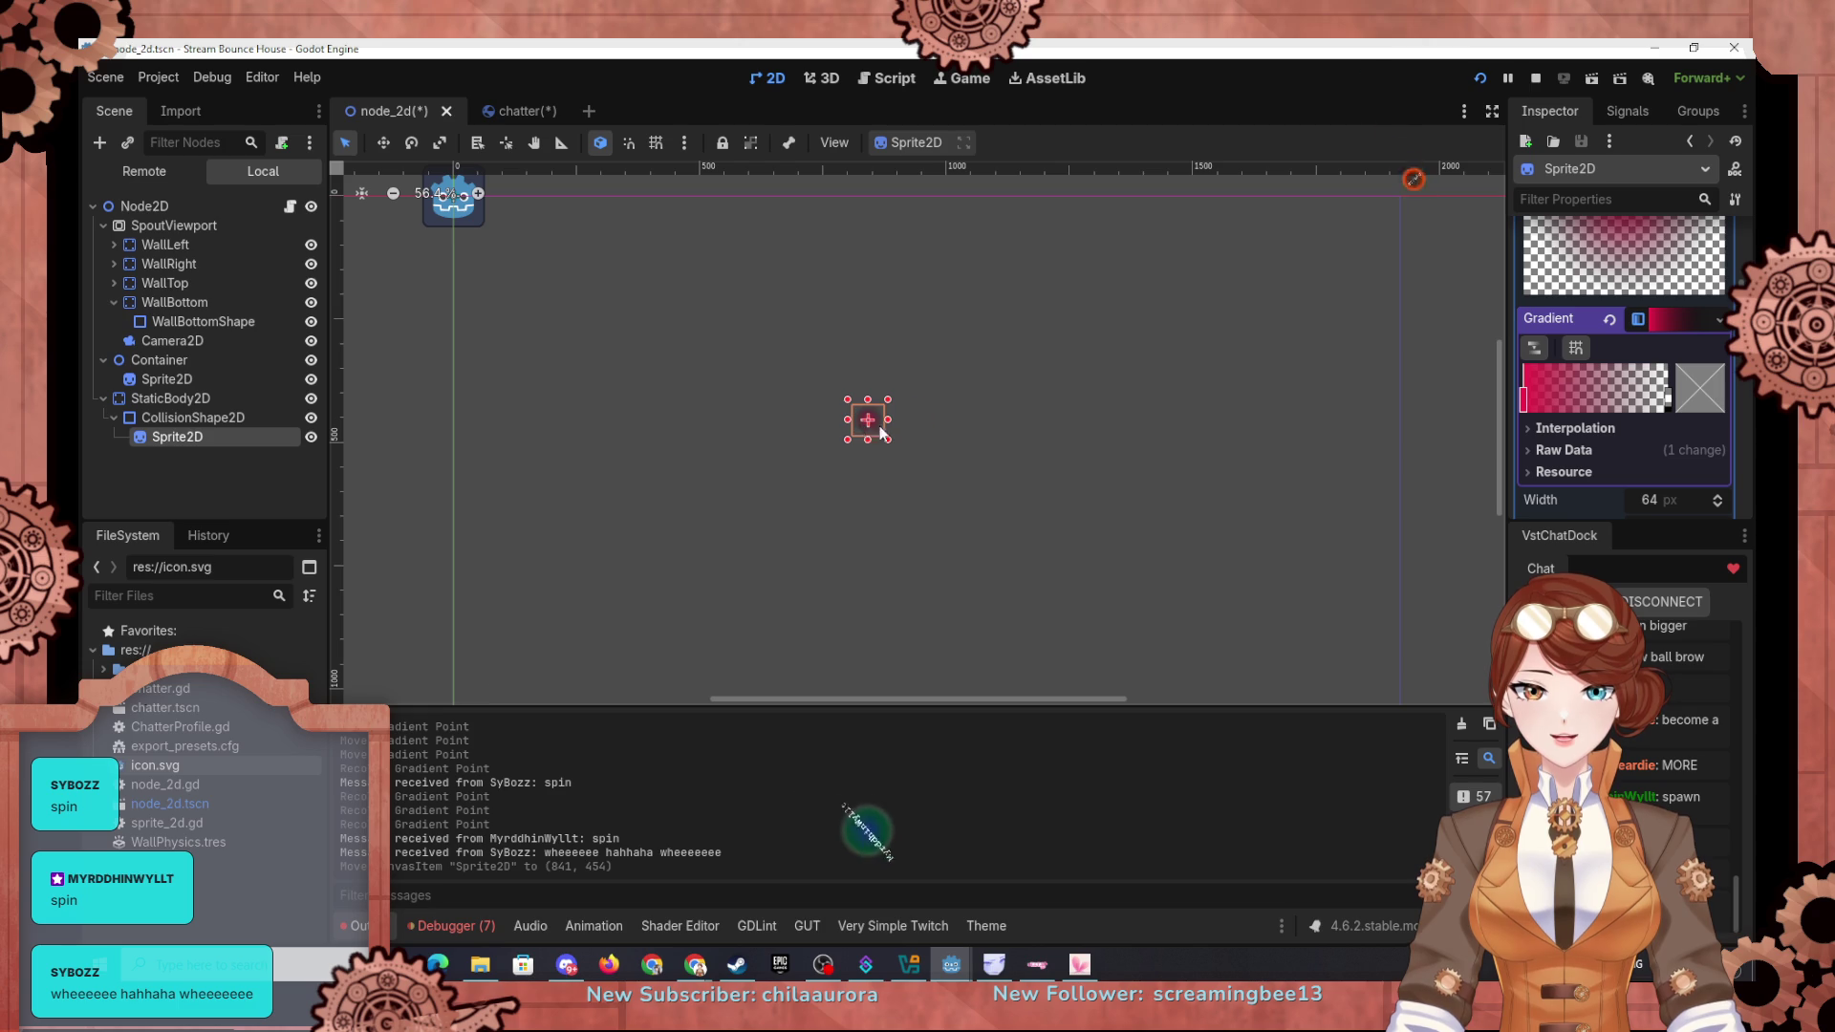
{"action": "left_click_drag", "start_coordinate": [963, 494], "coordinate": [919, 492]}
{"action": "scroll", "coordinate": [951, 490], "scroll_direction": "up", "scroll_amount": 5}
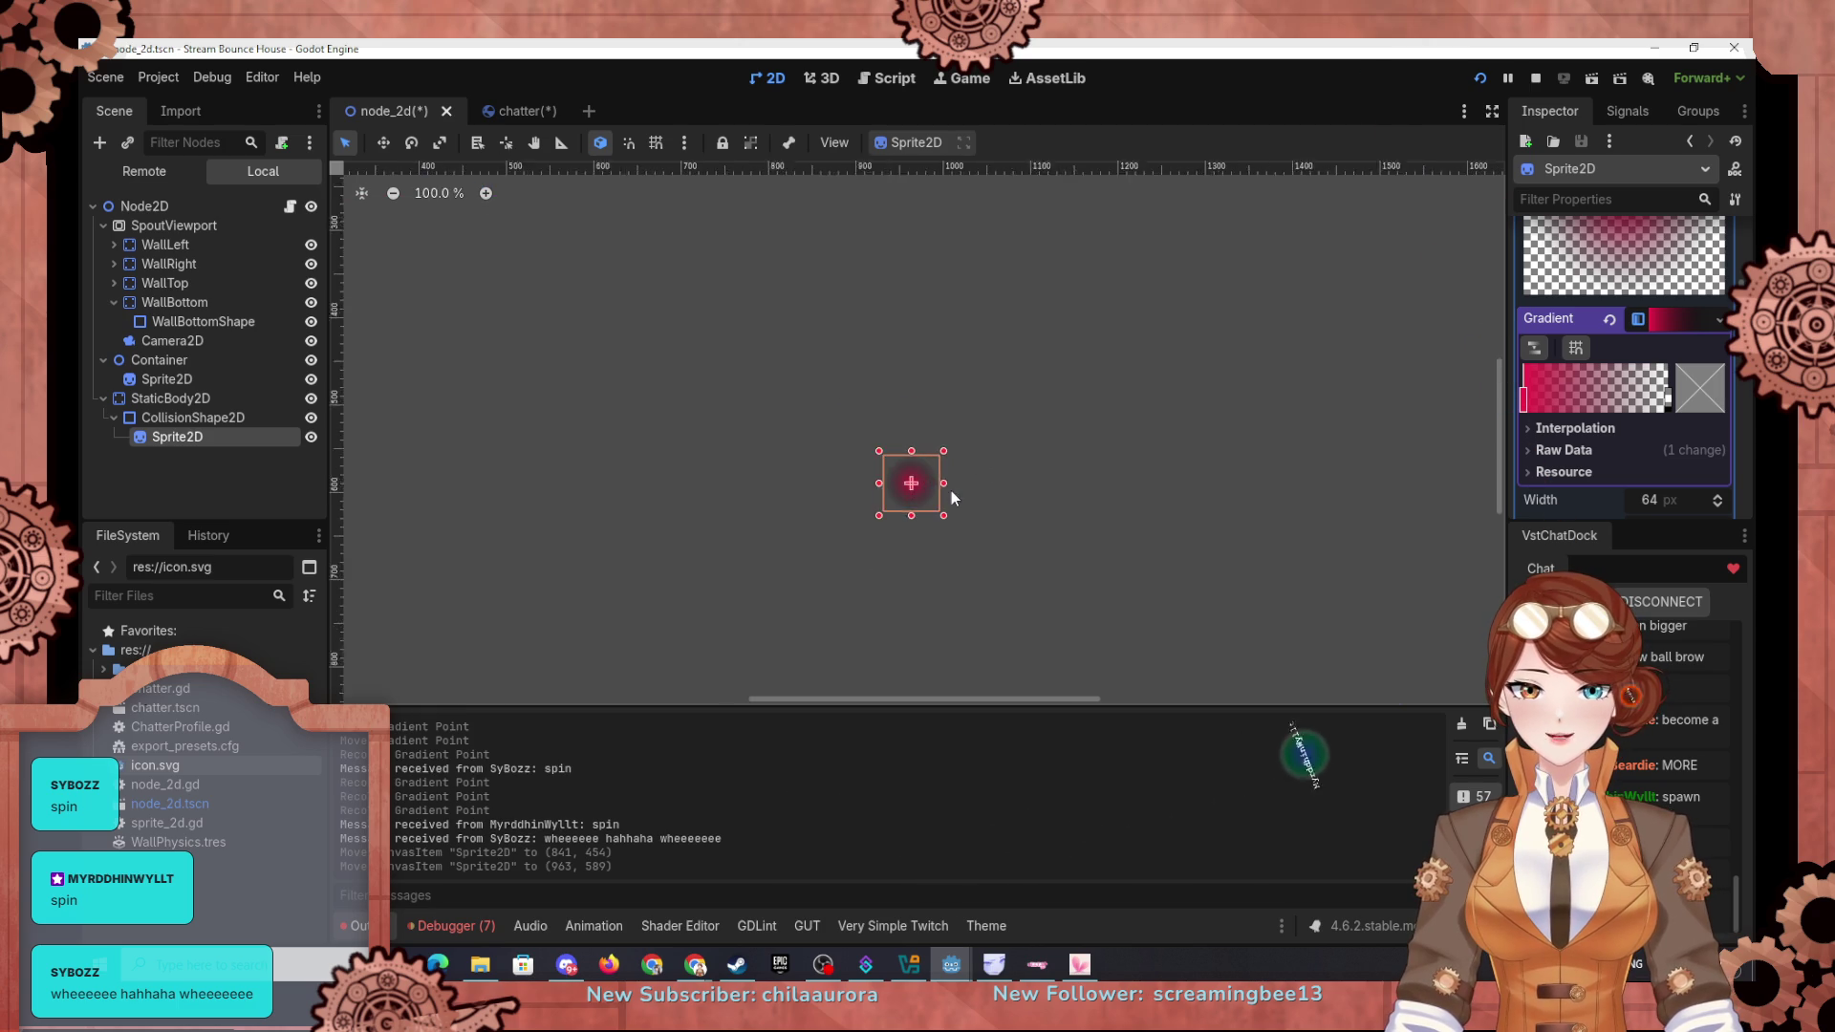
Step: Make the CircleShape2D local to scene and enlarge its radius to about 70
{"action": "left_click", "coordinate": [211, 418]}
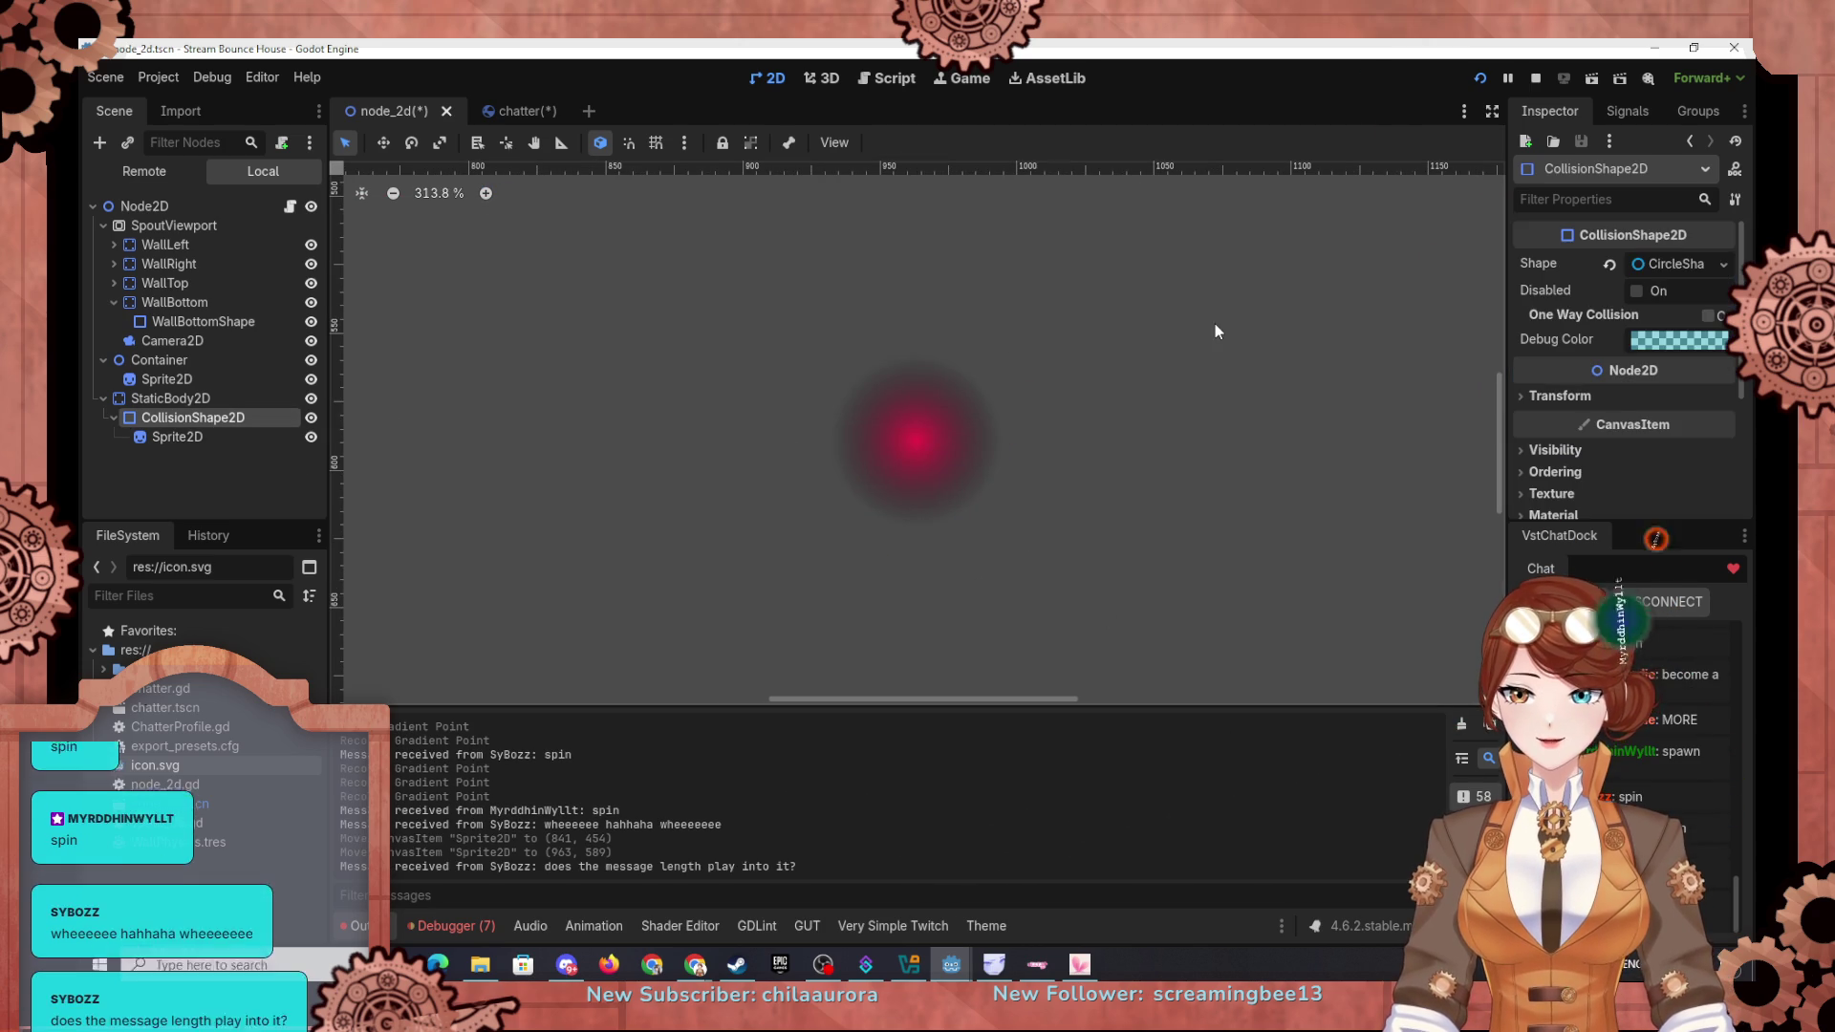
{"action": "left_click", "coordinate": [1676, 271]}
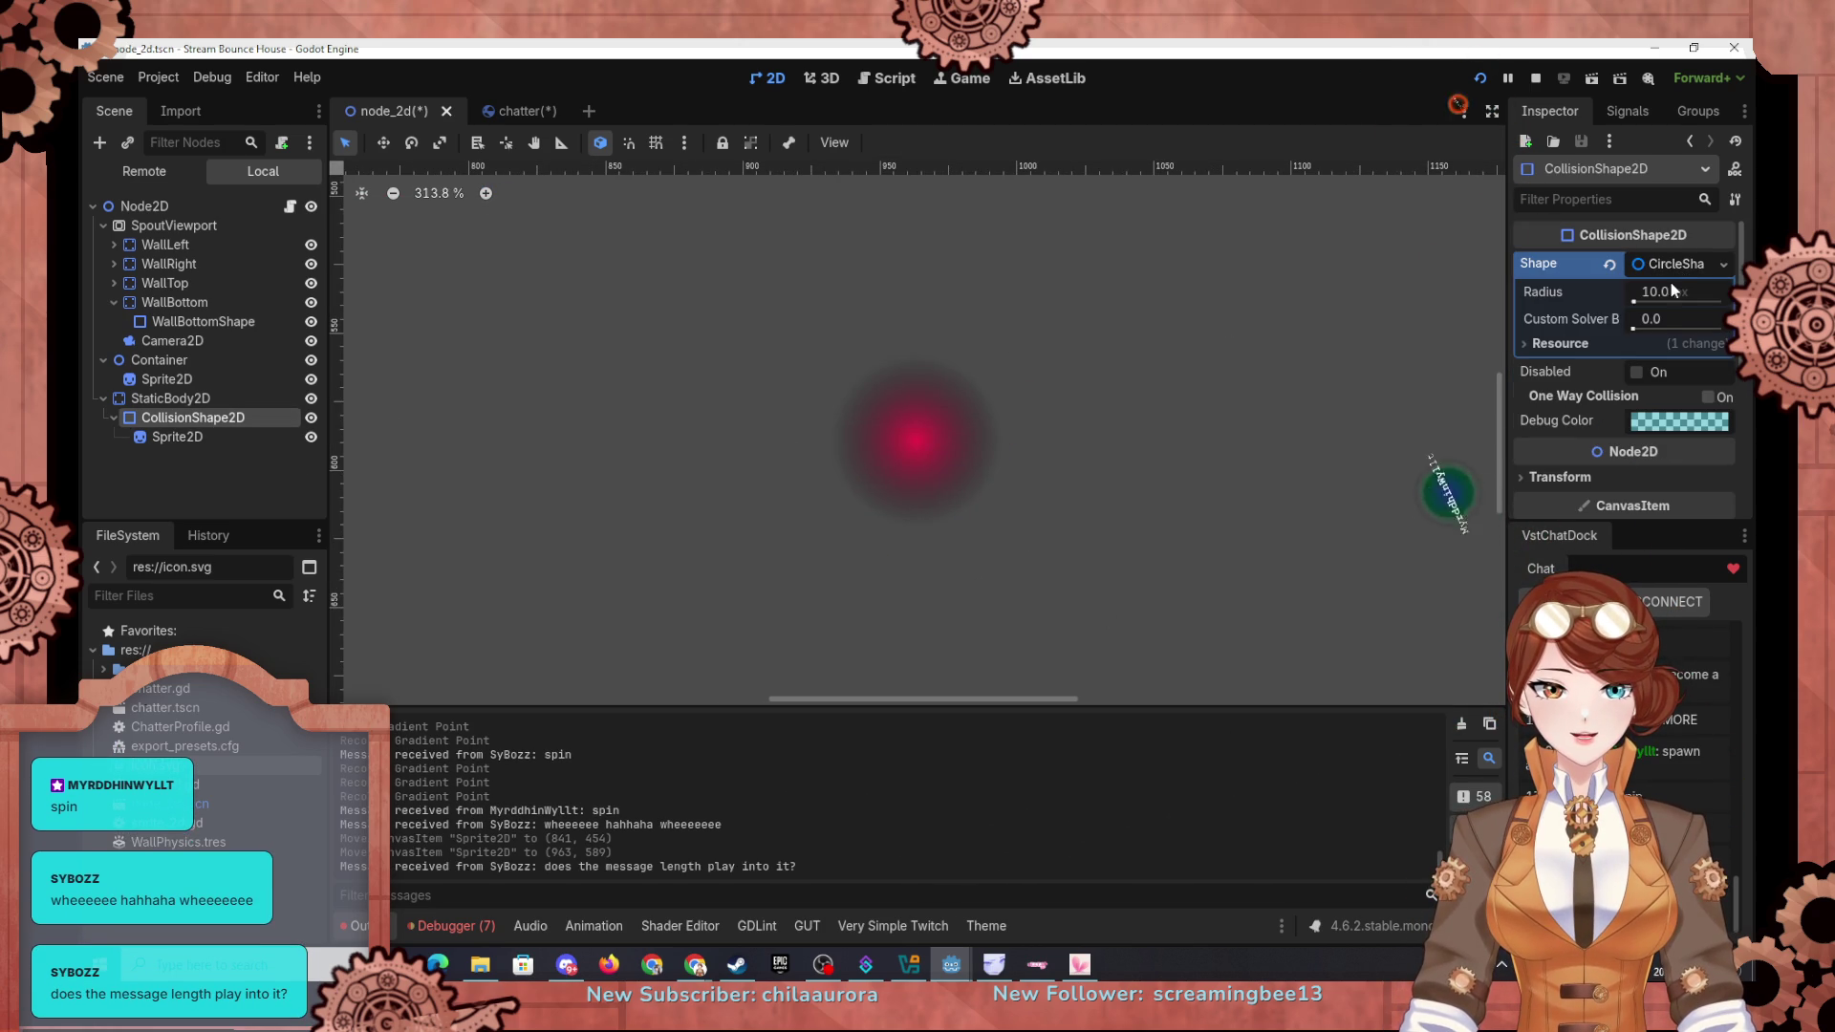
{"action": "left_click", "coordinate": [1583, 346]}
{"action": "left_click", "coordinate": [1636, 367]}
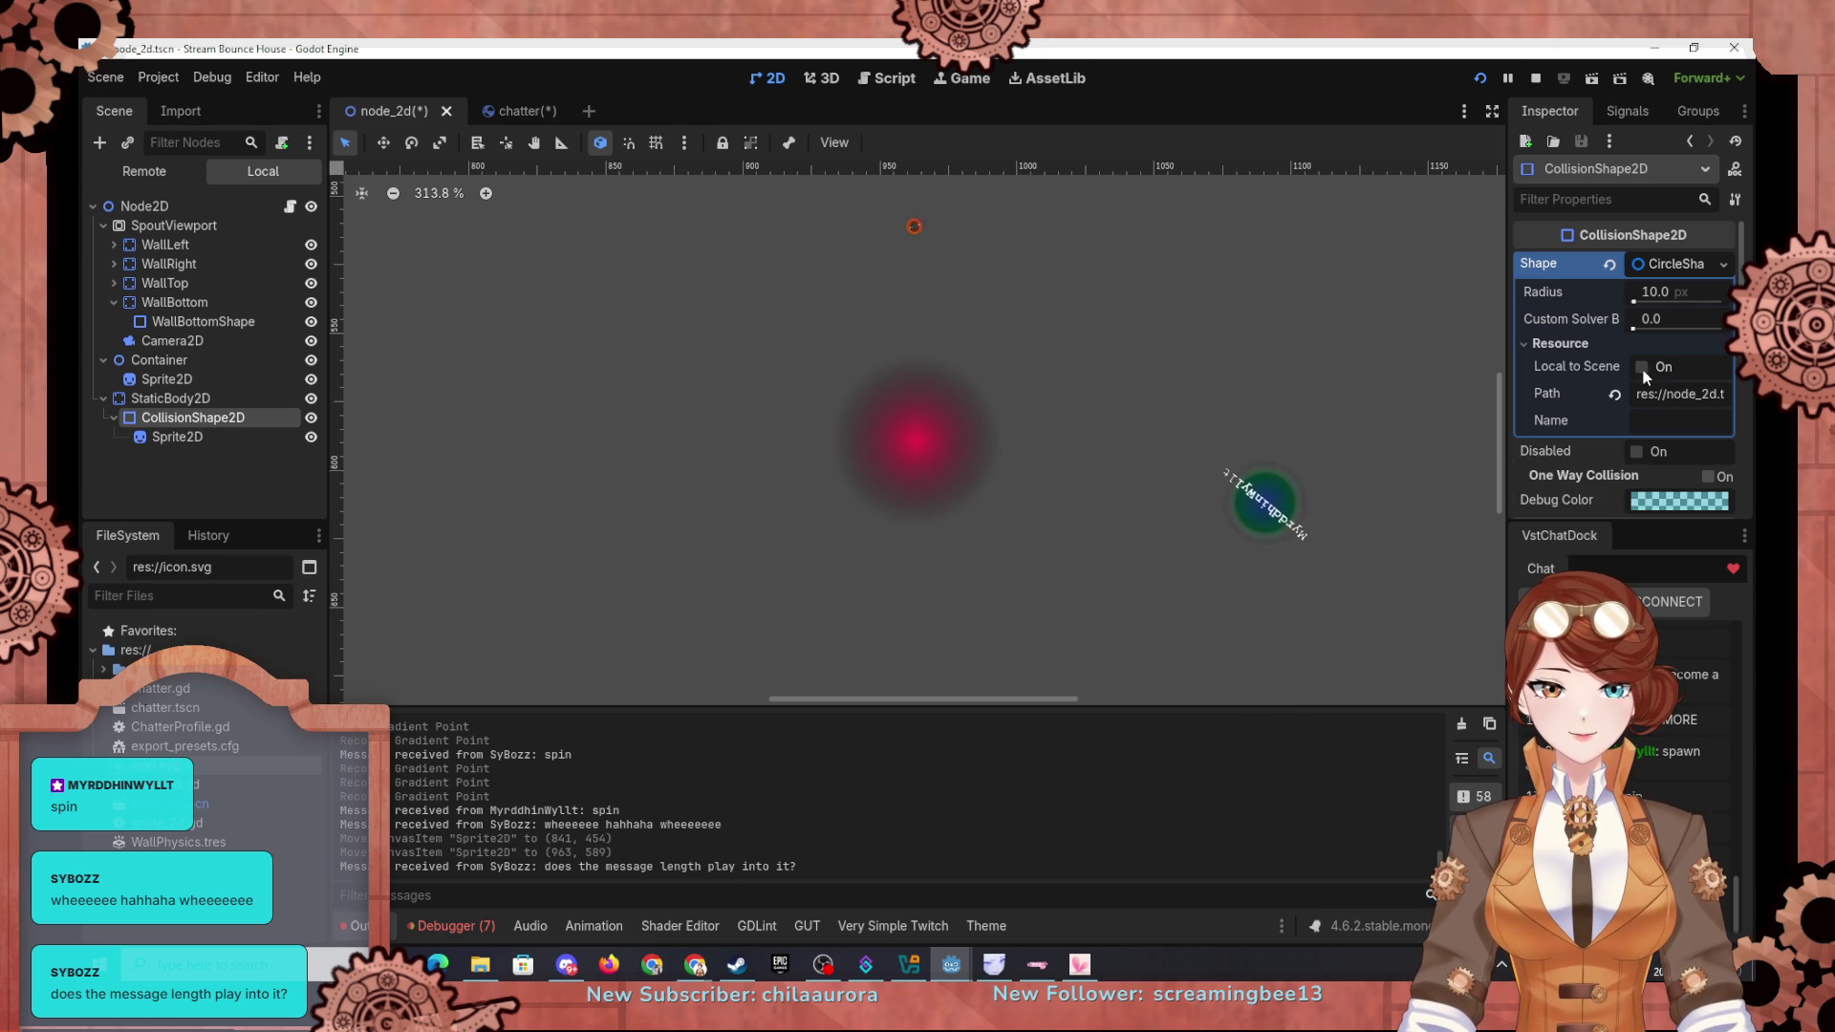
{"action": "left_click_drag", "start_coordinate": [1640, 300], "coordinate": [1667, 306]}
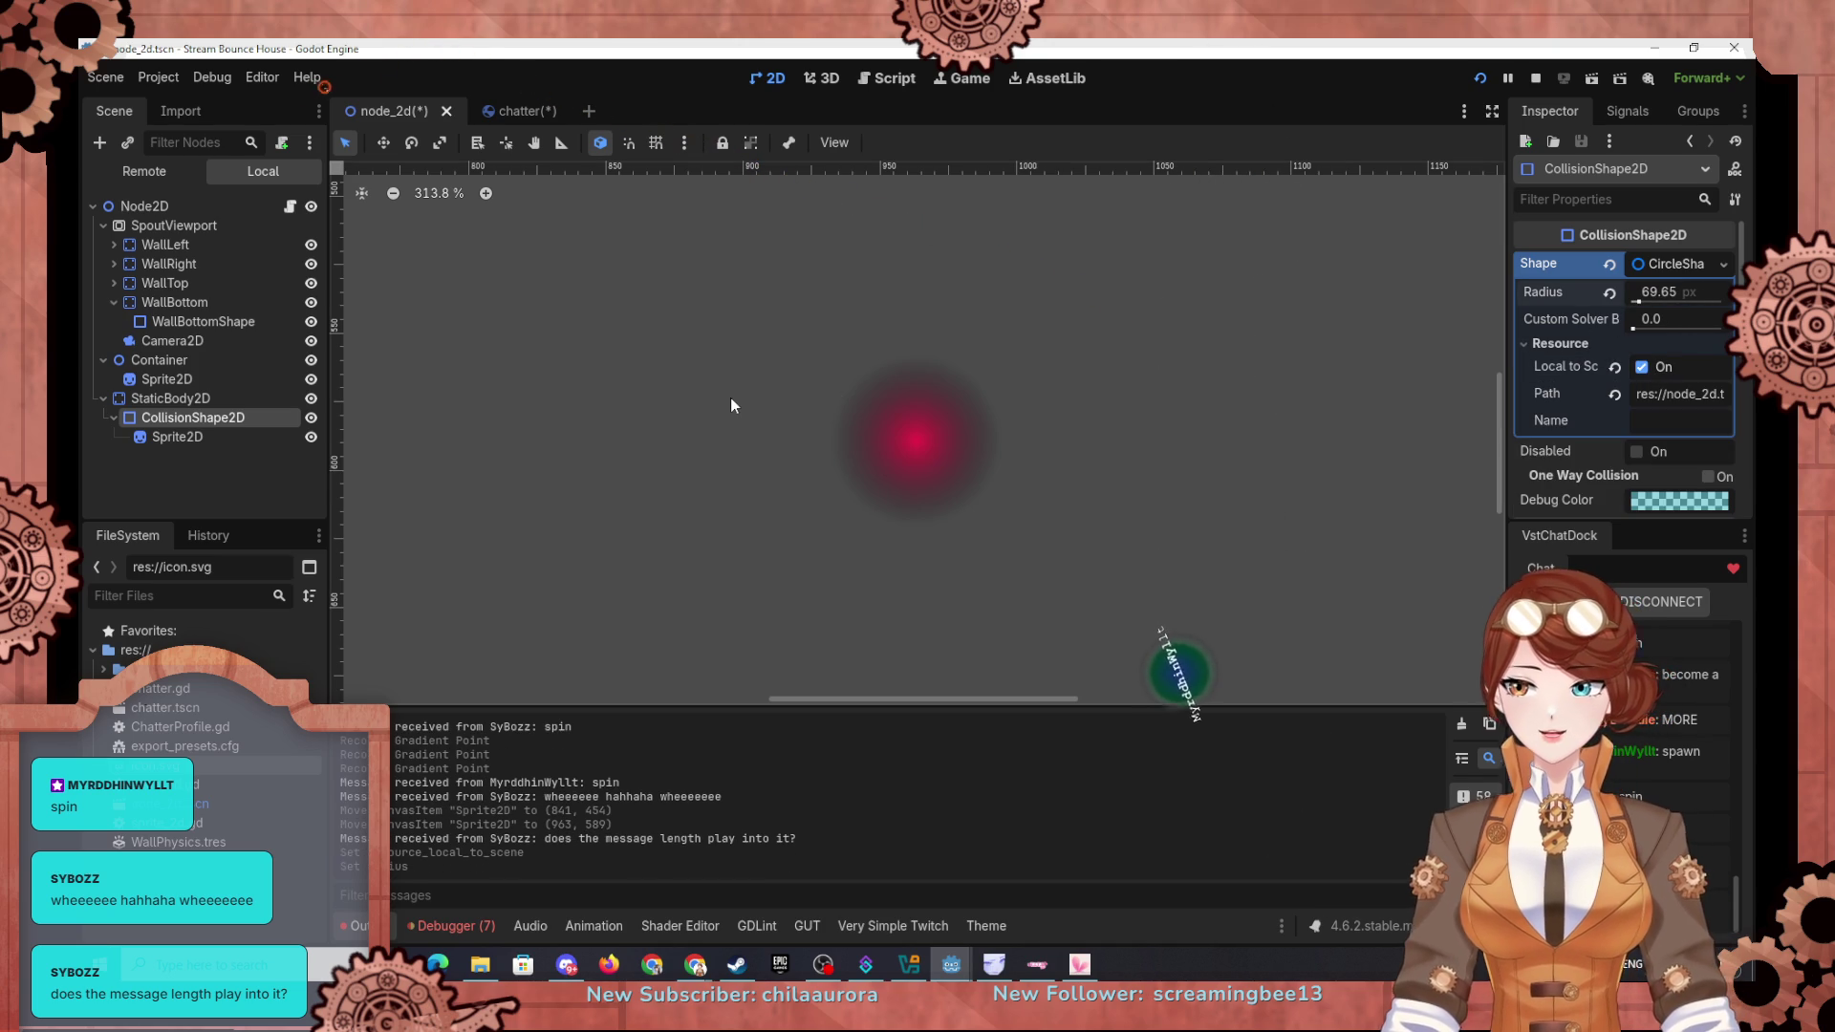
{"action": "scroll", "coordinate": [730, 397], "scroll_direction": "down", "scroll_amount": 1}
{"action": "scroll", "coordinate": [1583, 419], "scroll_direction": "down", "scroll_amount": 3}
{"action": "scroll", "coordinate": [1560, 408], "scroll_direction": "up", "scroll_amount": 1}
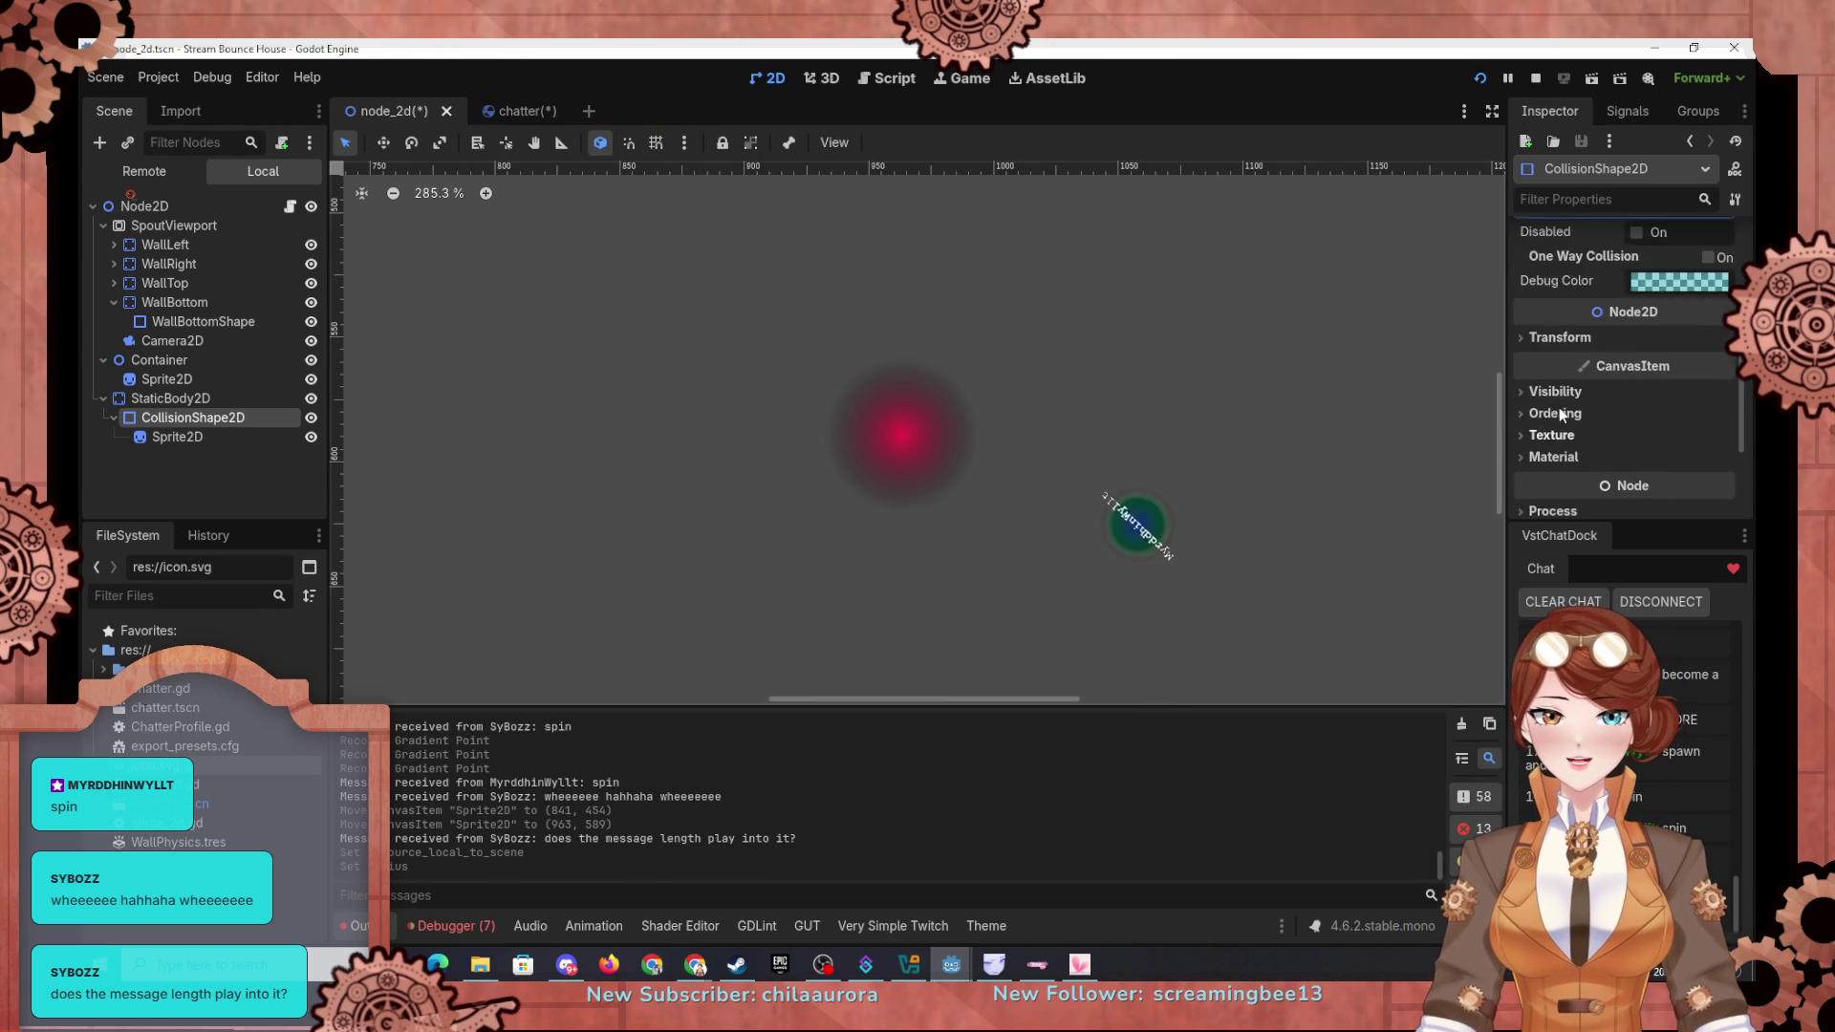
Step: Expand the collision shape's Transform section in the Inspector
{"action": "scroll", "coordinate": [1539, 401], "scroll_direction": "down", "scroll_amount": 1}
{"action": "left_click", "coordinate": [1520, 354]}
{"action": "left_click", "coordinate": [1520, 355]}
{"action": "scroll", "coordinate": [1546, 358], "scroll_direction": "down", "scroll_amount": 3}
{"action": "scroll", "coordinate": [1567, 304], "scroll_direction": "up", "scroll_amount": 3}
{"action": "scroll", "coordinate": [1556, 325], "scroll_direction": "up", "scroll_amount": 1}
{"action": "left_click", "coordinate": [1544, 344]}
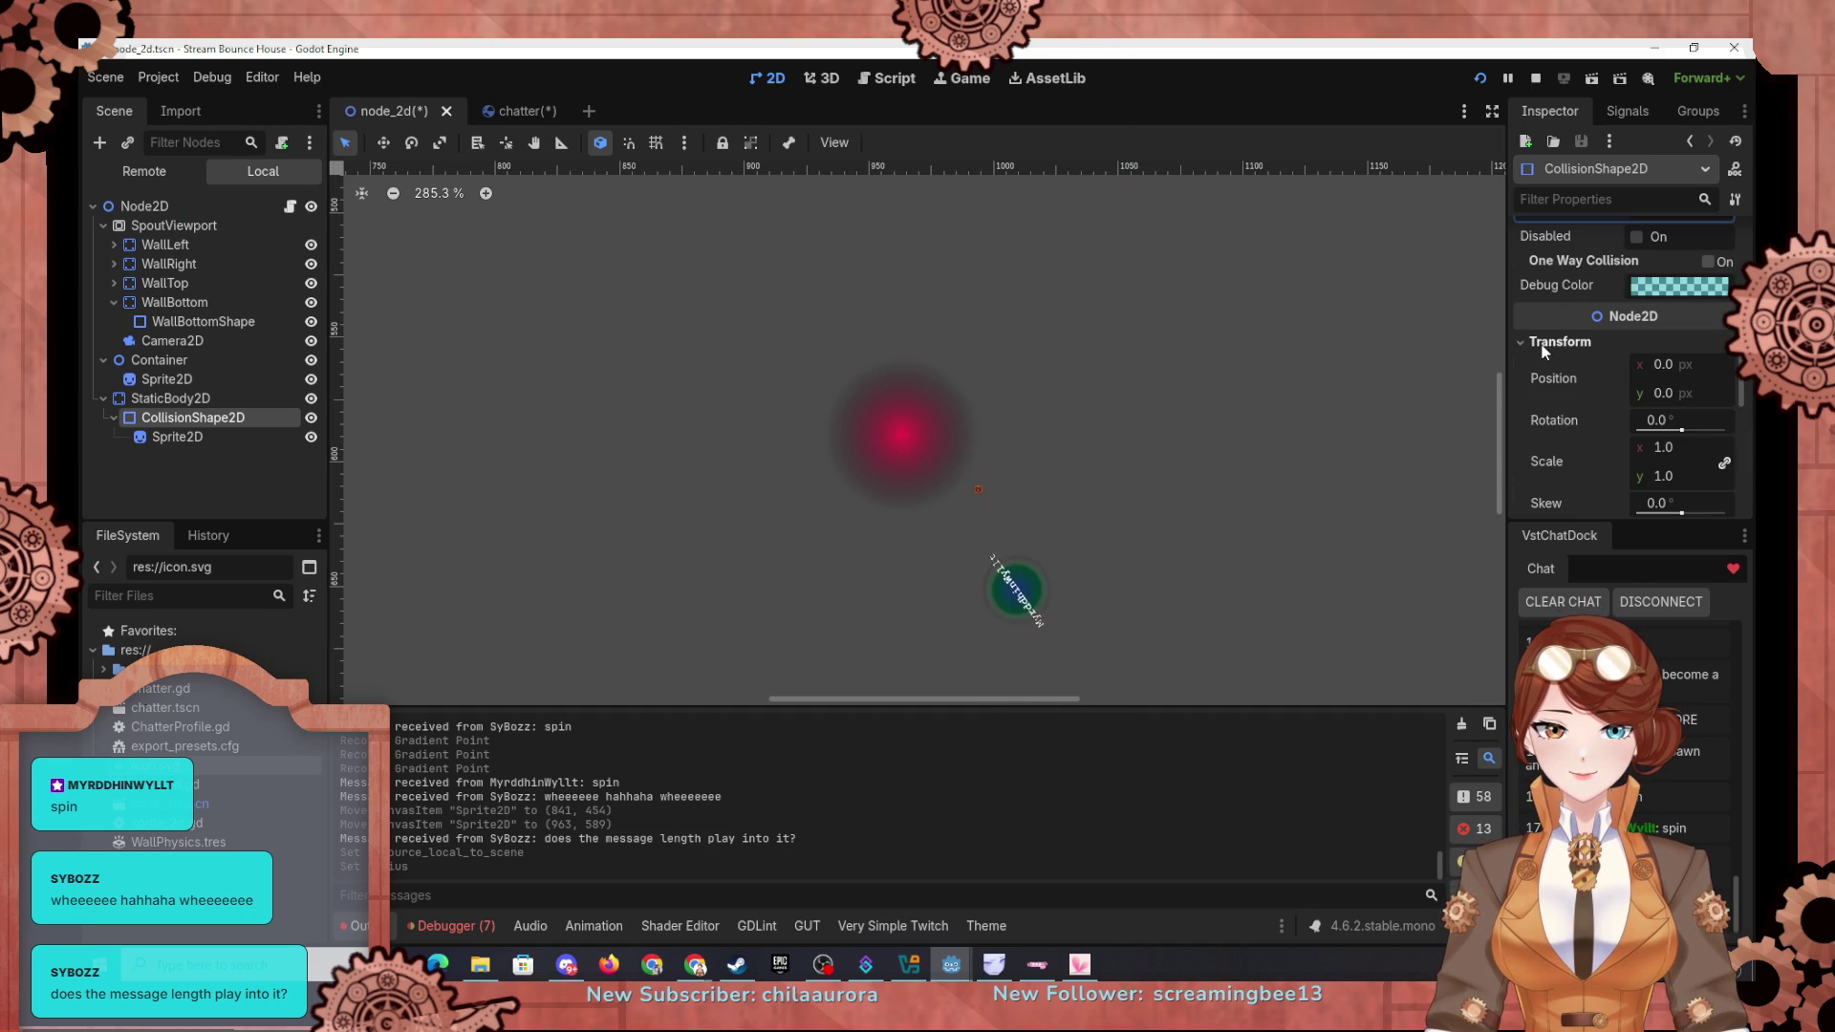
{"action": "scroll", "coordinate": [1550, 455], "scroll_direction": "down", "scroll_amount": 2}
{"action": "scroll", "coordinate": [1551, 455], "scroll_direction": "up", "scroll_amount": 2}
{"action": "scroll", "coordinate": [1287, 439], "scroll_direction": "down", "scroll_amount": 6}
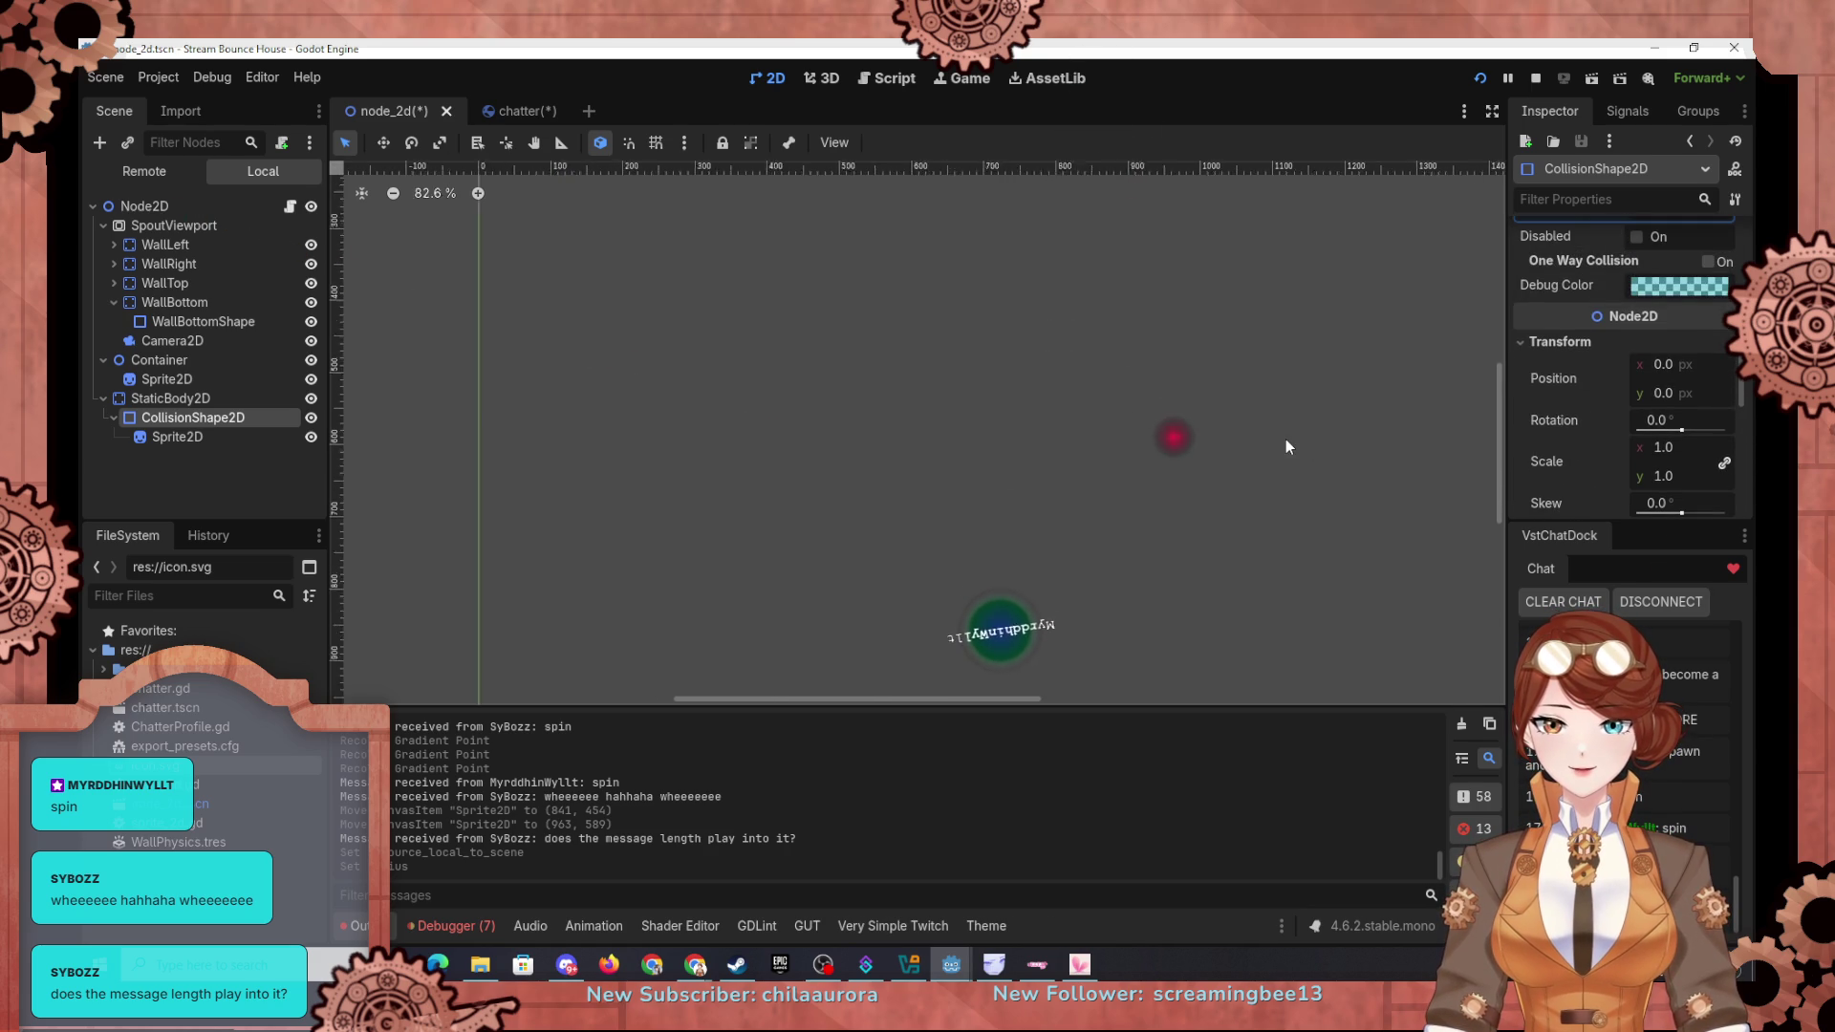
Step: Drag the StaticBody2D bumper to about (836, 510)
{"action": "left_click", "coordinate": [209, 437]}
{"action": "left_click", "coordinate": [181, 398]}
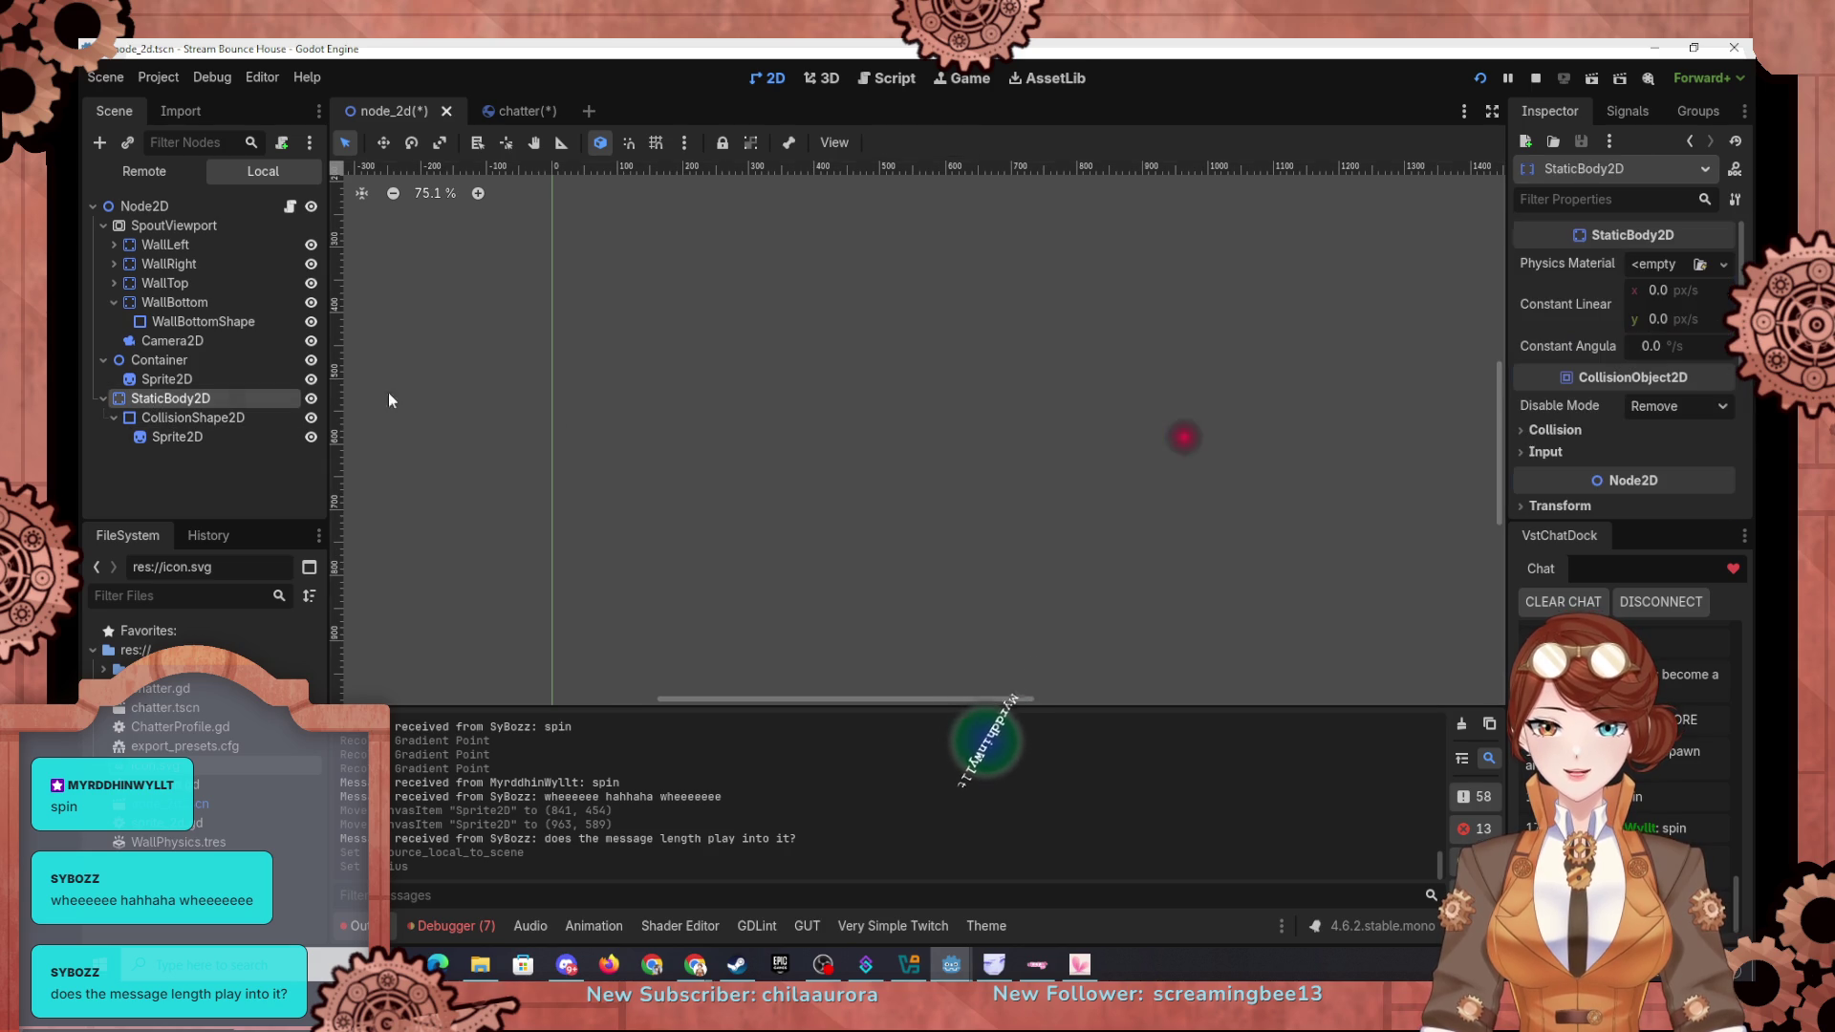
{"action": "scroll", "coordinate": [922, 395], "scroll_direction": "down", "scroll_amount": 5}
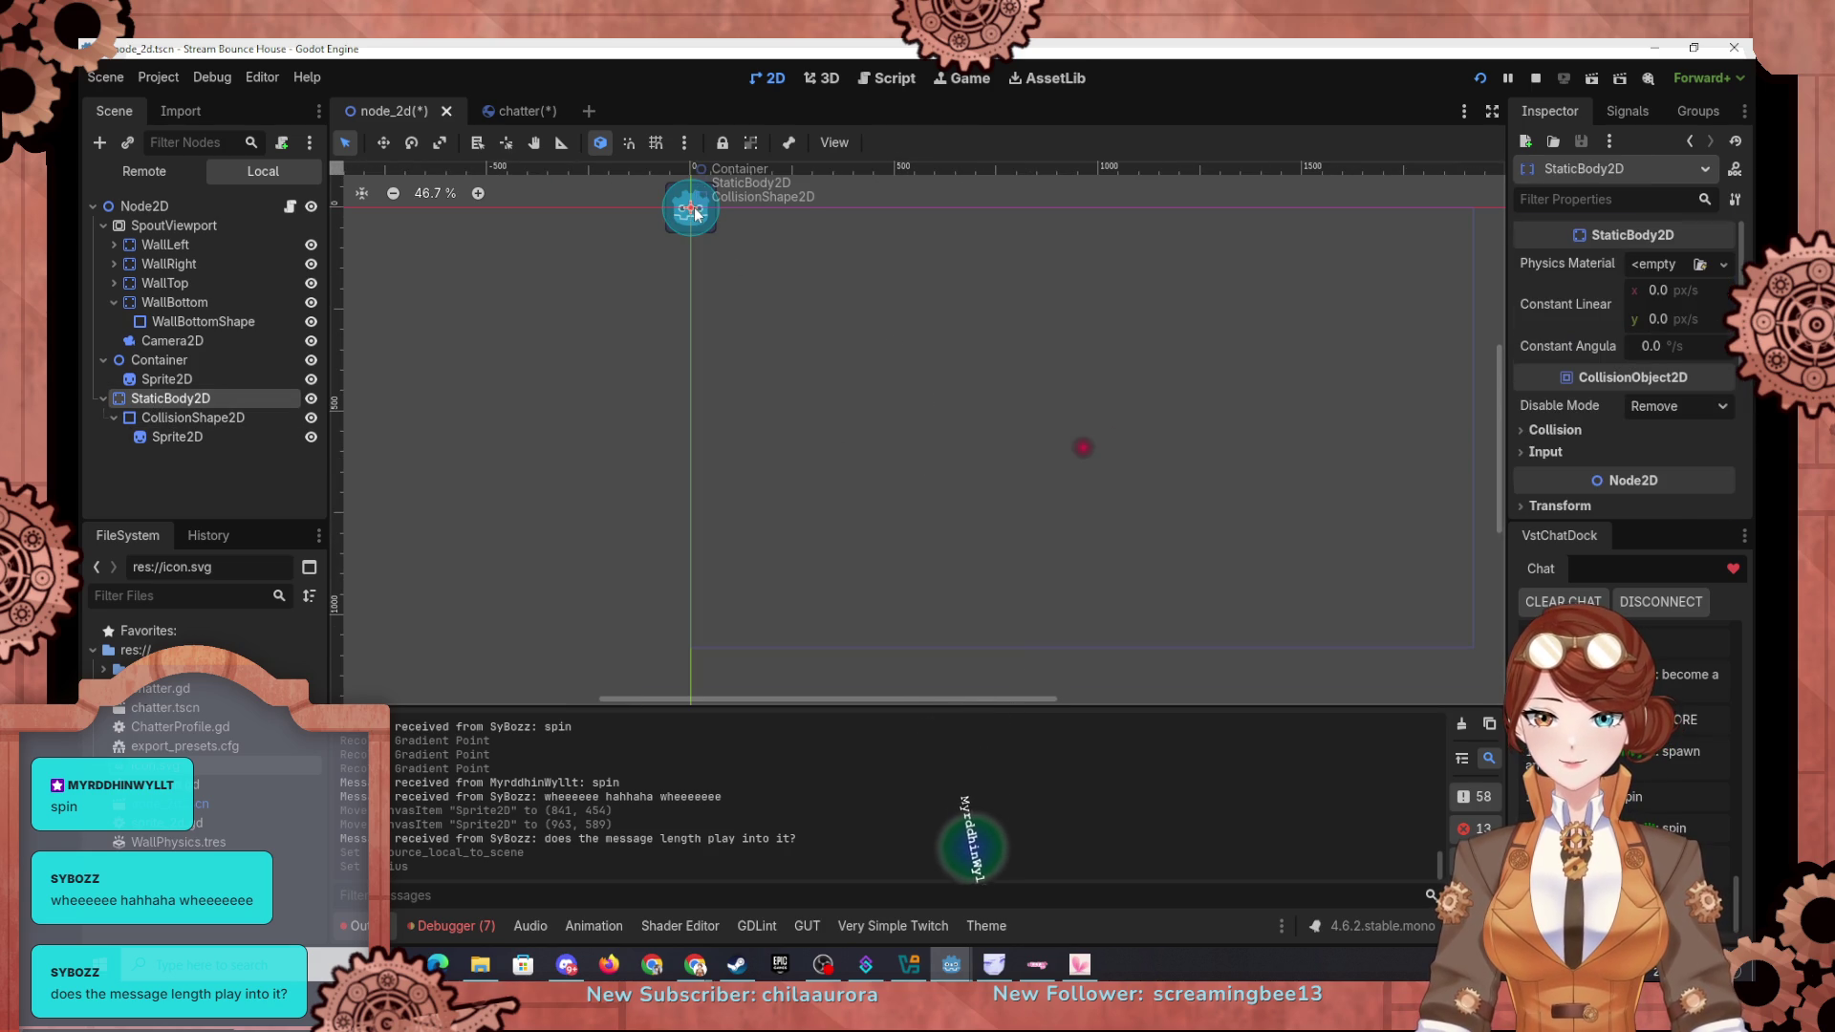
{"action": "left_click_drag", "start_coordinate": [695, 214], "coordinate": [928, 334]}
{"action": "left_click", "coordinate": [174, 404]}
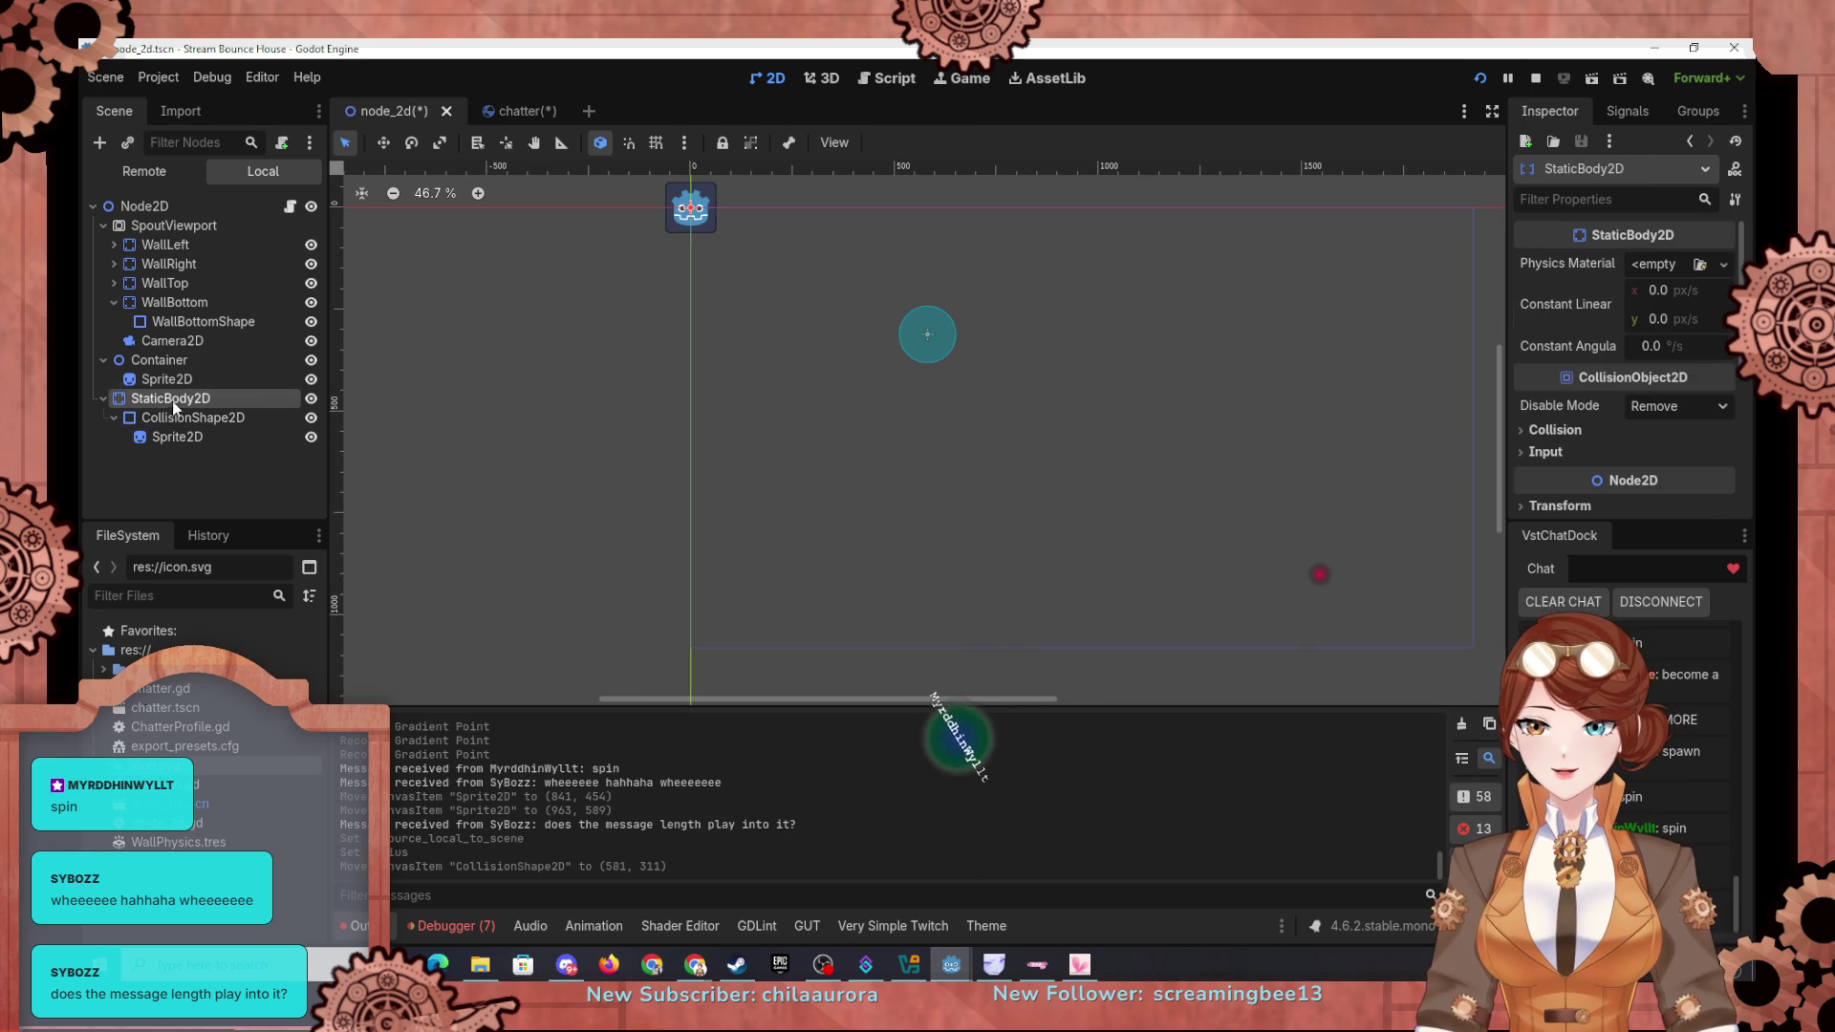
{"action": "mouse_move", "coordinate": [692, 208]}
{"action": "left_mouse_down"}
{"action": "mouse_move", "coordinate": [984, 382]}
{"action": "mouse_move", "coordinate": [1115, 414]}
{"action": "mouse_move", "coordinate": [1033, 416]}
{"action": "left_mouse_up"}
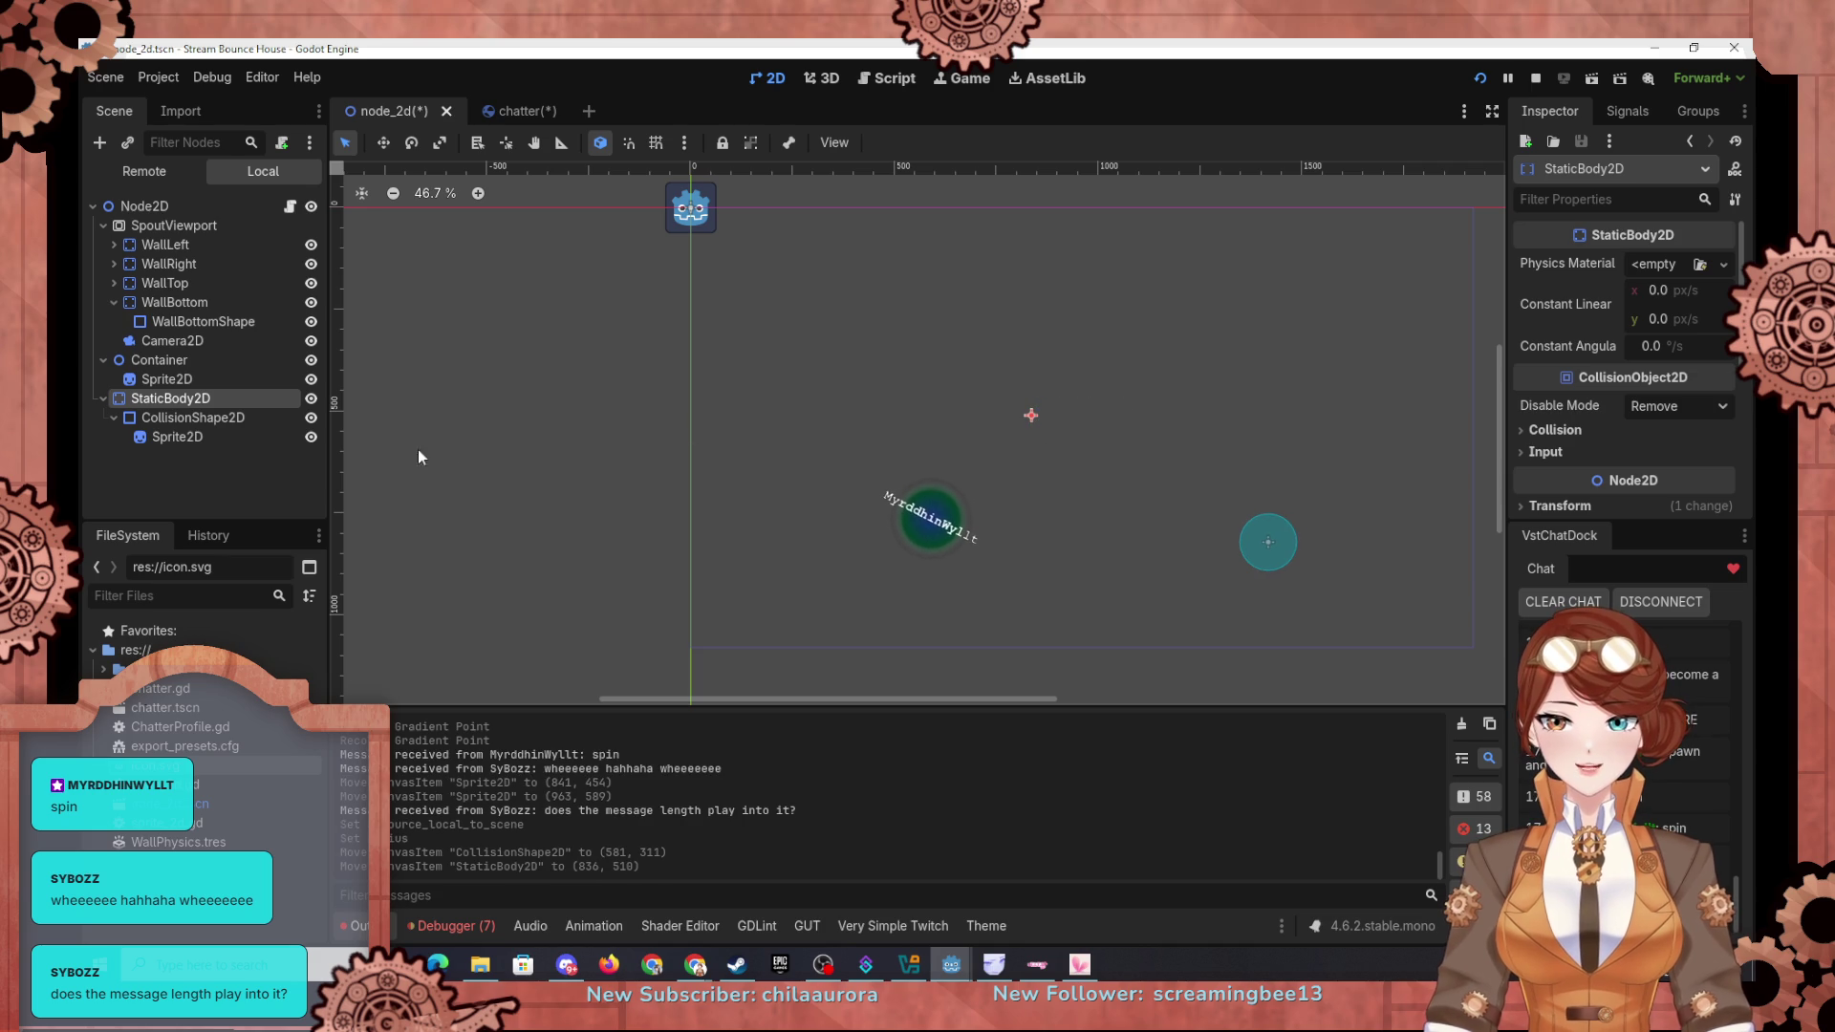
Step: Reset the CollisionShape2D position to (0, 0)
{"action": "left_click", "coordinate": [191, 418]}
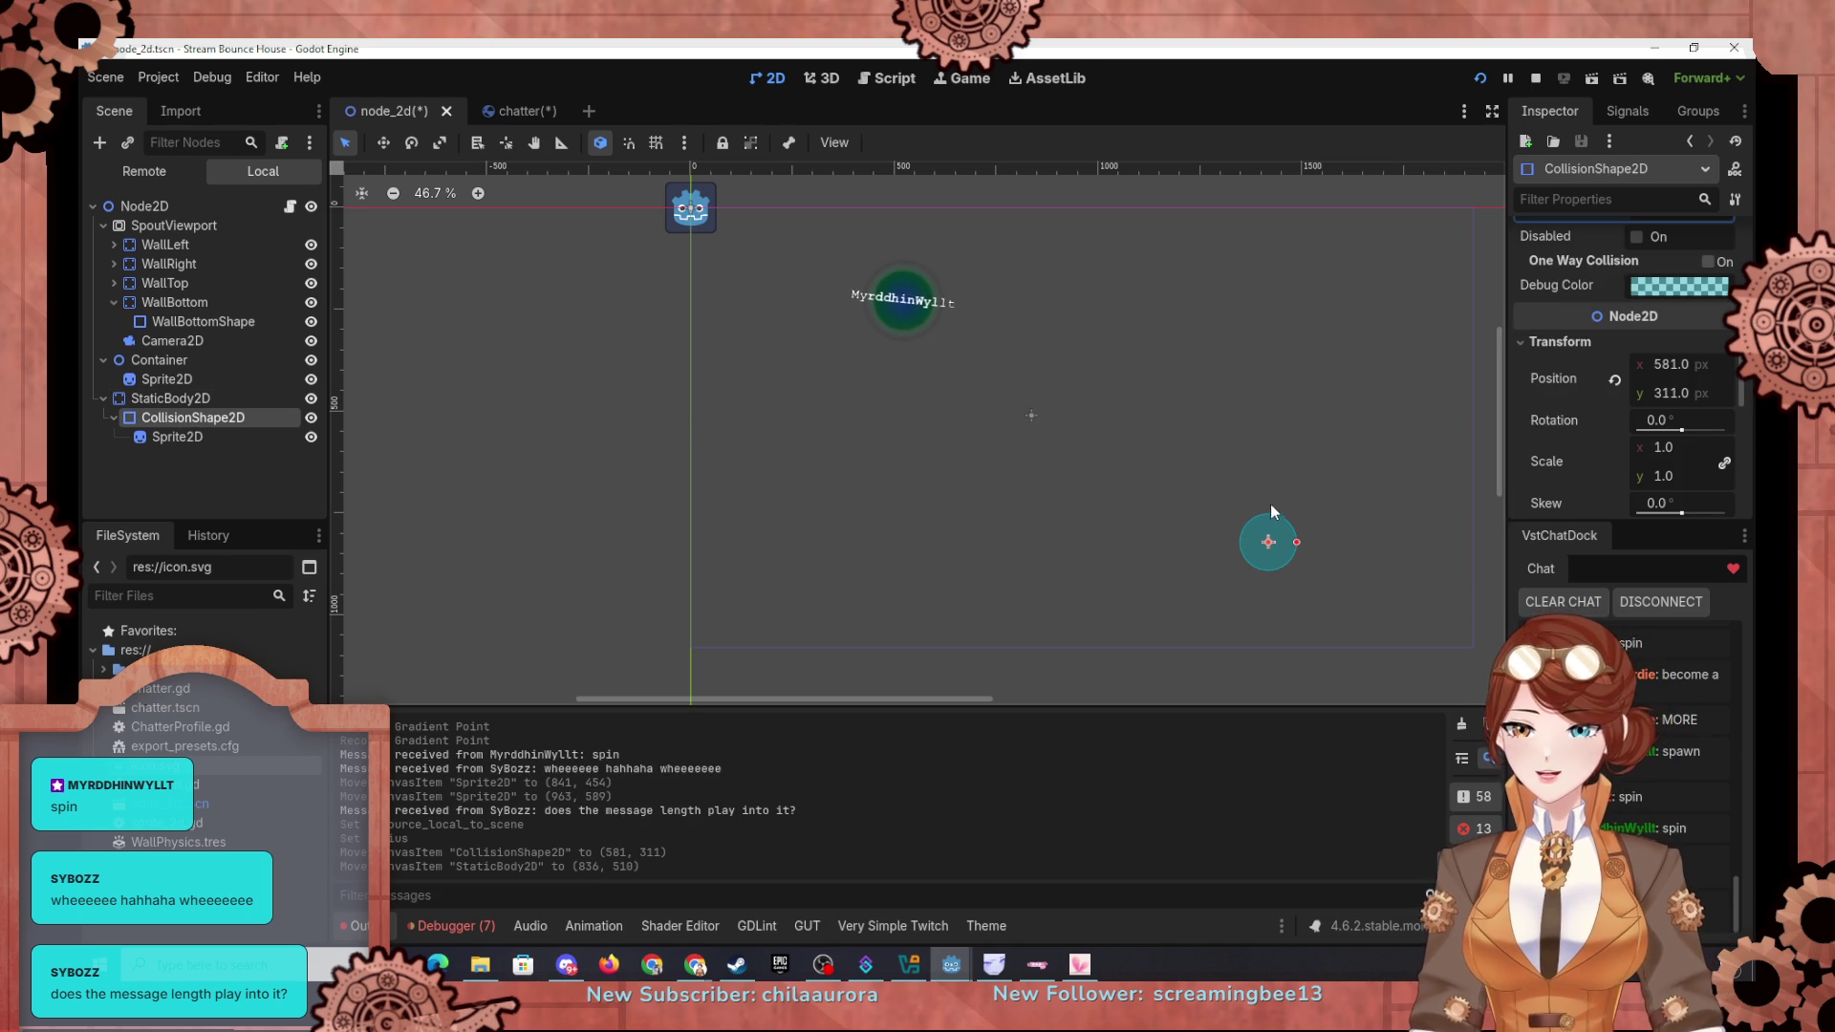
{"action": "scroll", "coordinate": [1593, 438], "scroll_direction": "down", "scroll_amount": 1}
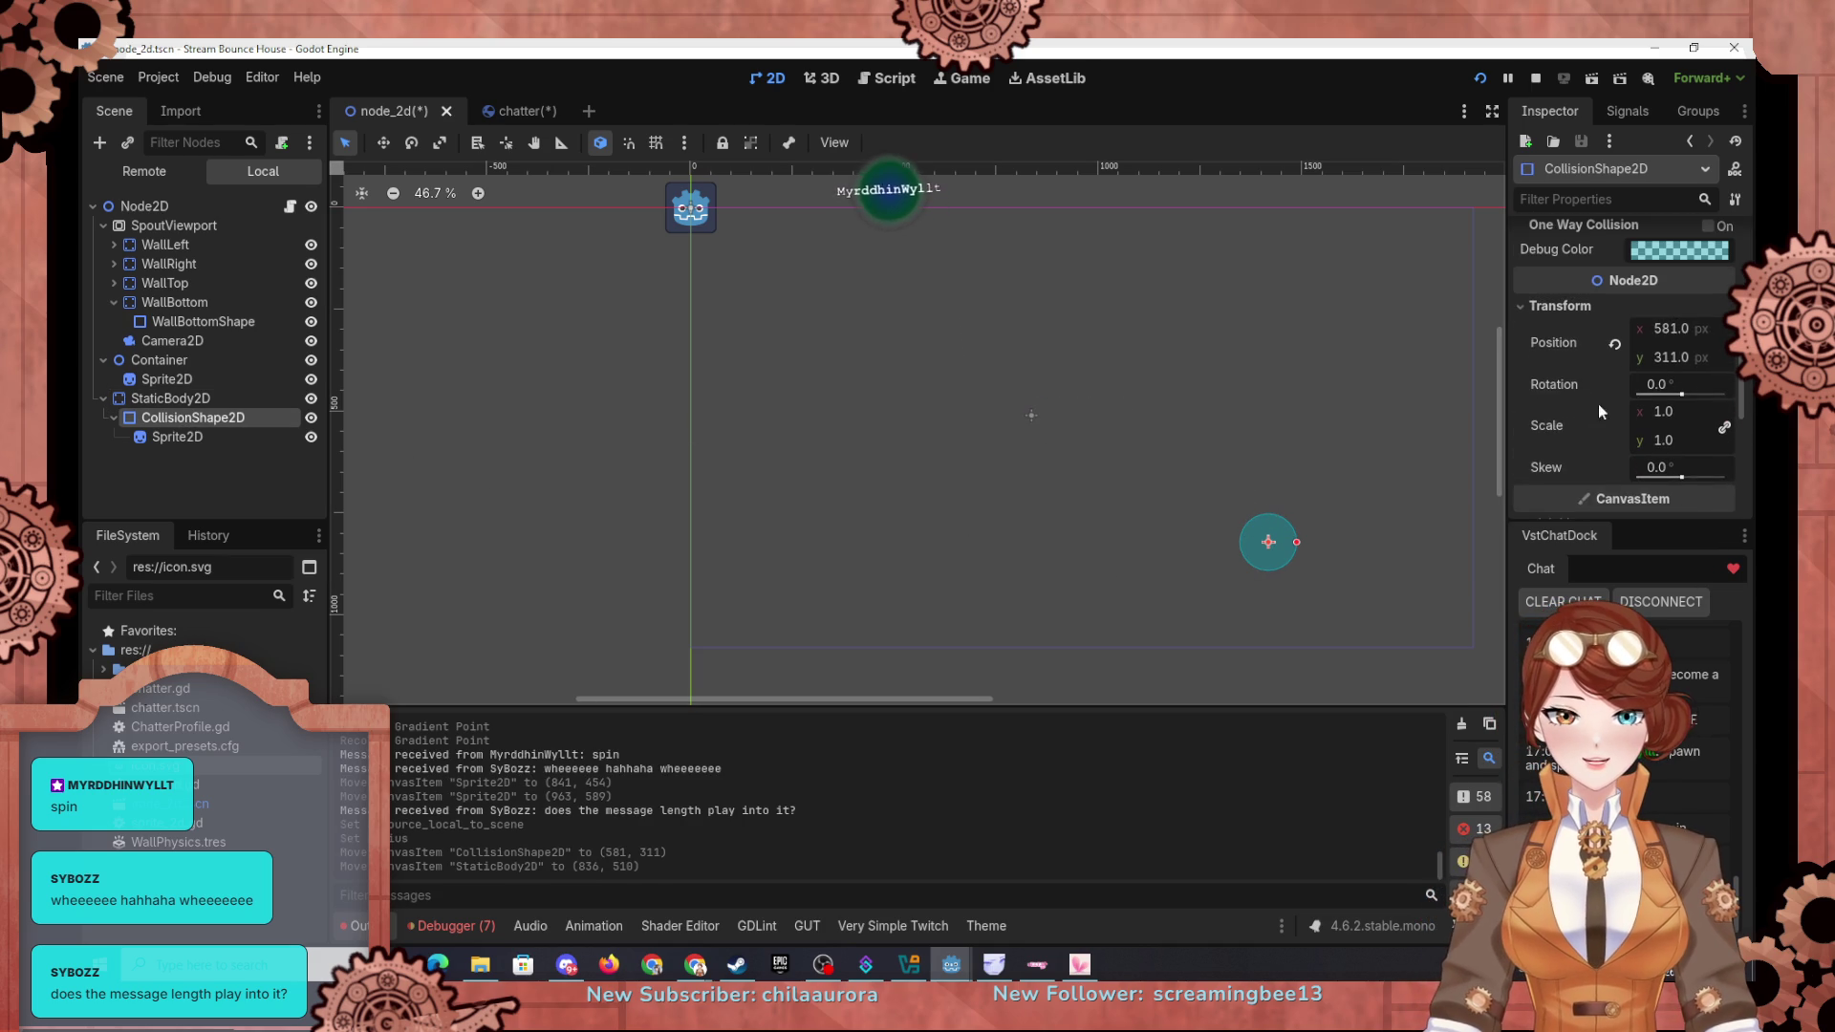
{"action": "left_click", "coordinate": [1669, 330]}
{"action": "type", "text": "0"}
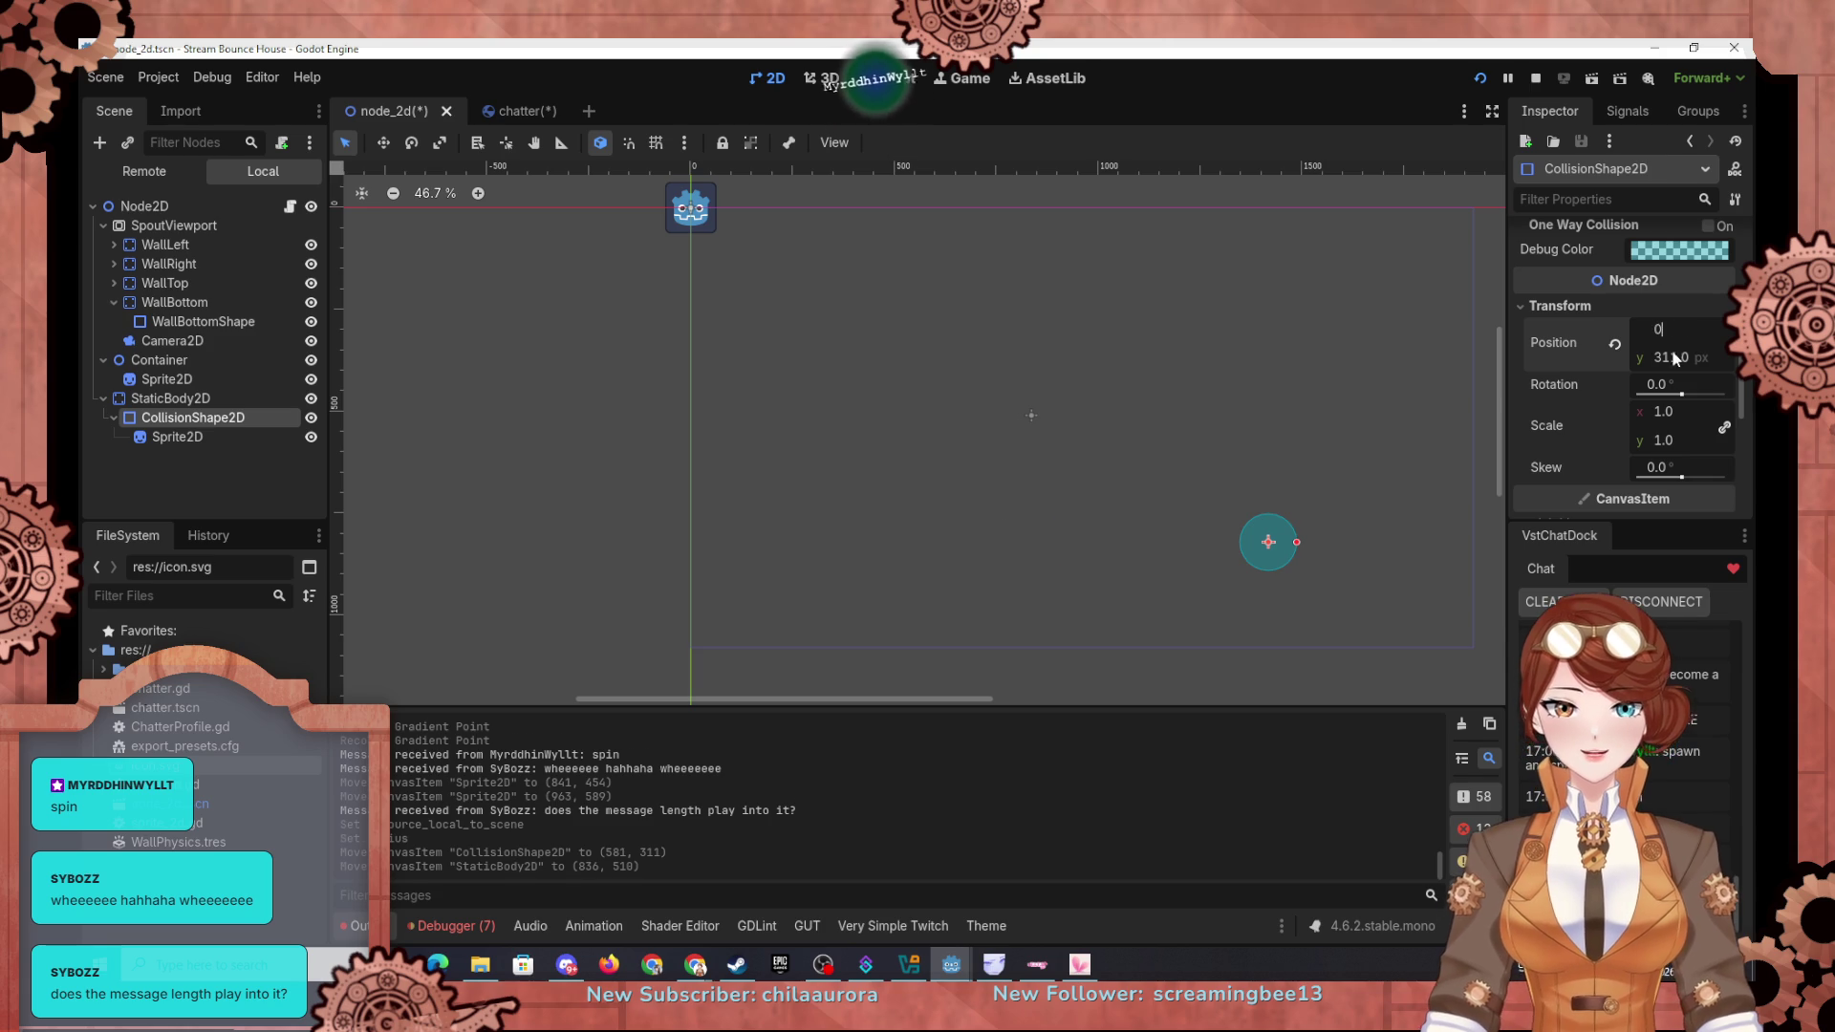
{"action": "key", "text": "Tab"}
{"action": "type", "text": "0"}
{"action": "key", "text": "Return"}
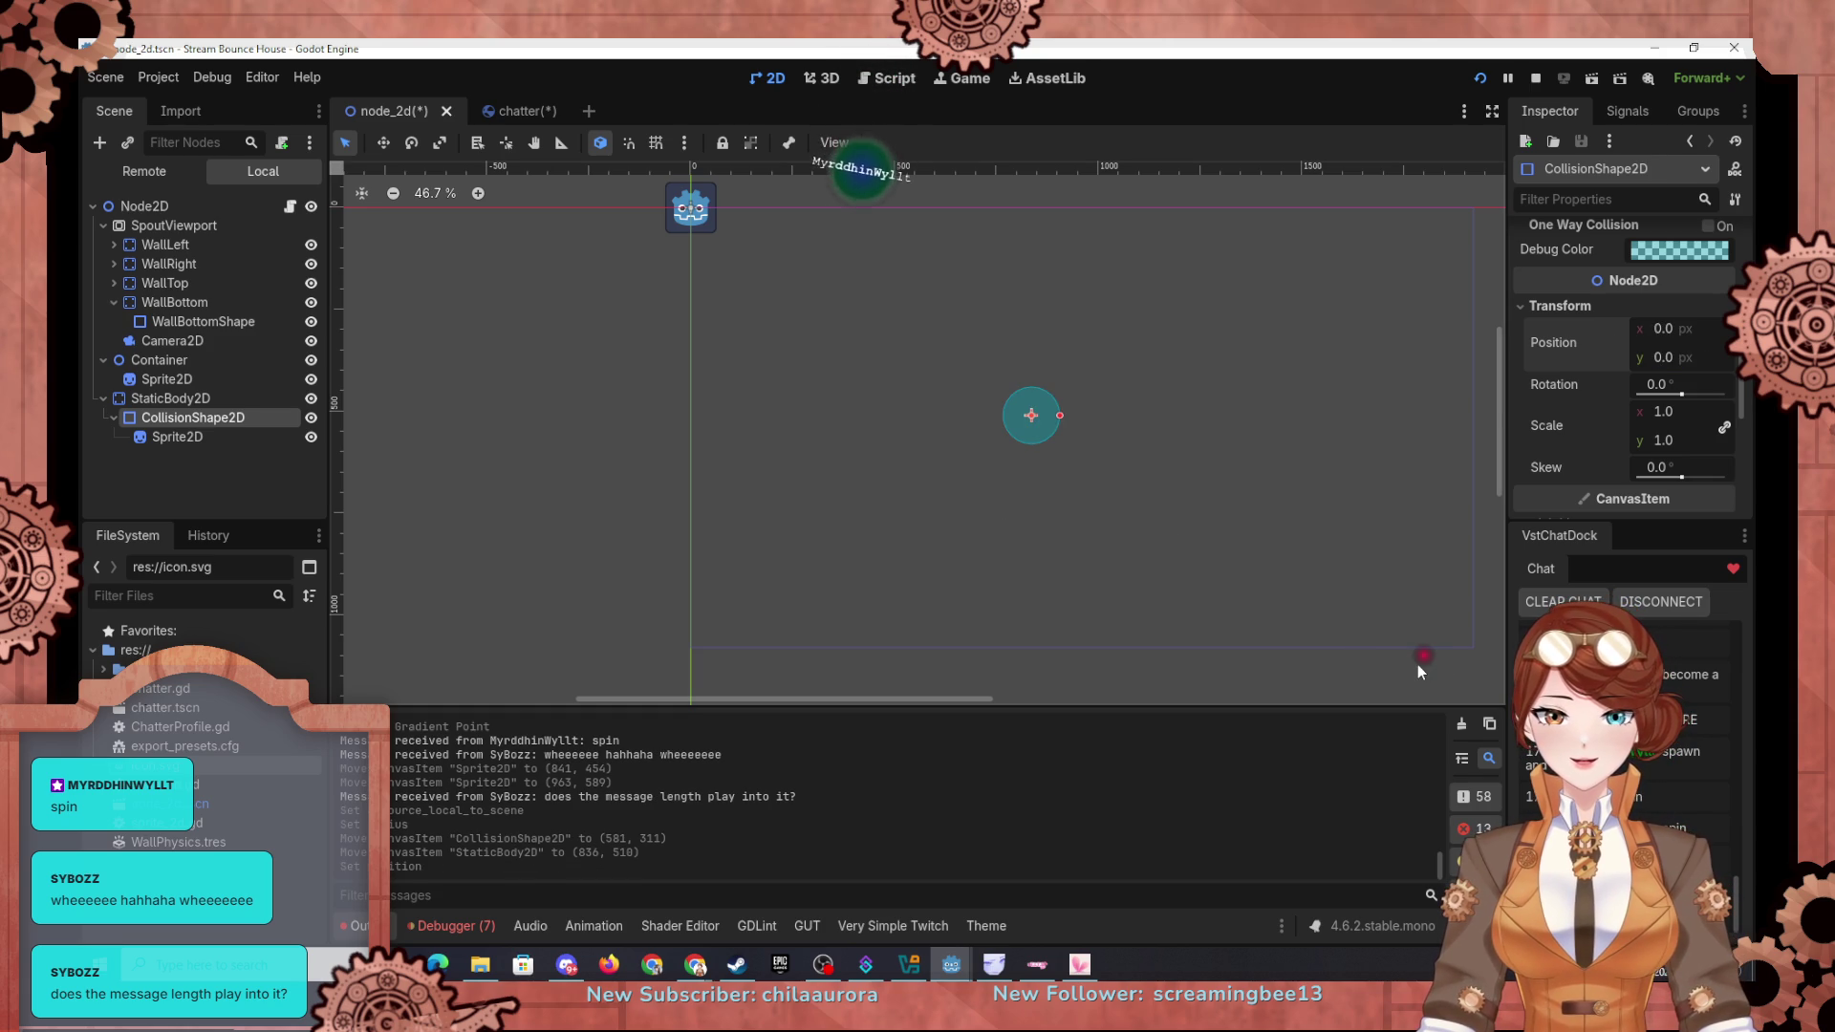
Step: Reset the glow Sprite2D position to (0, 0)
{"action": "left_click", "coordinate": [1424, 656]}
{"action": "scroll", "coordinate": [1594, 491], "scroll_direction": "down", "scroll_amount": 10}
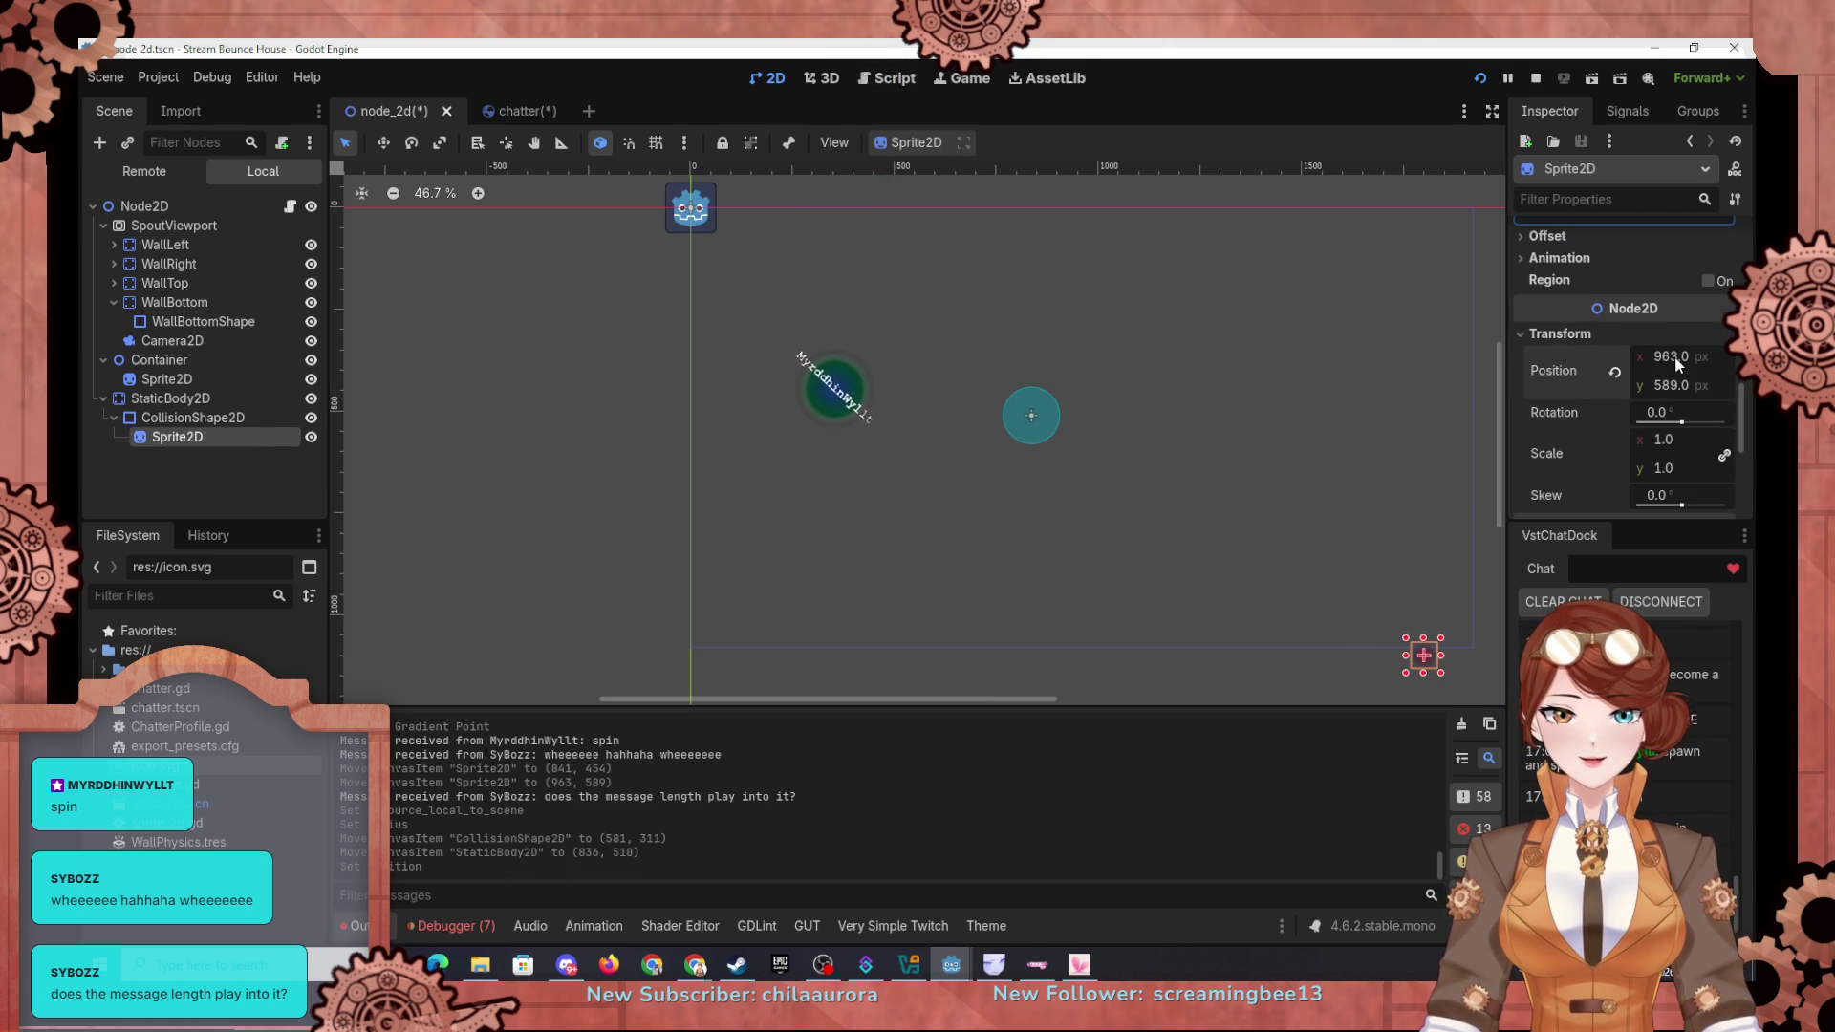
{"action": "left_click", "coordinate": [1663, 386]}
{"action": "type", "text": "0"}
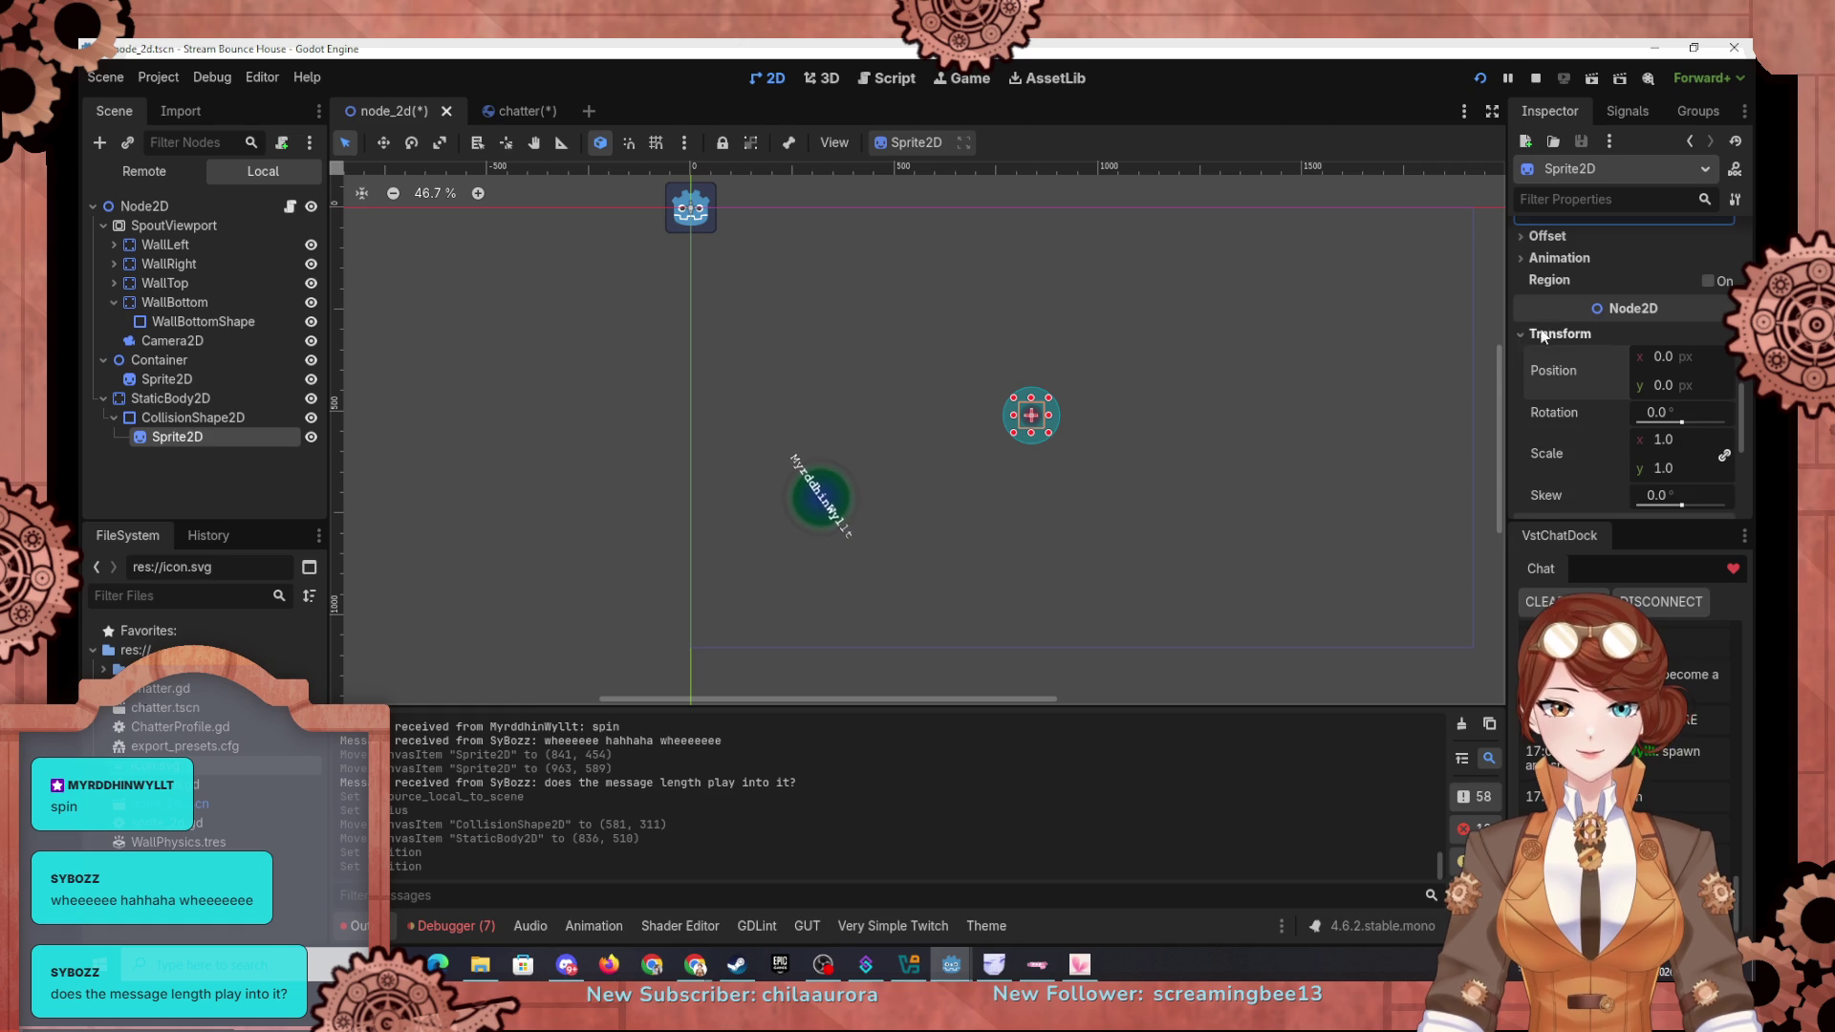
{"action": "left_click", "coordinate": [1534, 333]}
{"action": "scroll", "coordinate": [1172, 419], "scroll_direction": "up", "scroll_amount": 5}
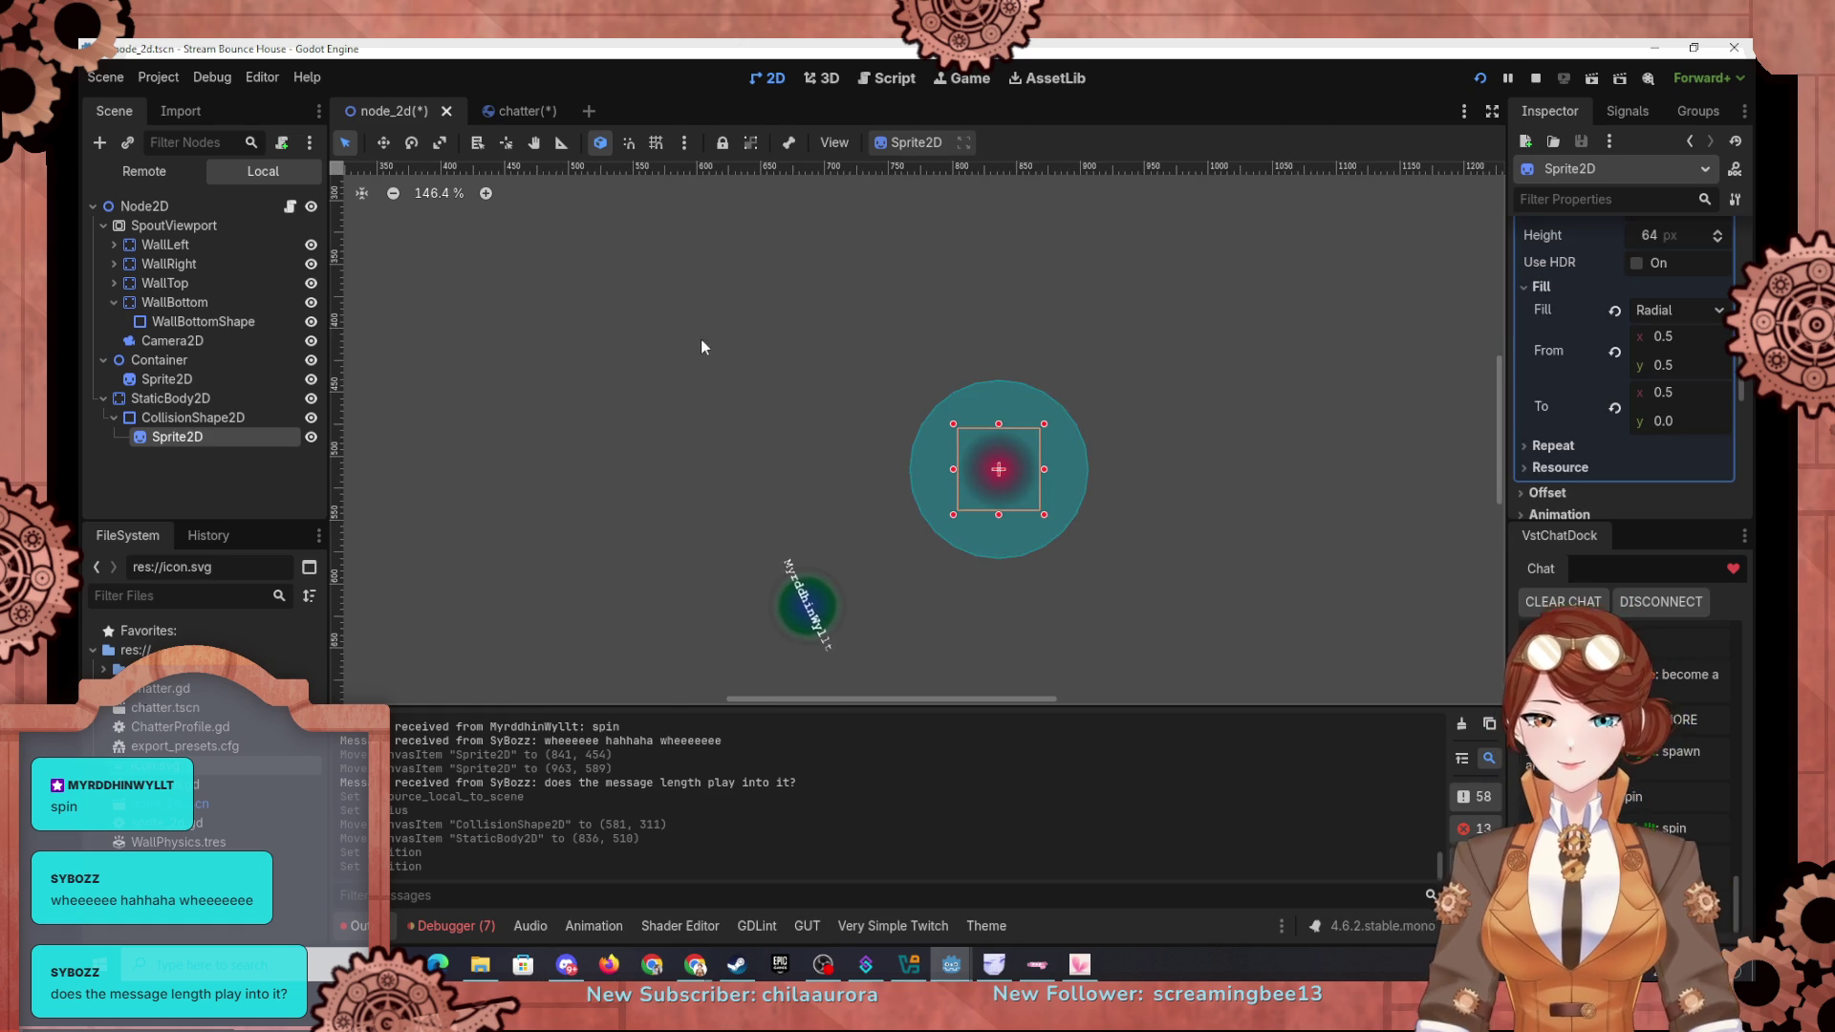
Step: Move the whole bumper right and down, and set the collision radius to 40
{"action": "scroll", "coordinate": [960, 306], "scroll_direction": "down", "scroll_amount": 5}
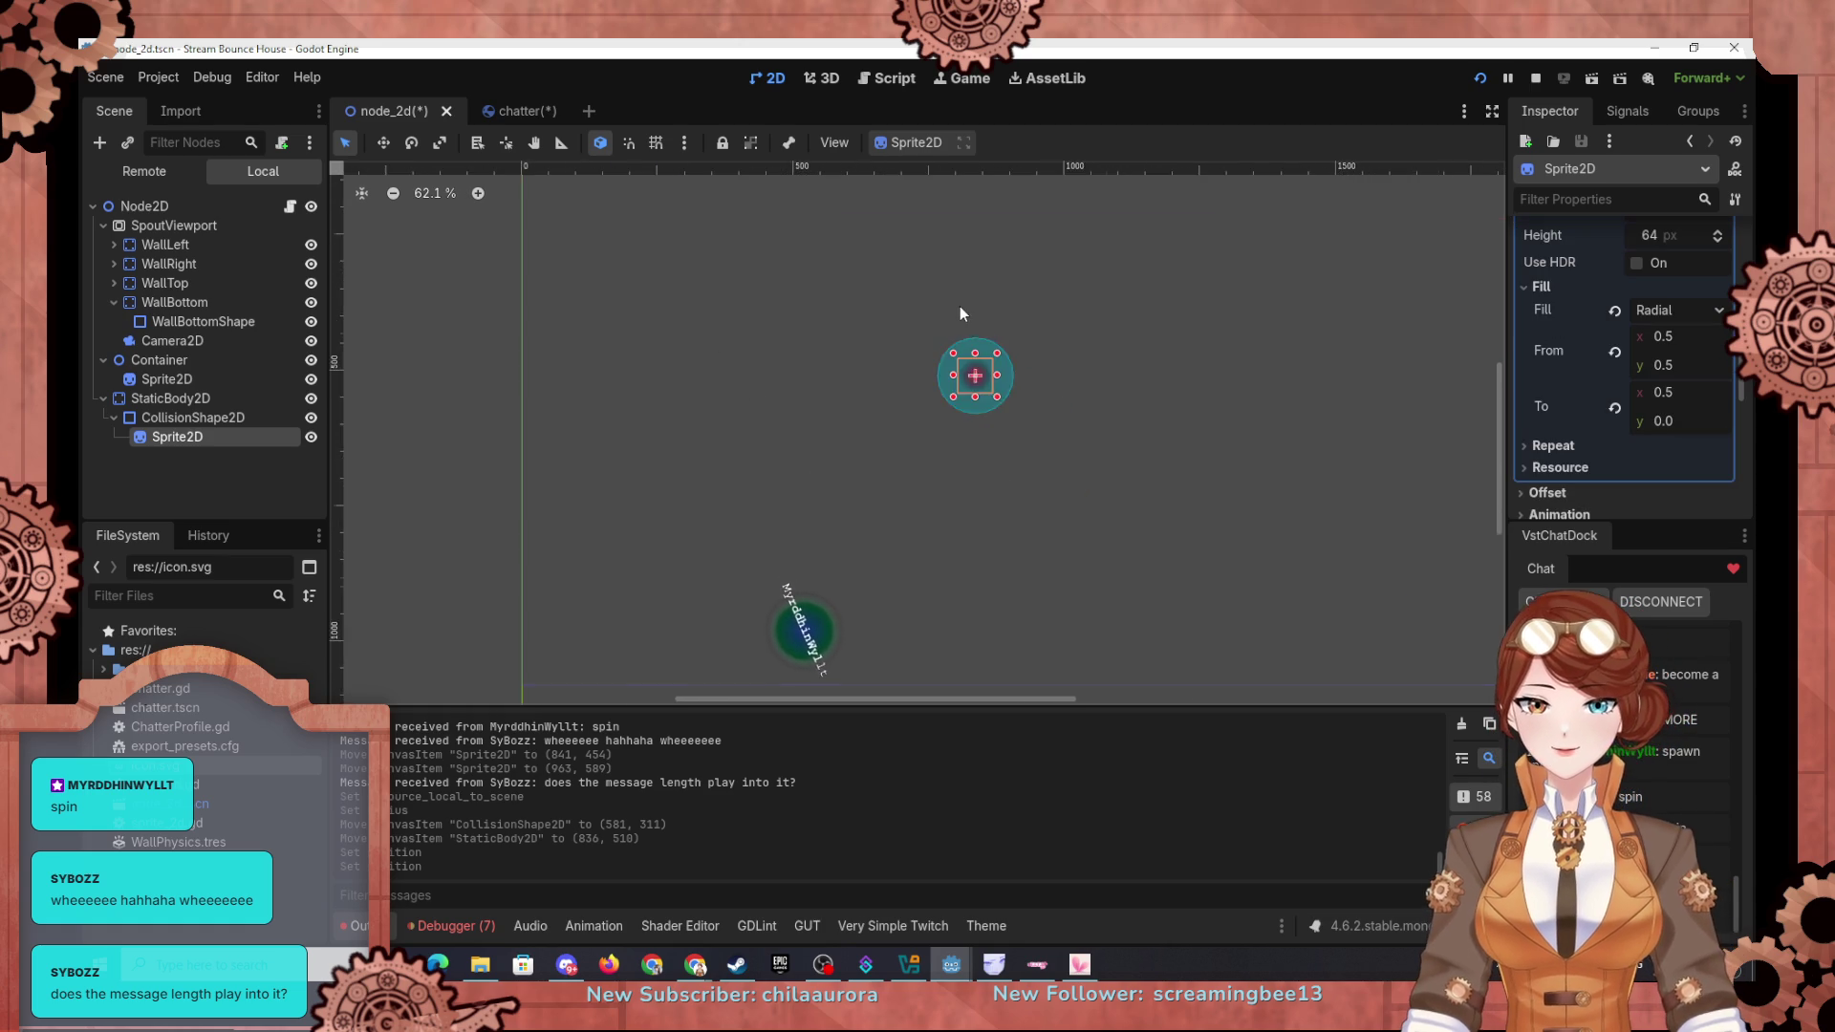
{"action": "left_click", "coordinate": [162, 396]}
{"action": "left_click", "coordinate": [1040, 440]}
{"action": "left_click_drag", "start_coordinate": [814, 453], "coordinate": [1087, 310]}
{"action": "left_click_drag", "start_coordinate": [1002, 389], "coordinate": [1036, 417]}
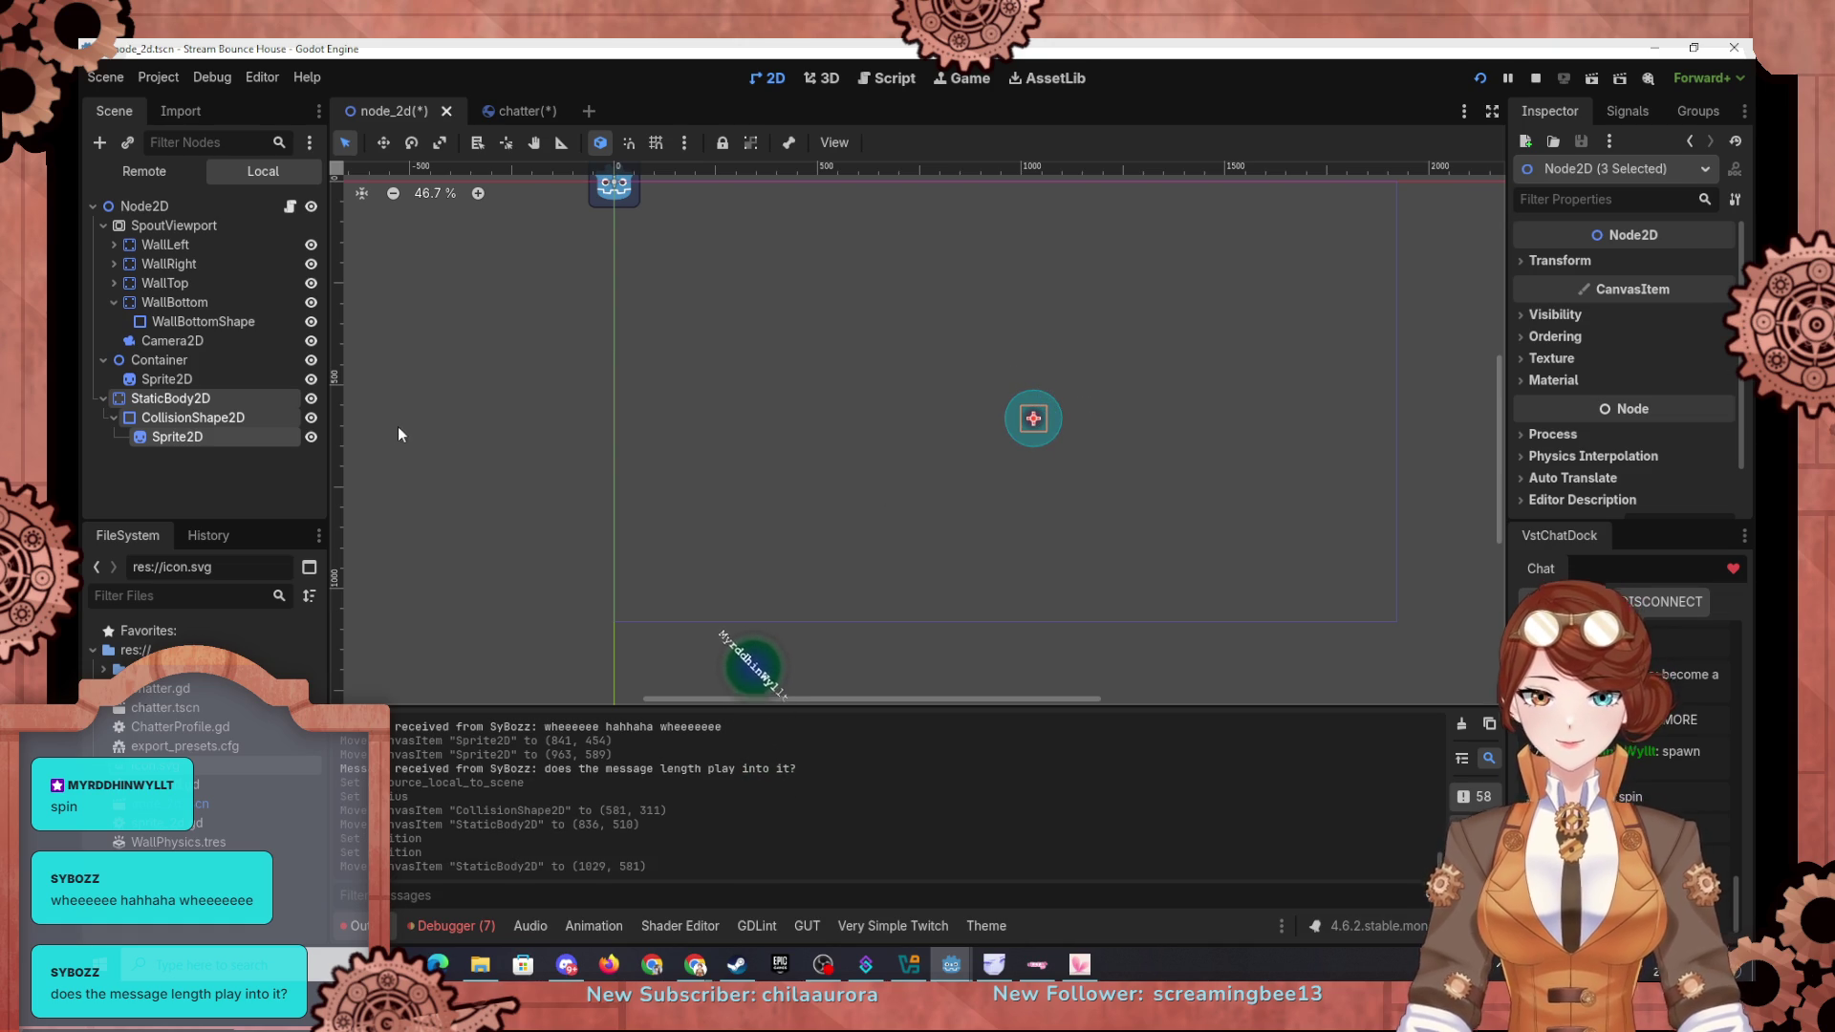
{"action": "left_click", "coordinate": [192, 418]}
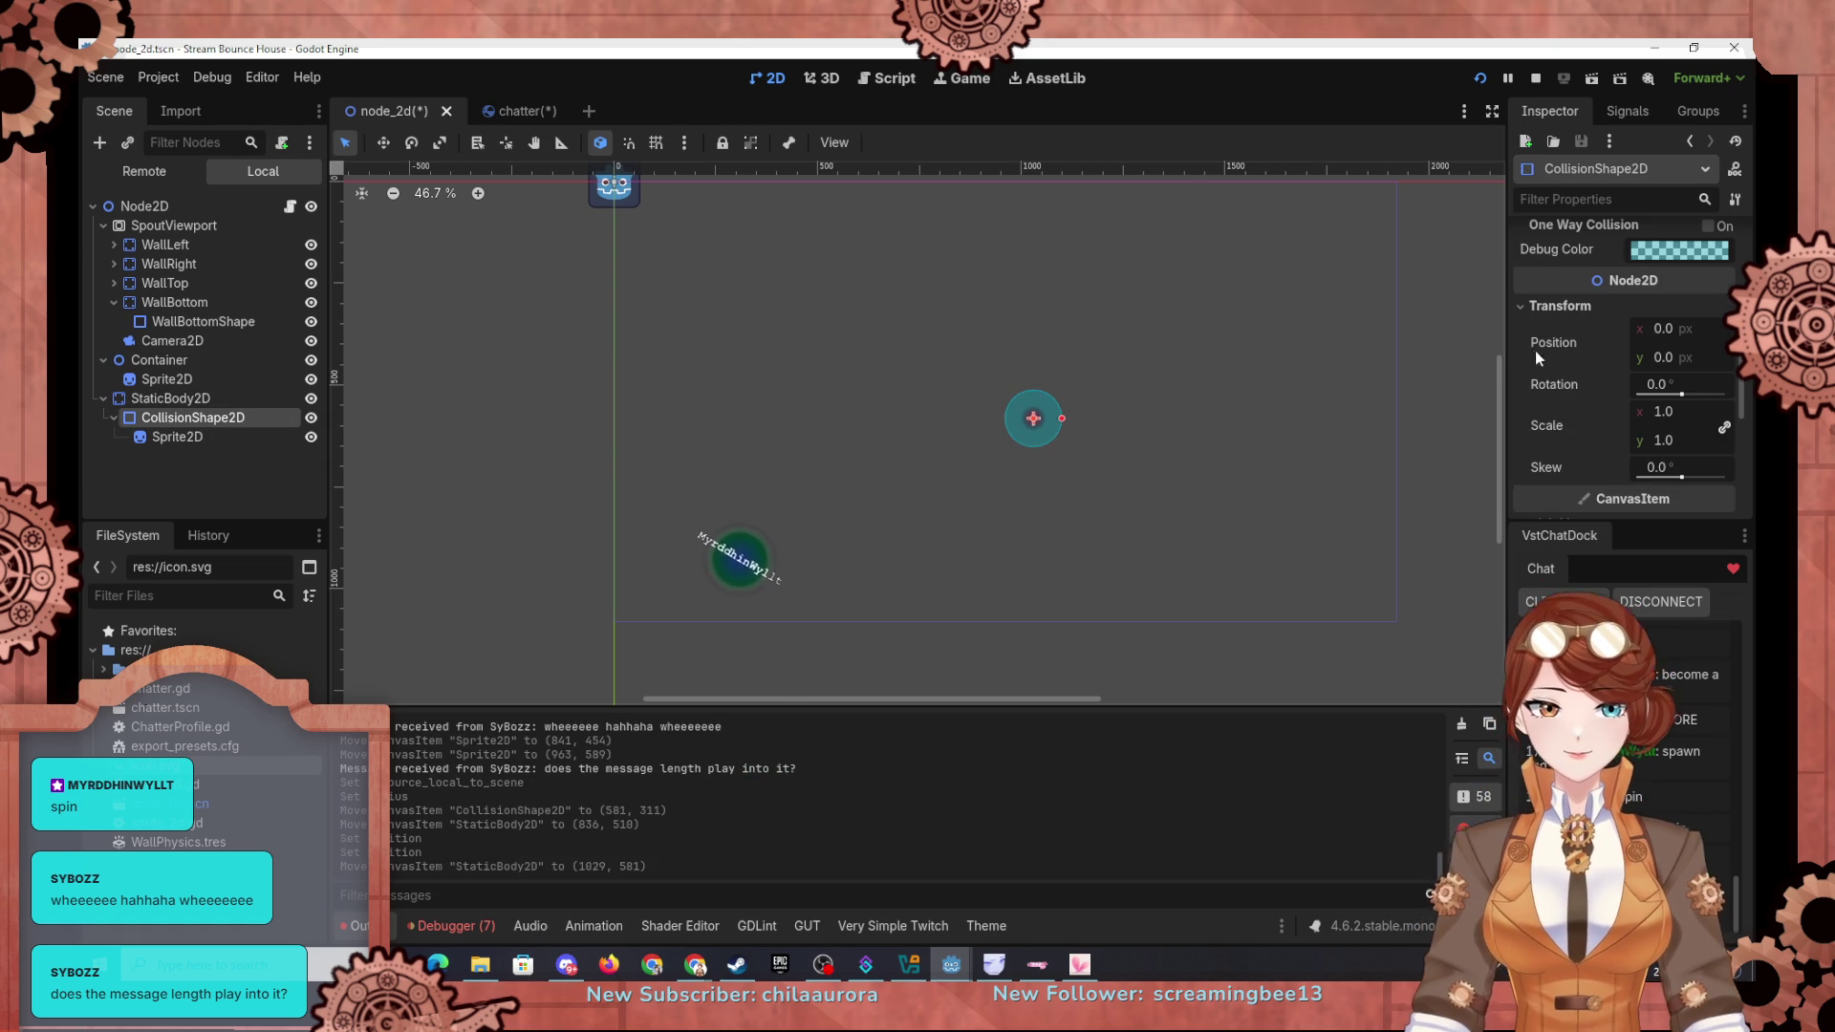
{"action": "scroll", "coordinate": [1546, 365], "scroll_direction": "up", "scroll_amount": 5}
{"action": "left_click", "coordinate": [1693, 289]}
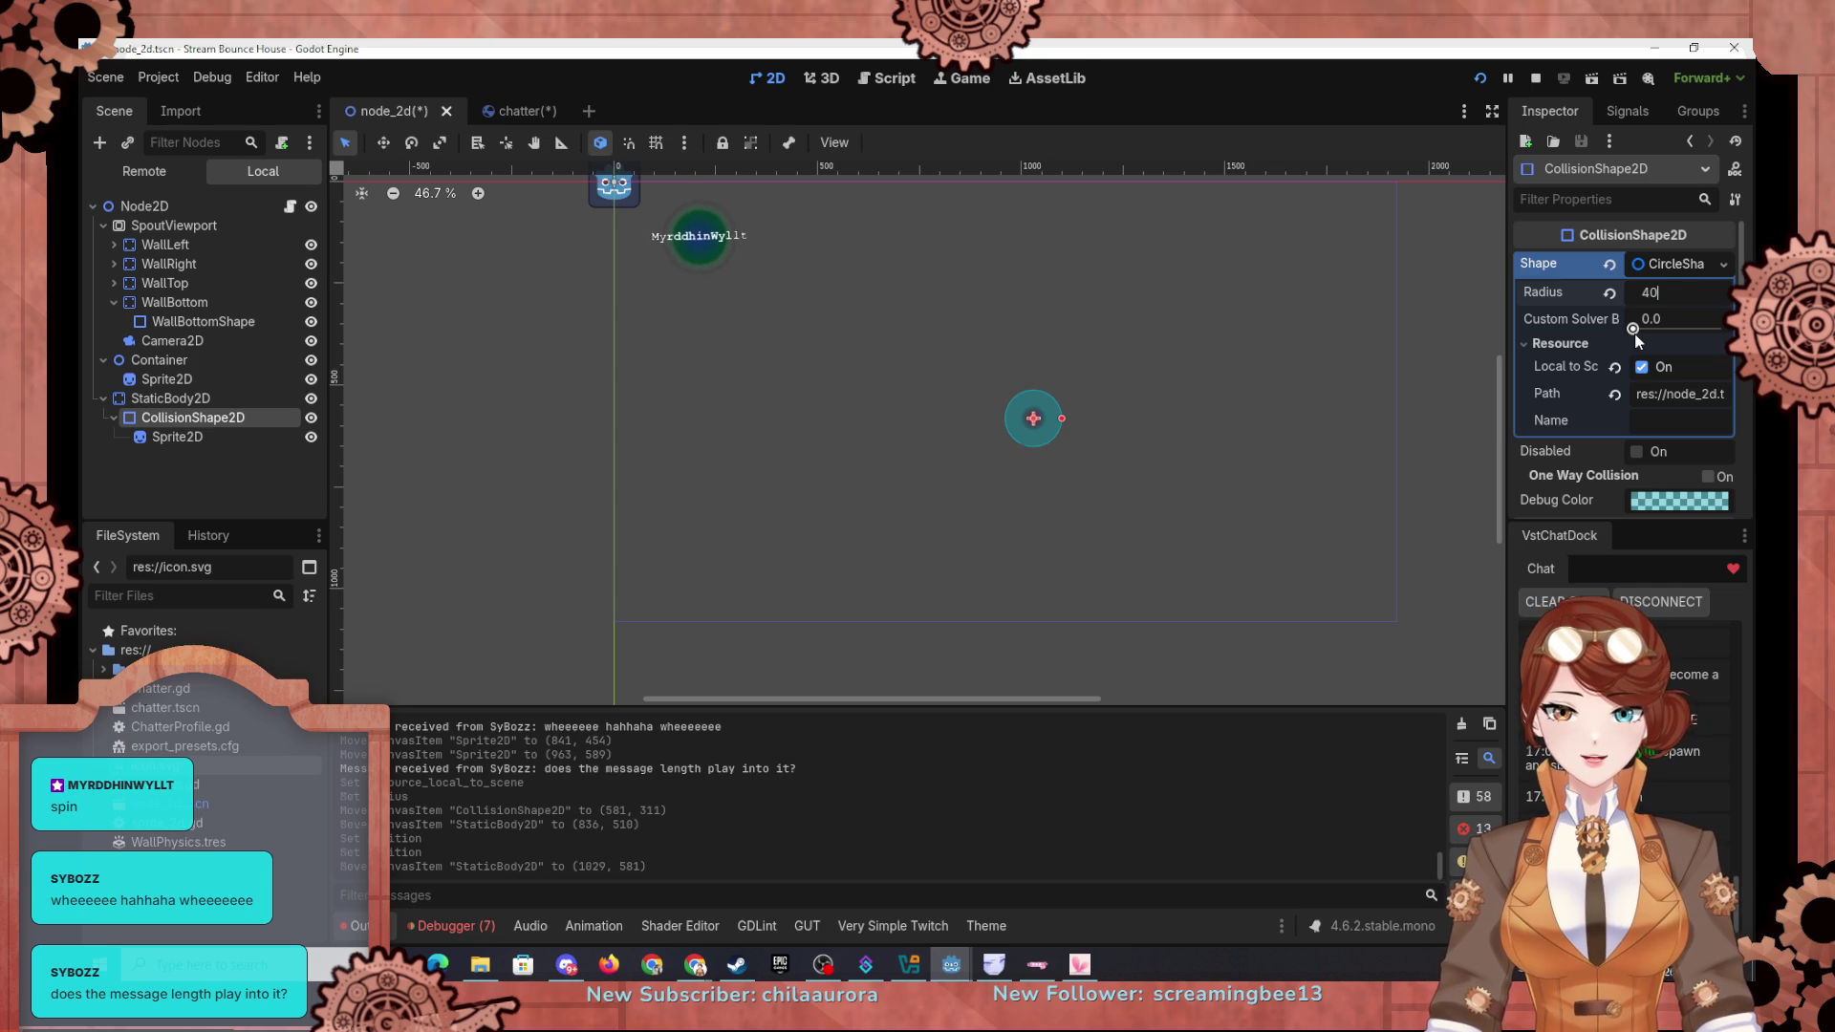
{"action": "key", "text": "Return"}
Step: Set the glow sprite's scale to 1.75
{"action": "left_click", "coordinate": [204, 435]}
{"action": "scroll", "coordinate": [1075, 433], "scroll_direction": "up", "scroll_amount": 1}
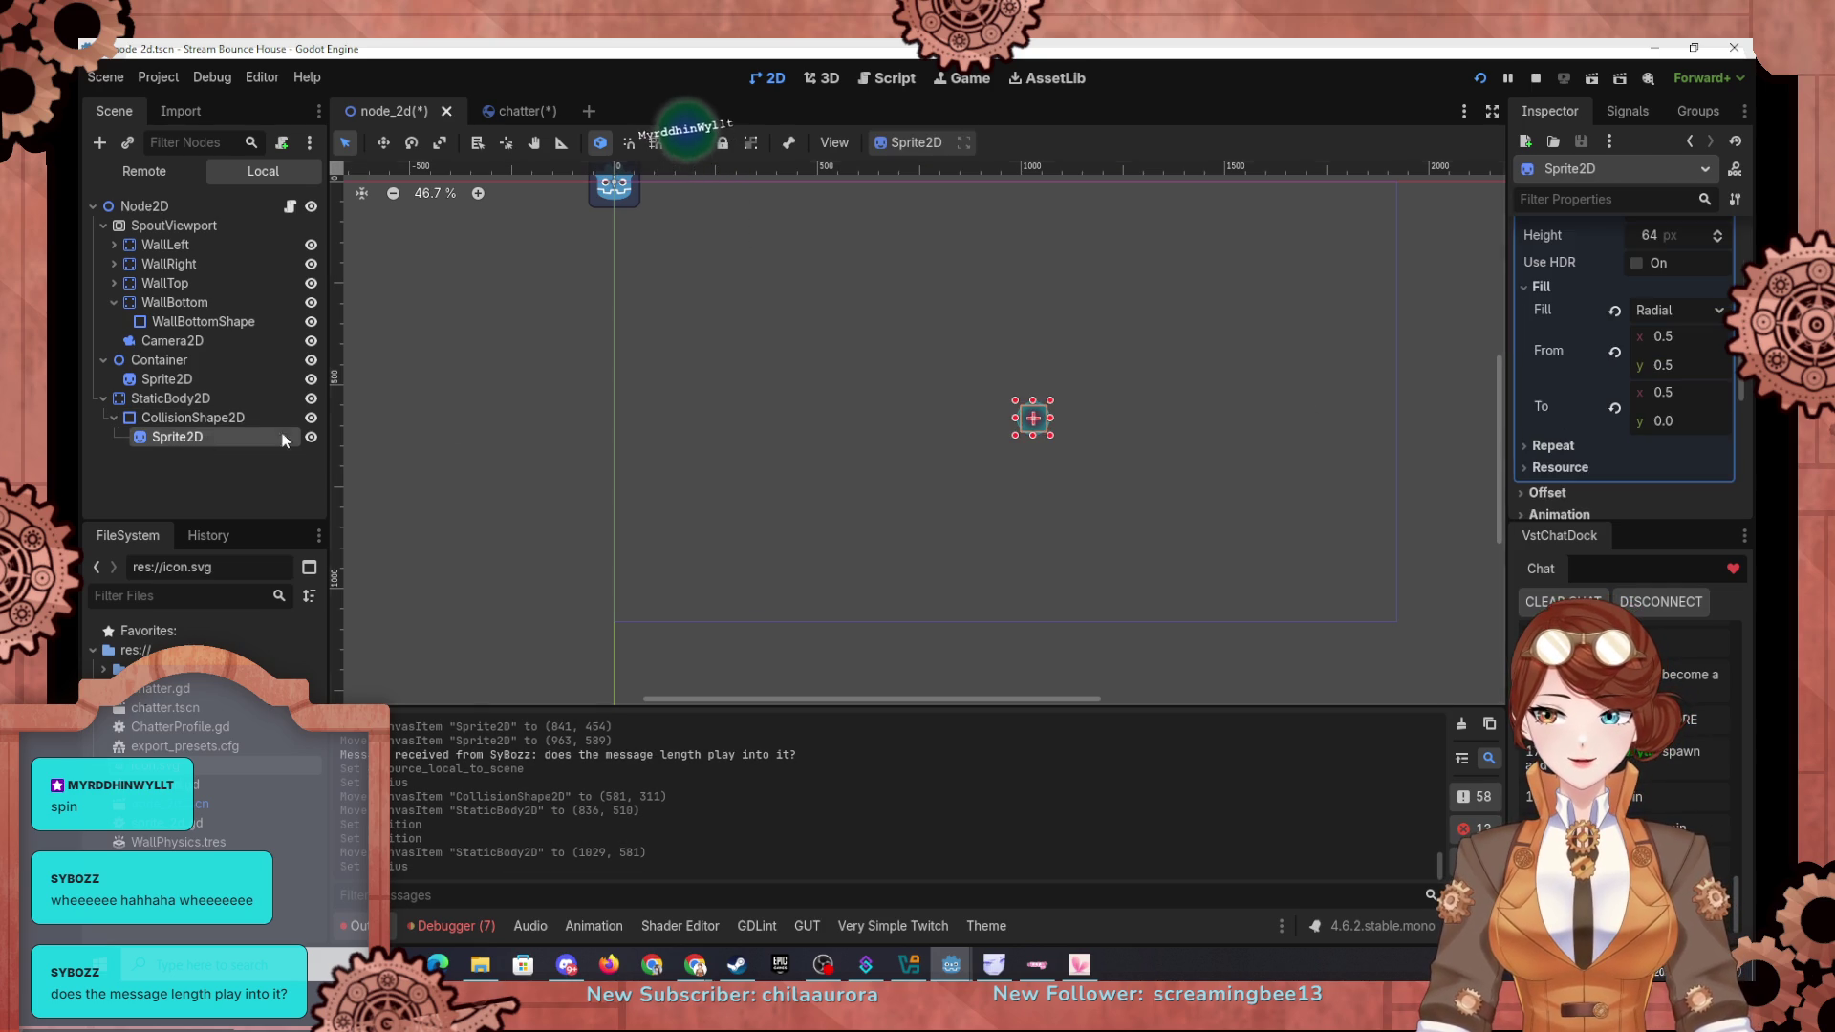
{"action": "scroll", "coordinate": [920, 378], "scroll_direction": "up", "scroll_amount": 11}
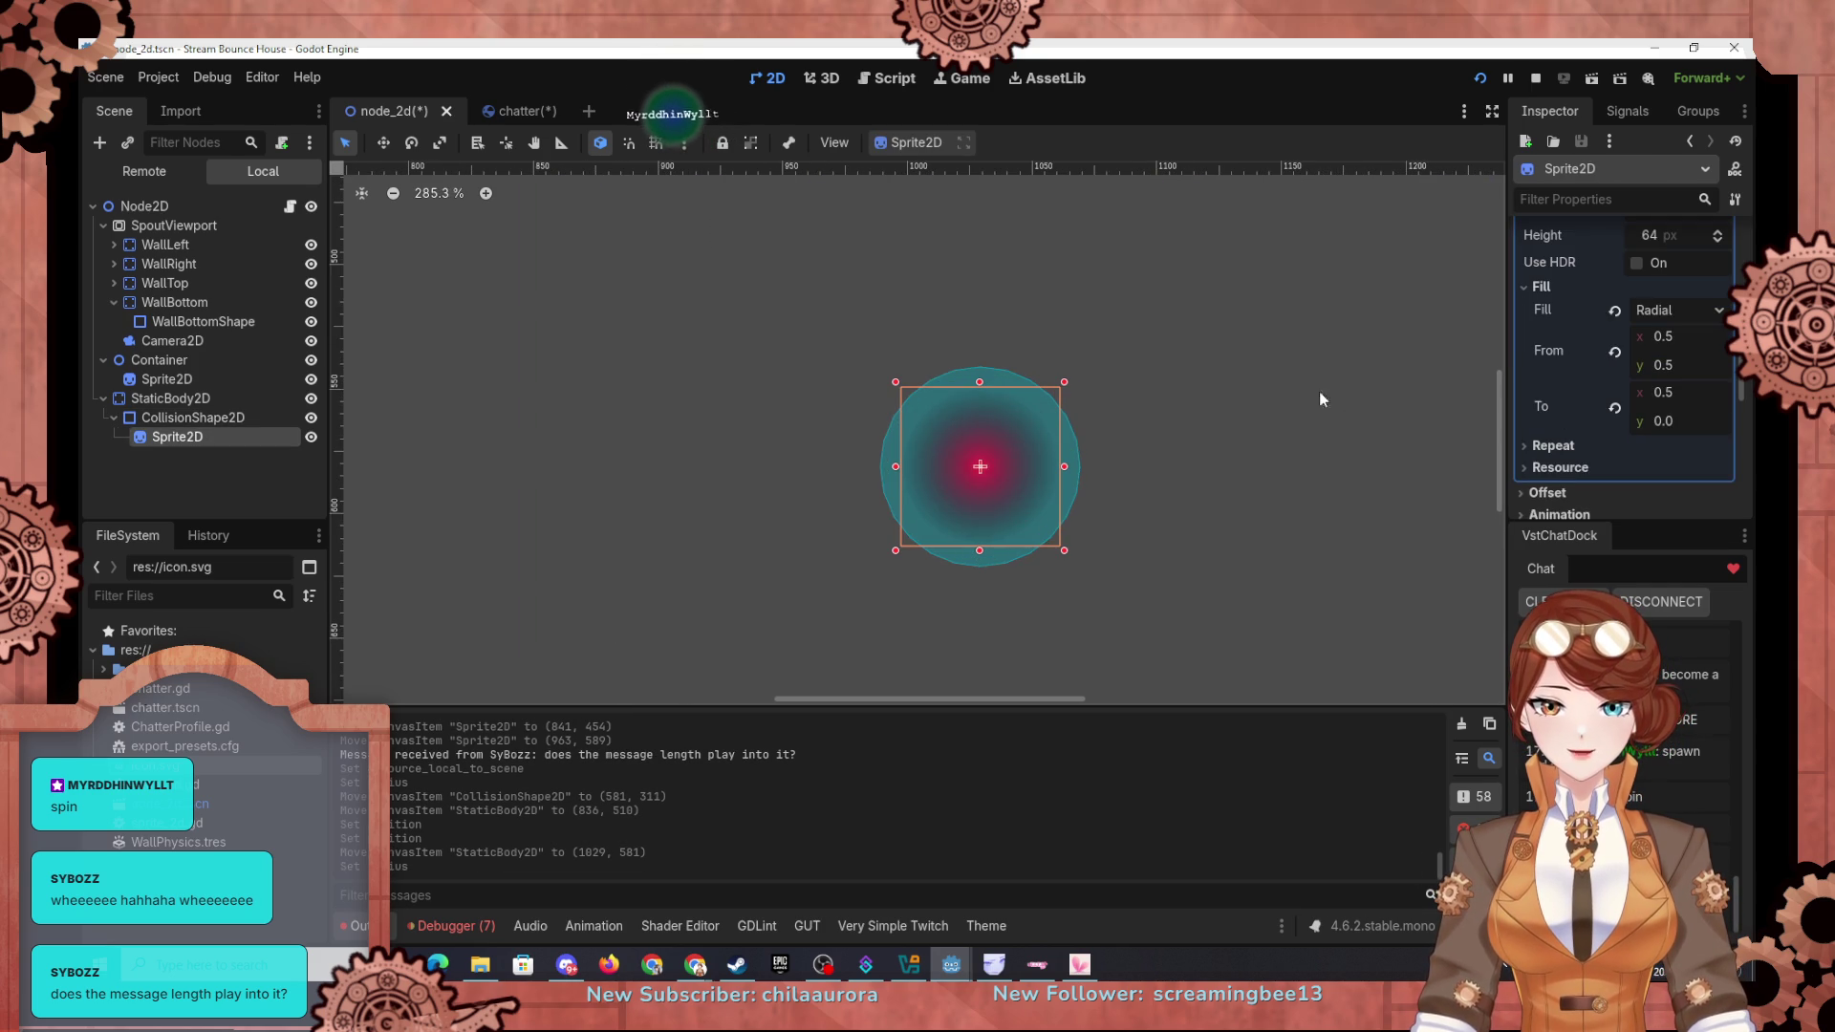
{"action": "scroll", "coordinate": [1569, 351], "scroll_direction": "up", "scroll_amount": 3}
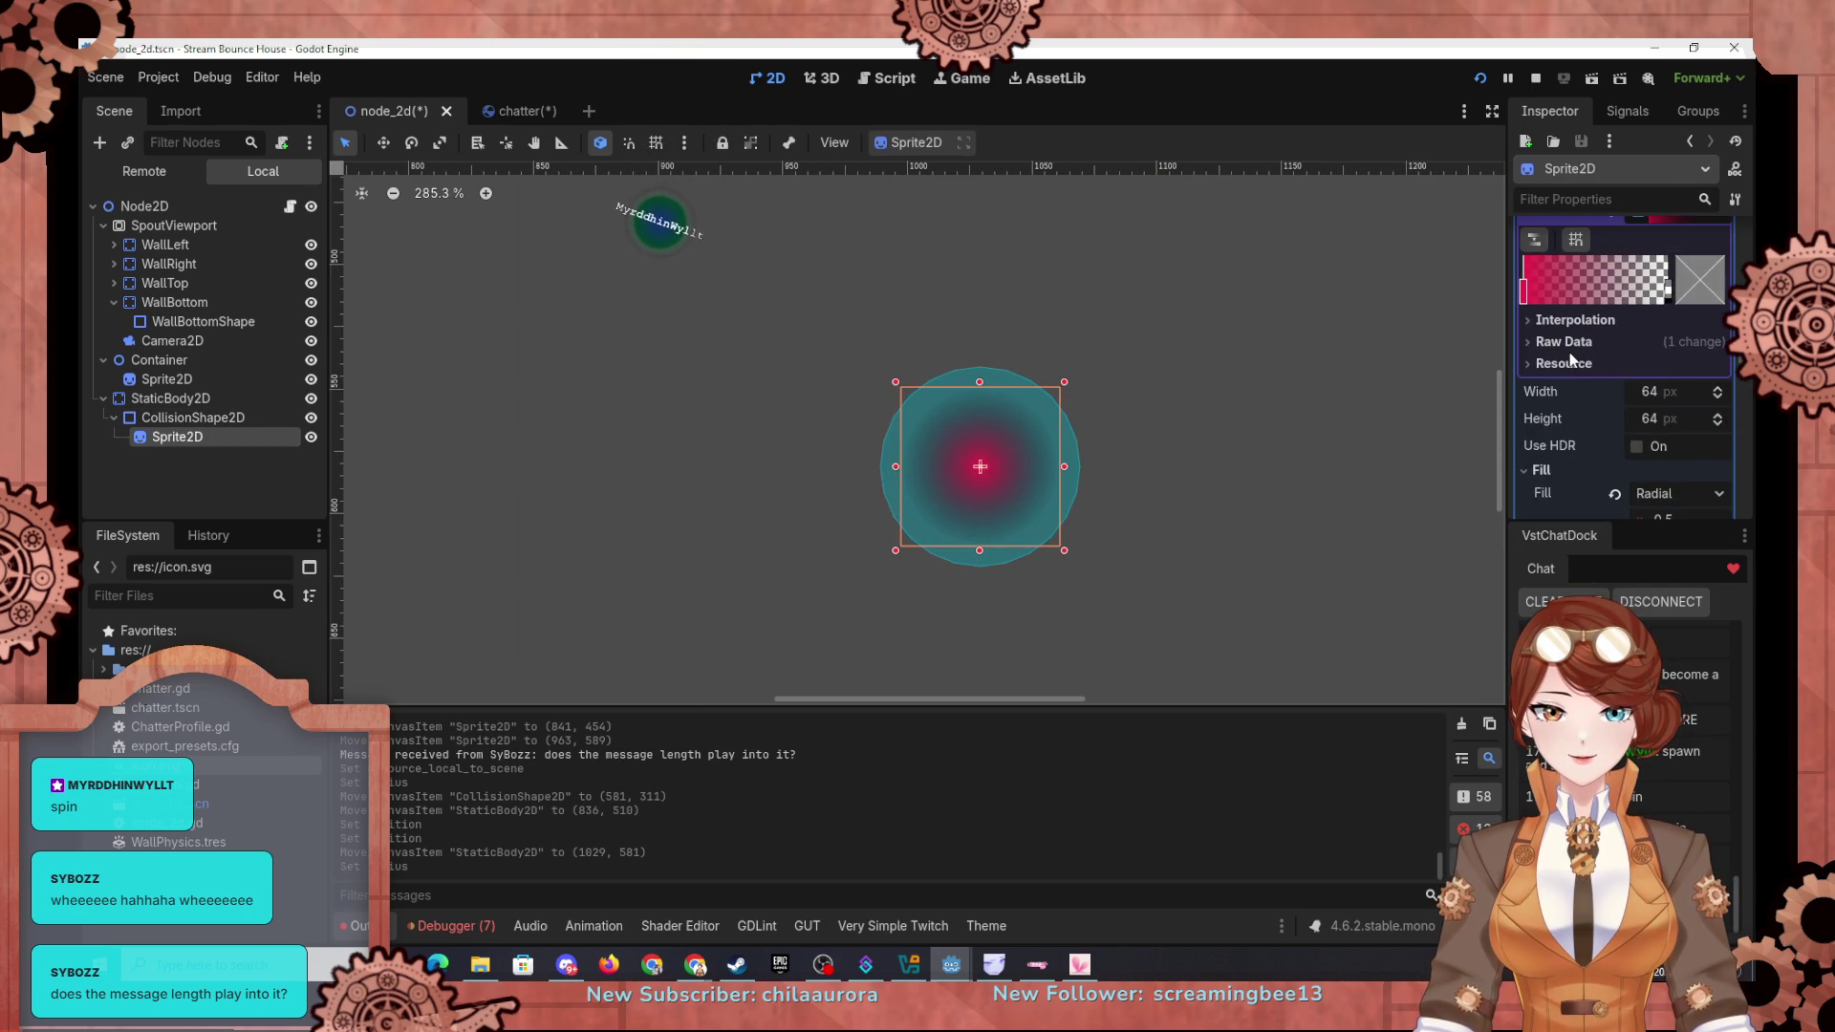
{"action": "scroll", "coordinate": [1569, 356], "scroll_direction": "down", "scroll_amount": 10}
{"action": "scroll", "coordinate": [1574, 360], "scroll_direction": "up", "scroll_amount": 3}
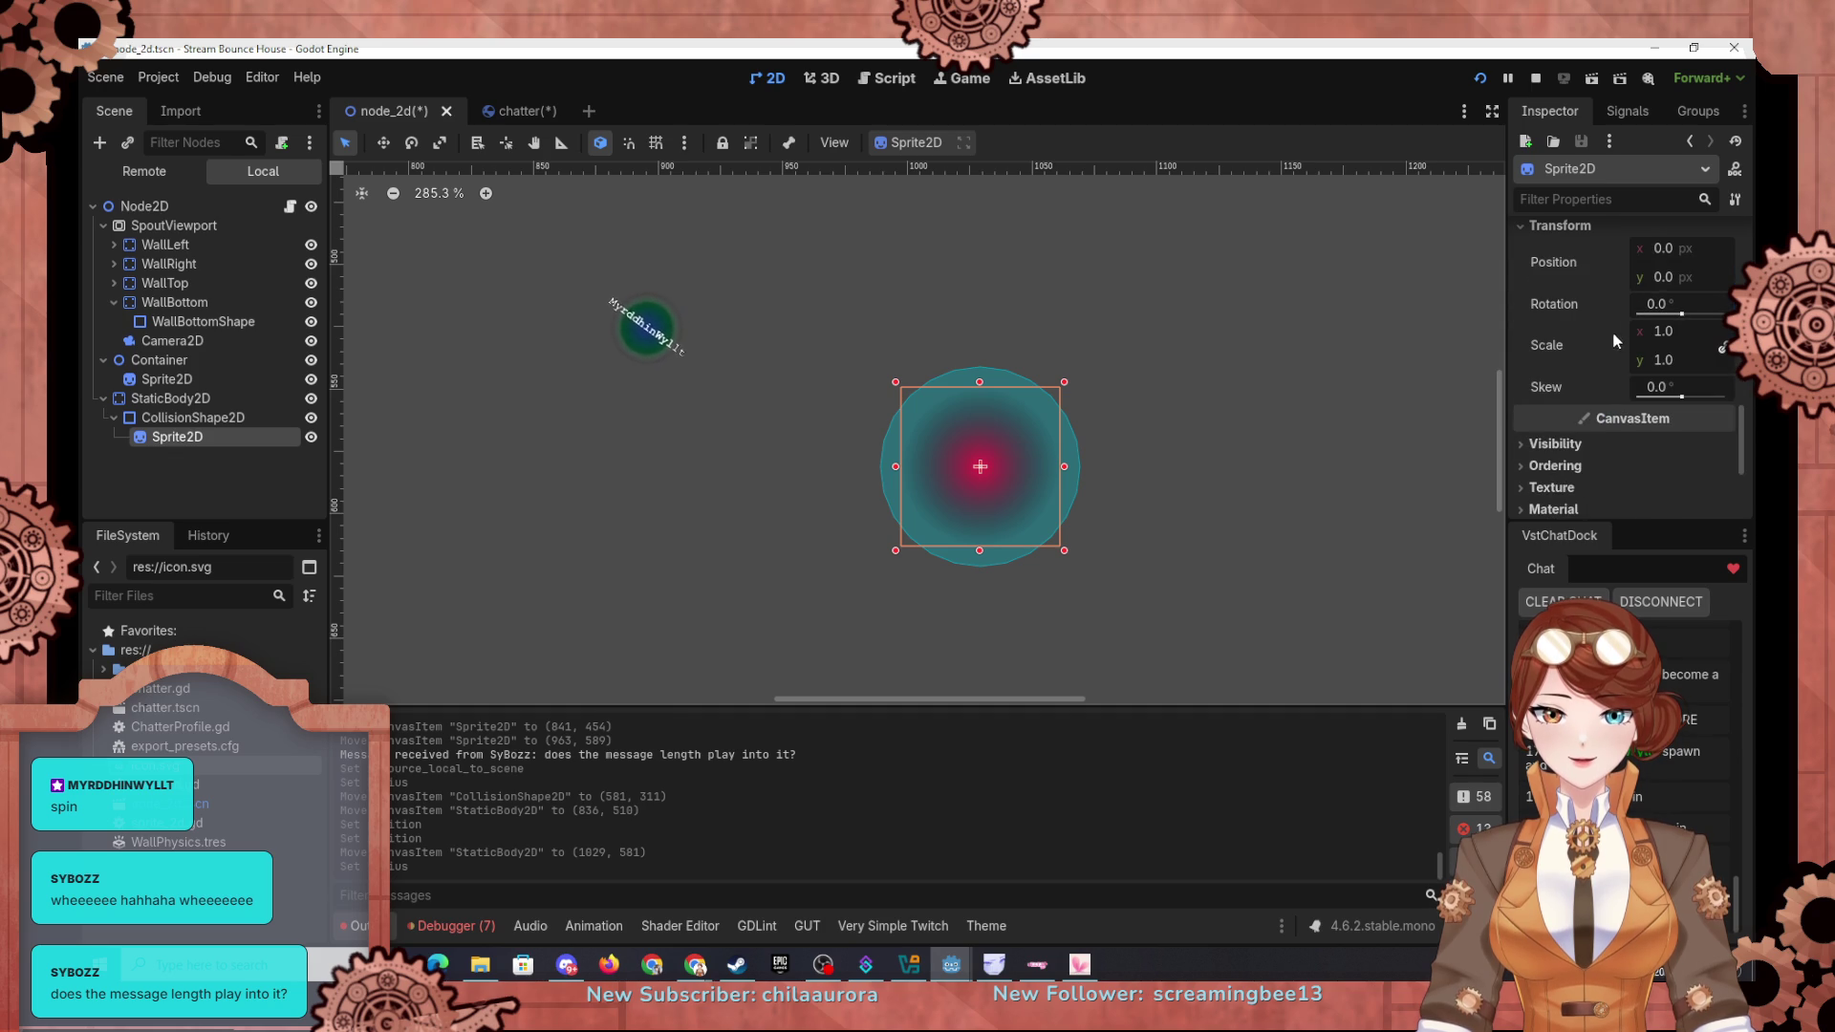
{"action": "type", "text": "2"}
{"action": "key", "text": "Return"}
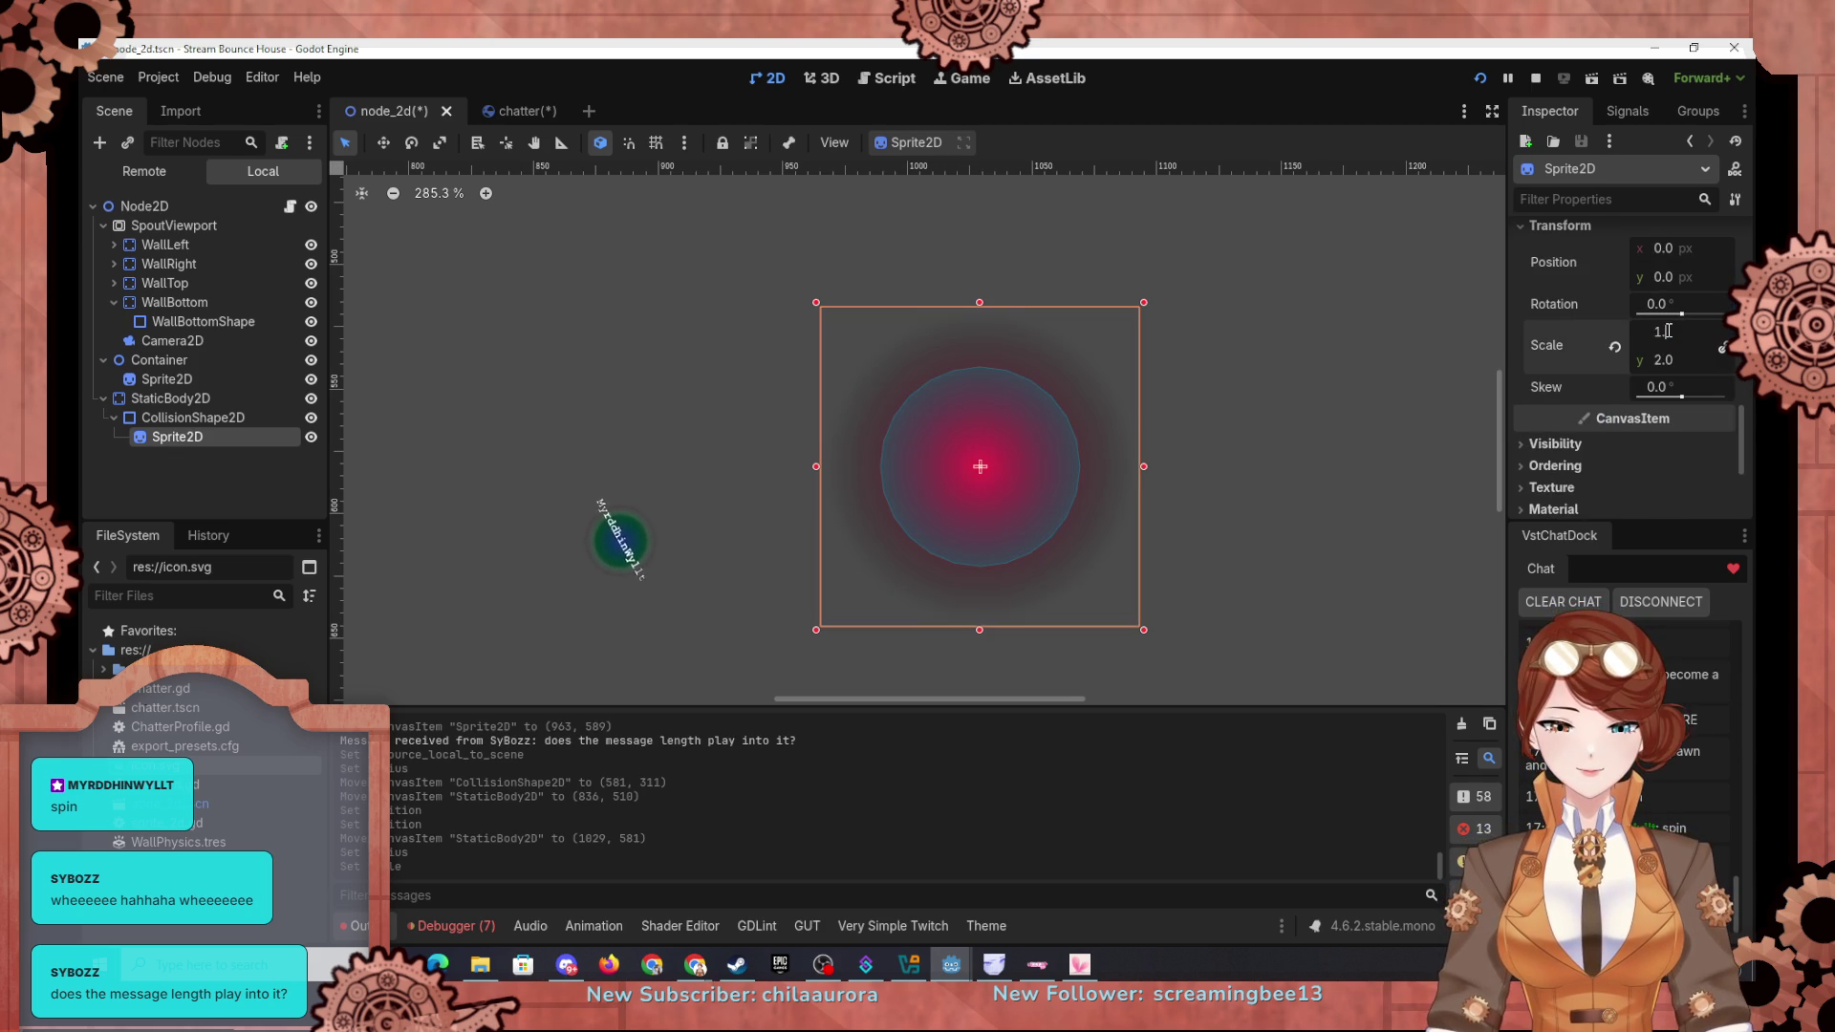
{"action": "type", "text": "75"}
{"action": "key", "text": "Return"}
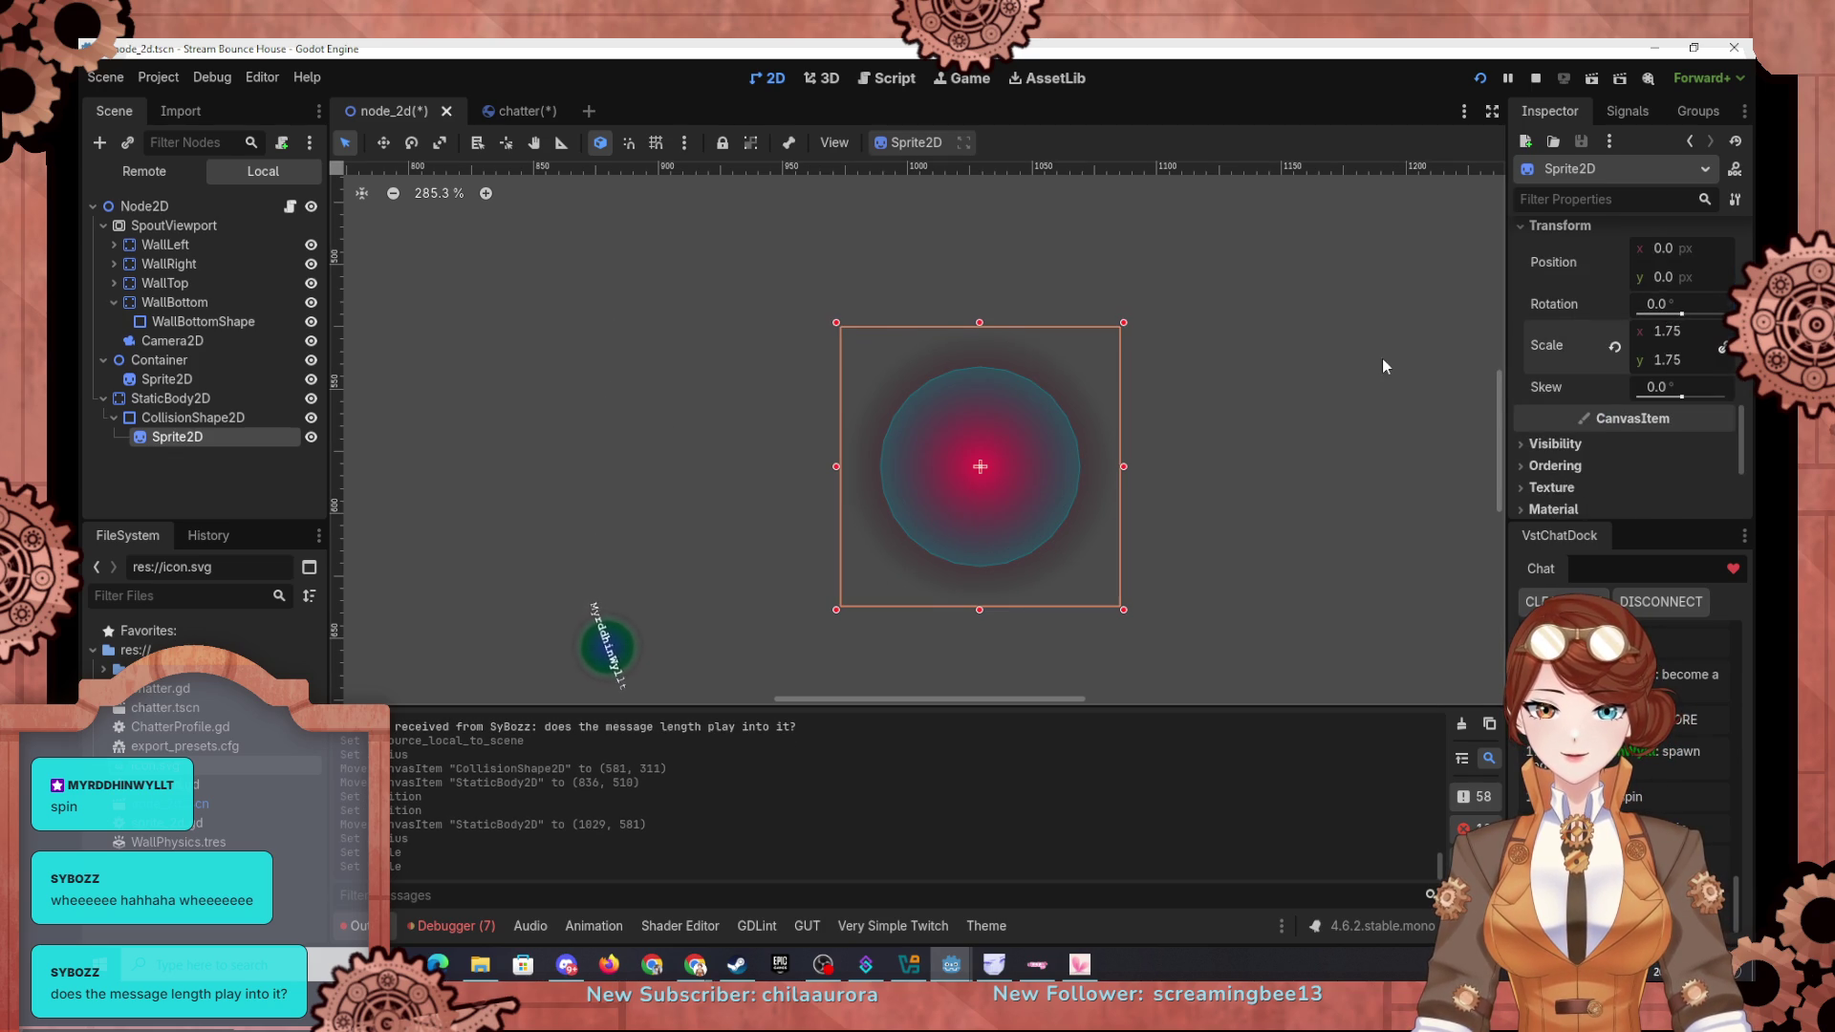
{"action": "left_click", "coordinate": [1382, 365]}
Step: Give the bumper a new PhysicsMaterial with friction 0 and a bounce value, then run the project
{"action": "left_click", "coordinate": [217, 415]}
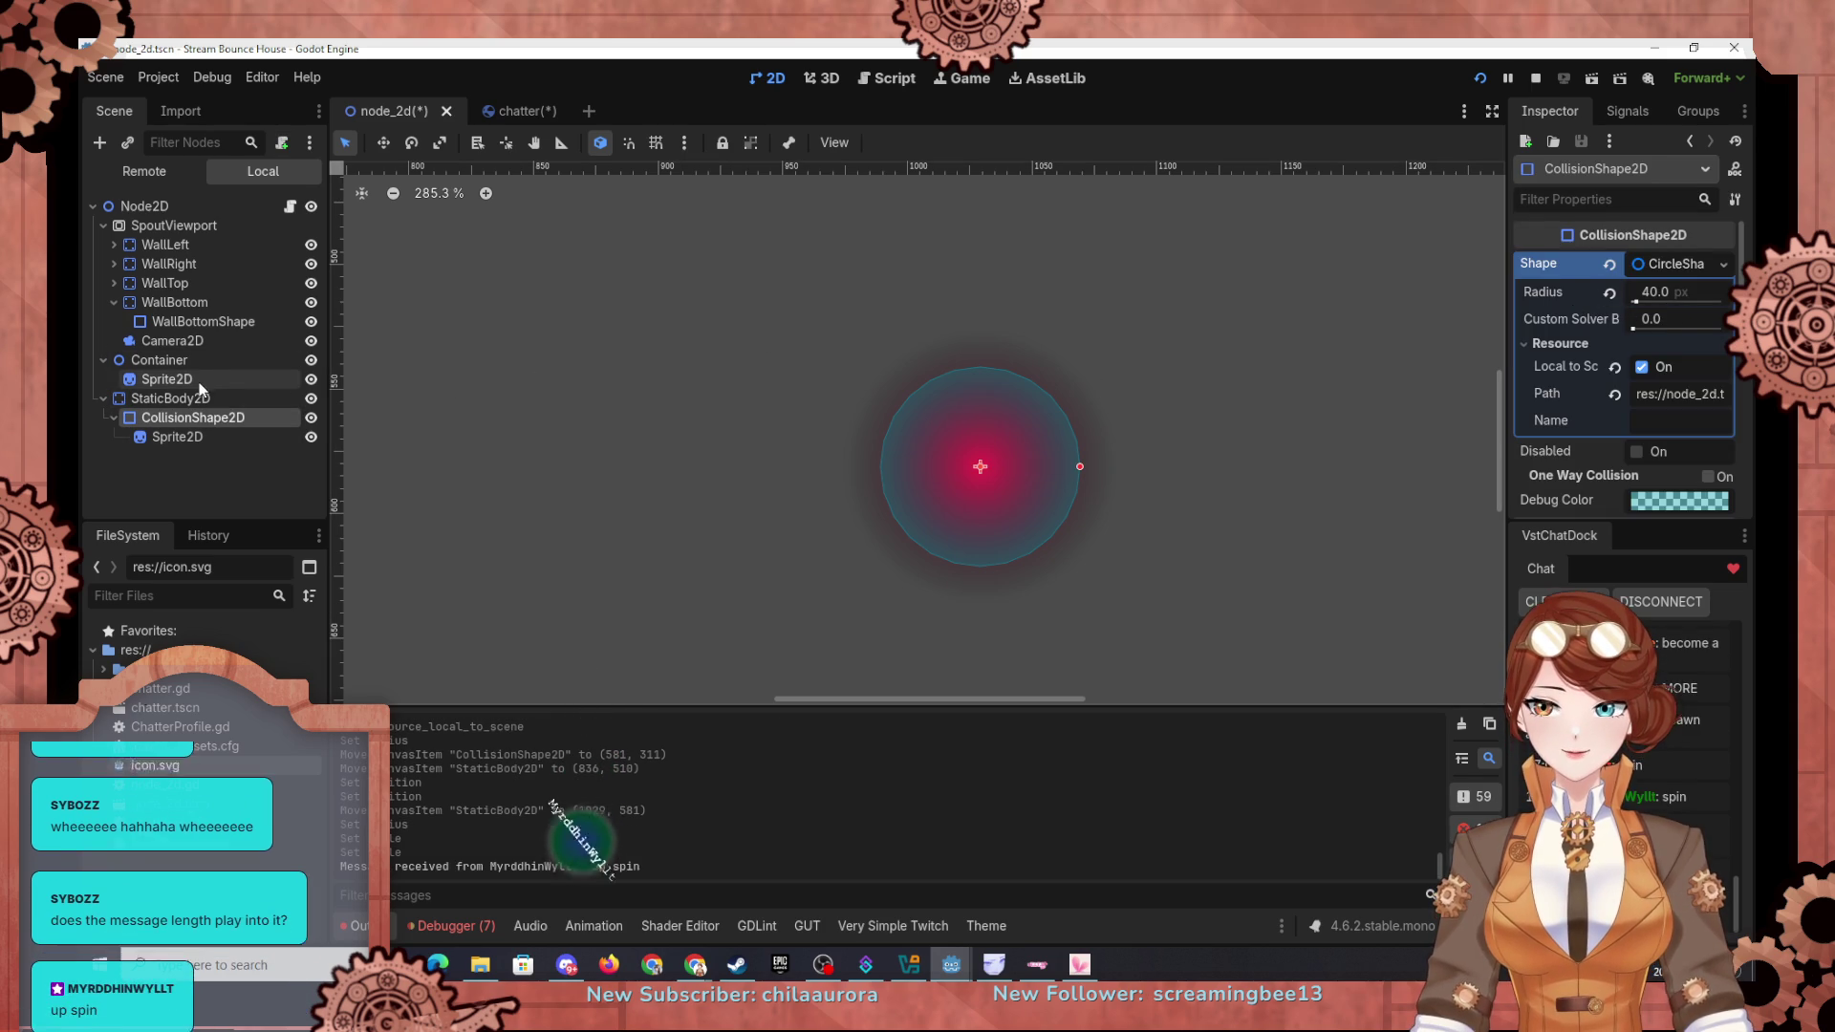
{"action": "left_click", "coordinate": [172, 397]}
{"action": "left_click", "coordinate": [1646, 268]}
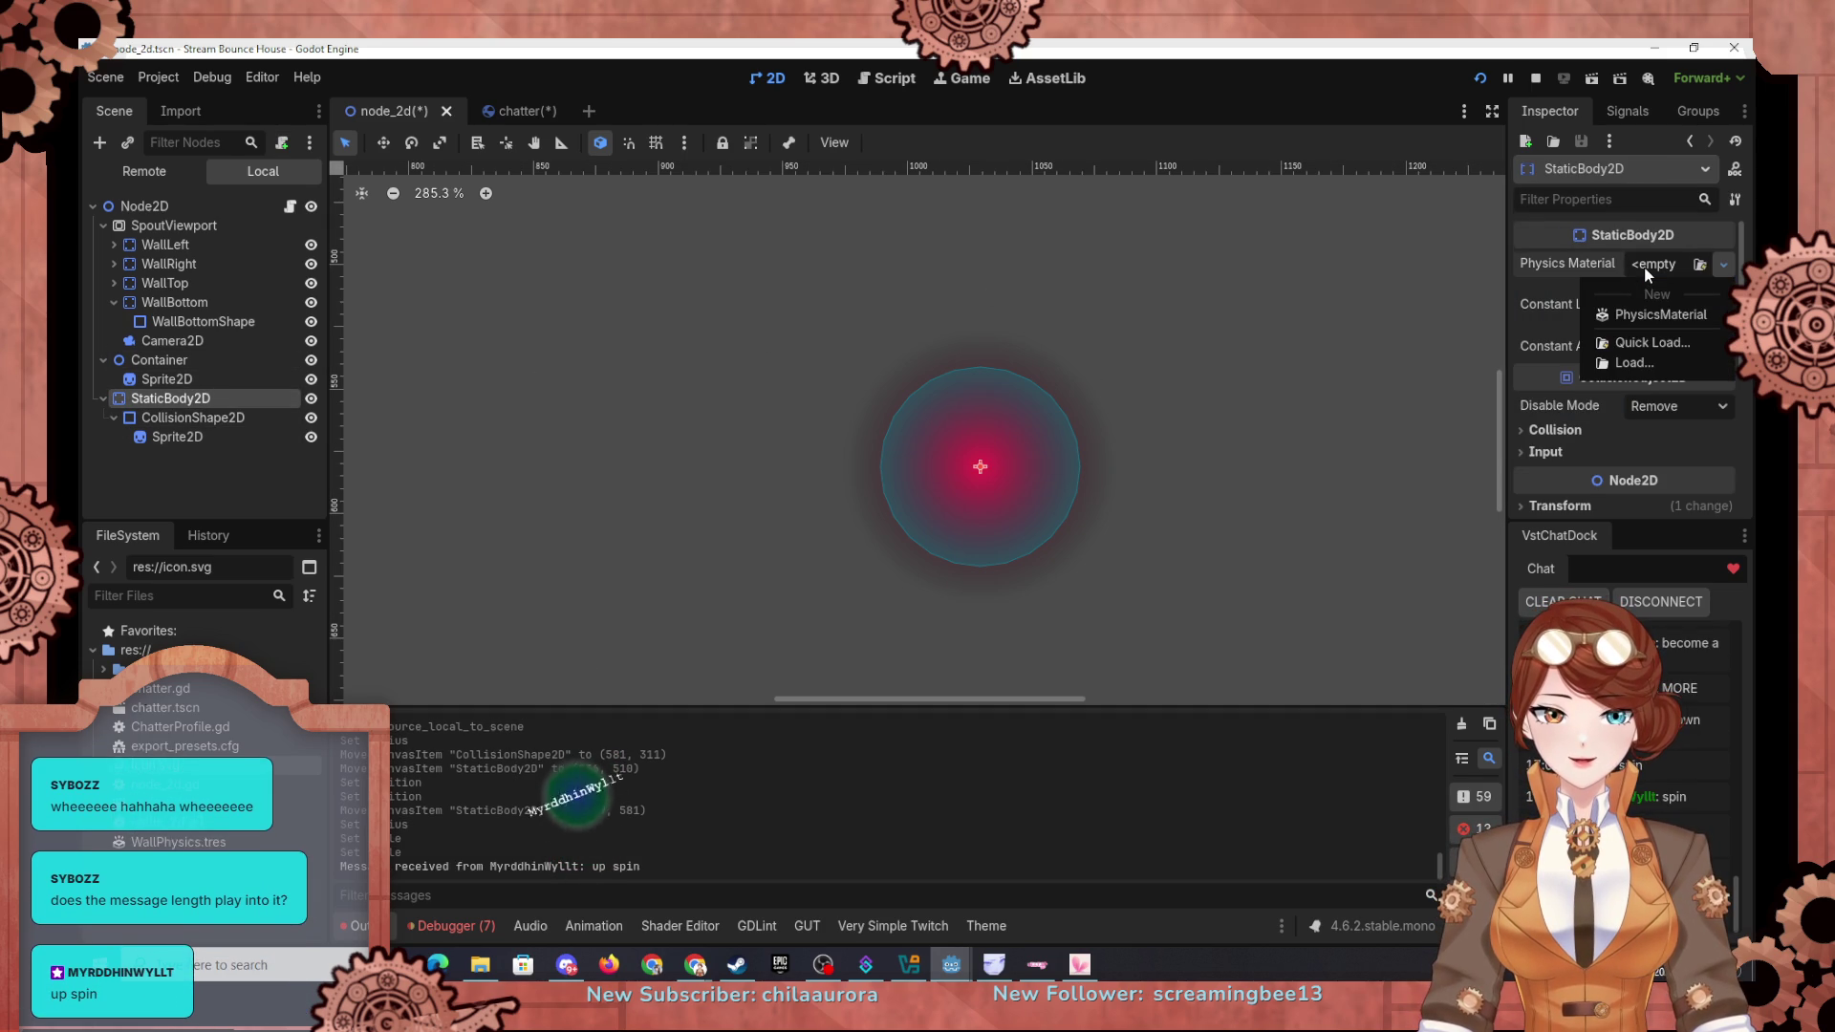
{"action": "left_click", "coordinate": [1636, 314]}
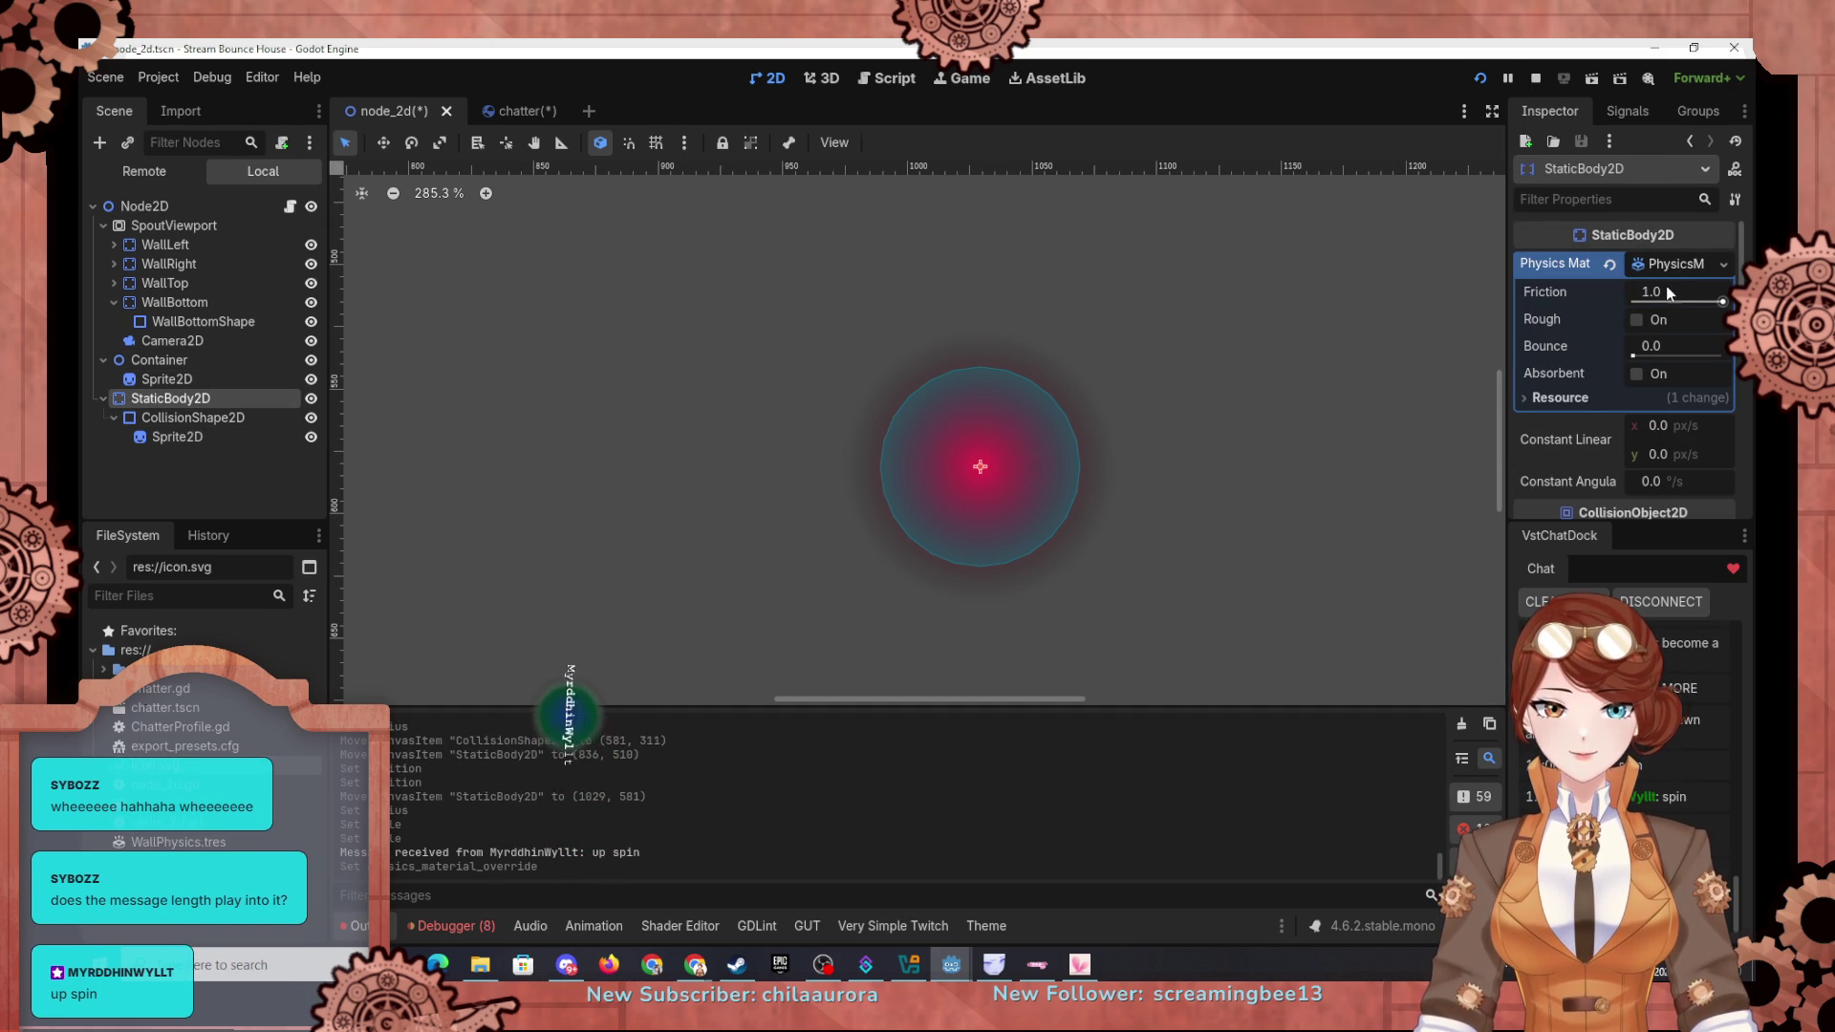
{"action": "left_click_drag", "start_coordinate": [1688, 300], "coordinate": [1634, 306]}
{"action": "left_click", "coordinate": [1646, 348]}
{"action": "type", "text": "1"}
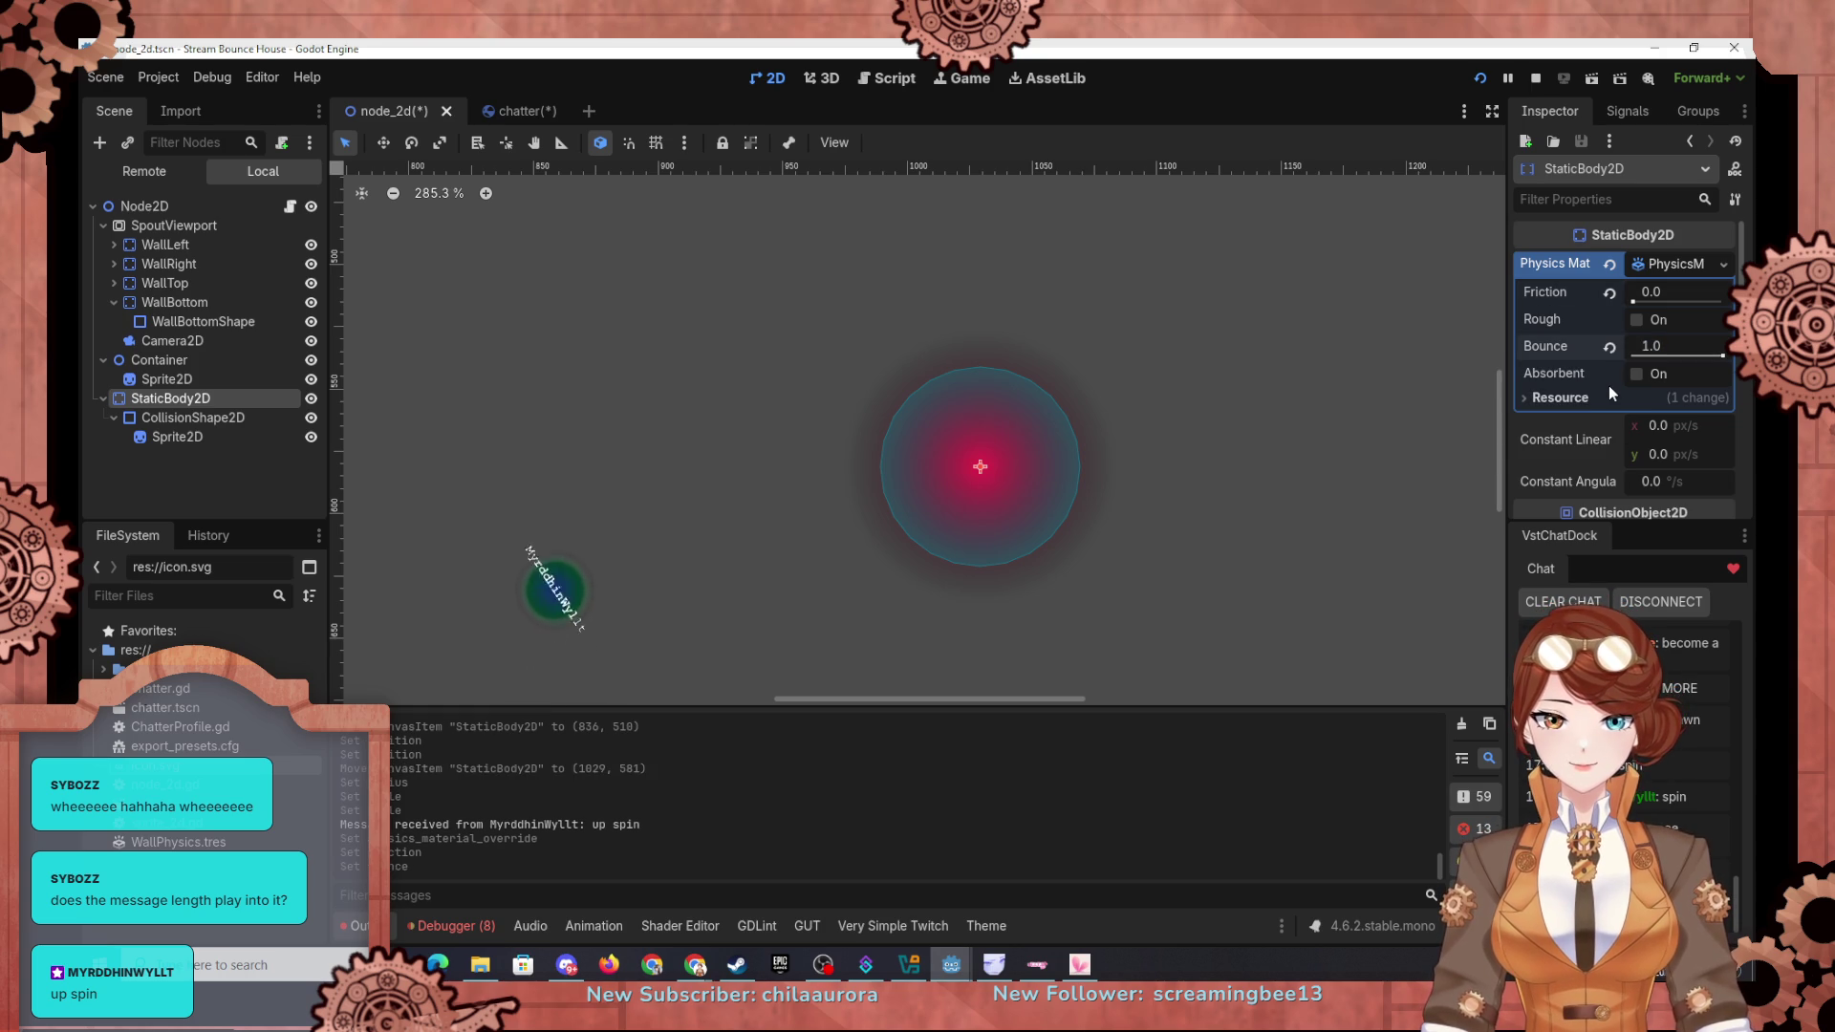
{"action": "left_click", "coordinate": [1344, 377]}
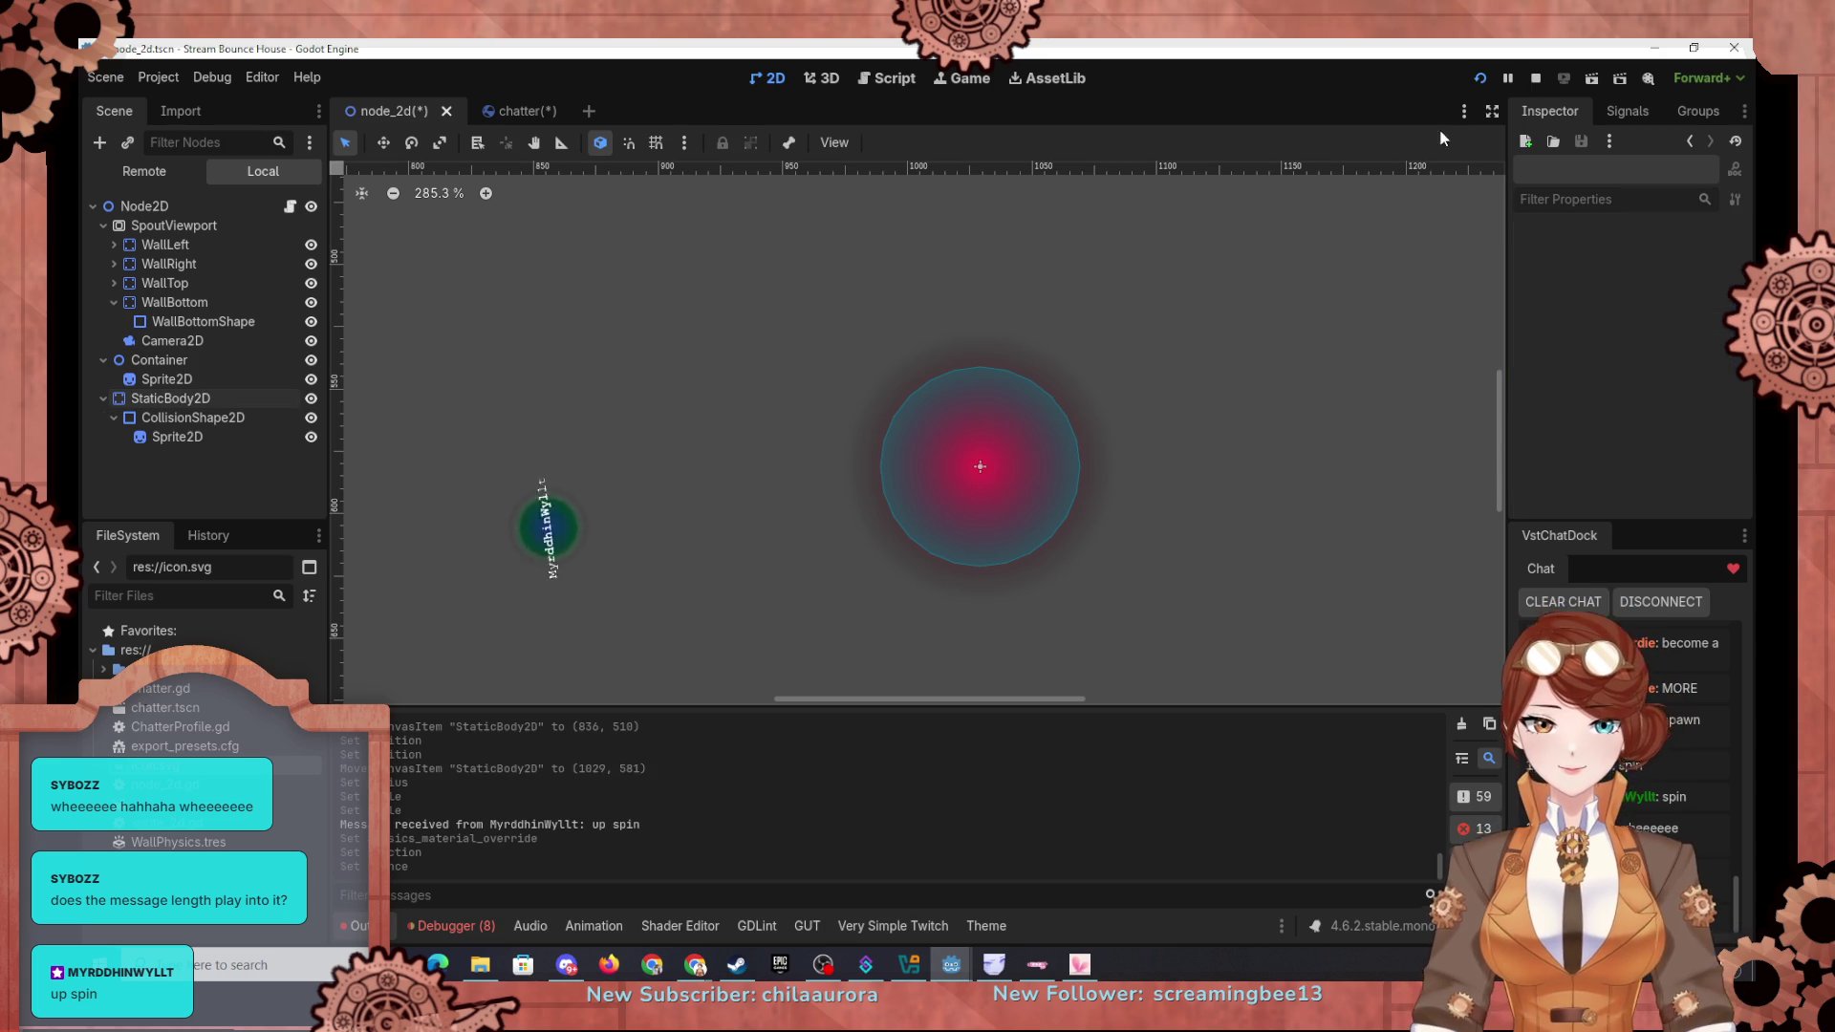
{"action": "left_click", "coordinate": [1476, 74]}
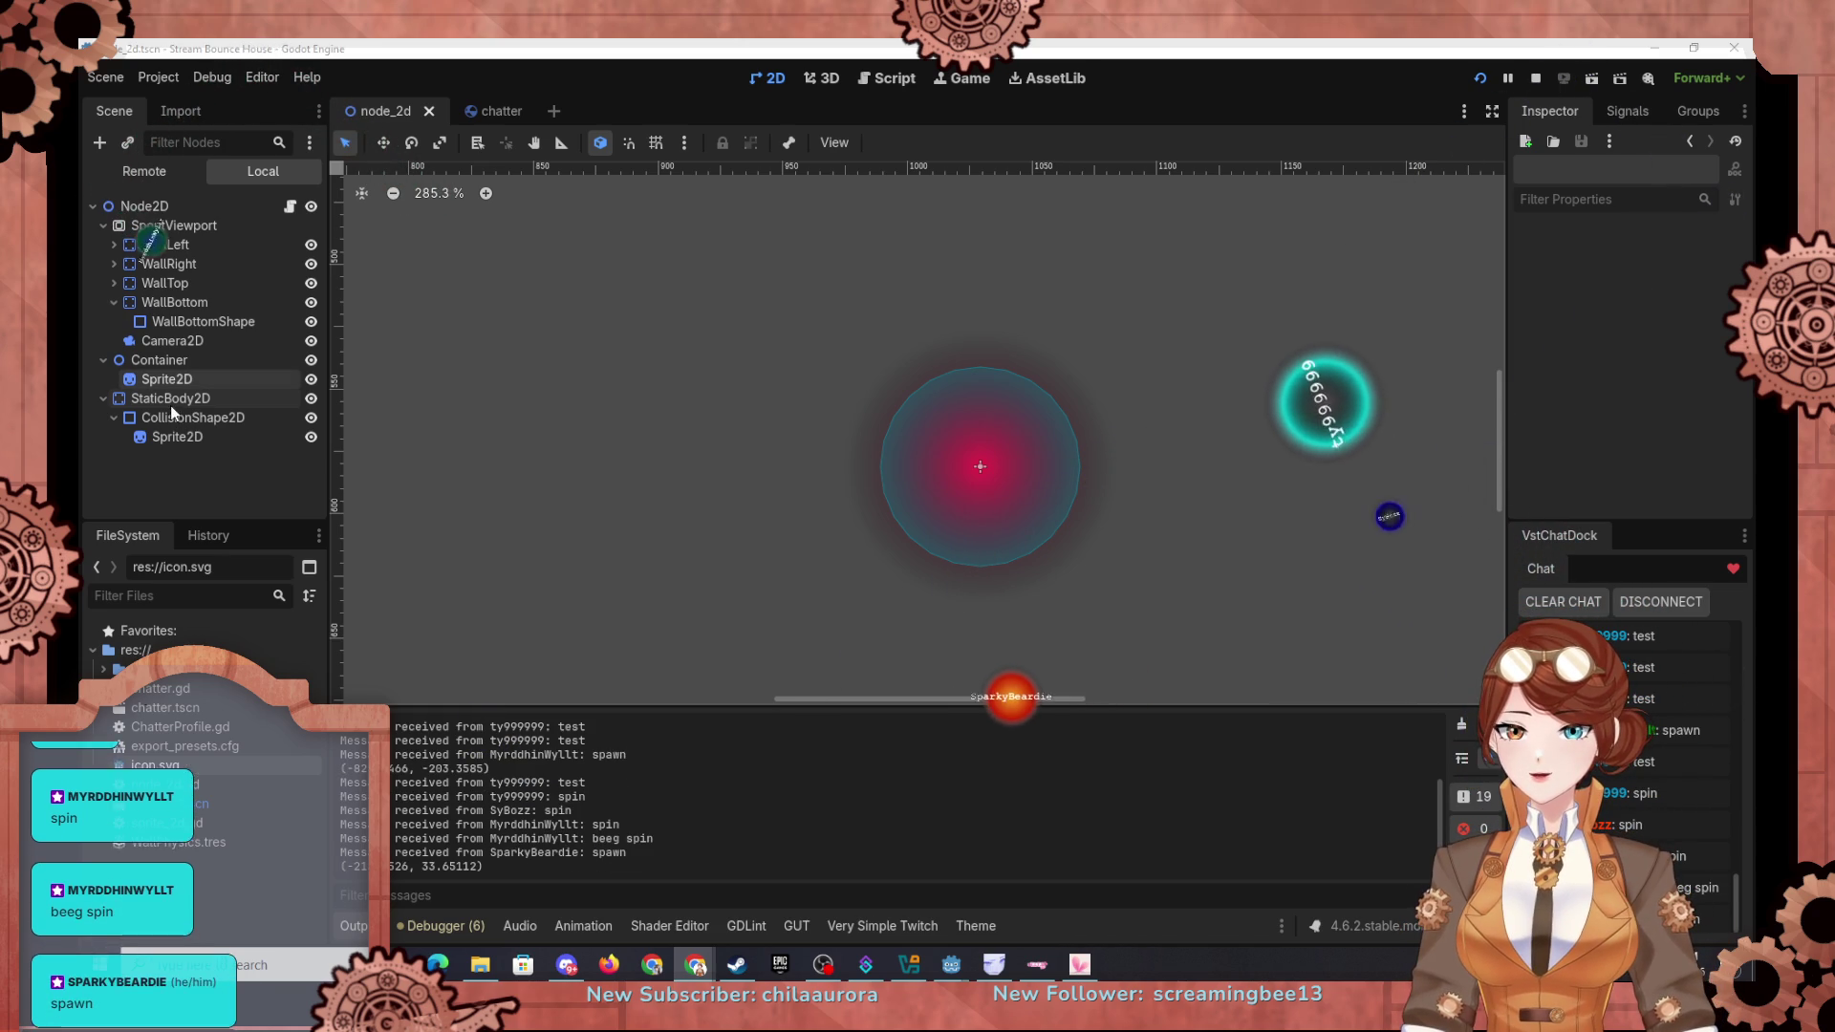
Step: Move the StaticBody2D bumper into SpoutViewport and select its Sprite2D child
{"action": "left_click_drag", "start_coordinate": [172, 400], "coordinate": [165, 232]}
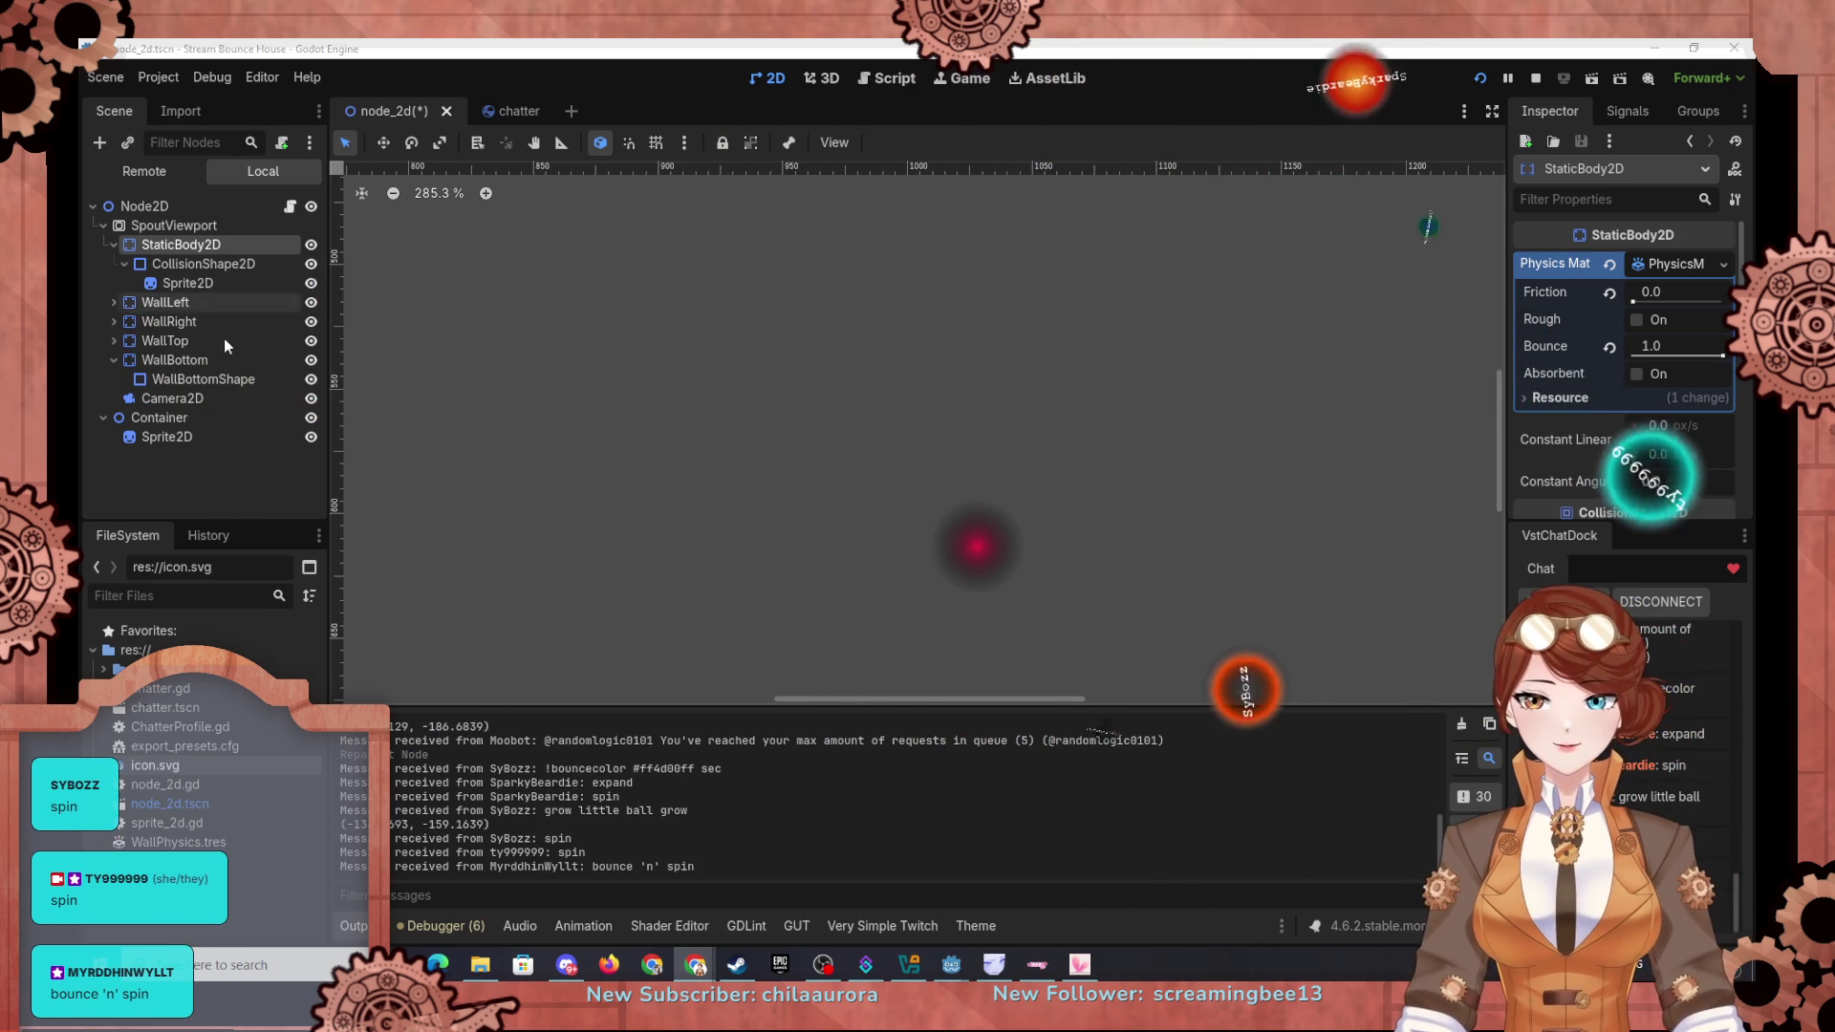
{"action": "left_click", "coordinate": [187, 284]}
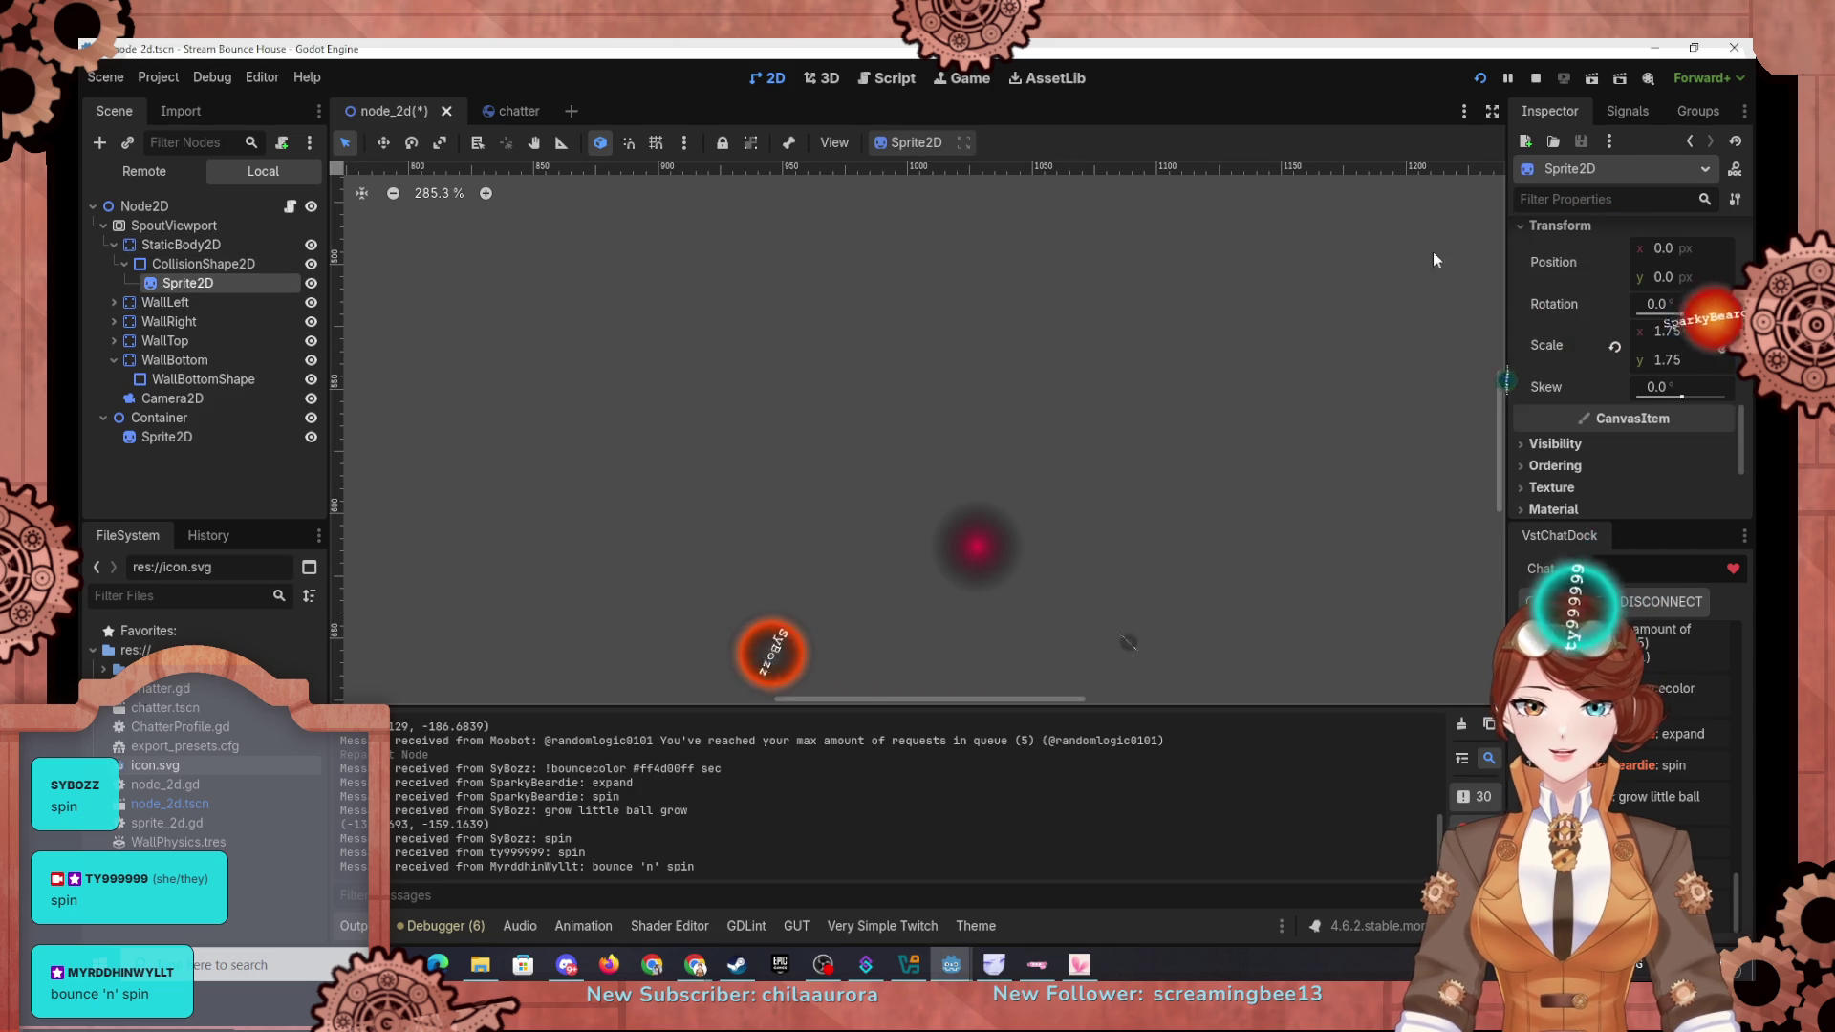
Step: Add, remove and shift the gradient stops to widen the solid red ring
{"action": "scroll", "coordinate": [1573, 296], "scroll_direction": "up", "scroll_amount": 5}
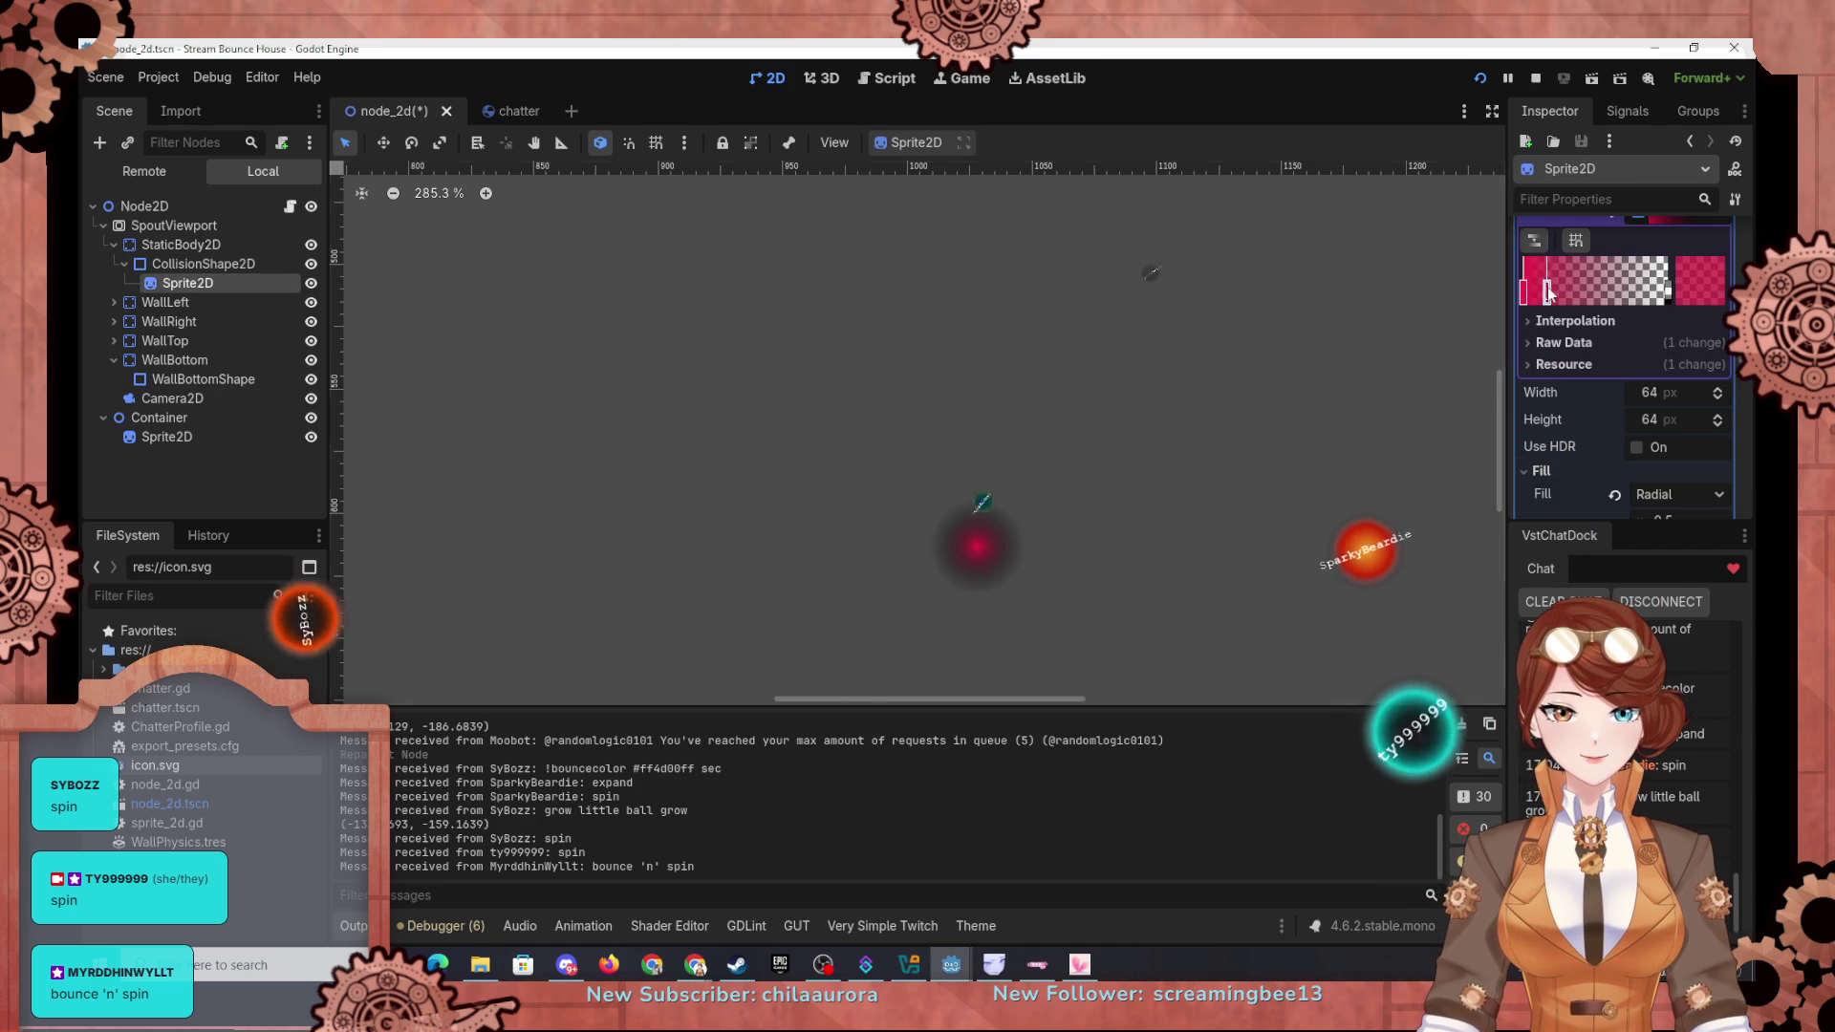
{"action": "left_click", "coordinate": [1575, 294]}
{"action": "right_click", "coordinate": [1574, 294]}
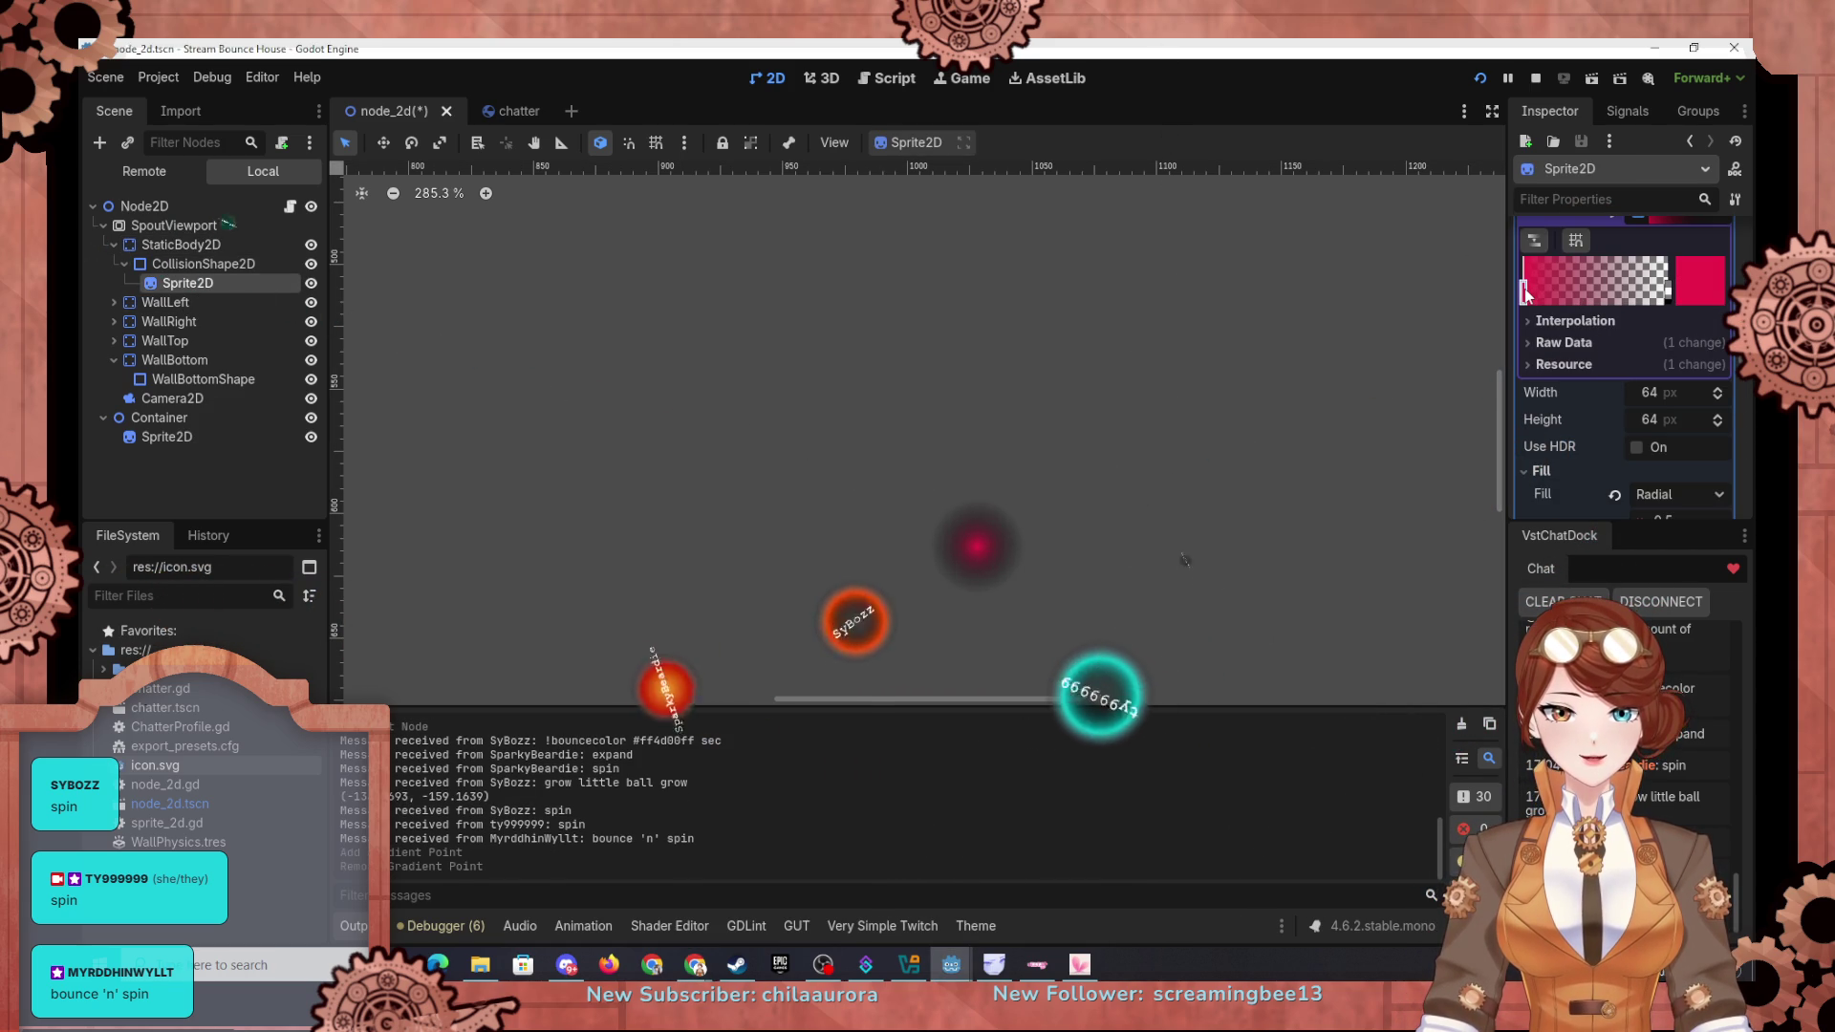
{"action": "mouse_move", "coordinate": [1524, 271]}
{"action": "left_mouse_down"}
{"action": "mouse_move", "coordinate": [1538, 298]}
{"action": "mouse_move", "coordinate": [1594, 298]}
{"action": "left_mouse_up"}
{"action": "left_click", "coordinate": [1535, 274]}
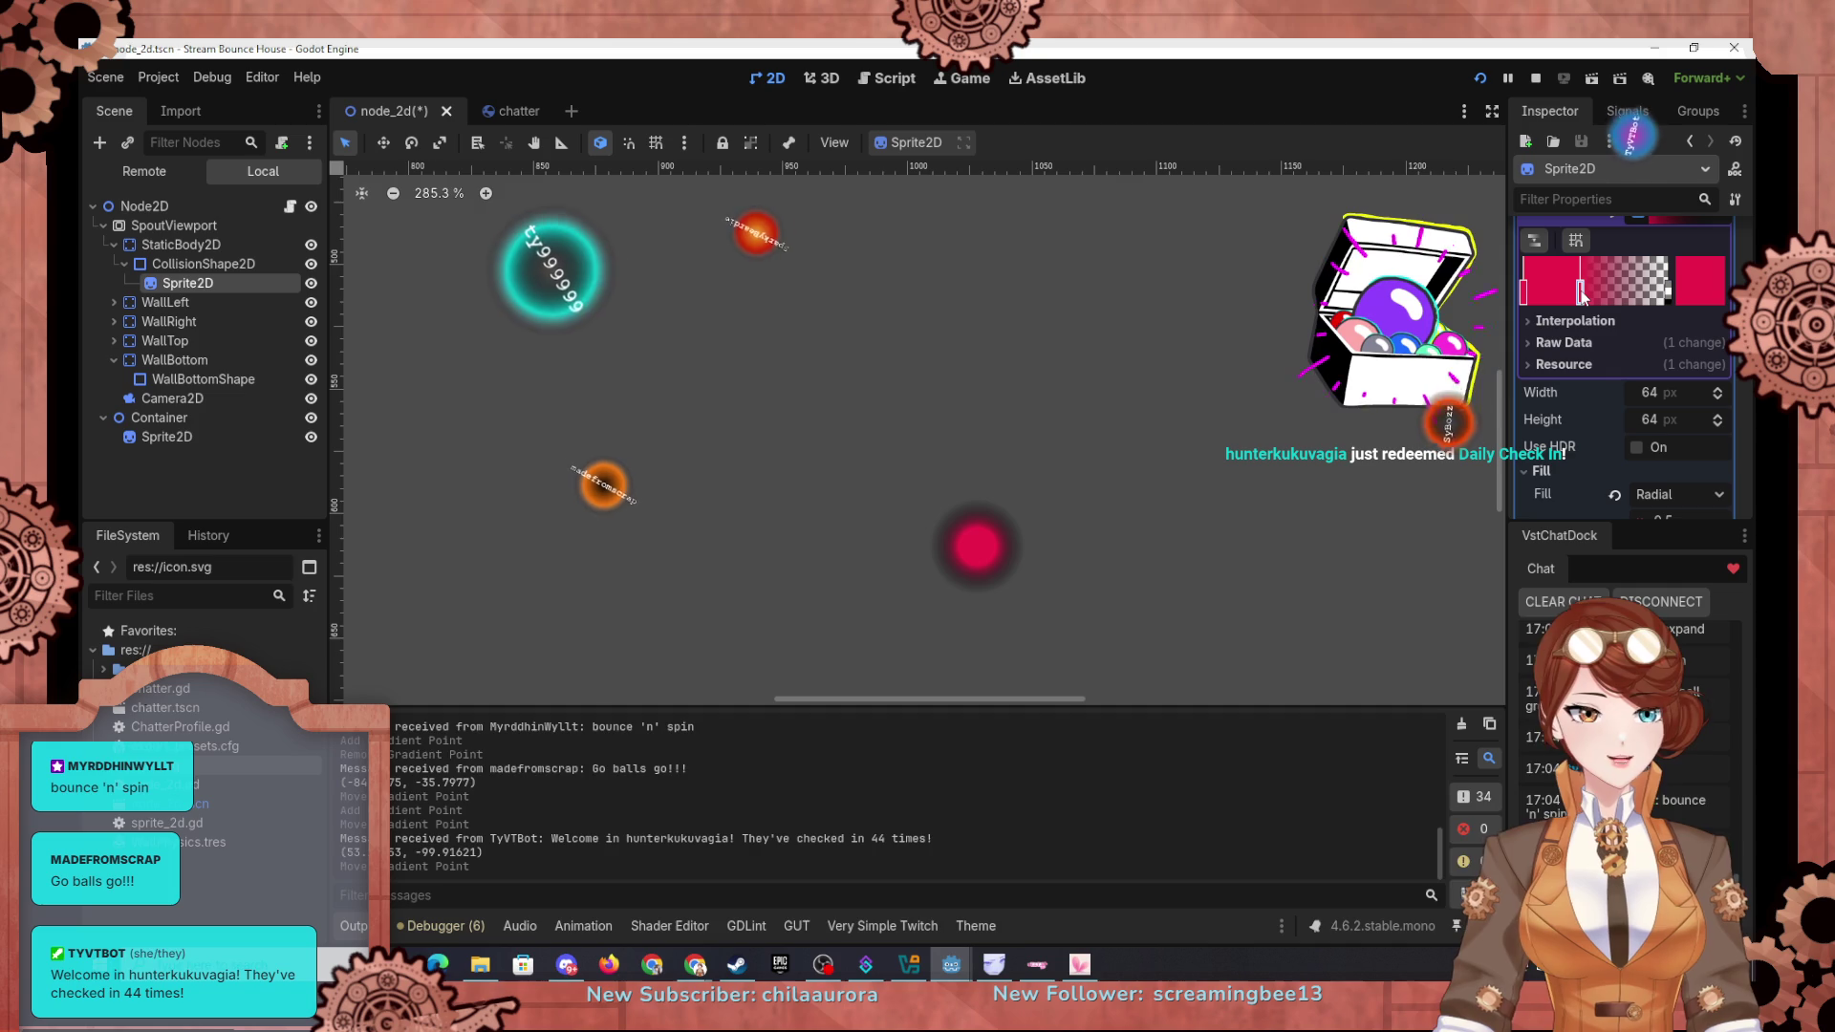
{"action": "left_click_drag", "start_coordinate": [1590, 295], "coordinate": [1582, 297]}
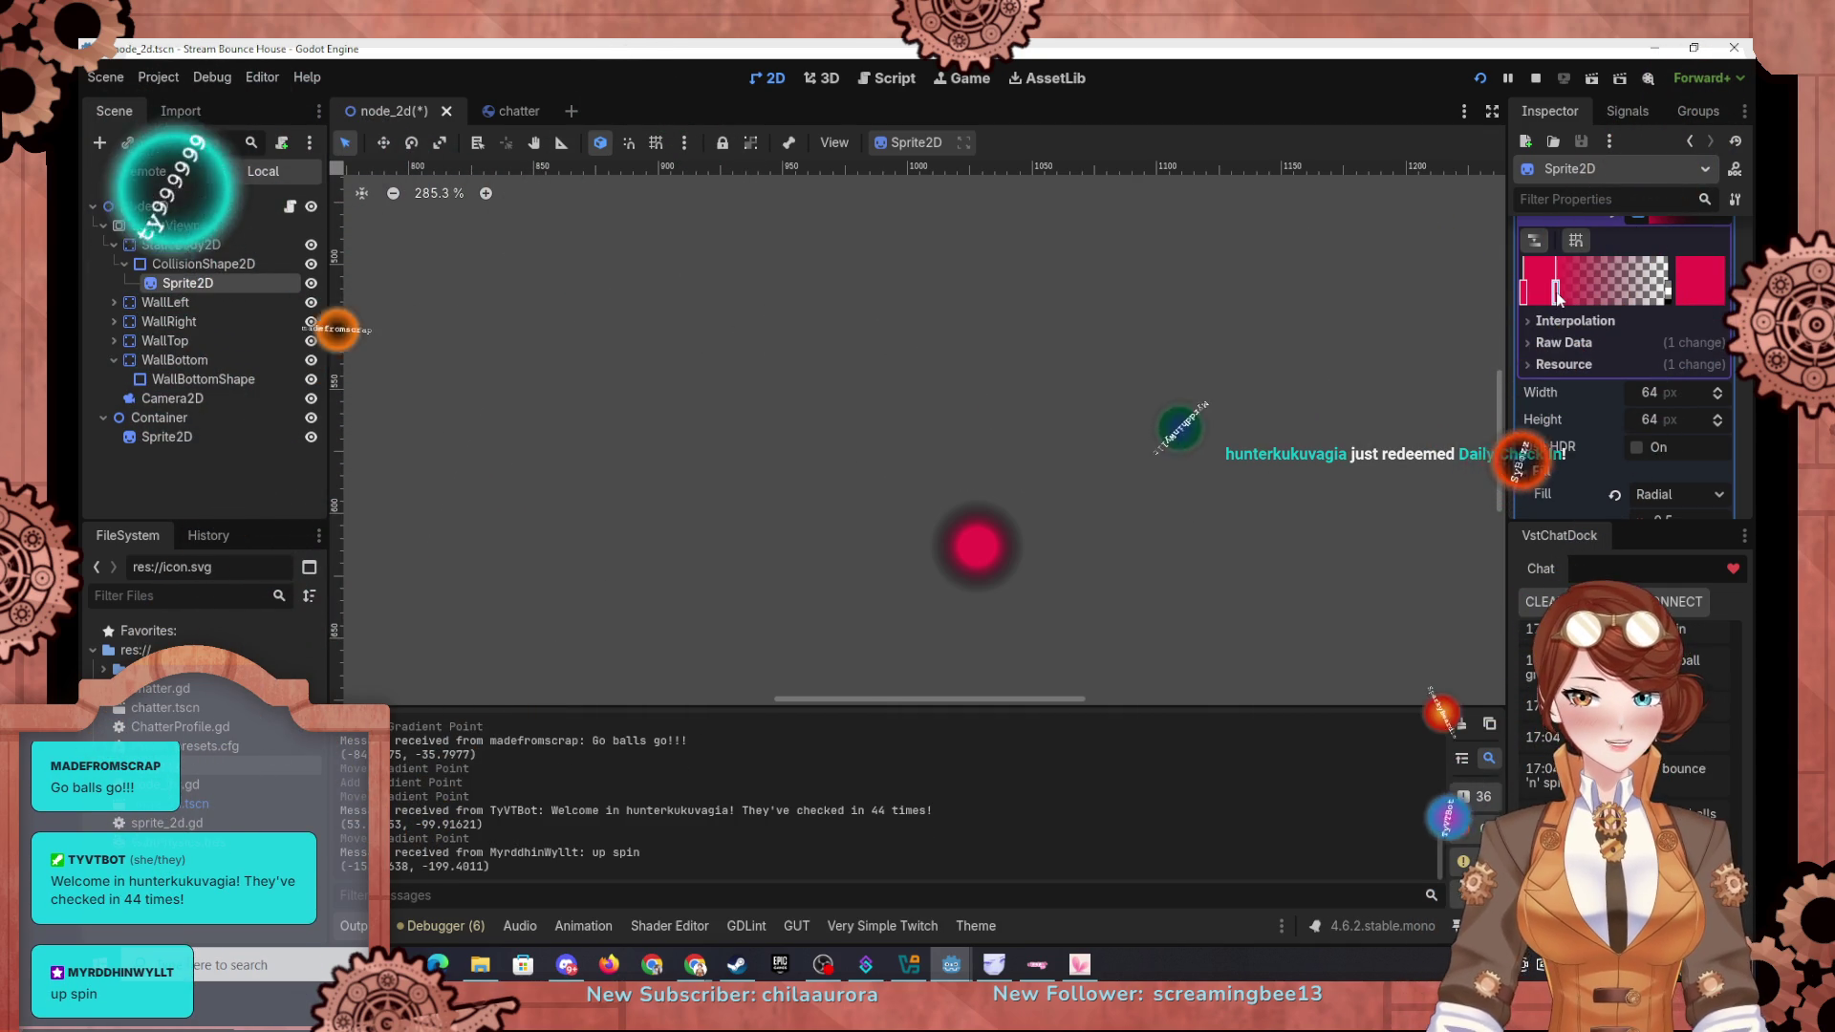
{"action": "left_click_drag", "start_coordinate": [1580, 292], "coordinate": [1597, 291]}
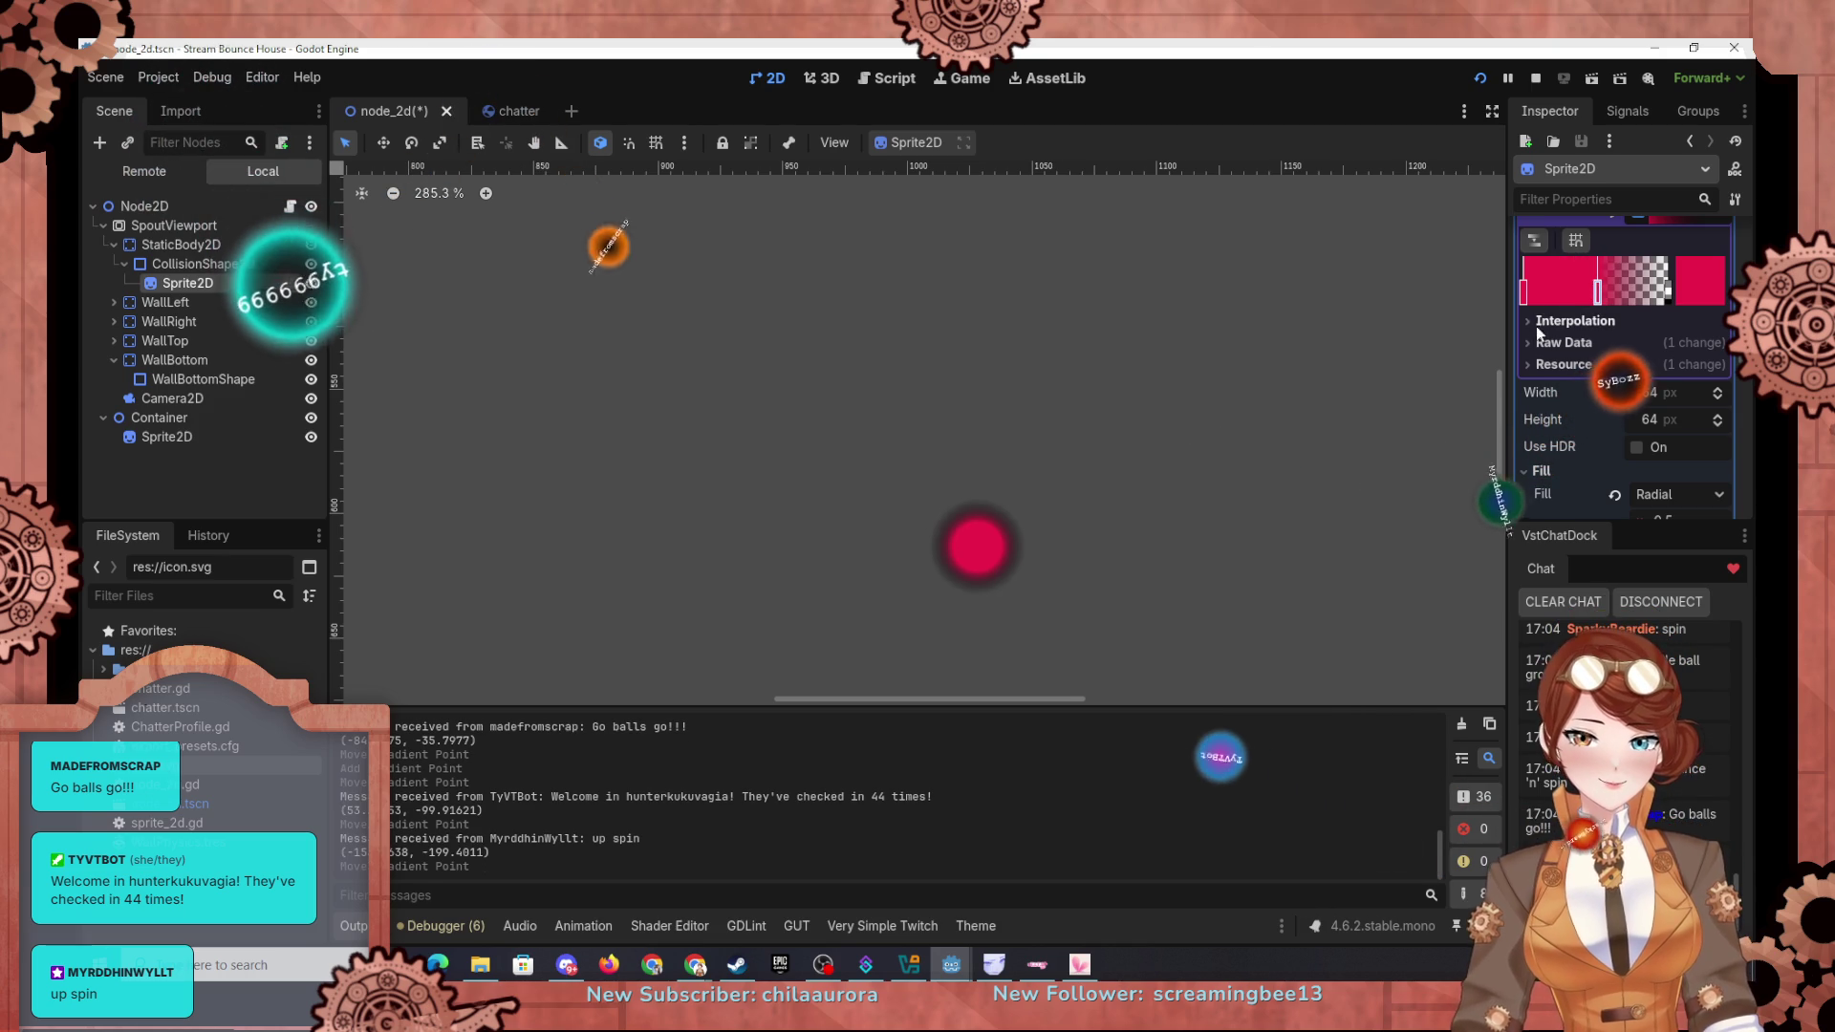
Step: Set the left gradient stop's colour to fully transparent blue
{"action": "double_click", "coordinate": [1524, 289]}
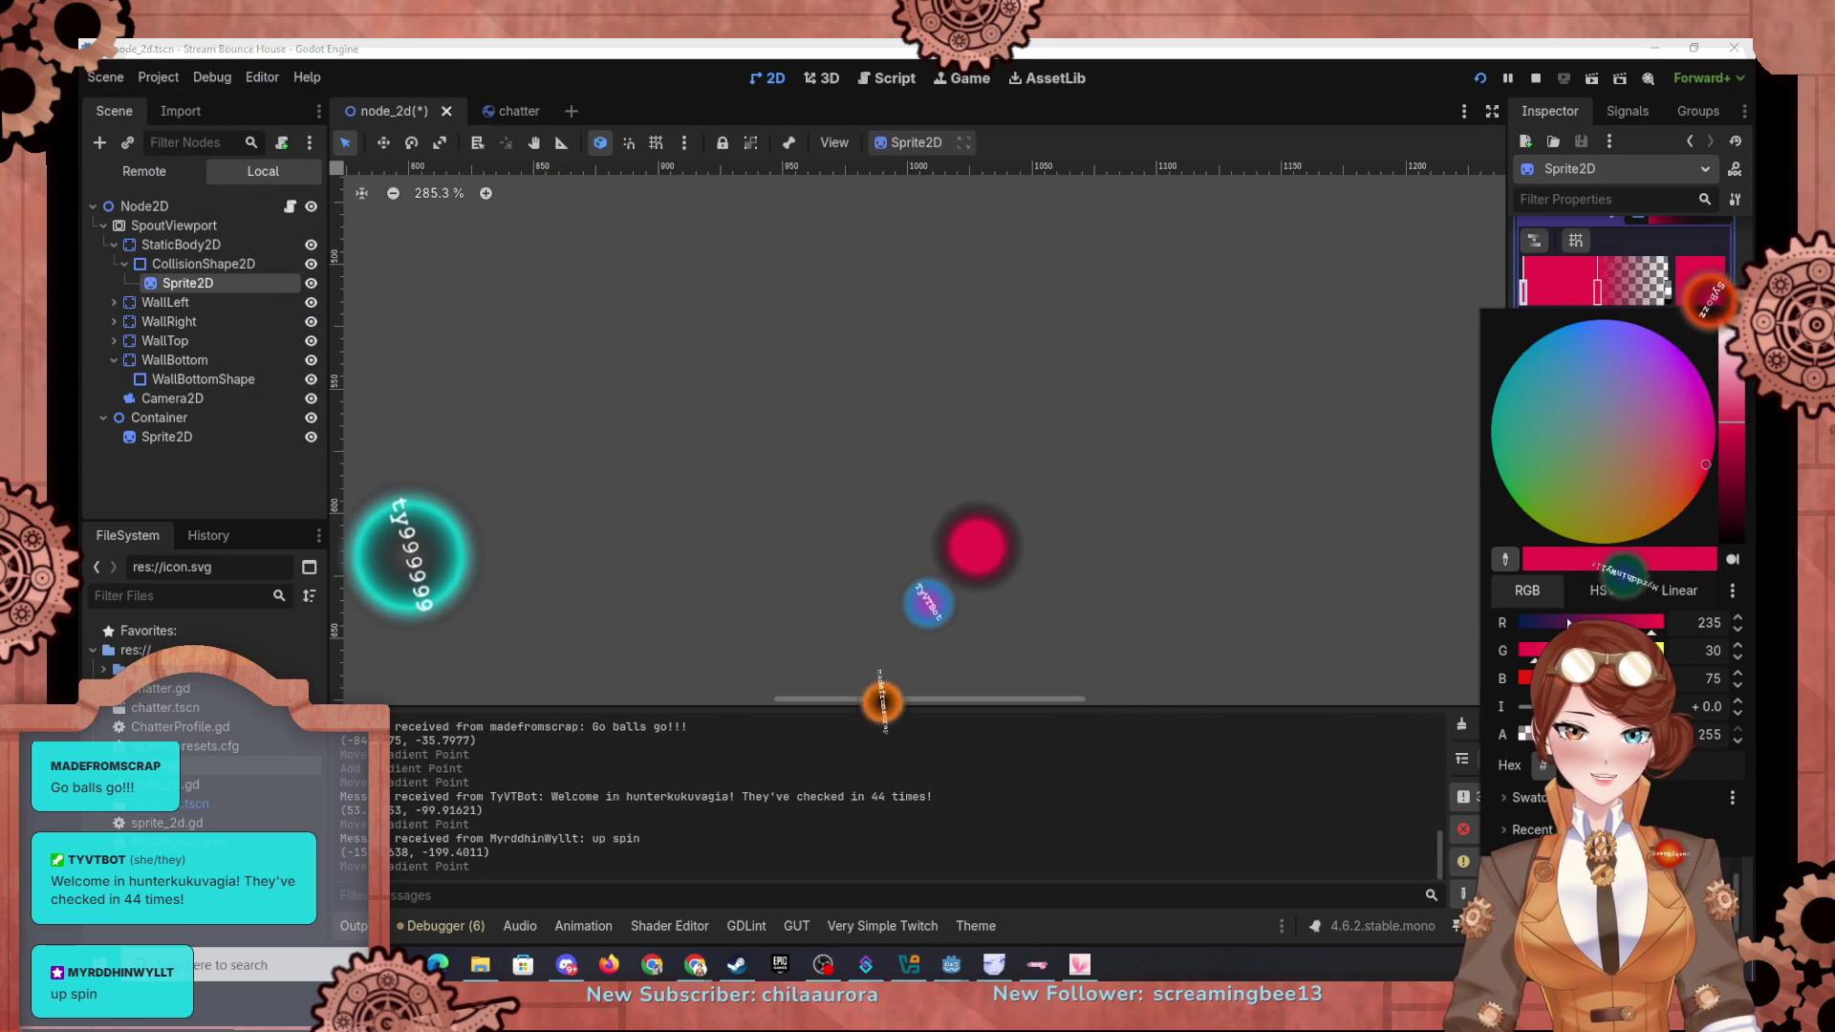
{"action": "left_click_drag", "start_coordinate": [1660, 734], "coordinate": [1415, 738]}
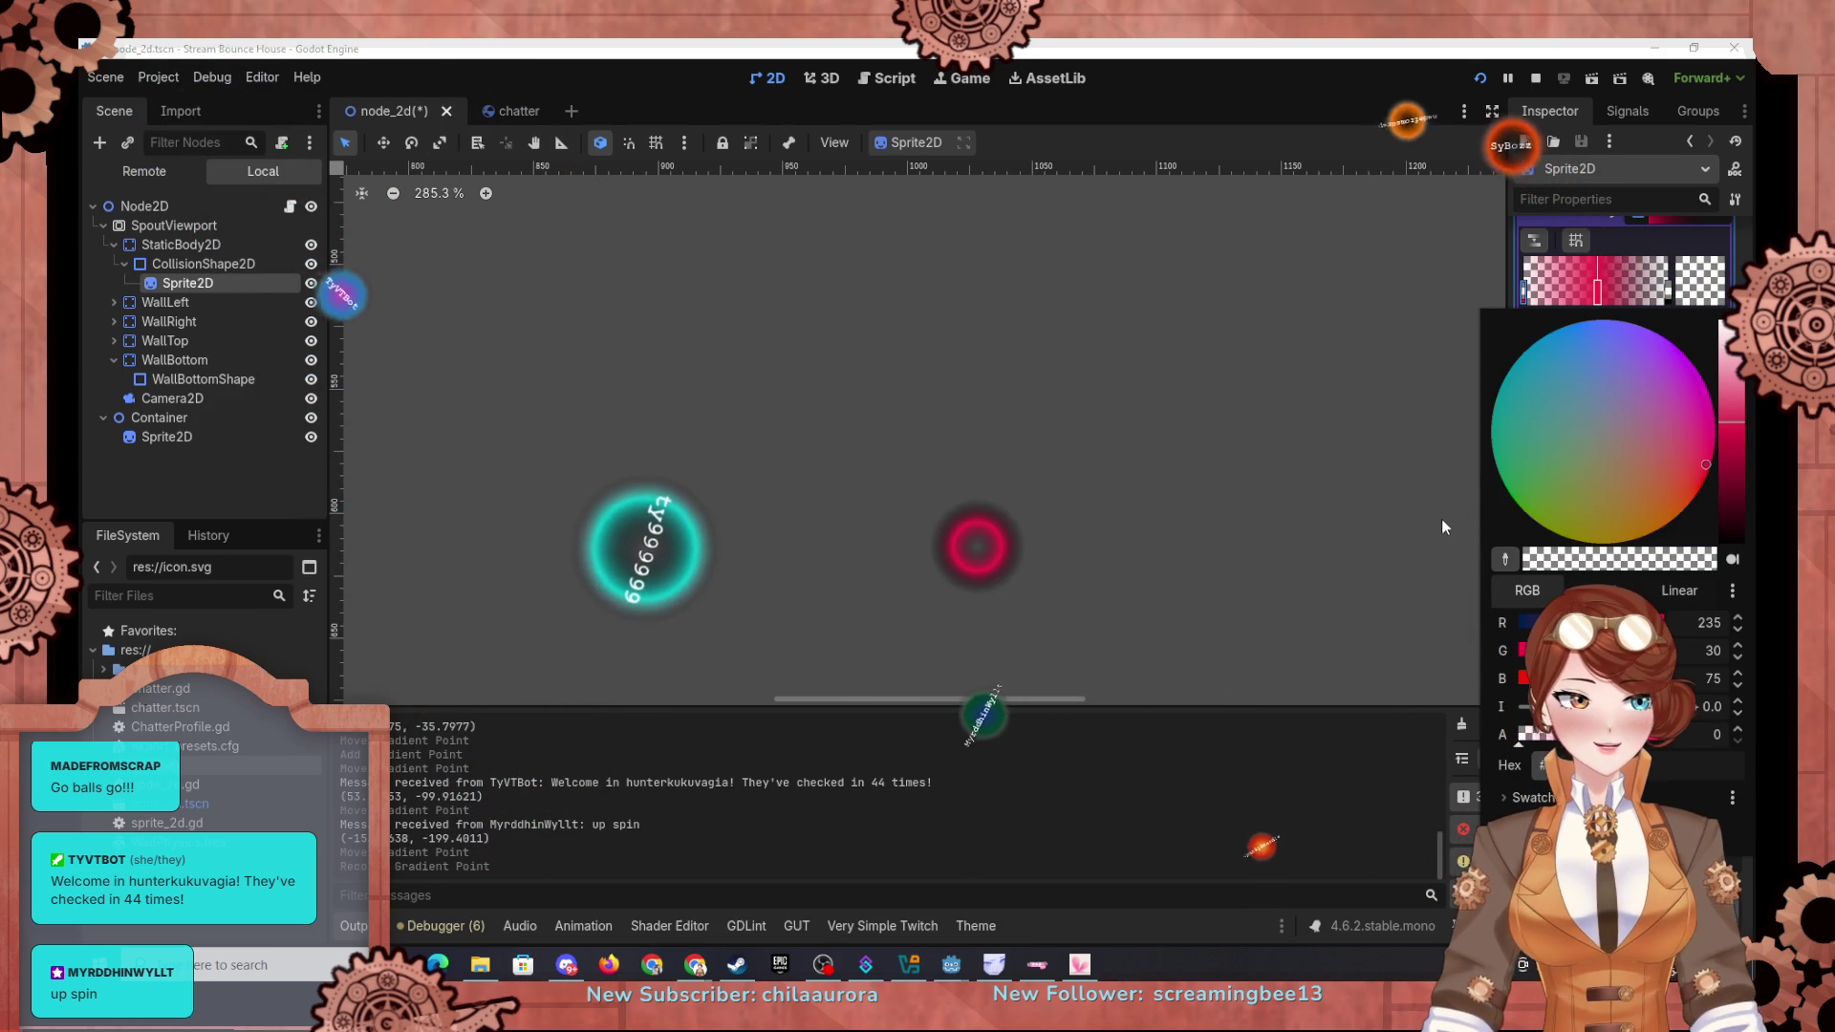
{"action": "left_click", "coordinate": [1580, 323]}
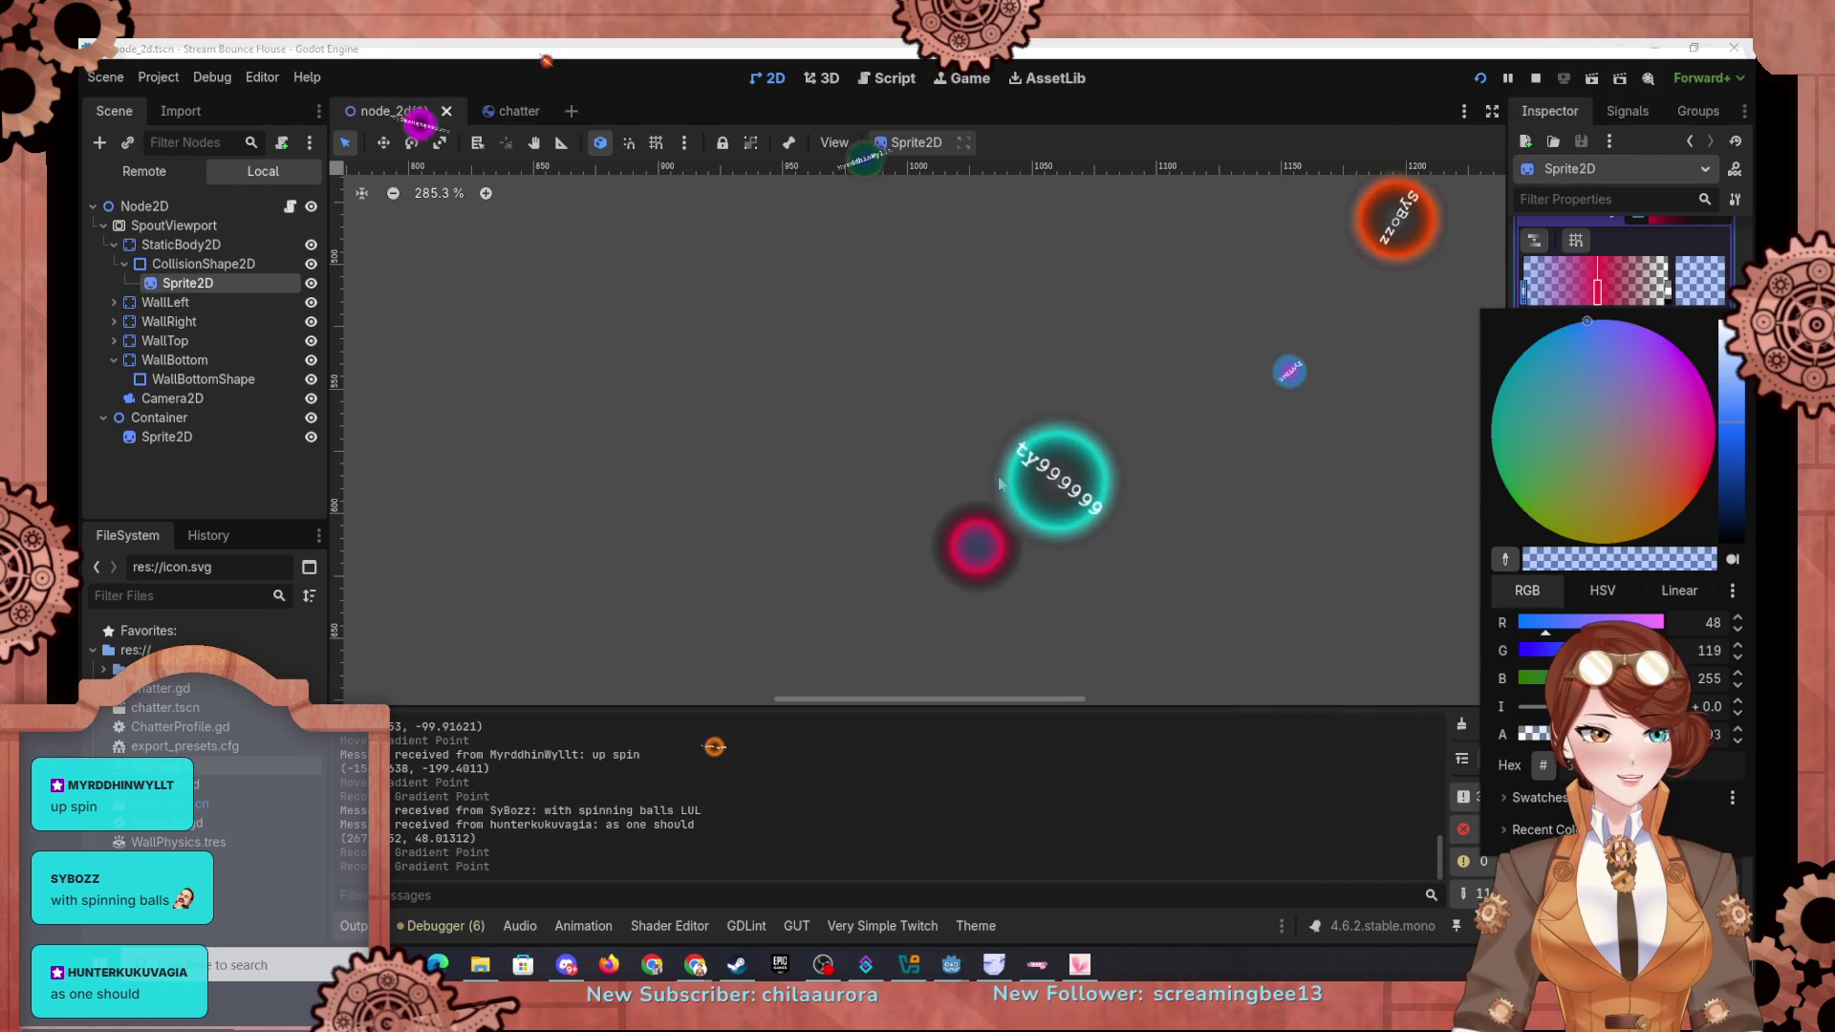
{"action": "left_click", "coordinate": [195, 344]}
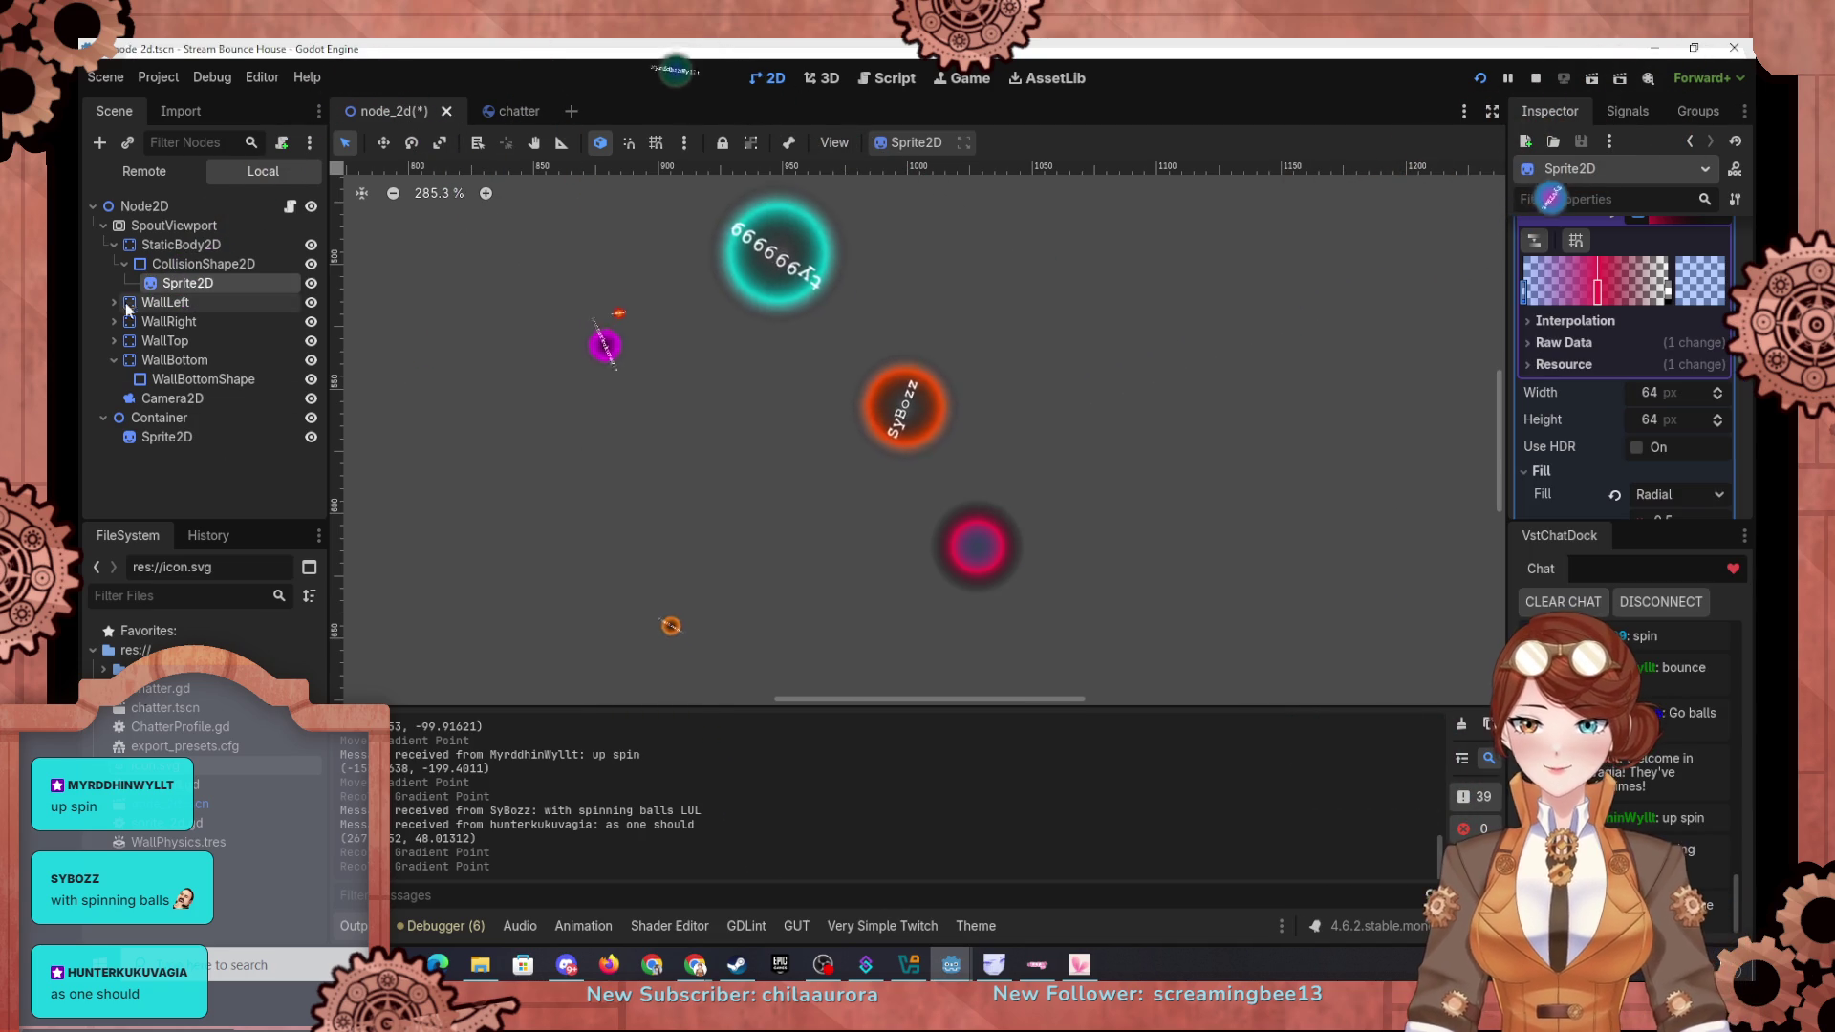
{"action": "scroll", "coordinate": [1023, 453], "scroll_direction": "down", "scroll_amount": 8}
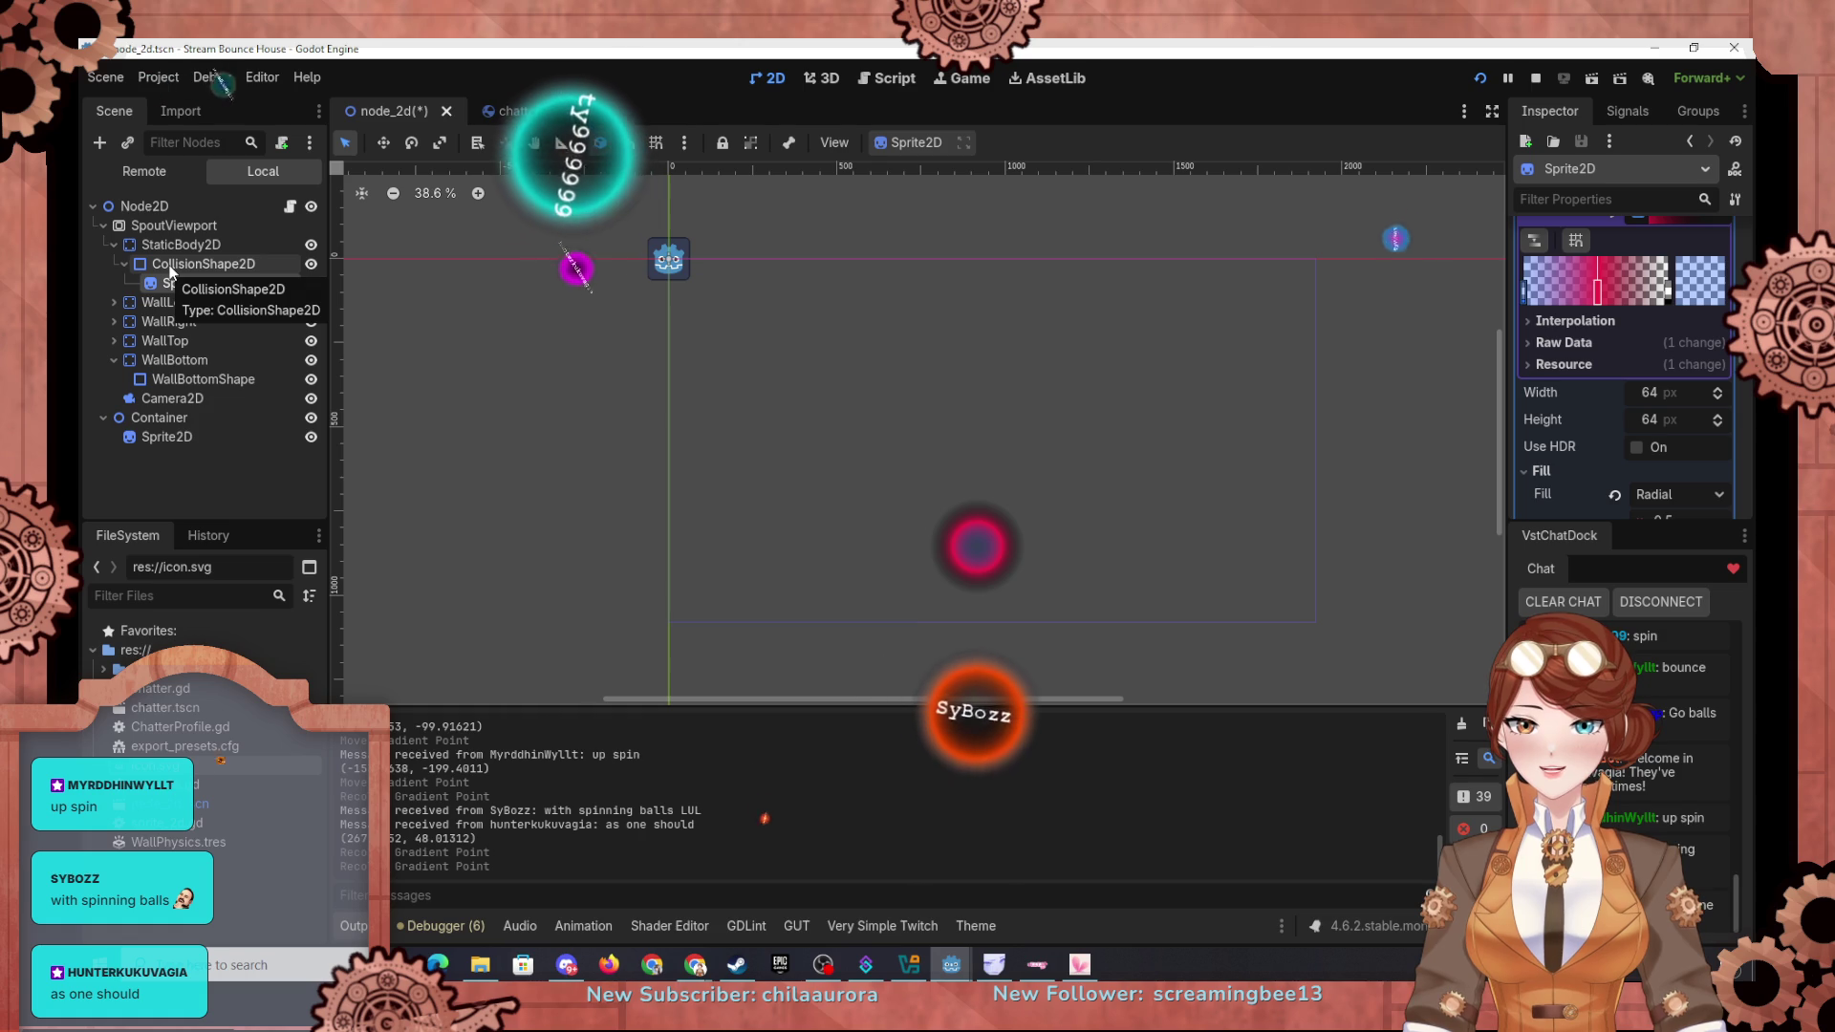
{"action": "left_click", "coordinate": [158, 245]}
{"action": "left_click", "coordinate": [172, 263]}
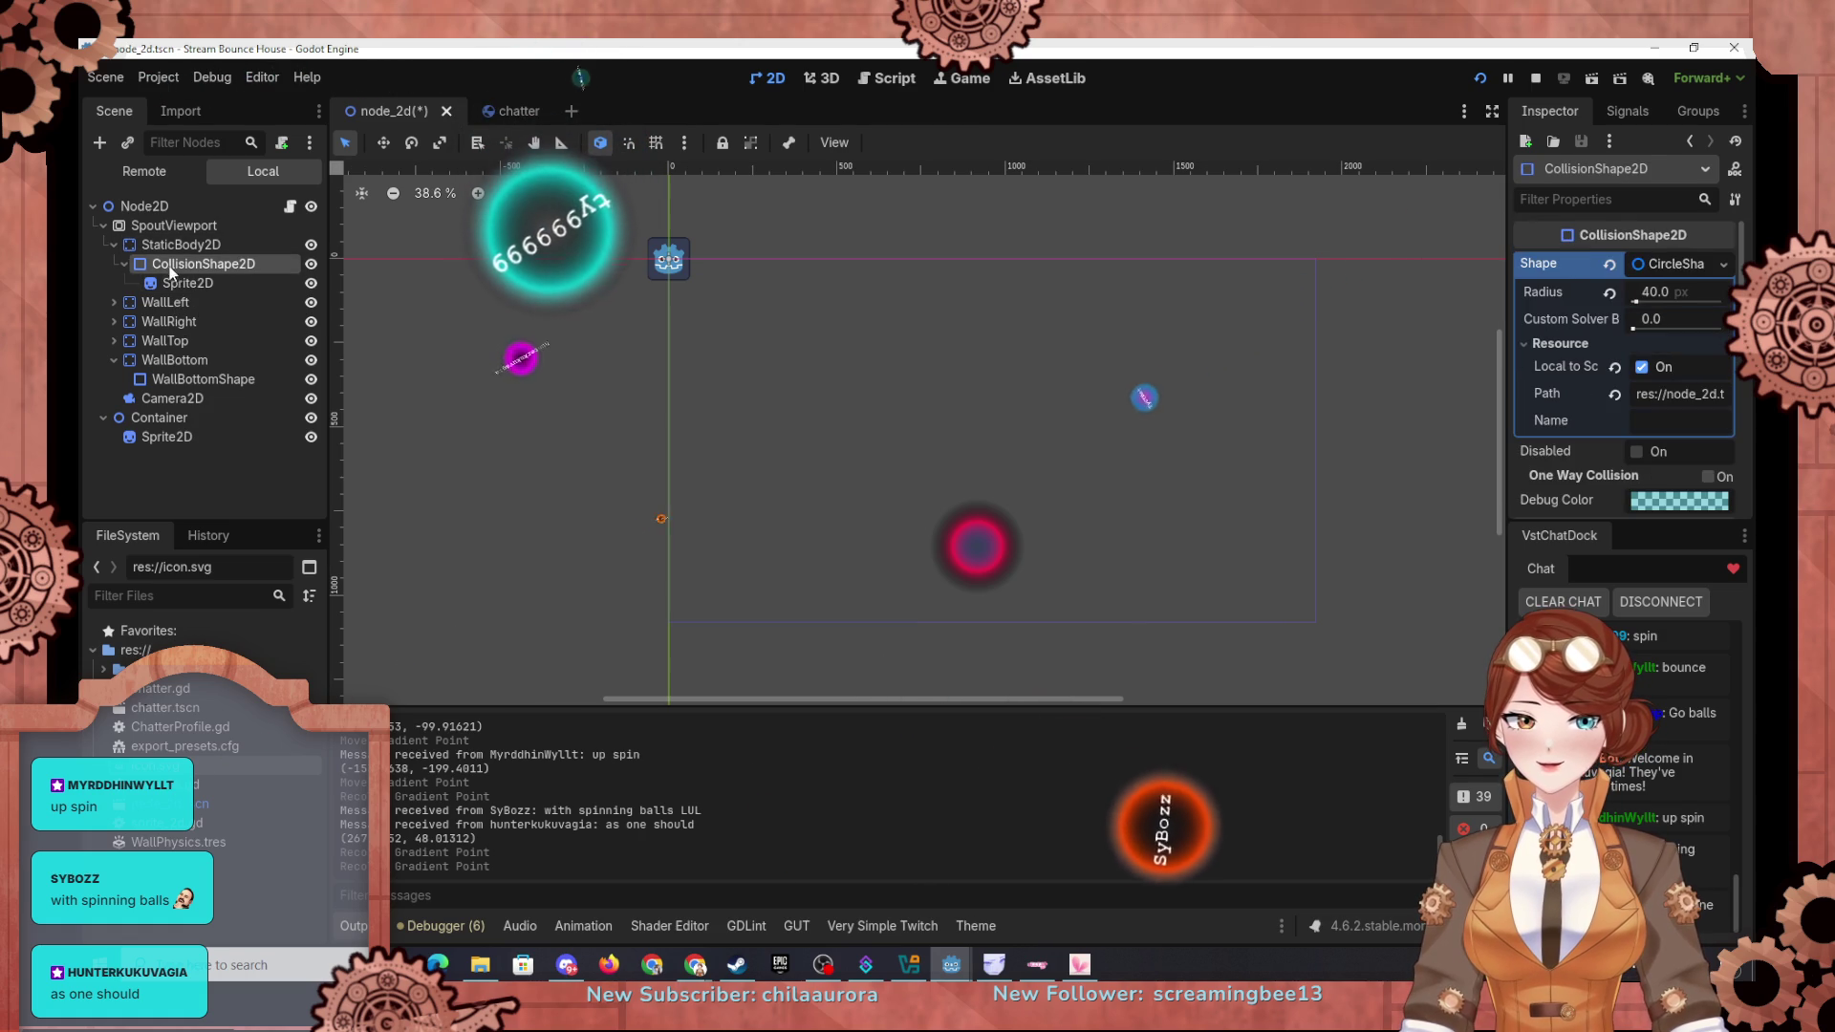
{"action": "left_click", "coordinate": [181, 284]}
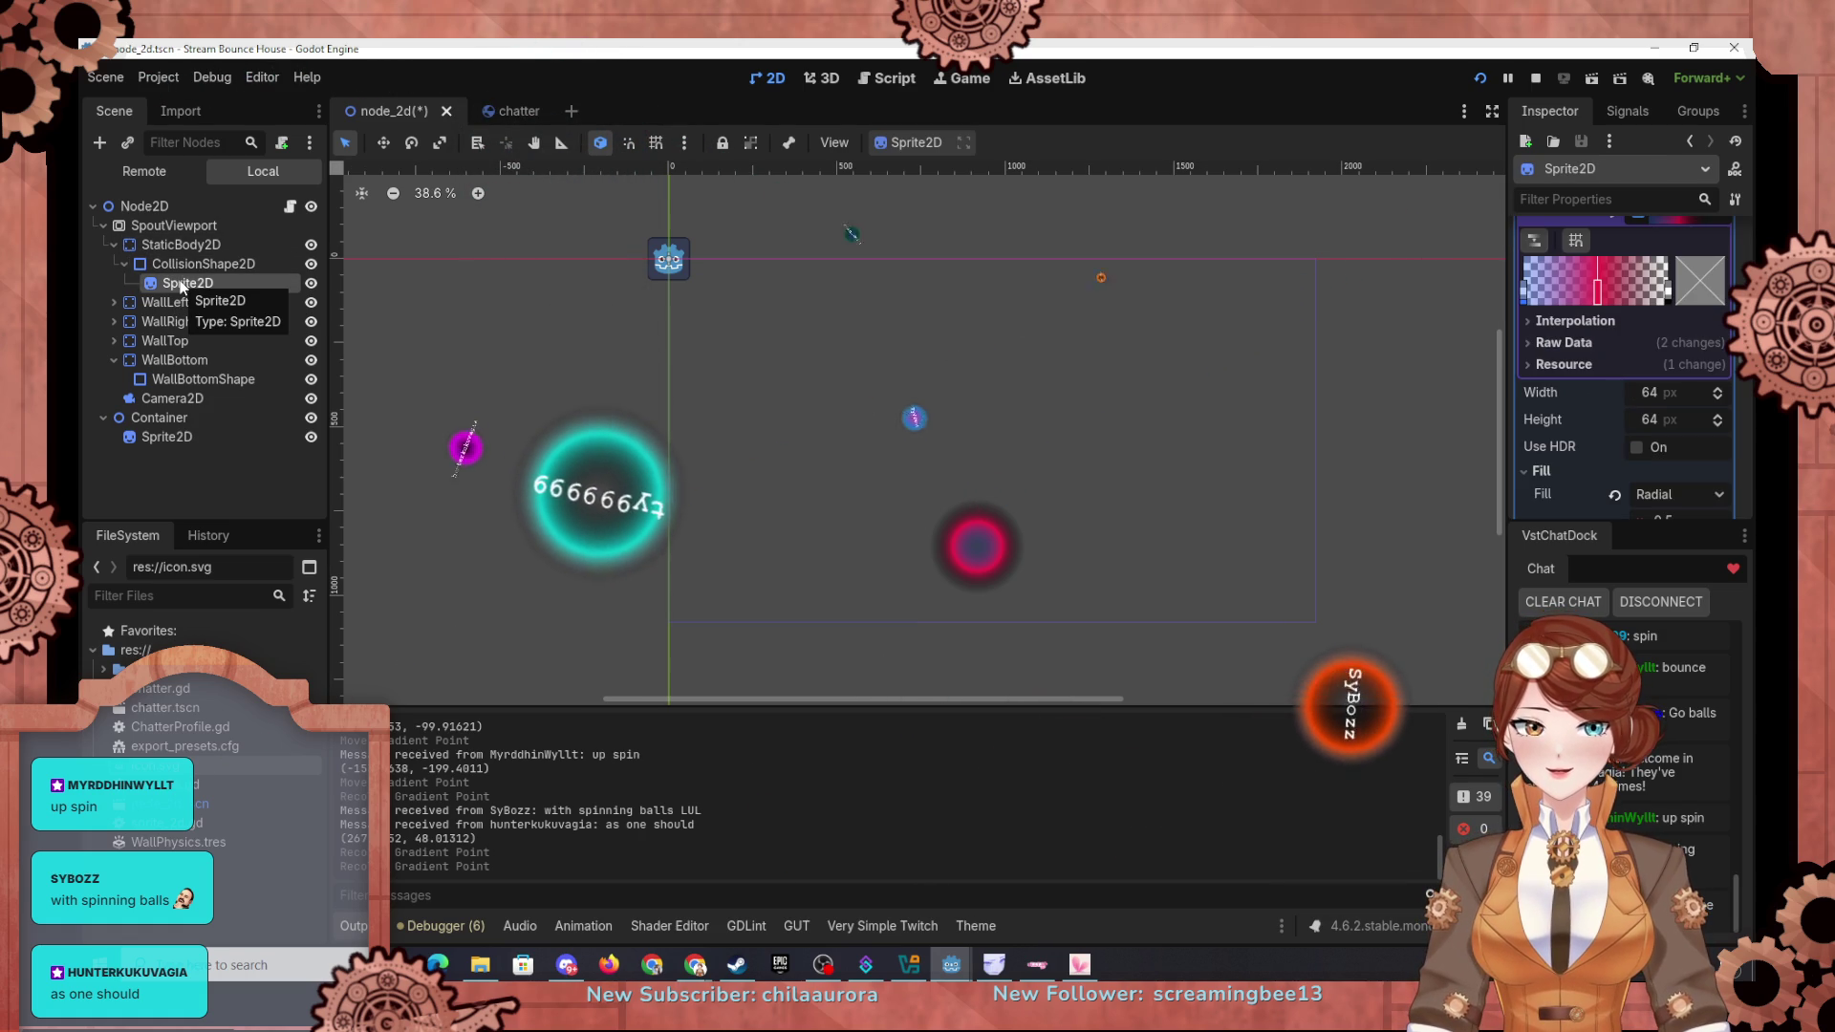
{"action": "scroll", "coordinate": [1023, 489], "scroll_direction": "down", "scroll_amount": 2}
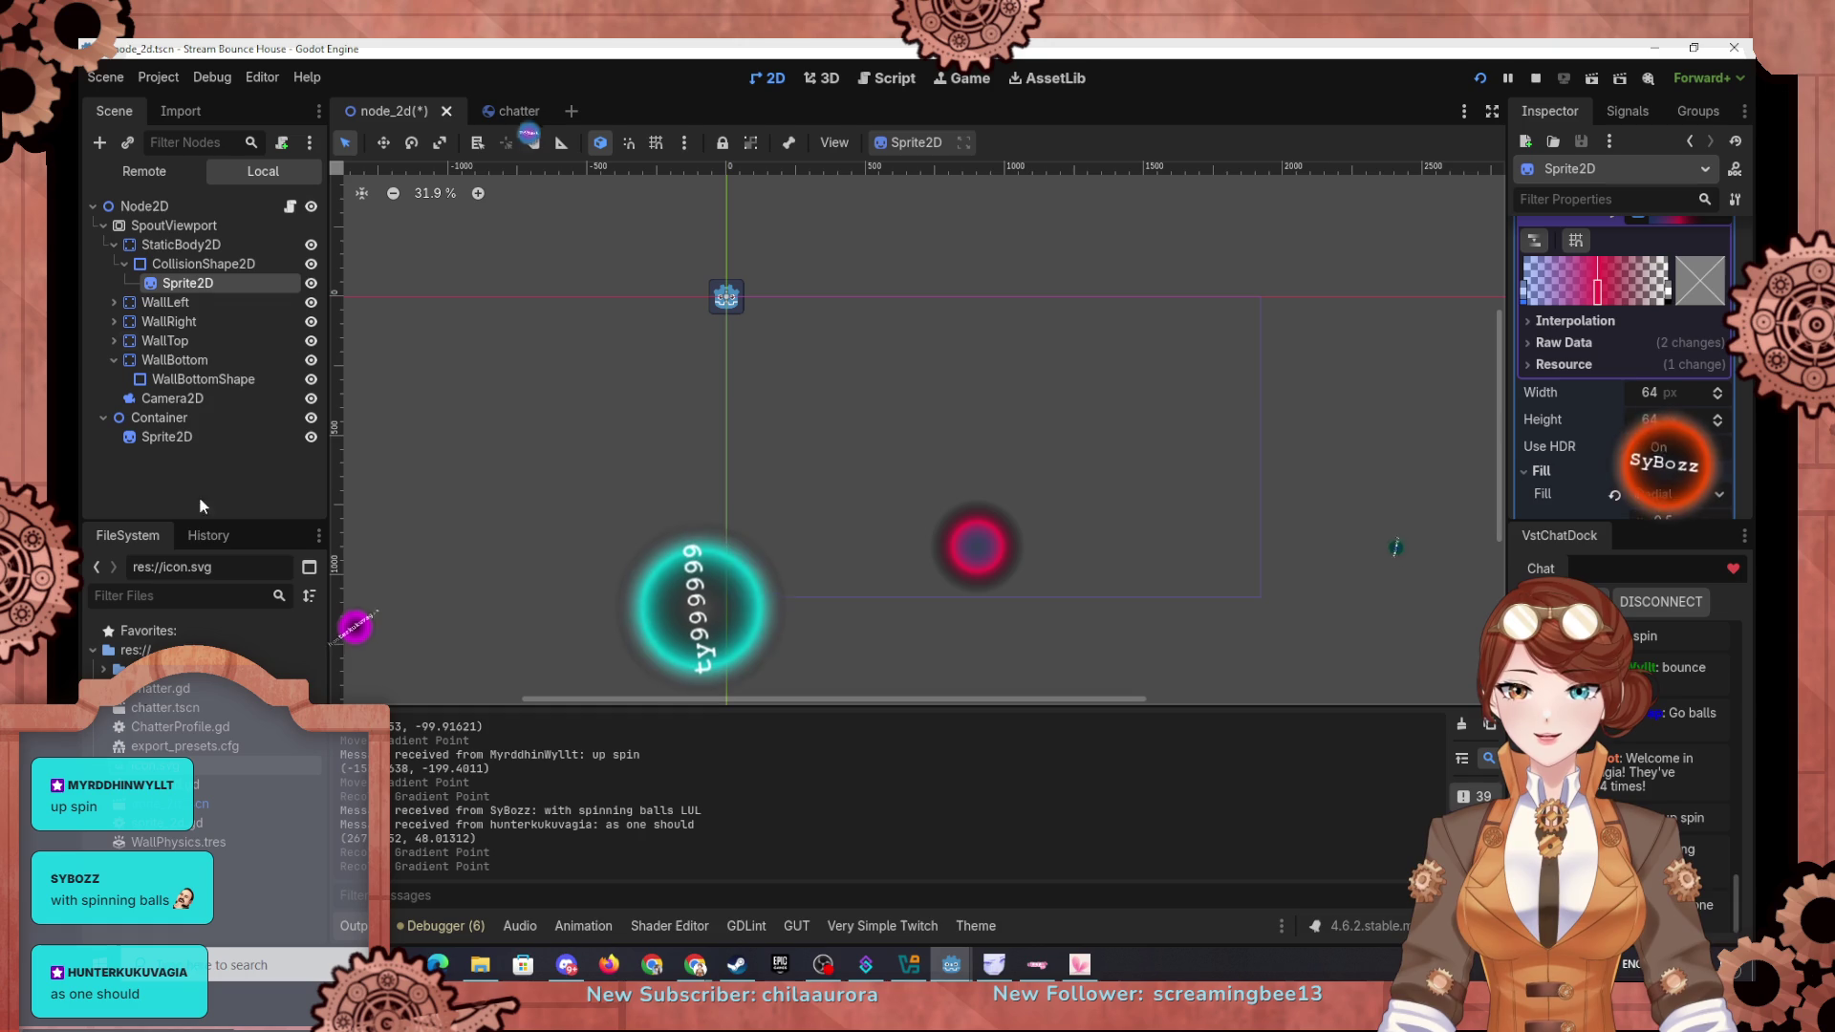
{"action": "left_click", "coordinate": [165, 244]}
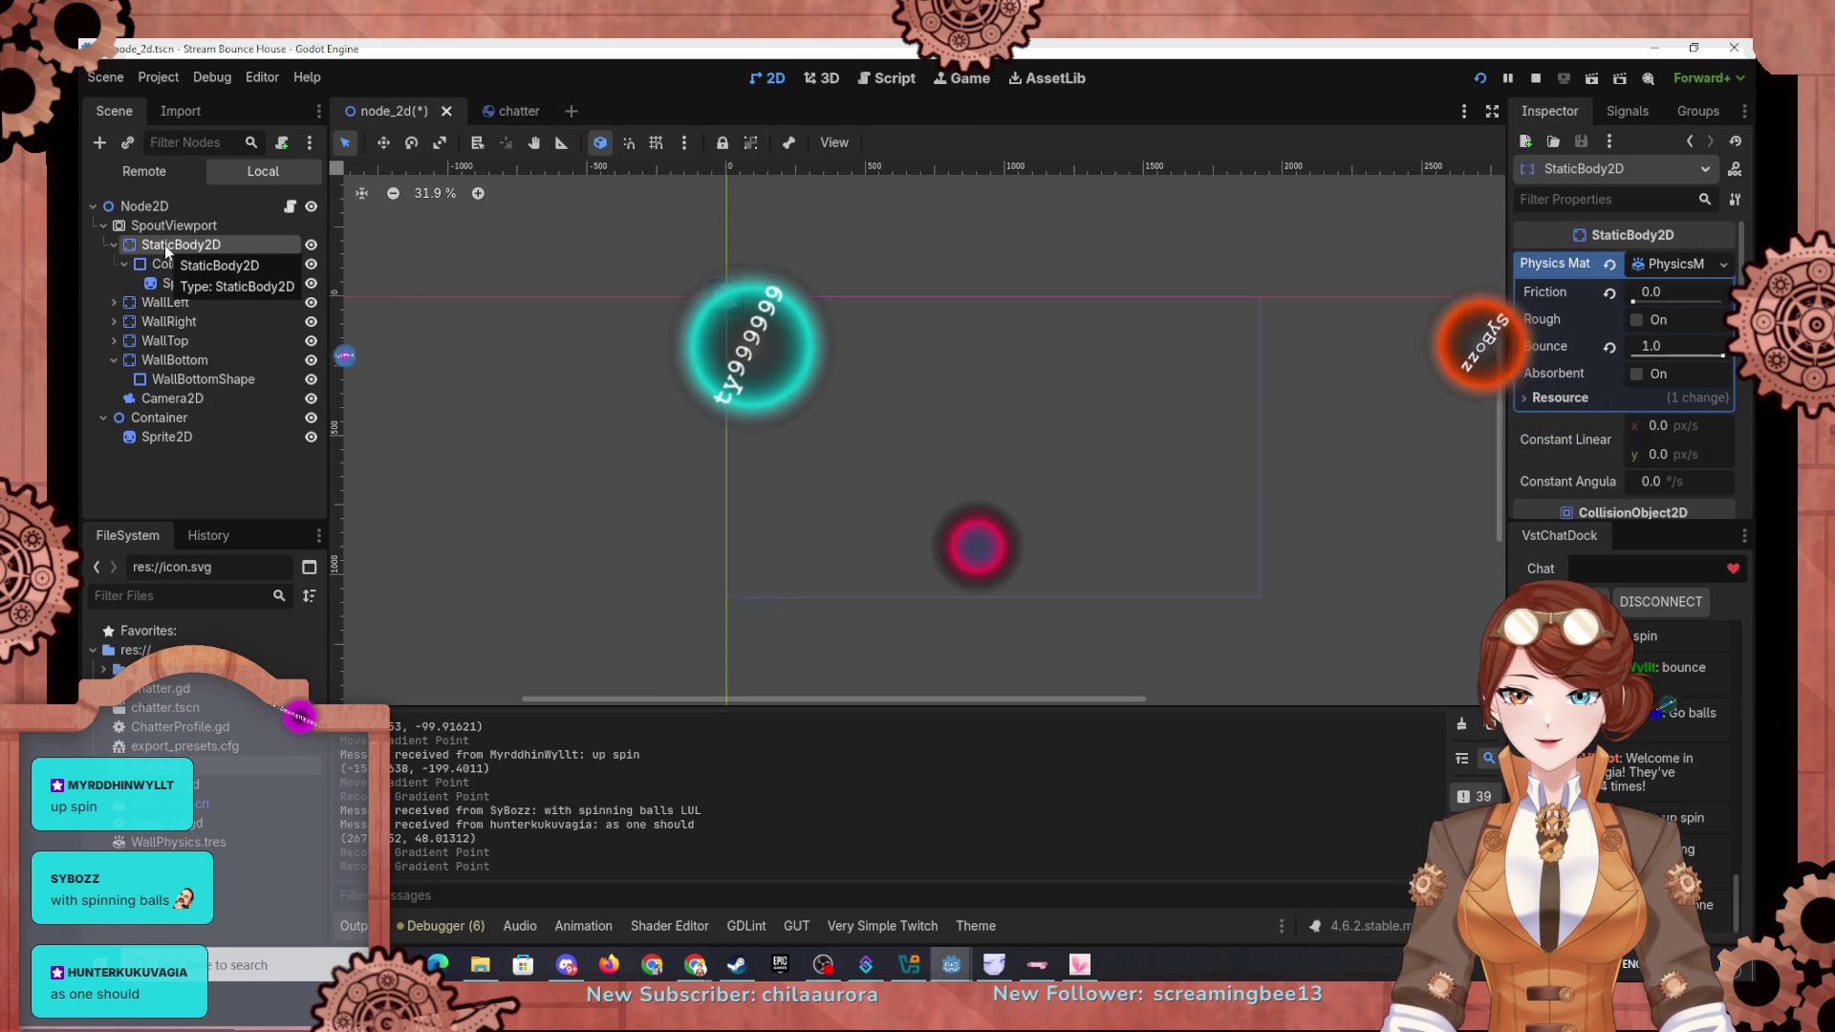
{"action": "mouse_move", "coordinate": [165, 245]}
{"action": "left_mouse_down"}
{"action": "mouse_move", "coordinate": [129, 493]}
{"action": "mouse_move", "coordinate": [162, 464]}
{"action": "mouse_move", "coordinate": [128, 447]}
{"action": "mouse_move", "coordinate": [128, 409]}
{"action": "left_mouse_up"}
{"action": "double_click", "coordinate": [191, 378]}
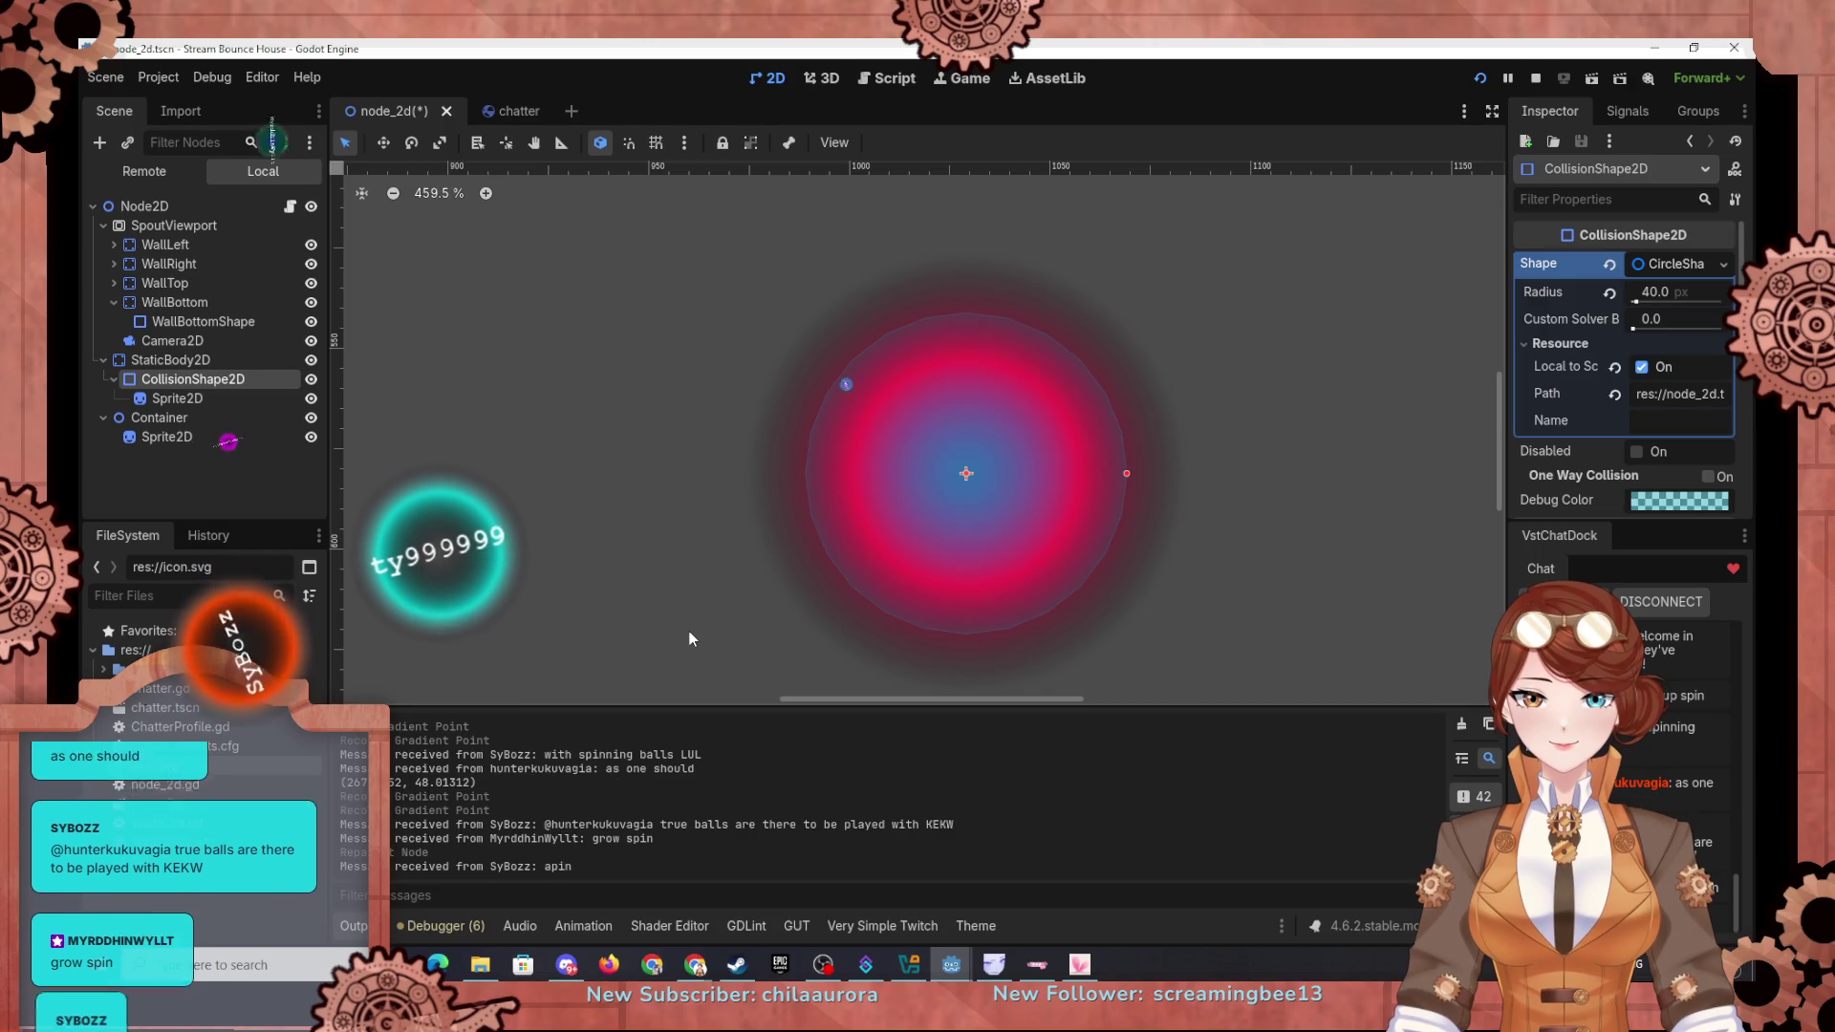
{"action": "mouse_move", "coordinate": [171, 359]}
{"action": "left_mouse_down"}
{"action": "mouse_move", "coordinate": [143, 225]}
{"action": "mouse_move", "coordinate": [164, 239]}
{"action": "left_mouse_up"}
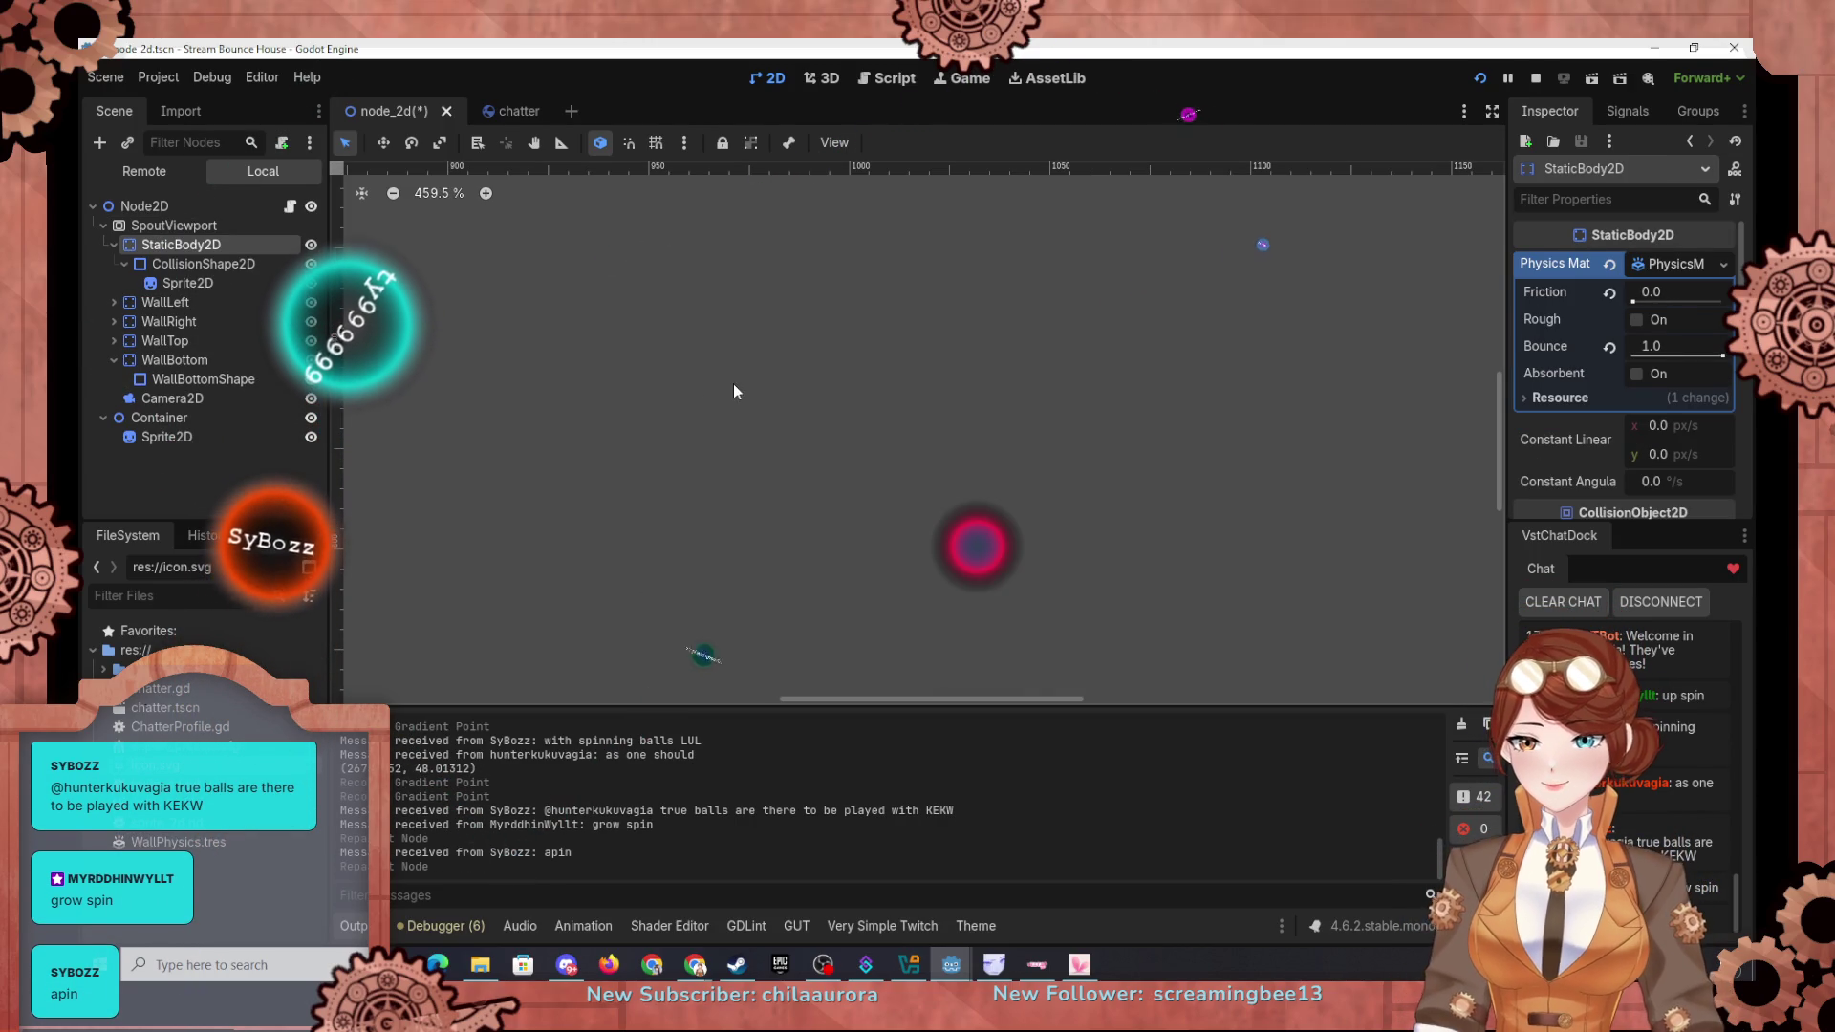
{"action": "scroll", "coordinate": [803, 373], "scroll_direction": "down", "scroll_amount": 4}
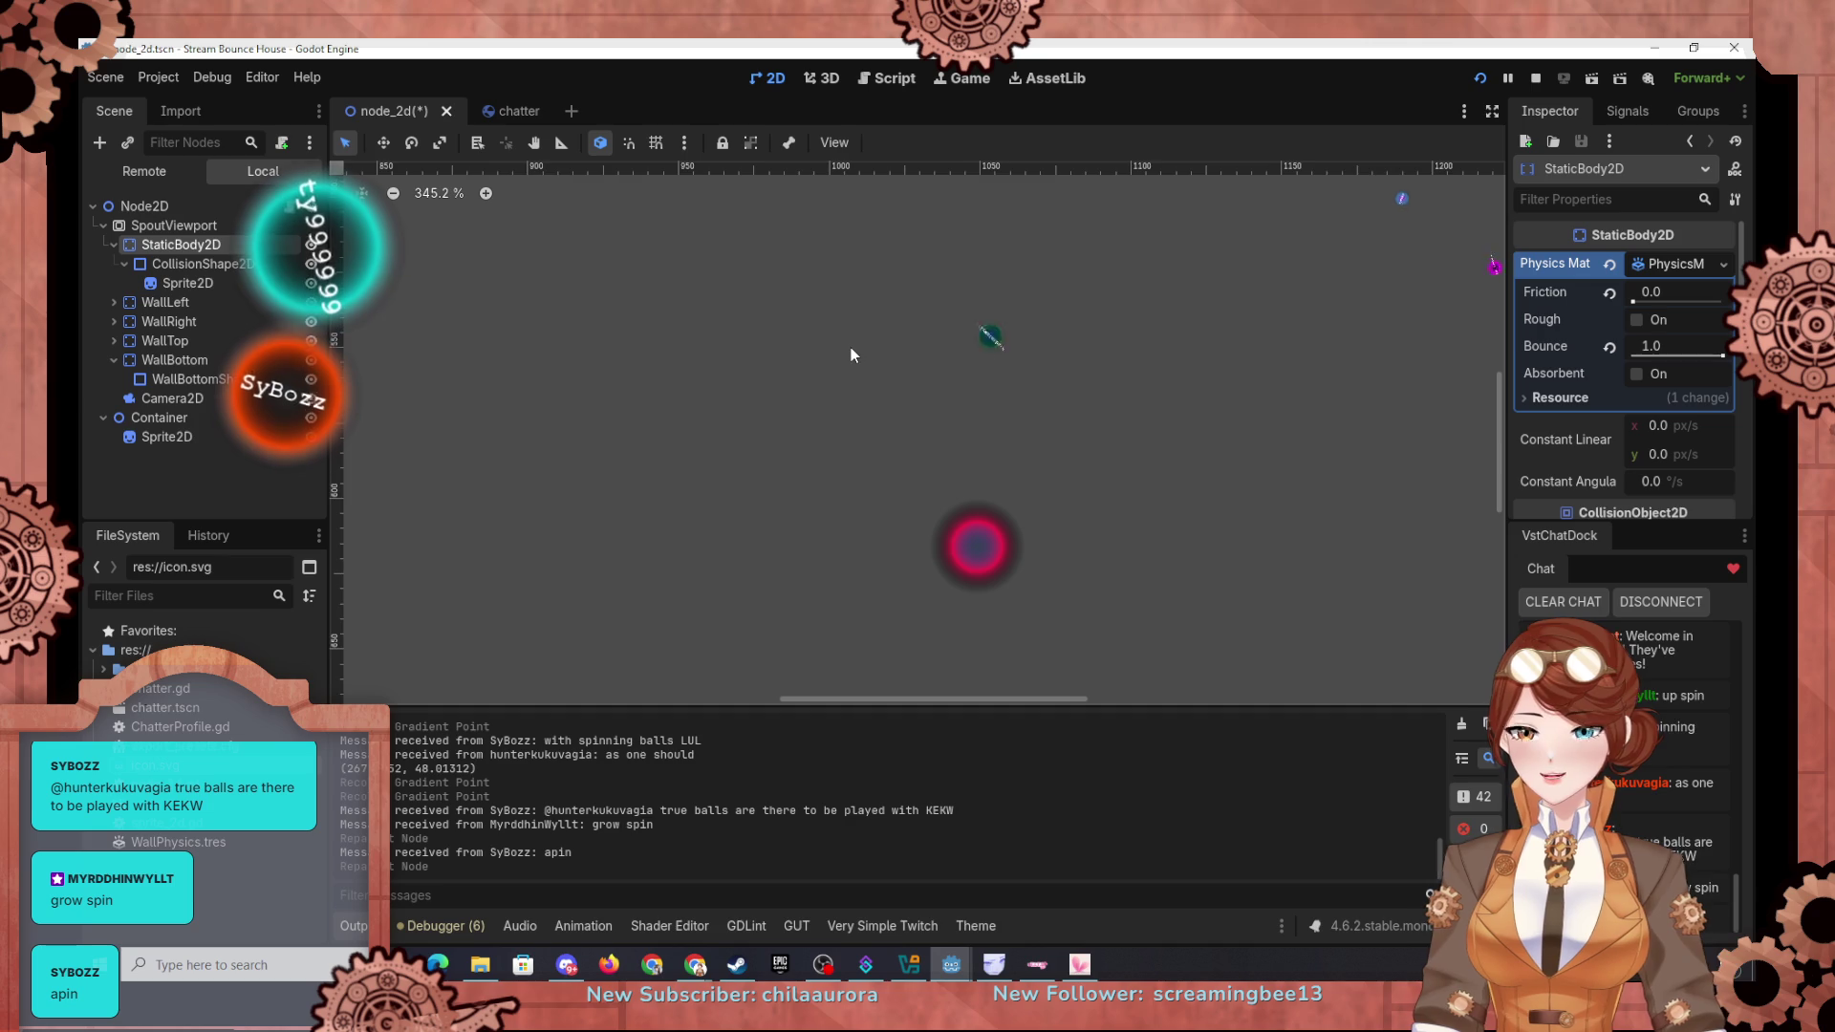
{"action": "scroll", "coordinate": [850, 356], "scroll_direction": "down", "scroll_amount": 1}
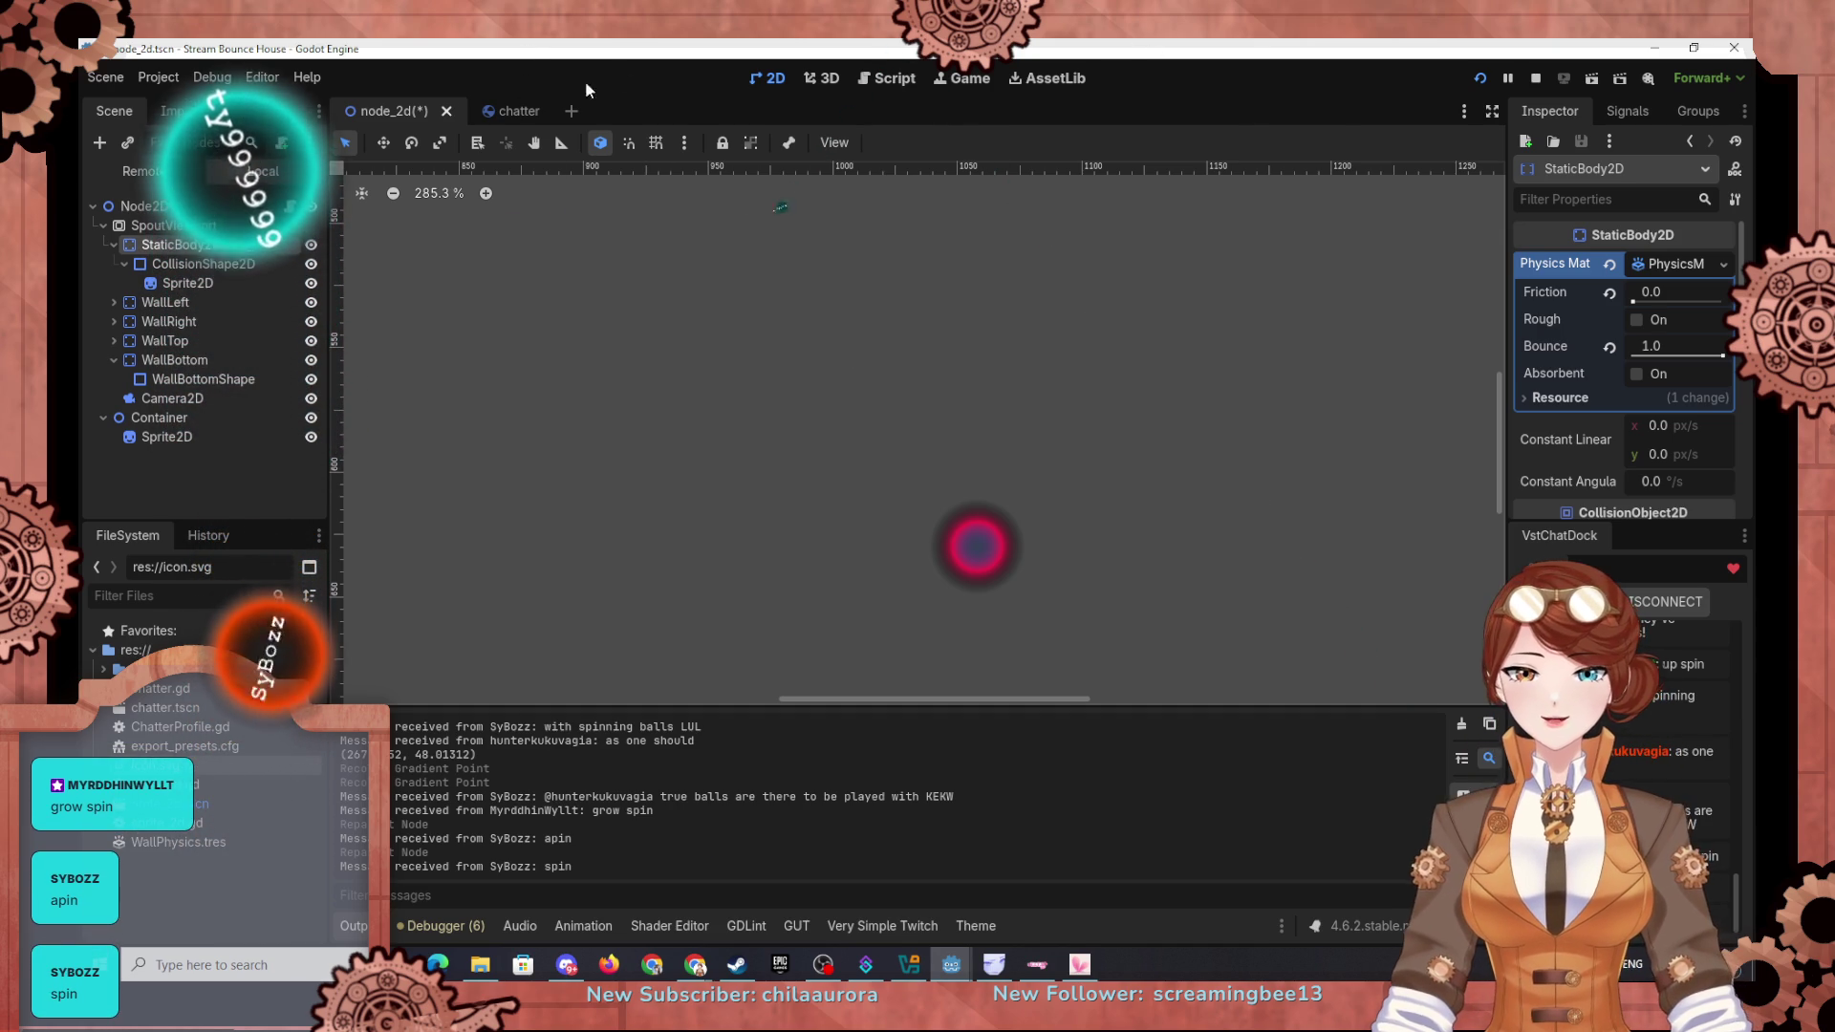
{"action": "left_click", "coordinate": [896, 81]}
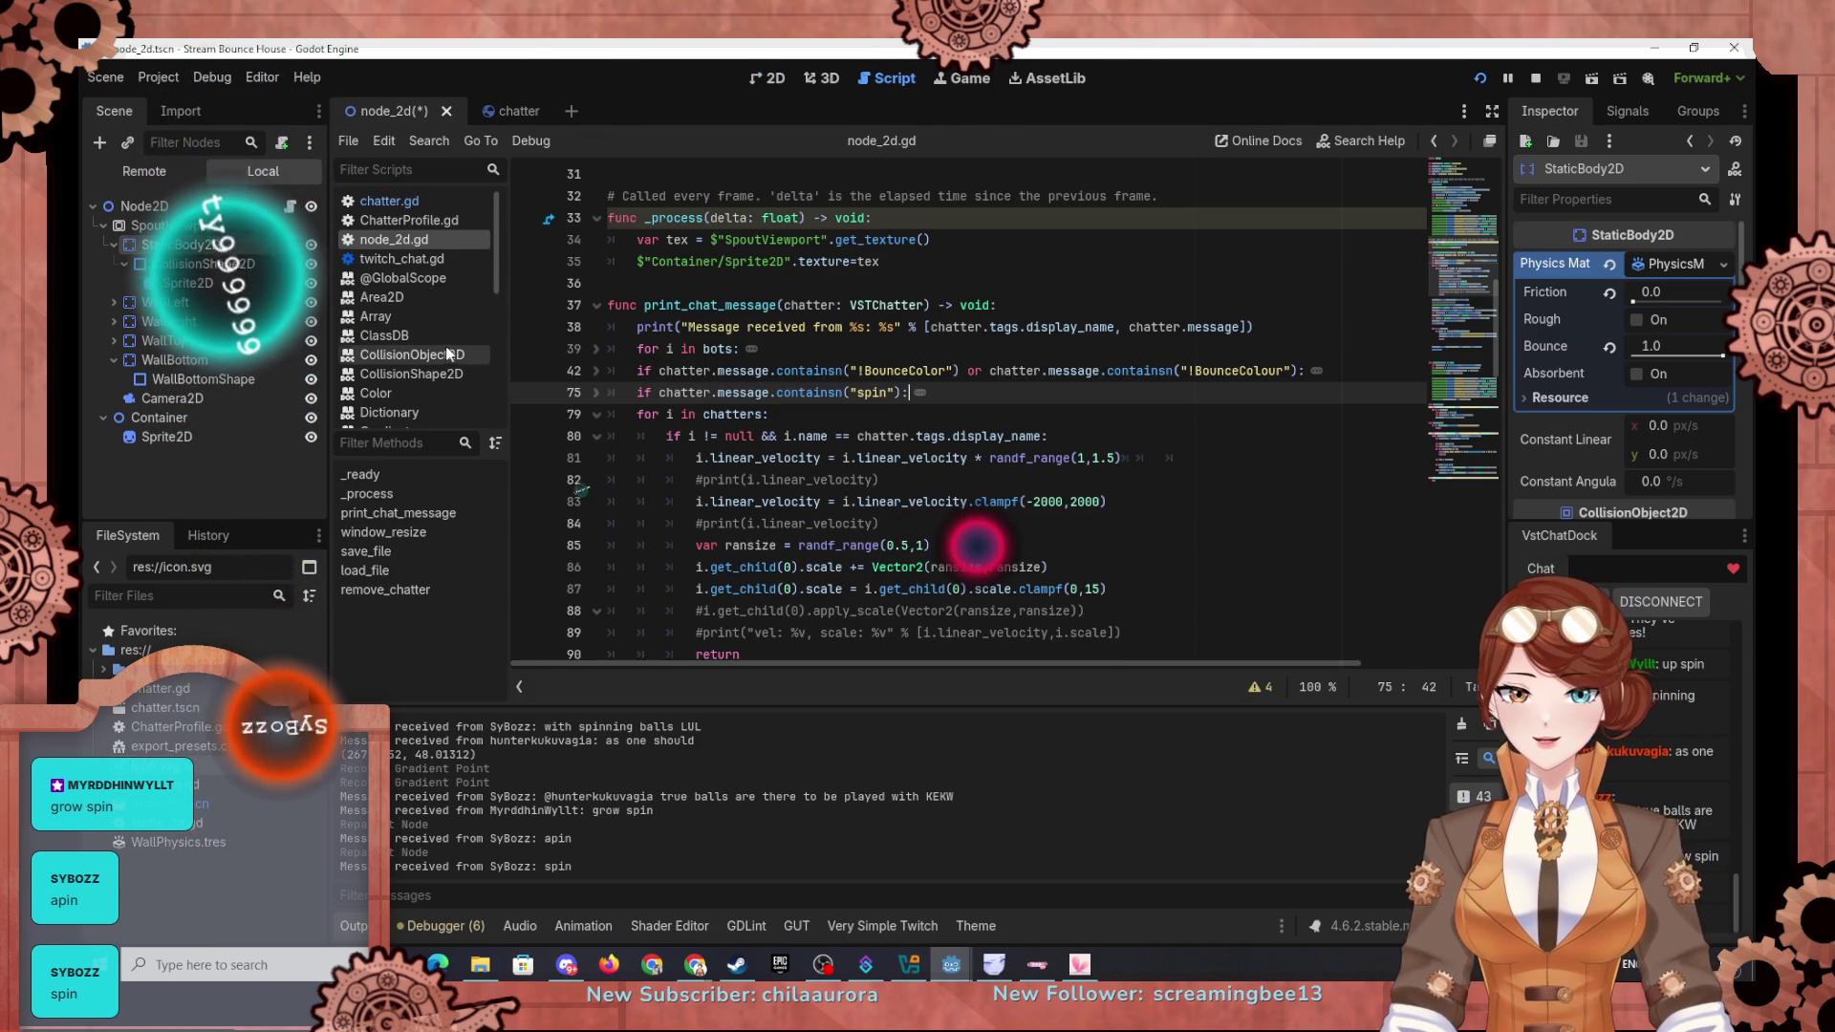
Step: Scroll through the String class reference, then select SpoutViewport in the Scene dock
{"action": "scroll", "coordinate": [395, 359], "scroll_direction": "down", "scroll_amount": 3}
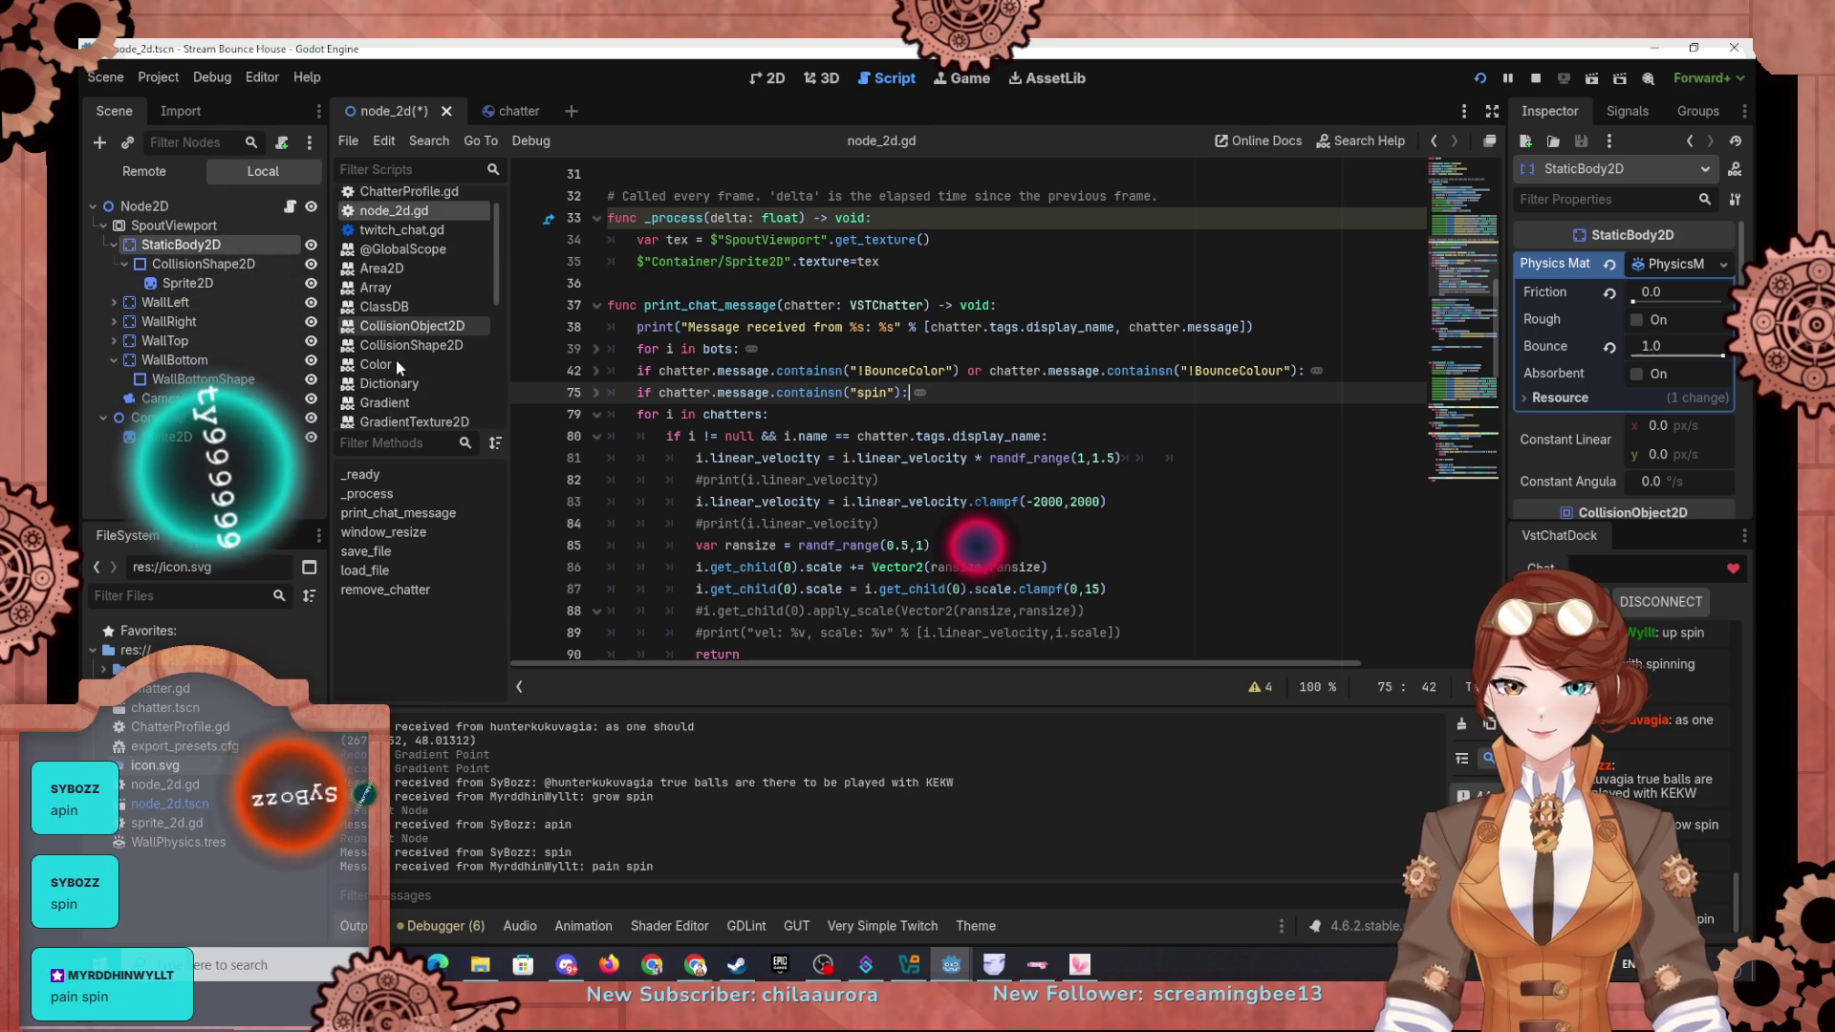
{"action": "scroll", "coordinate": [400, 356], "scroll_direction": "up", "scroll_amount": 2}
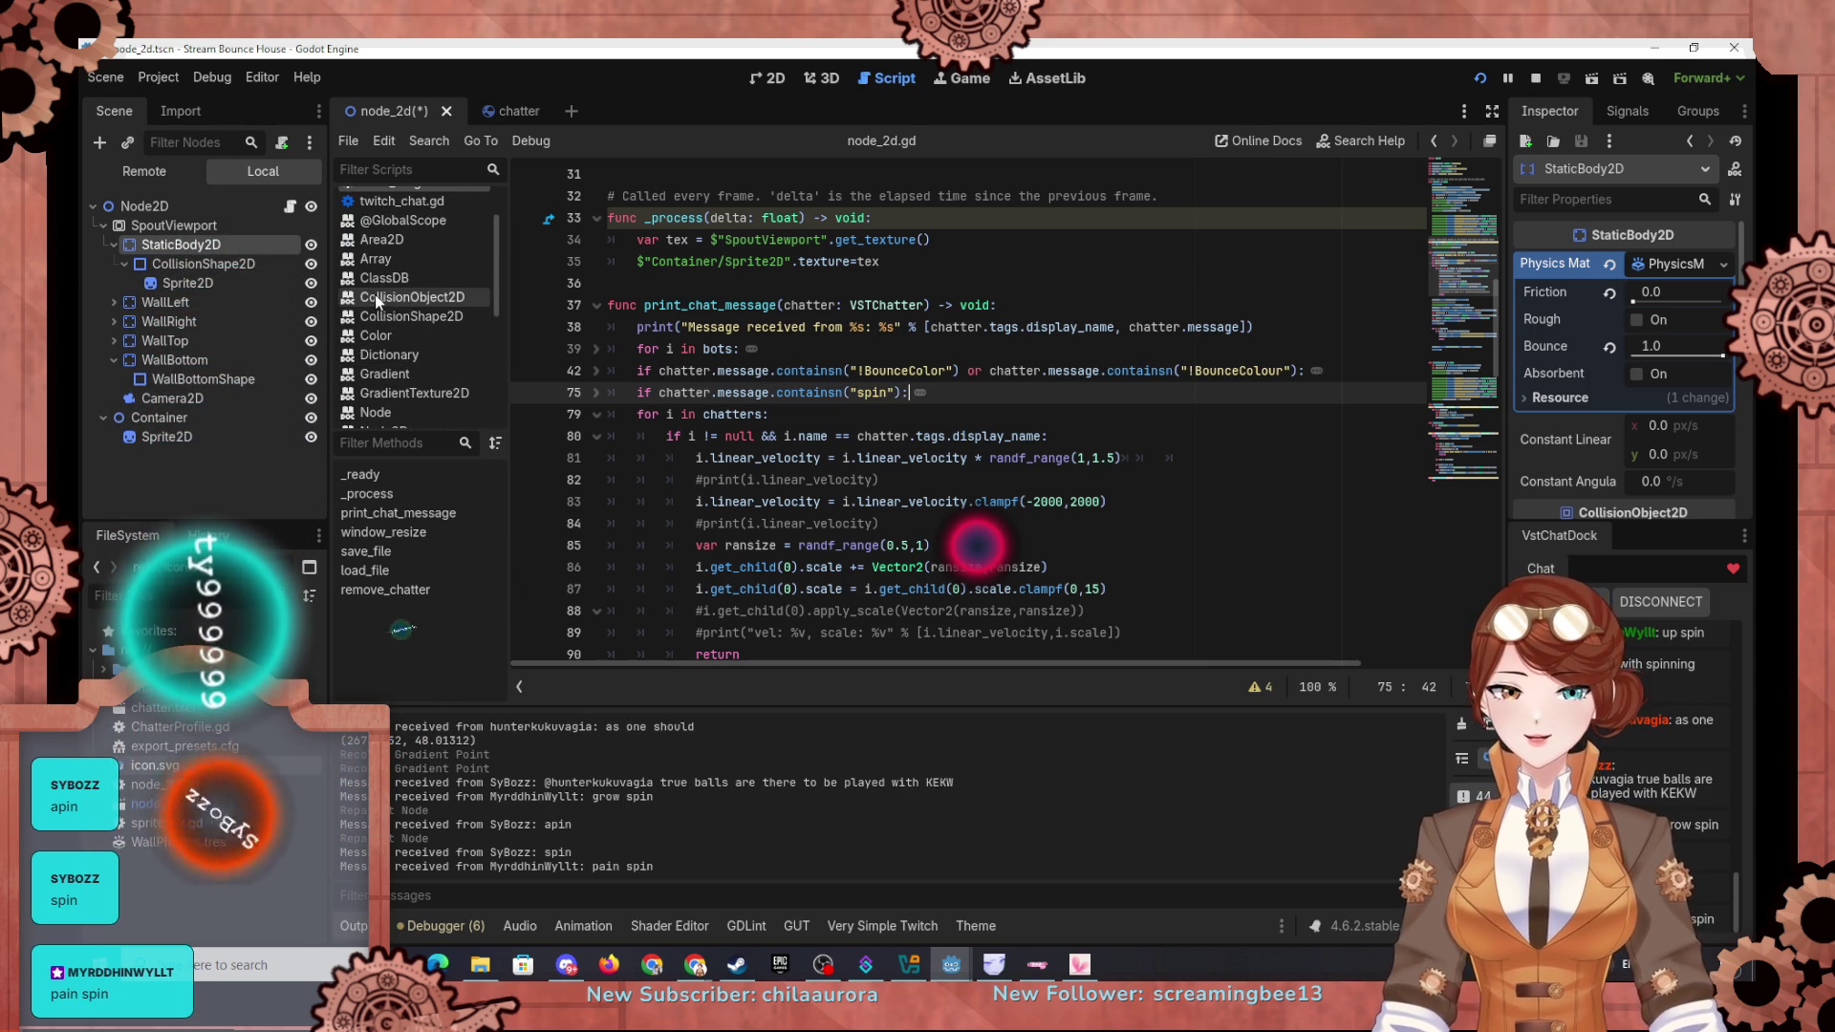
{"action": "scroll", "coordinate": [396, 375], "scroll_direction": "down", "scroll_amount": 5}
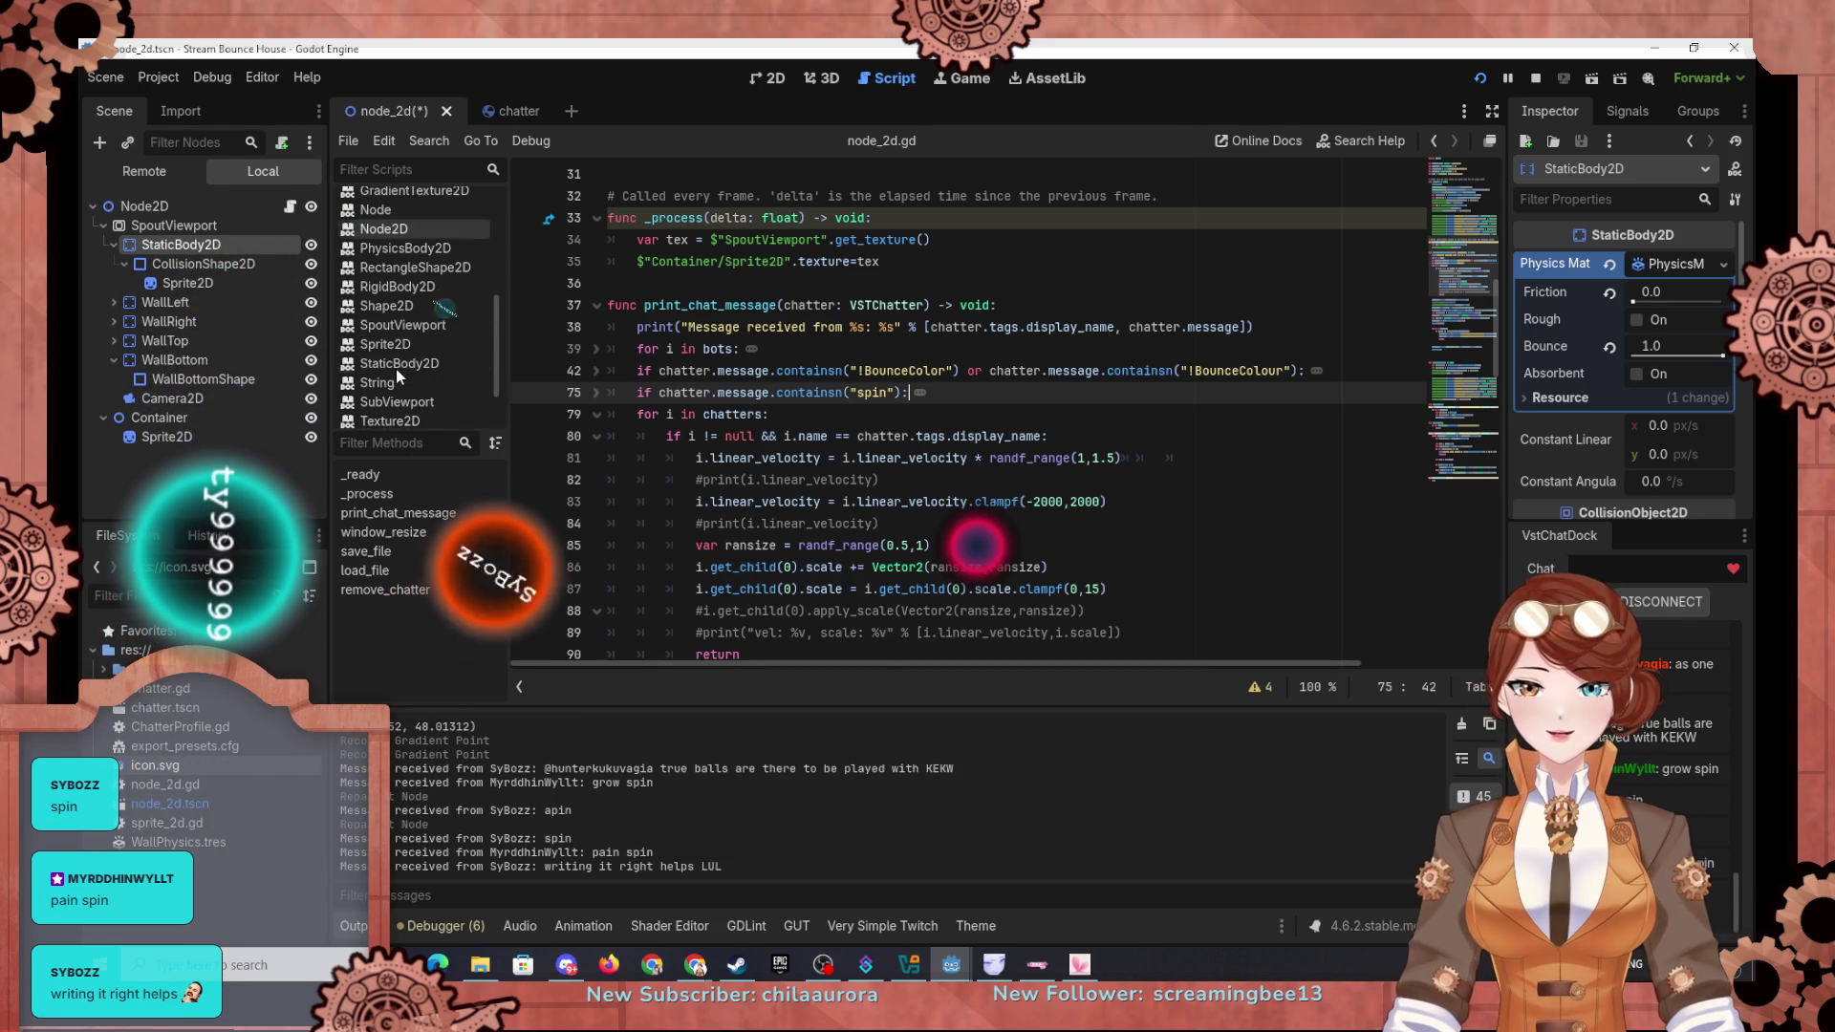
{"action": "left_click", "coordinate": [386, 381]}
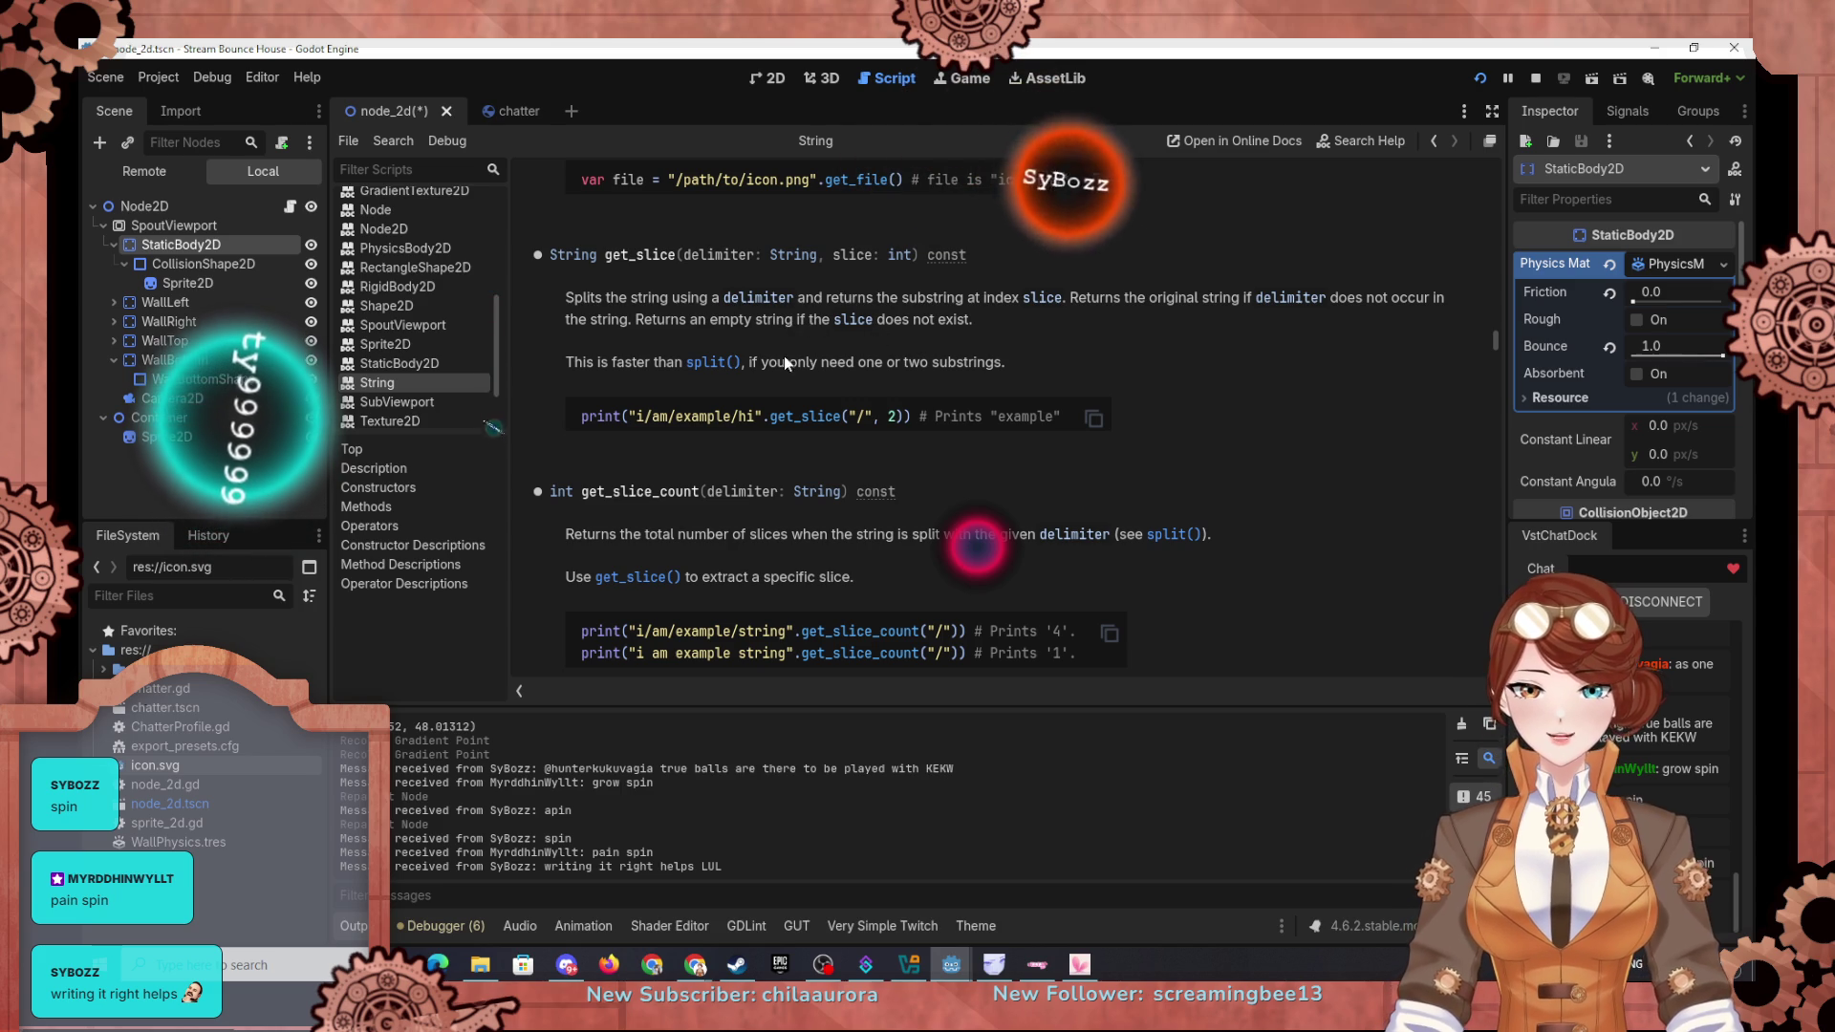
{"action": "scroll", "coordinate": [737, 382], "scroll_direction": "up", "scroll_amount": 2}
{"action": "scroll", "coordinate": [737, 383], "scroll_direction": "up", "scroll_amount": 10}
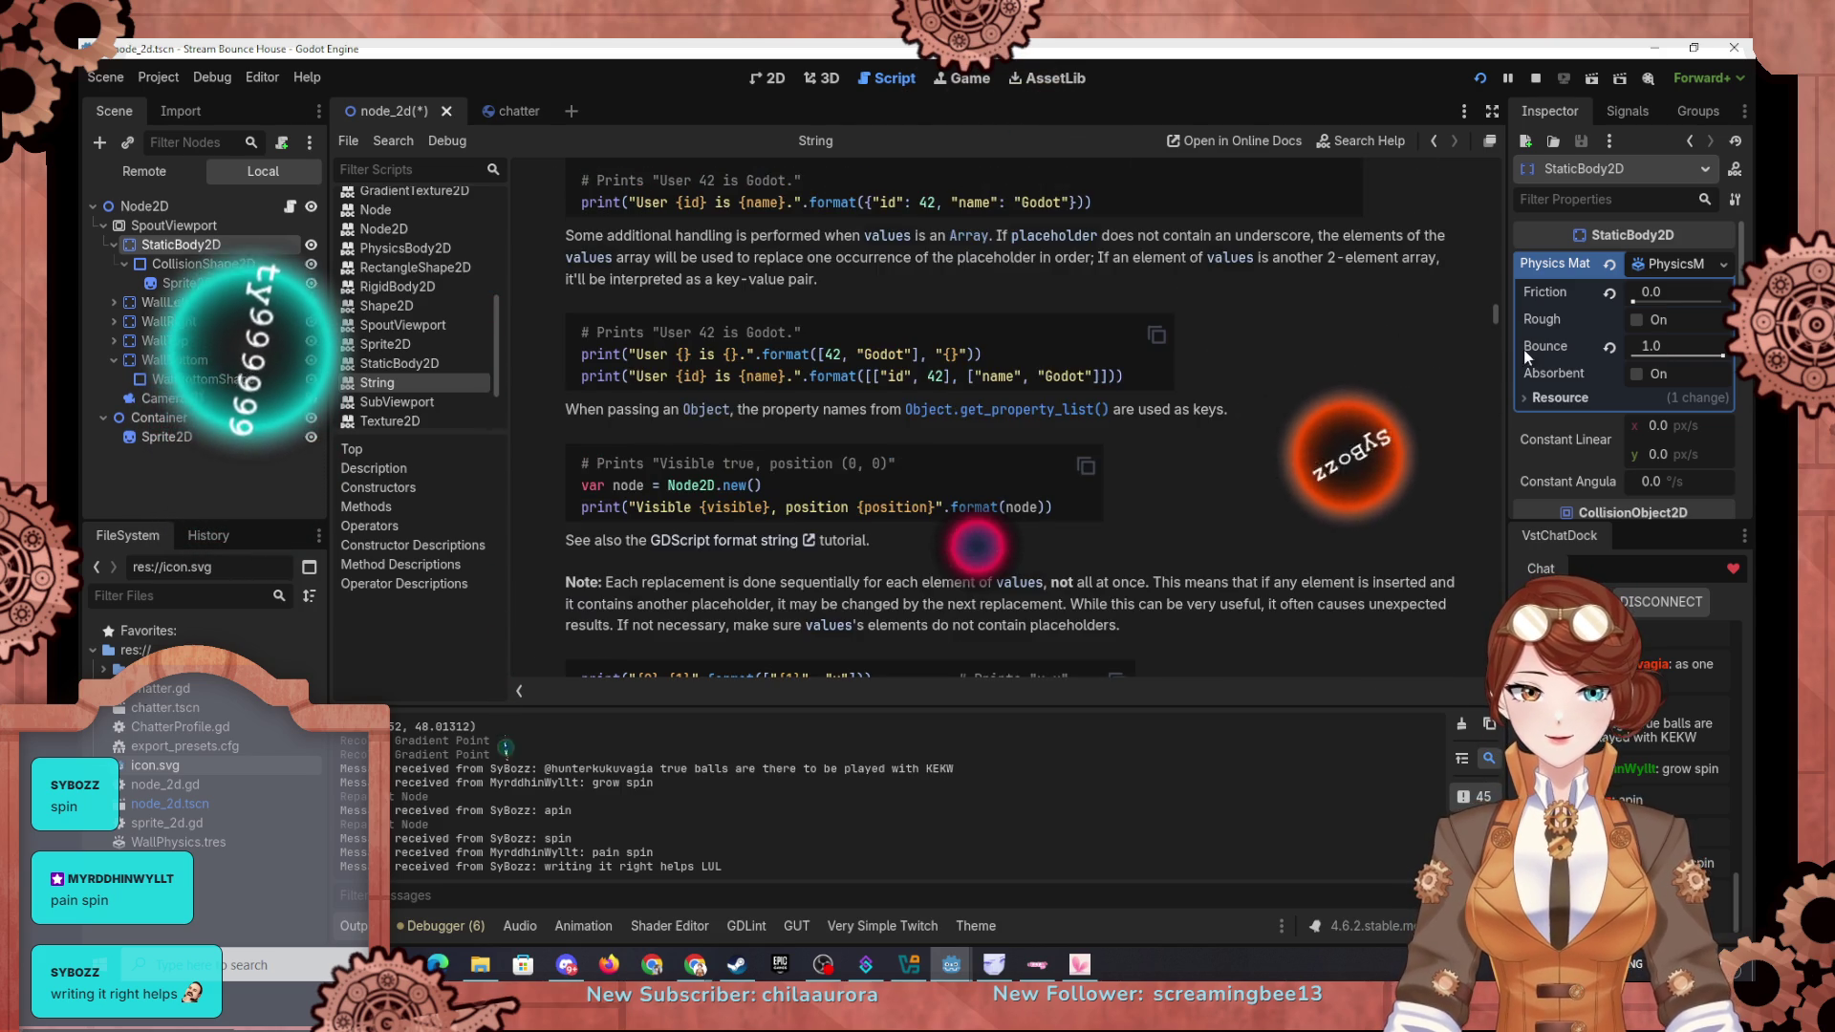
{"action": "left_click_drag", "start_coordinate": [1494, 317], "coordinate": [1496, 166]}
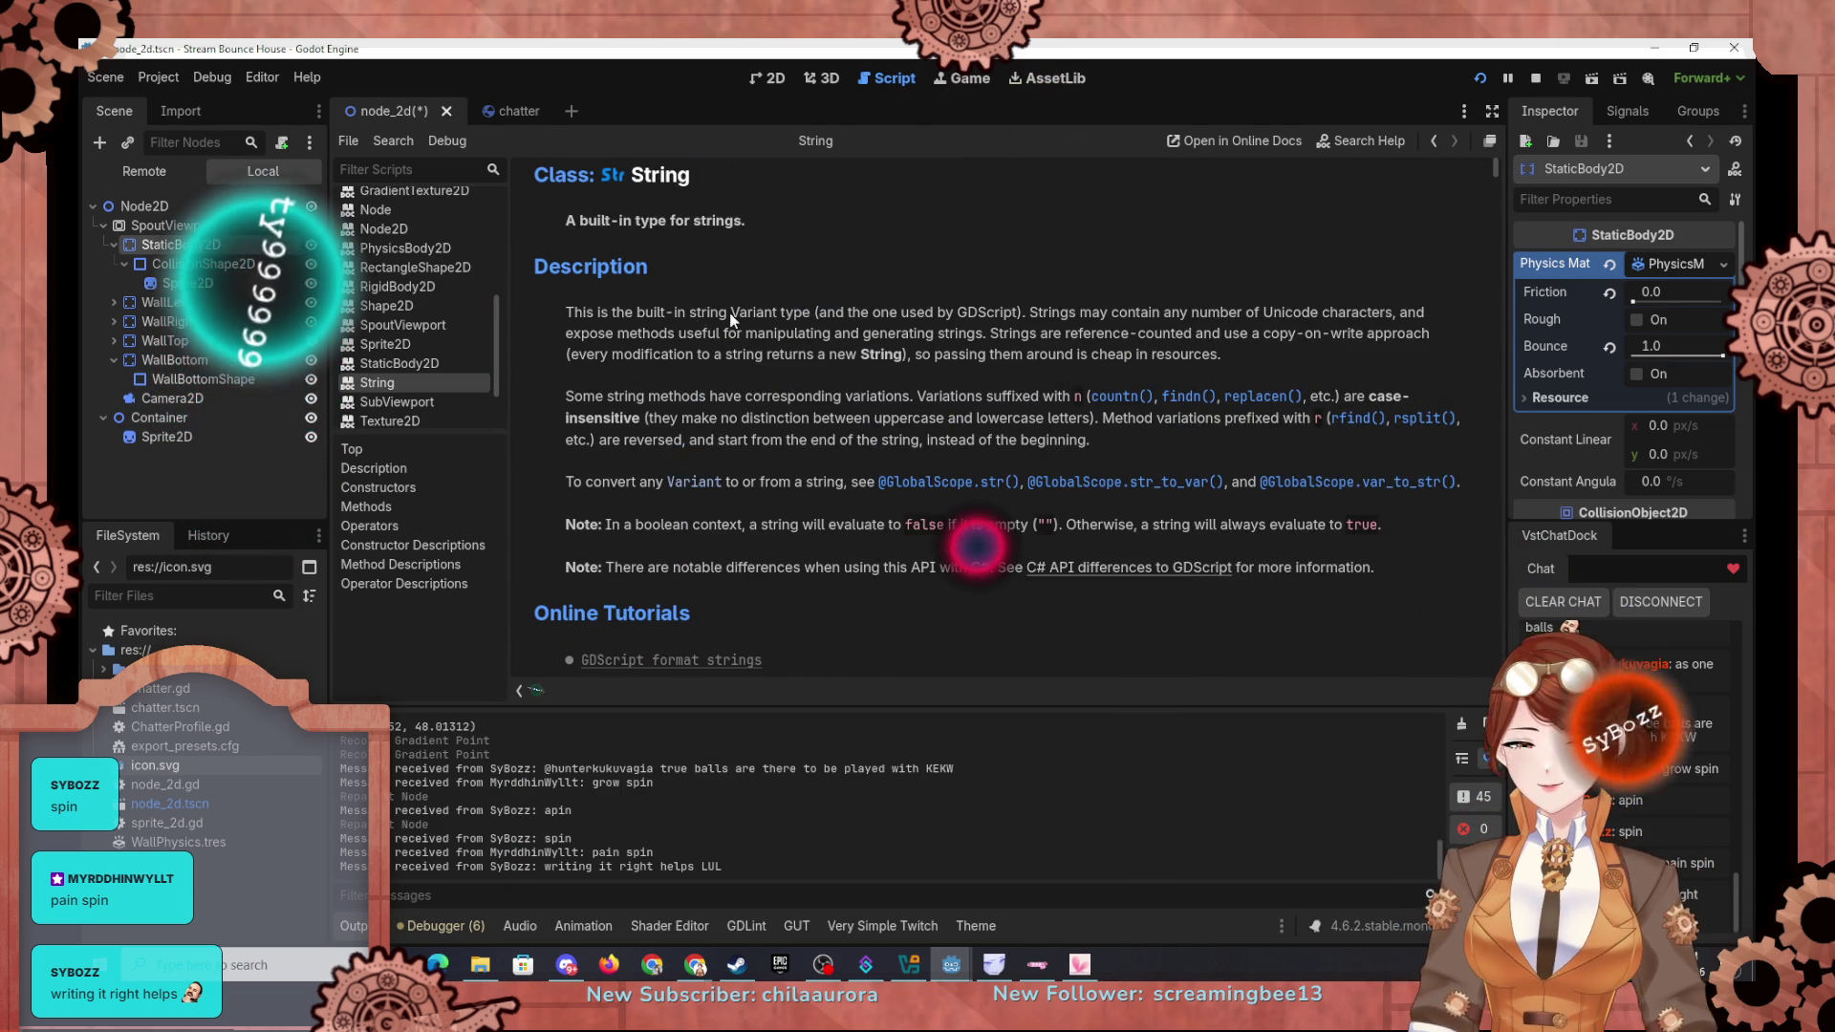
{"action": "scroll", "coordinate": [729, 321], "scroll_direction": "down", "scroll_amount": 4}
{"action": "scroll", "coordinate": [692, 370], "scroll_direction": "down", "scroll_amount": 1}
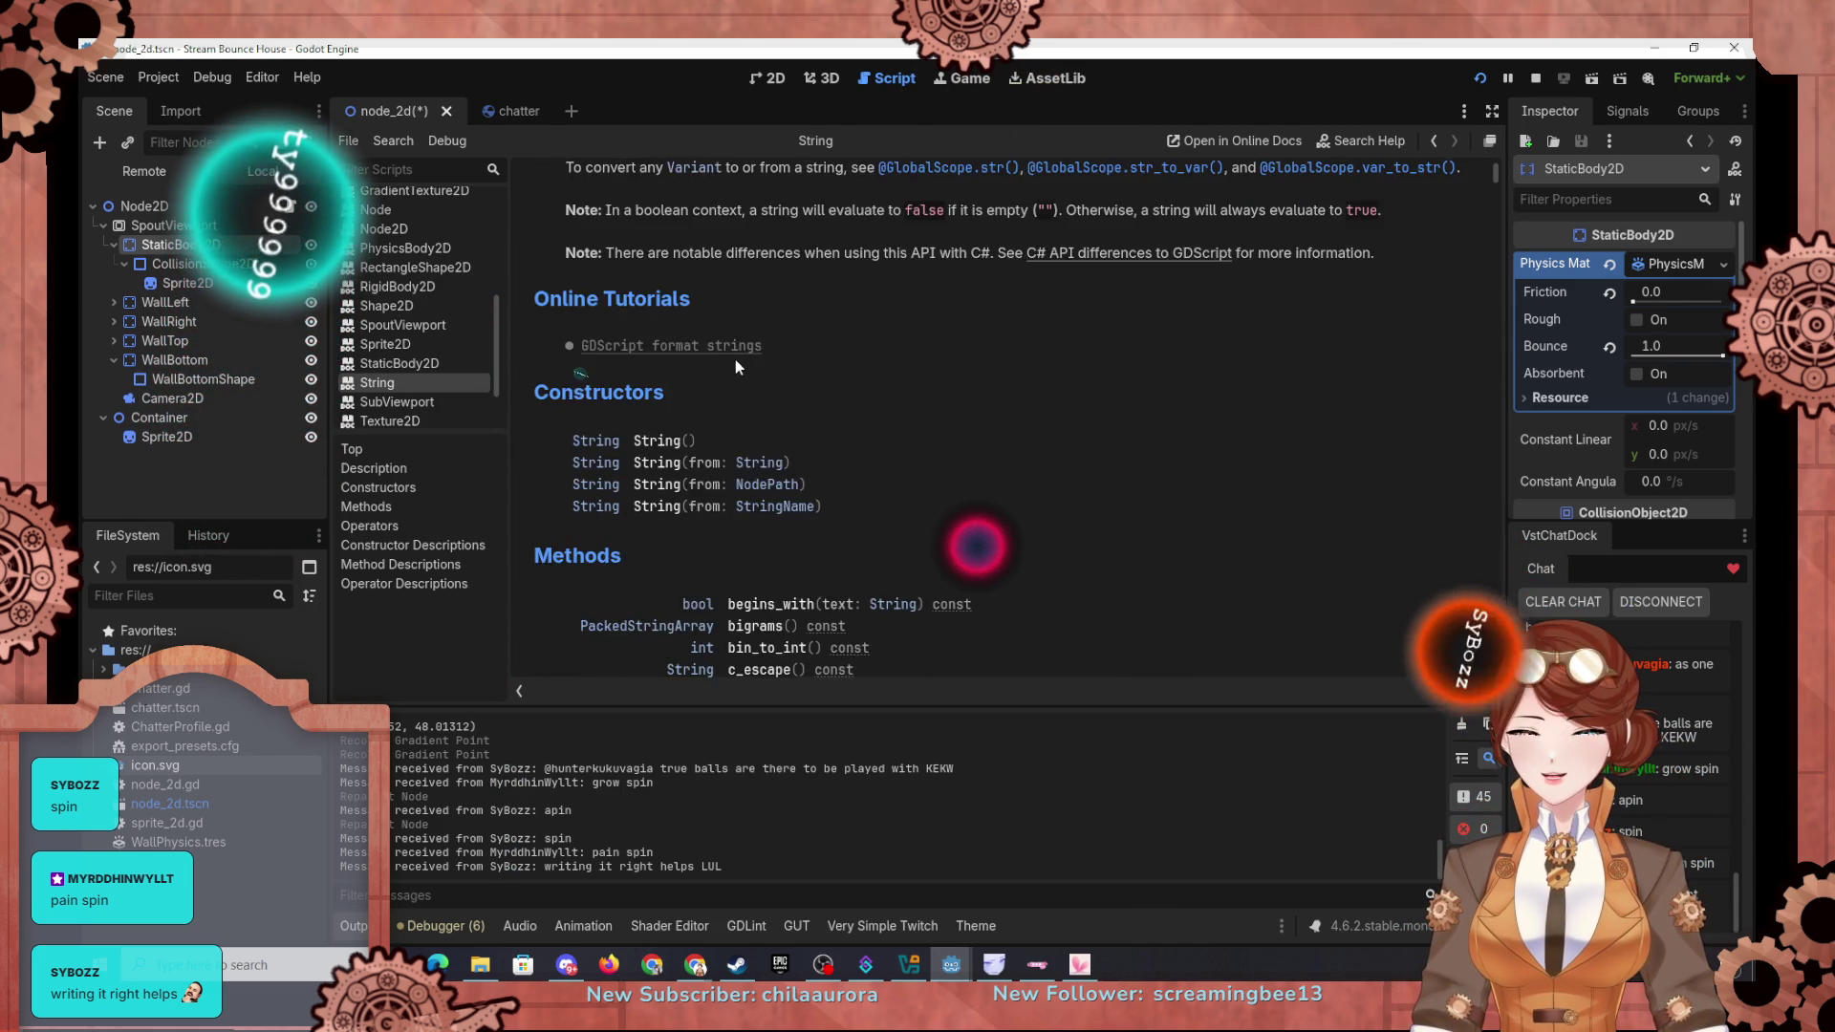
{"action": "scroll", "coordinate": [738, 367], "scroll_direction": "down", "scroll_amount": 4}
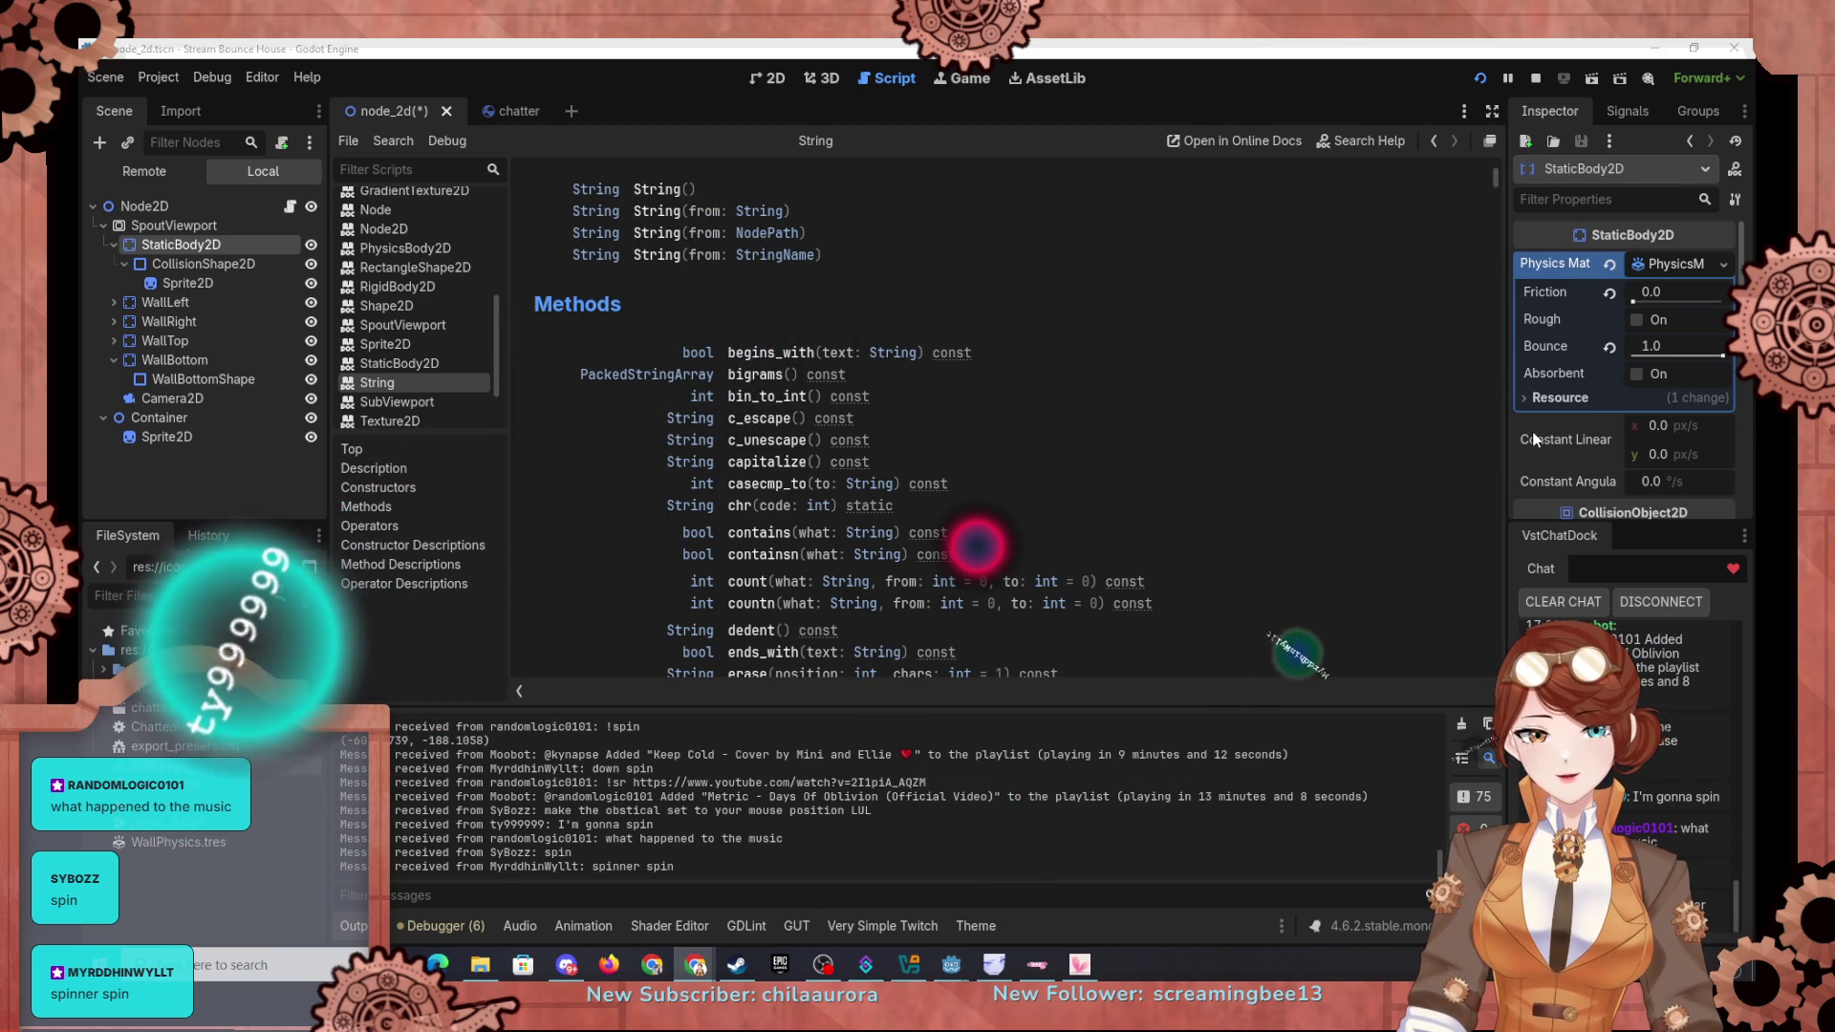
{"action": "left_click", "coordinate": [193, 228]}
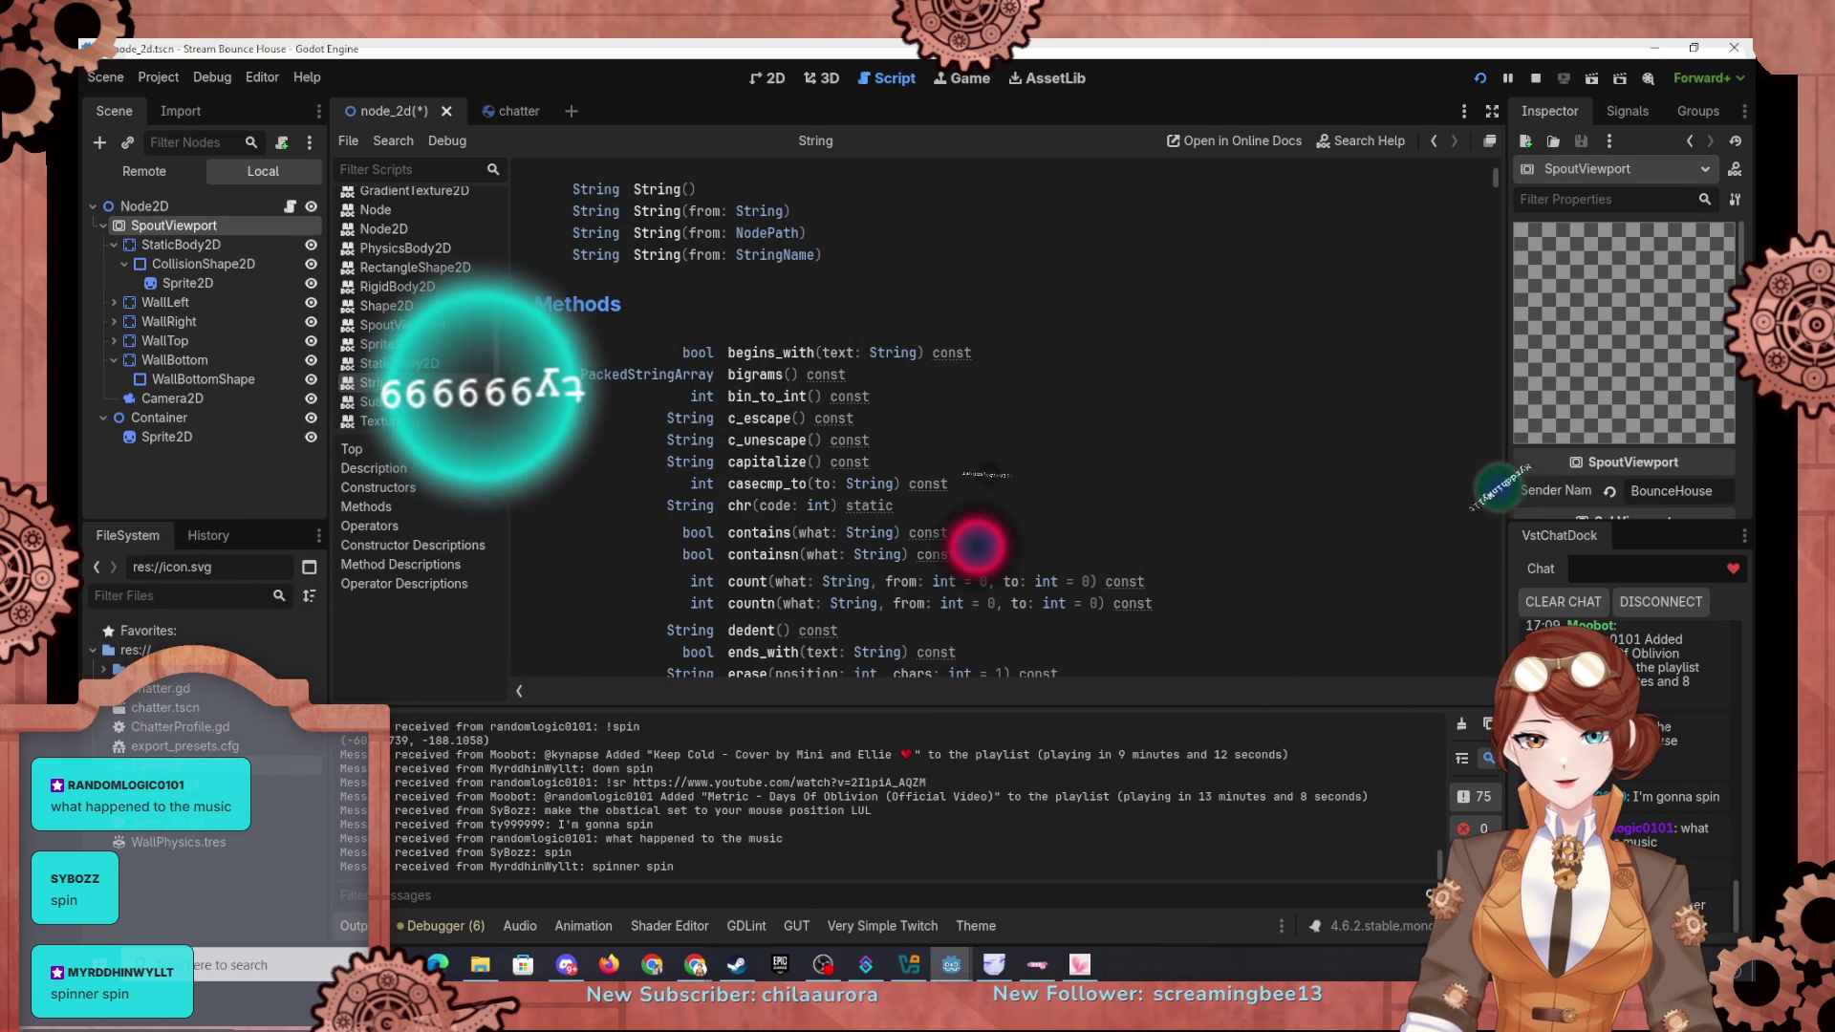
{"action": "scroll", "coordinate": [1554, 497], "scroll_direction": "down", "scroll_amount": 4}
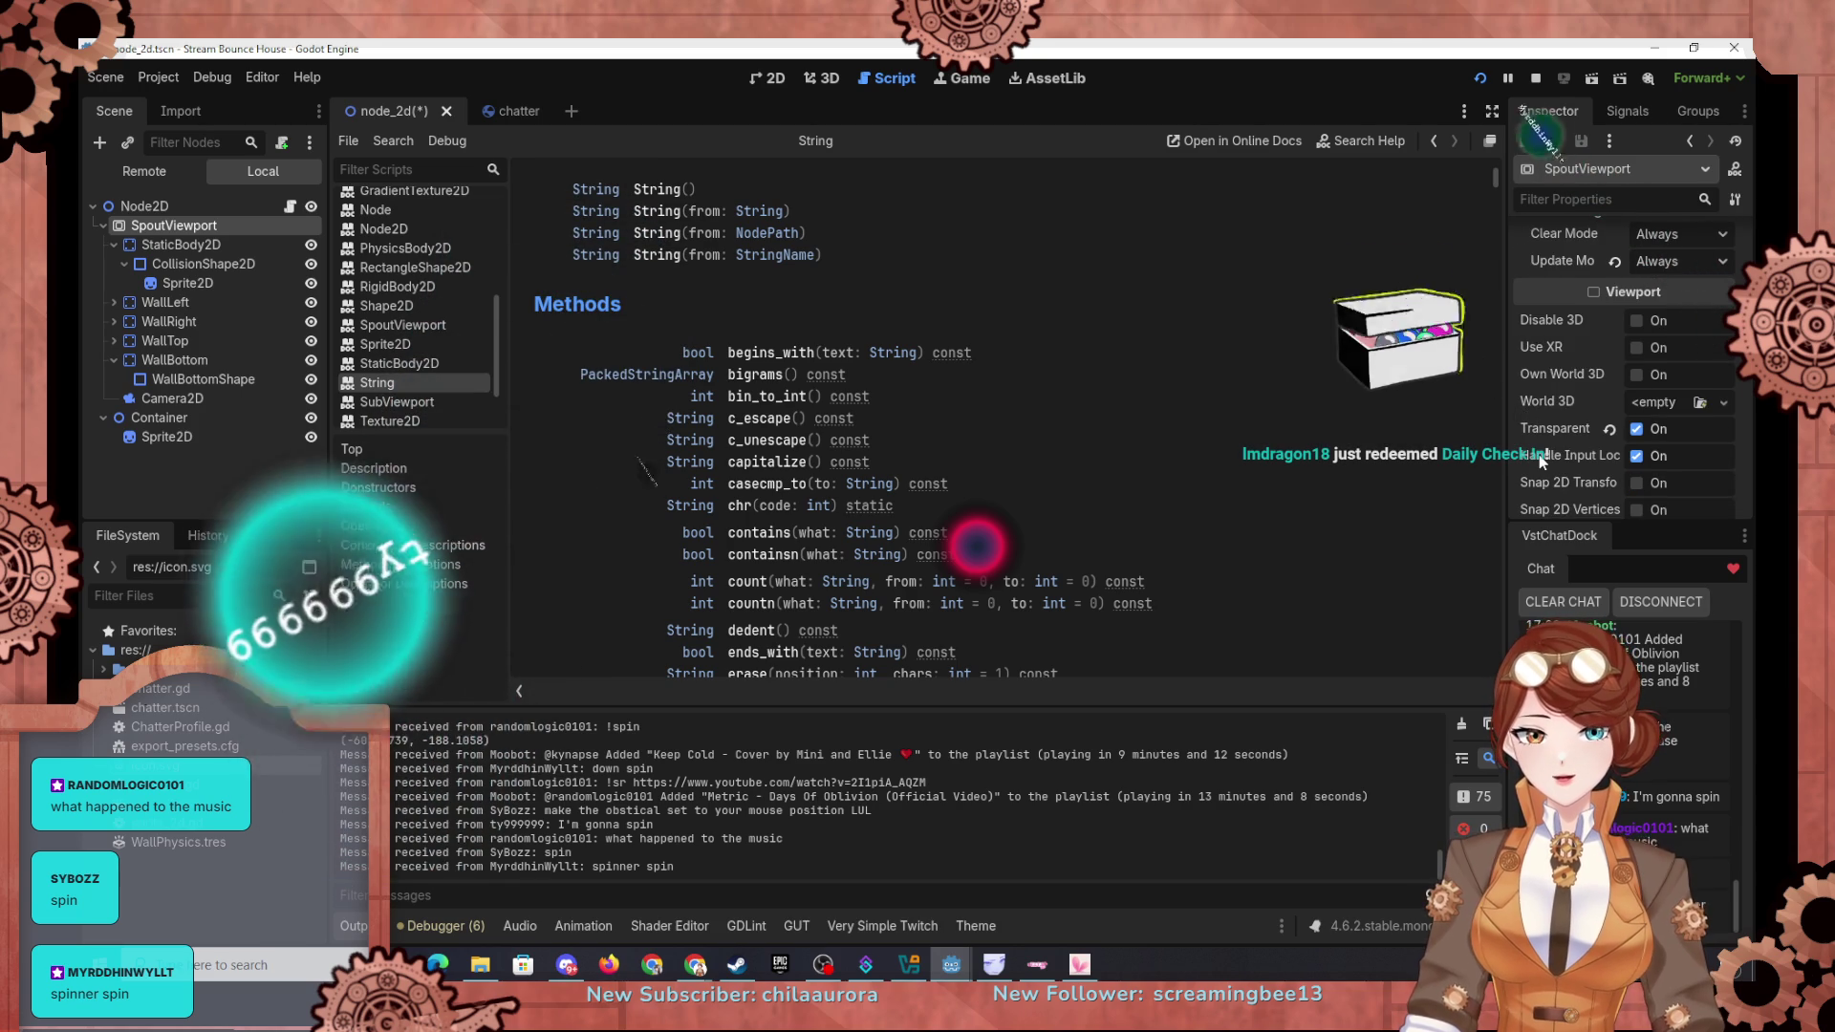
{"action": "mouse_move", "coordinate": [1541, 462]}
{"action": "scroll", "coordinate": [1541, 462], "scroll_direction": "down", "scroll_amount": 5}
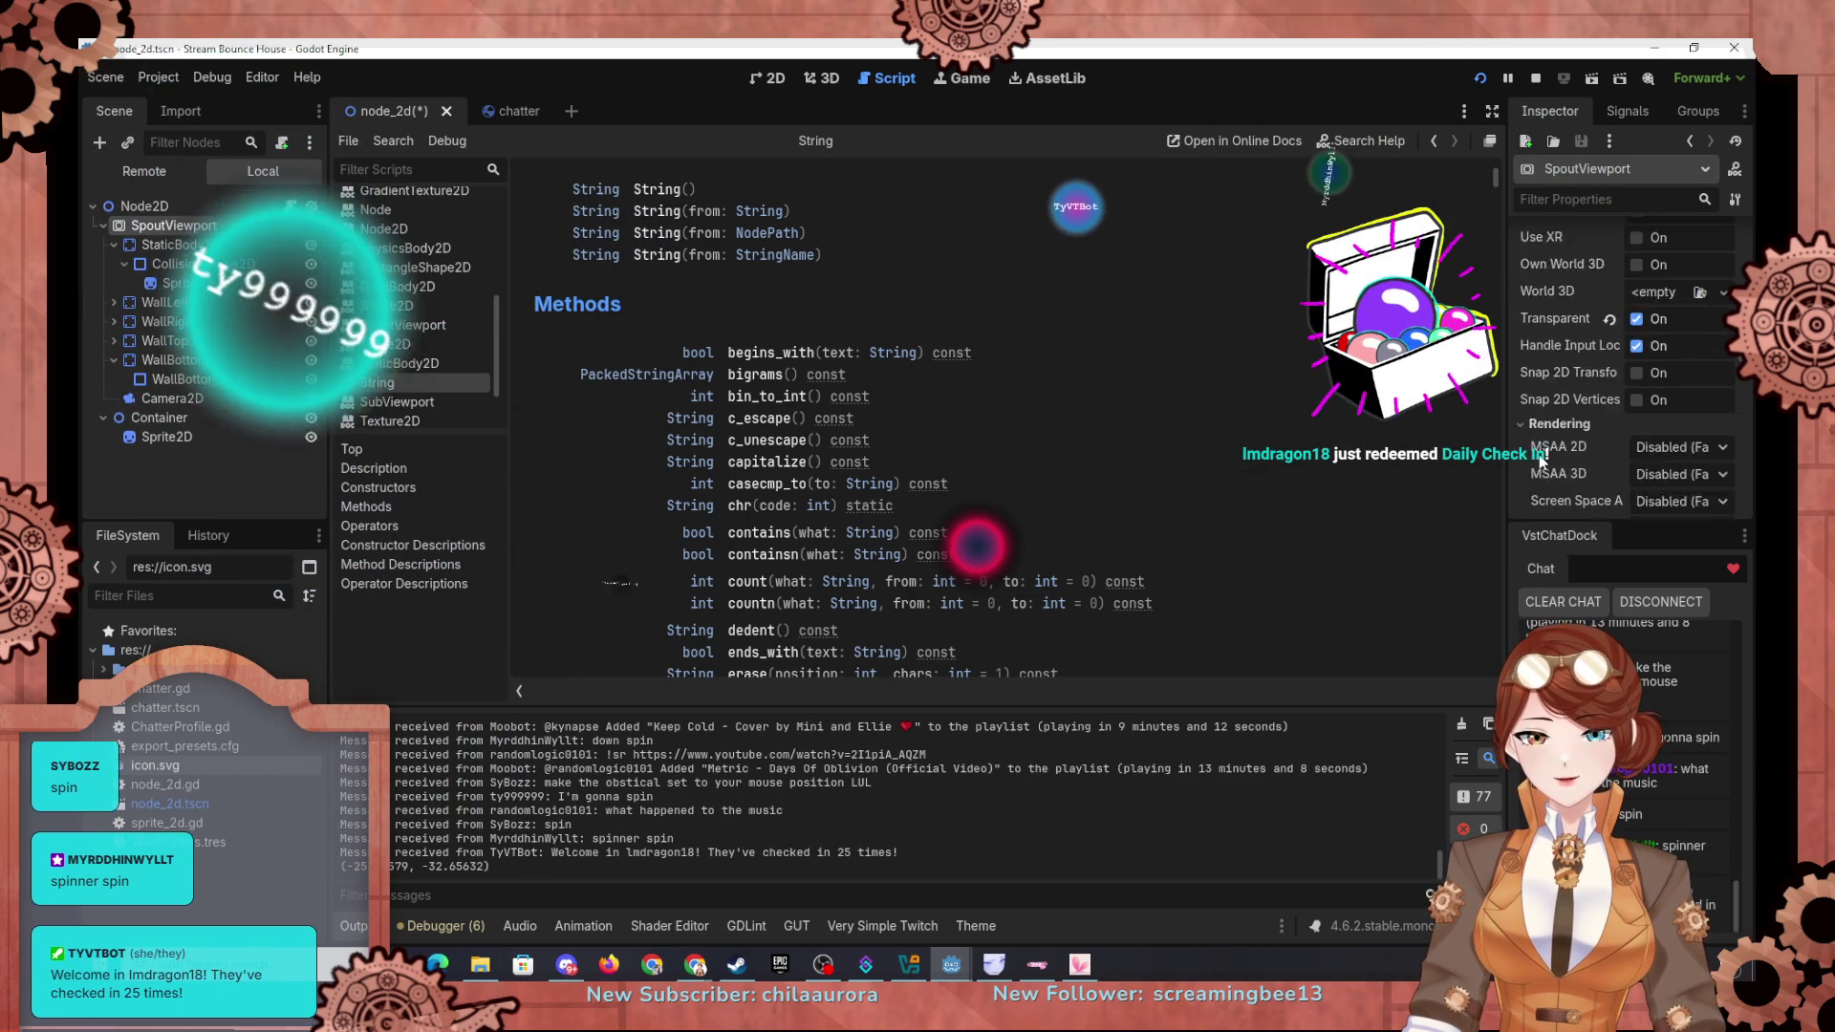
{"action": "left_click", "coordinate": [159, 77]}
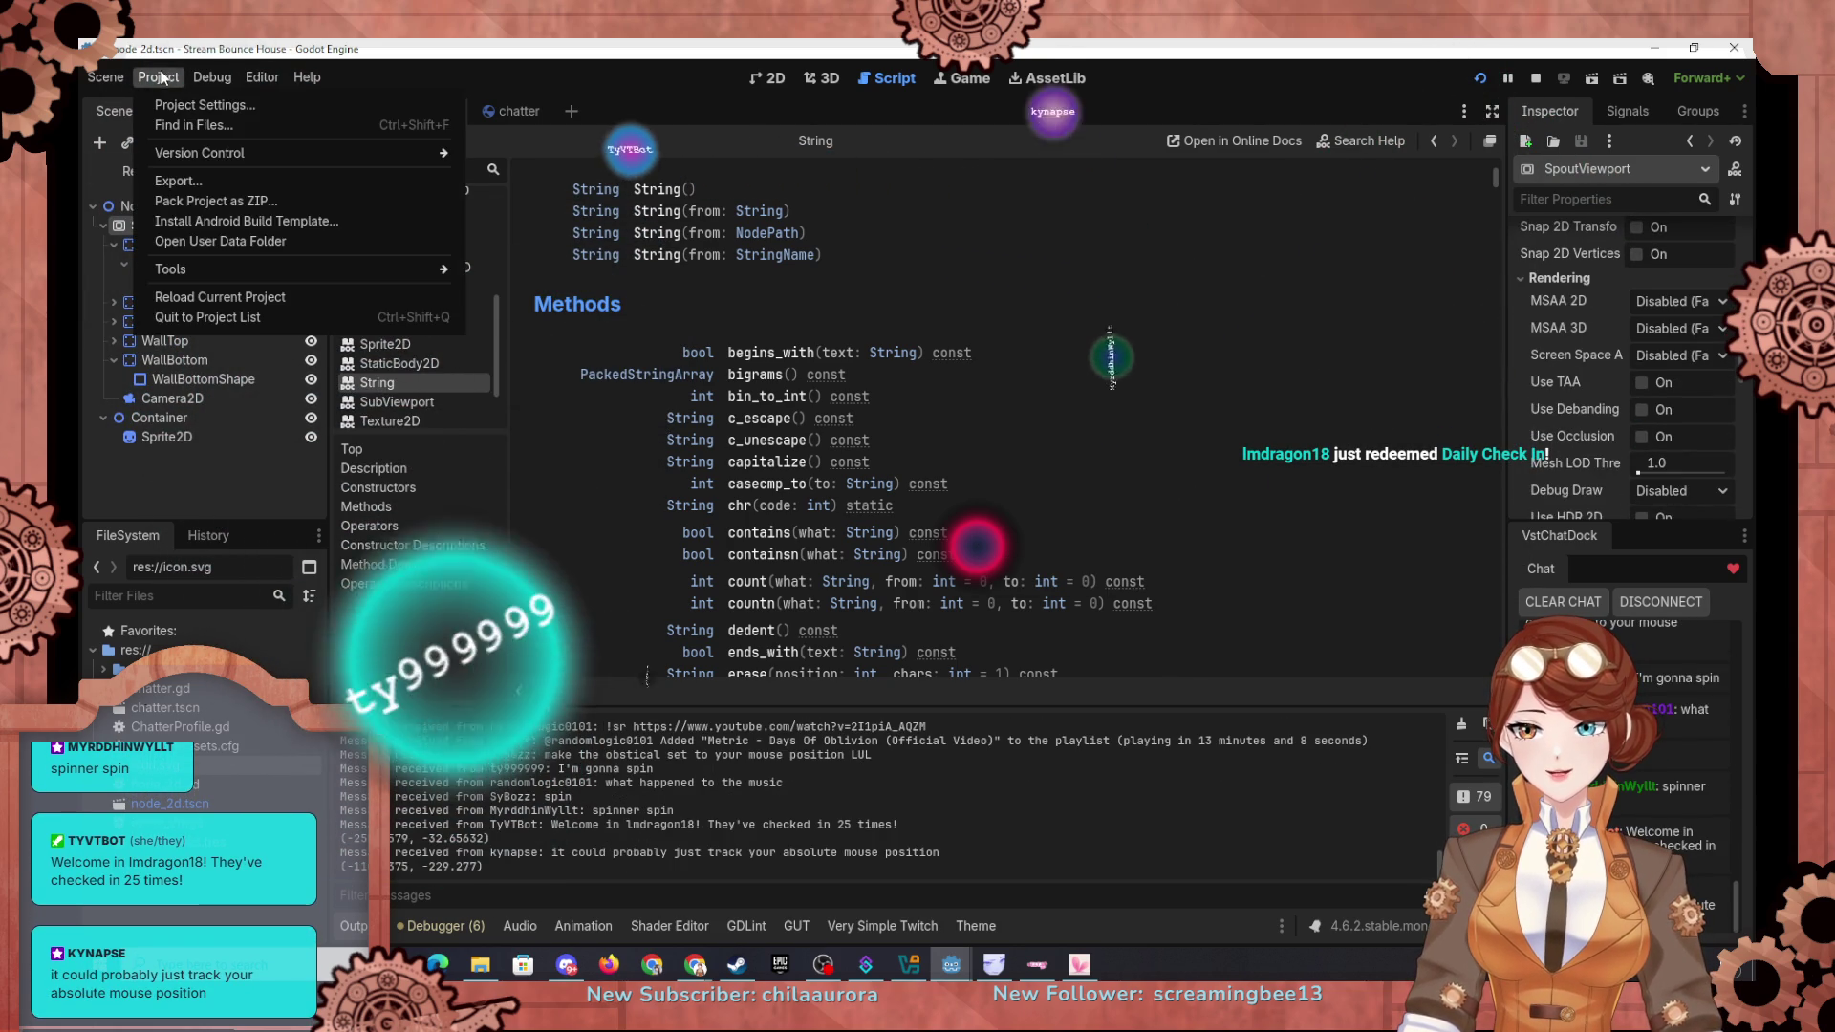
{"action": "key", "text": "Escape"}
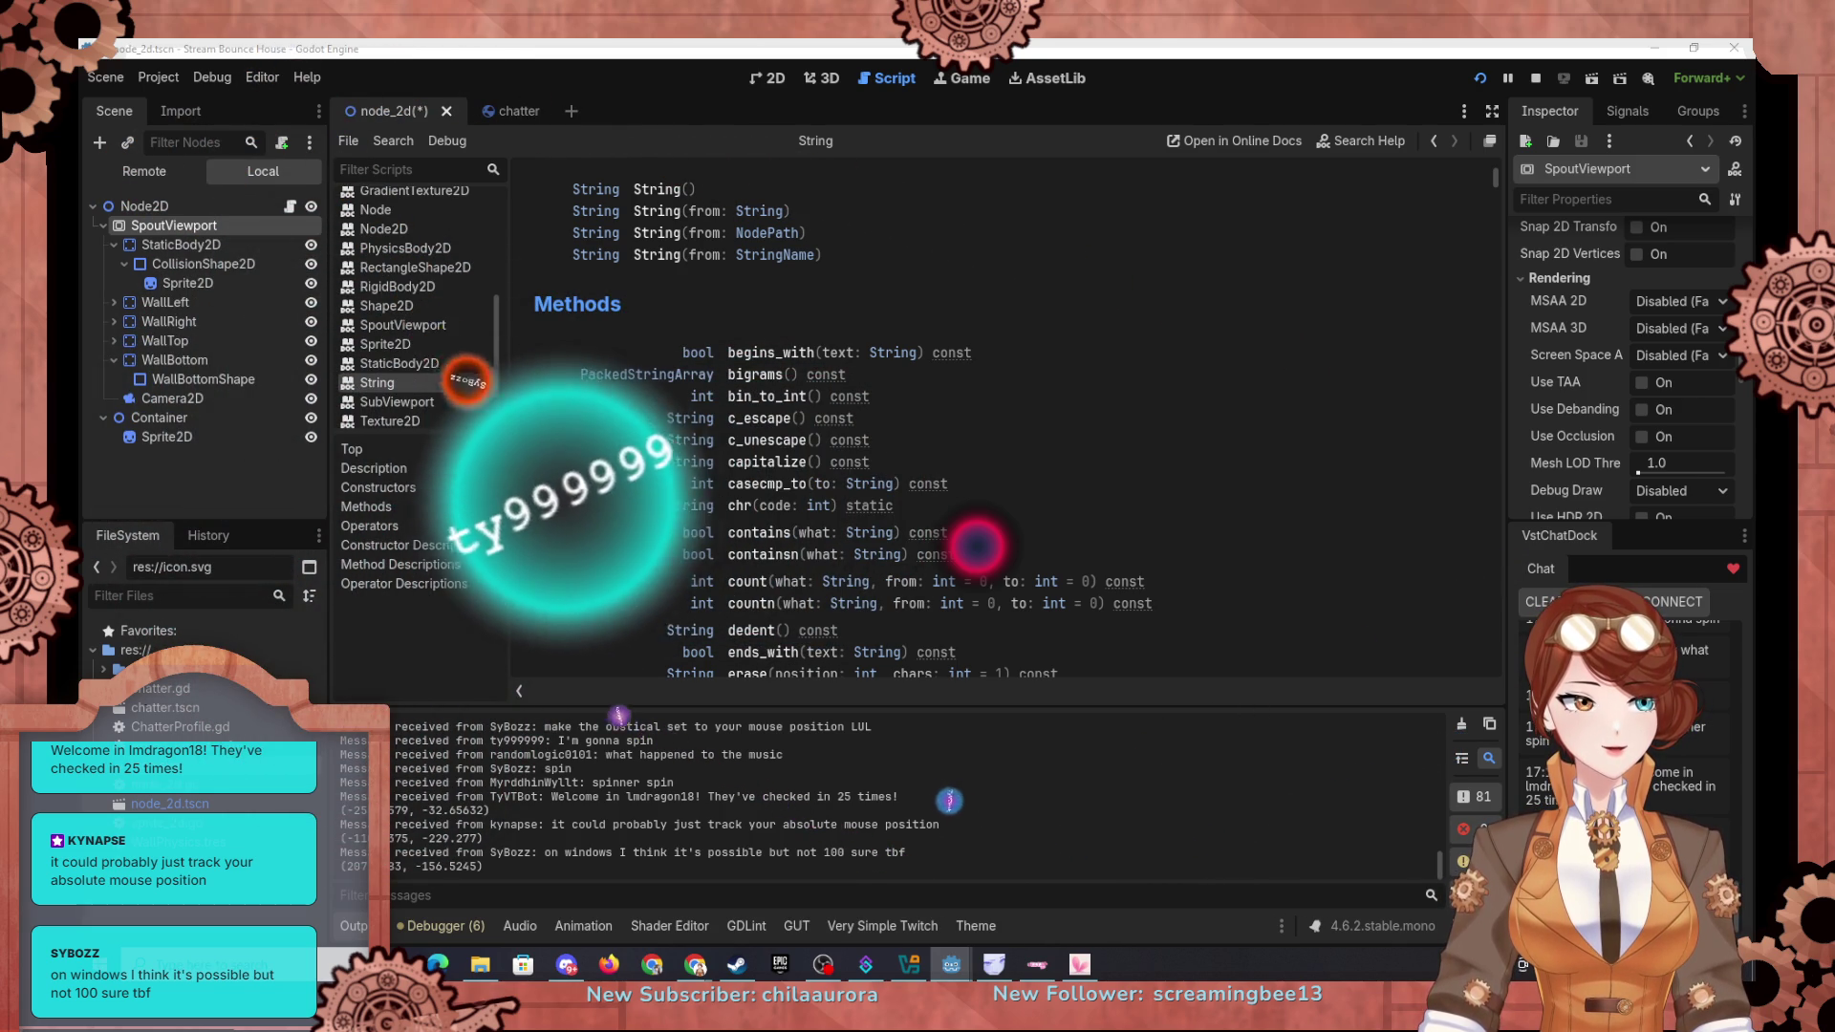
{"action": "left_click", "coordinate": [977, 545]}
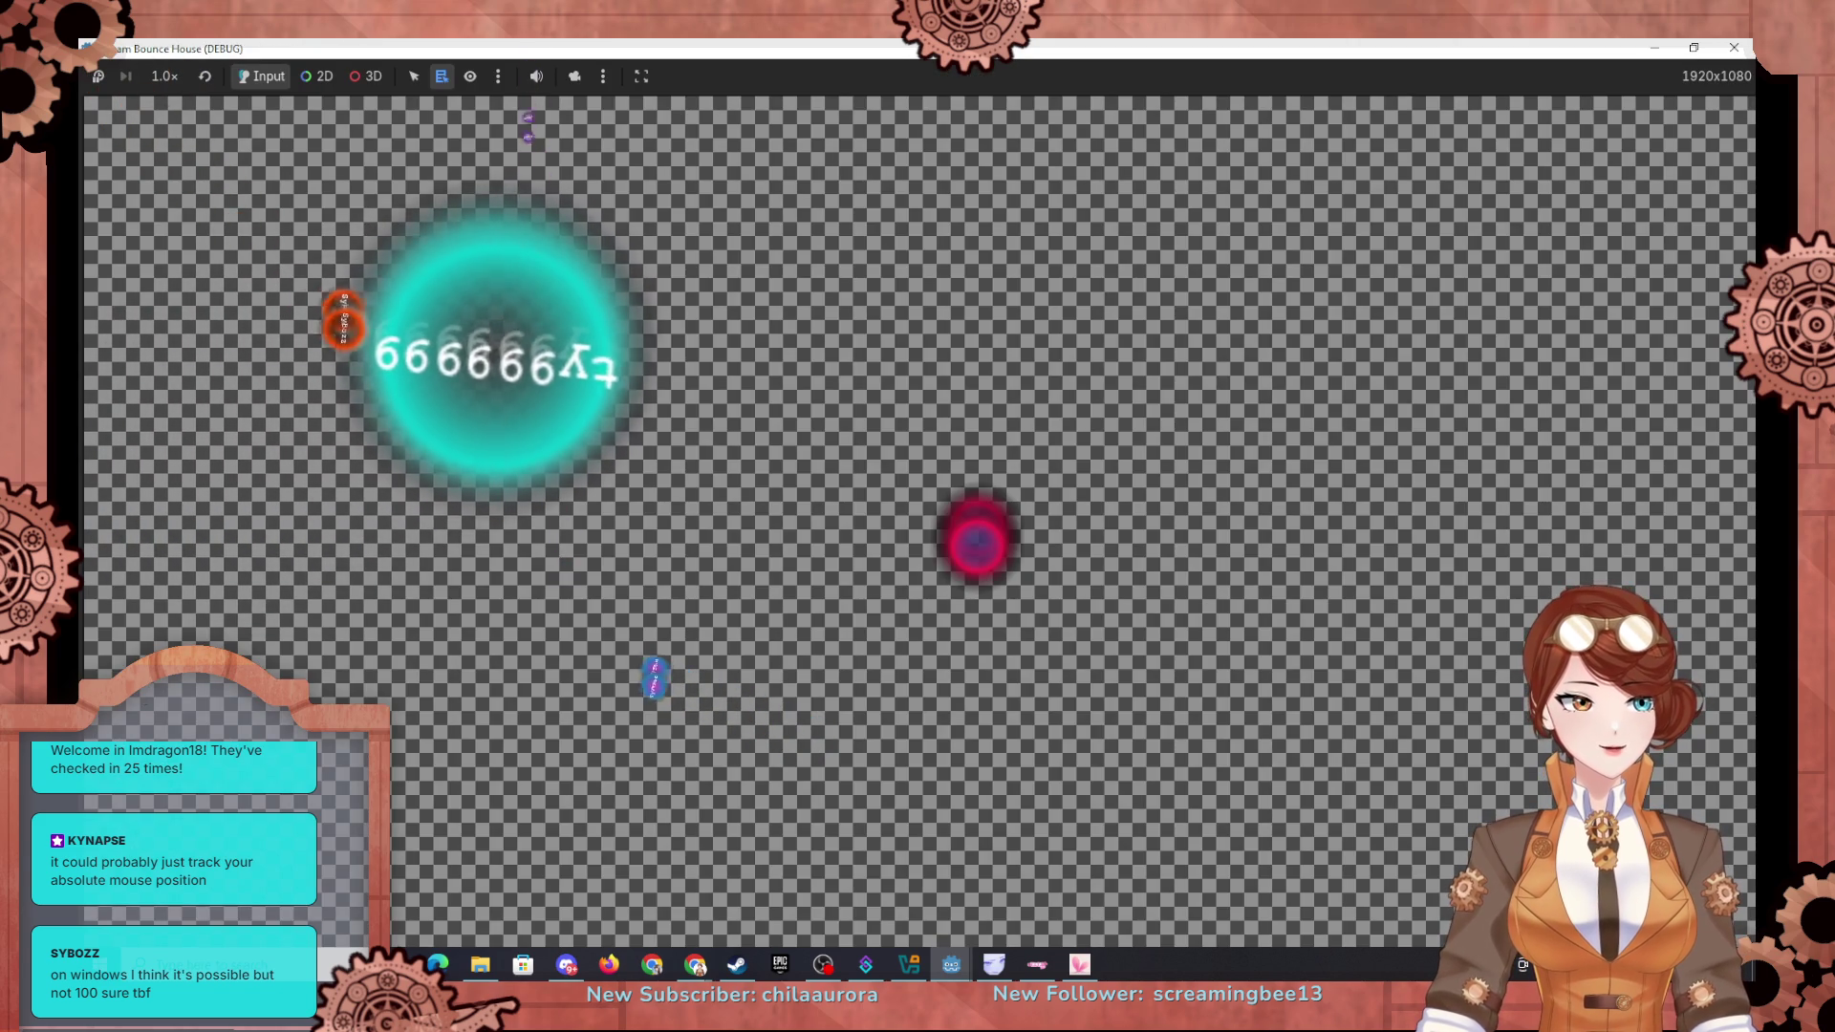
Step: Close the running Stream Bounce House game window and run the project again
{"action": "left_click", "coordinate": [977, 545]}
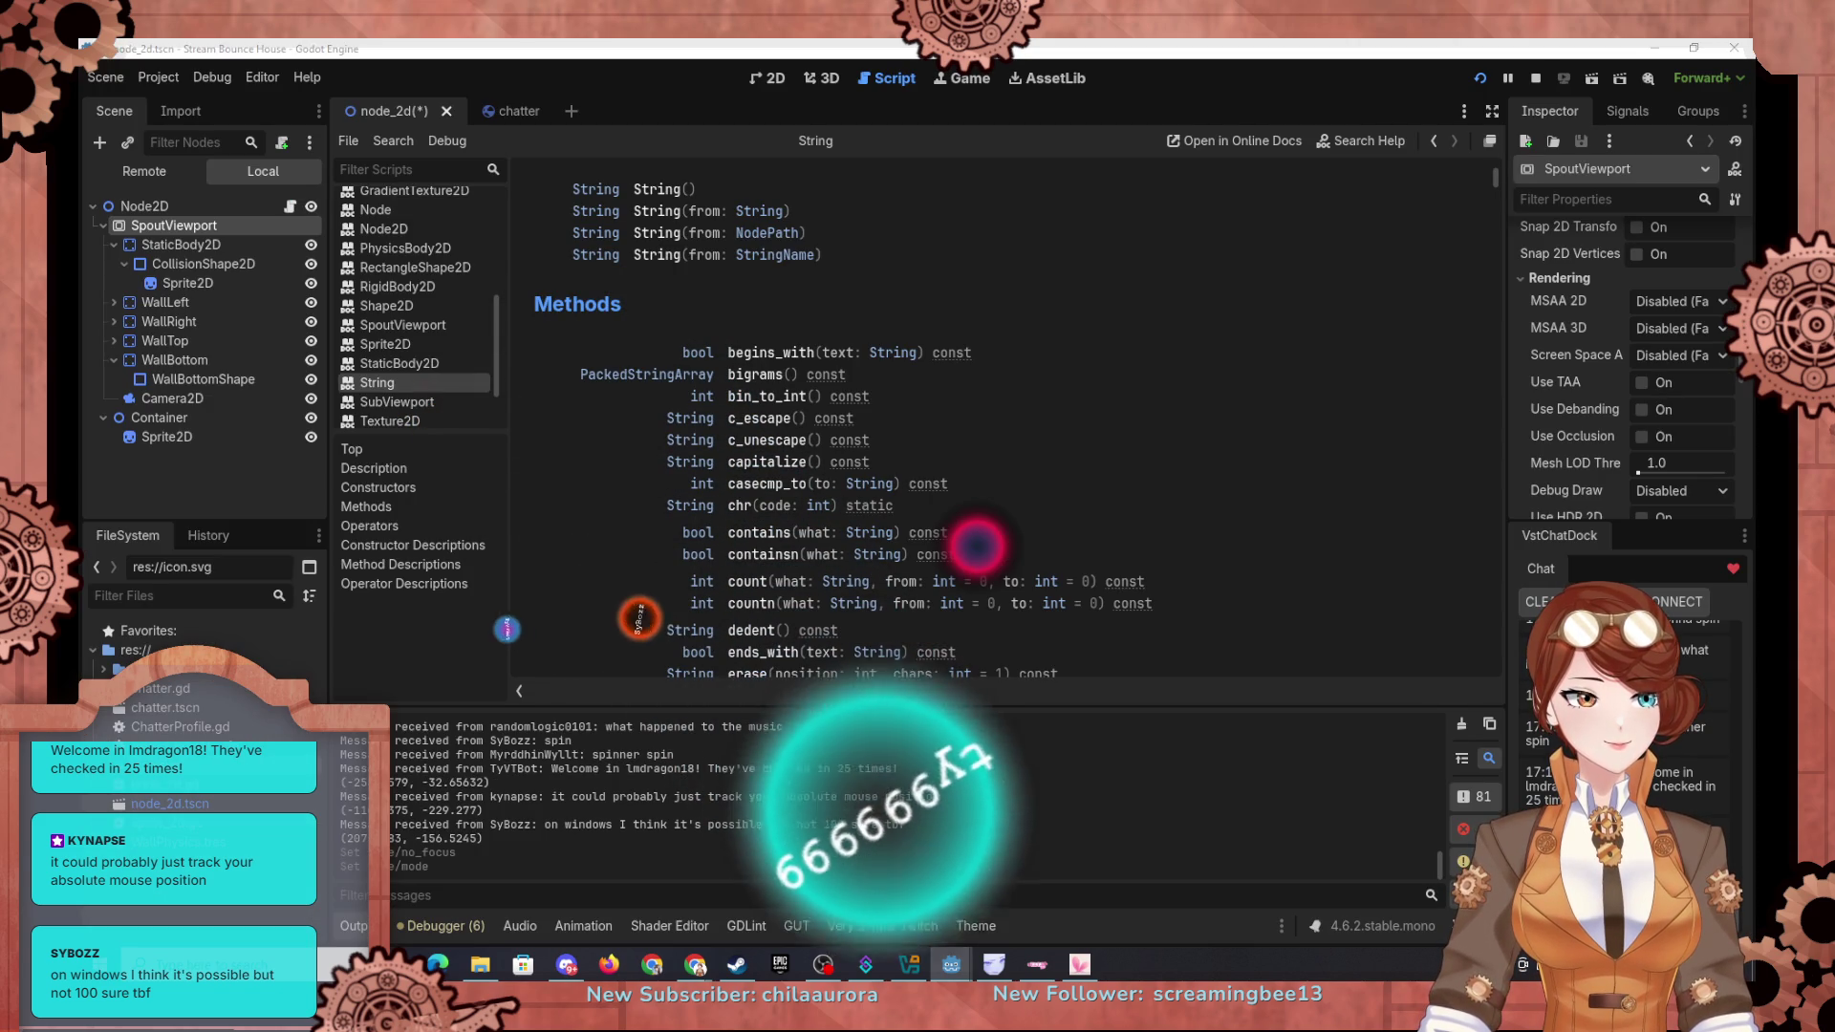
{"action": "left_click", "coordinate": [1478, 77]}
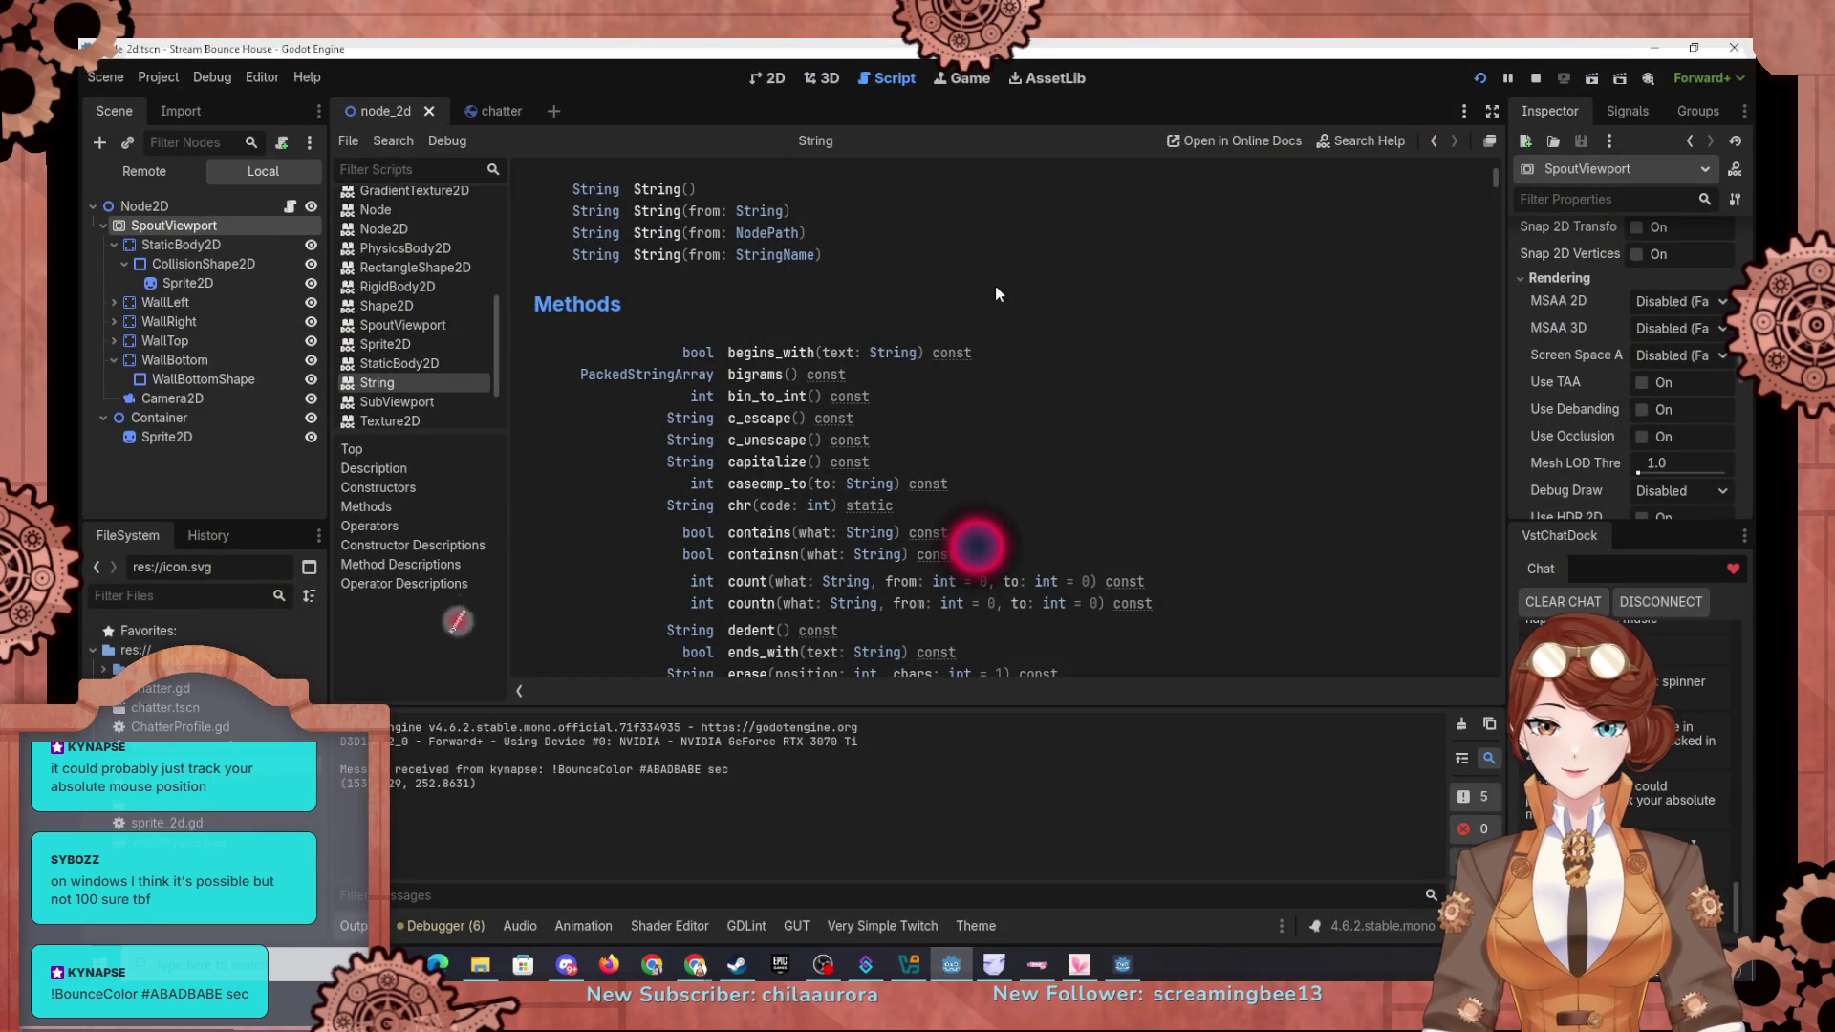
{"action": "left_click", "coordinate": [162, 81]}
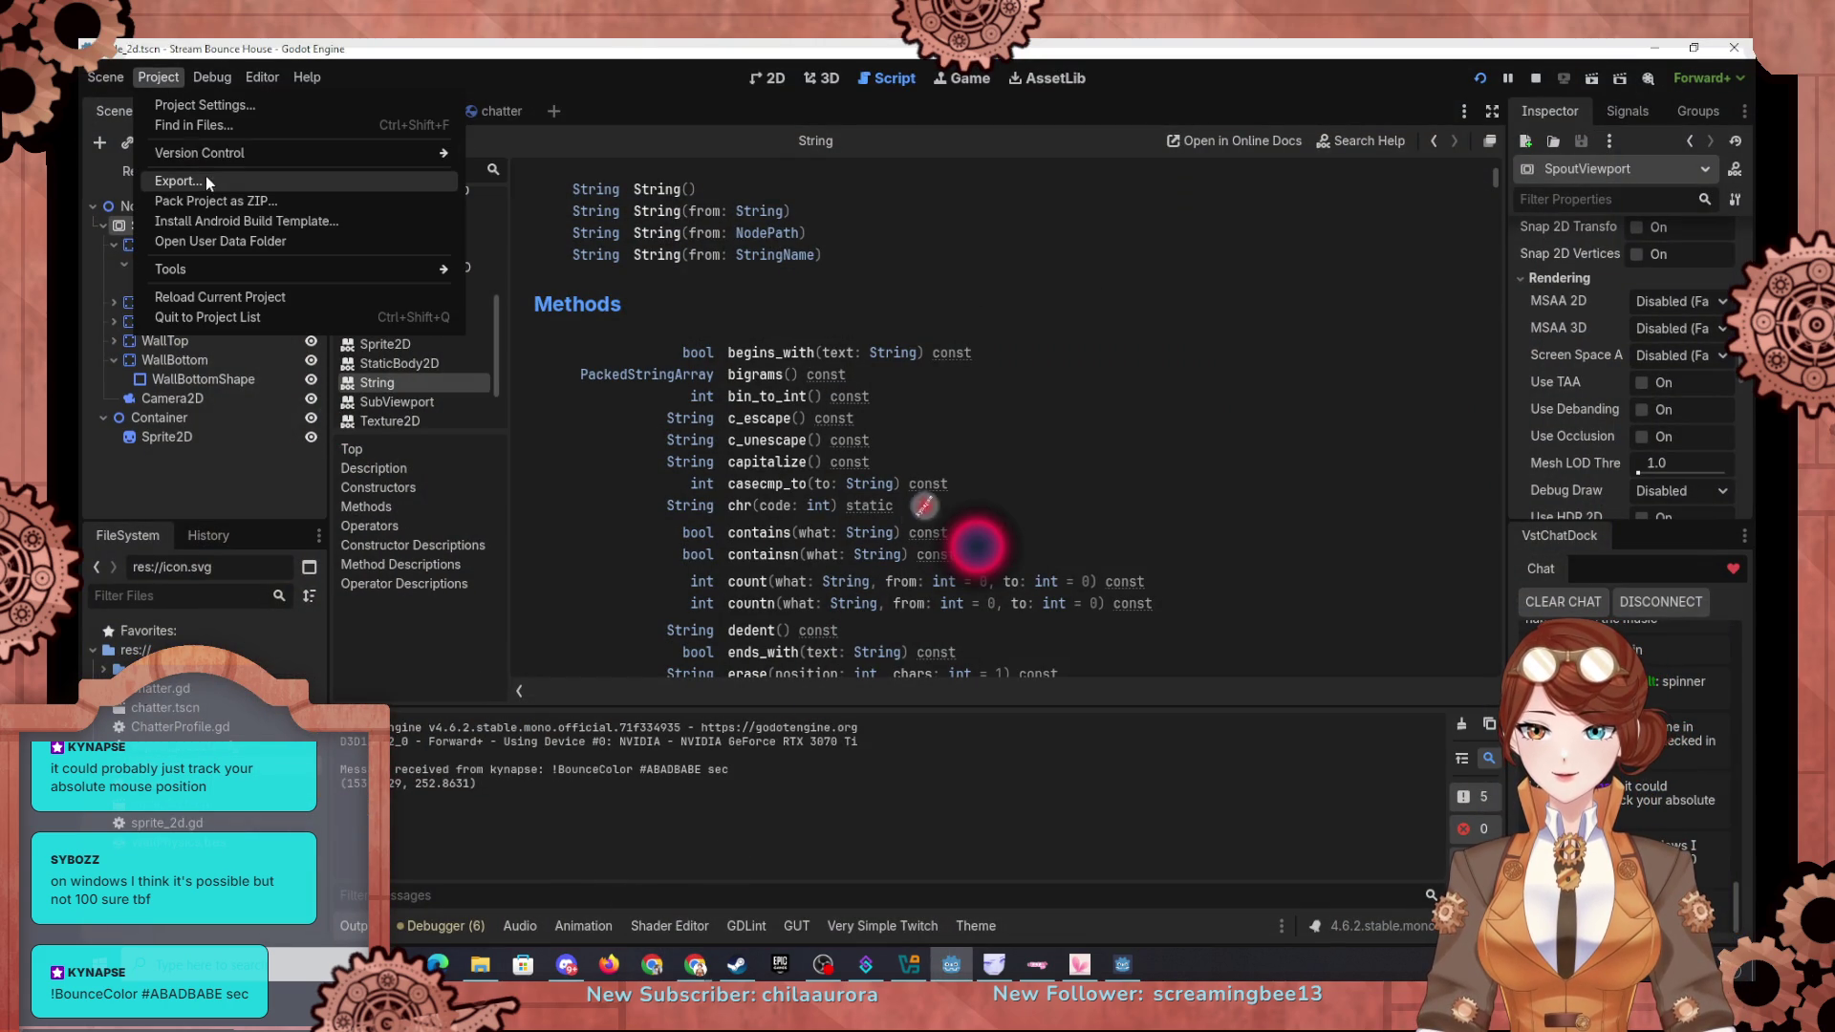
{"action": "left_click", "coordinate": [223, 112]}
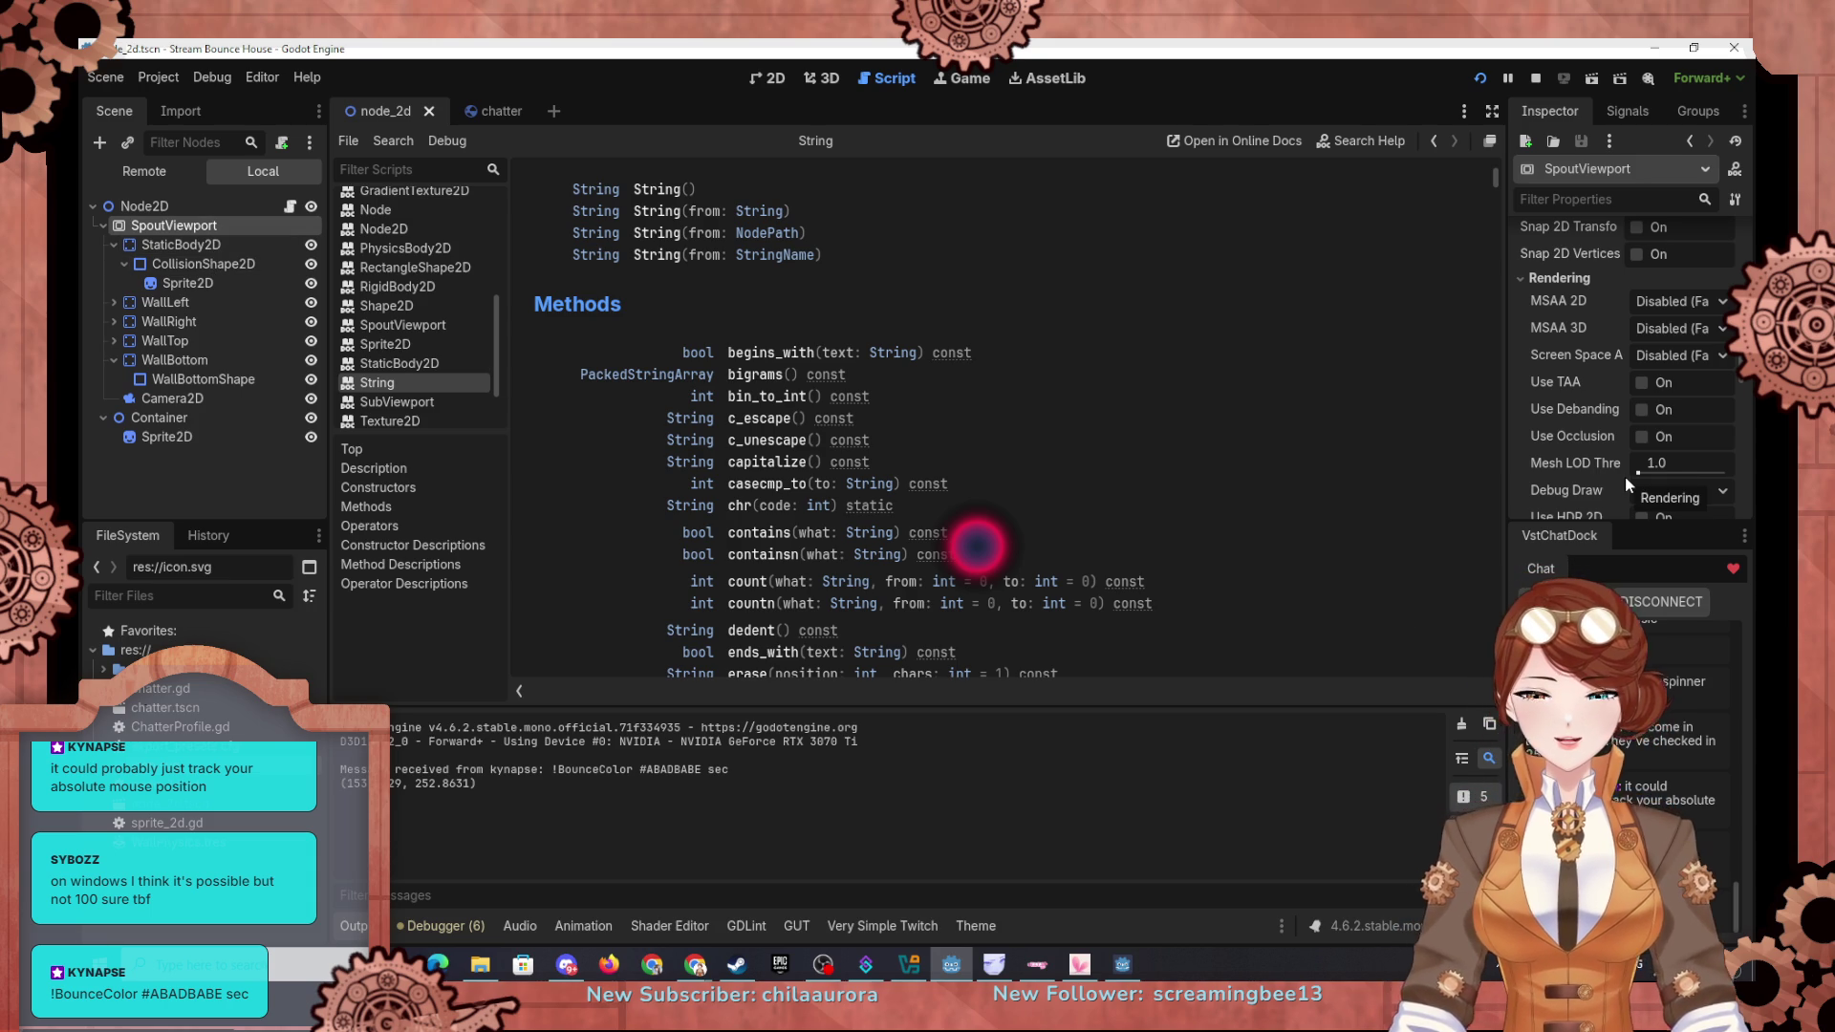
Step: Restart the game and turn off SpoutViewport's local input handling
{"action": "left_click", "coordinate": [1484, 84]}
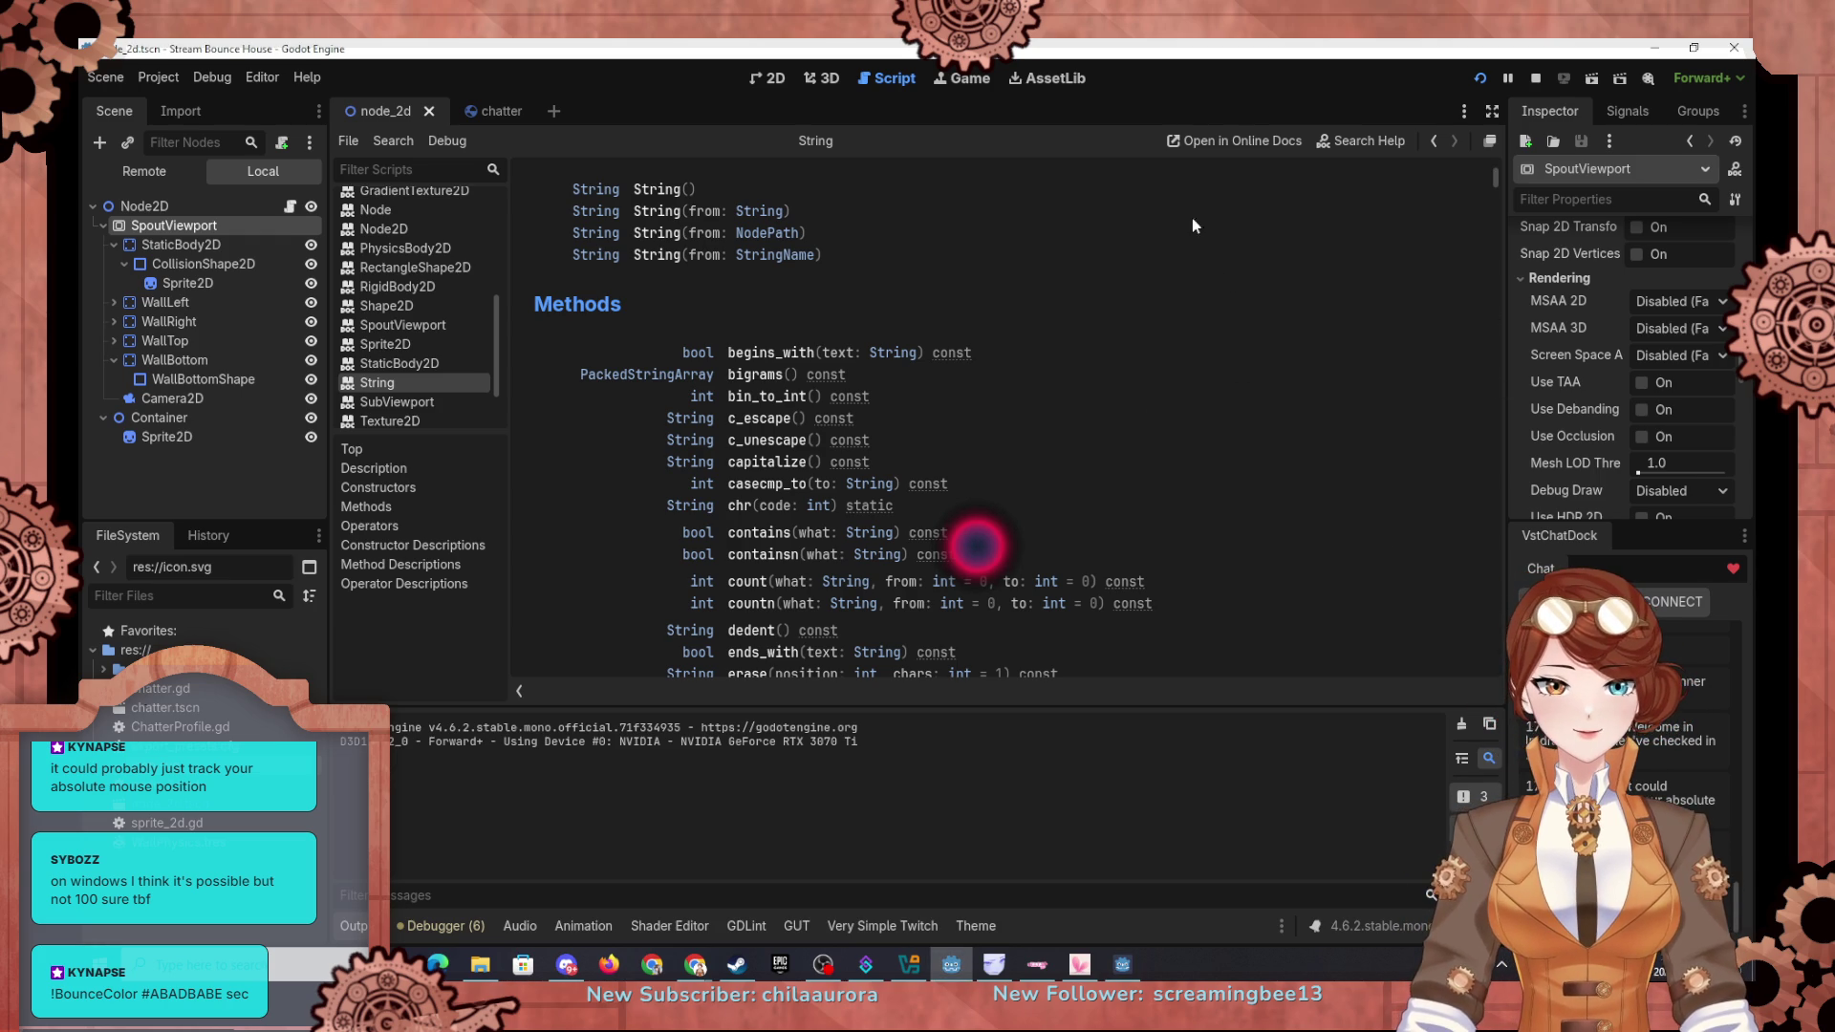
{"action": "scroll", "coordinate": [1568, 329], "scroll_direction": "up", "scroll_amount": 3}
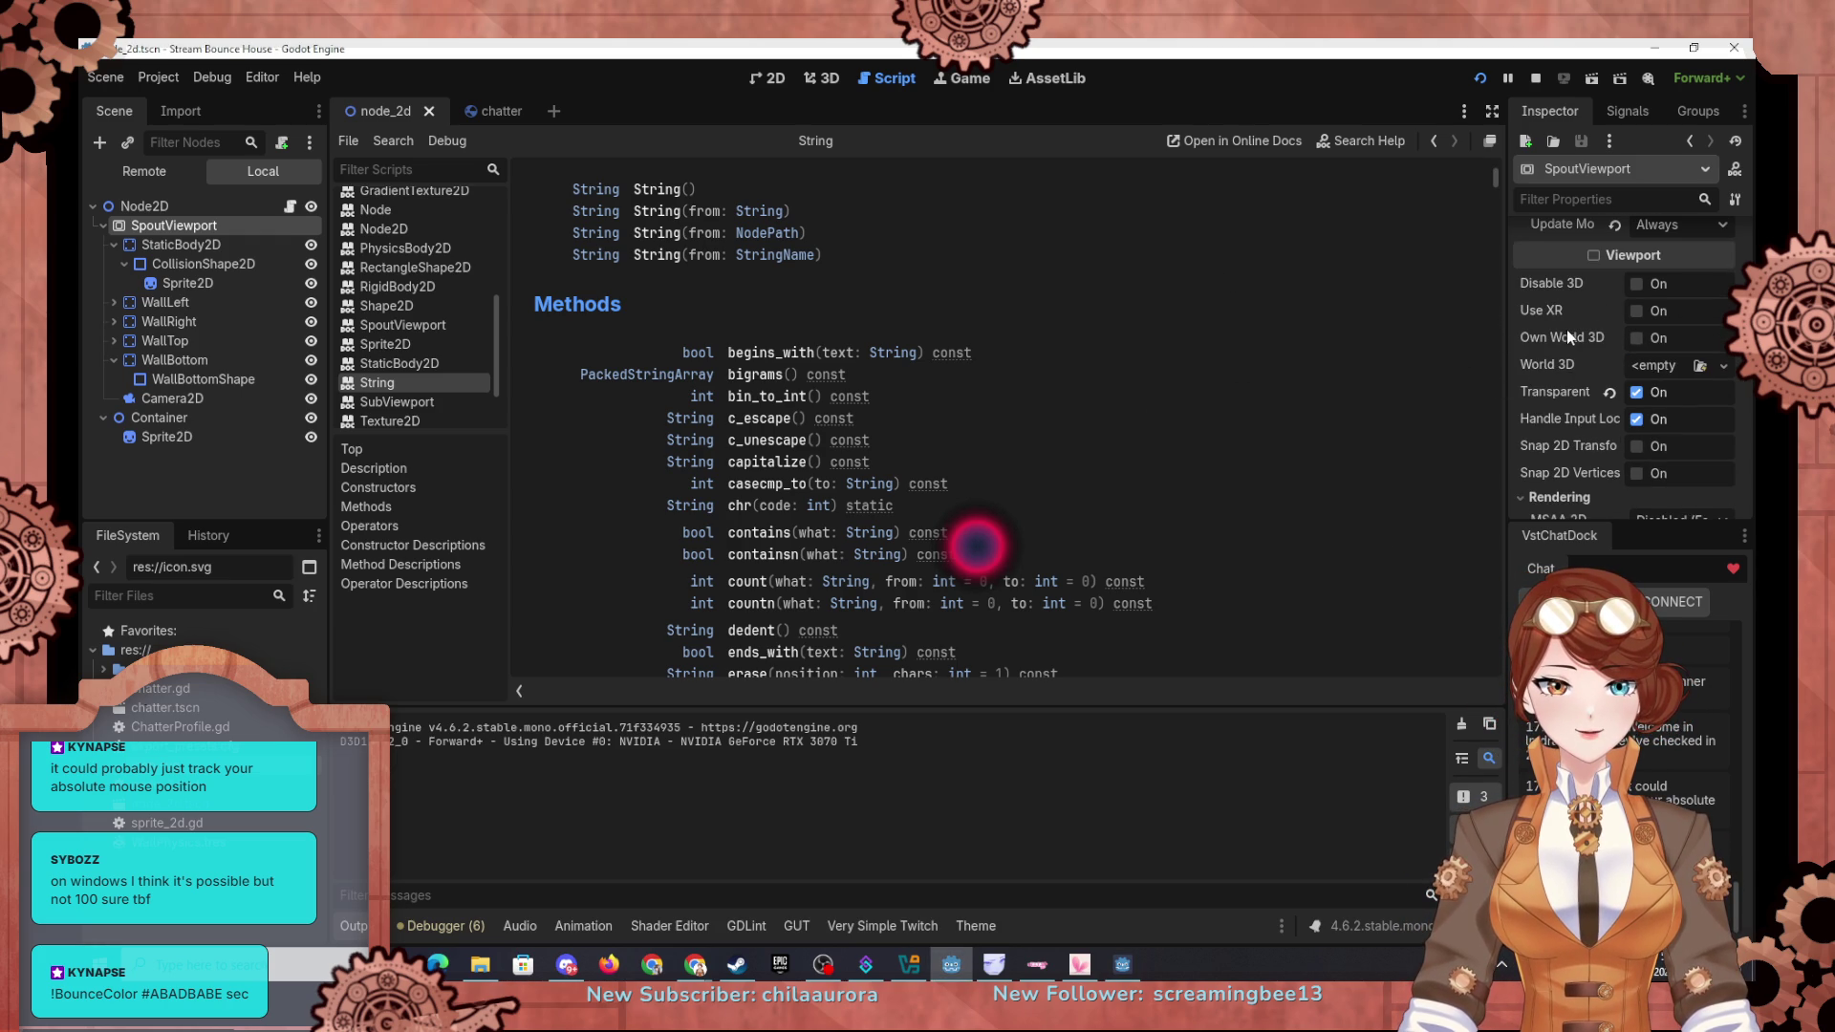
{"action": "mouse_move", "coordinate": [1556, 426]}
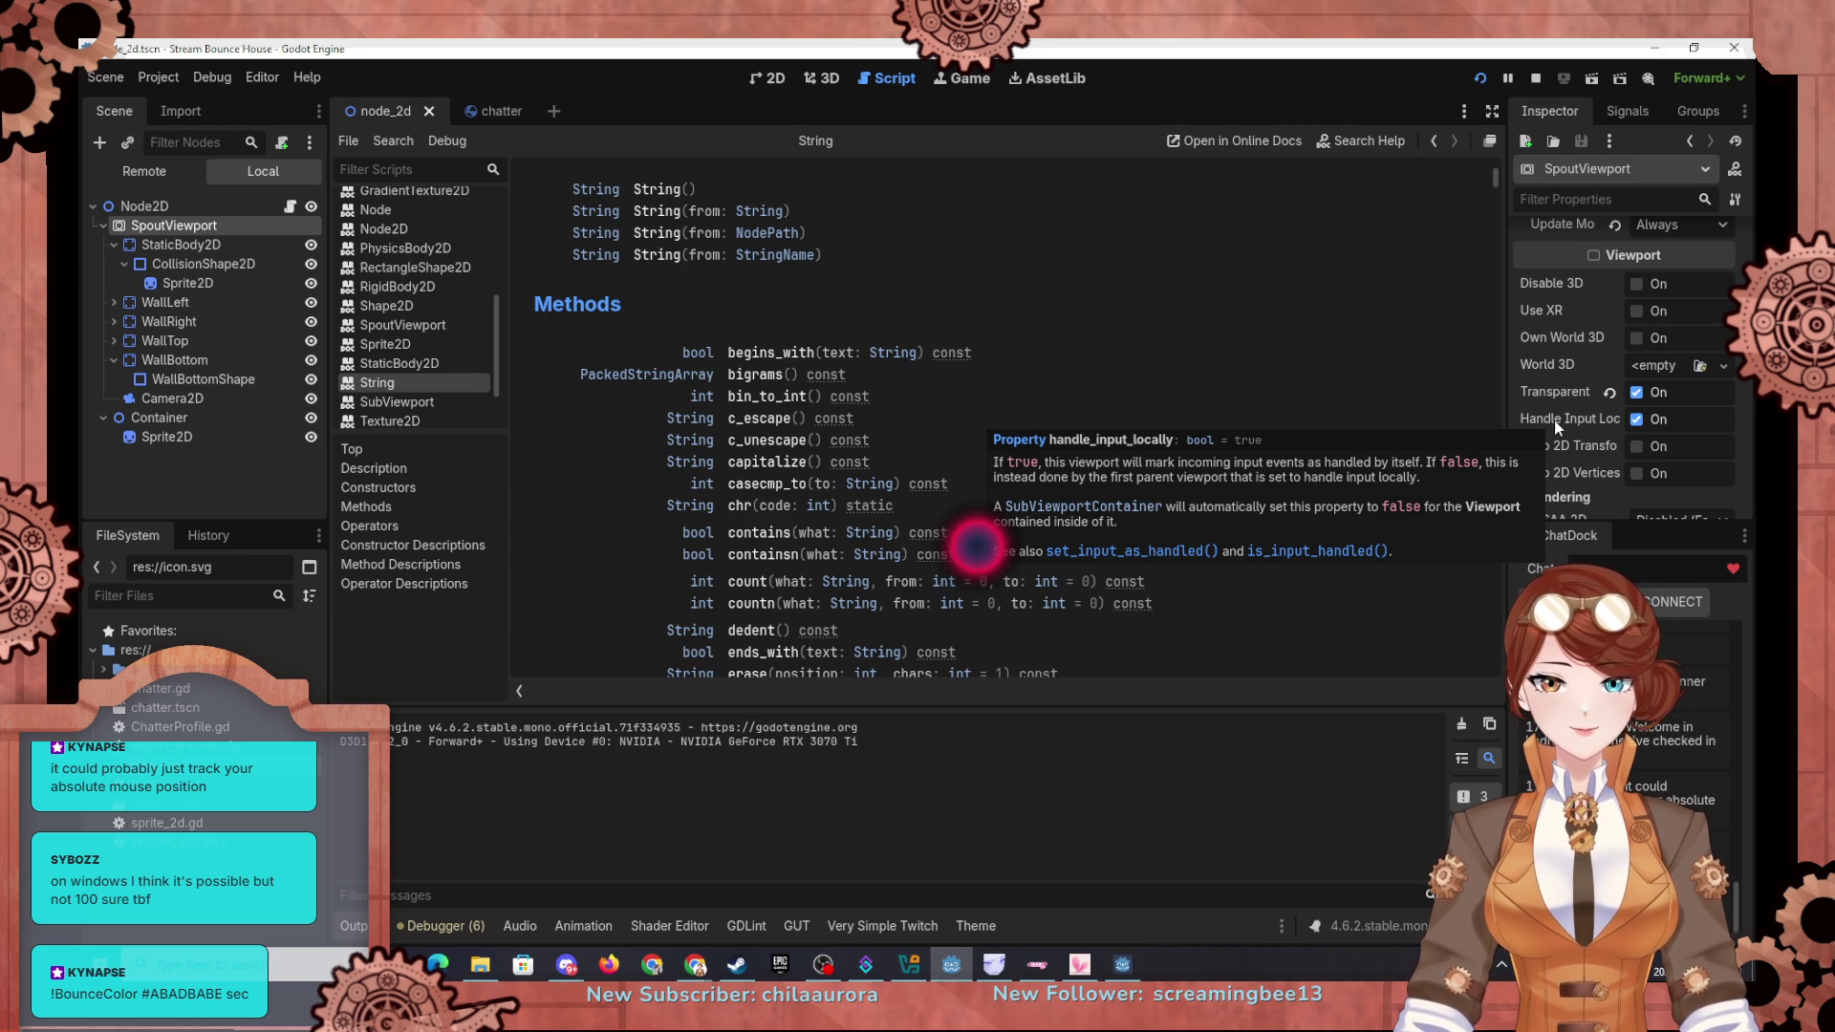
{"action": "left_click", "coordinate": [1635, 419]}
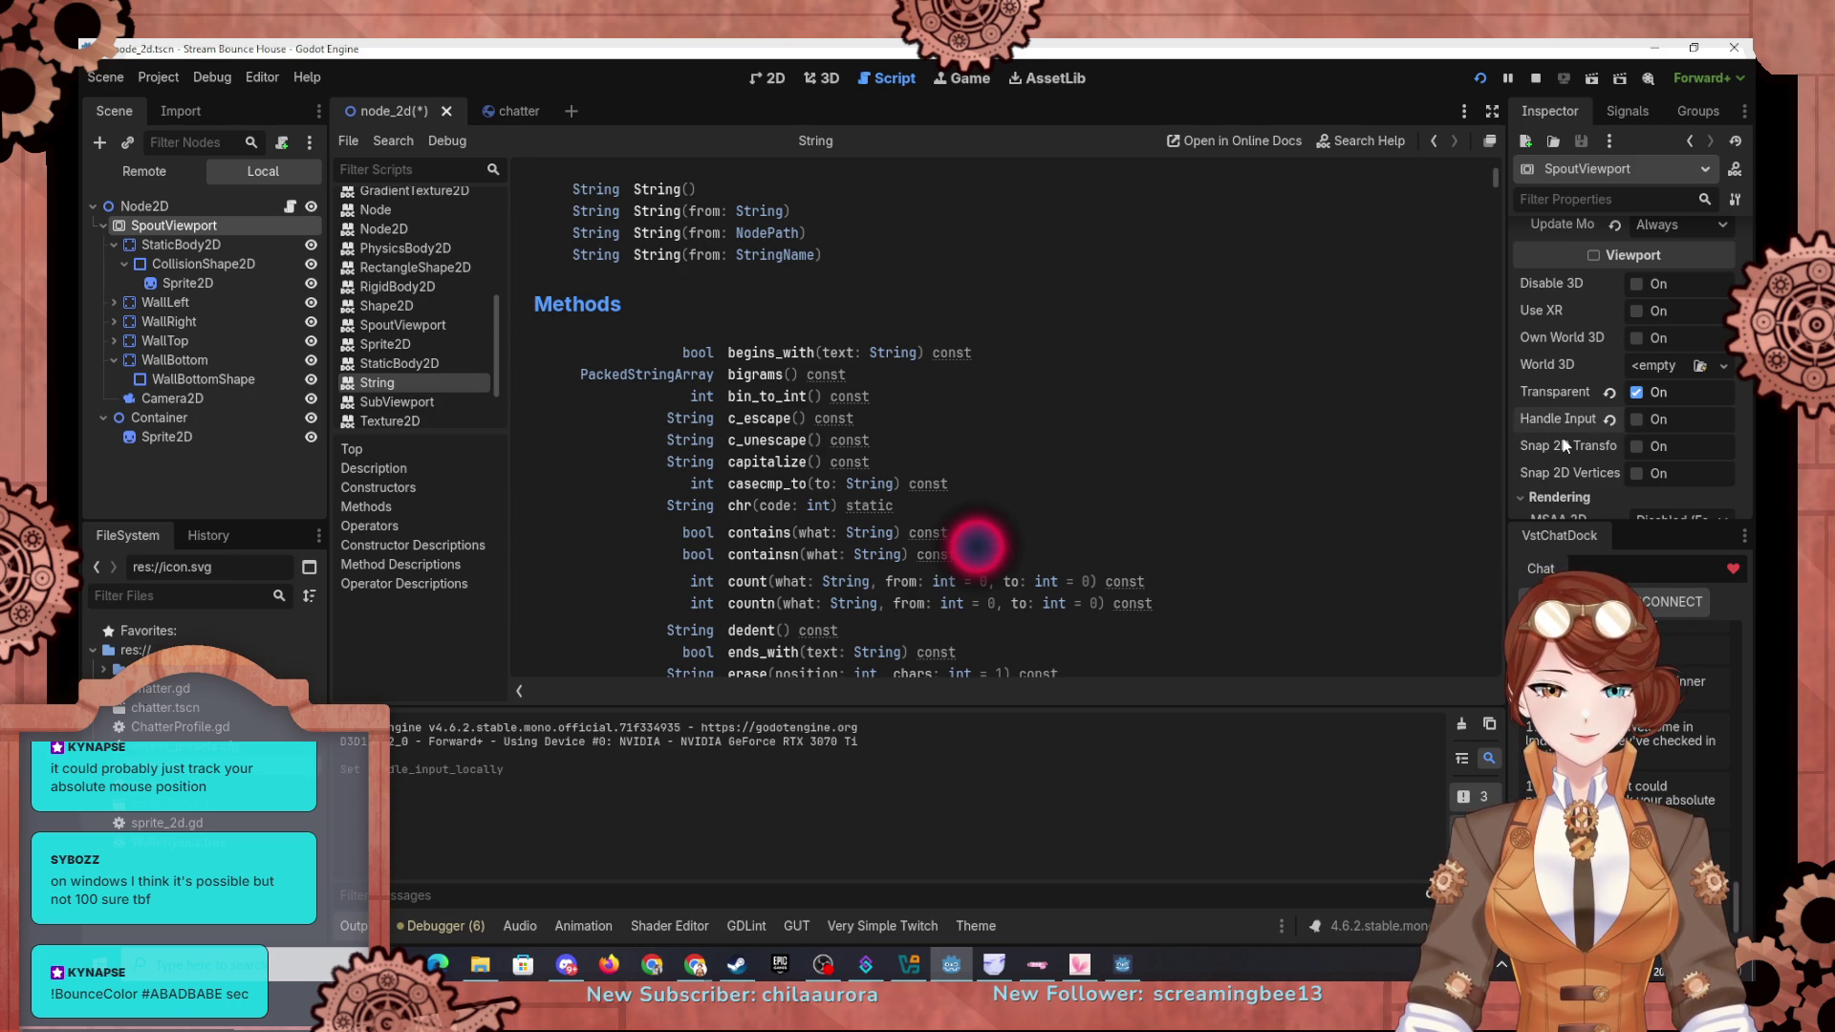
Step: Expand SpoutViewport's Physics property group and review its settings, then open node_2d.gd
{"action": "scroll", "coordinate": [1564, 445], "scroll_direction": "down", "scroll_amount": 10}
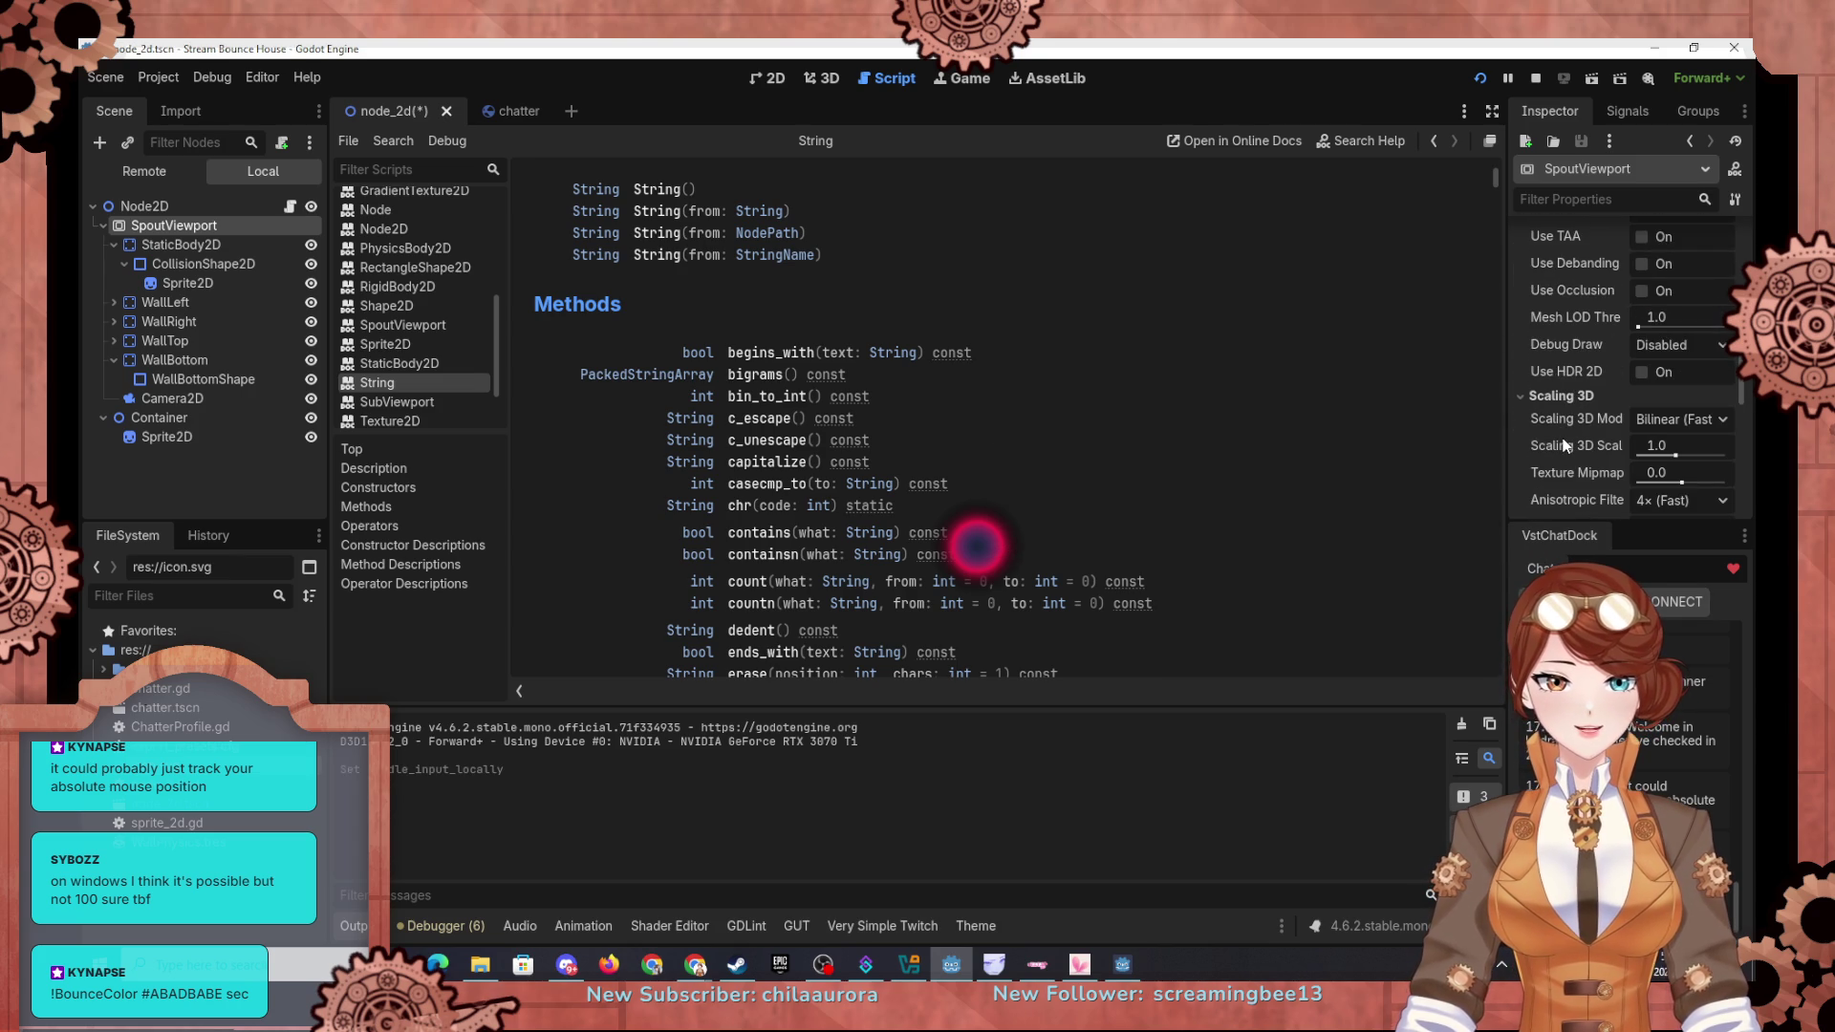
{"action": "scroll", "coordinate": [1564, 446], "scroll_direction": "down", "scroll_amount": 3}
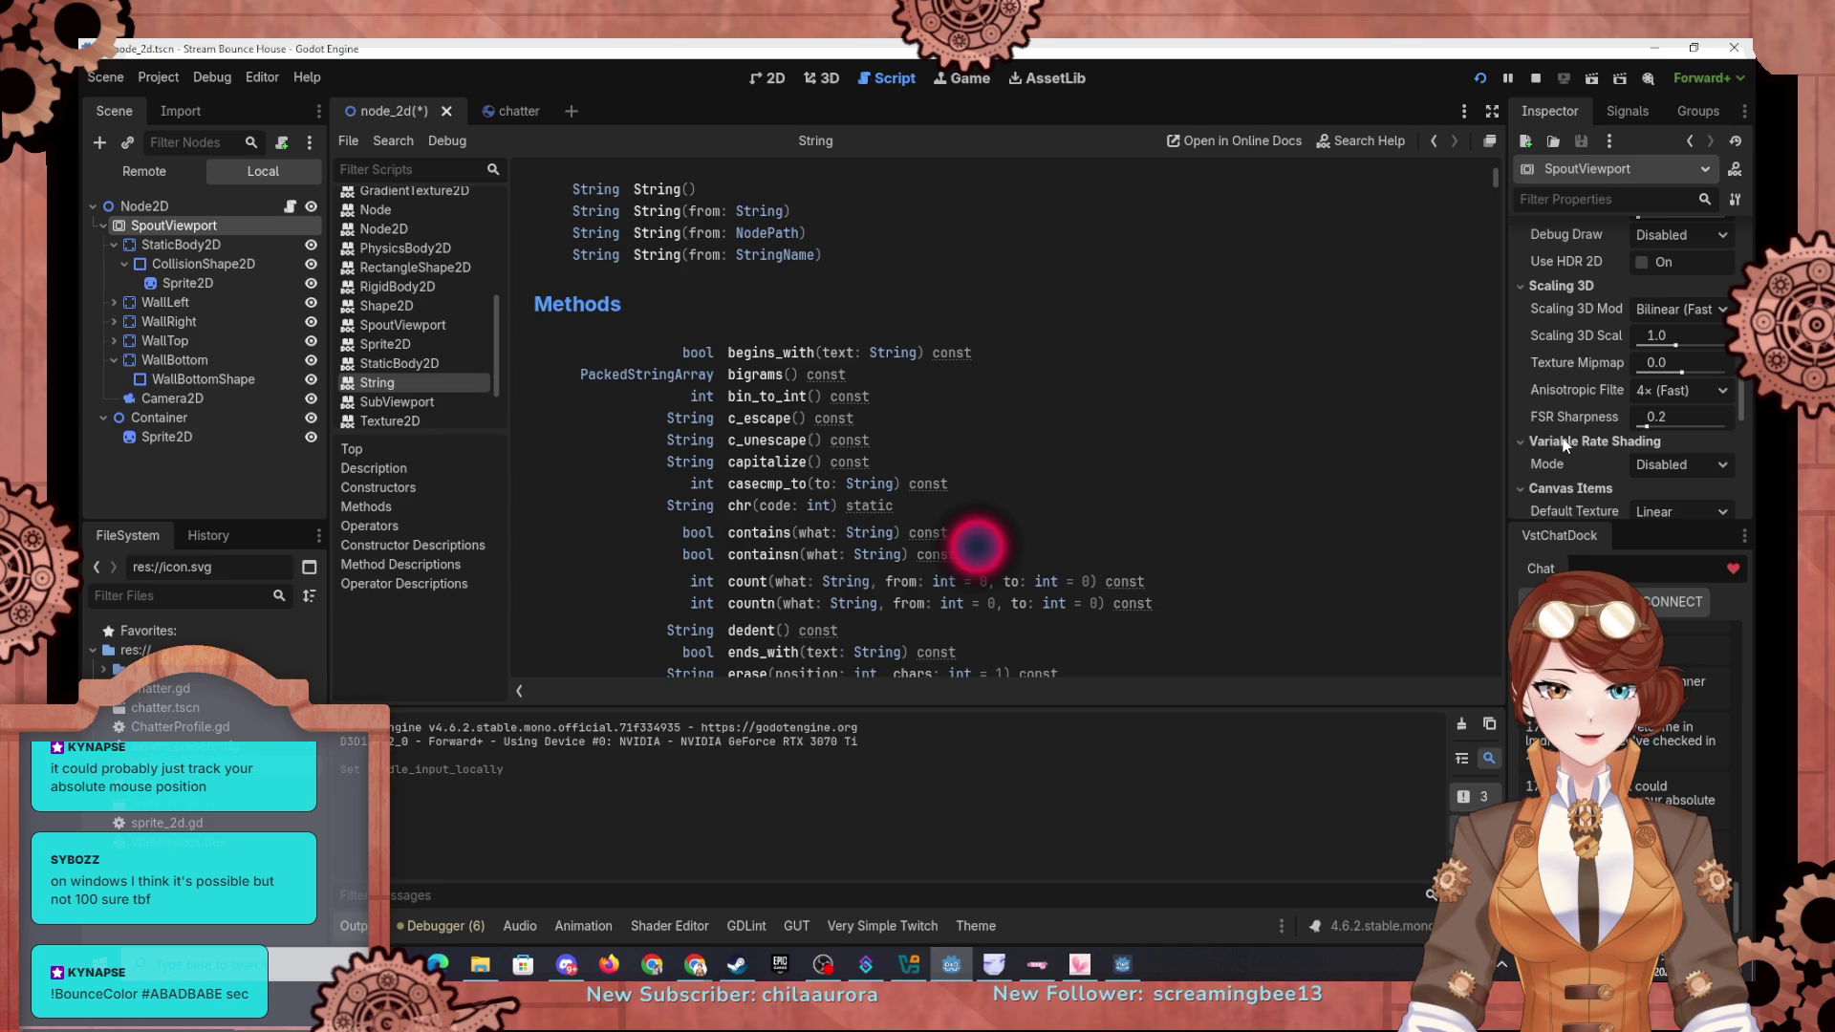
{"action": "scroll", "coordinate": [1564, 445], "scroll_direction": "down", "scroll_amount": 3}
{"action": "scroll", "coordinate": [1565, 445], "scroll_direction": "down", "scroll_amount": 1}
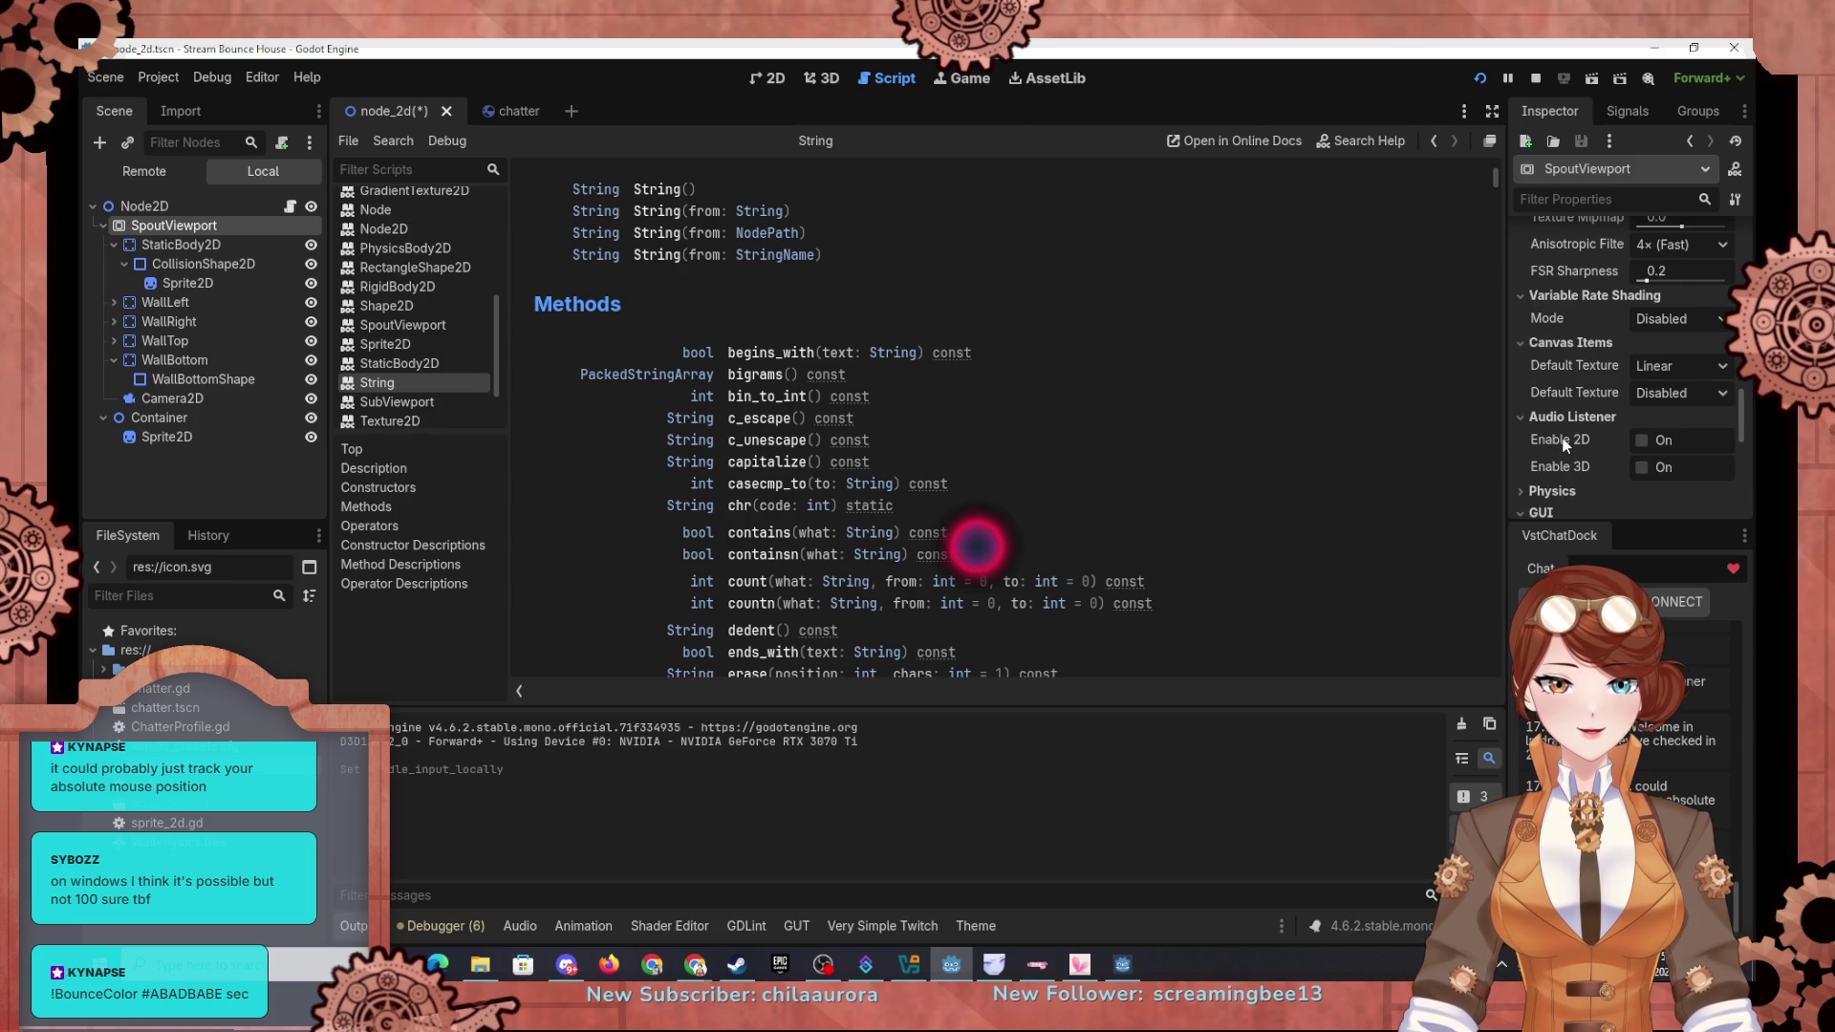
{"action": "scroll", "coordinate": [1585, 304], "scroll_direction": "down", "scroll_amount": 3}
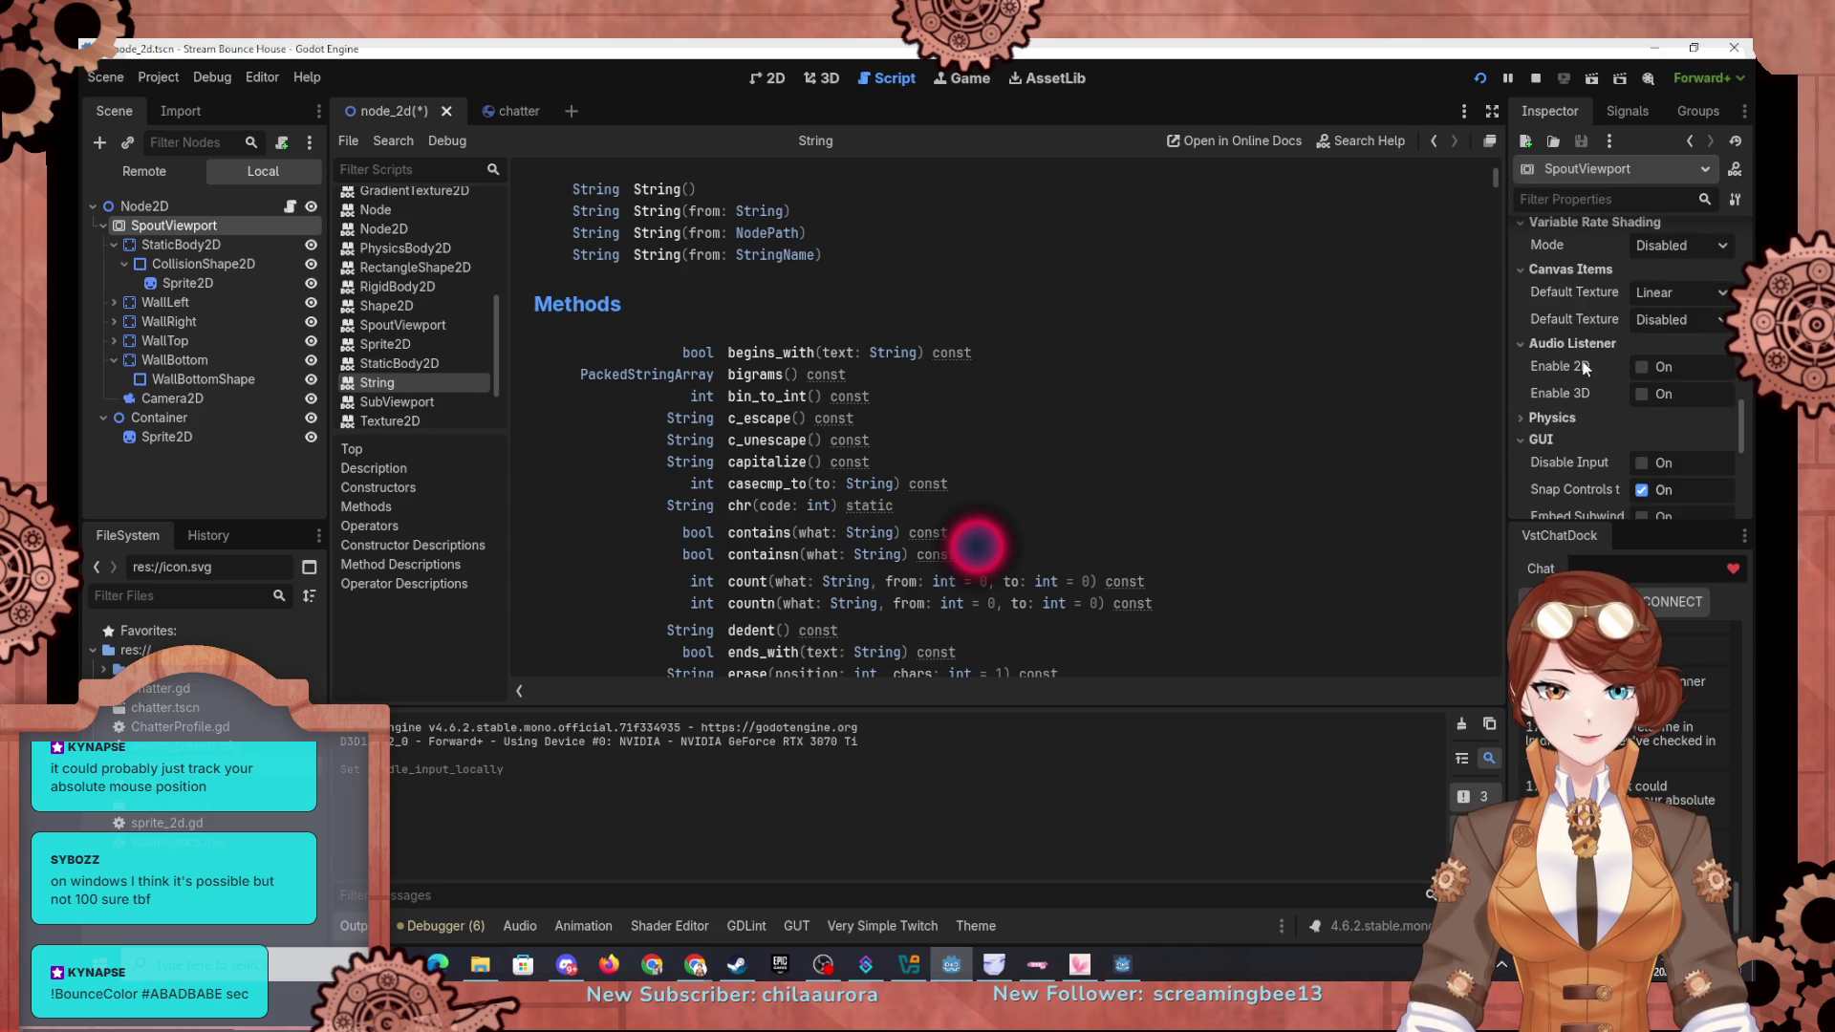
{"action": "left_click", "coordinate": [1535, 383]}
{"action": "scroll", "coordinate": [1549, 388], "scroll_direction": "down", "scroll_amount": 3}
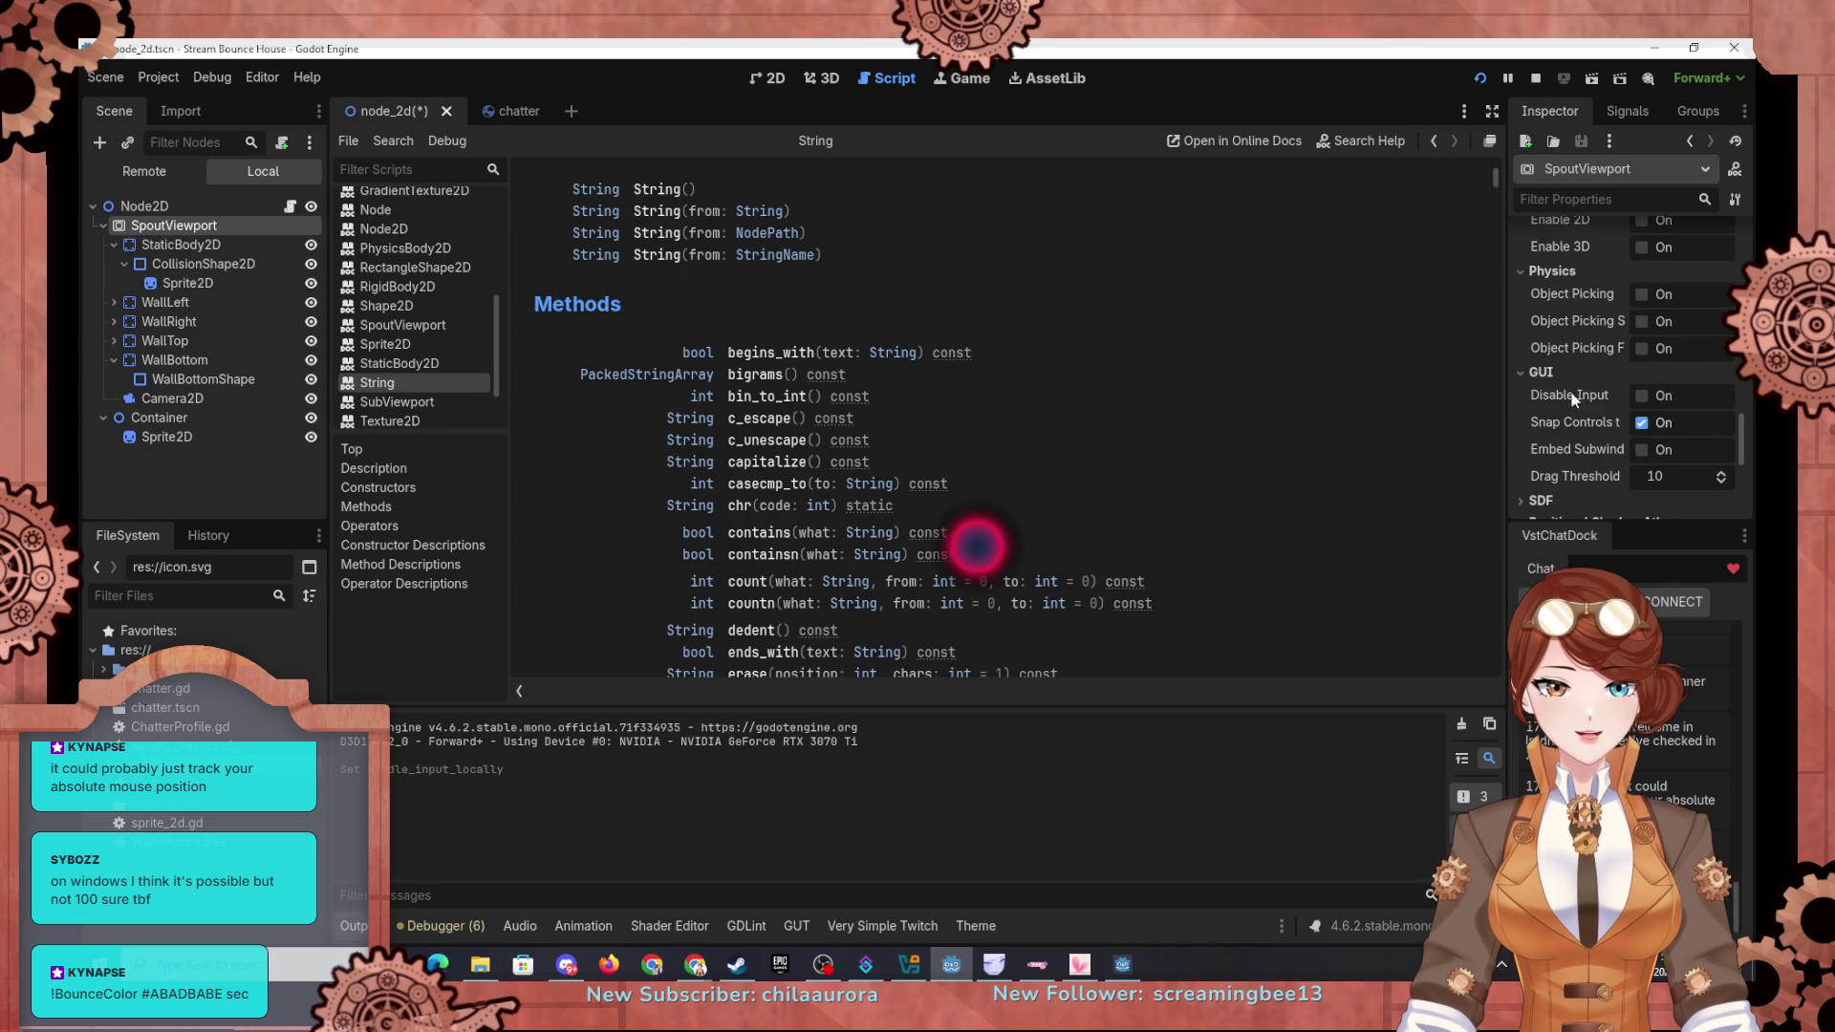
{"action": "scroll", "coordinate": [1552, 440], "scroll_direction": "down", "scroll_amount": 2}
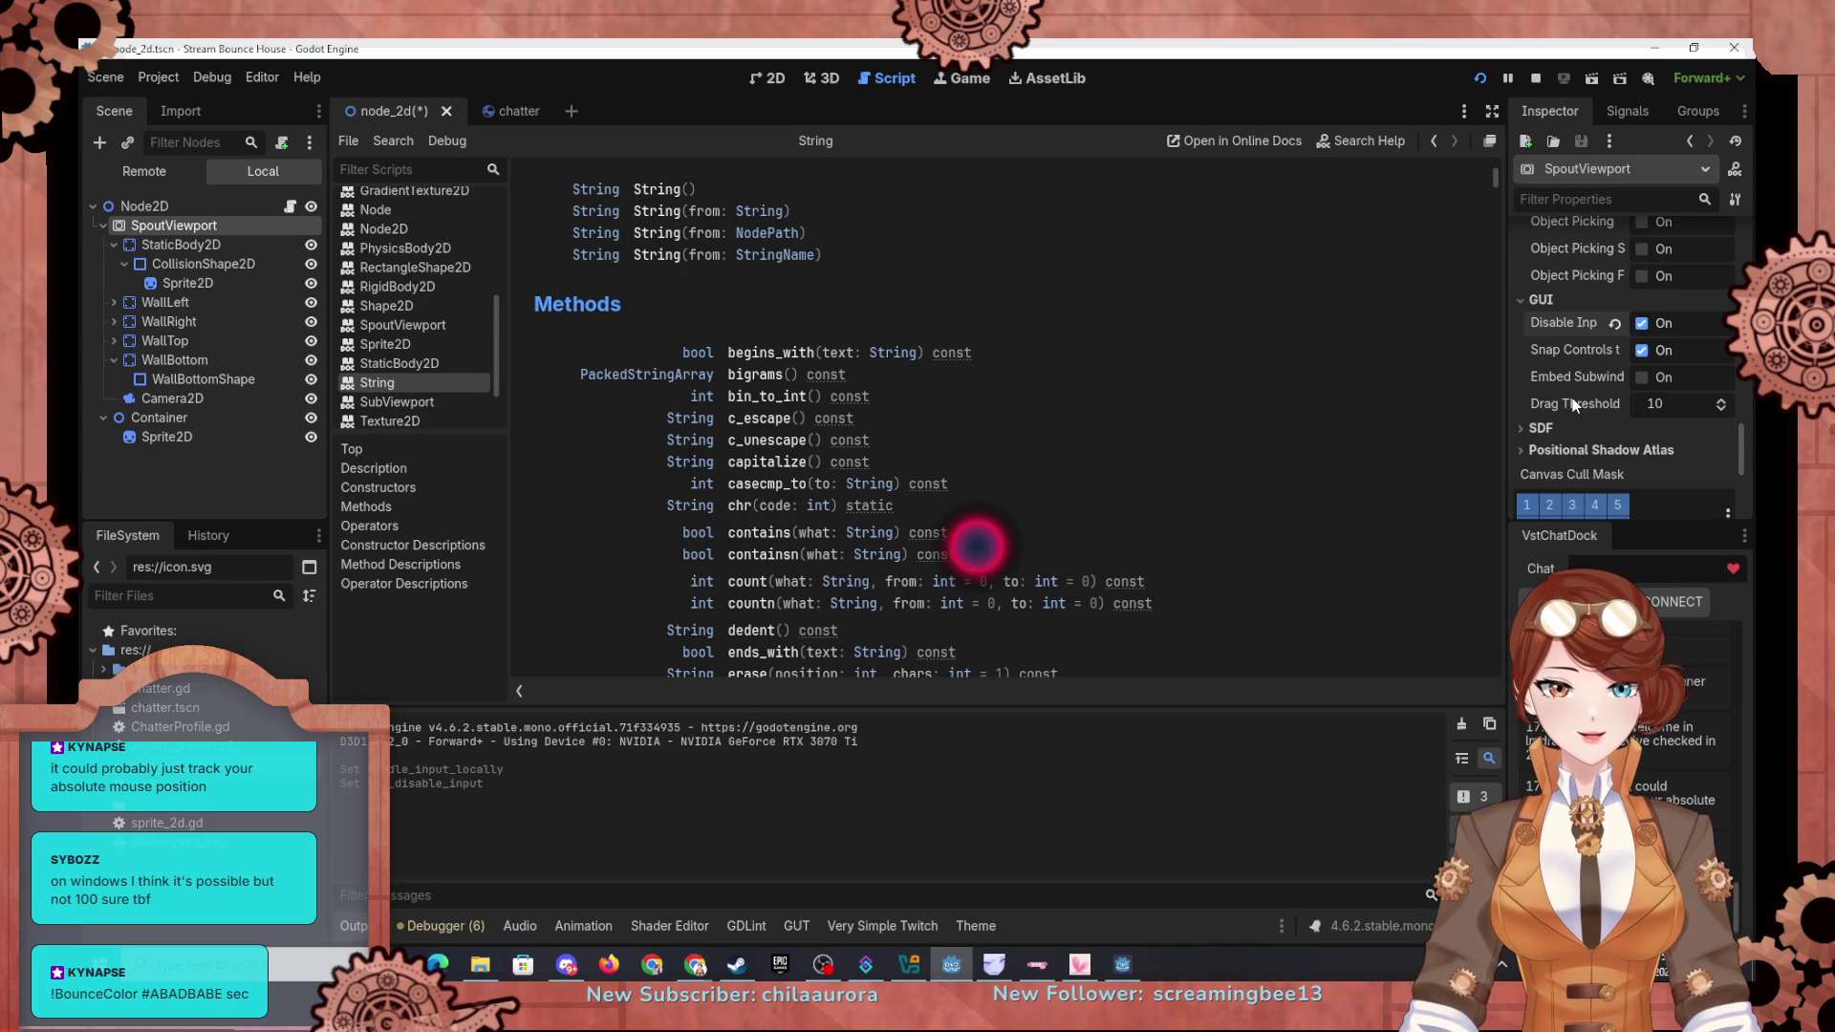
{"action": "mouse_move", "coordinate": [1575, 406]}
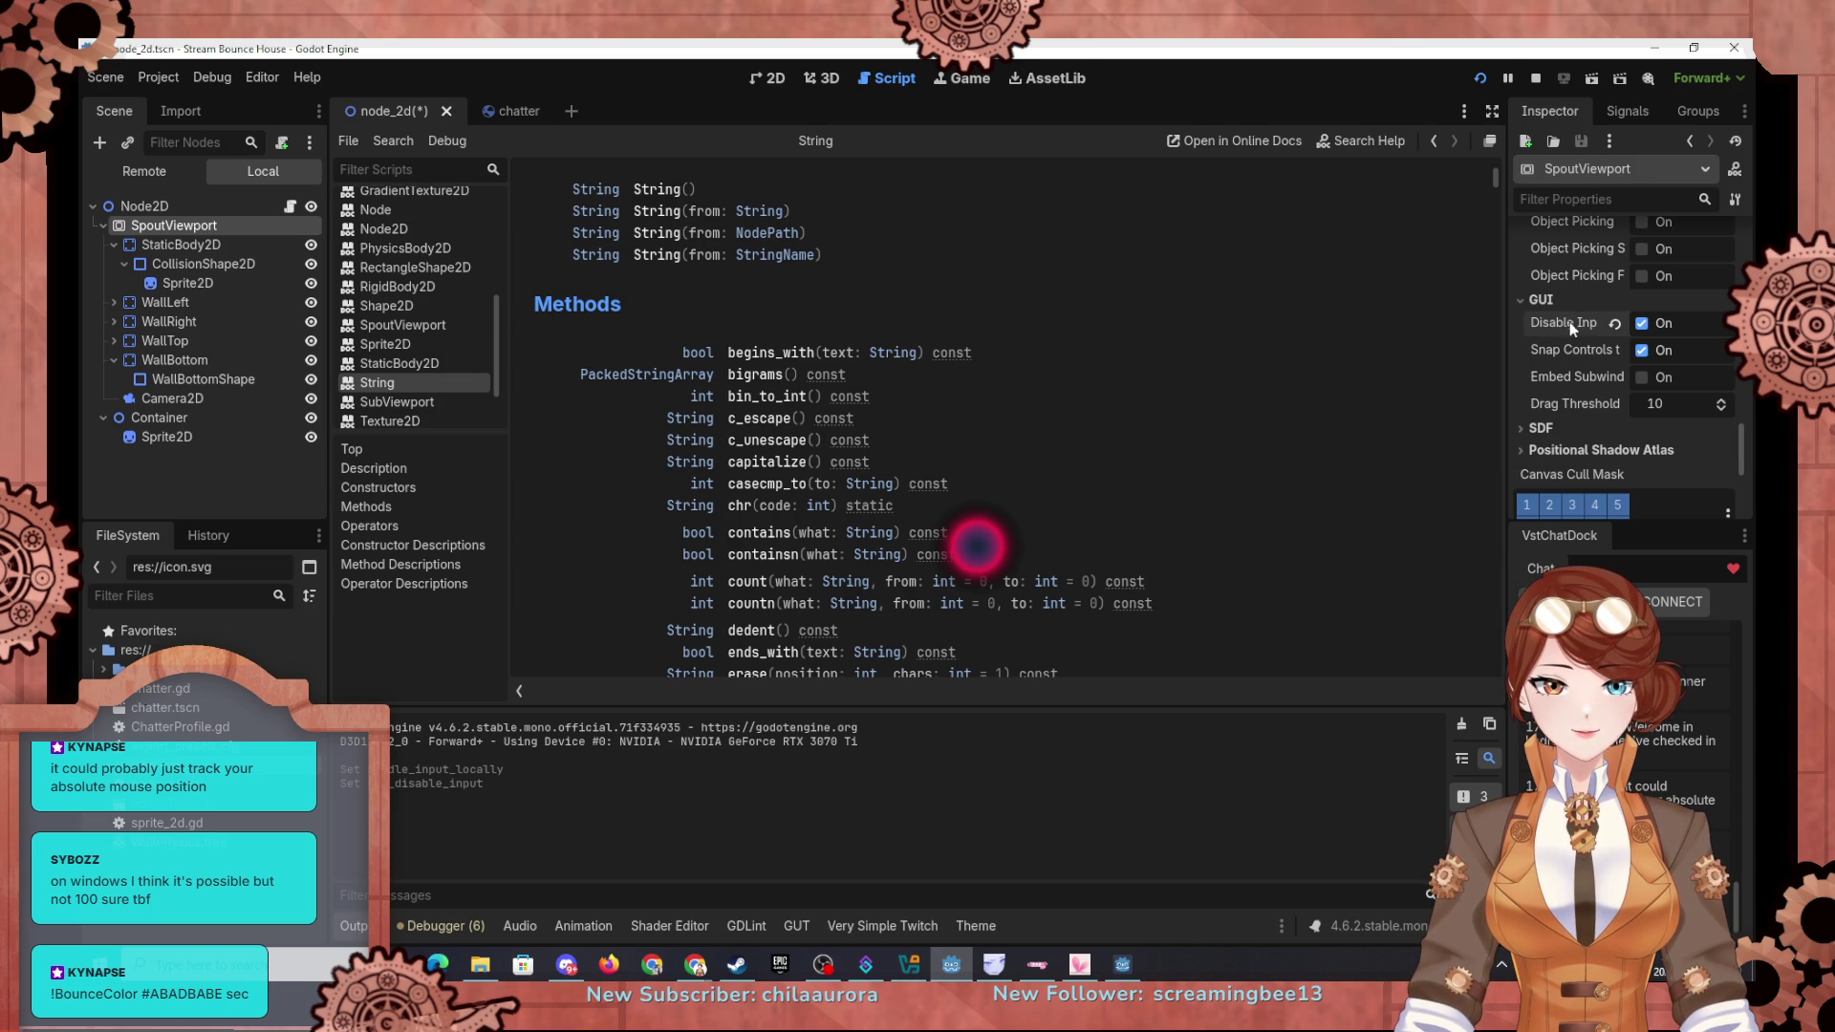
{"action": "mouse_move", "coordinate": [1569, 323]}
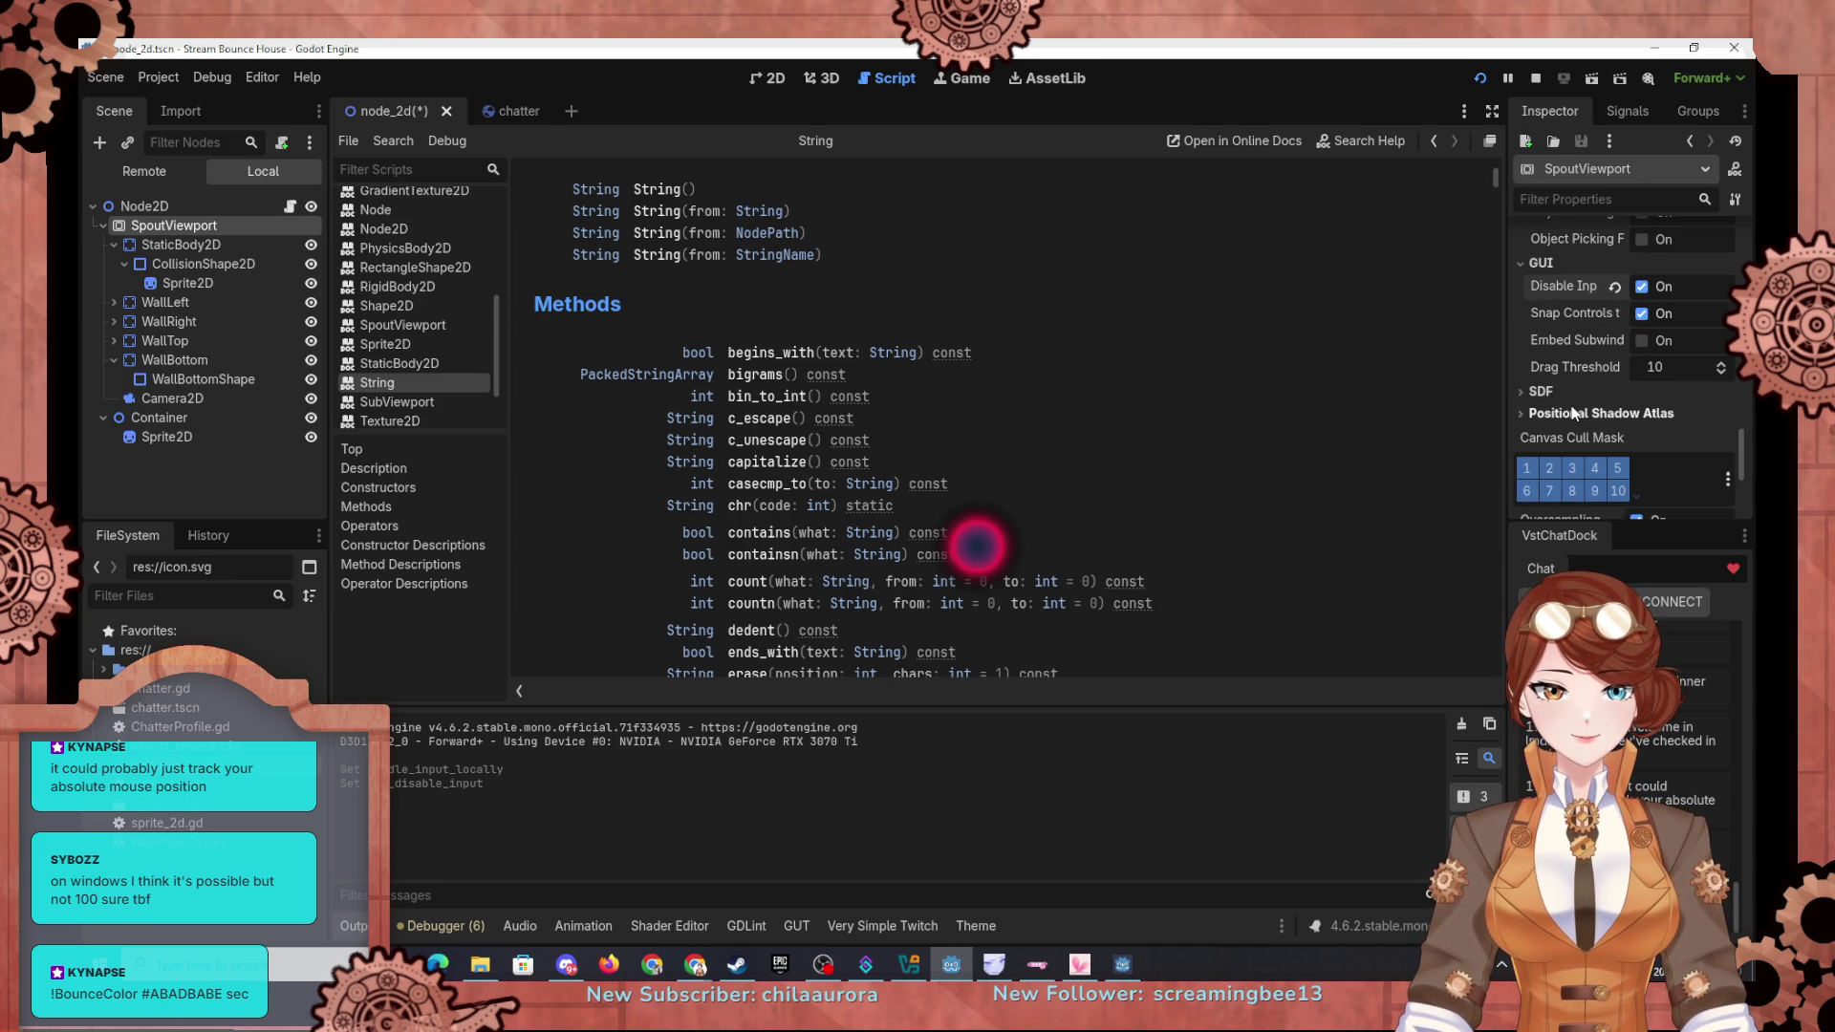
{"action": "scroll", "coordinate": [1571, 405], "scroll_direction": "down", "scroll_amount": 2}
{"action": "scroll", "coordinate": [1571, 406], "scroll_direction": "down", "scroll_amount": 5}
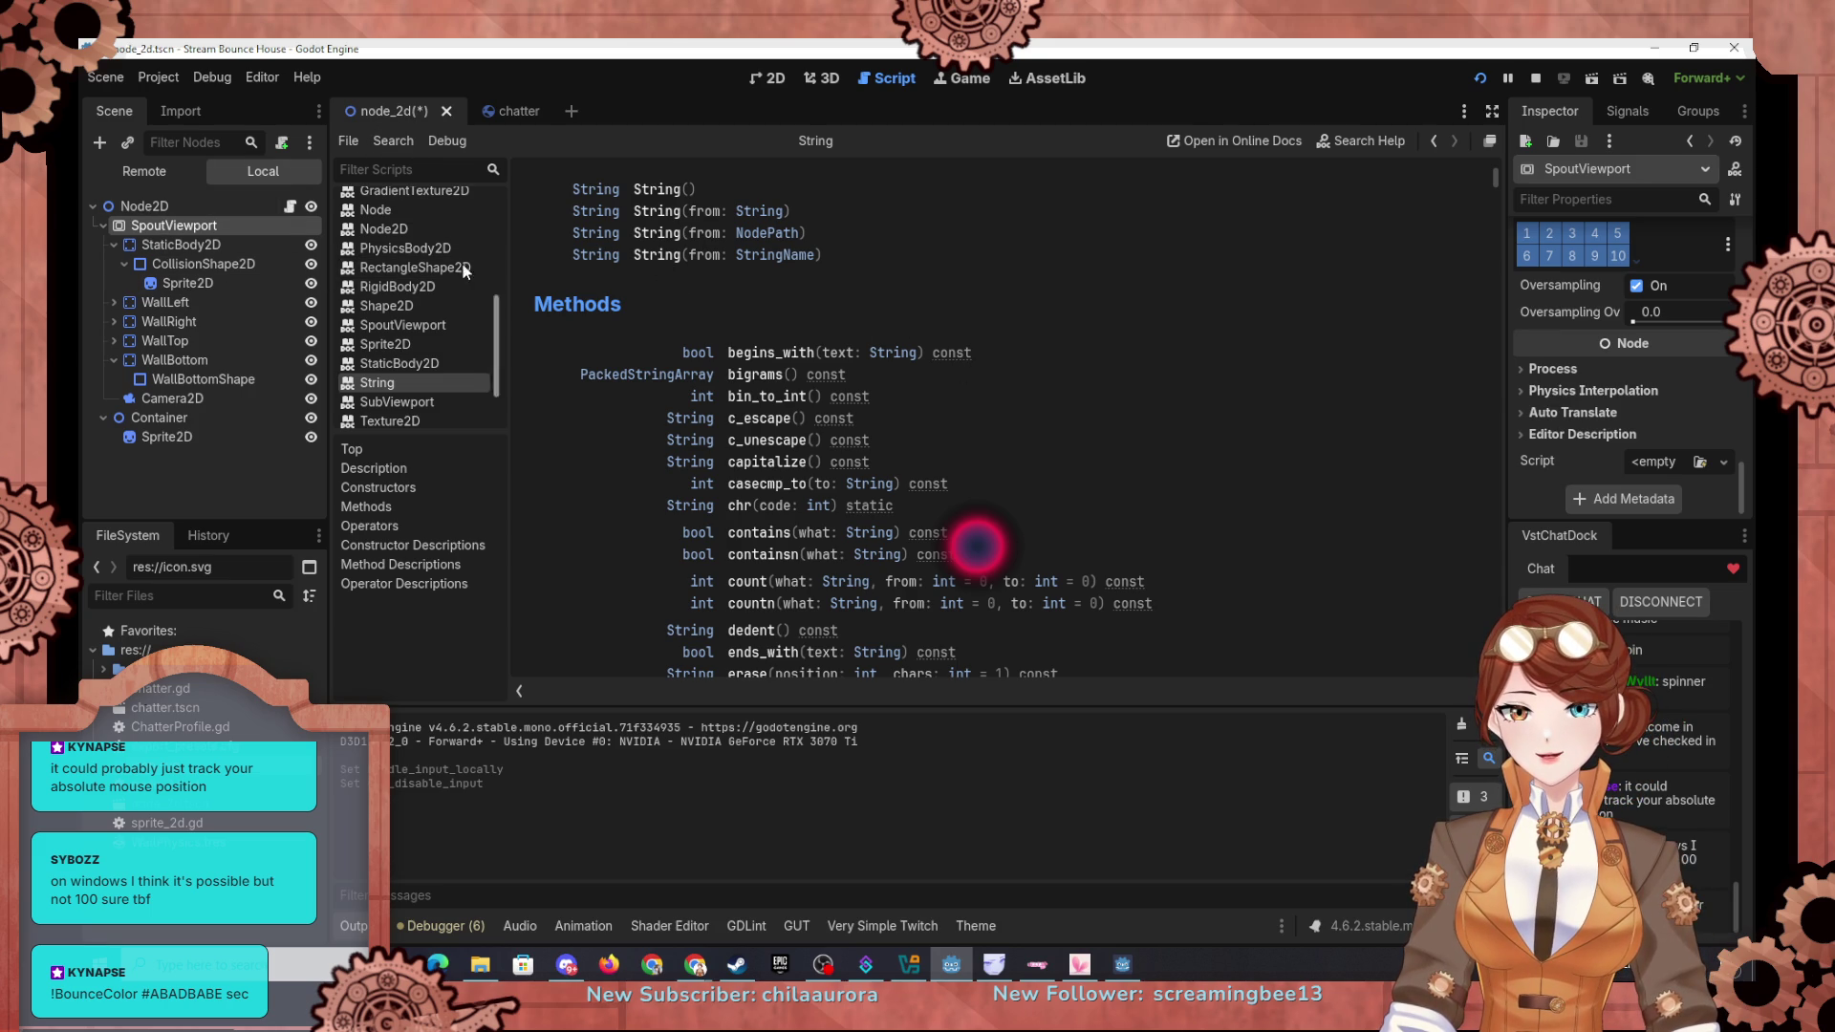
{"action": "scroll", "coordinate": [399, 248], "scroll_direction": "up", "scroll_amount": 5}
{"action": "left_click", "coordinate": [385, 232]}
Step: Add get_viewport().gui_disable_input = true to _ready on line 15, then save and rerun
{"action": "scroll", "coordinate": [811, 302], "scroll_direction": "up", "scroll_amount": 10}
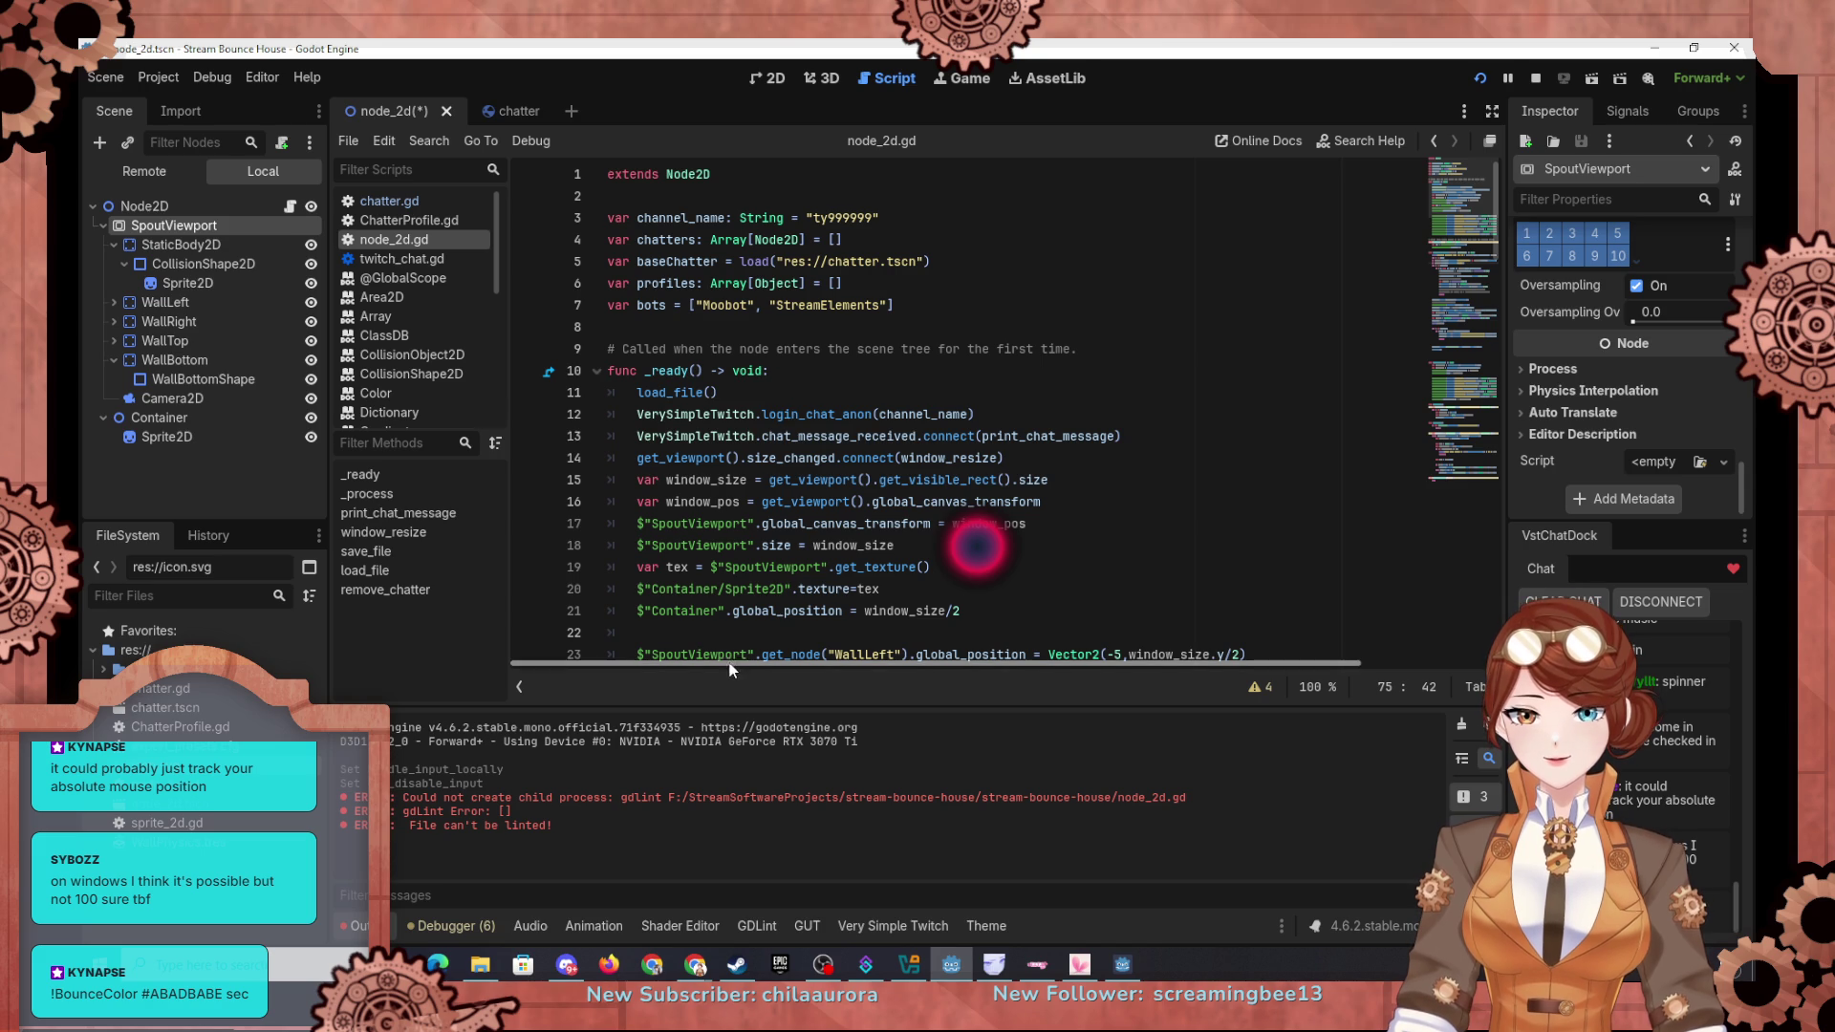
{"action": "left_click", "coordinate": [1117, 461]}
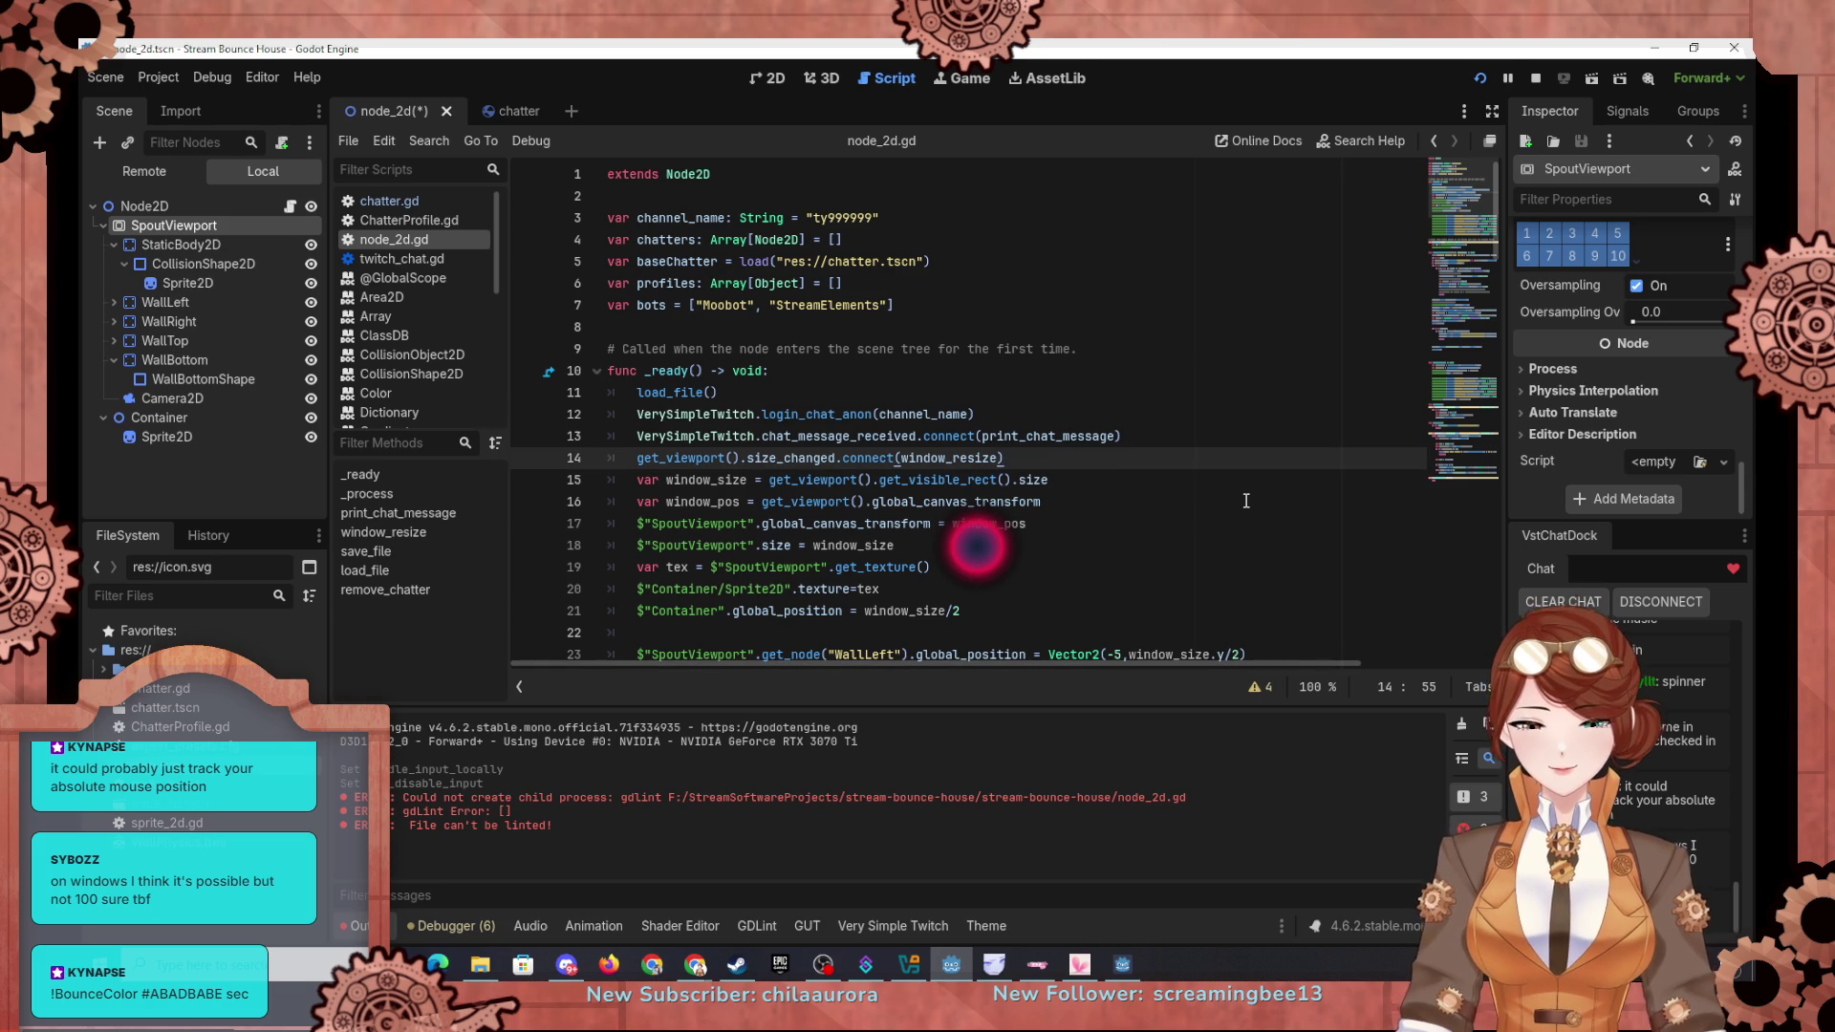
{"action": "key", "text": "Return"}
{"action": "type", "text": "get_"}
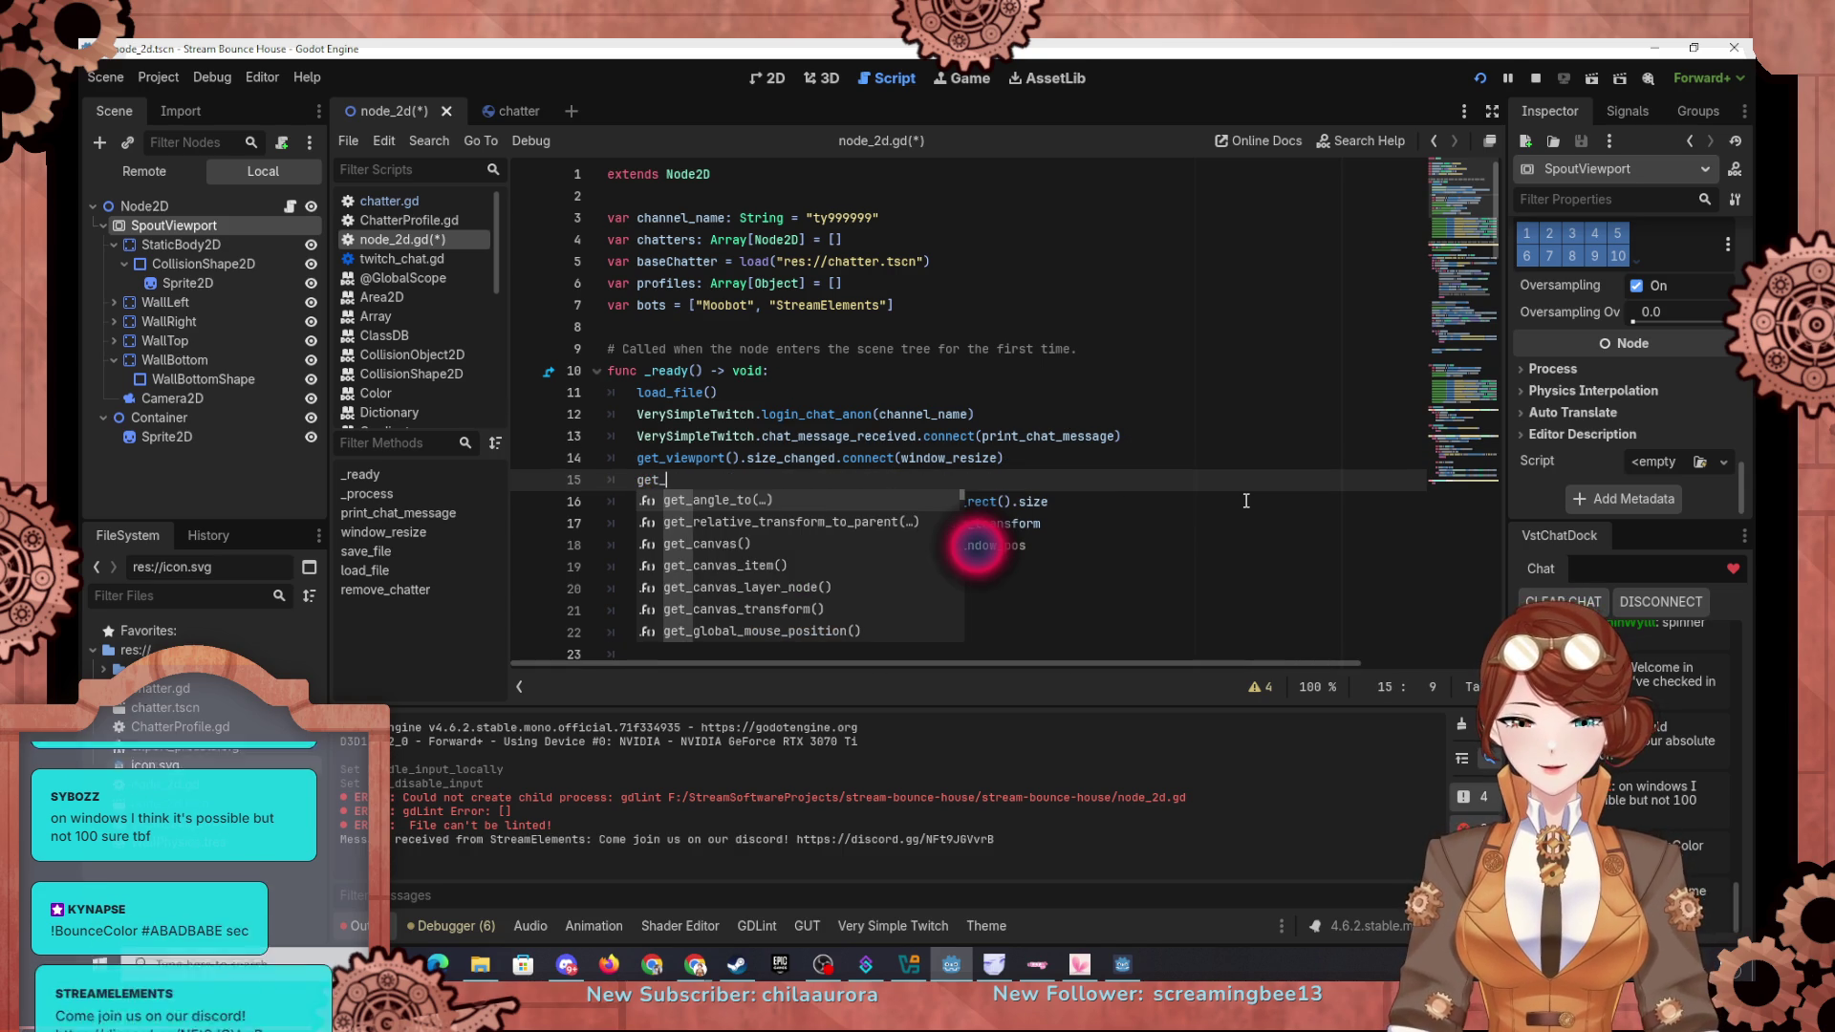
{"action": "type", "text": "viewpoty"}
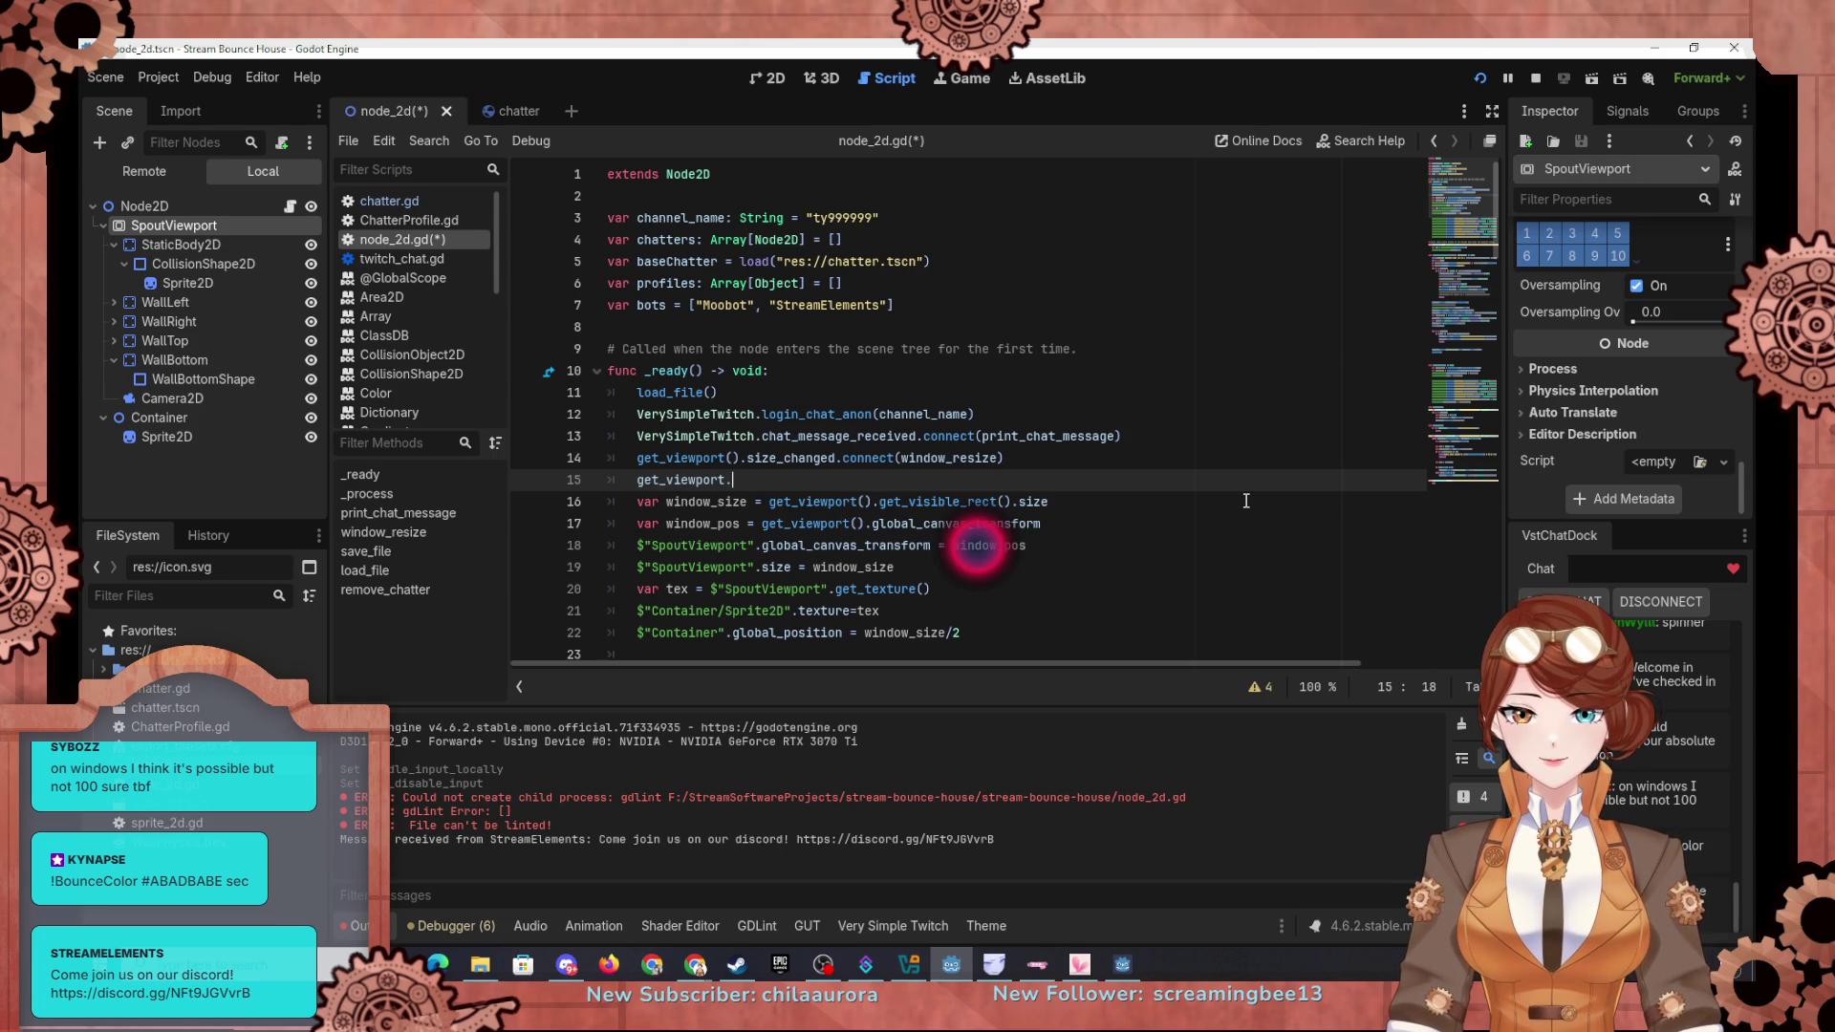
{"action": "type", "text": "Dis"}
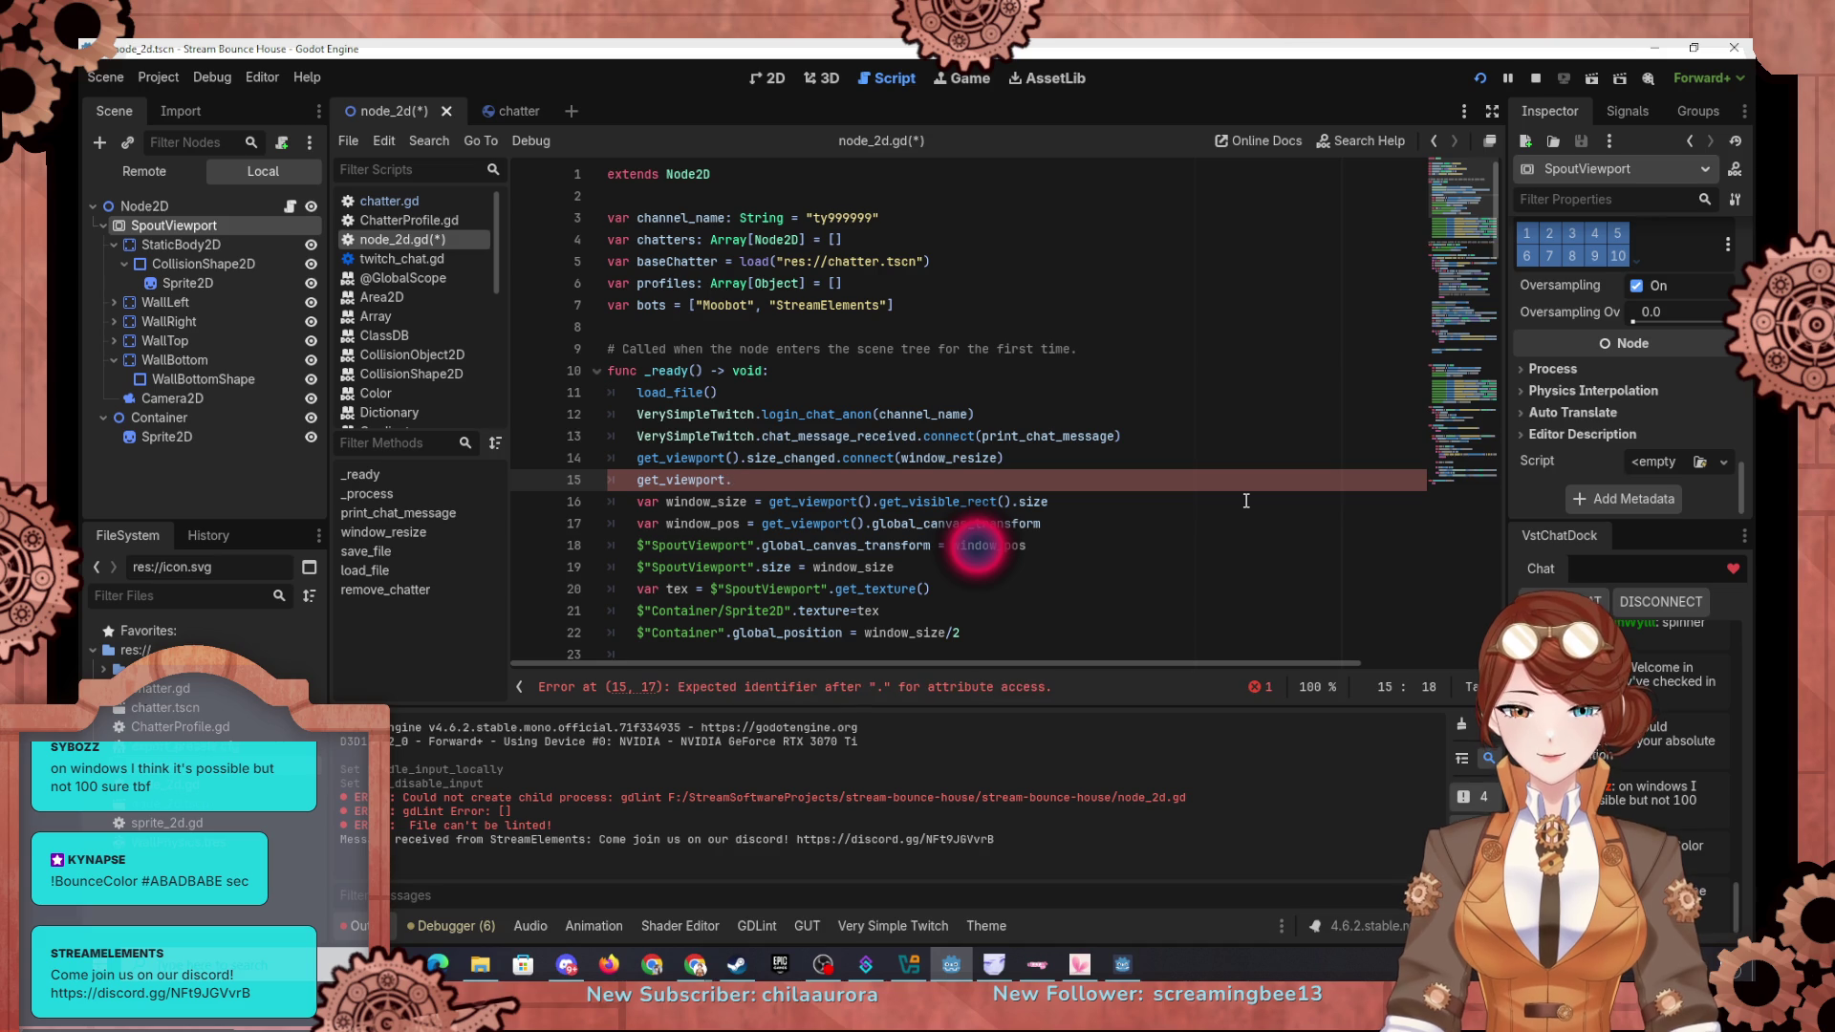
{"action": "type", "text": "/"}
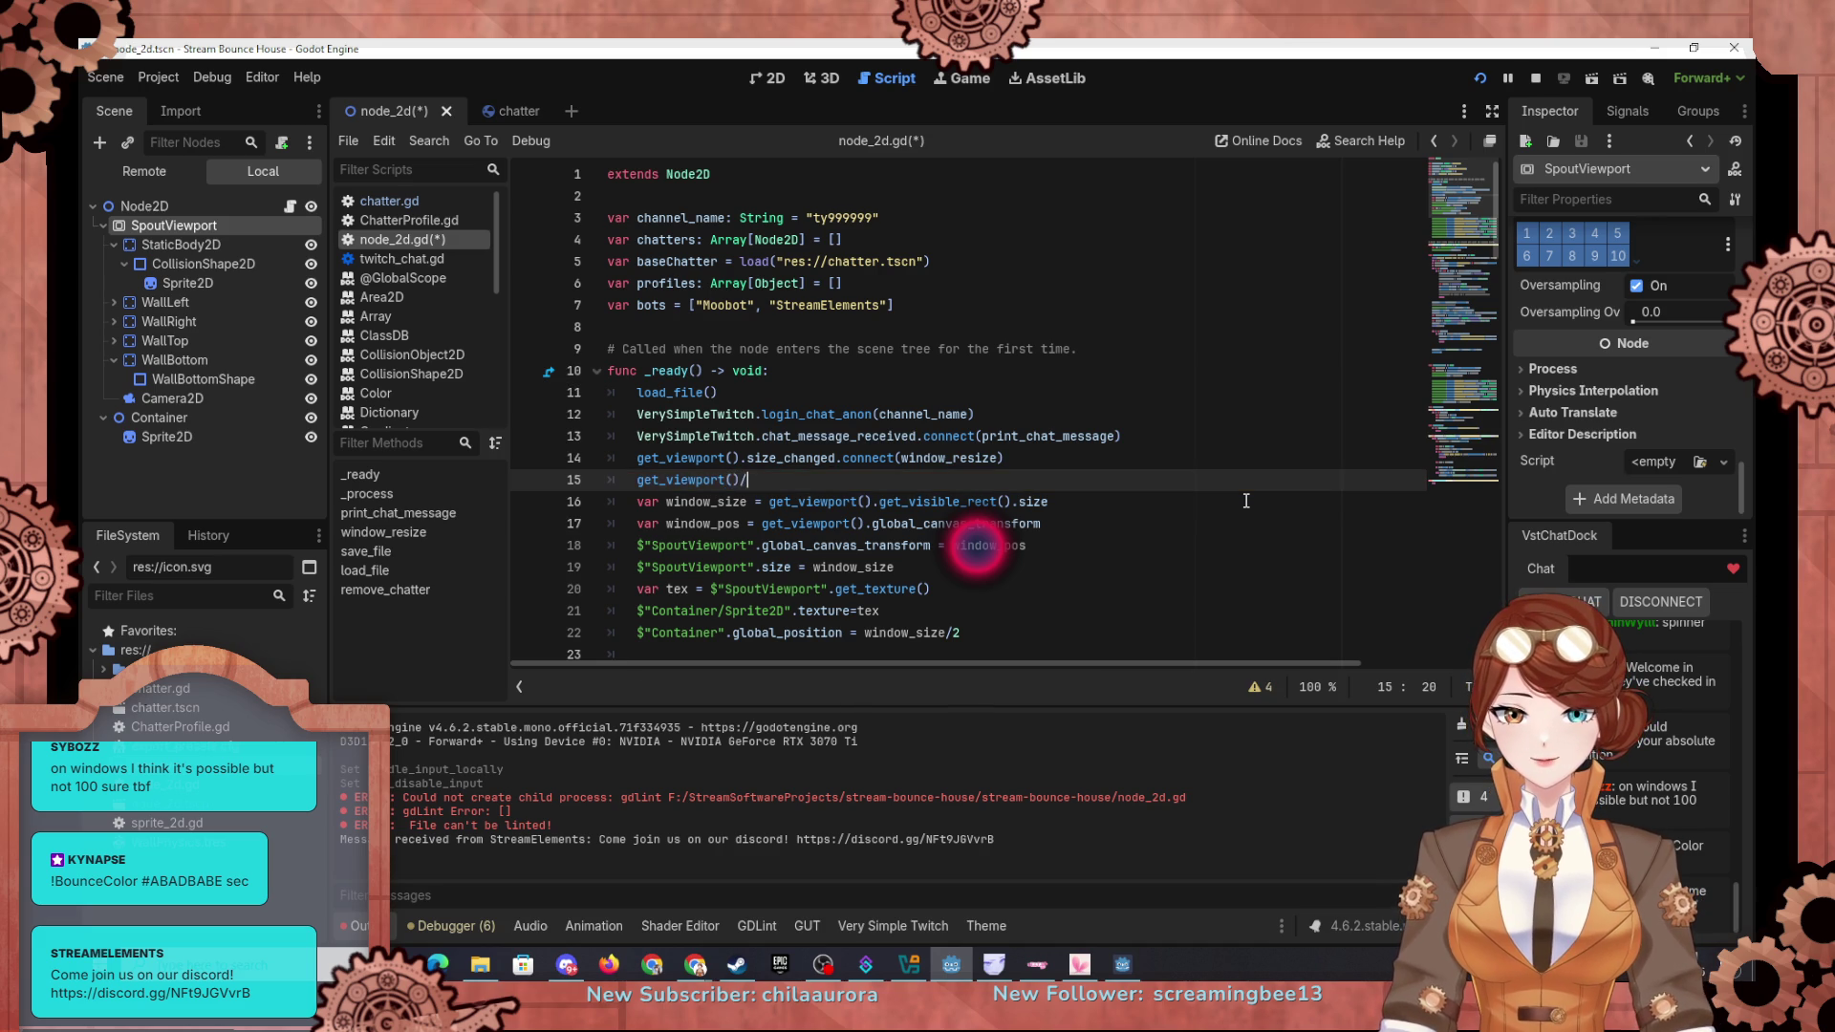
{"action": "key", "text": "BackSpace"}
{"action": "type", "text": ".dis"}
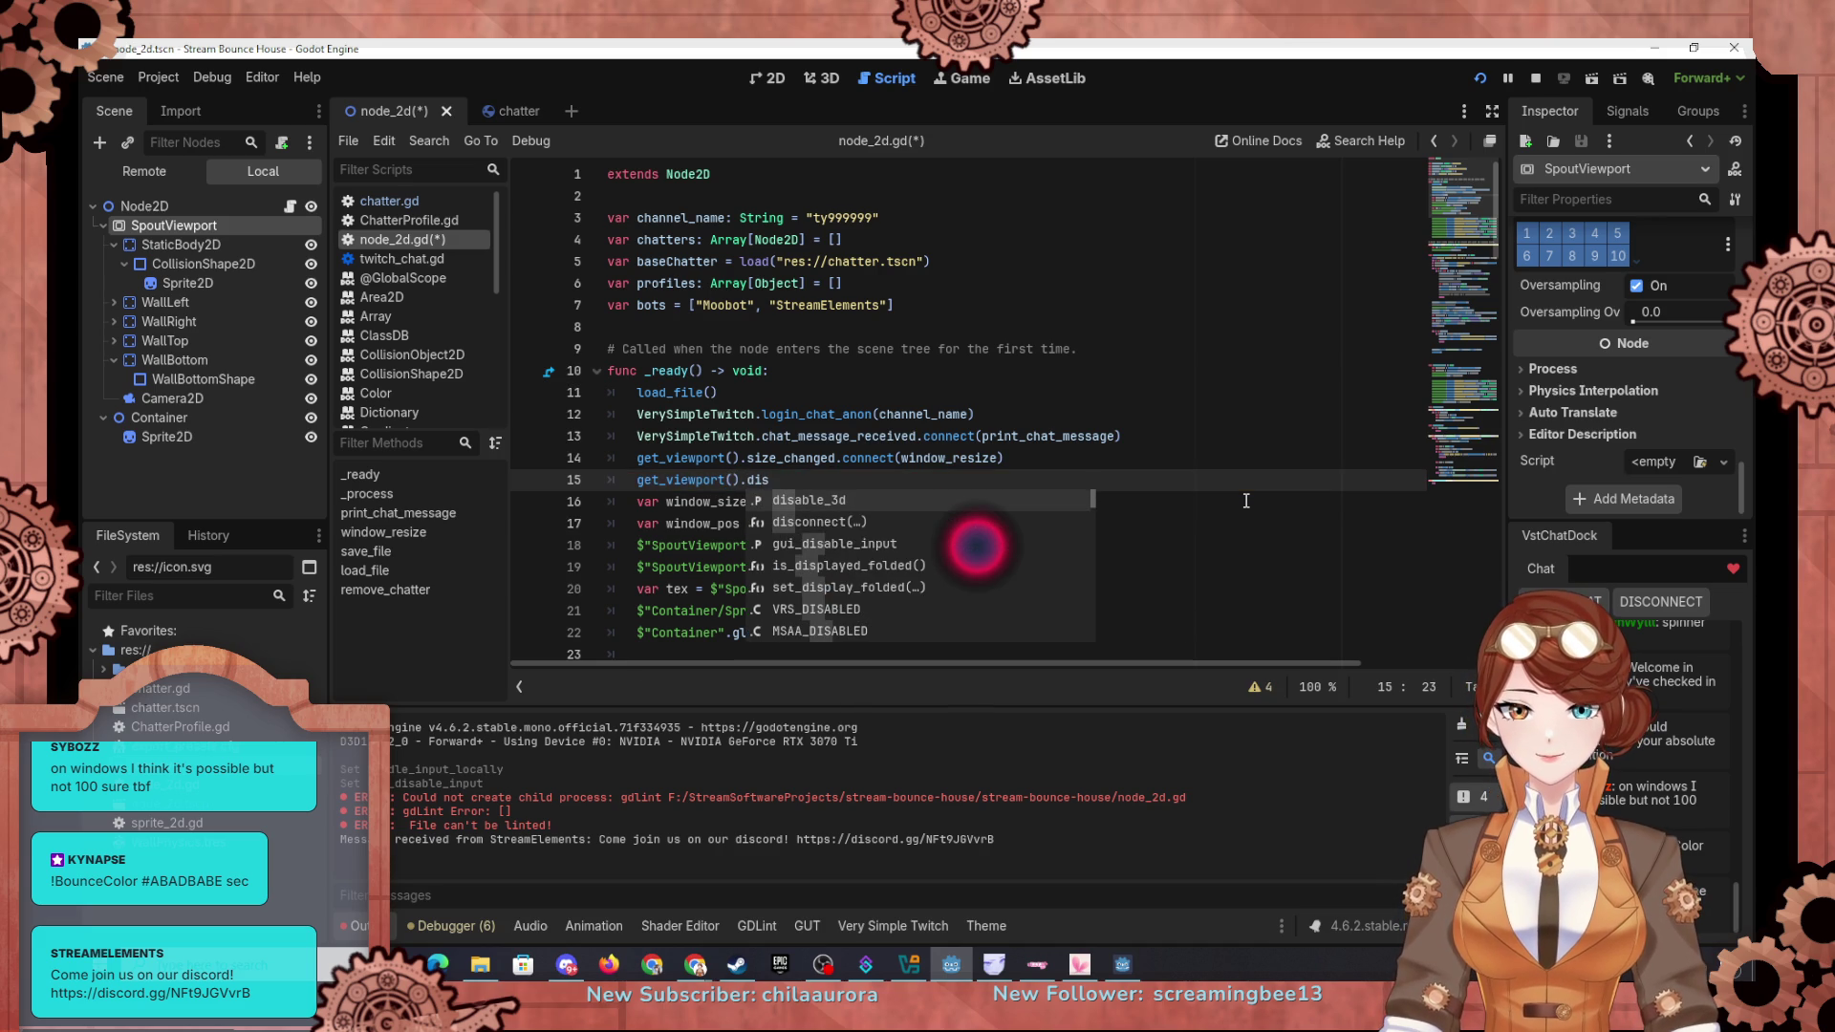
{"action": "type", "text": "able"}
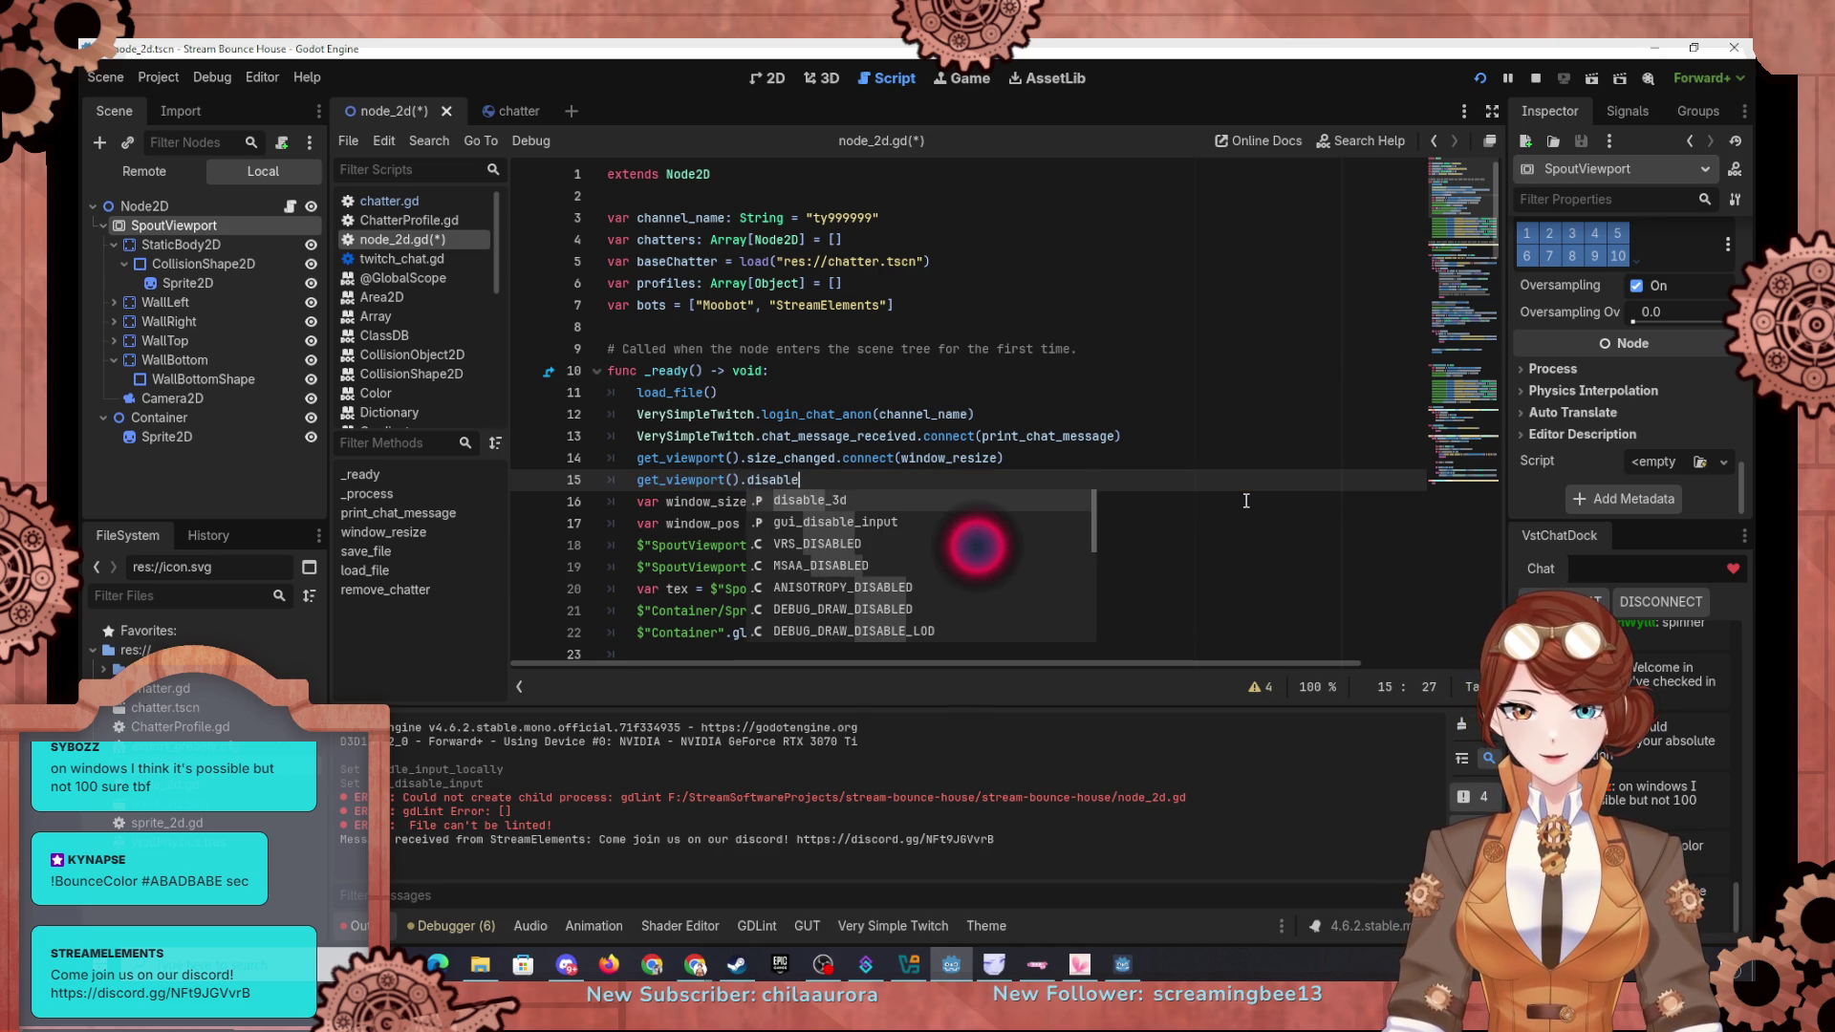
{"action": "type", "text": "_input"}
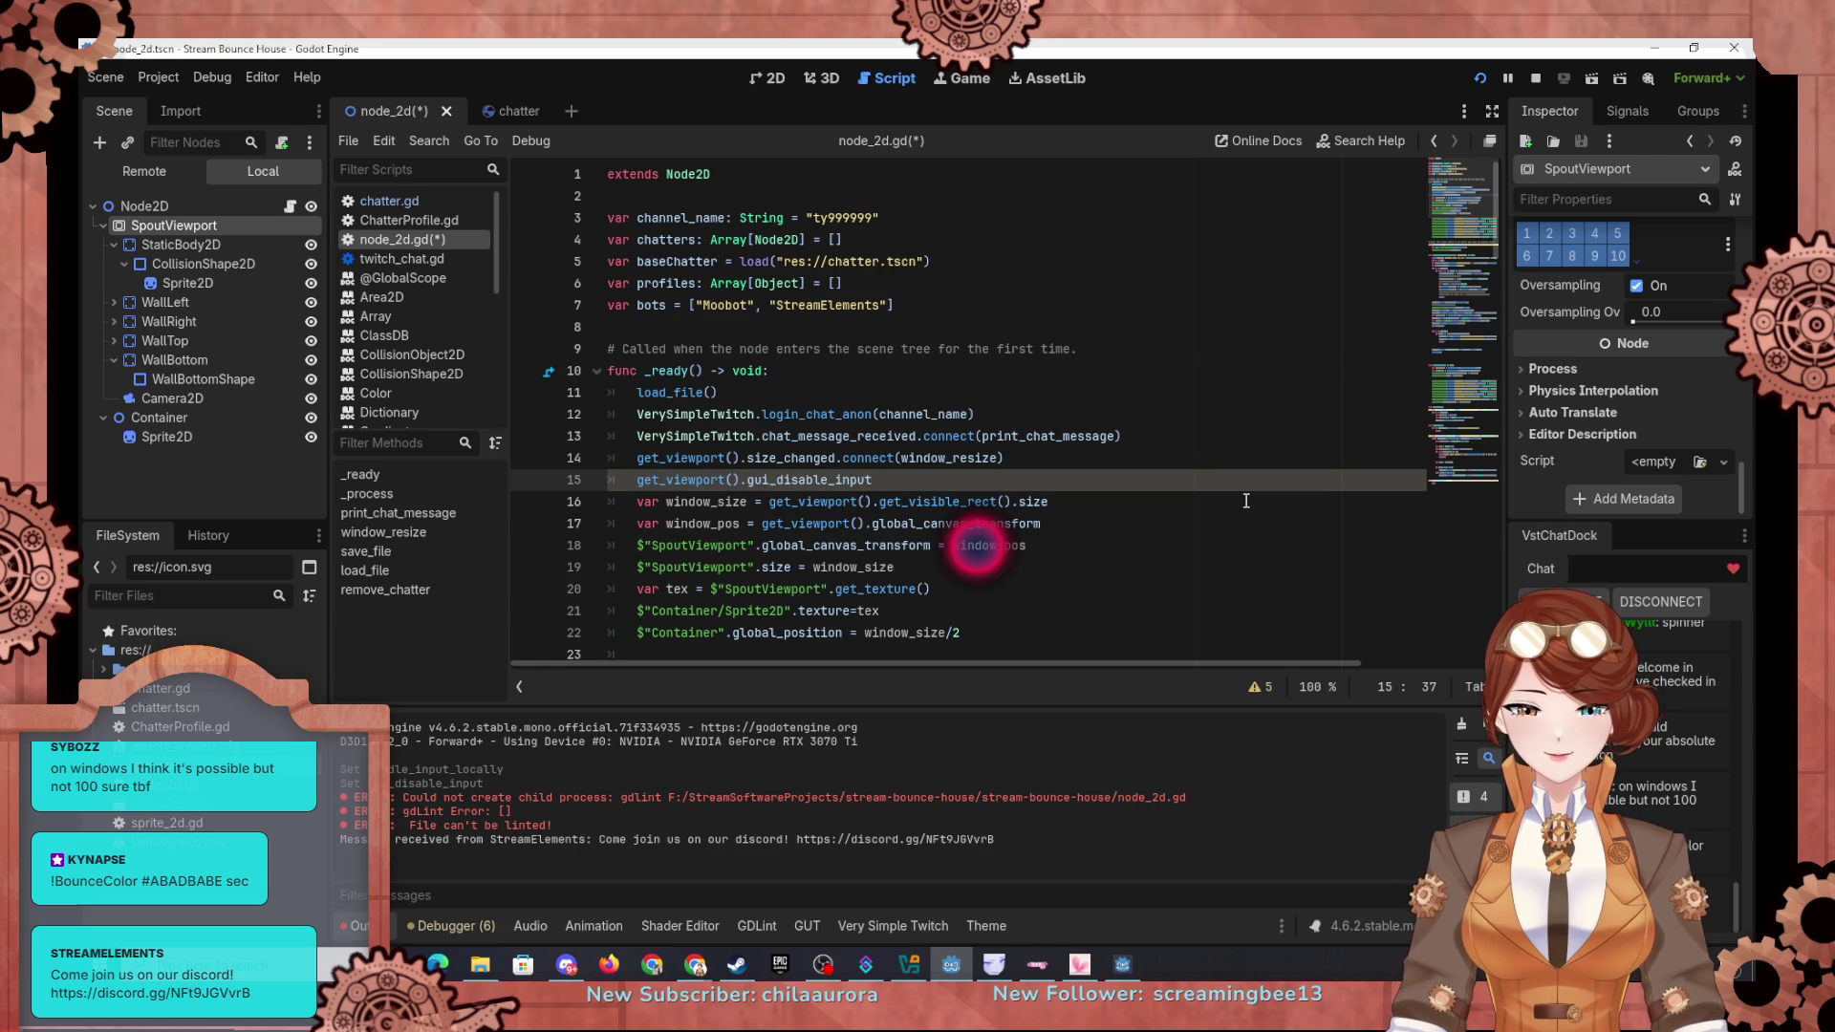
{"action": "type", "text": "TRu"}
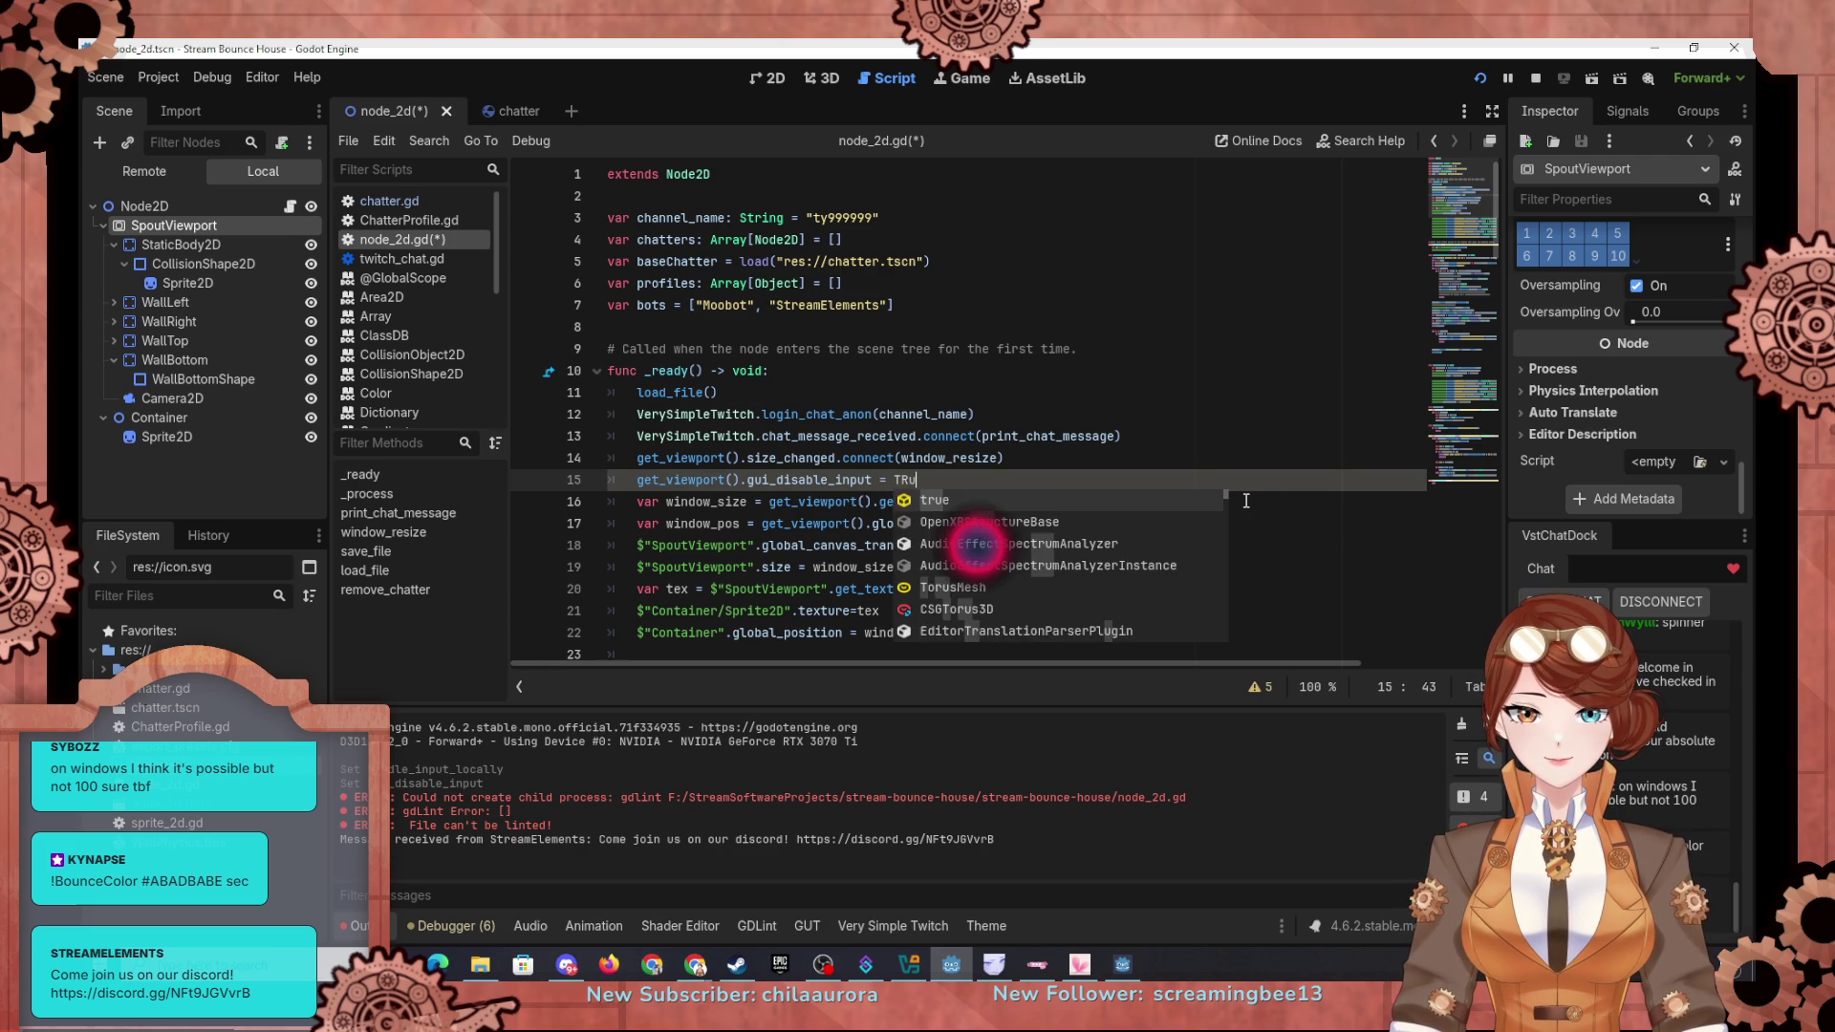
{"action": "key", "text": "Return"}
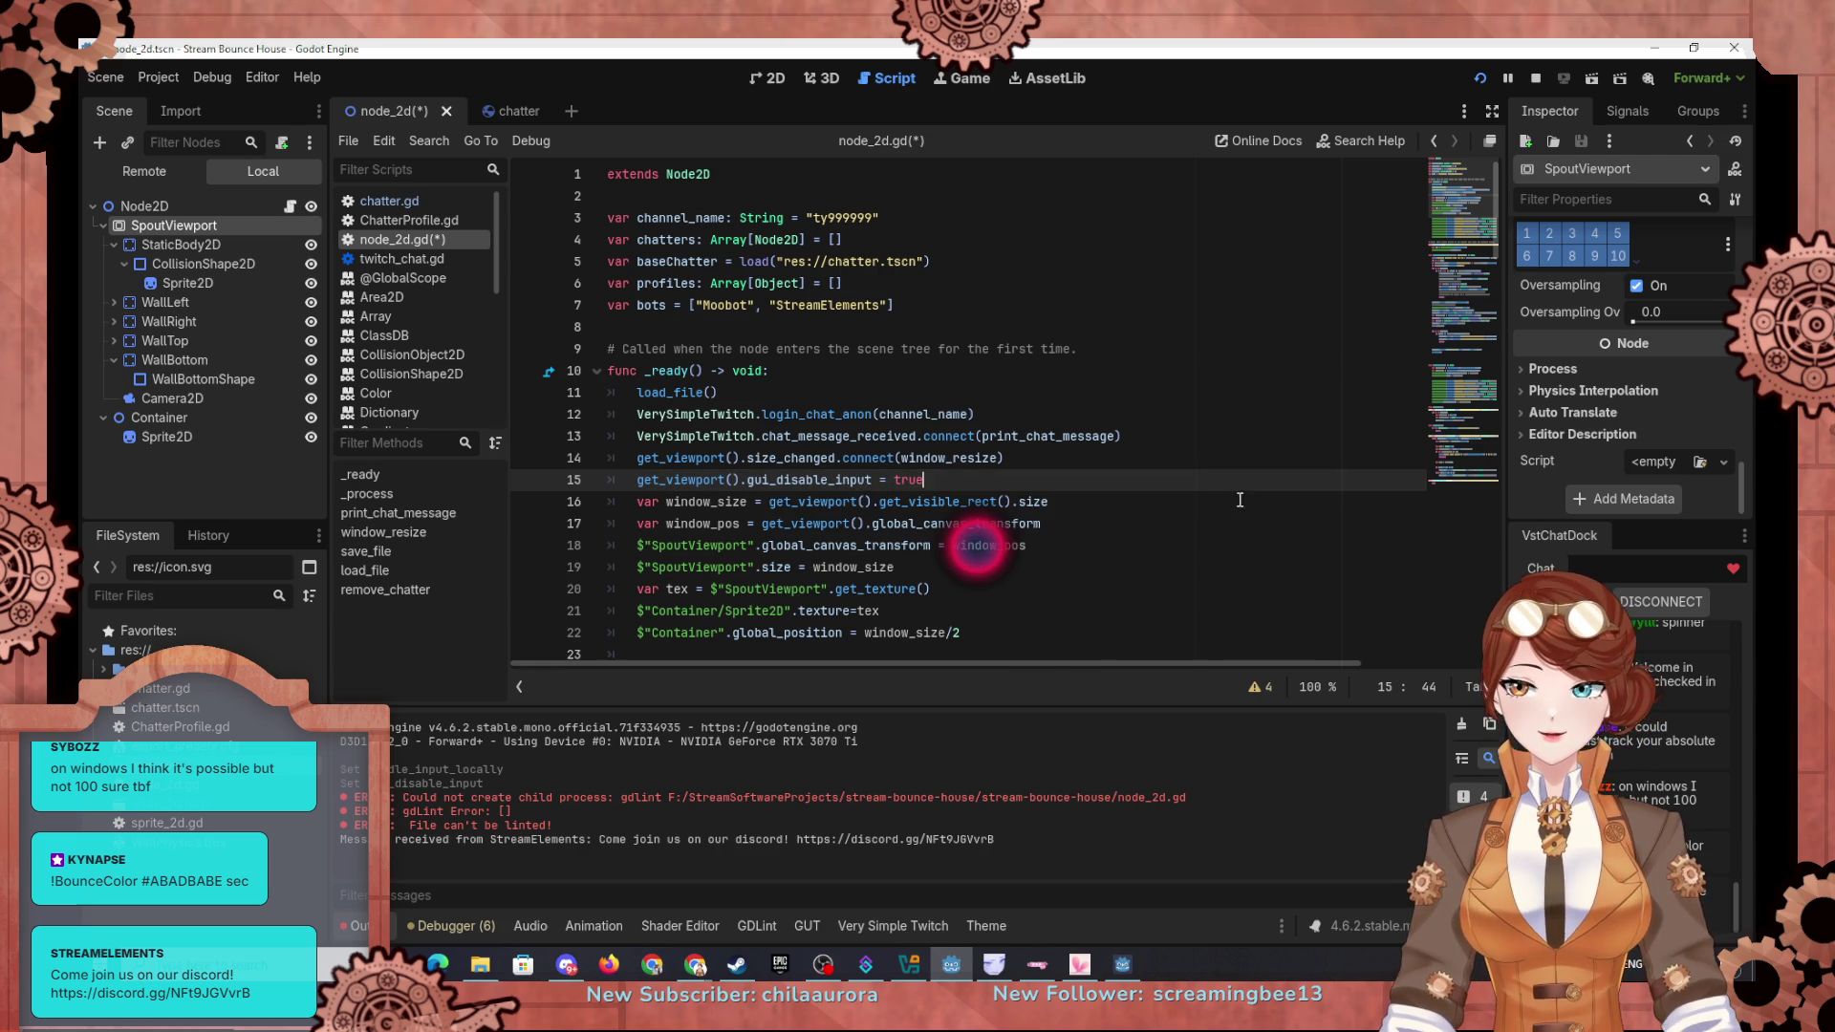
{"action": "left_click", "coordinate": [1477, 81]}
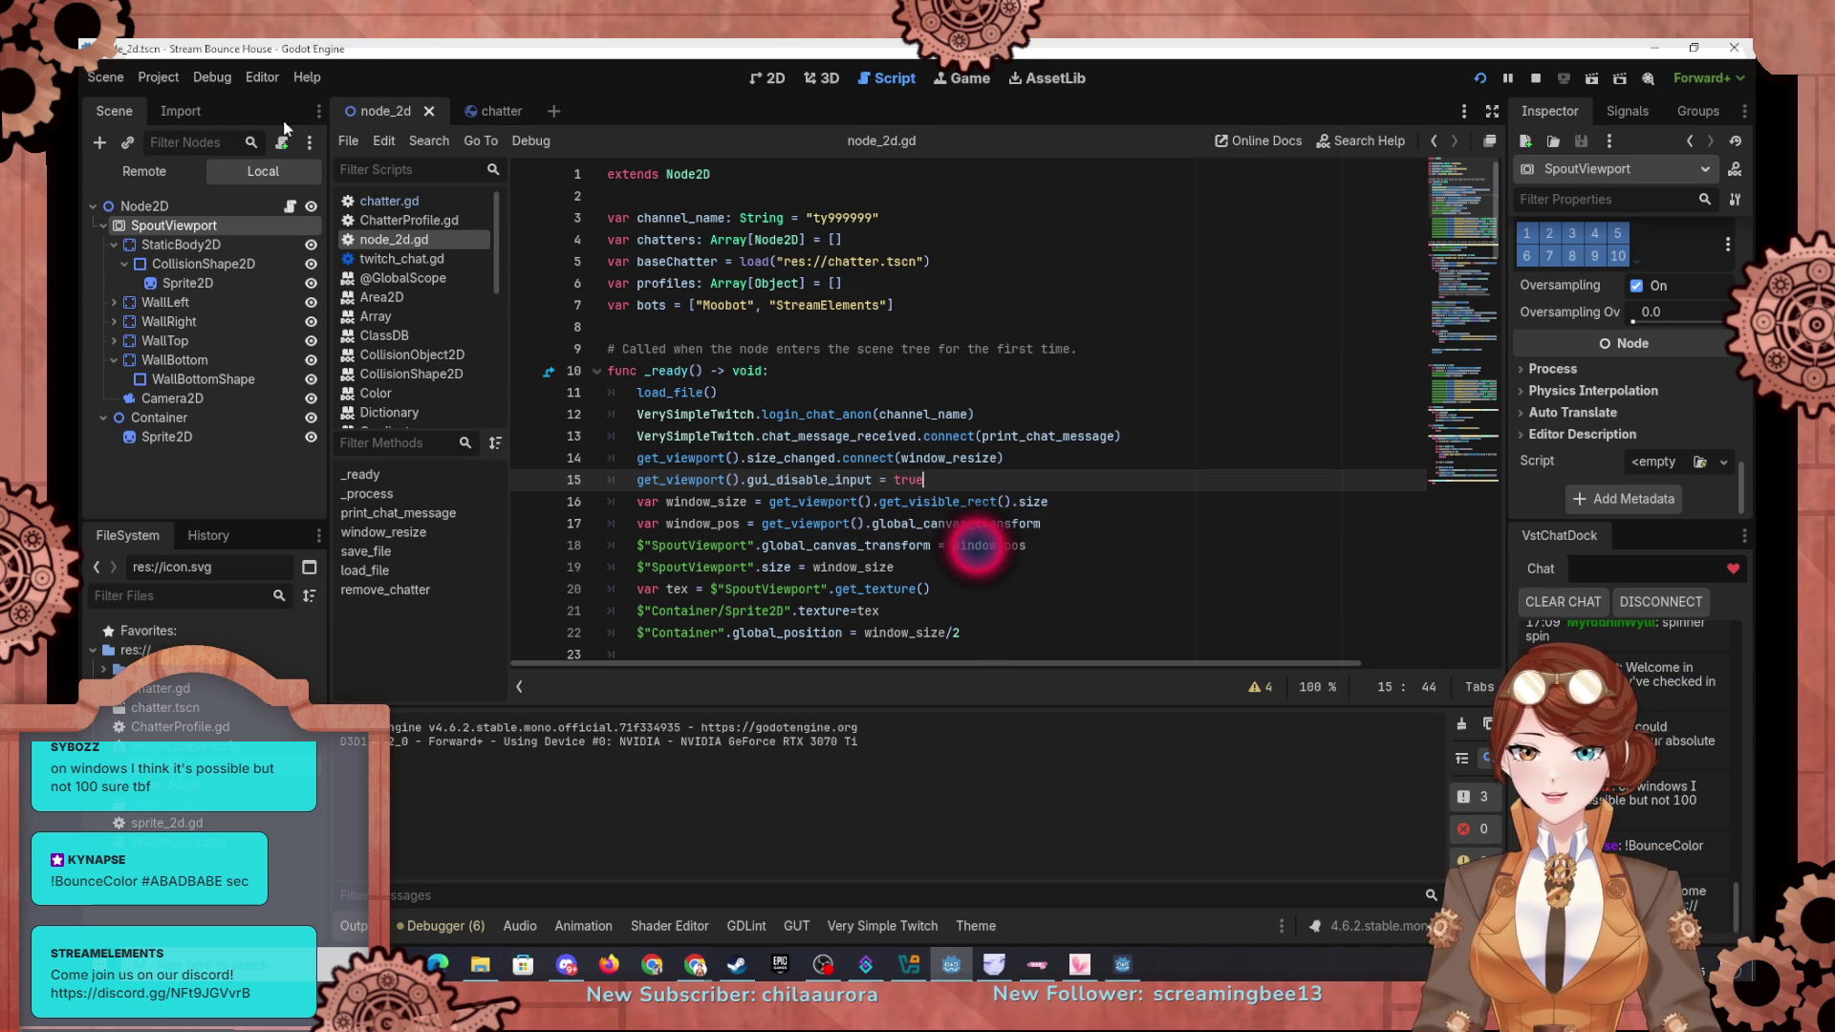
{"action": "left_click", "coordinate": [212, 75]}
Step: Pause the running game and select the StaticBody2D node to rename it Bumper
{"action": "left_click", "coordinate": [172, 83]}
{"action": "left_click", "coordinate": [173, 83]}
{"action": "left_click", "coordinate": [1515, 225]}
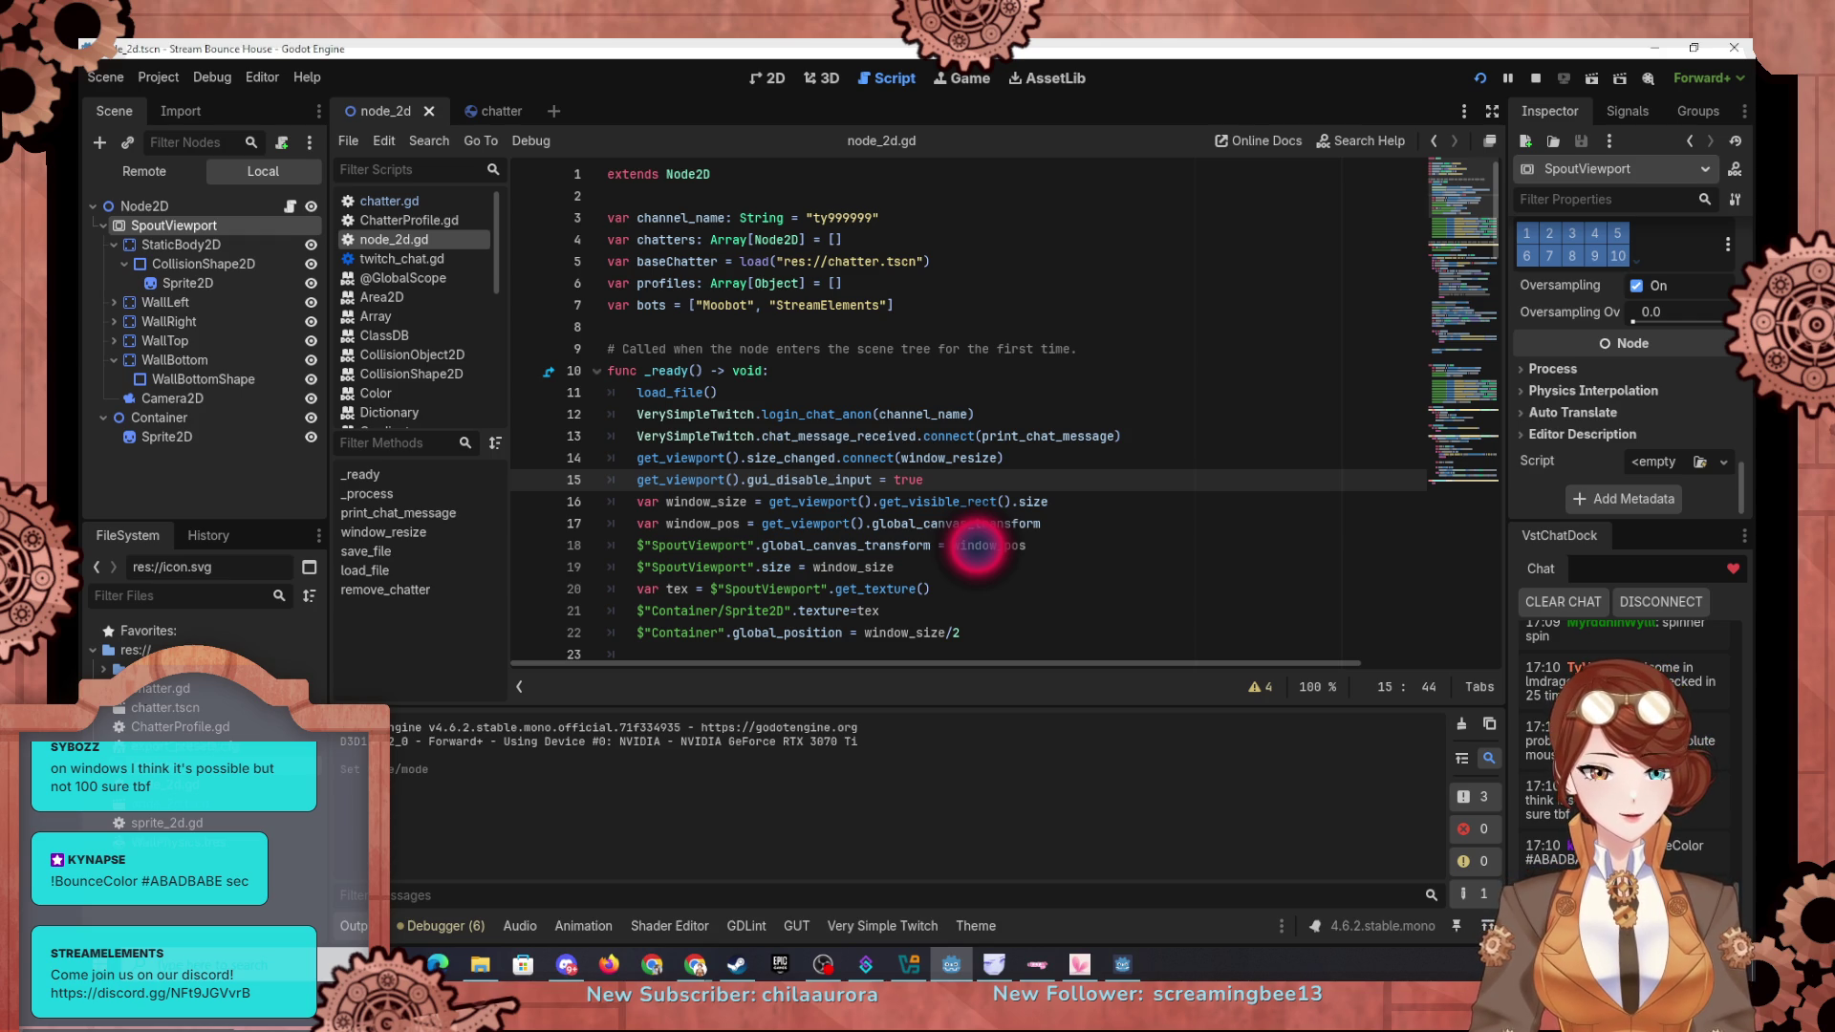
{"action": "left_click", "coordinate": [1512, 77]}
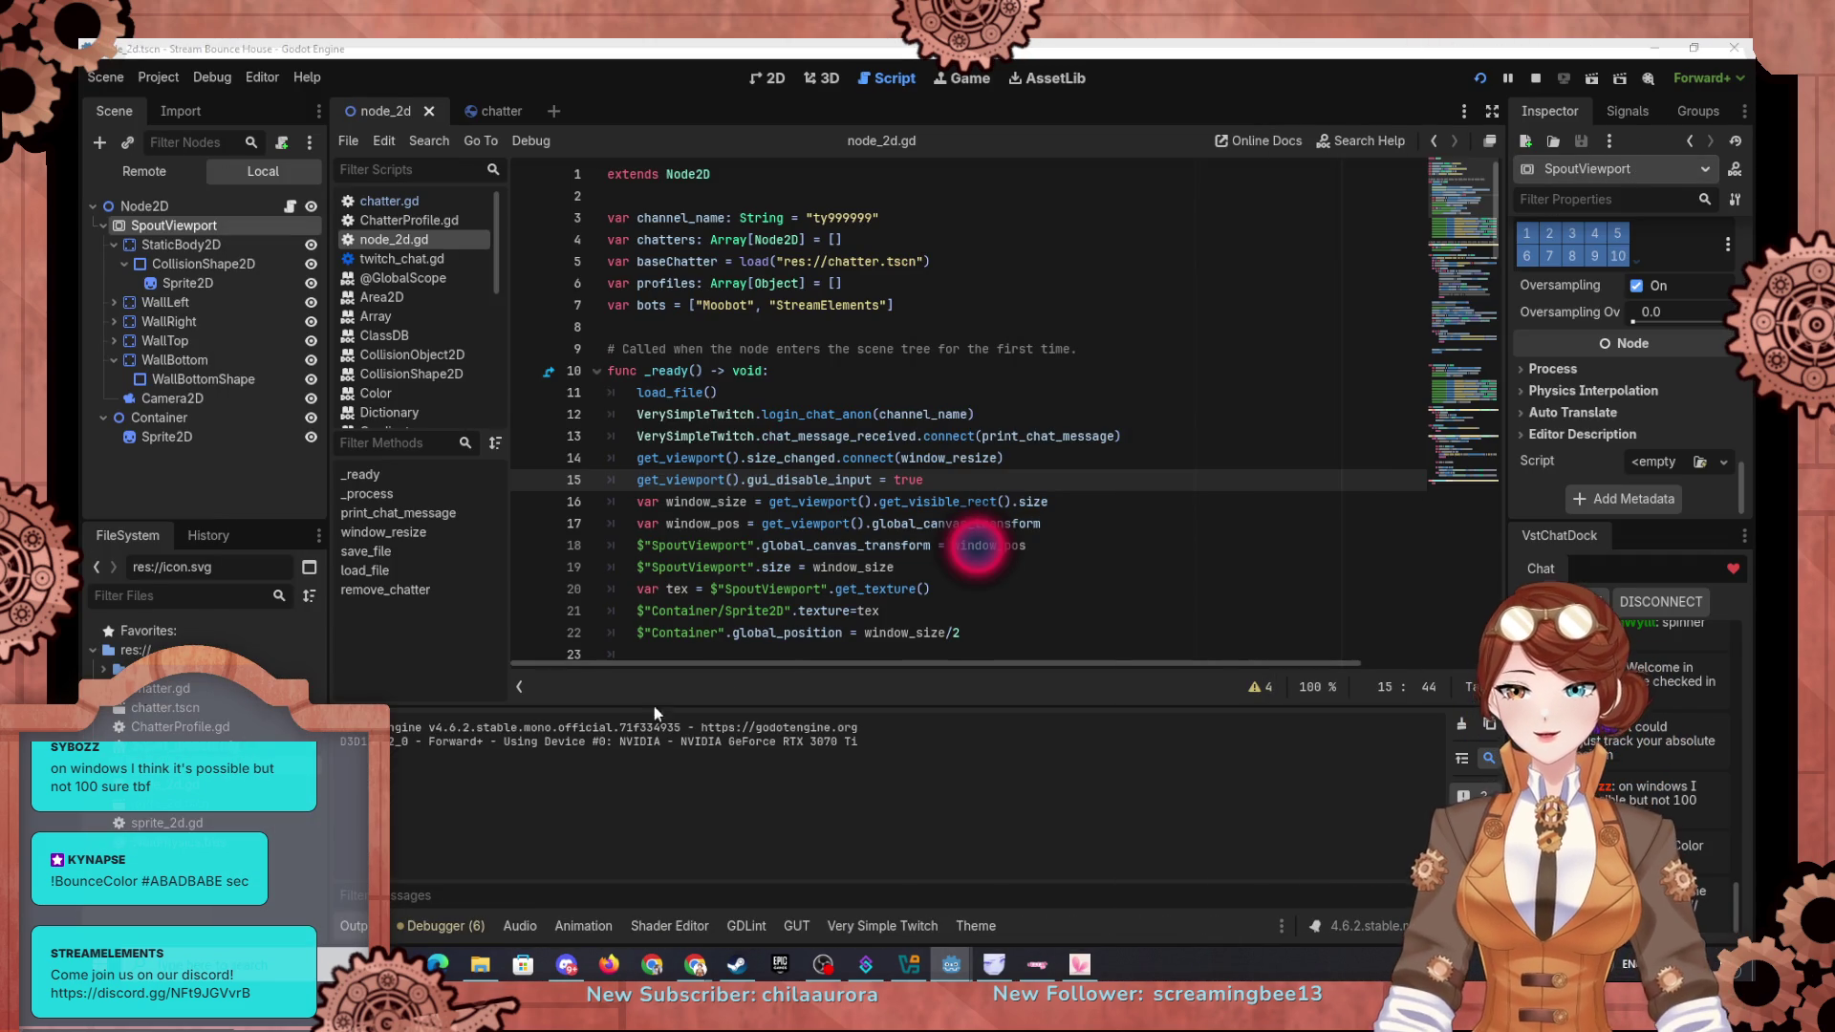
{"action": "left_click", "coordinate": [923, 545]}
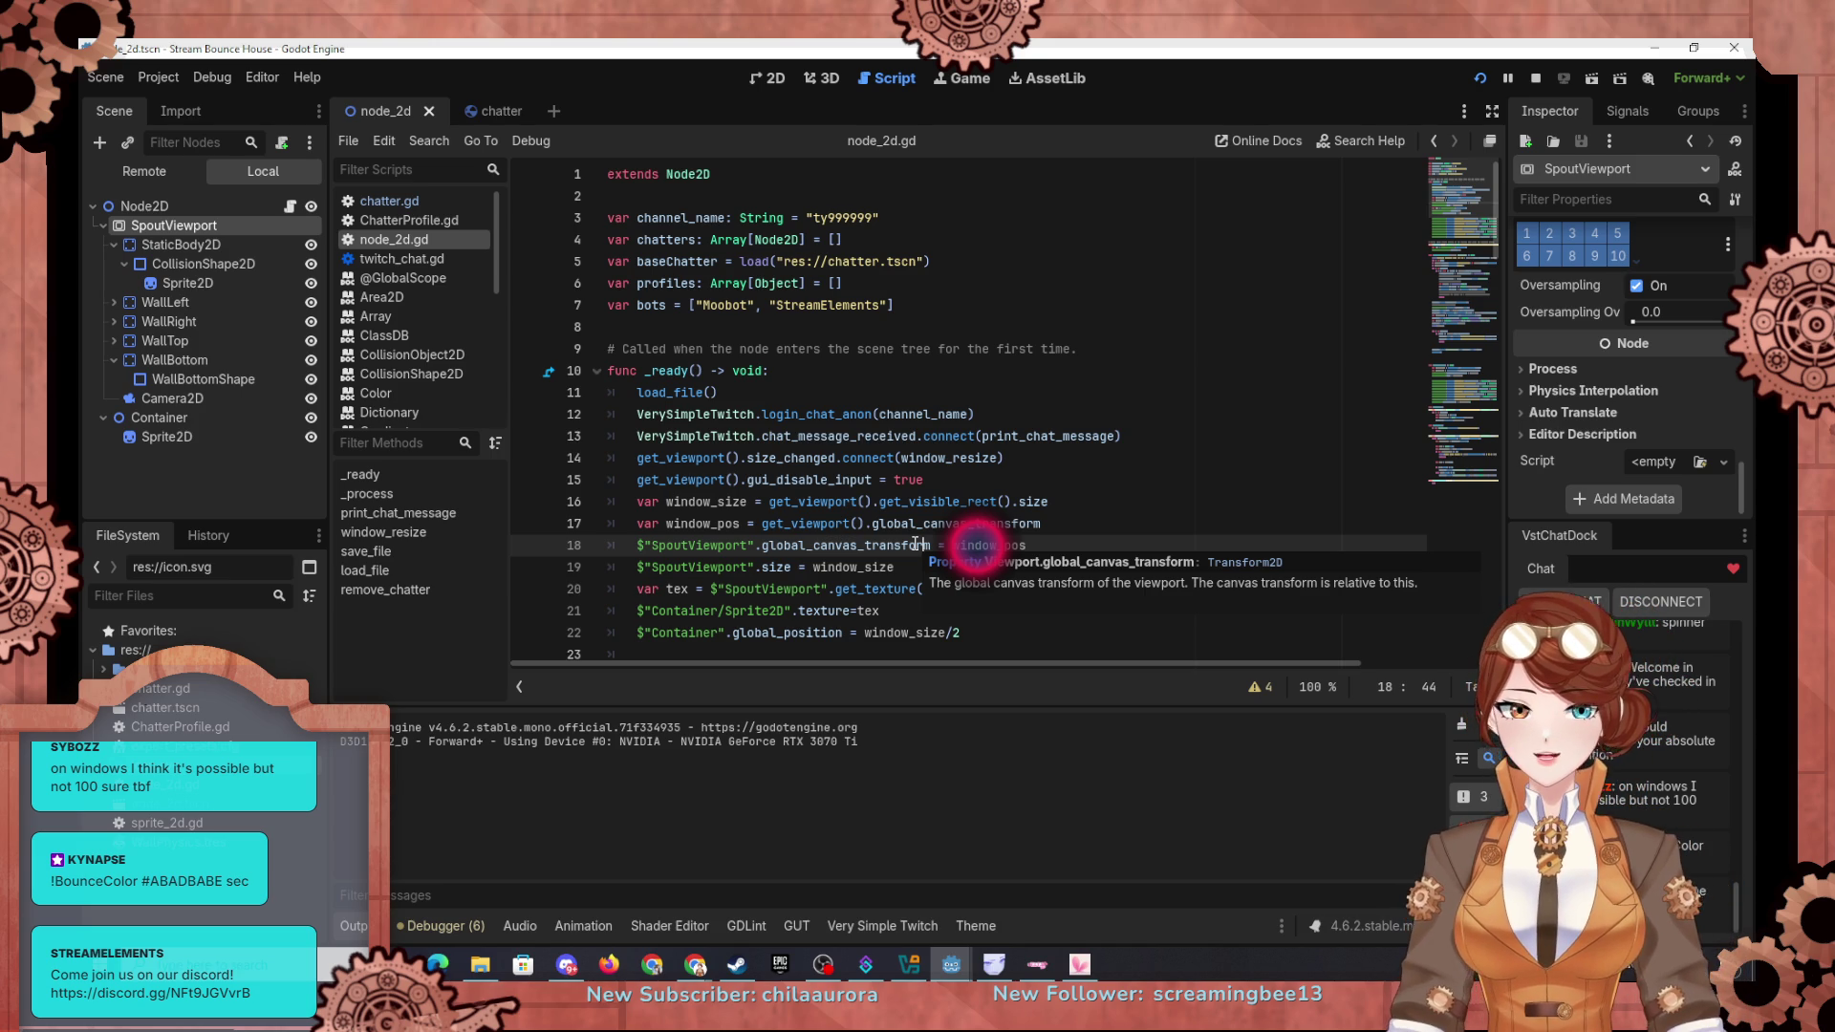
{"action": "left_click", "coordinate": [114, 244]}
{"action": "left_click", "coordinate": [160, 245]}
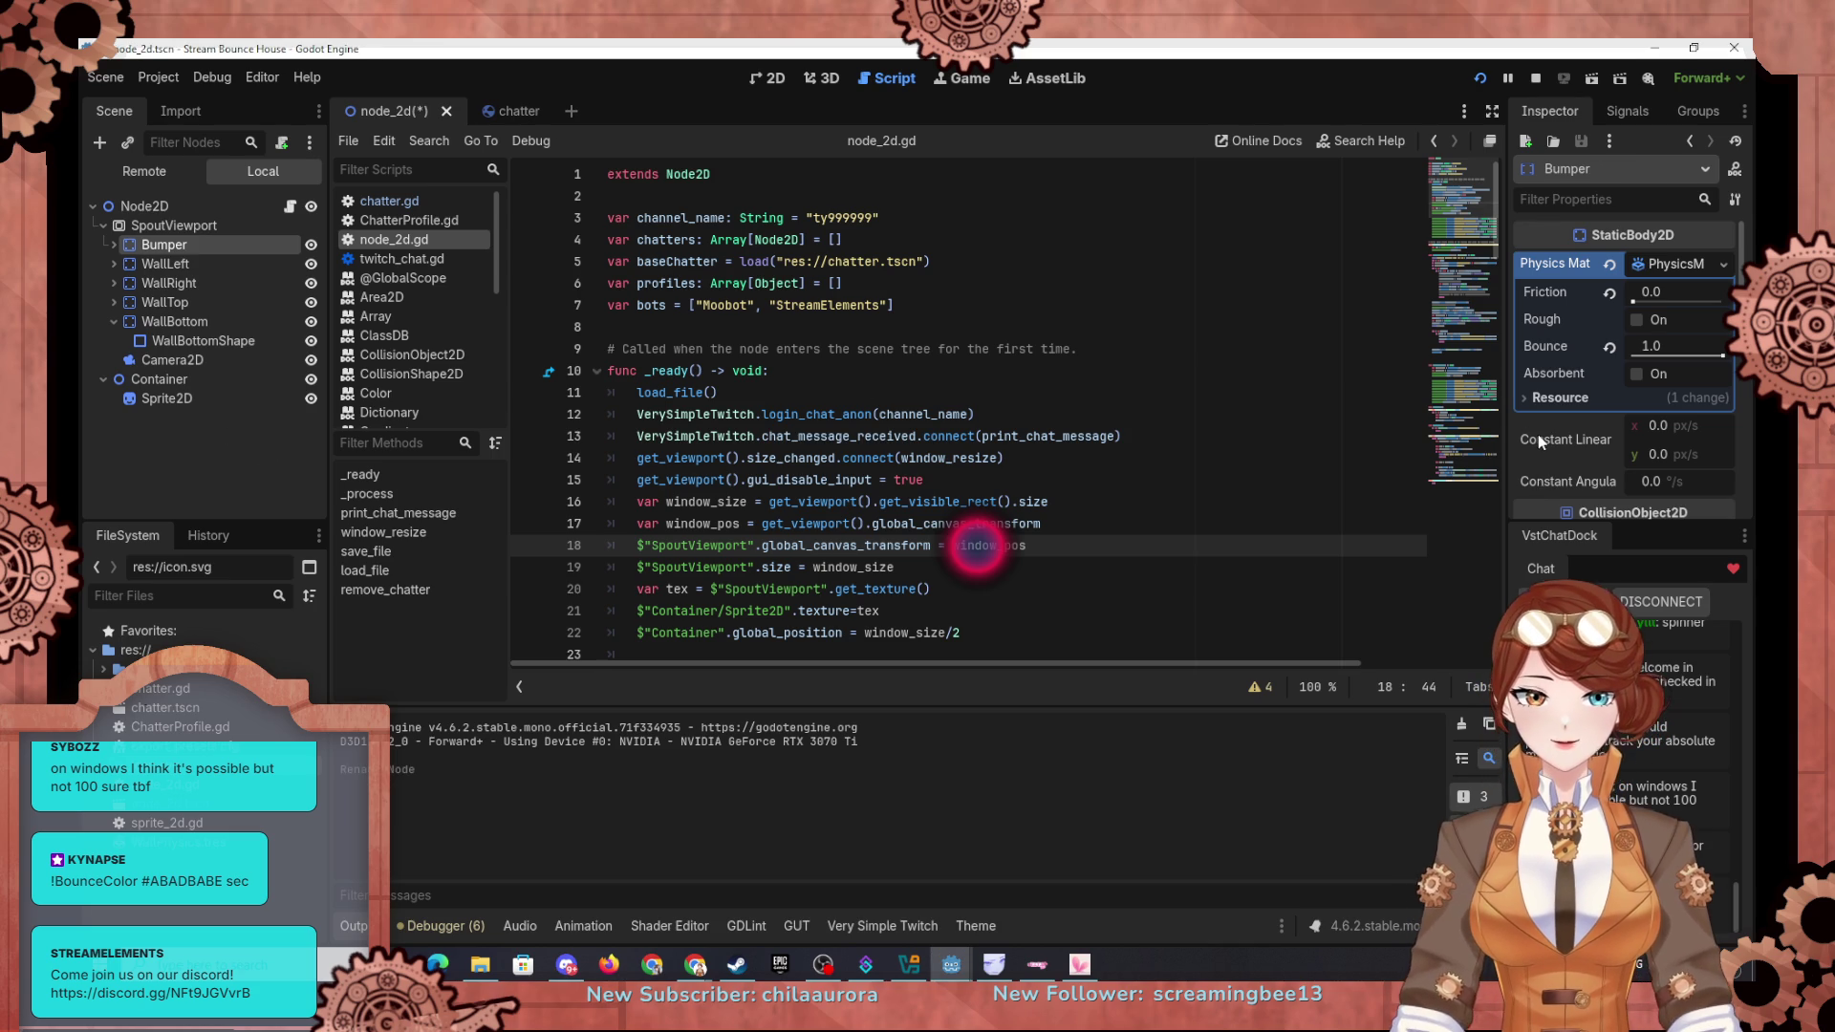
Step: Bring up the Bumper node's context menu in the Scene dock, then dismiss it
{"action": "scroll", "coordinate": [1537, 433], "scroll_direction": "down", "scroll_amount": 3}
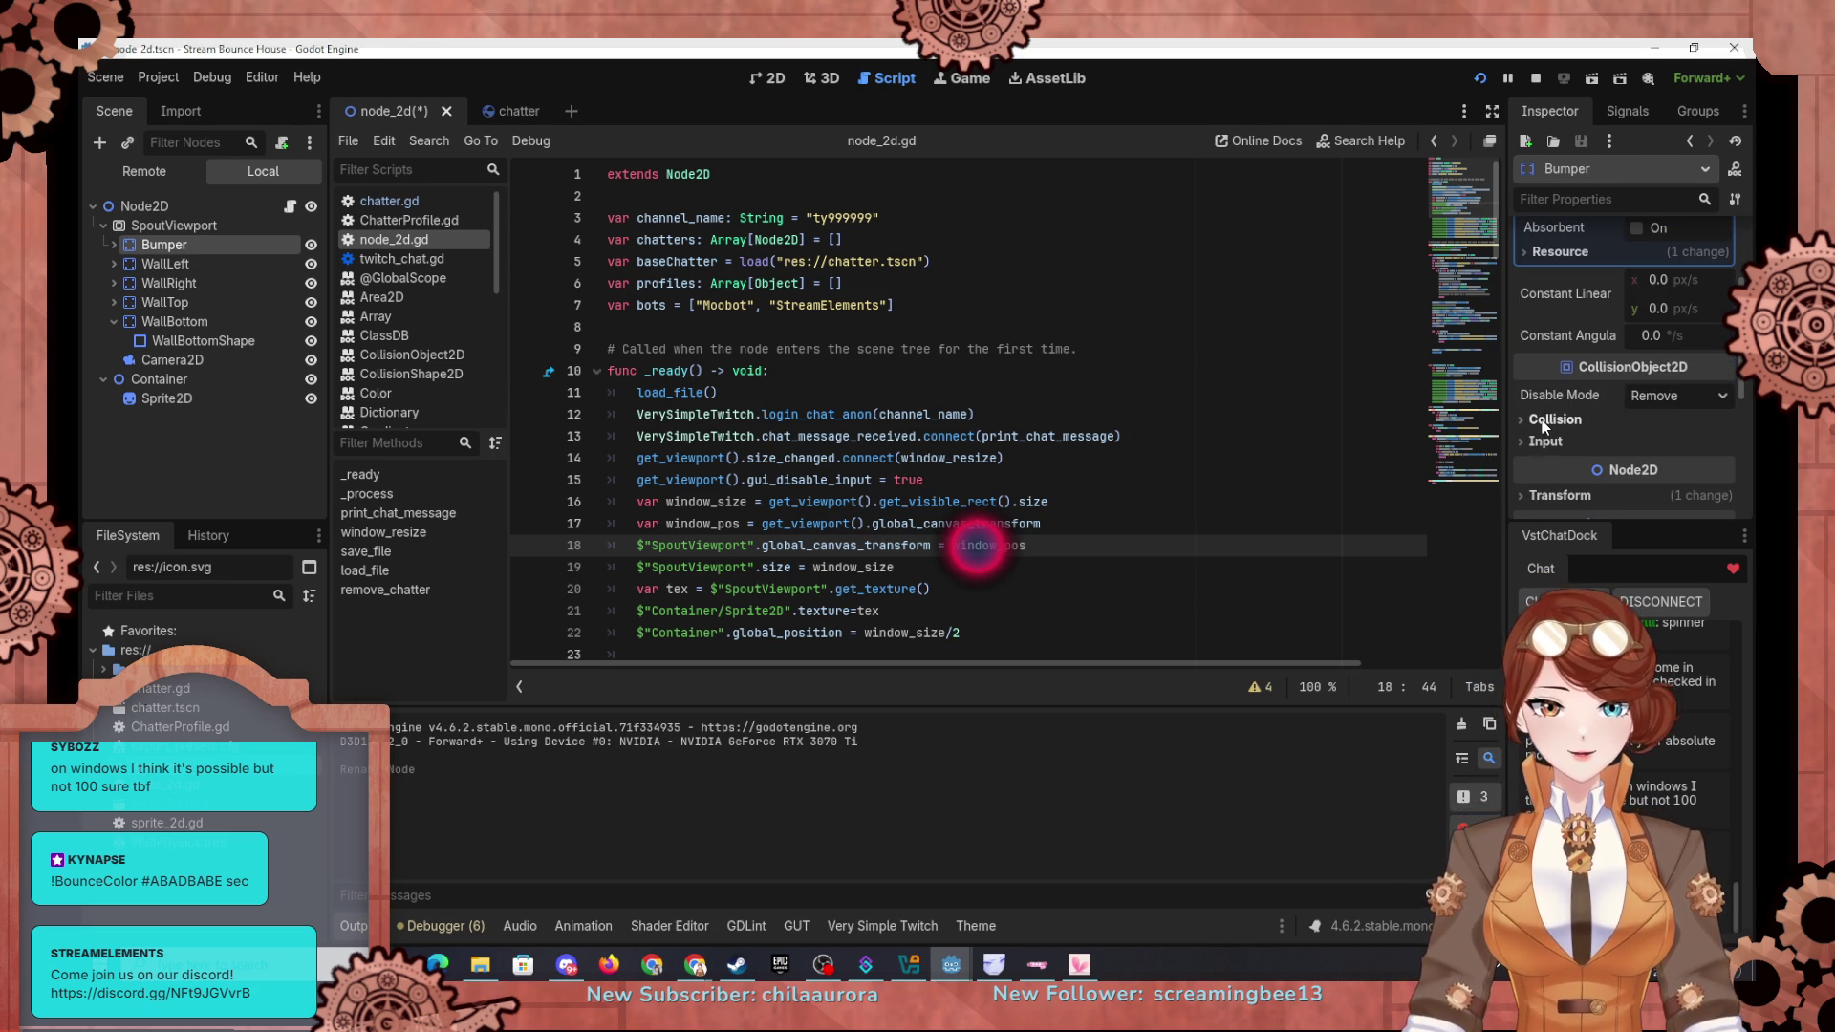
{"action": "scroll", "coordinate": [1542, 426], "scroll_direction": "down", "scroll_amount": 5}
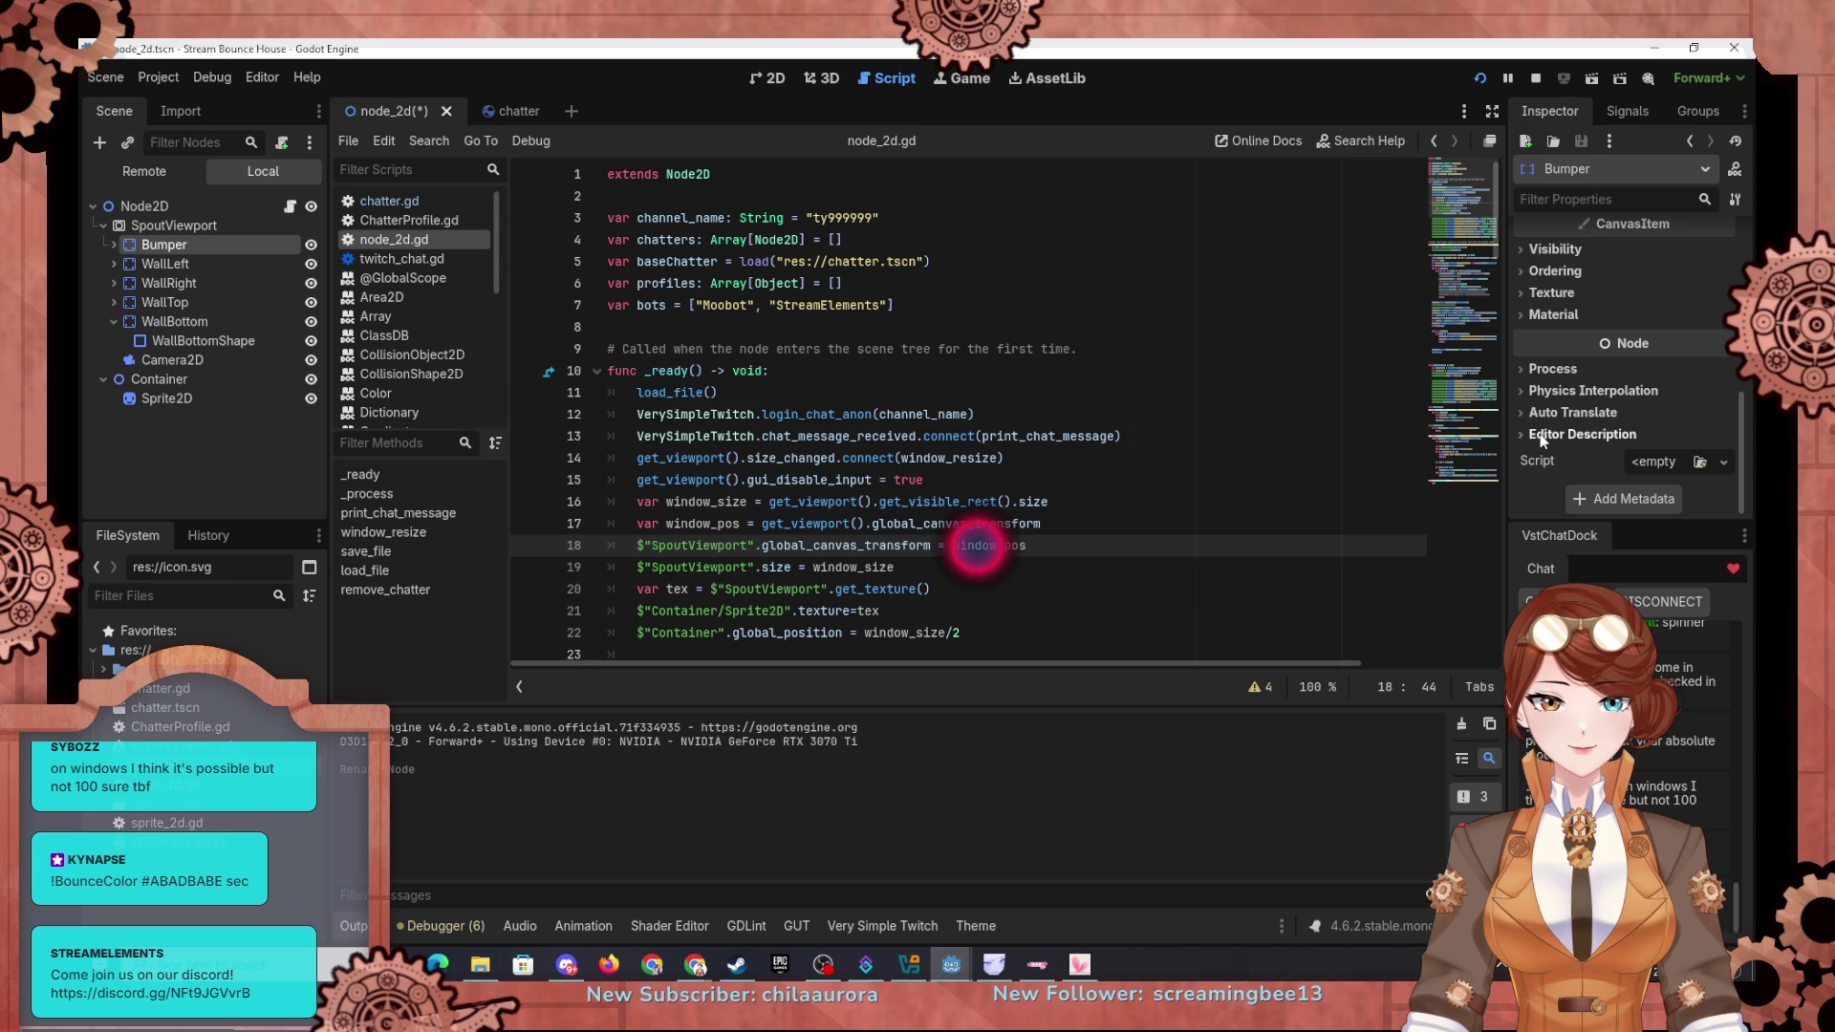
{"action": "right_click", "coordinate": [176, 247]}
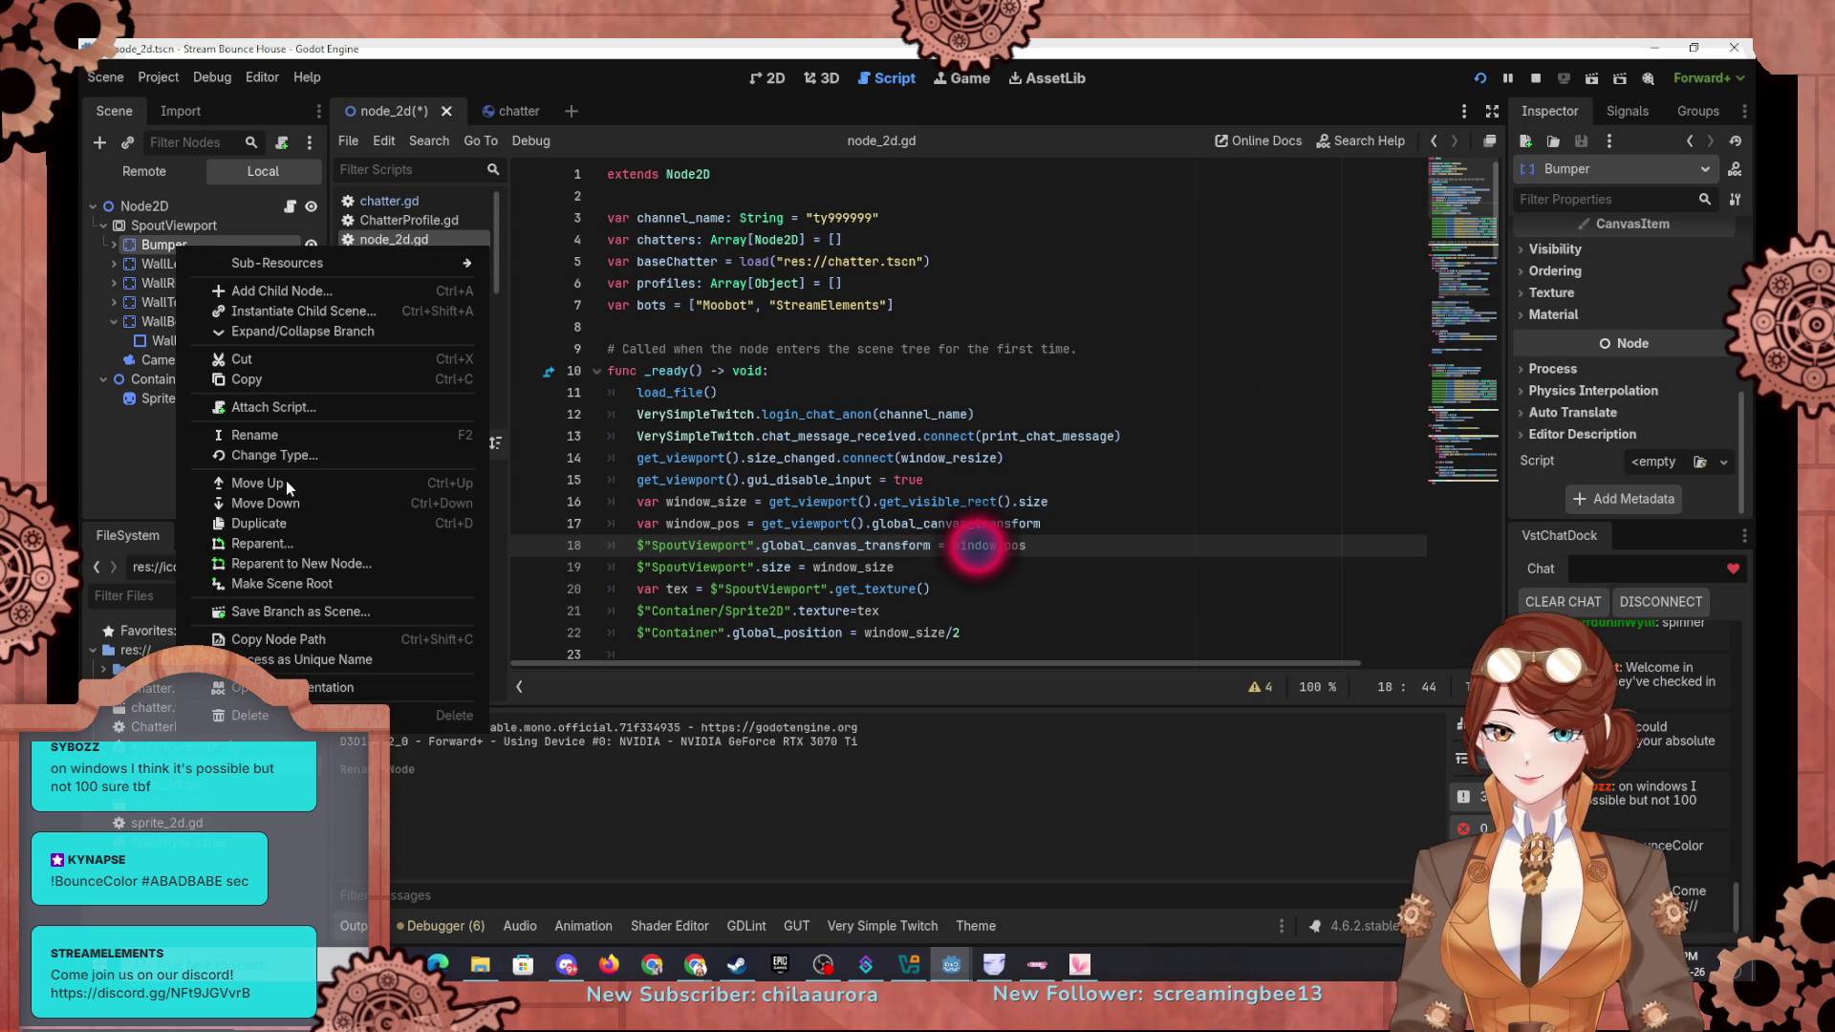
{"action": "left_click", "coordinate": [128, 462]}
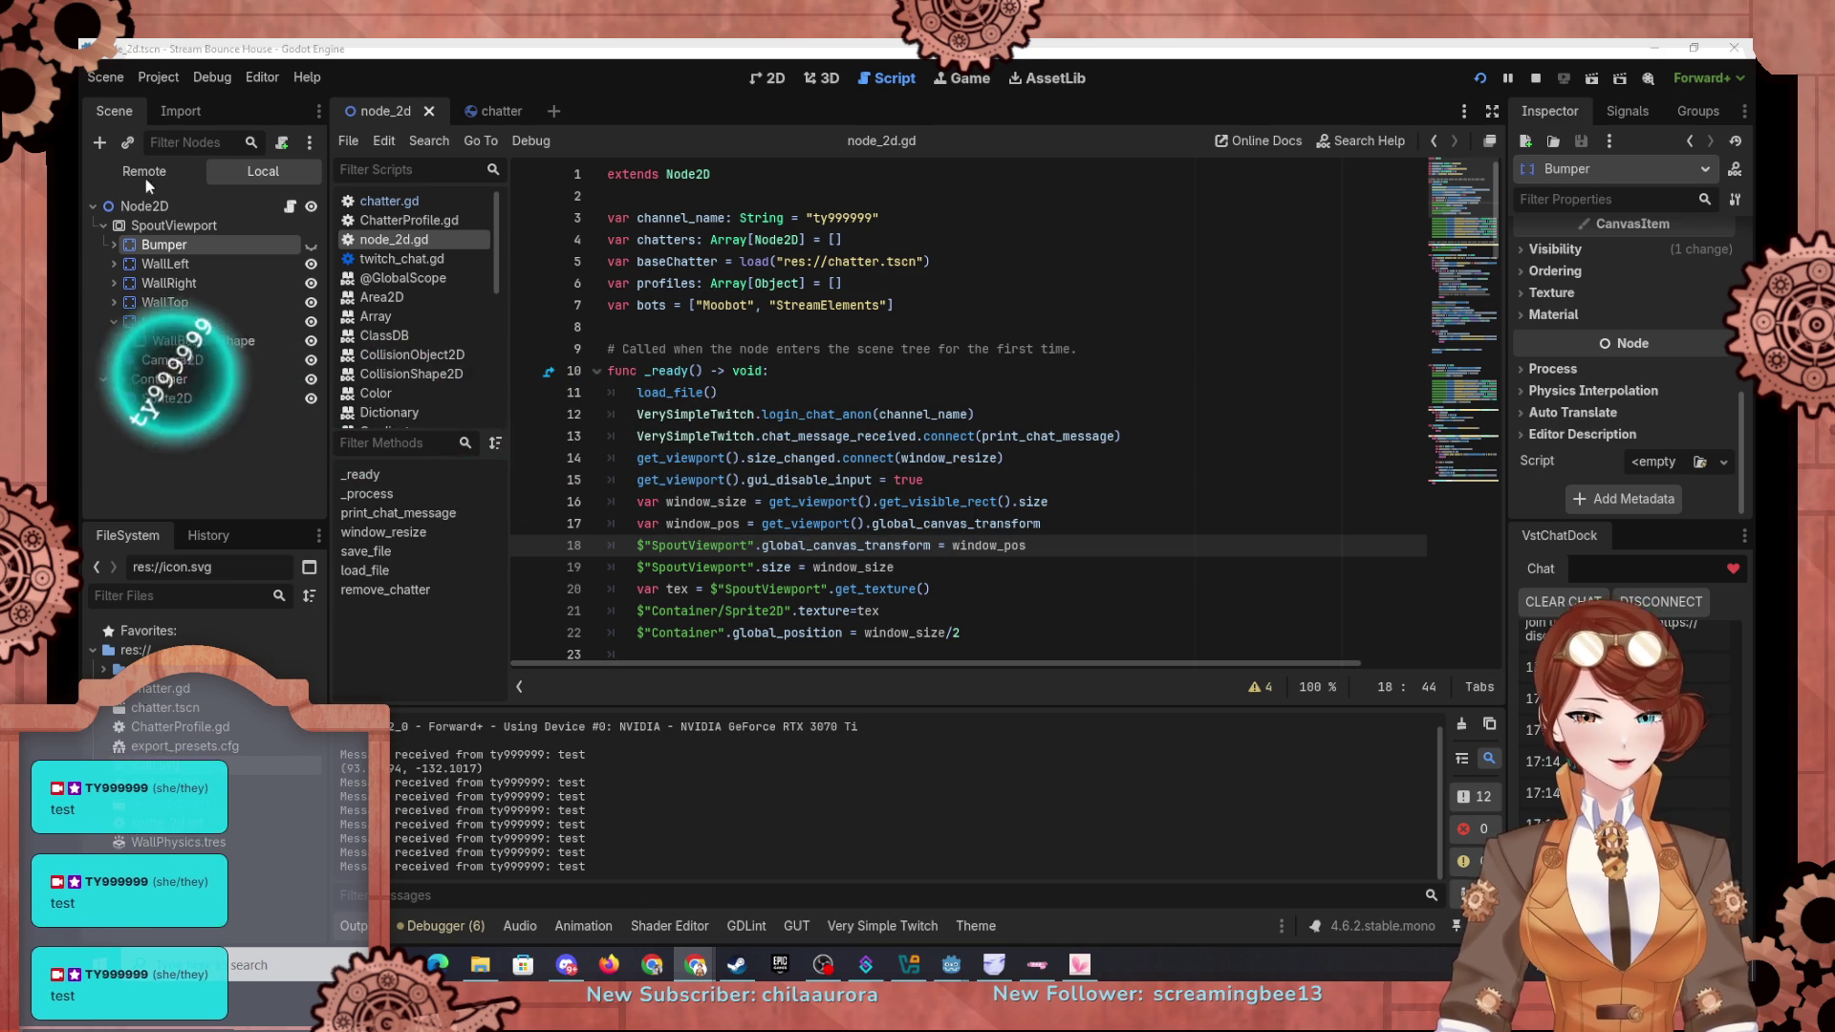
Step: Drag Bumper below Camera2D, toggle its visibility on then off, and clear the selection
{"action": "mouse_move", "coordinate": [164, 245]}
{"action": "left_mouse_down"}
{"action": "mouse_move", "coordinate": [161, 336]}
{"action": "mouse_move", "coordinate": [136, 373]}
{"action": "left_mouse_up"}
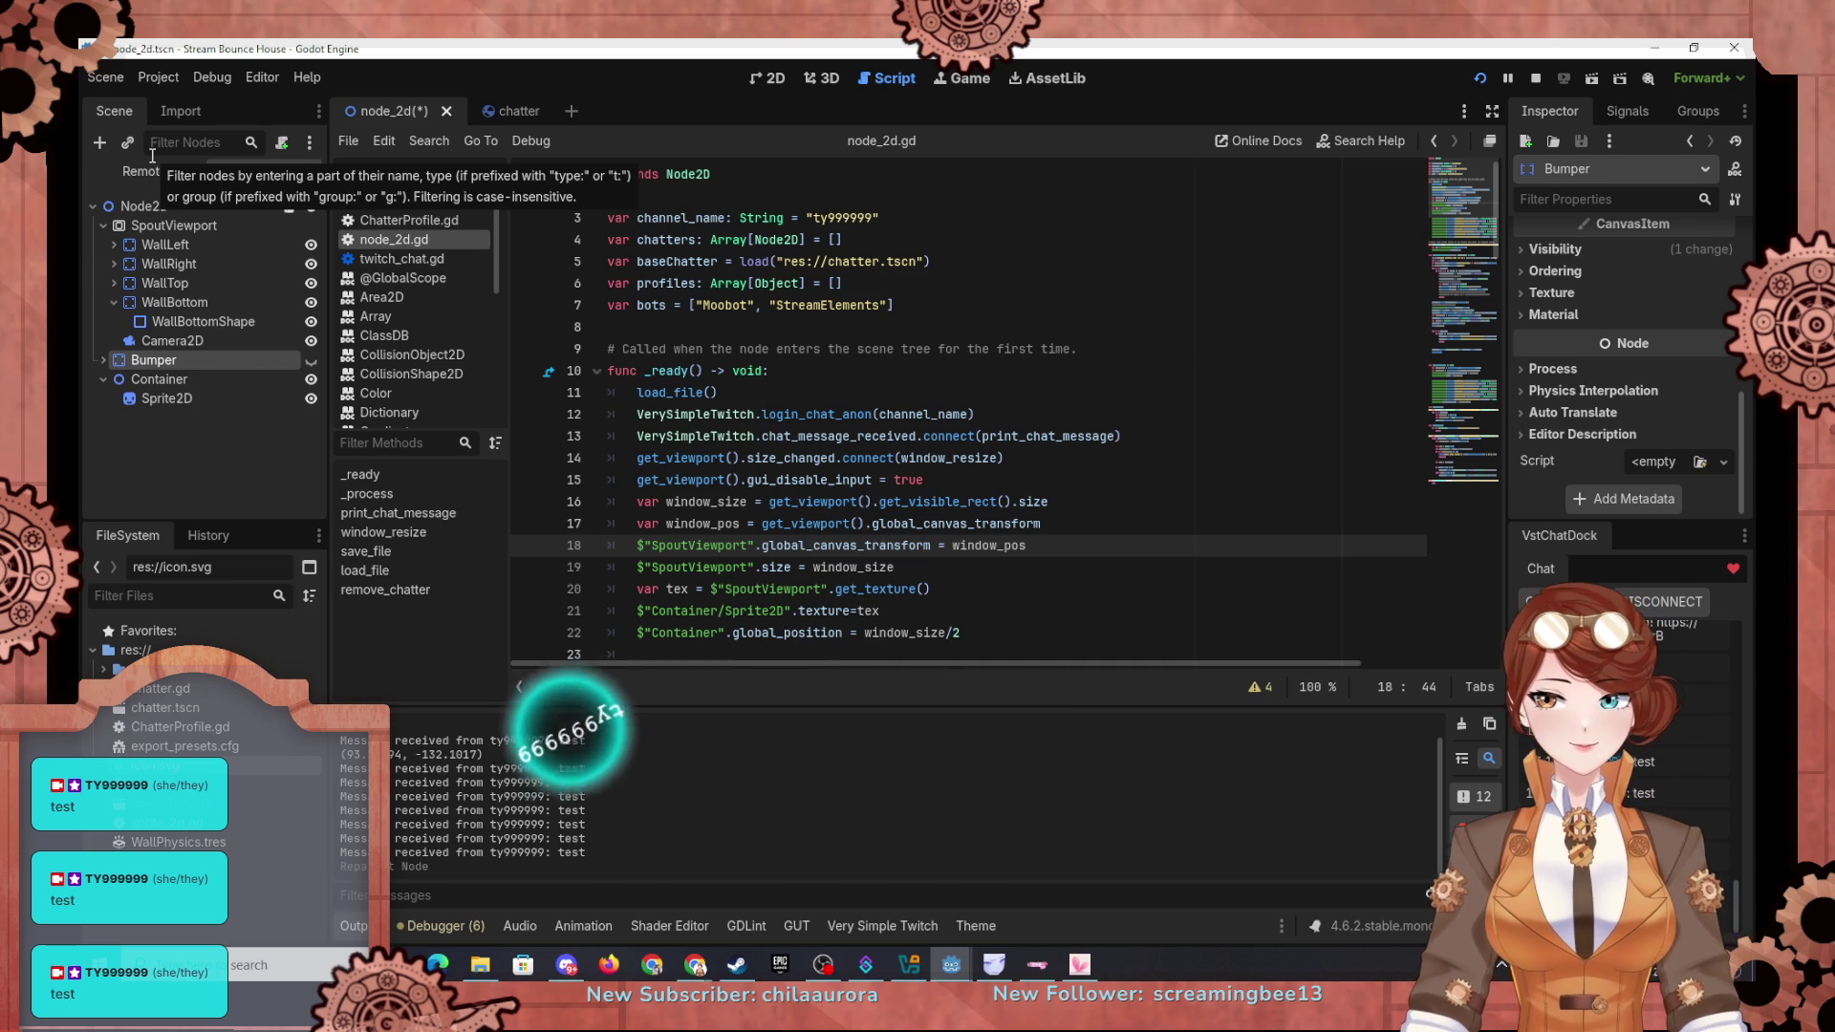
{"action": "left_click", "coordinate": [310, 361]}
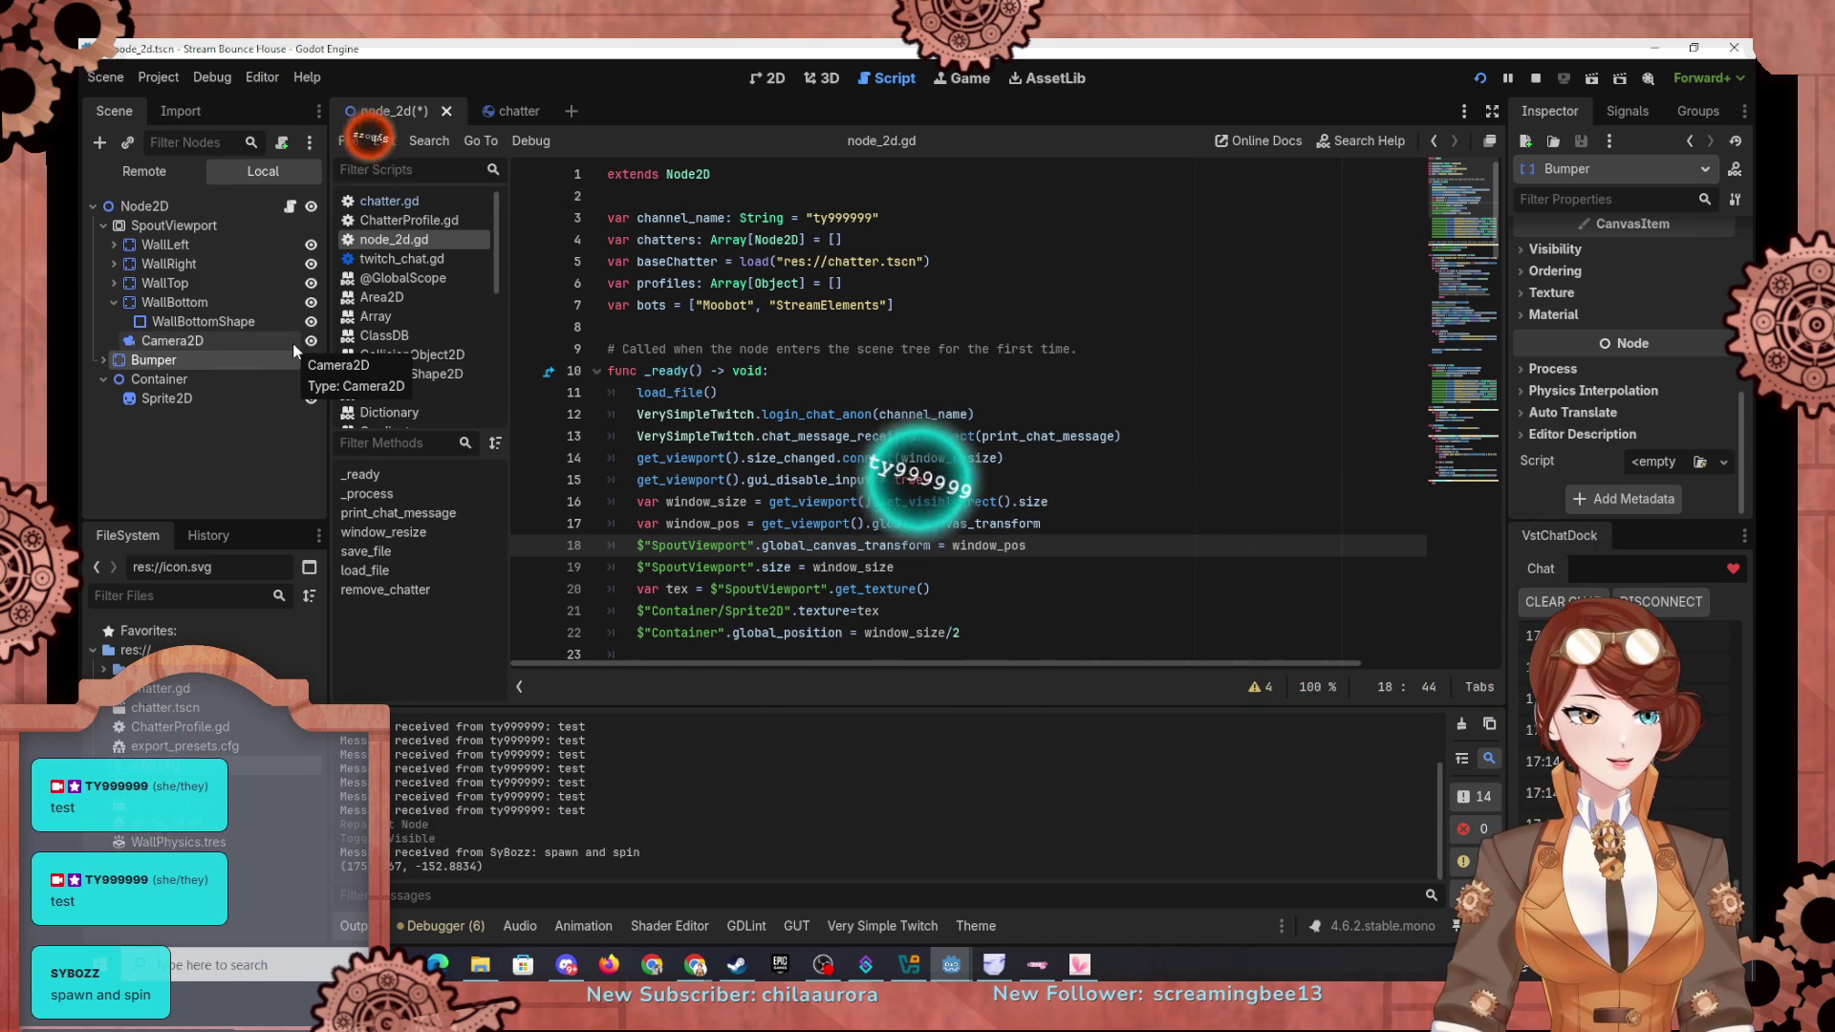
{"action": "left_click", "coordinate": [311, 361]}
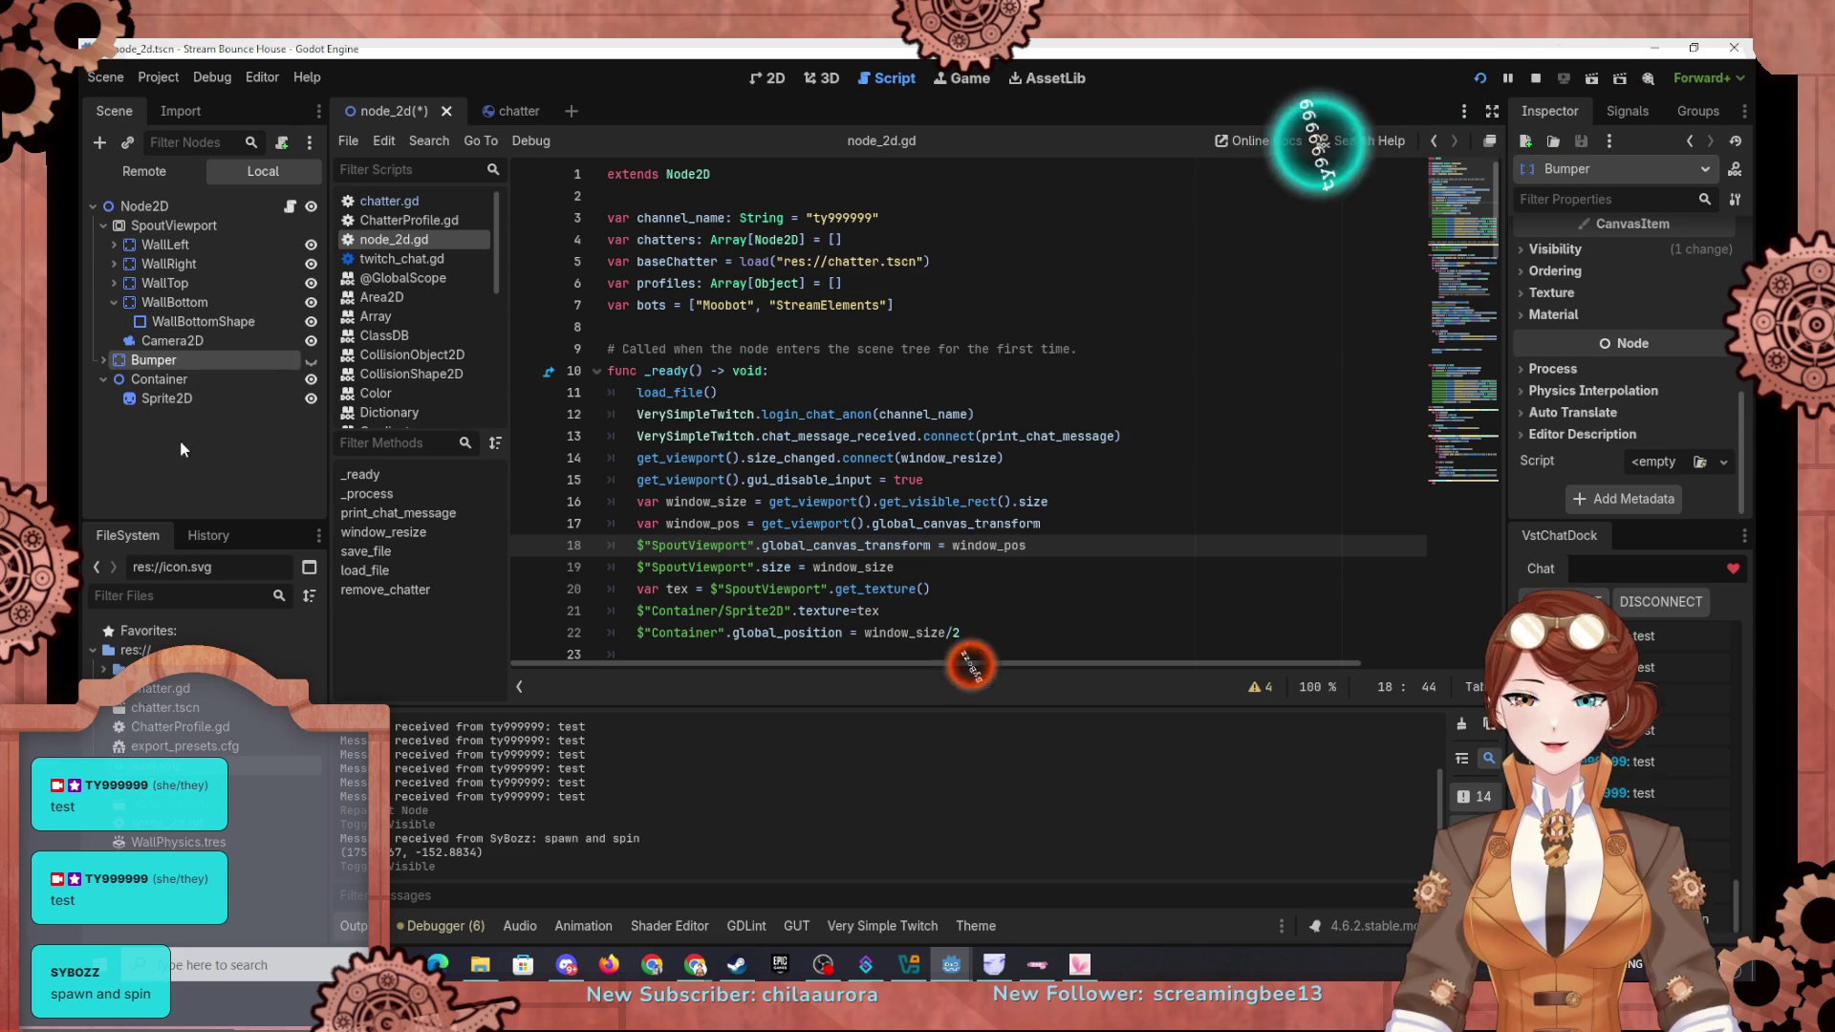
{"action": "left_click", "coordinate": [191, 466]}
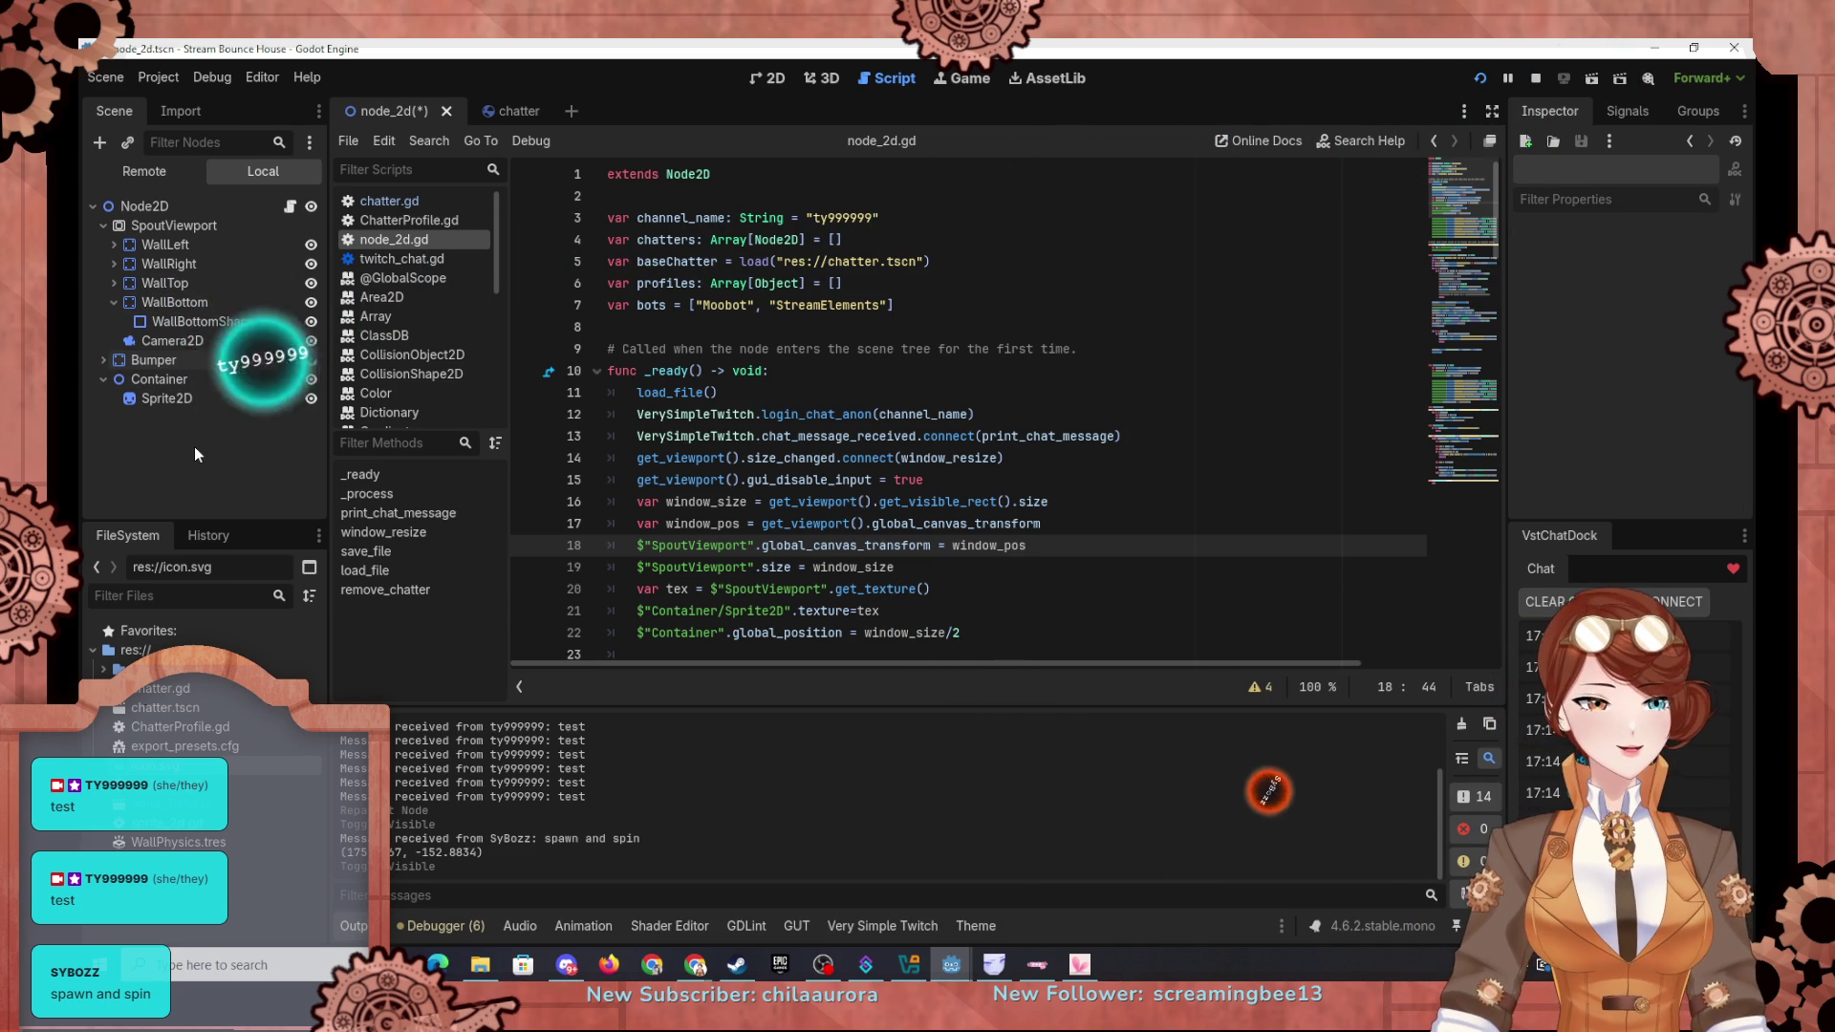